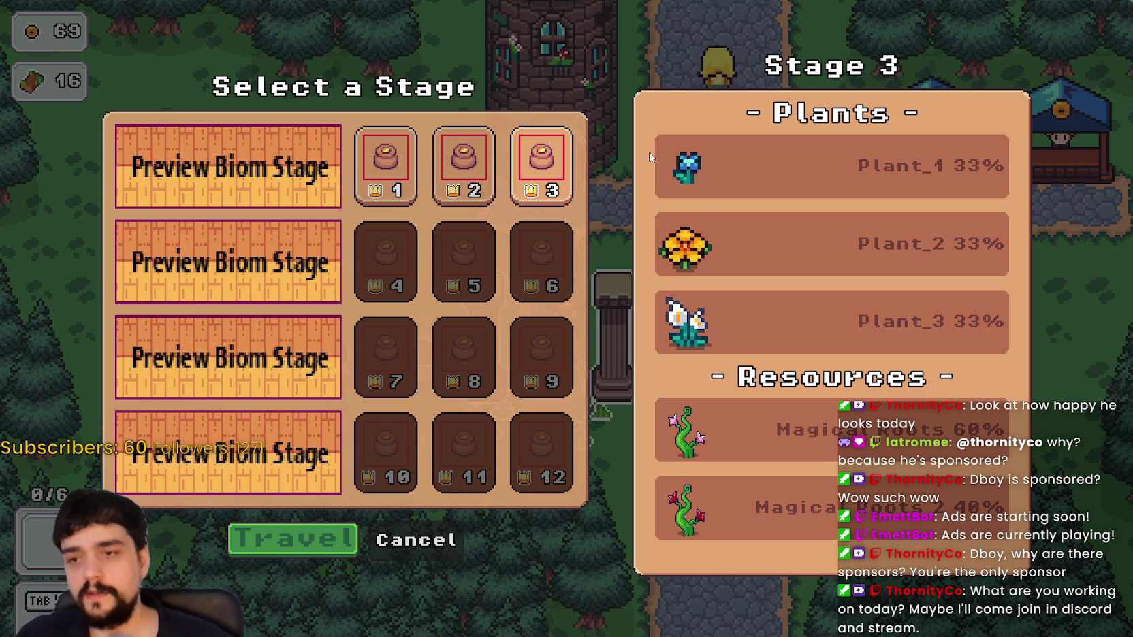
Travel from the stage selection to the Stage 3 forest
{"action": "left_click", "coordinate": [316, 542]}
Gather wood and flowers to the left, then deliver the flowers to the portal tree
{"action": "key", "text": "a"}
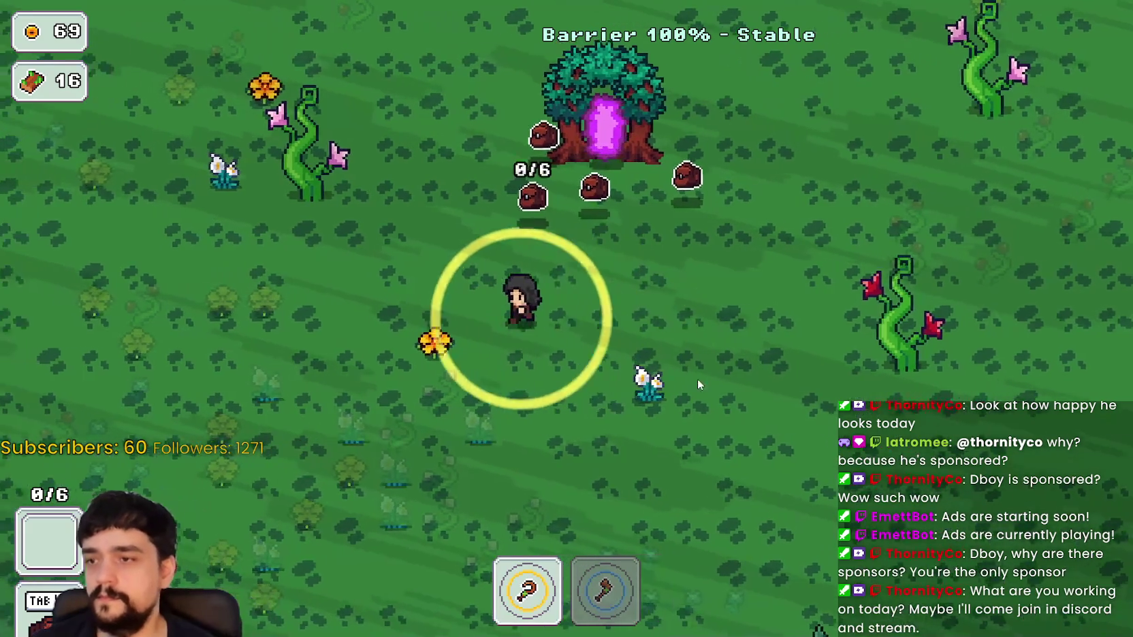
{"action": "key", "text": "w"}
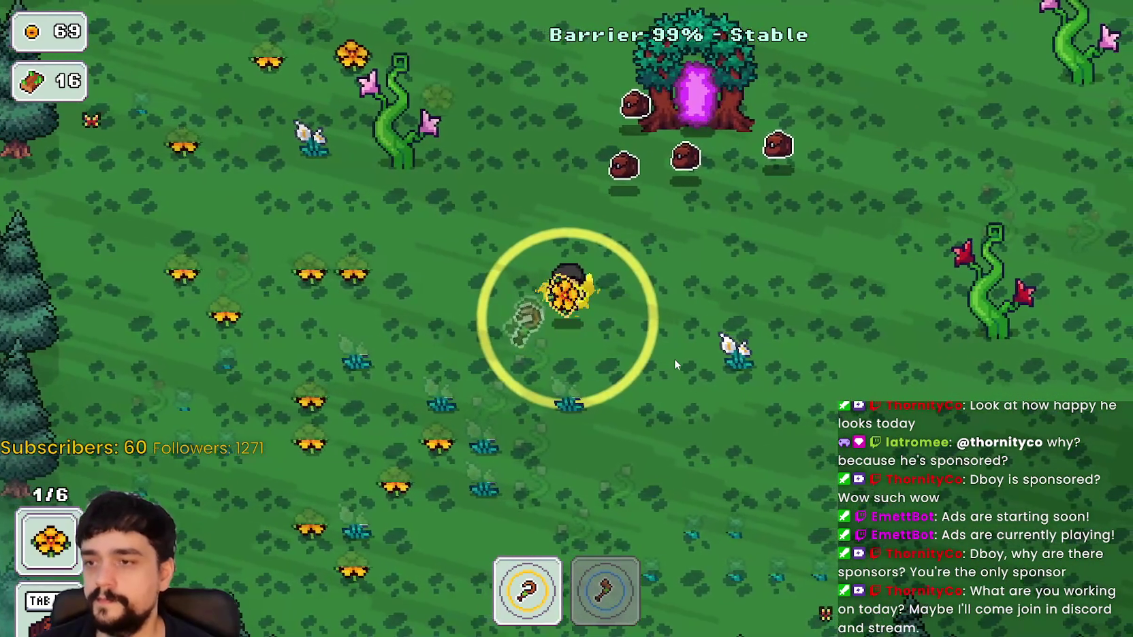
{"action": "key", "text": "a"}
{"action": "key", "text": "w"}
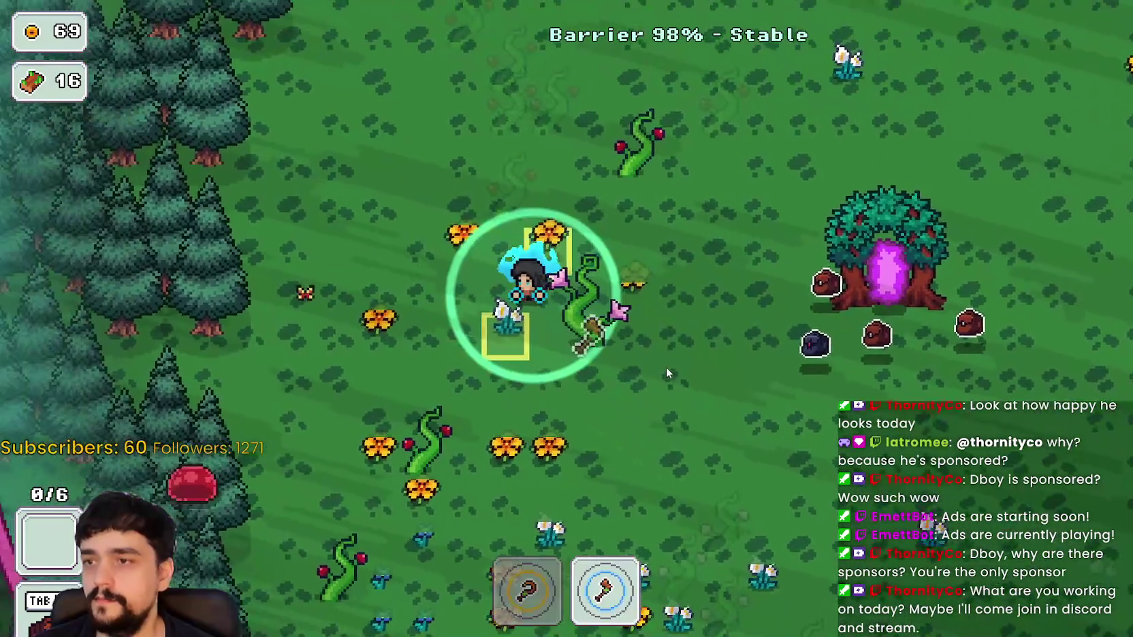
{"action": "key", "text": "a"}
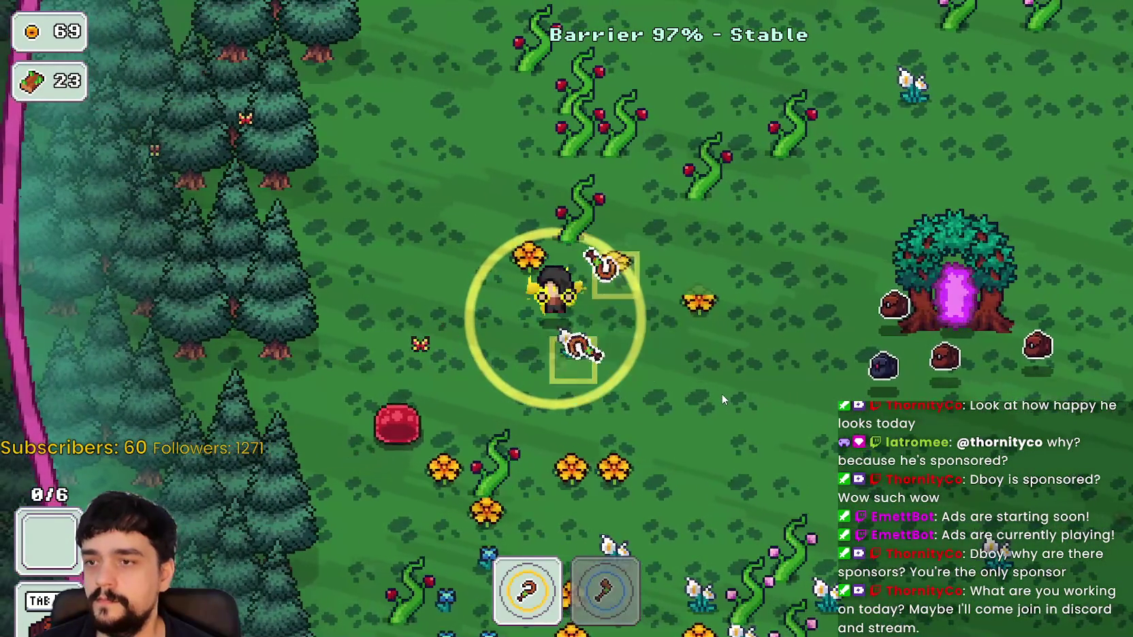
{"action": "key", "text": "d"}
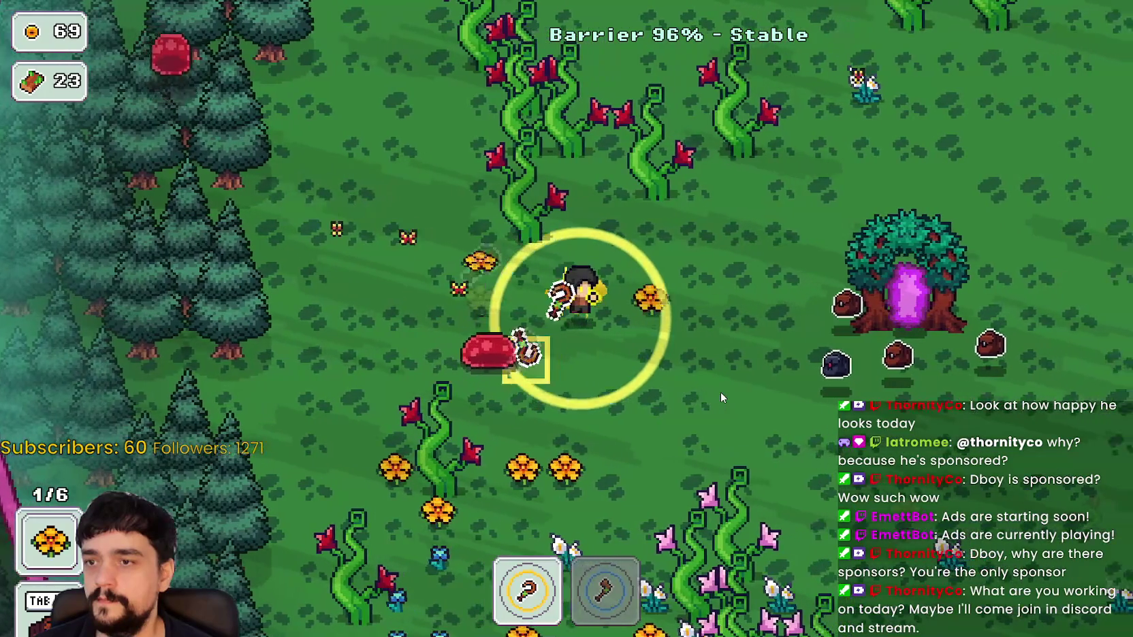
{"action": "key", "text": "s"}
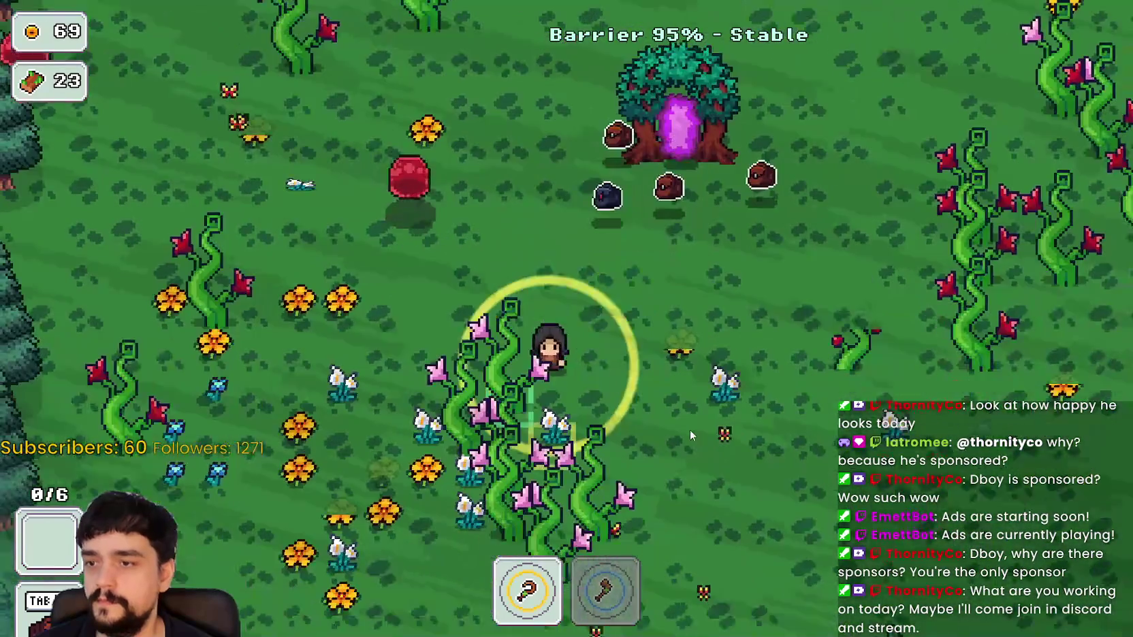
{"action": "key", "text": "2"}
{"action": "key", "text": "a"}
{"action": "key", "text": "1"}
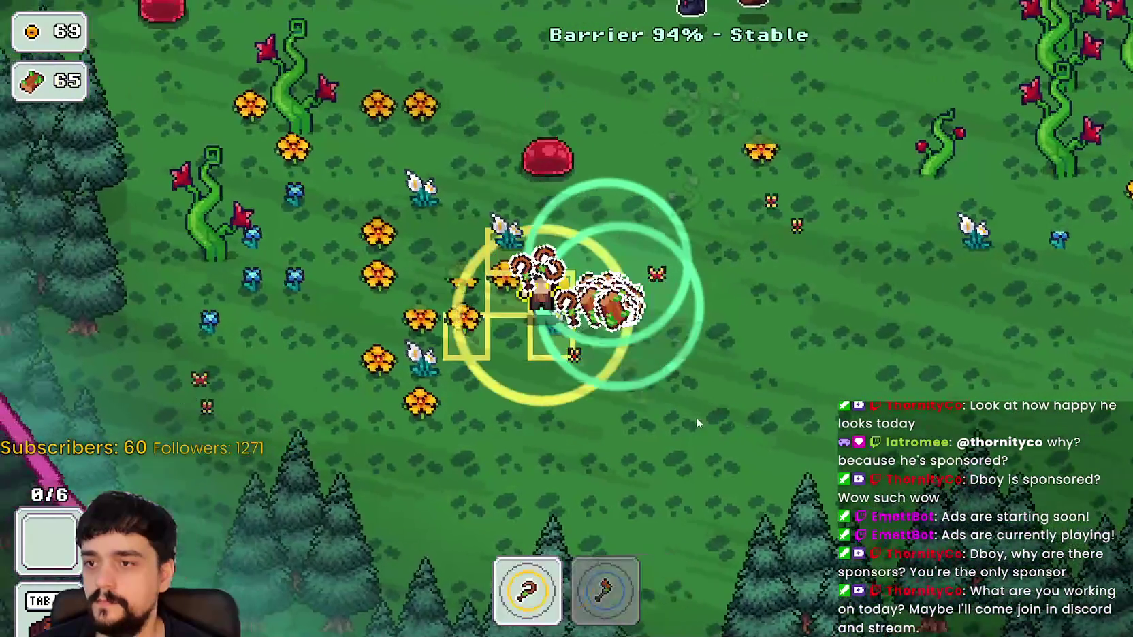
{"action": "key", "text": "a"}
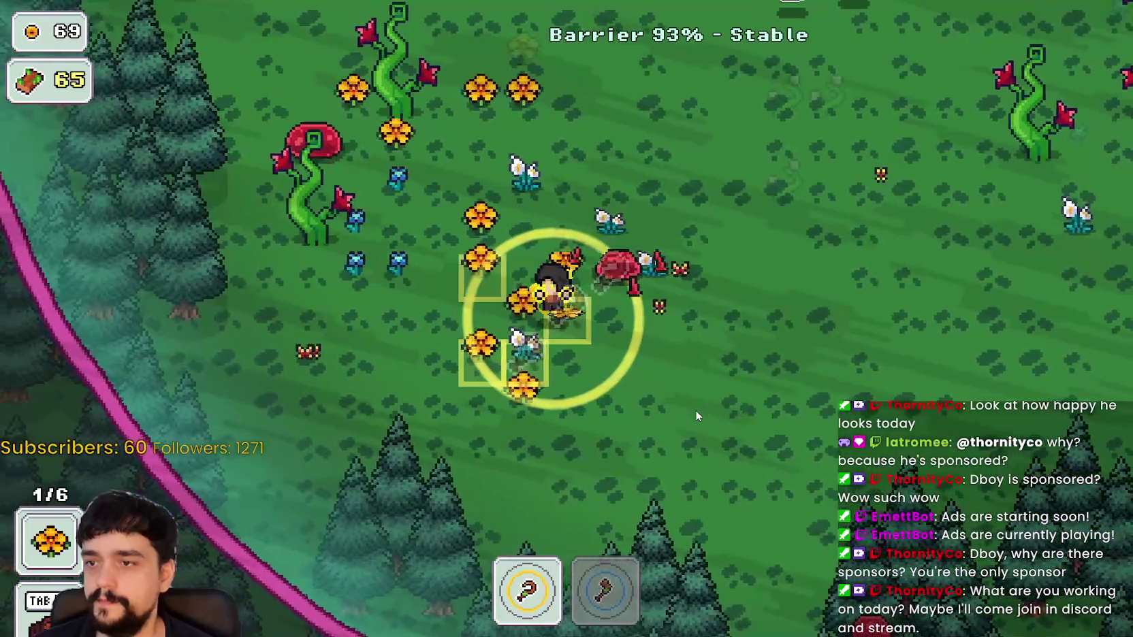
{"action": "key", "text": "w"}
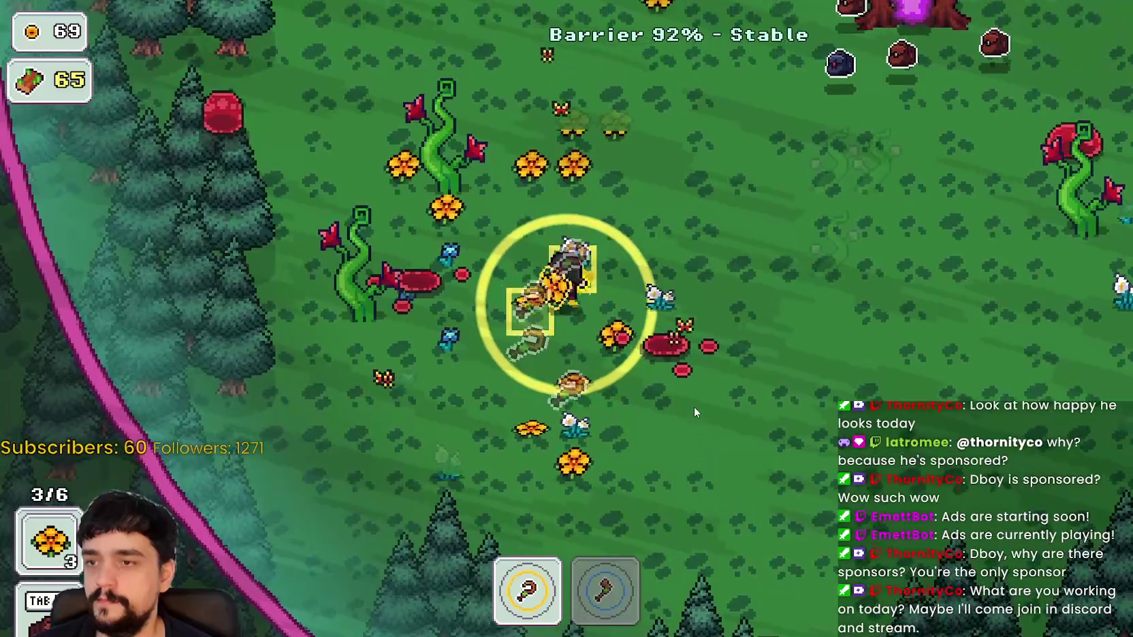
{"action": "key", "text": "w"}
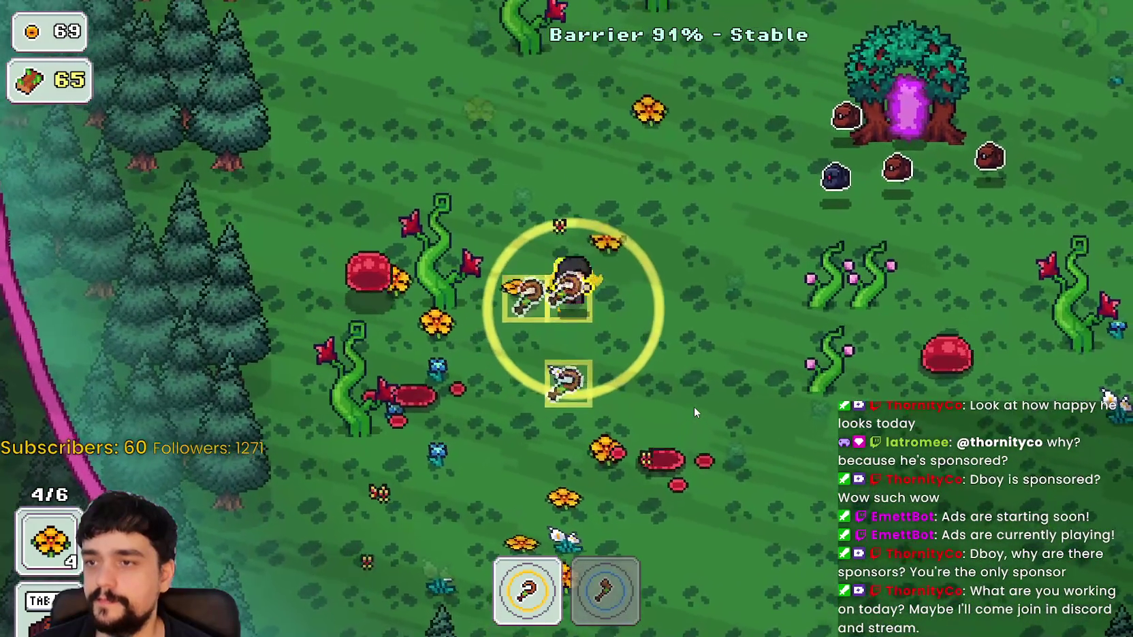
{"action": "key", "text": "d"}
Switch to the axe and chop the vines right of the portal tree for wood
{"action": "key", "text": "d"}
{"action": "key", "text": "s"}
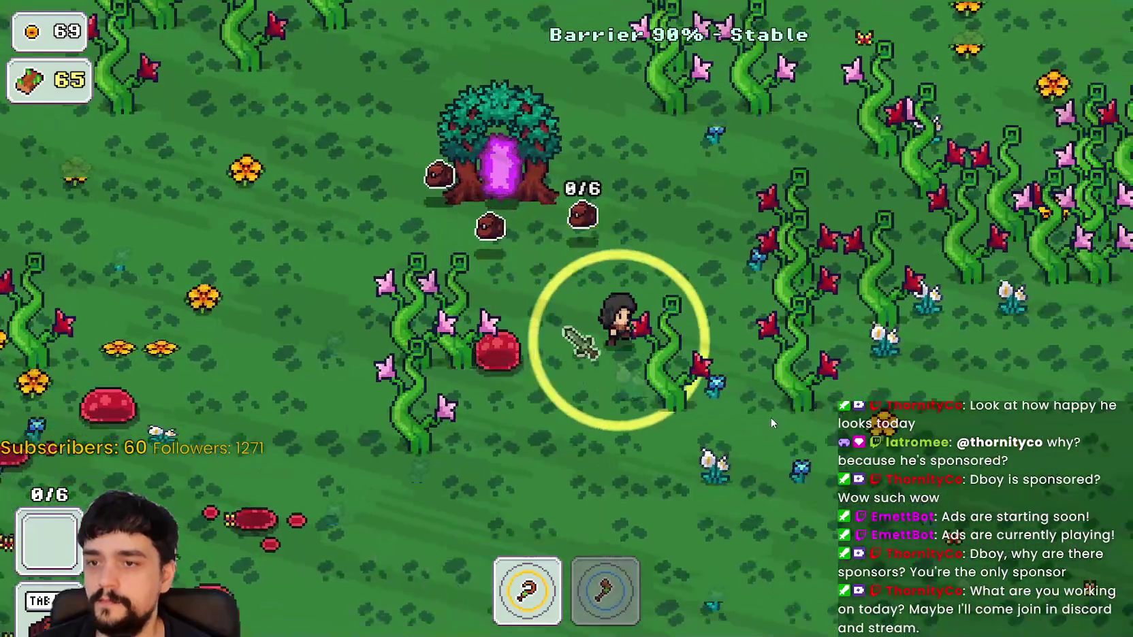
{"action": "key", "text": "2"}
{"action": "key", "text": "d"}
{"action": "key", "text": "w"}
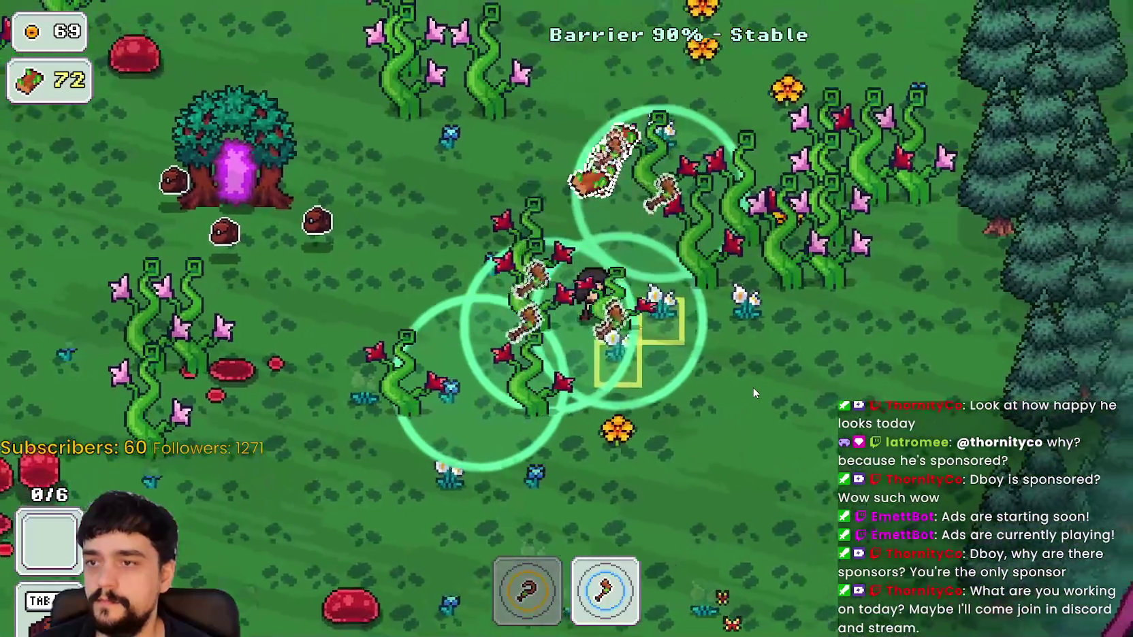
{"action": "key", "text": "w"}
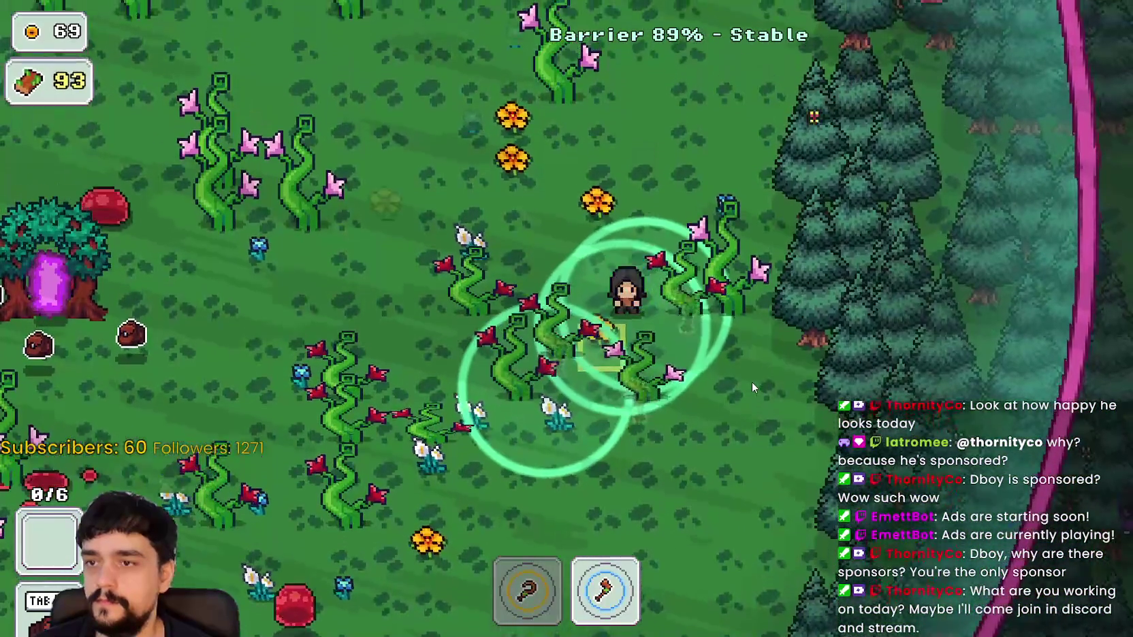
{"action": "key", "text": "a"}
{"action": "key", "text": "s"}
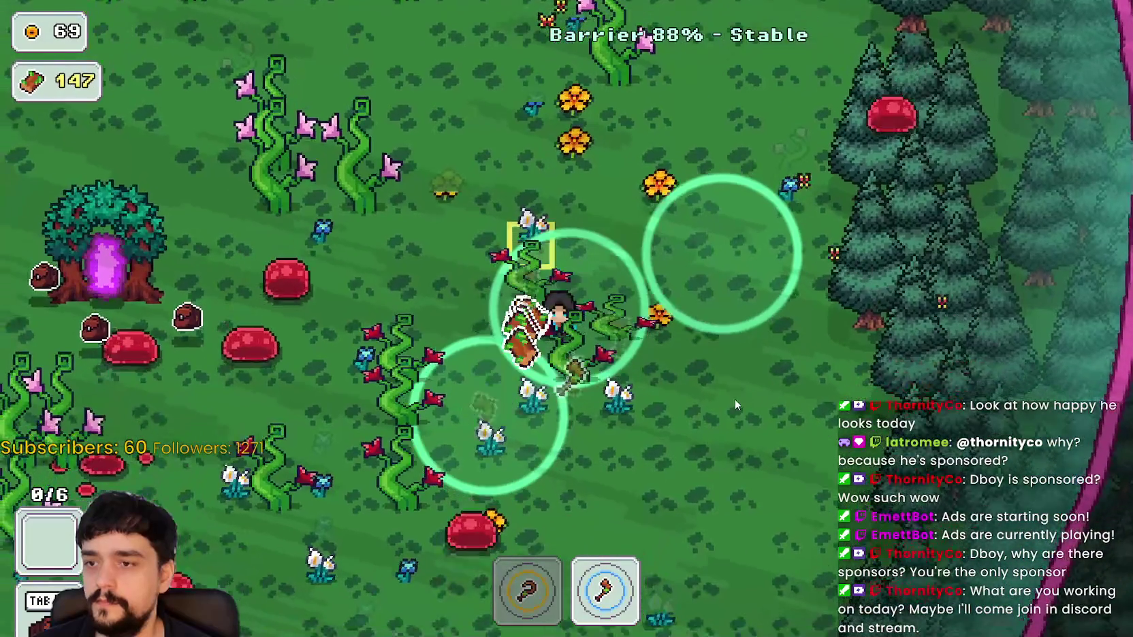
{"action": "key", "text": "d"}
Harvest flowers across the meadow until the bag is full, raising wood to 227
{"action": "key", "text": "1"}
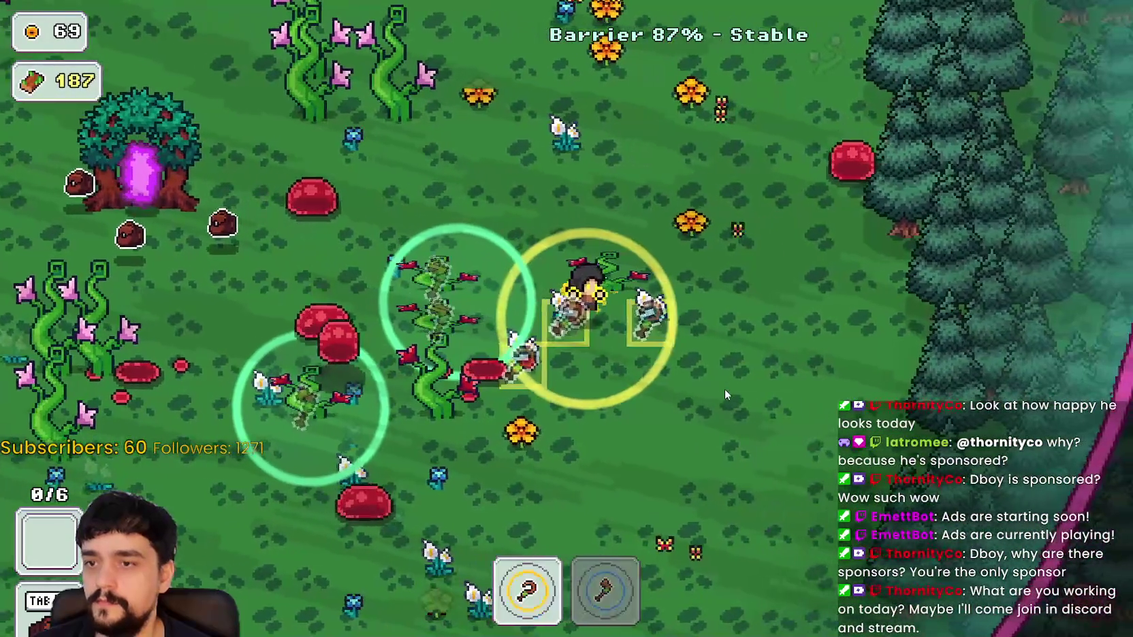
{"action": "key", "text": "s"}
{"action": "key", "text": "d"}
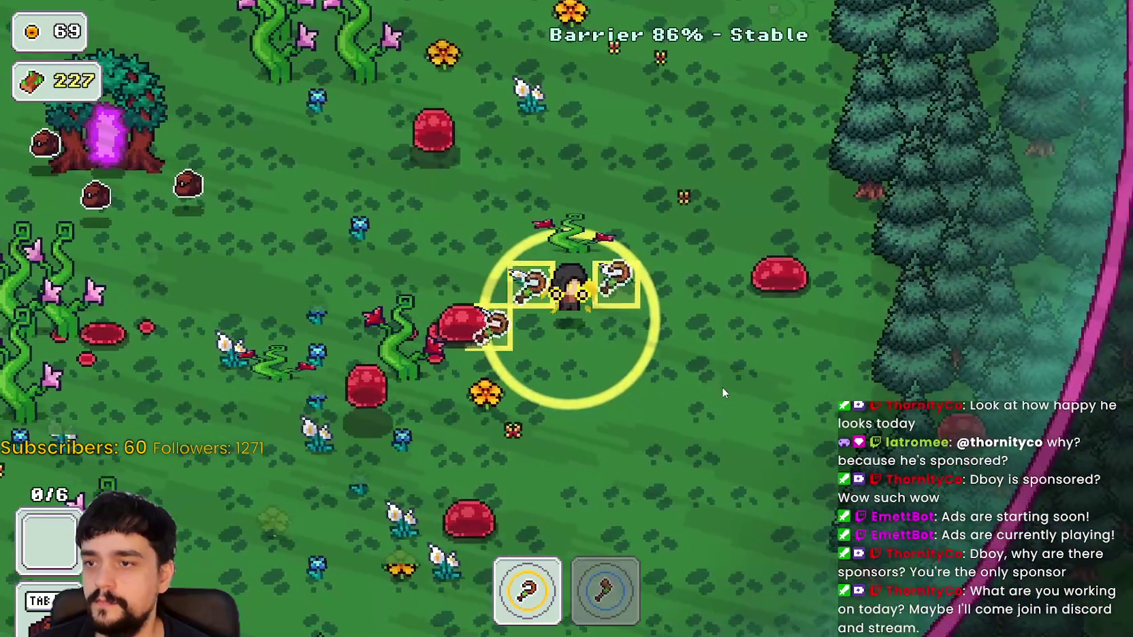
{"action": "key", "text": "w"}
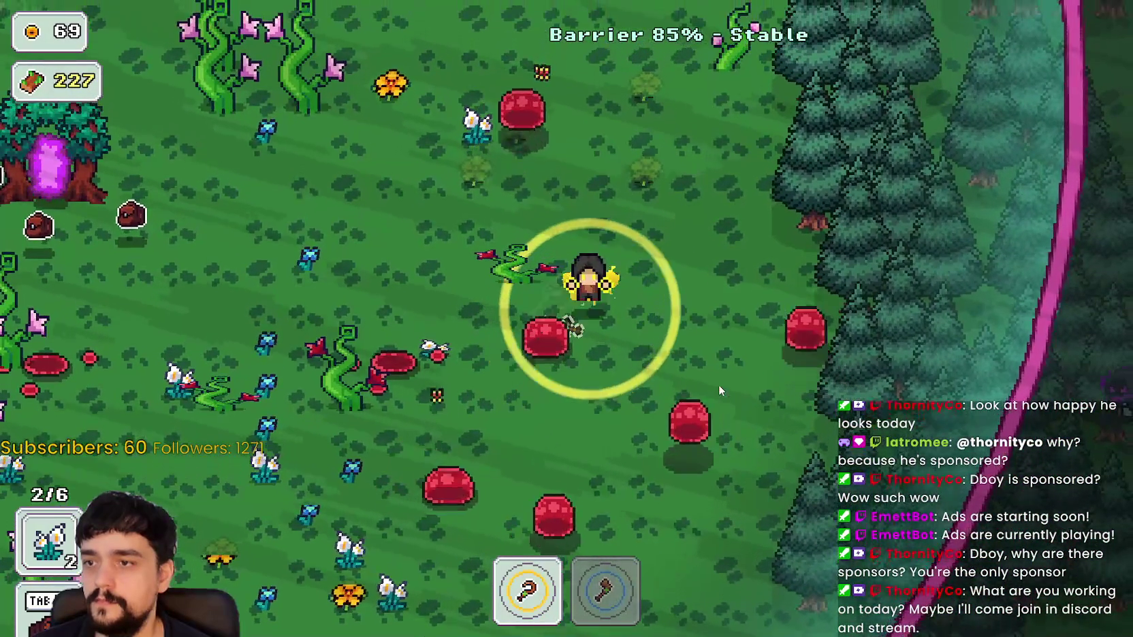
{"action": "key", "text": "a"}
{"action": "key", "text": "a"}
{"action": "key", "text": "s"}
{"action": "key", "text": "2"}
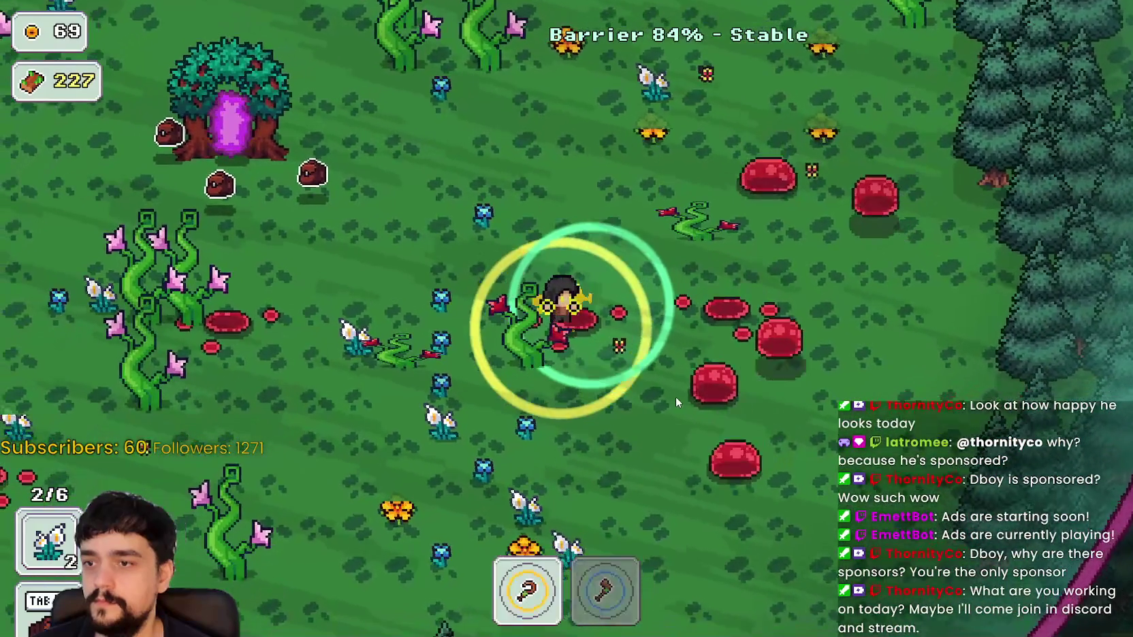
{"action": "key", "text": "s"}
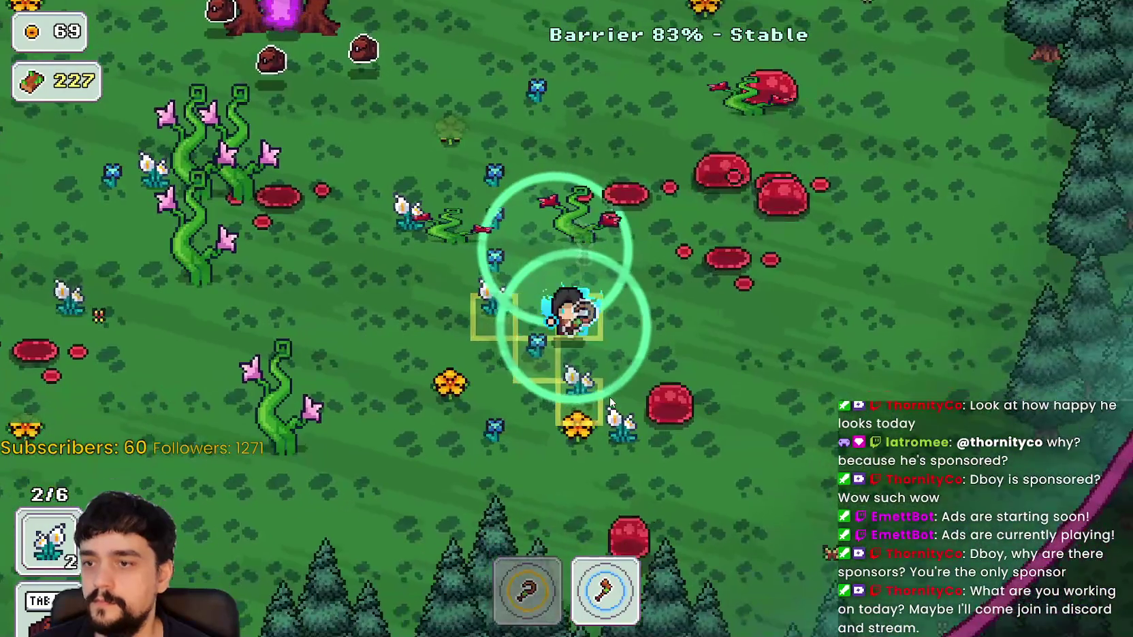
{"action": "key", "text": "1"}
{"action": "key", "text": "w"}
{"action": "key", "text": "a"}
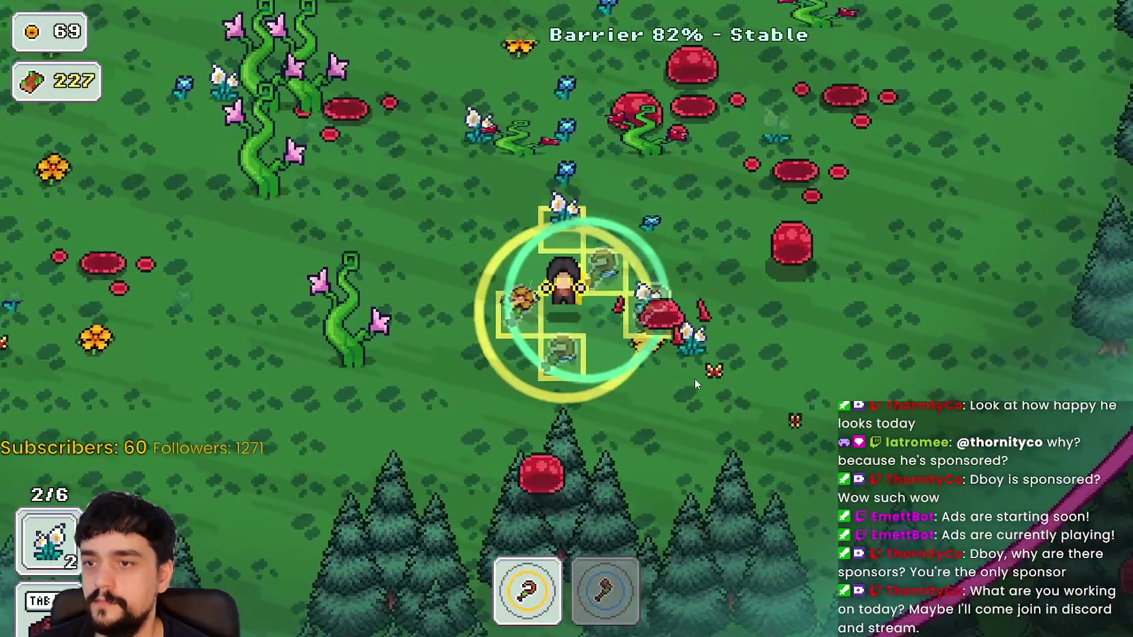
{"action": "key", "text": "w"}
{"action": "key", "text": "a"}
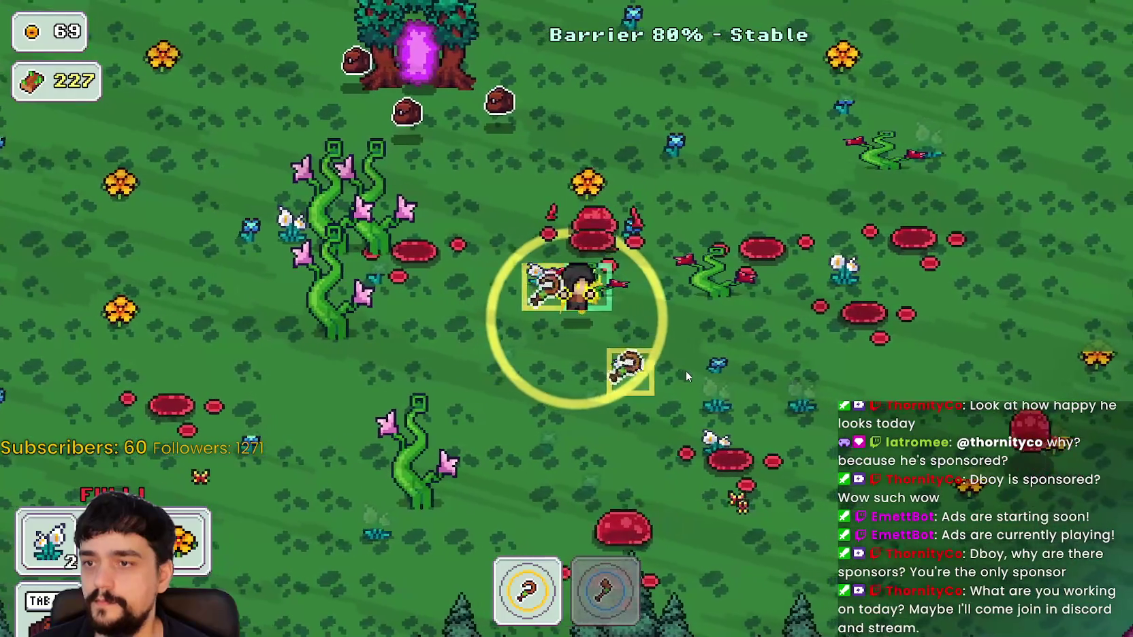
Deposit the full flower load at the tree, then chop the mushroom patch and vines
{"action": "key", "text": "w"}
{"action": "key", "text": "a"}
{"action": "key", "text": "d"}
{"action": "key", "text": "s"}
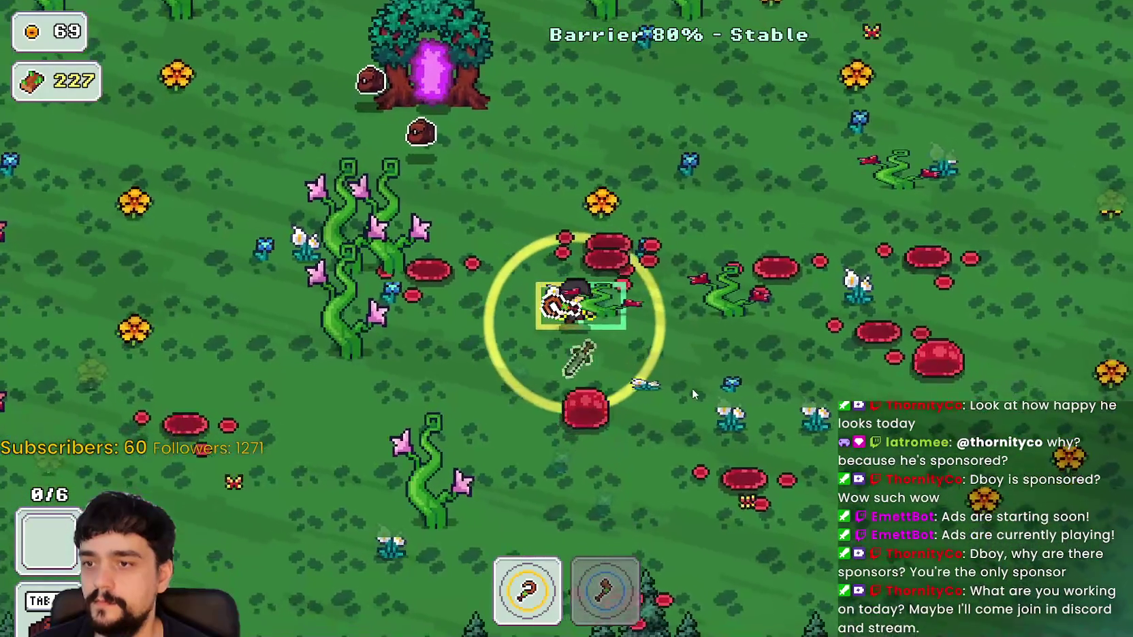
{"action": "key", "text": "d"}
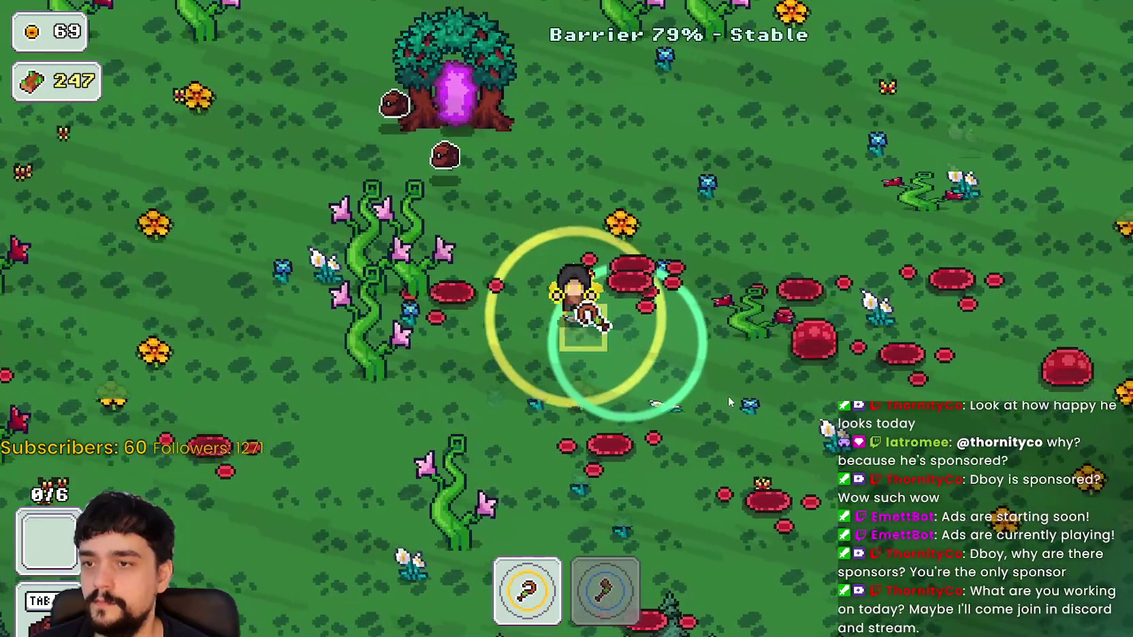
{"action": "key", "text": "a"}
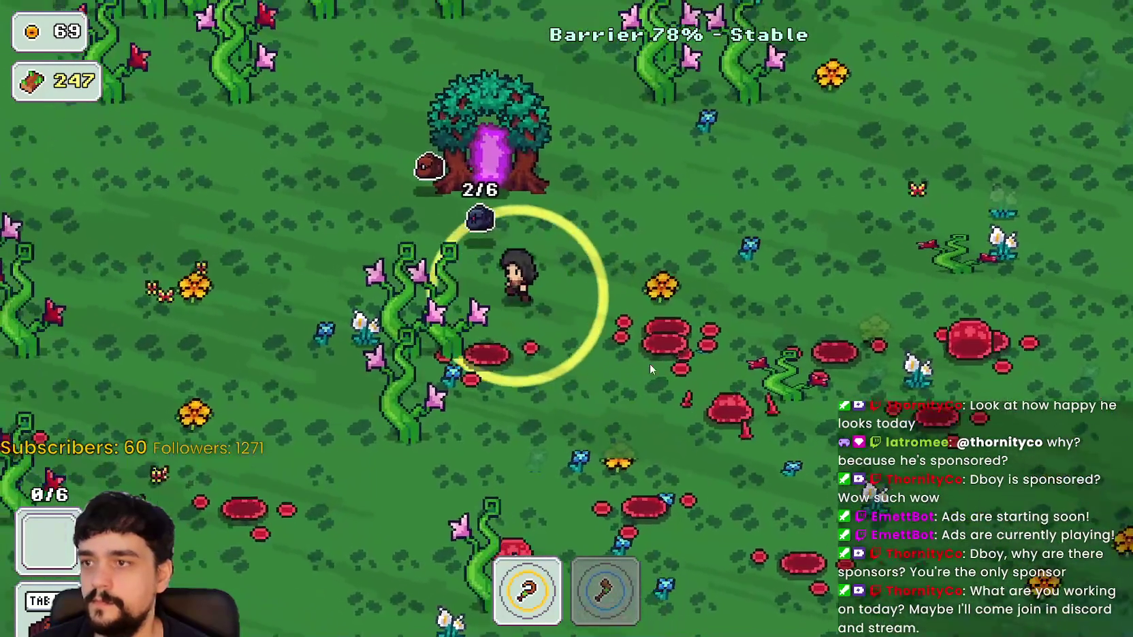
{"action": "key", "text": "2"}
{"action": "key", "text": "1"}
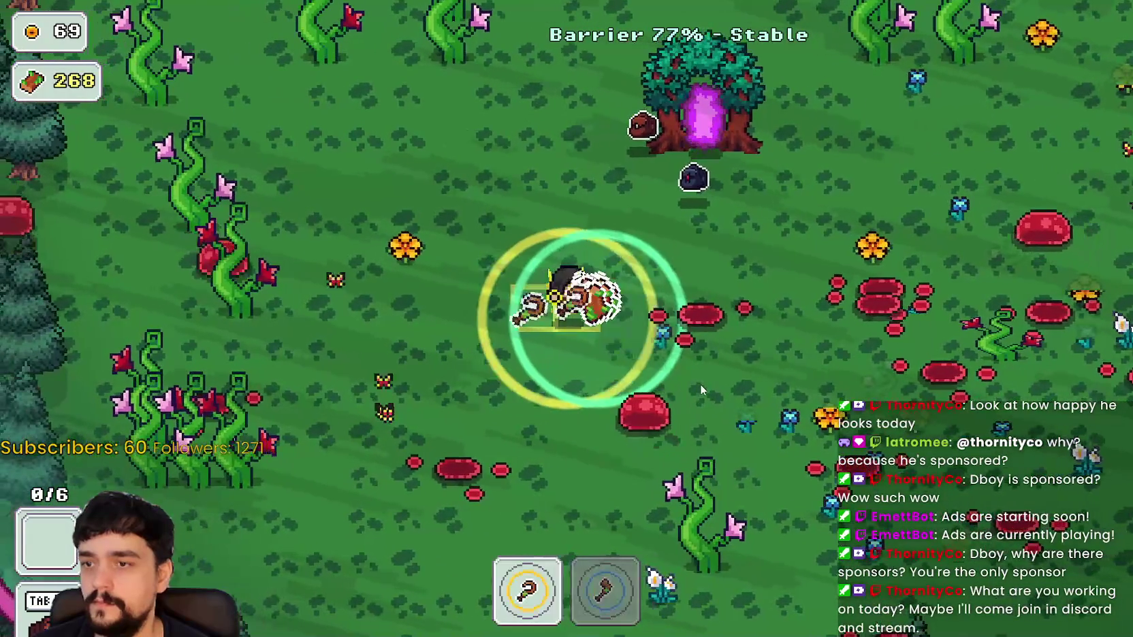
Gather flowers across the meadow while avoiding slimes, returning toward the portal tree
{"action": "key", "text": "d"}
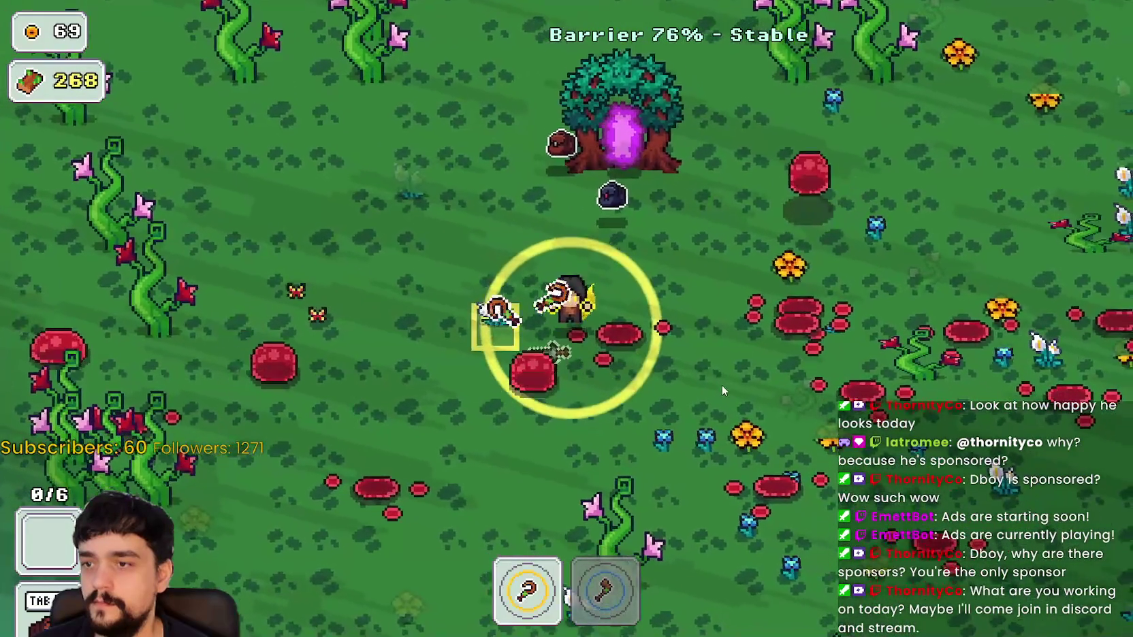
{"action": "key", "text": "a"}
{"action": "key", "text": "w"}
{"action": "key", "text": "d"}
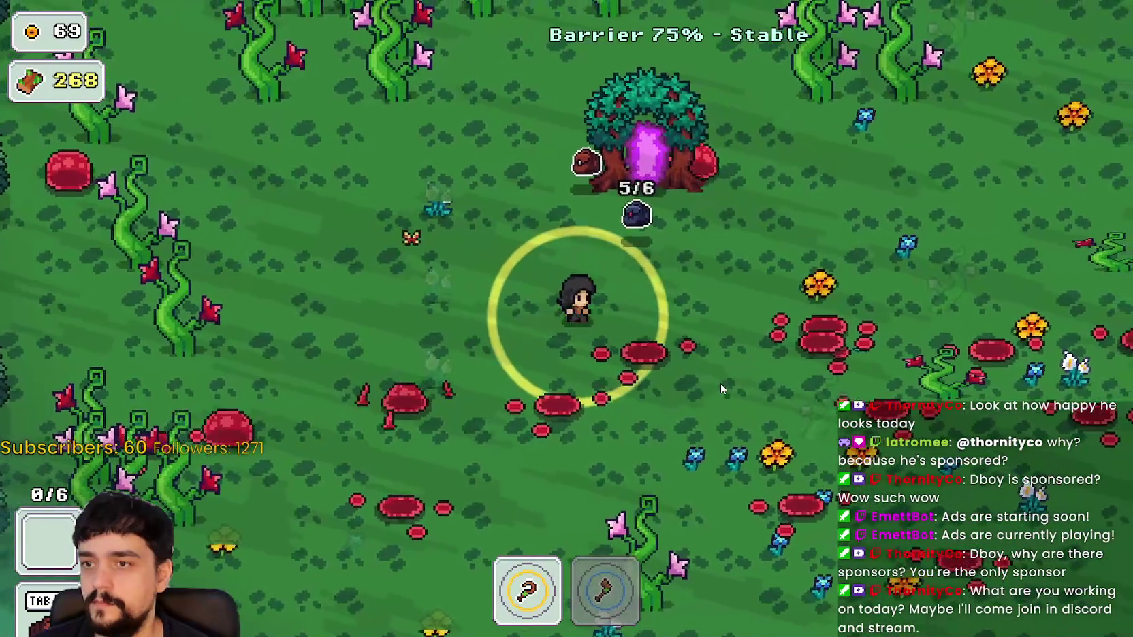
{"action": "key", "text": "d"}
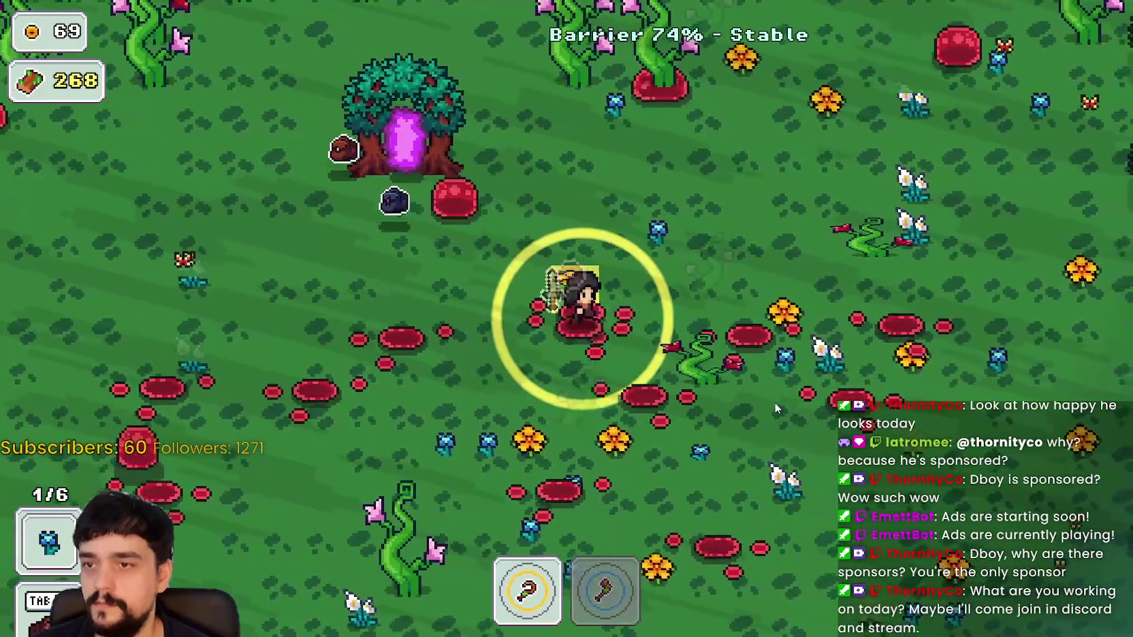
{"action": "key", "text": "s"}
{"action": "key", "text": "s"}
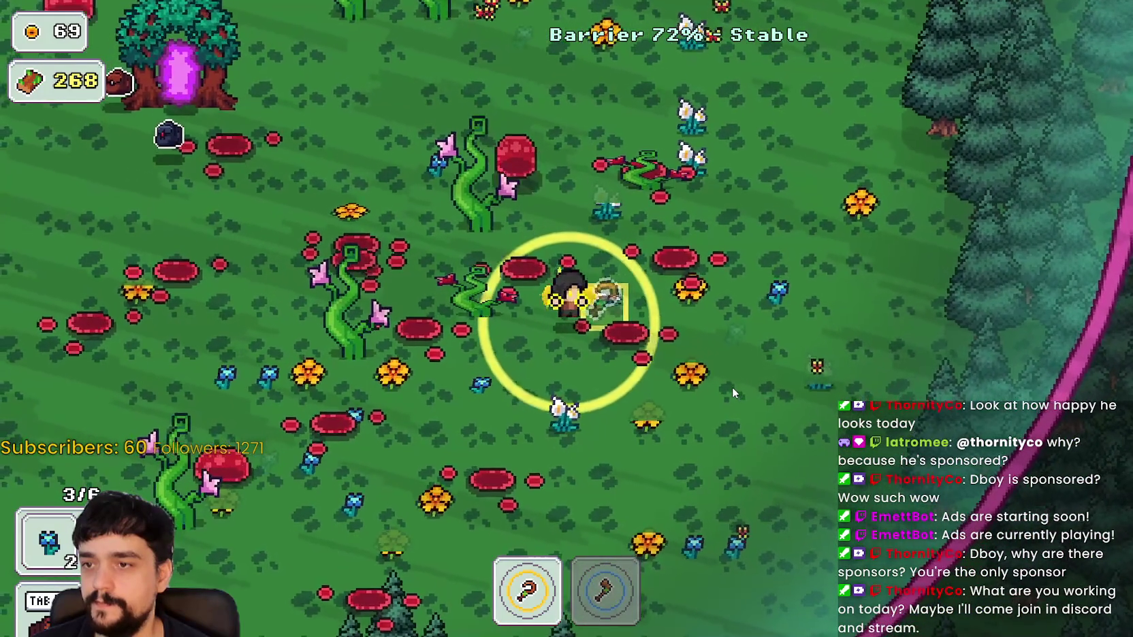
{"action": "key", "text": "s"}
{"action": "key", "text": "a"}
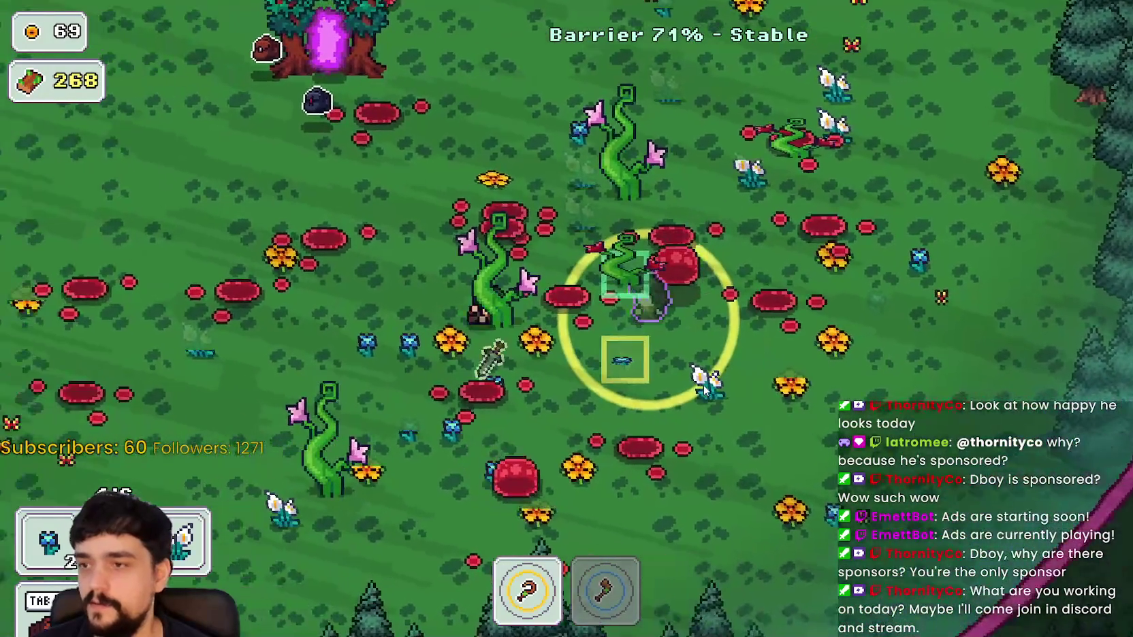
{"action": "key", "text": "w"}
Chop the forest trees above the portal tree with the axe for wood
{"action": "key", "text": "w"}
{"action": "key", "text": "a"}
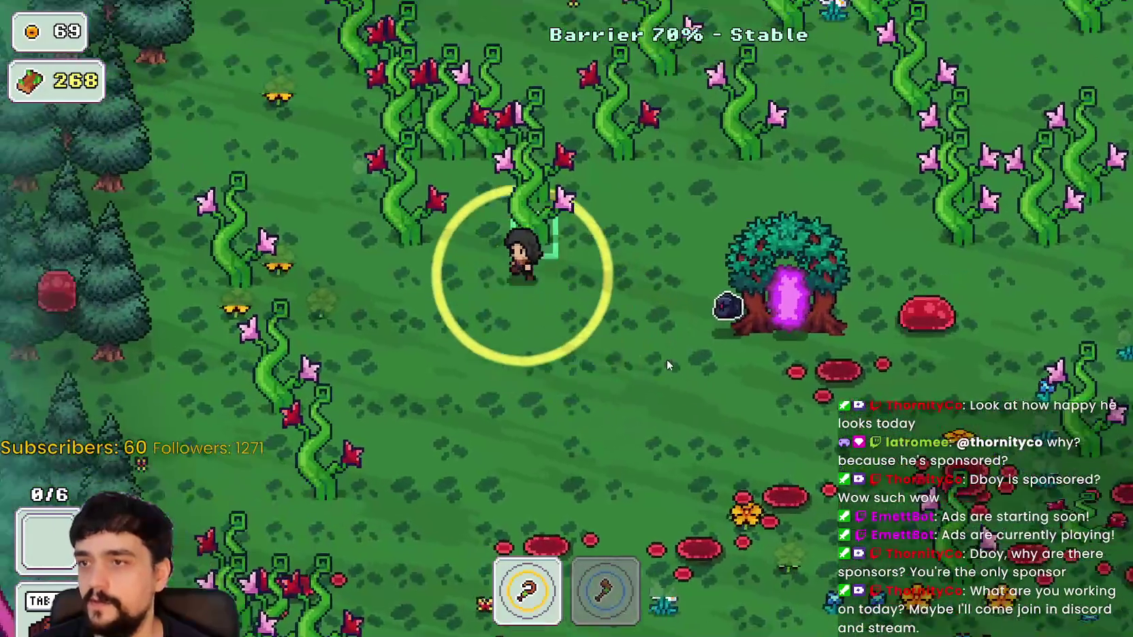
{"action": "key", "text": "2"}
{"action": "key", "text": "w"}
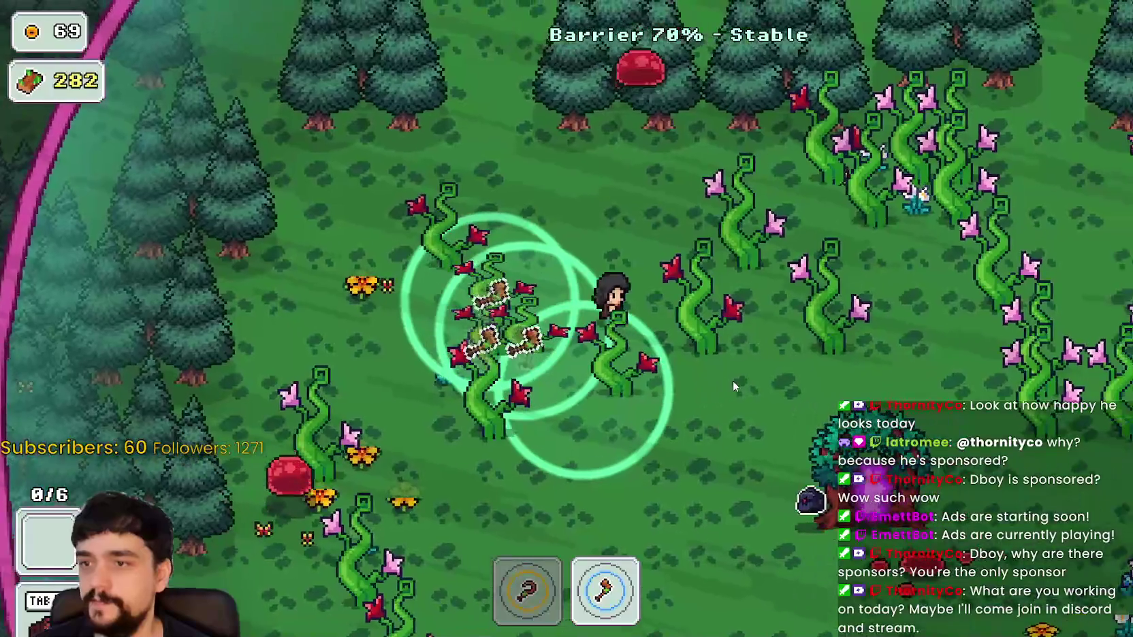
{"action": "key", "text": "d"}
{"action": "key", "text": "a"}
{"action": "key", "text": "s"}
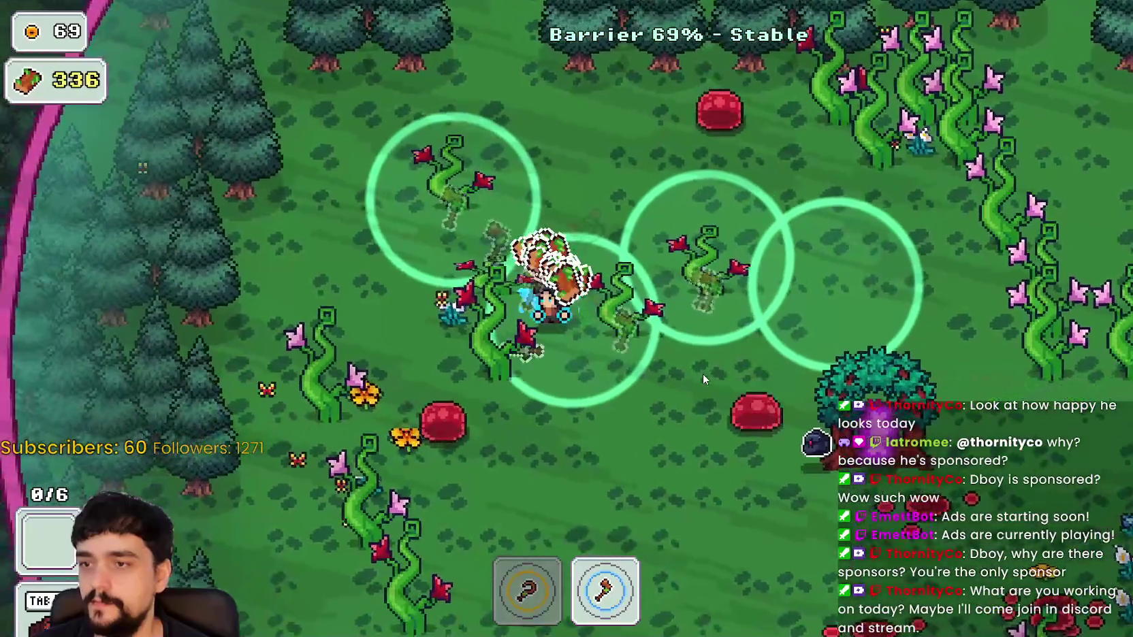
{"action": "key", "text": "d"}
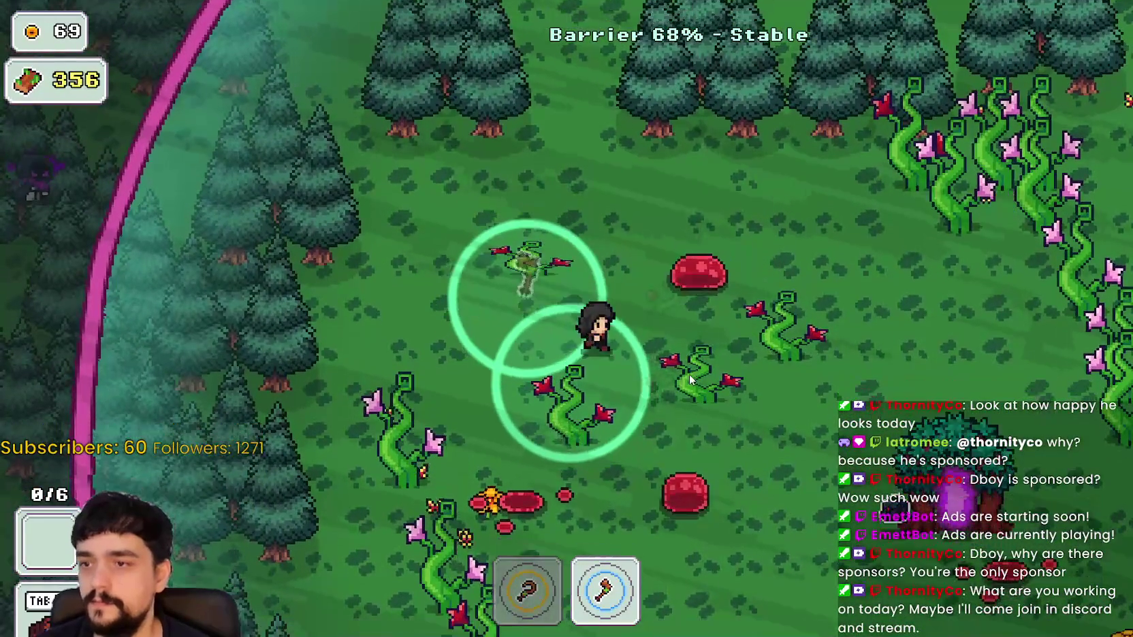
{"action": "key", "text": "s"}
{"action": "key", "text": "d"}
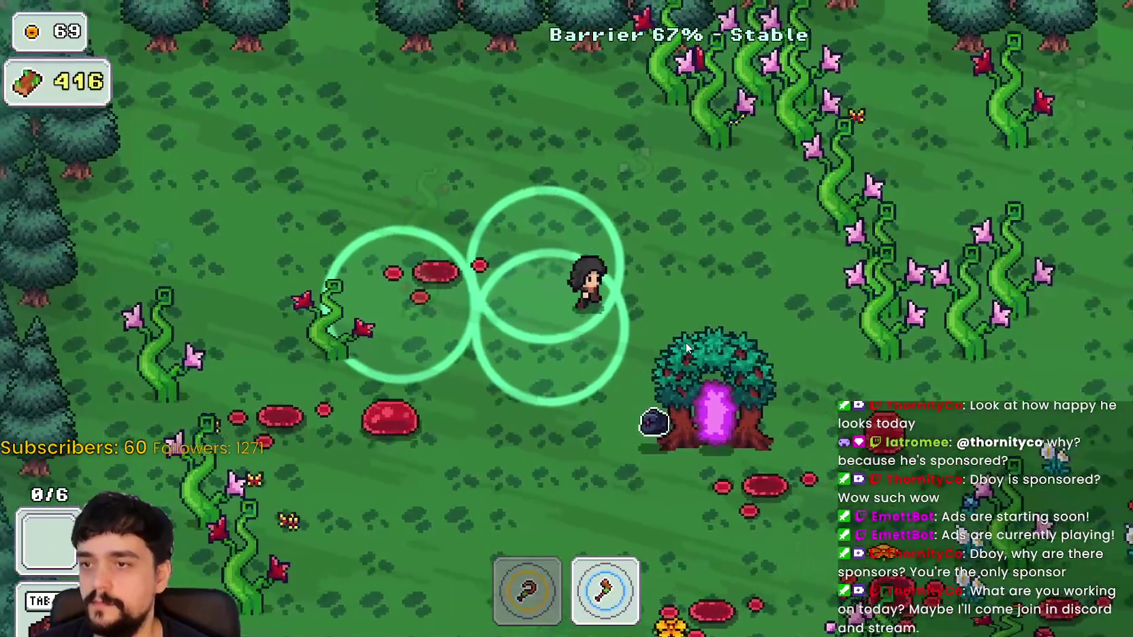
{"action": "key", "text": "w"}
{"action": "key", "text": "d"}
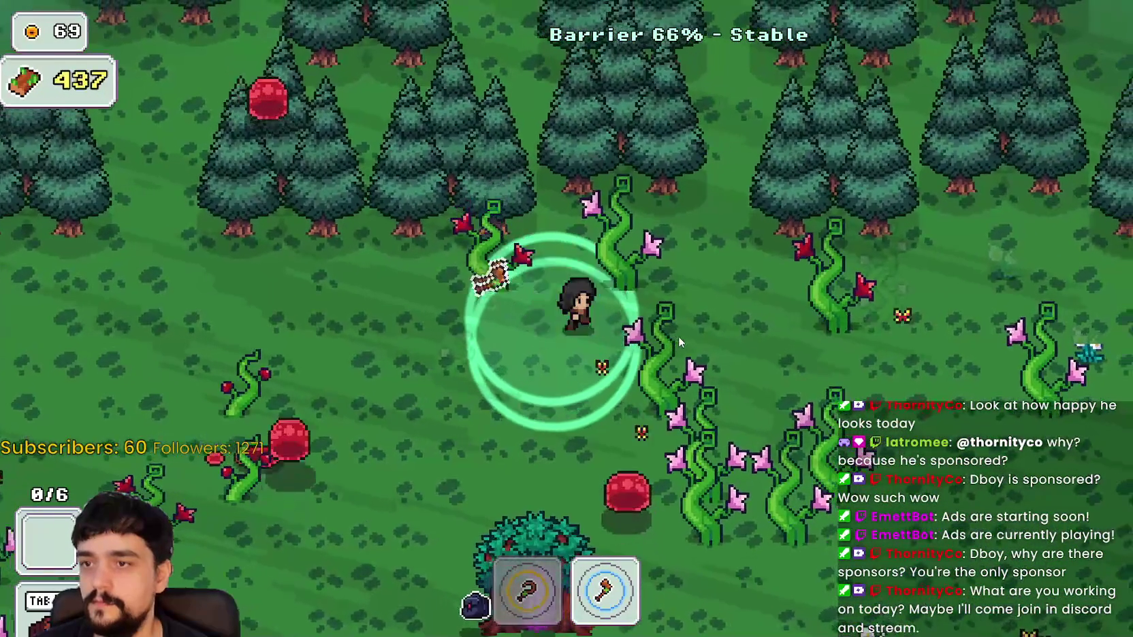
{"action": "key", "text": "d"}
{"action": "key", "text": "s"}
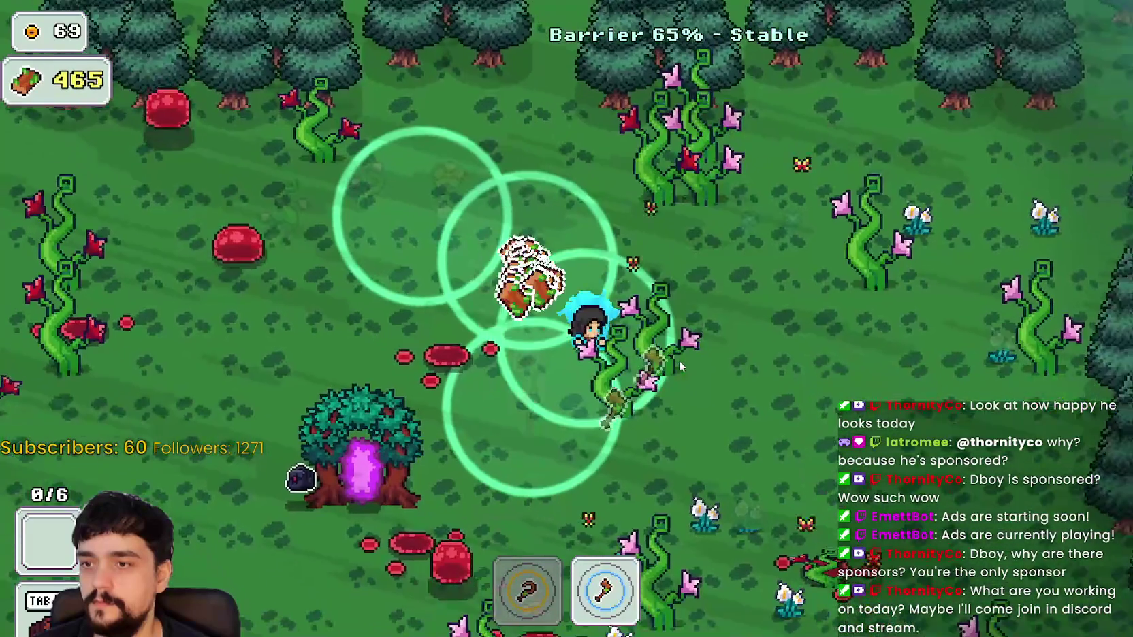
{"action": "key", "text": "s"}
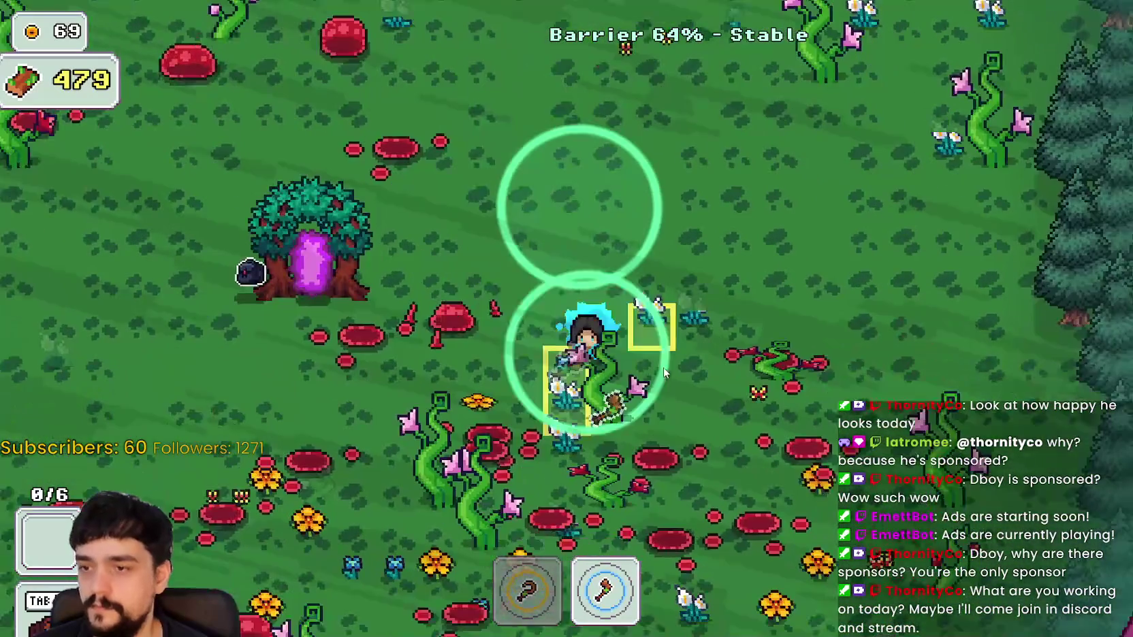
{"action": "key", "text": "s"}
{"action": "key", "text": "2"}
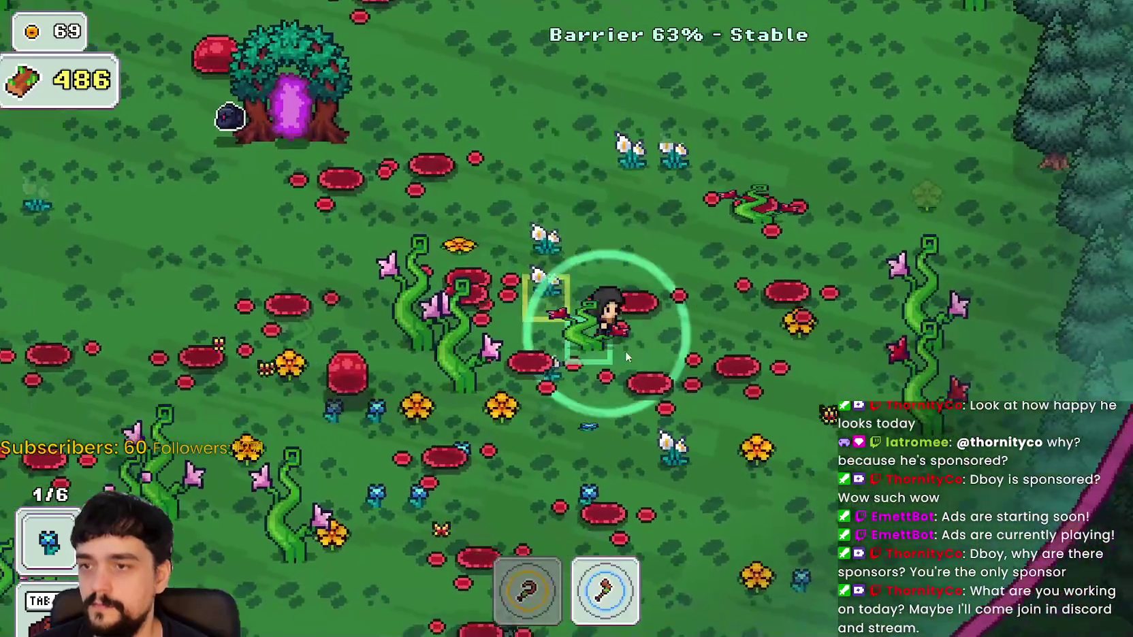
{"action": "key", "text": "d"}
Alternate between picking plants and chopping trees down-left toward the forest edge
{"action": "key", "text": "1"}
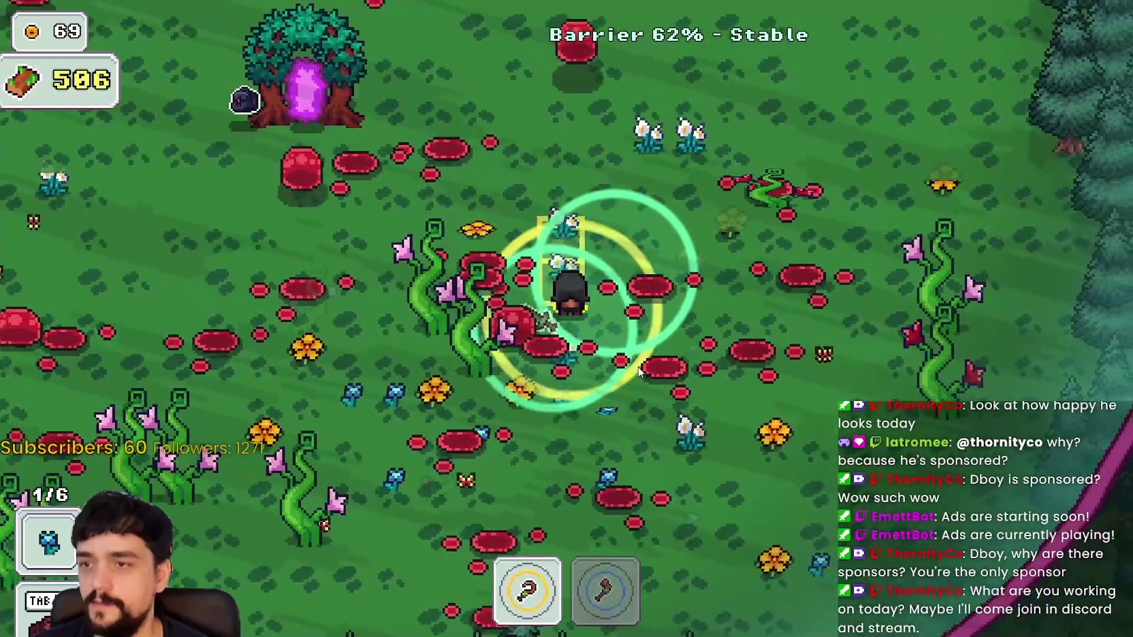
{"action": "key", "text": "a"}
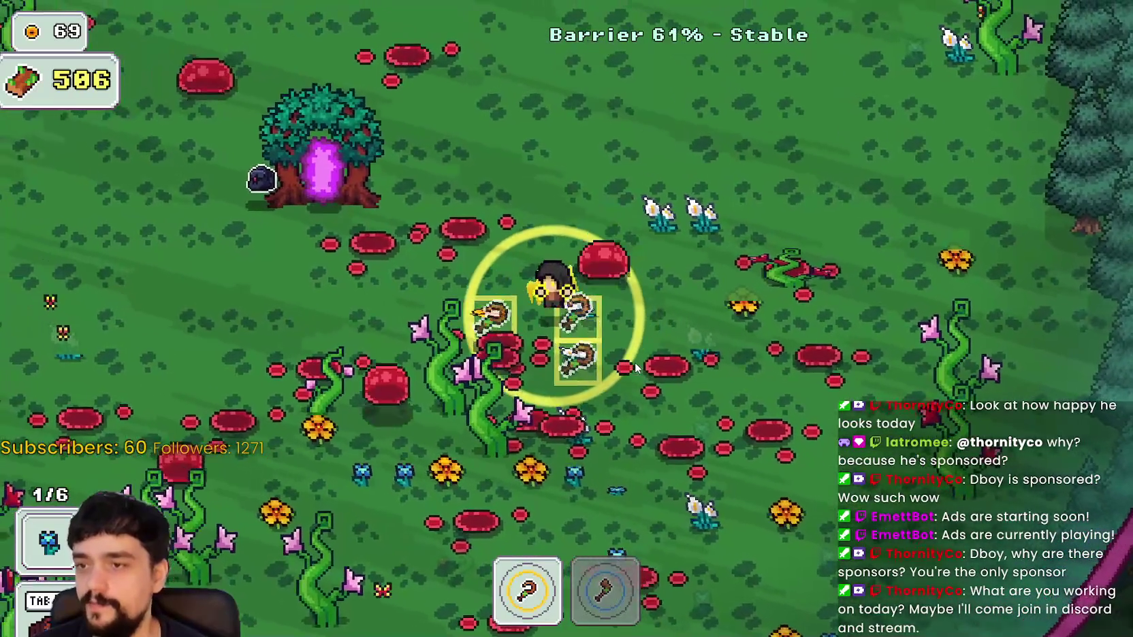
{"action": "key", "text": "s"}
{"action": "key", "text": "2"}
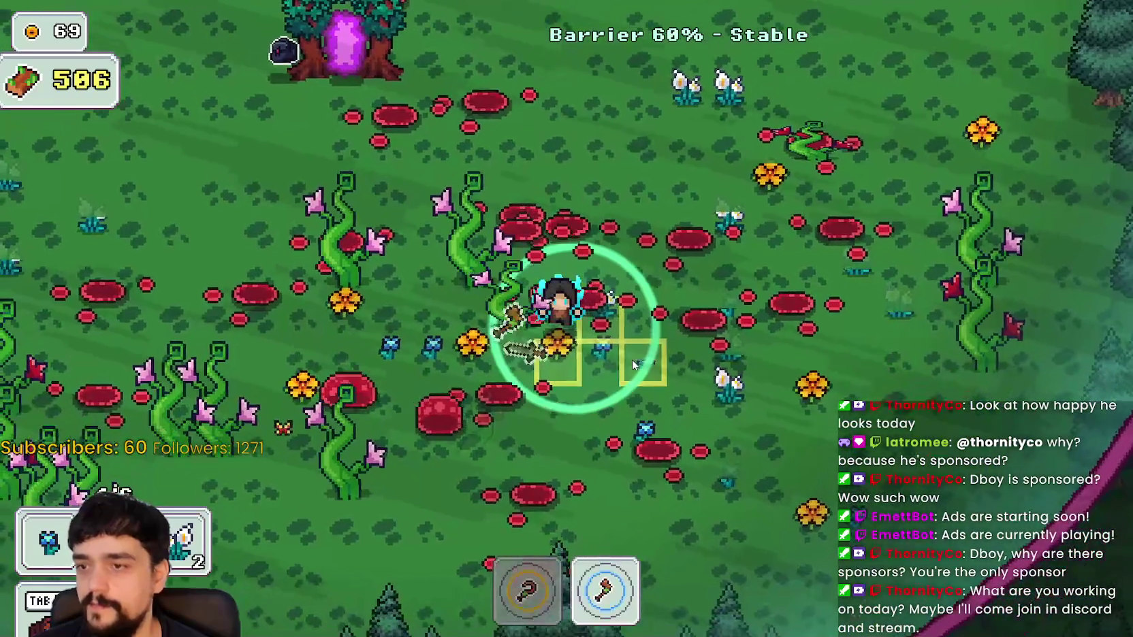
{"action": "key", "text": "a"}
{"action": "key", "text": "a"}
{"action": "key", "text": "s"}
{"action": "key", "text": "1"}
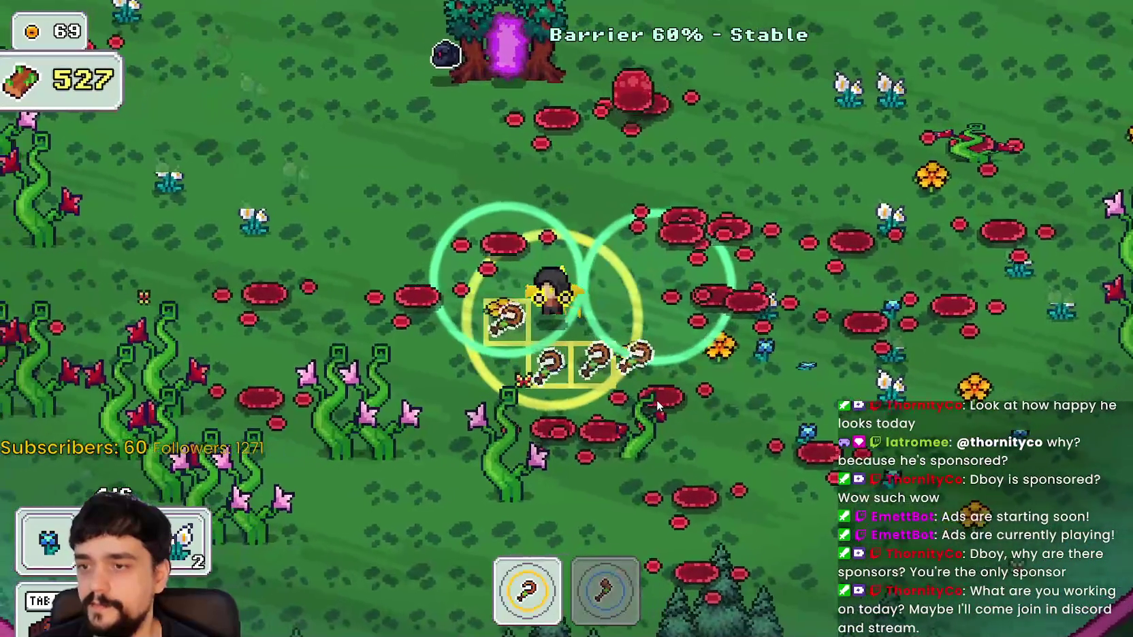
{"action": "key", "text": "a"}
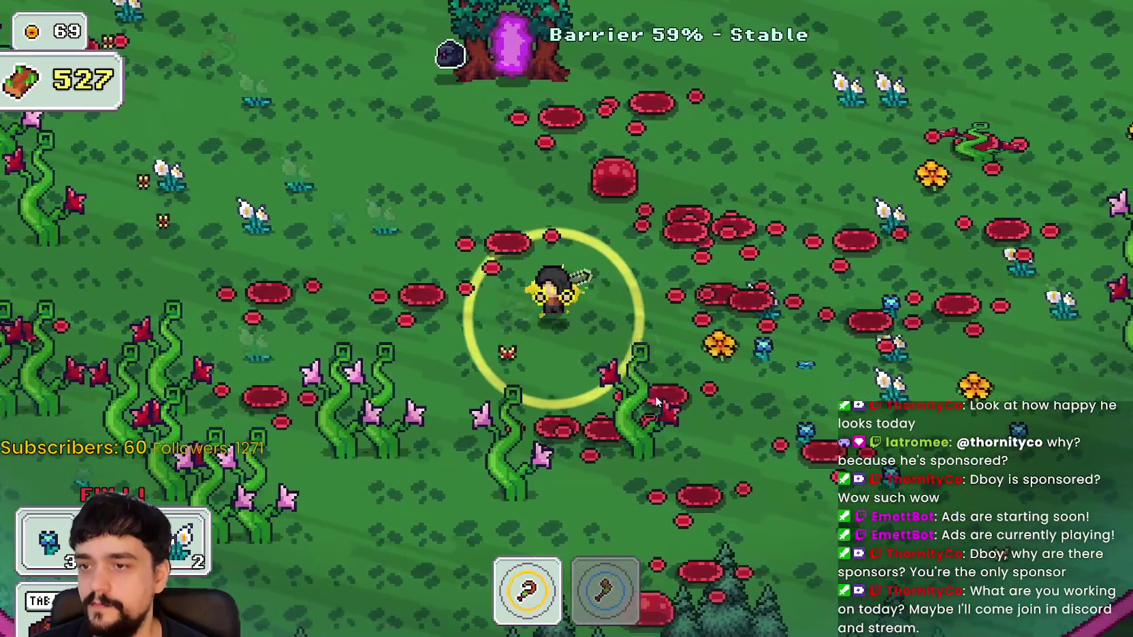
{"action": "key", "text": "w"}
{"action": "key", "text": "a"}
{"action": "key", "text": "s"}
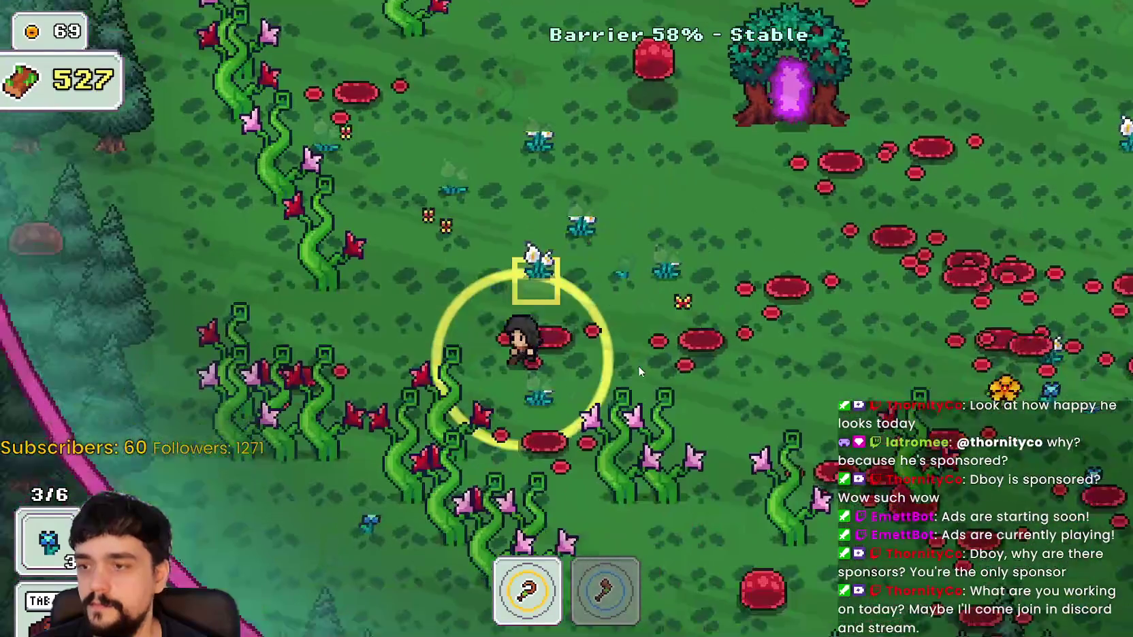
{"action": "key", "text": "2"}
{"action": "key", "text": "s"}
{"action": "key", "text": "a"}
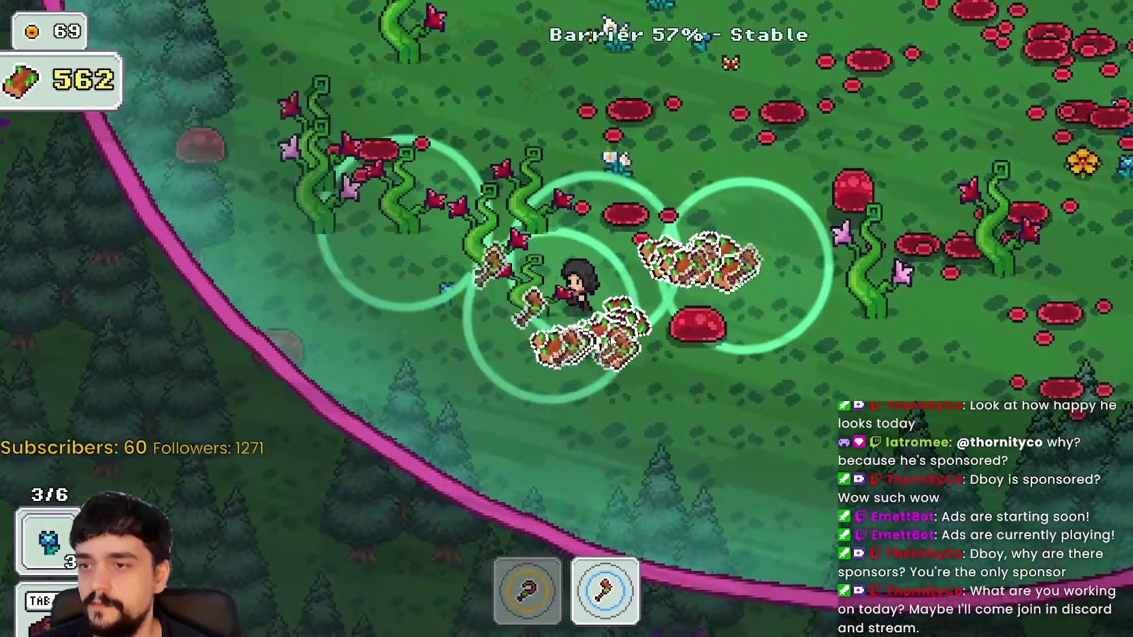
{"action": "key", "text": "w"}
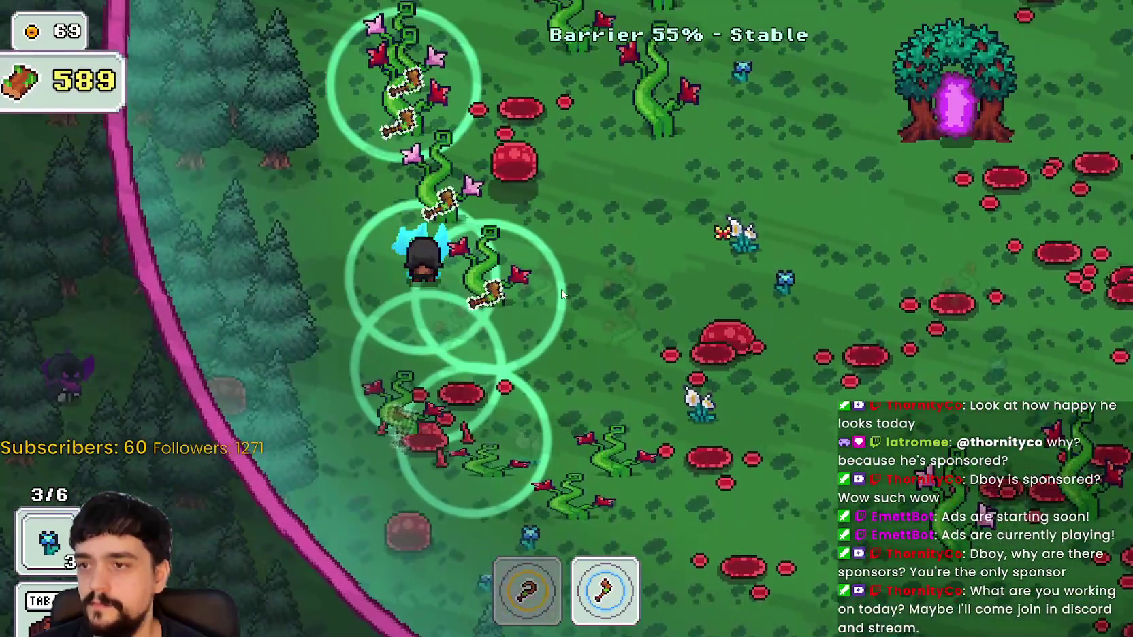
Chop trees up-right, then gather plants down-left until wood reaches 691 and the bag is full
{"action": "key", "text": "w"}
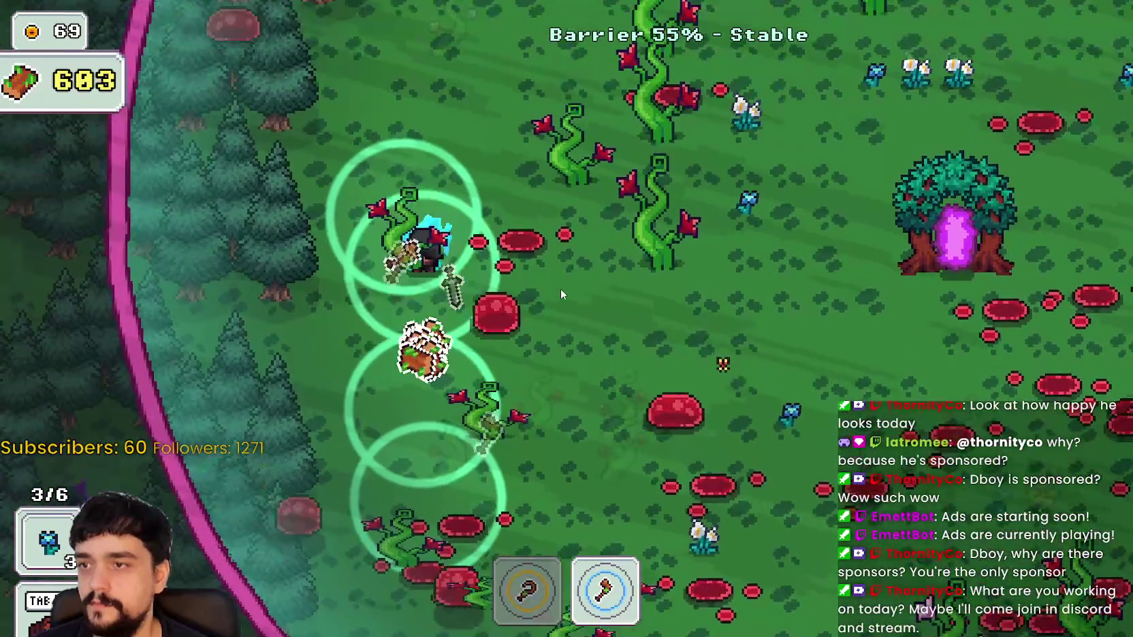
{"action": "key", "text": "w"}
{"action": "key", "text": "d"}
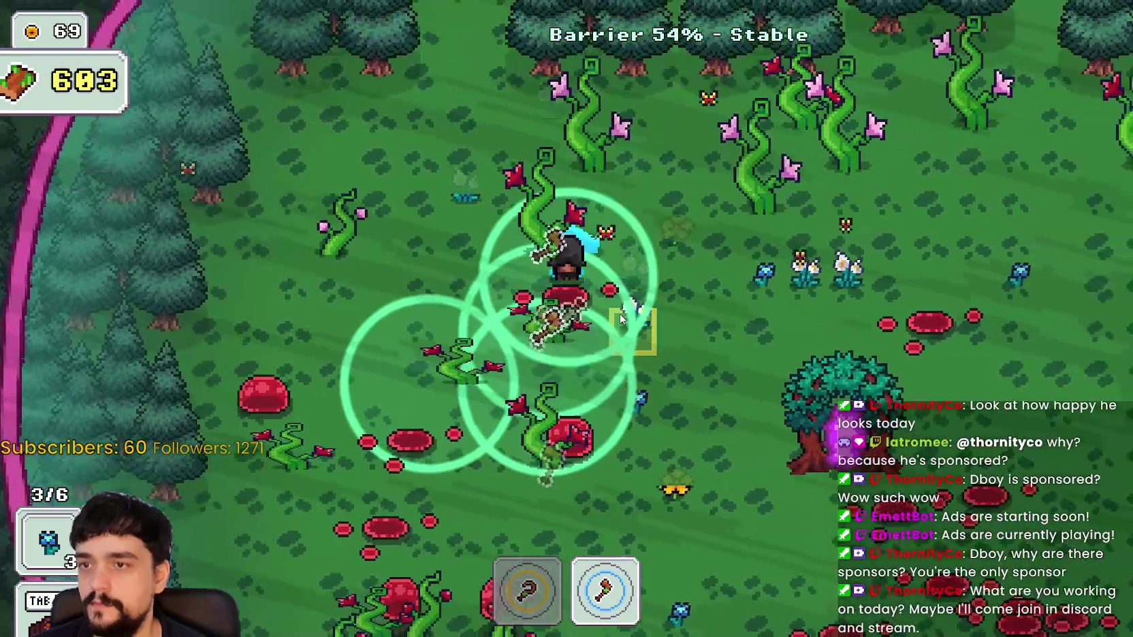
{"action": "key", "text": "w"}
{"action": "key", "text": "d"}
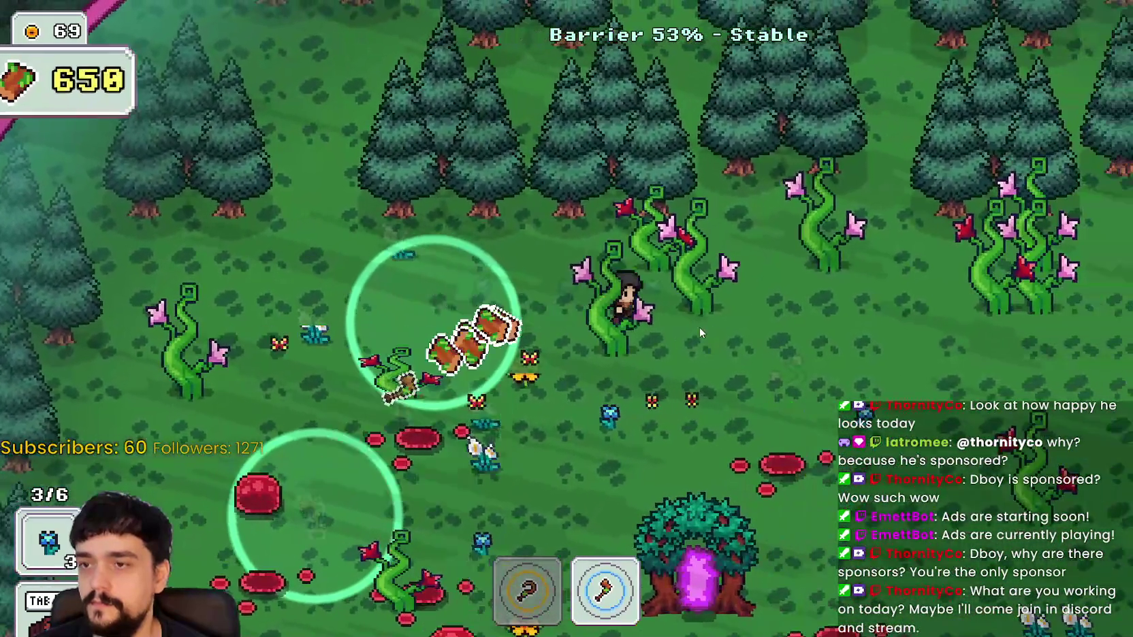
{"action": "key", "text": "d"}
{"action": "key", "text": "s"}
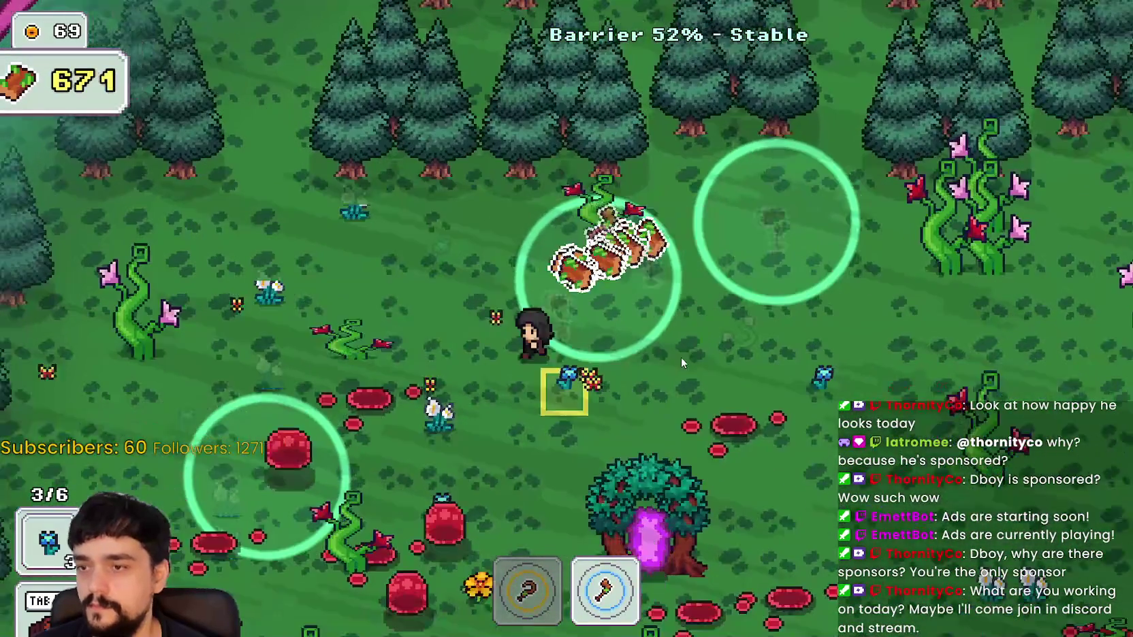
{"action": "key", "text": "1"}
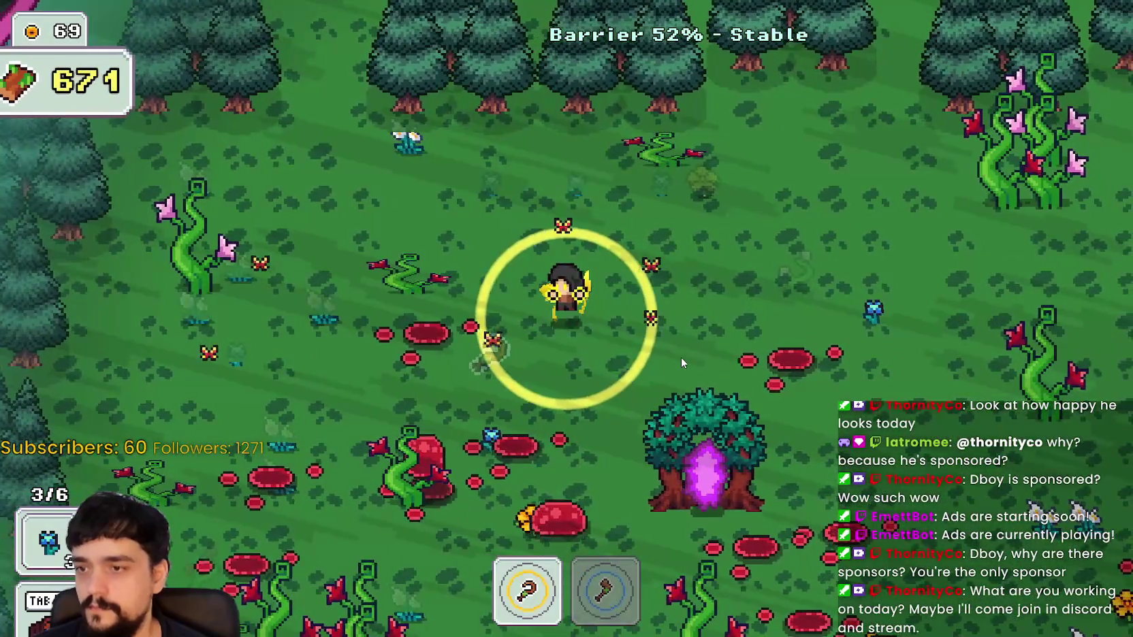
{"action": "key", "text": "s"}
{"action": "key", "text": "a"}
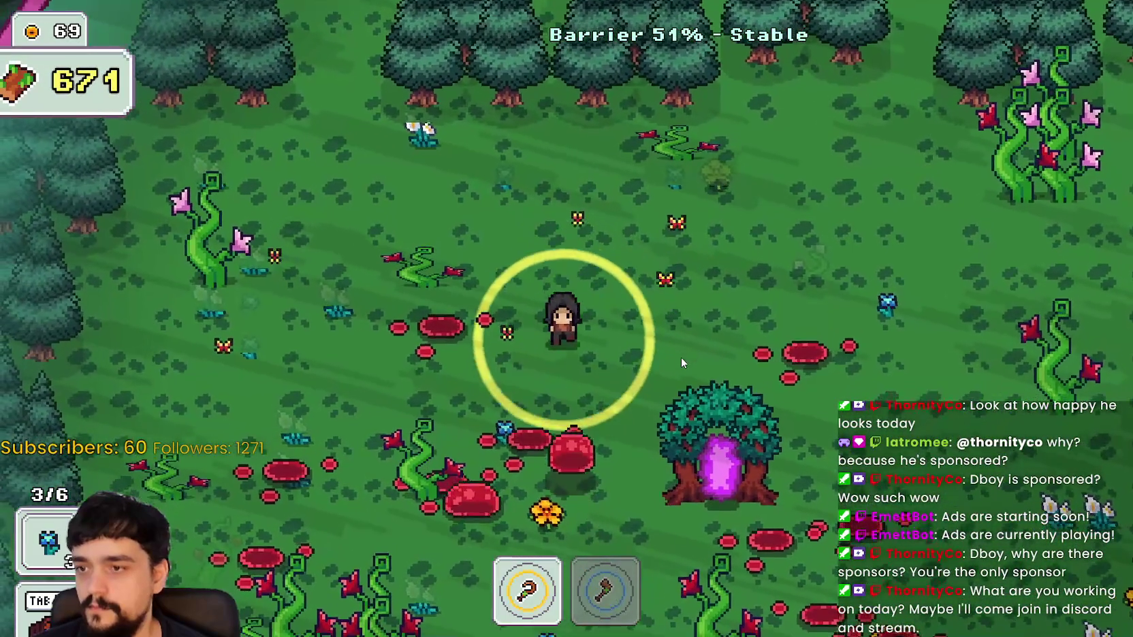
{"action": "key", "text": "2"}
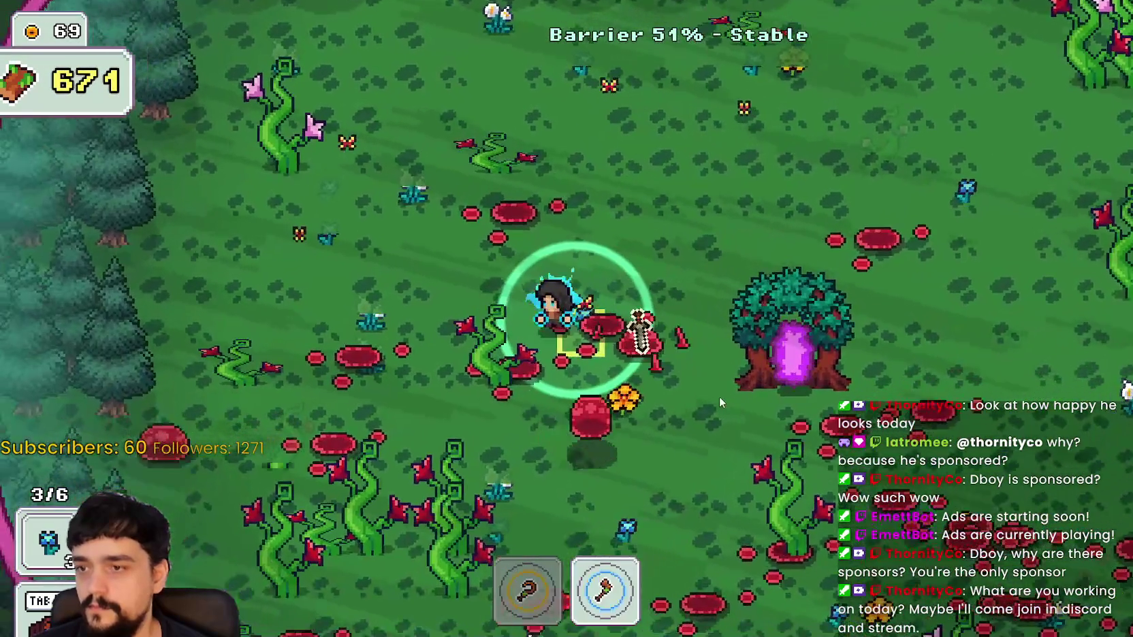
{"action": "key", "text": "s"}
{"action": "key", "text": "a"}
{"action": "key", "text": "1"}
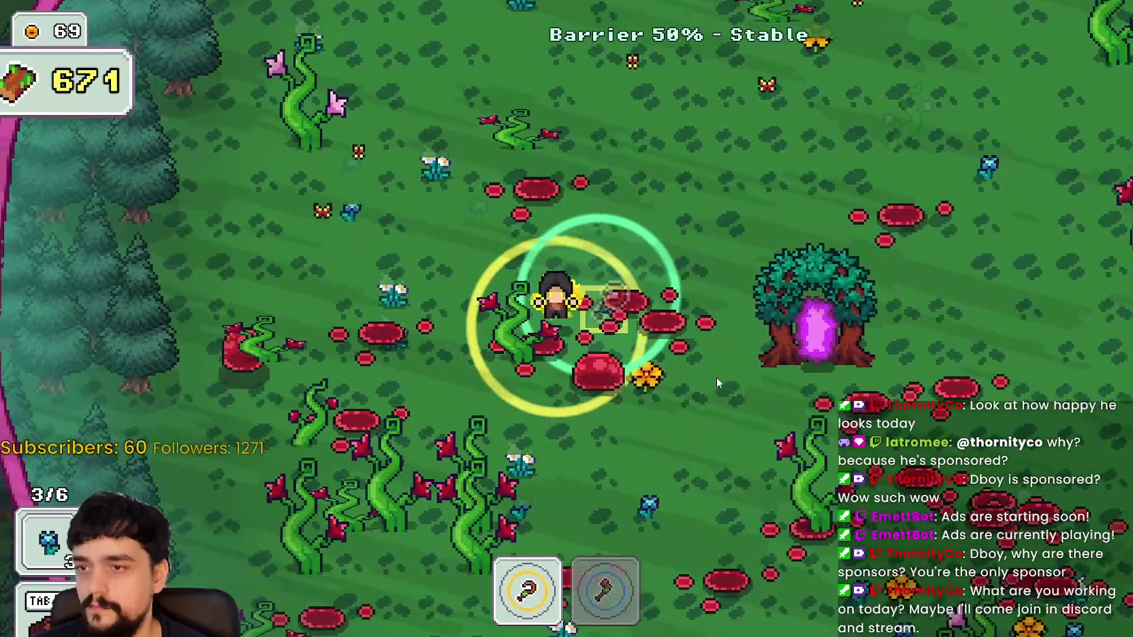
{"action": "key", "text": "2"}
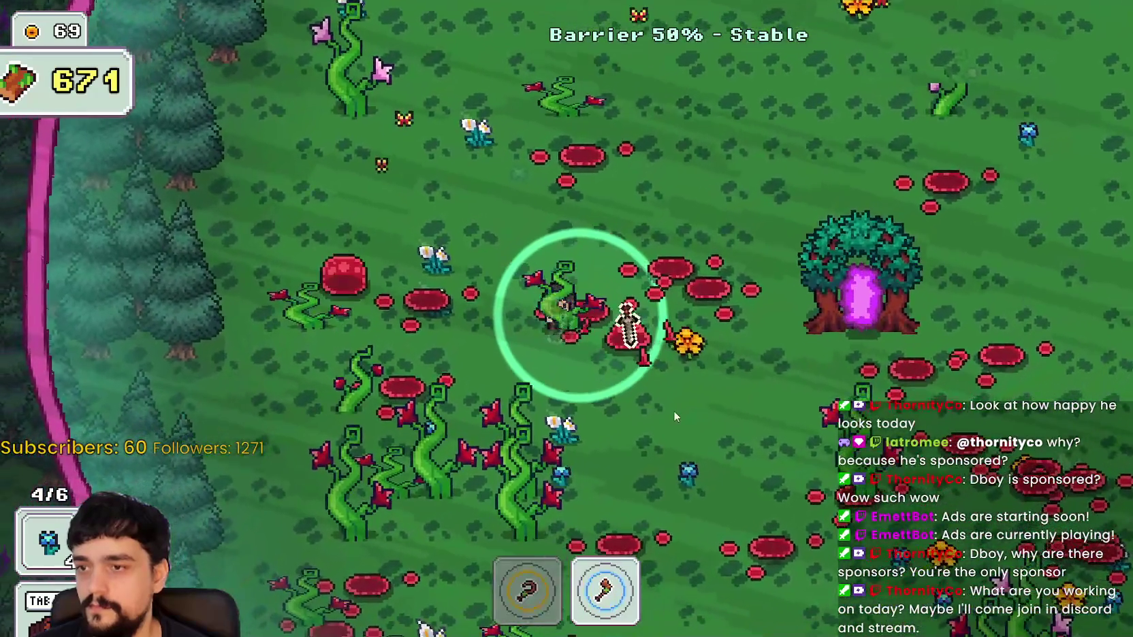
{"action": "key", "text": "s"}
{"action": "key", "text": "a"}
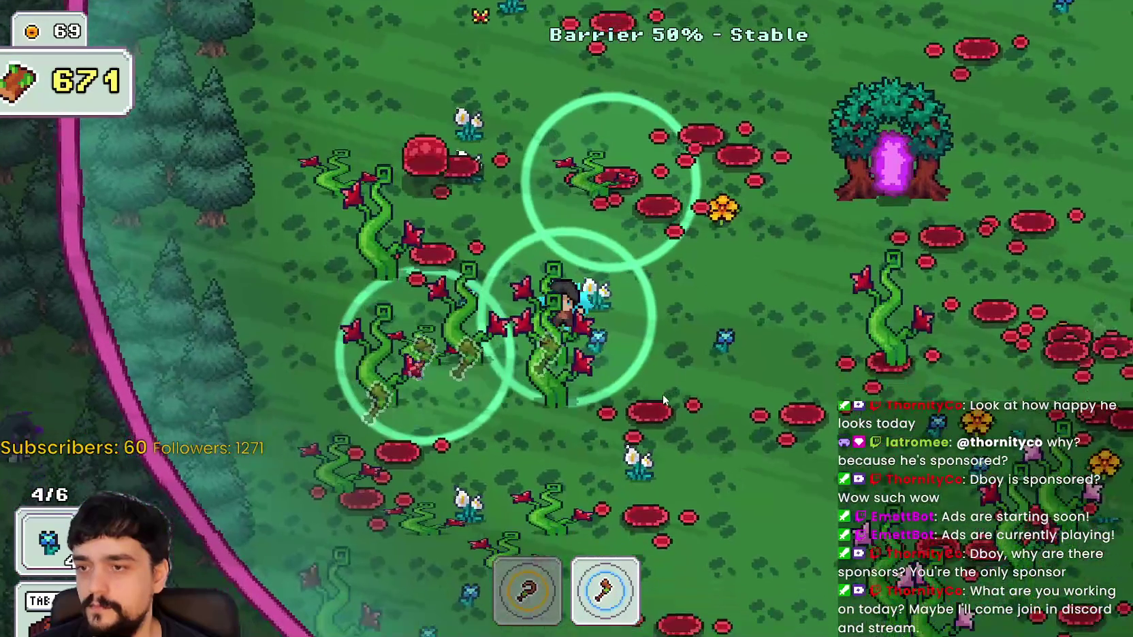
{"action": "key", "text": "1"}
{"action": "key", "text": "d"}
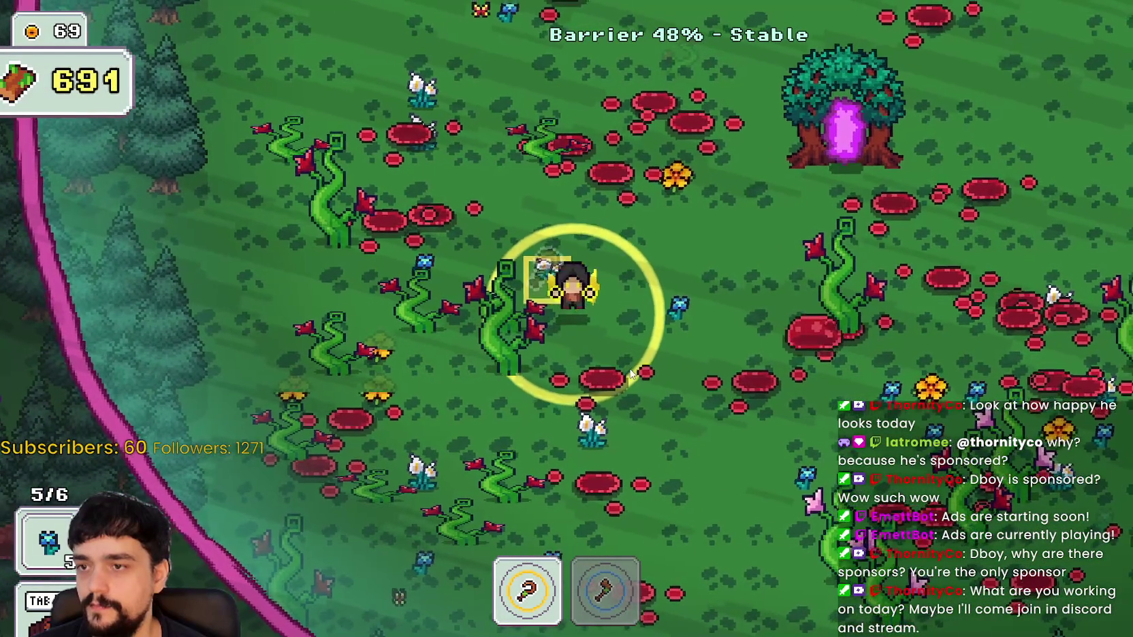
Walk into the portal tree and travel through it to the village
{"action": "key", "text": "d"}
{"action": "key", "text": "w"}
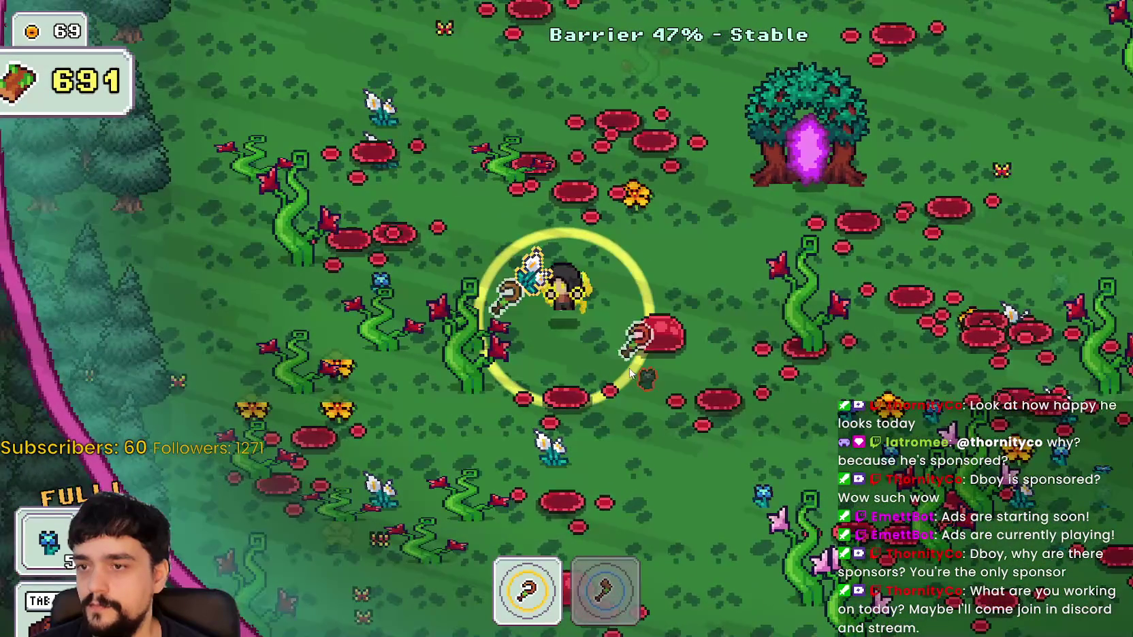
{"action": "key", "text": "d"}
{"action": "key", "text": "w"}
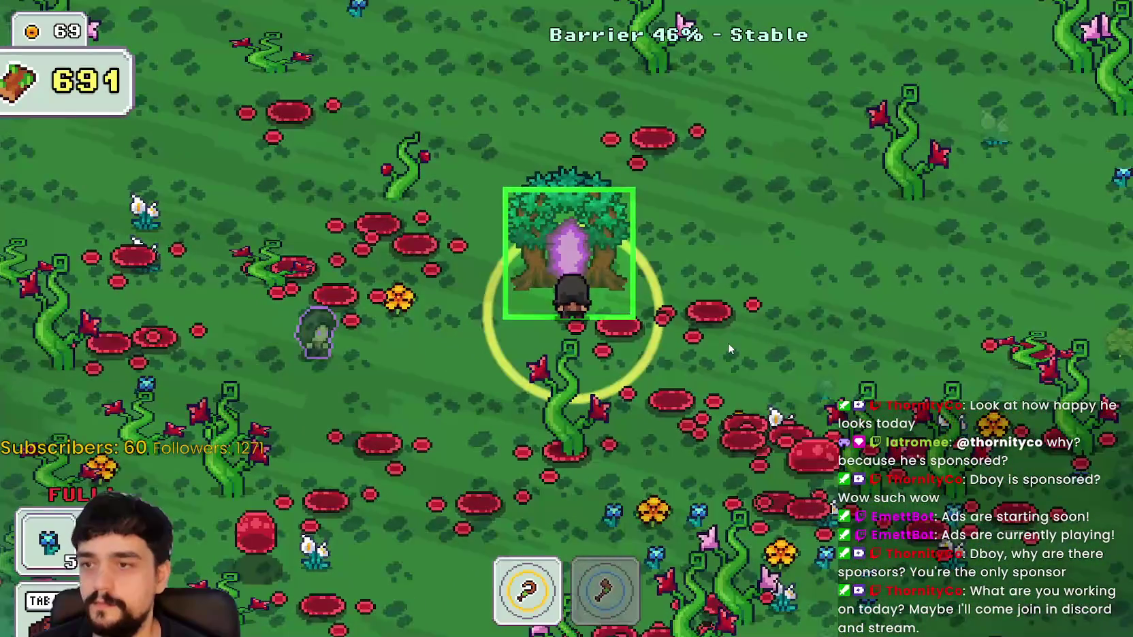
{"action": "key", "text": "e"}
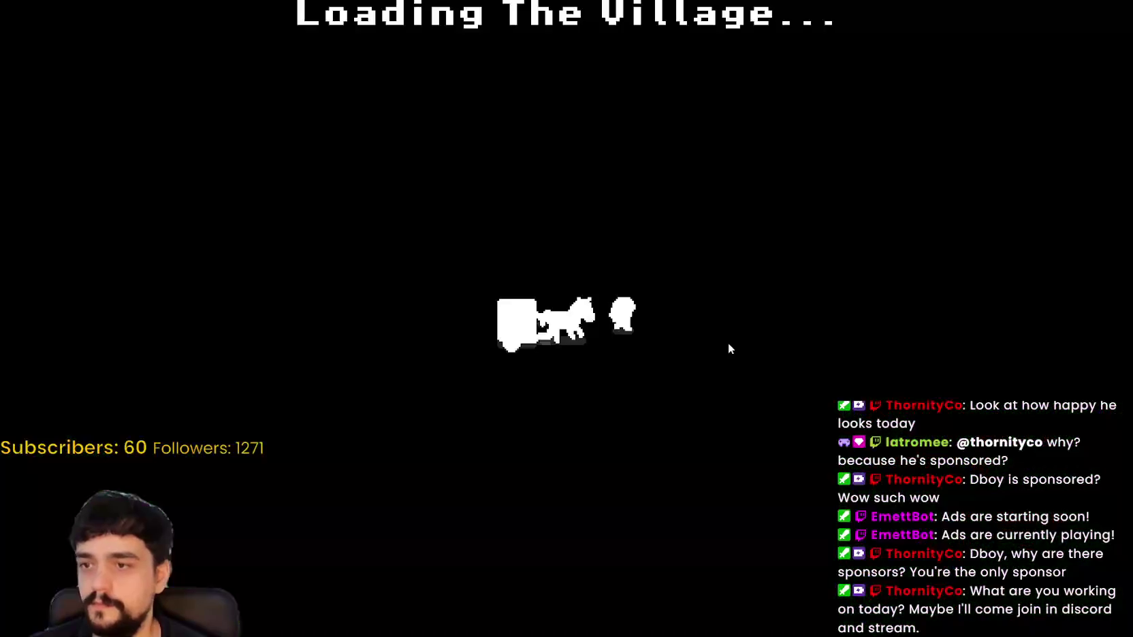
At the market stalls, use the prestige skill tree to raise Plant Domain Damage and Market Speed to 2/5
{"action": "key", "text": "d"}
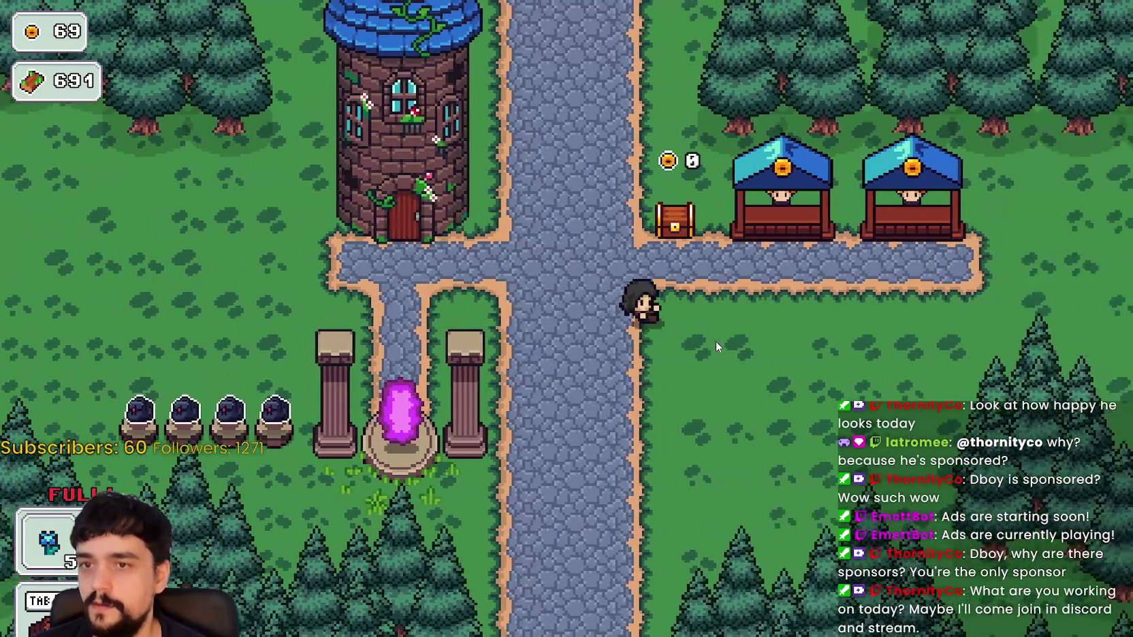
{"action": "key", "text": "w"}
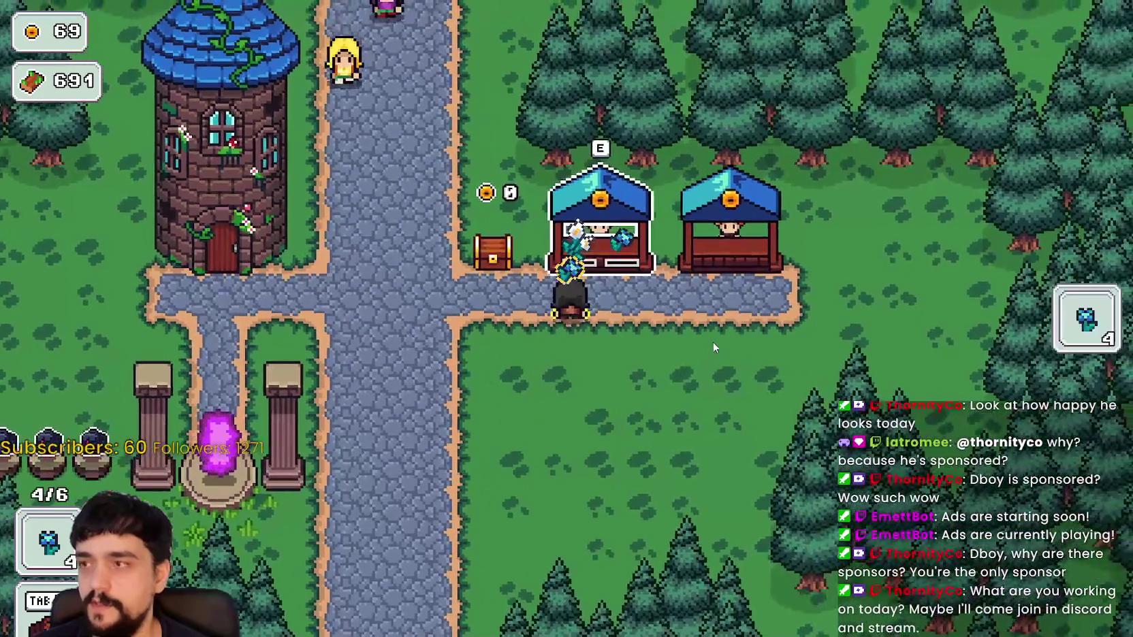
{"action": "key", "text": "Tab"}
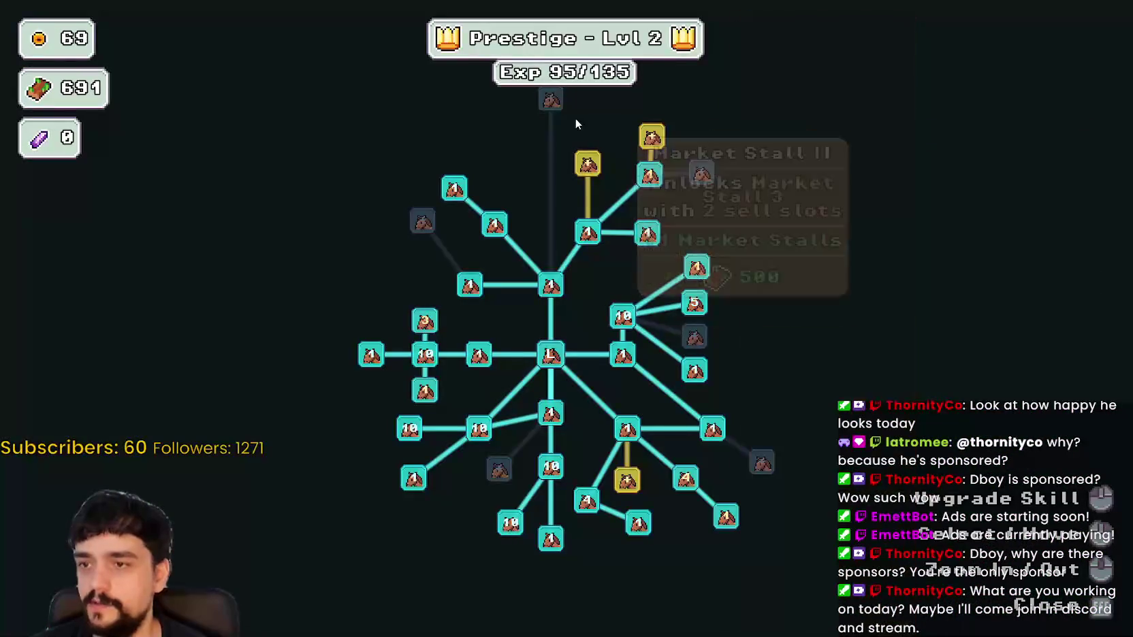
{"action": "left_click_drag", "start_coordinate": [635, 121], "coordinate": [625, 168]}
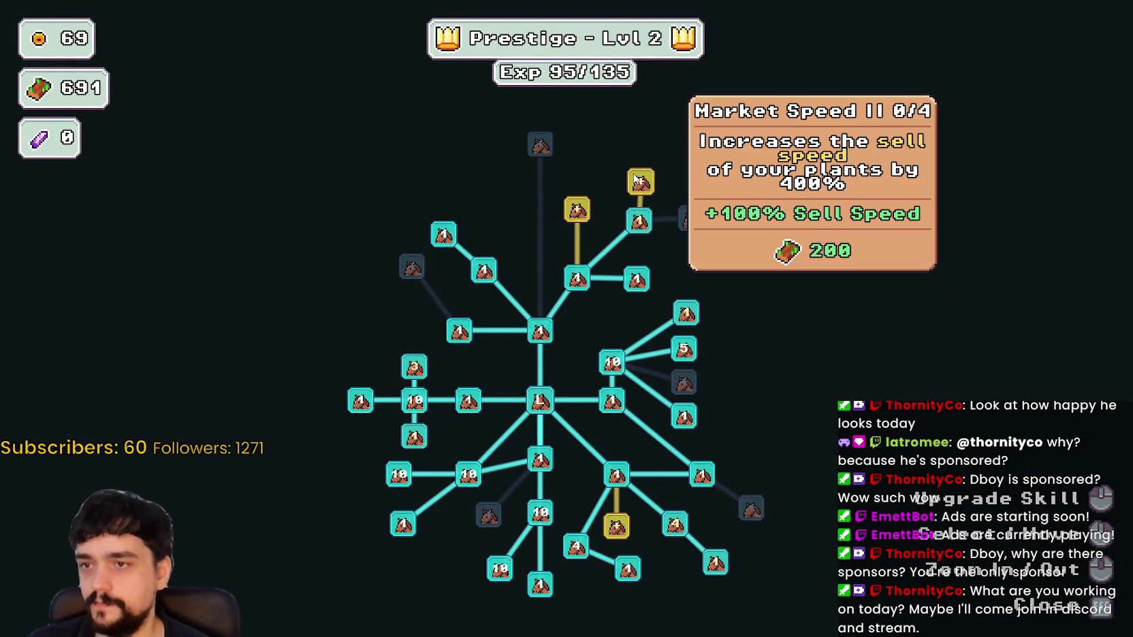
{"action": "left_click_drag", "start_coordinate": [606, 206], "coordinate": [660, 138]}
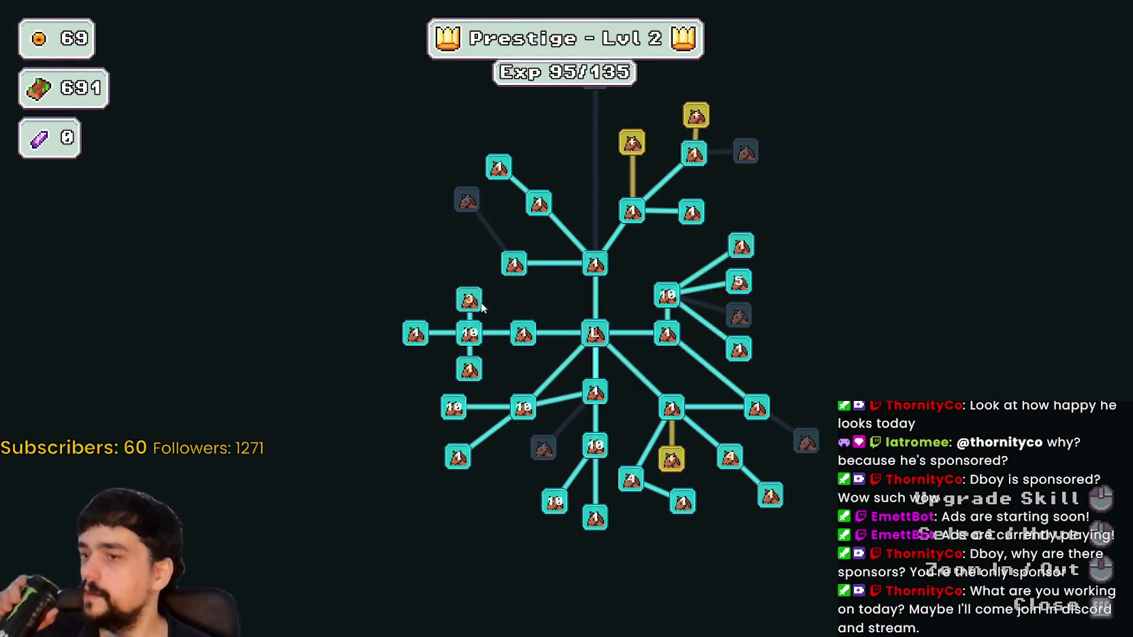
{"action": "mouse_move", "coordinate": [468, 301]}
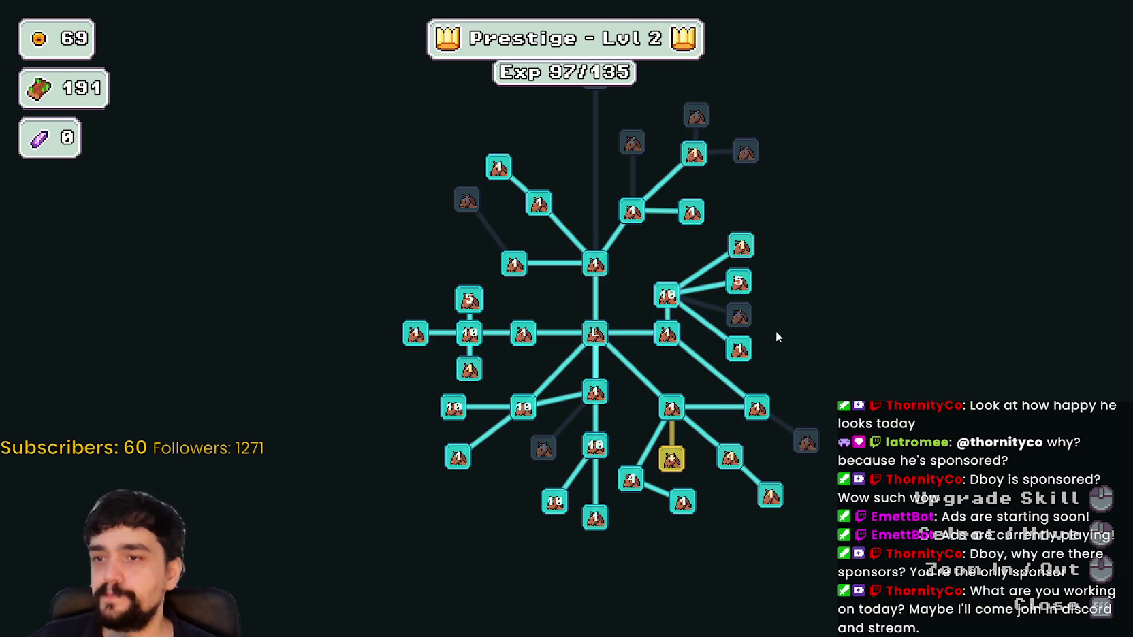
{"action": "mouse_move", "coordinate": [720, 331]}
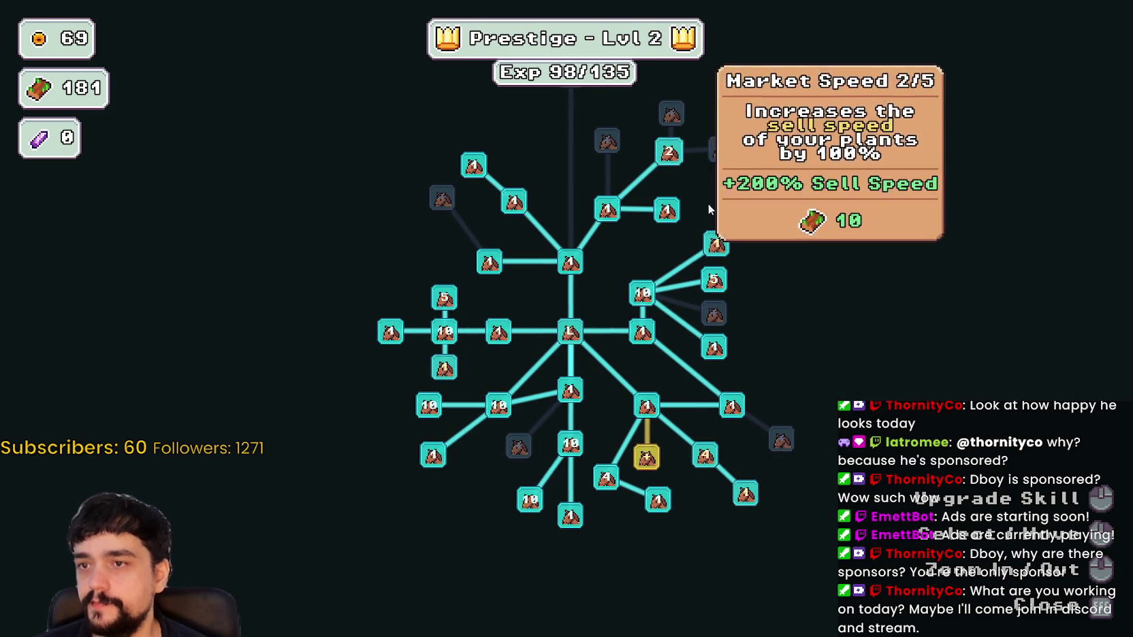
Return to the village and stock the blue flower in the second market stall
{"action": "key", "text": "Escape"}
{"action": "key", "text": "s"}
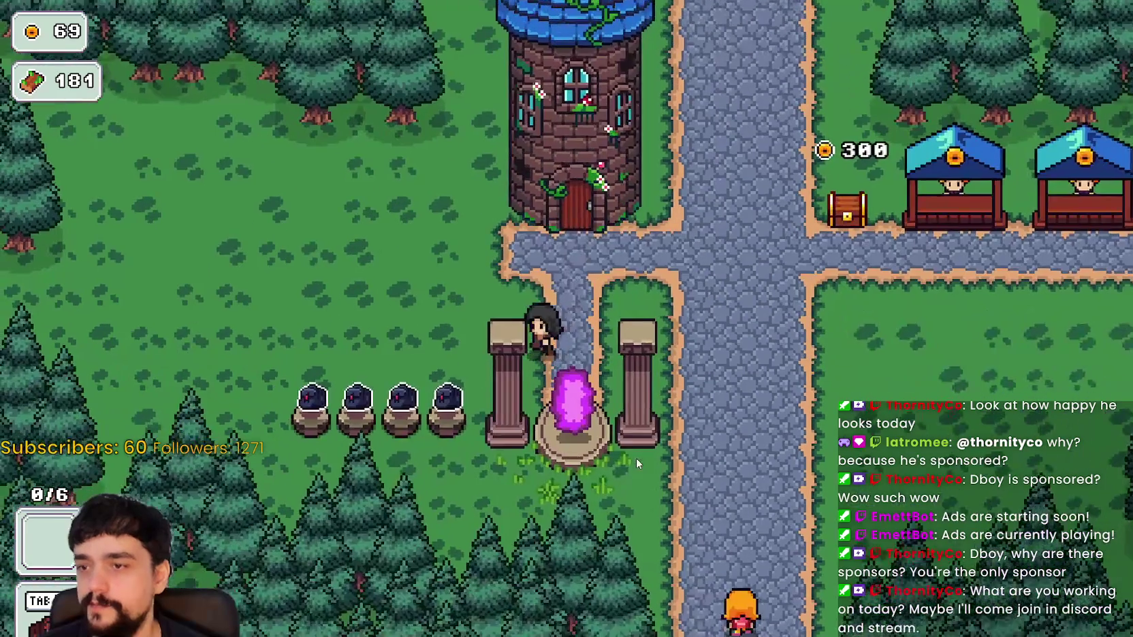
{"action": "key", "text": "d"}
{"action": "key", "text": "d"}
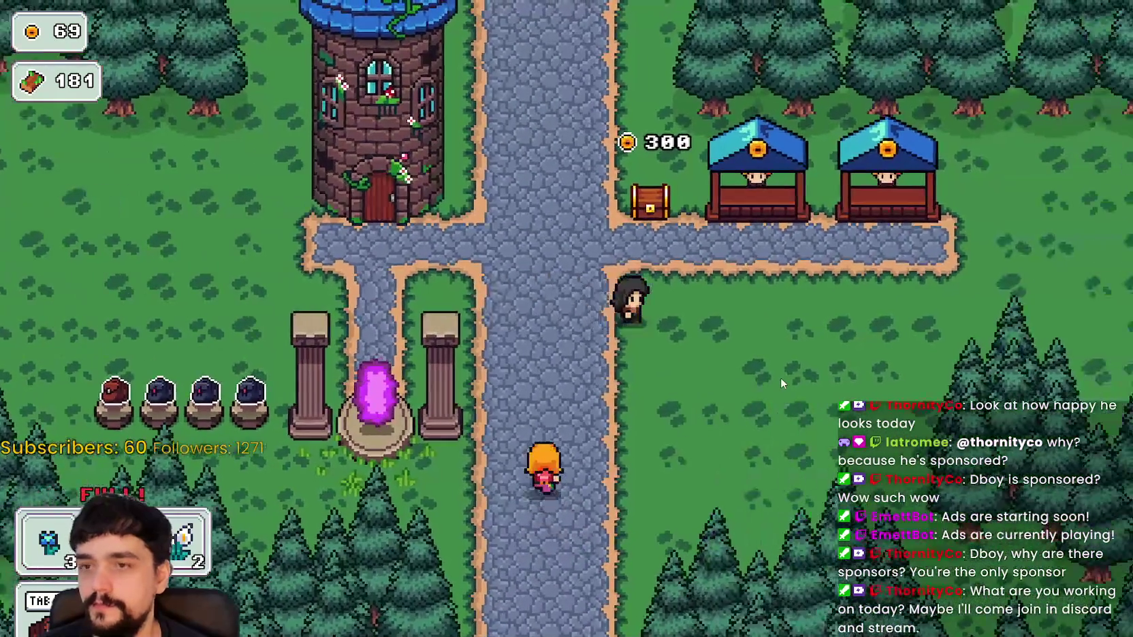
{"action": "key", "text": "w"}
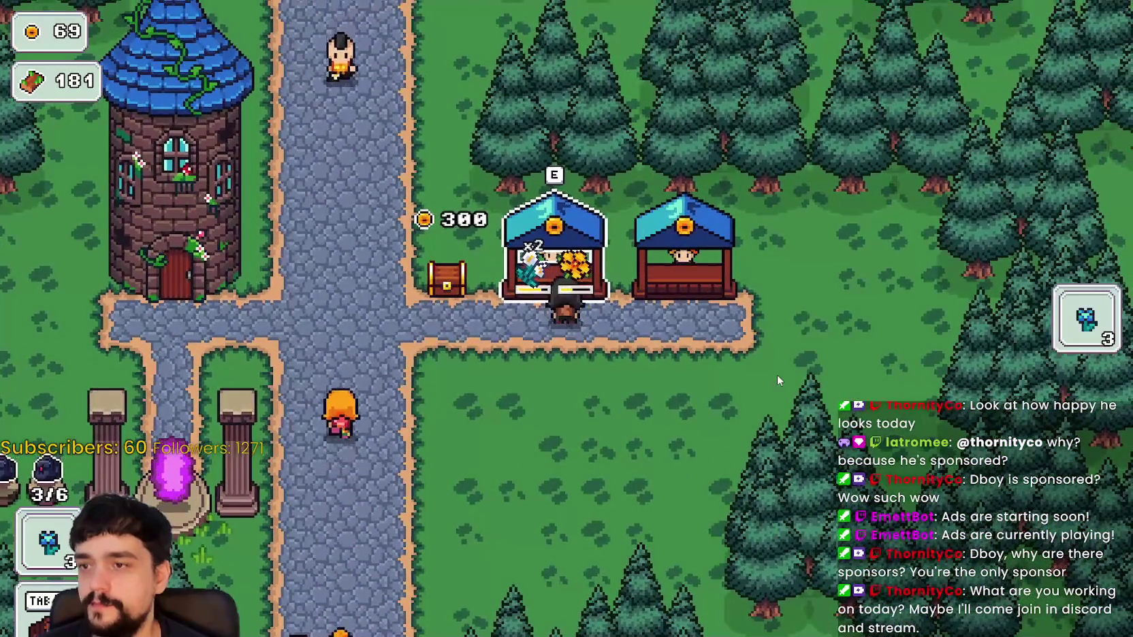
{"action": "key", "text": "a"}
{"action": "key", "text": "d"}
{"action": "key", "text": "e"}
{"action": "key", "text": "e"}
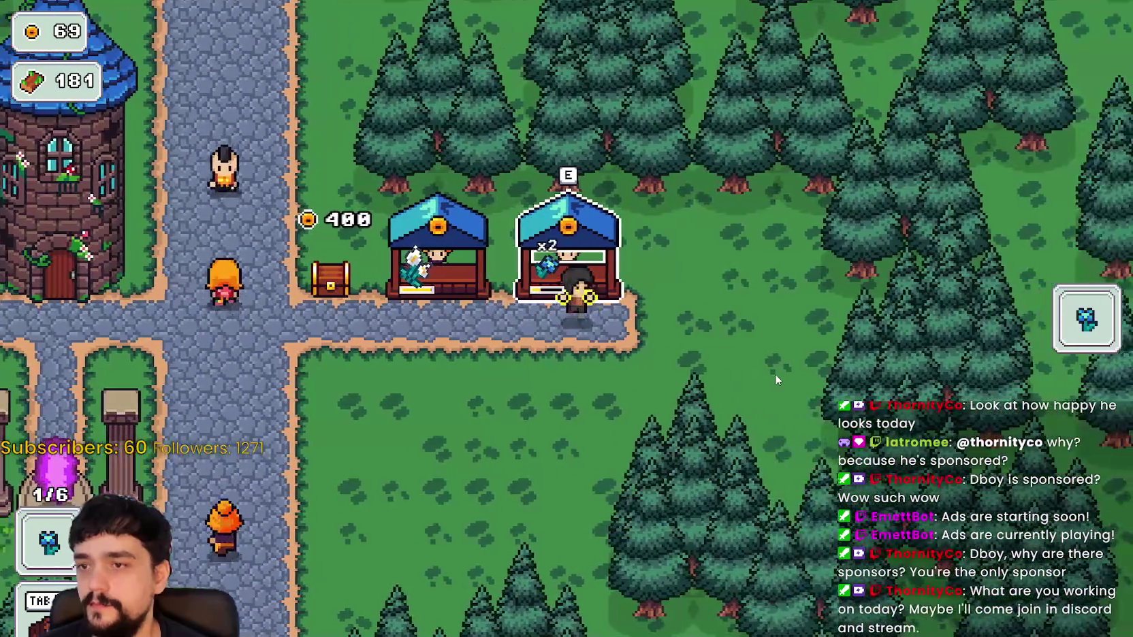
Stock the remaining flowers, then harvest white flowers from the pots and stock them in the first stall
{"action": "key", "text": "a"}
{"action": "key", "text": "a"}
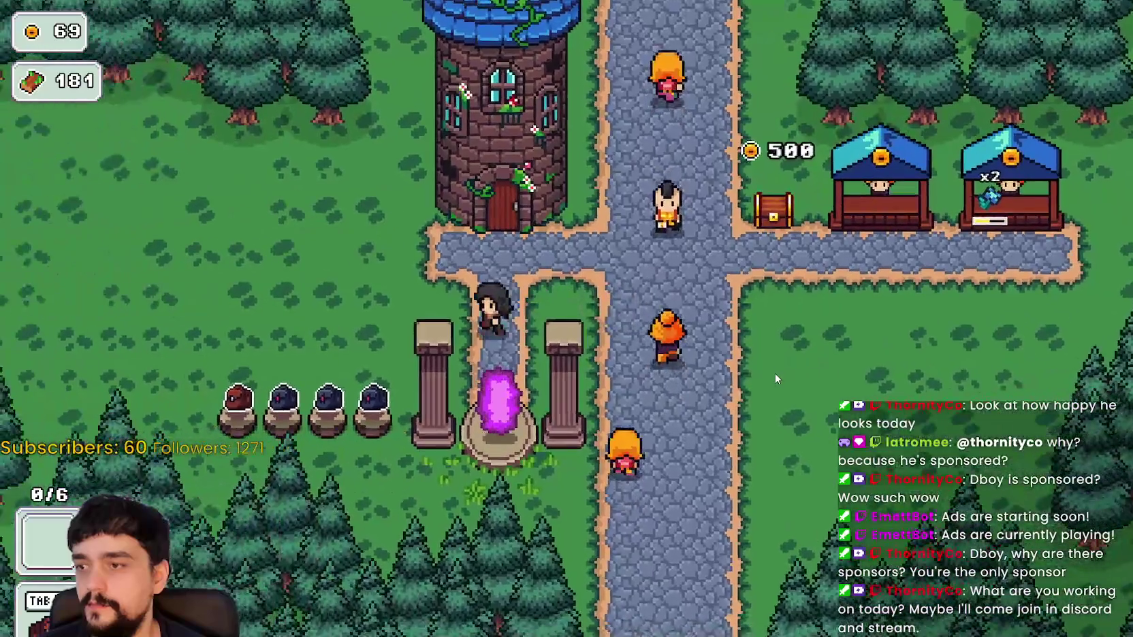
{"action": "key", "text": "s"}
{"action": "key", "text": "e"}
{"action": "key", "text": "d"}
{"action": "key", "text": "w"}
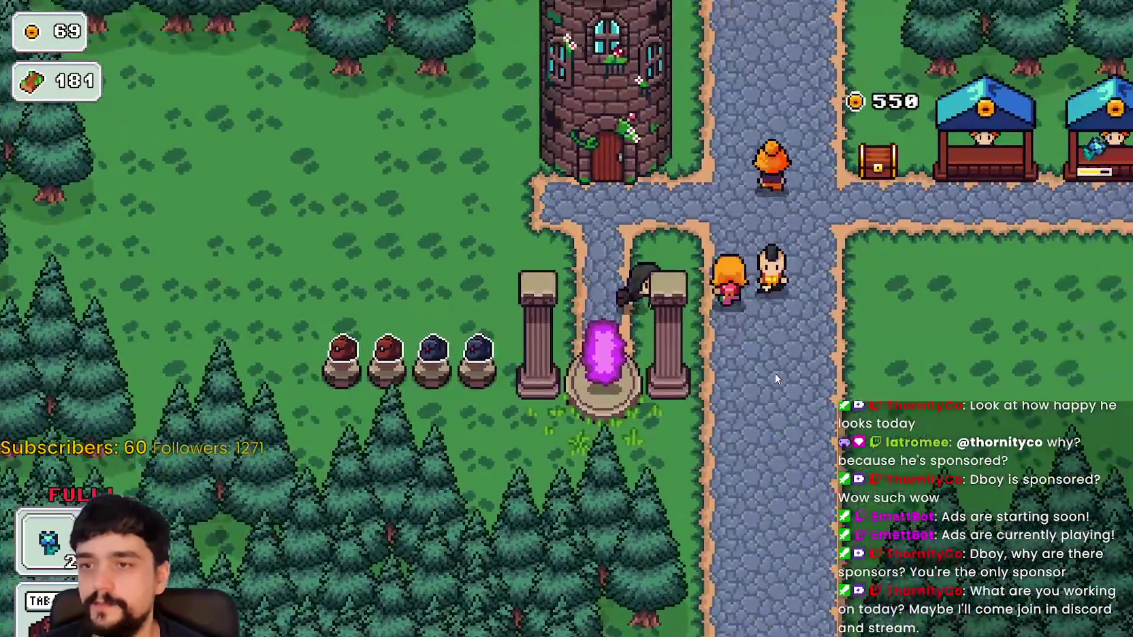
{"action": "key", "text": "d"}
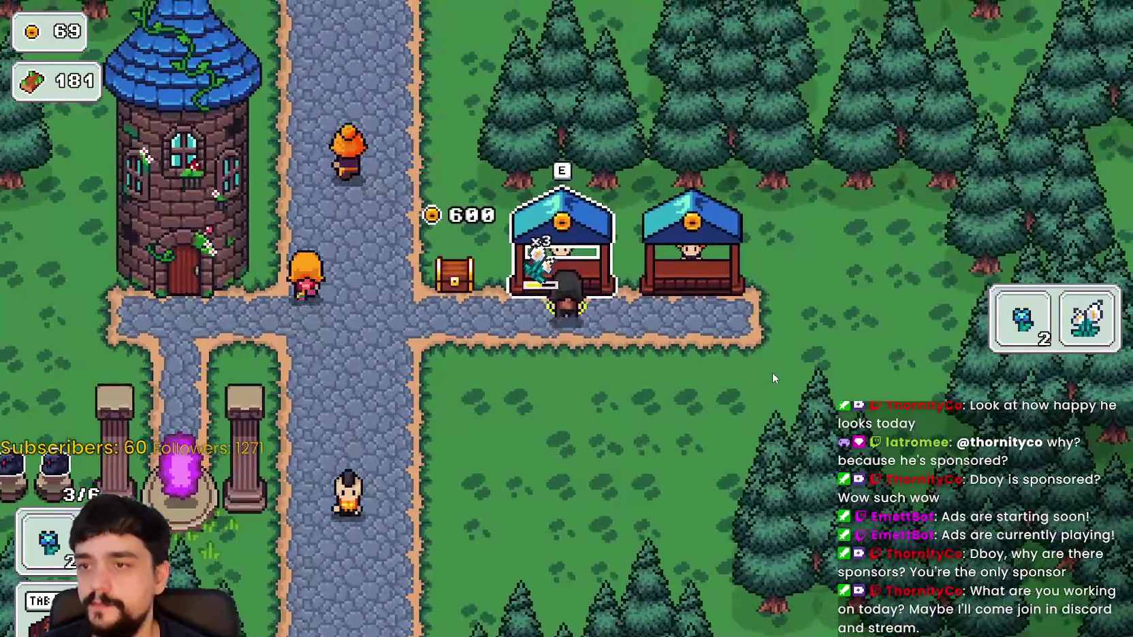
{"action": "key", "text": "e"}
{"action": "key", "text": "d"}
Fill the bag from the flower pots and stock white flowers in the first stall and blue in the second
{"action": "key", "text": "a"}
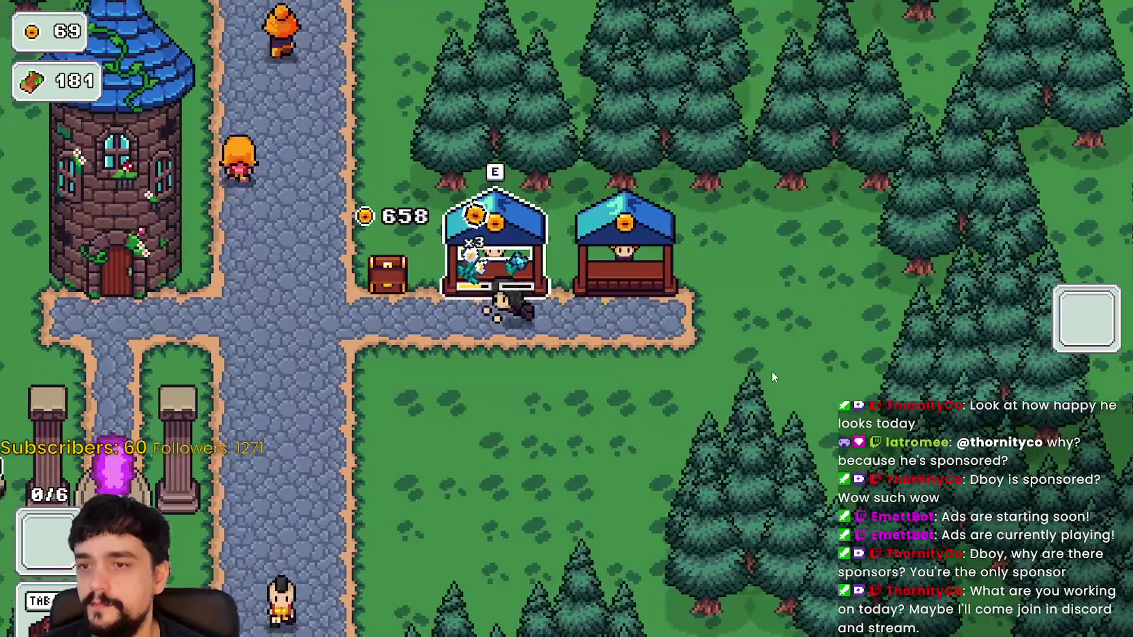
{"action": "key", "text": "s"}
{"action": "key", "text": "e"}
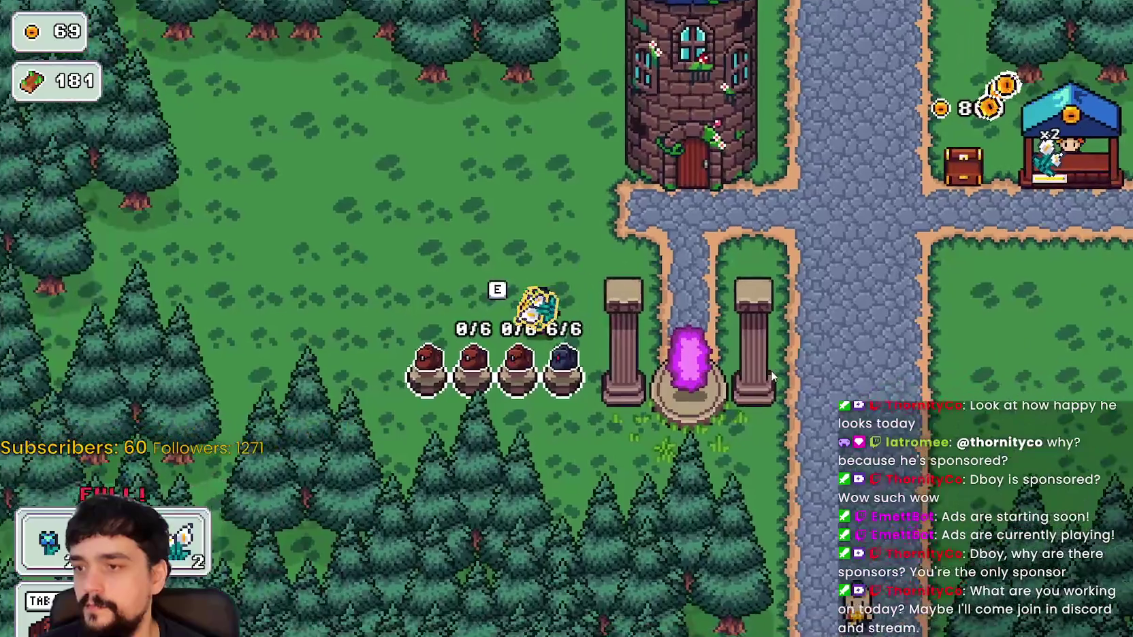
{"action": "key", "text": "d"}
{"action": "key", "text": "w"}
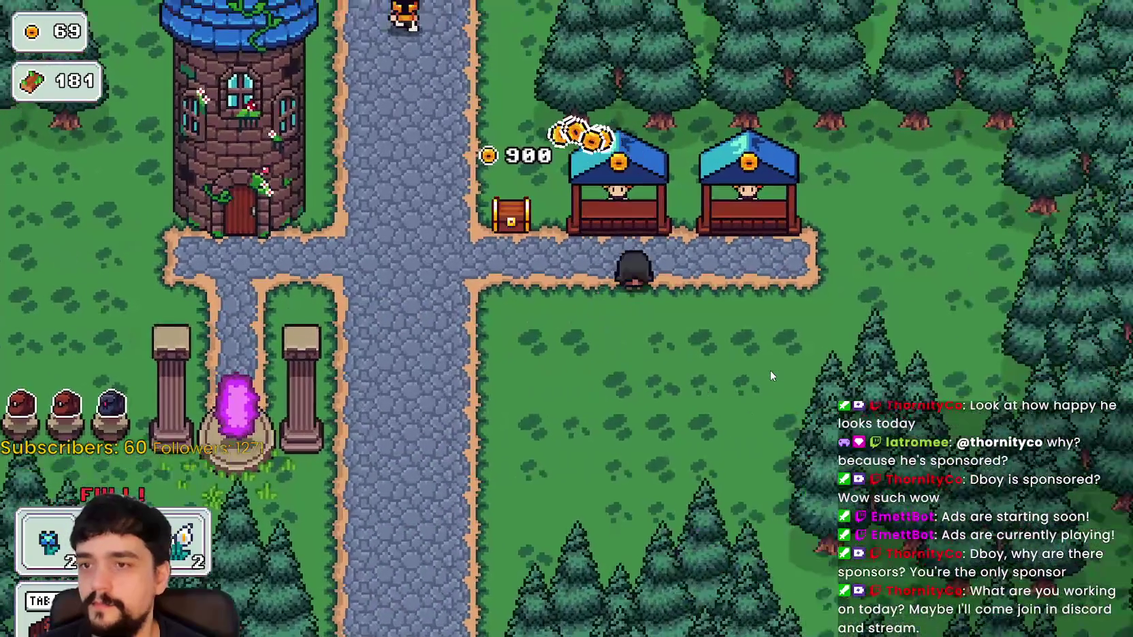
{"action": "key", "text": "e"}
{"action": "key", "text": "d"}
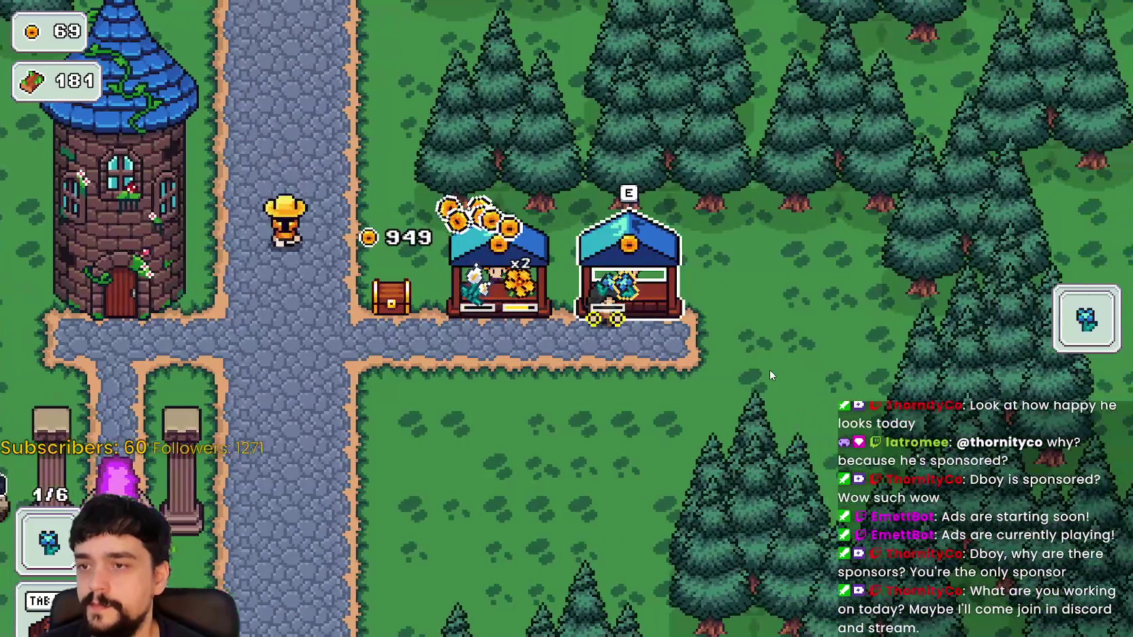
{"action": "key", "text": "e"}
Harvest the pot of yellow flowers and stock them in both market stalls
{"action": "key", "text": "a"}
{"action": "key", "text": "s"}
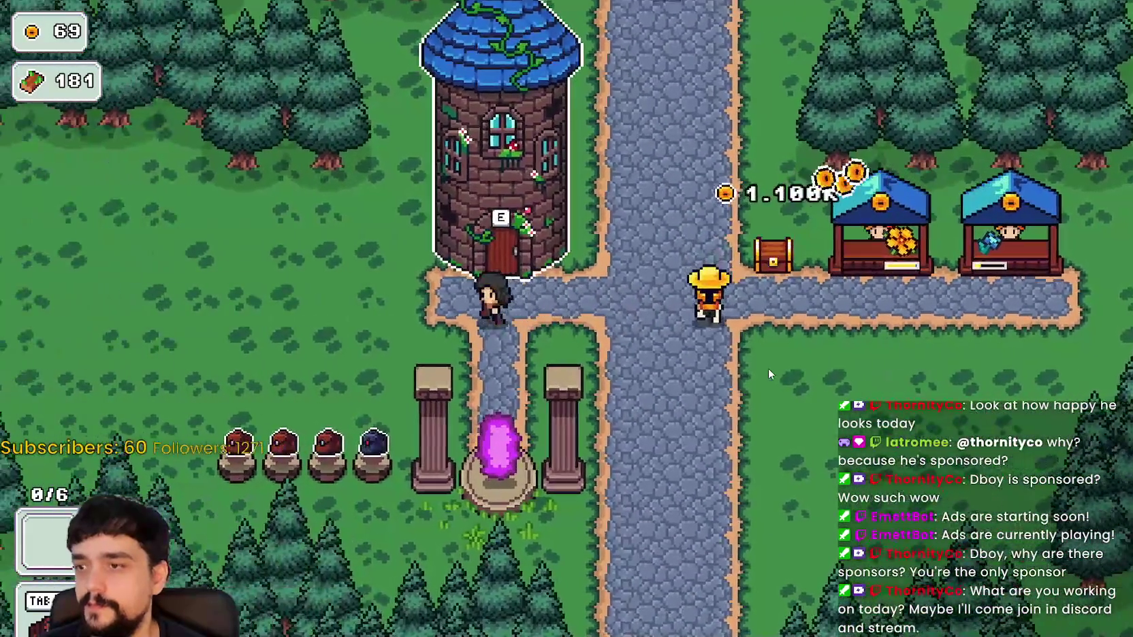
{"action": "key", "text": "e"}
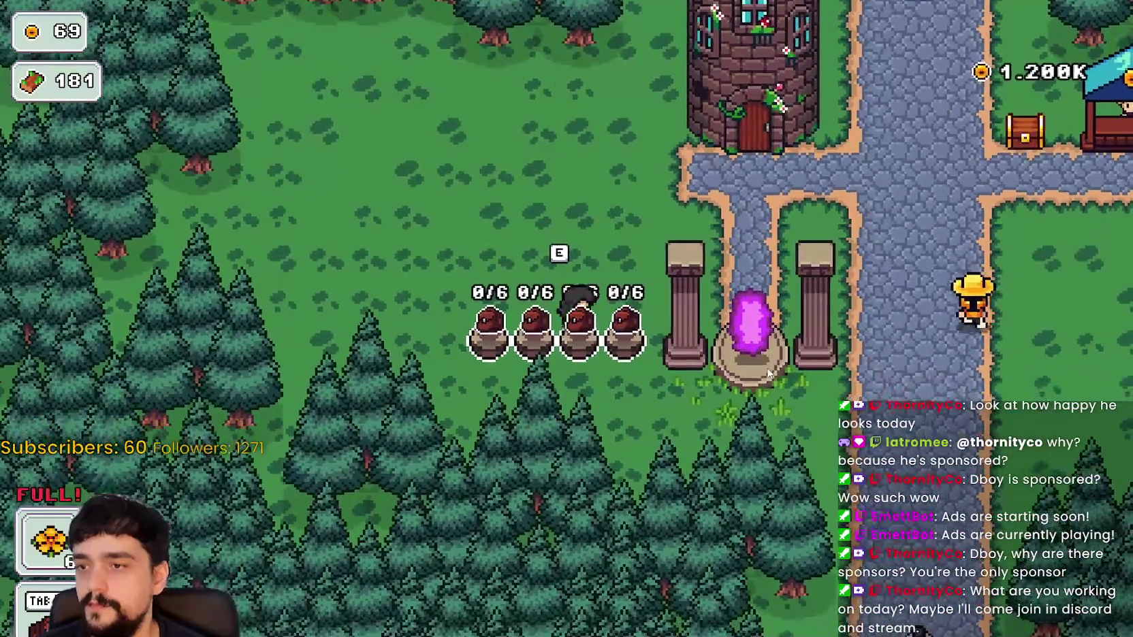
{"action": "key", "text": "d"}
{"action": "key", "text": "w"}
{"action": "key", "text": "w"}
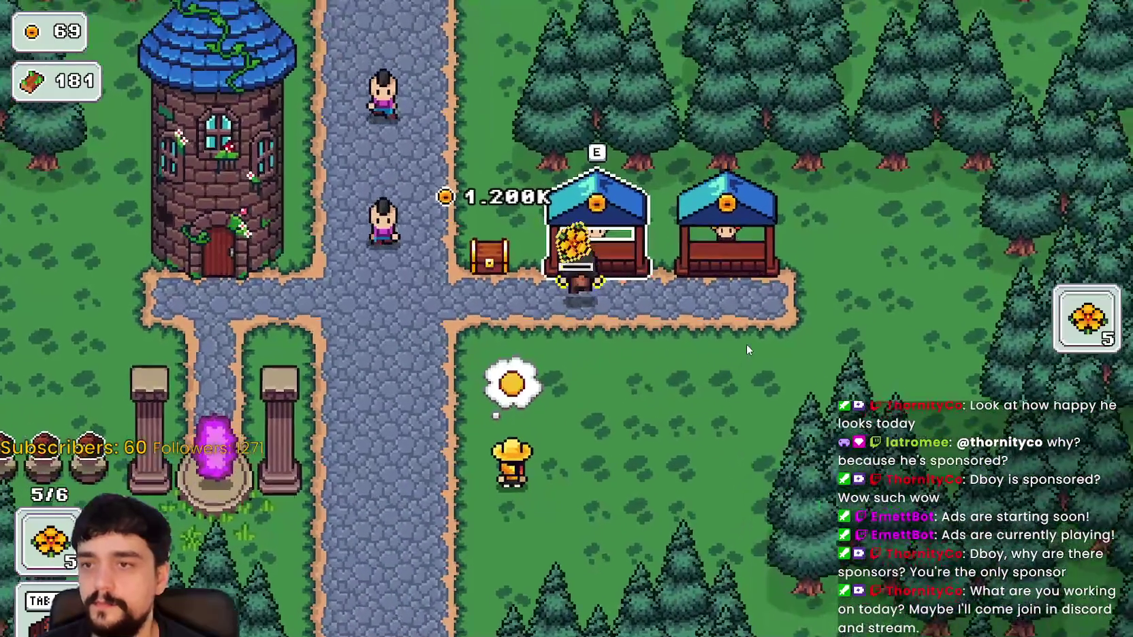
{"action": "key", "text": "e"}
{"action": "key", "text": "d"}
{"action": "key", "text": "e"}
{"action": "key", "text": "e"}
{"action": "key", "text": "a"}
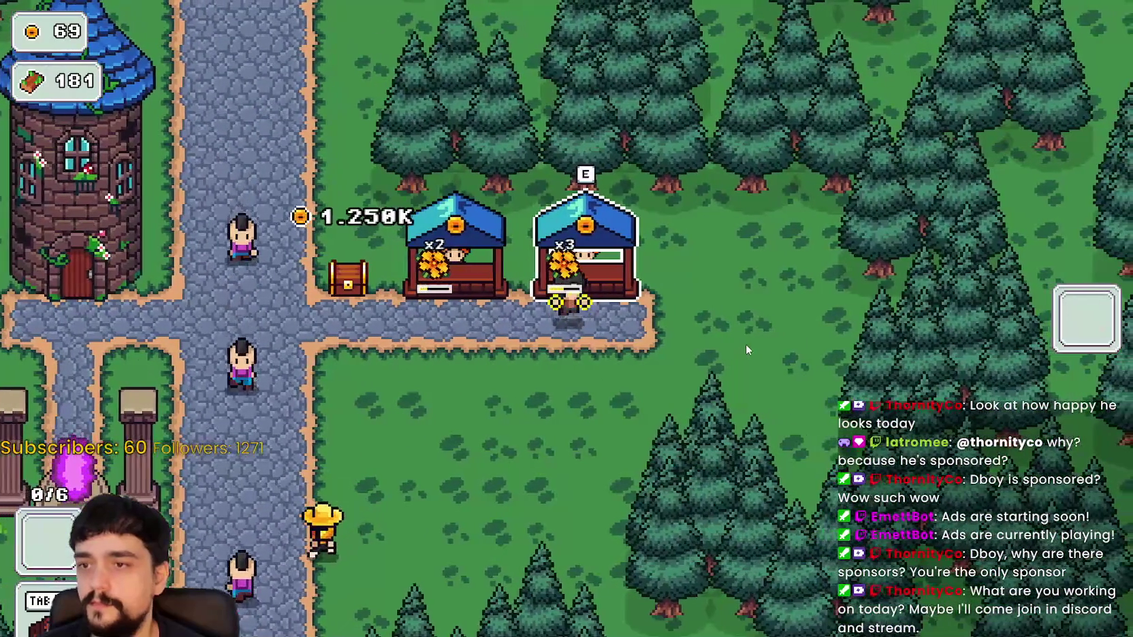
Walk to the market chest by the tower and collect the coins
{"action": "key", "text": "a"}
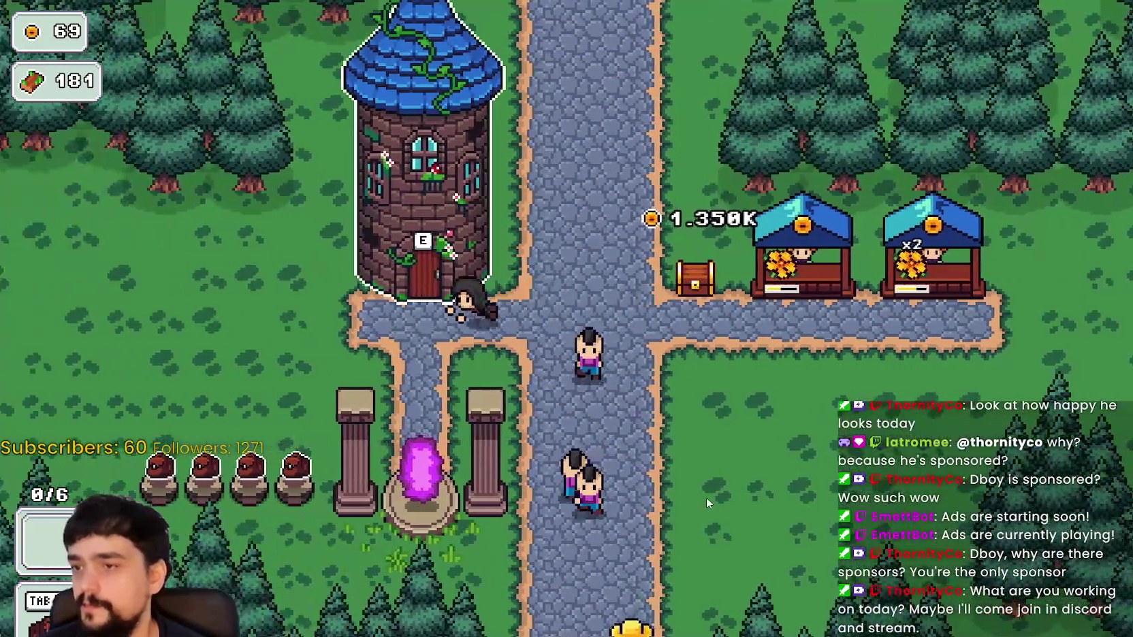
{"action": "key", "text": "s"}
{"action": "key", "text": "d"}
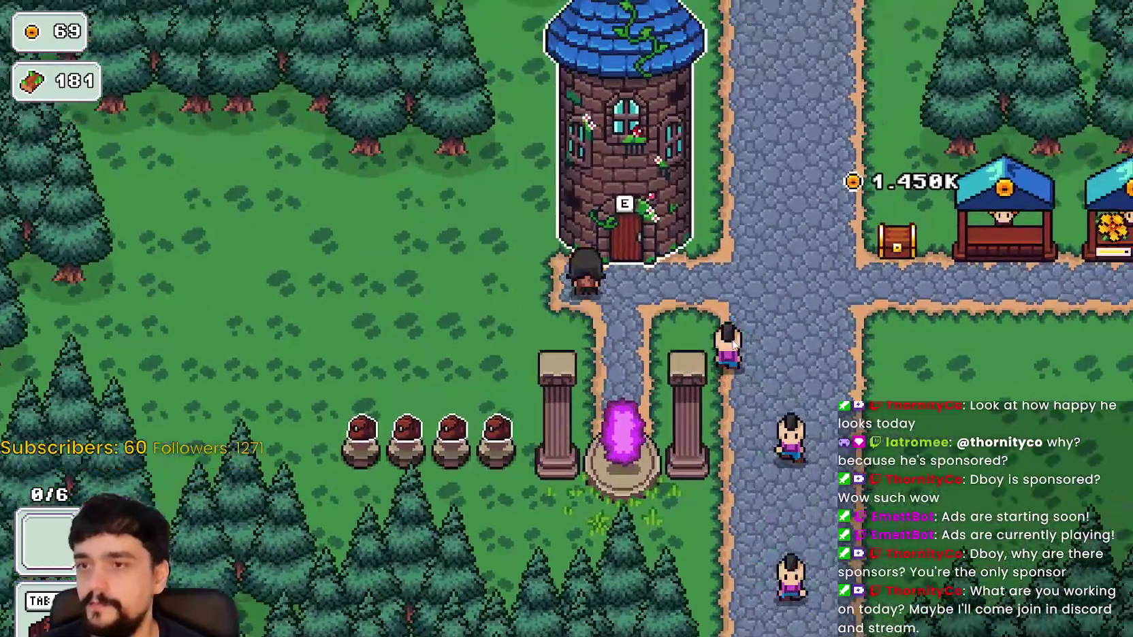
{"action": "key", "text": "e"}
{"action": "key", "text": "Escape"}
{"action": "key", "text": "d"}
{"action": "key", "text": "d"}
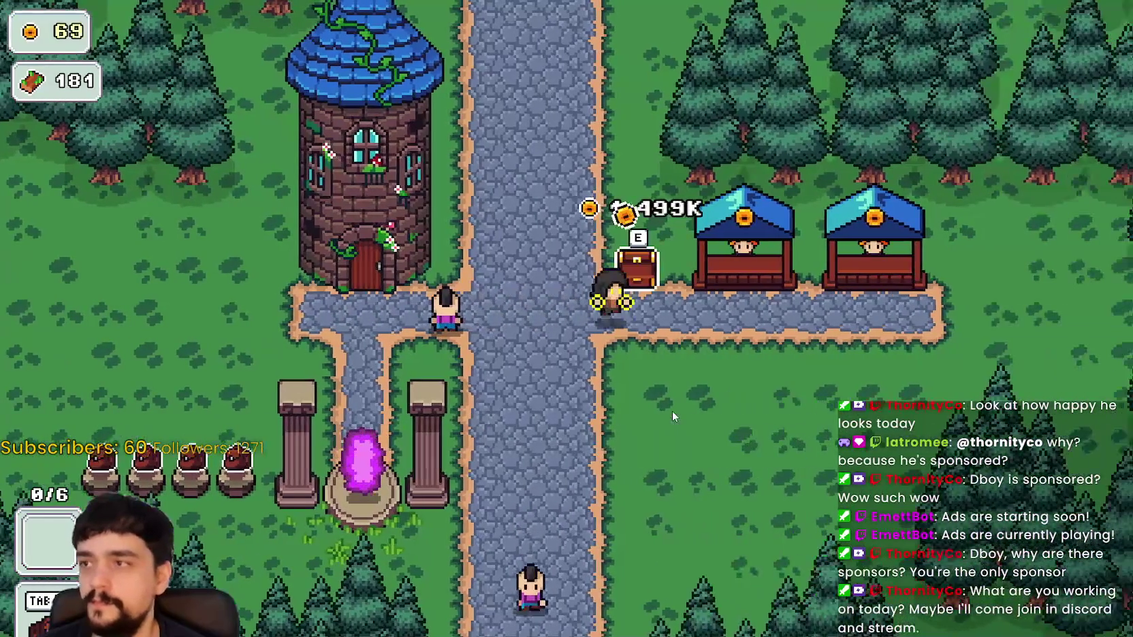
{"action": "key", "text": "e"}
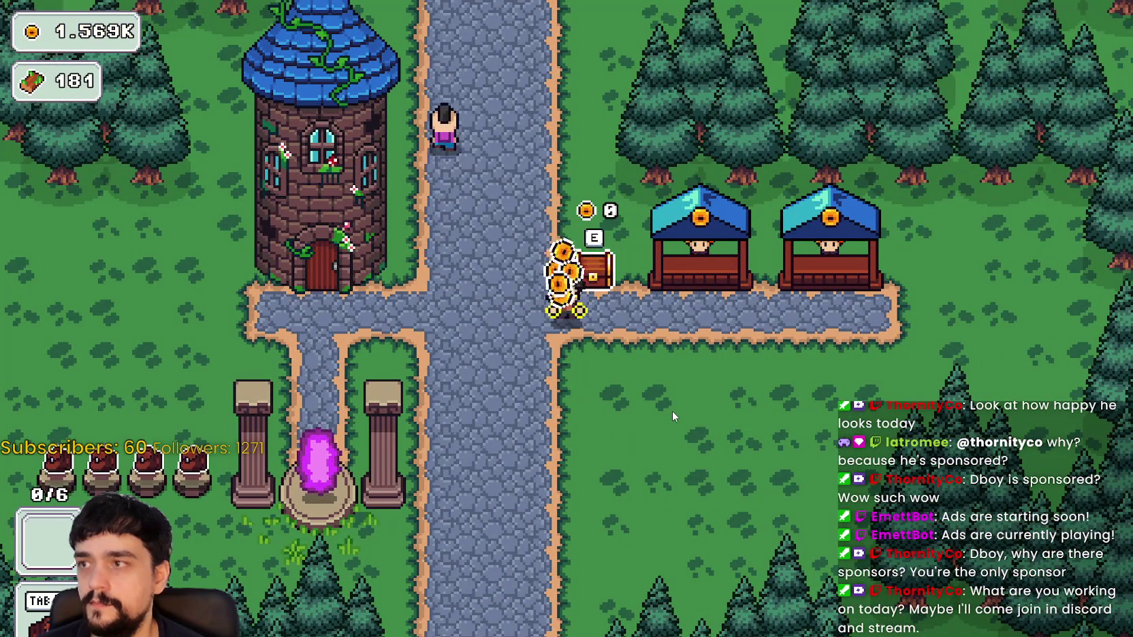
{"action": "key", "text": "a"}
Browse the prestige skill tree upgrades, such as Item Capacity II
{"action": "key", "text": "Tab"}
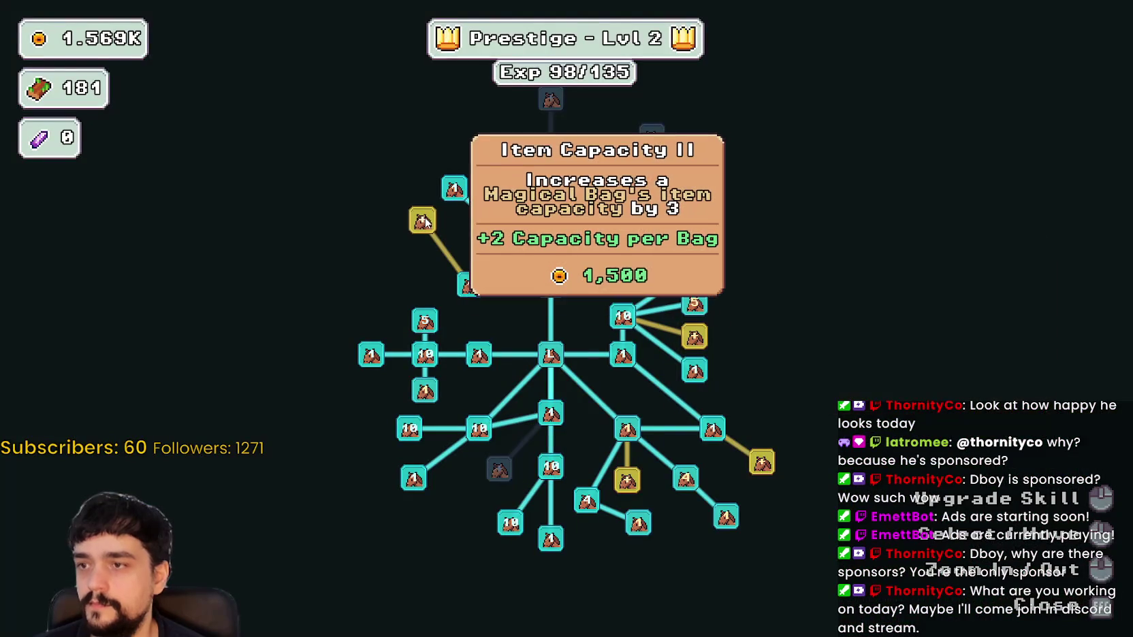
{"action": "key", "text": "a"}
{"action": "key", "text": "w"}
{"action": "mouse_move", "coordinate": [447, 254]}
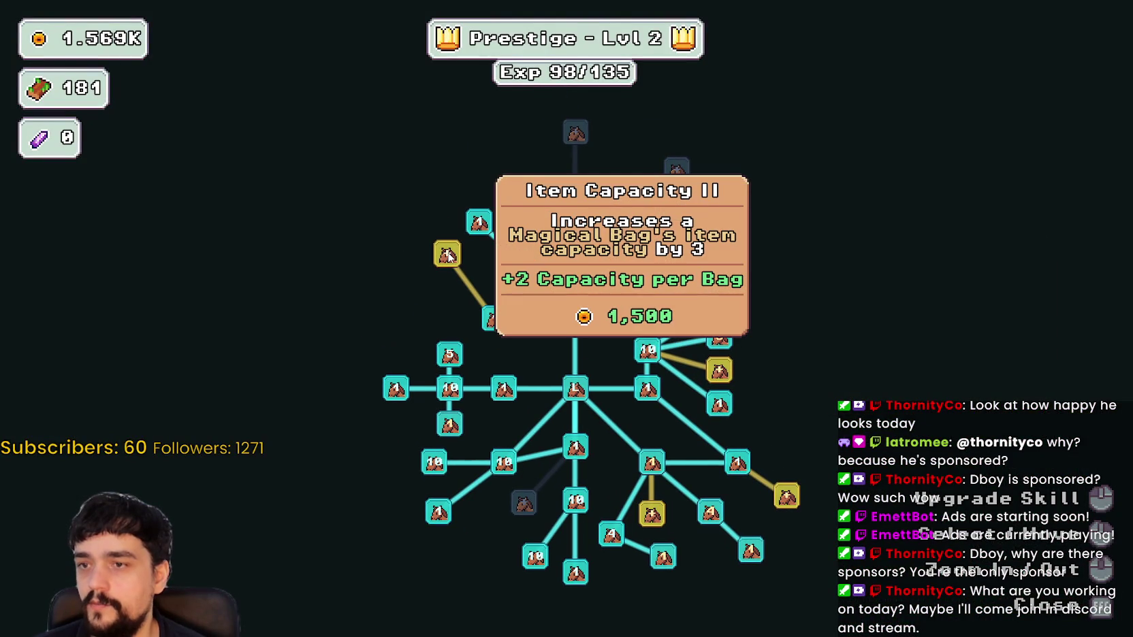
{"action": "key", "text": "a"}
{"action": "key", "text": "s"}
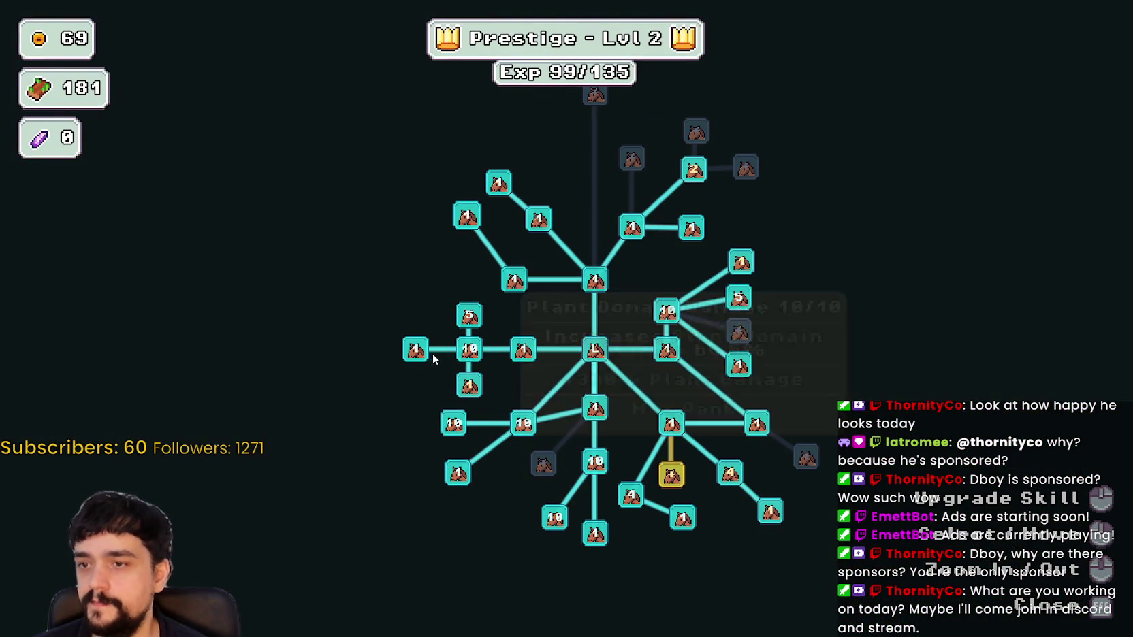
{"action": "mouse_move", "coordinate": [739, 297]}
Walk to the portal and travel to Stage 3 of the forest
{"action": "key", "text": "Escape"}
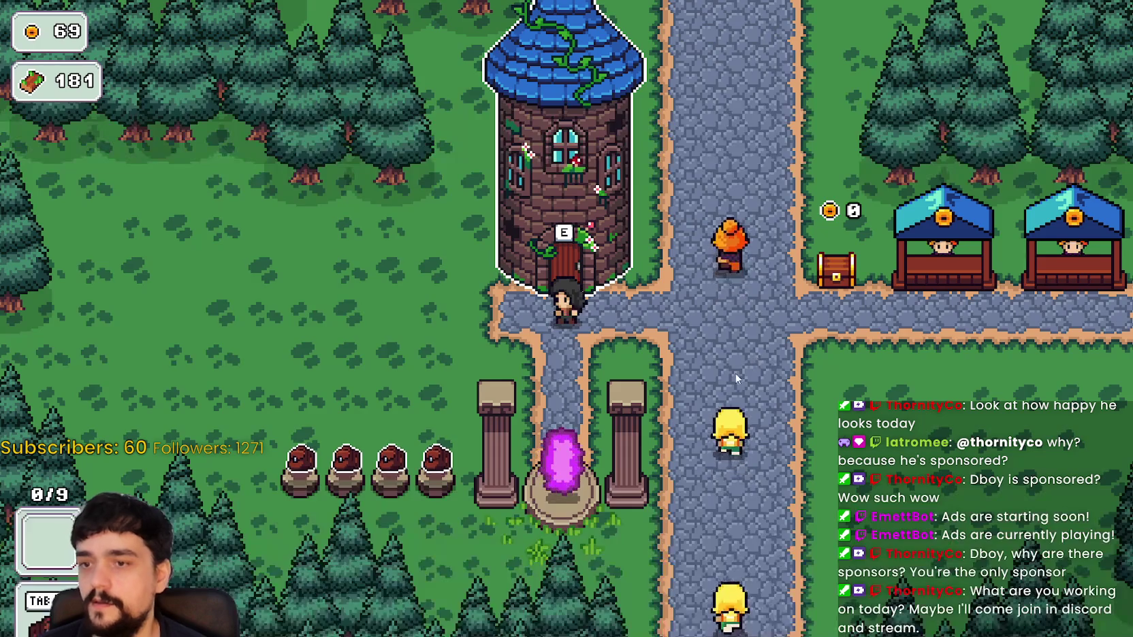
{"action": "key", "text": "s"}
{"action": "key", "text": "e"}
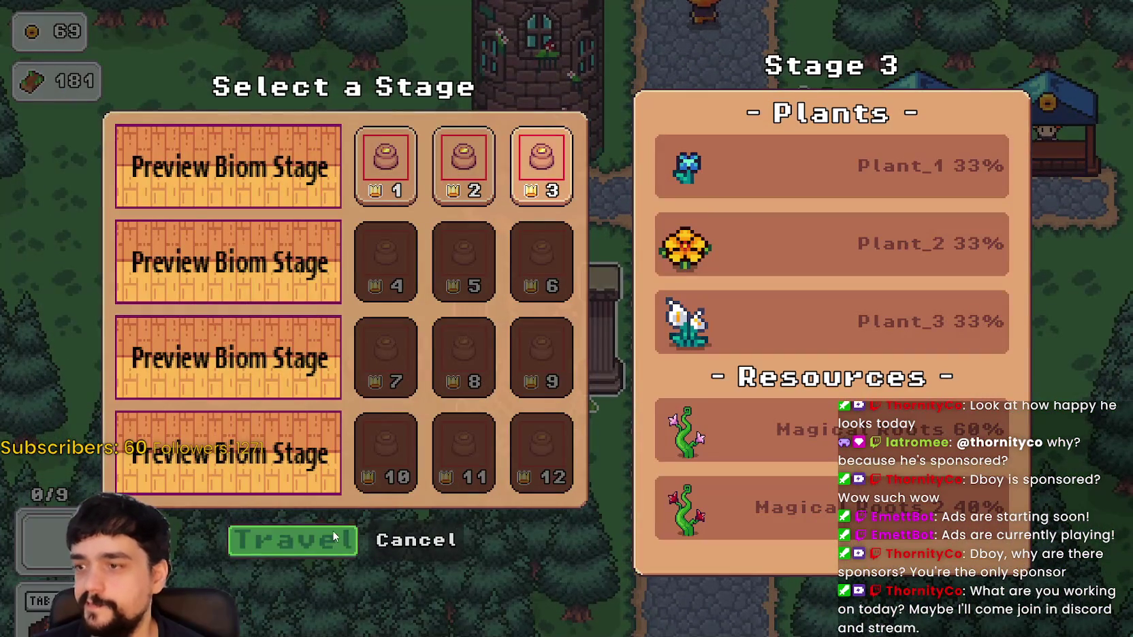
{"action": "left_click", "coordinate": [334, 537]}
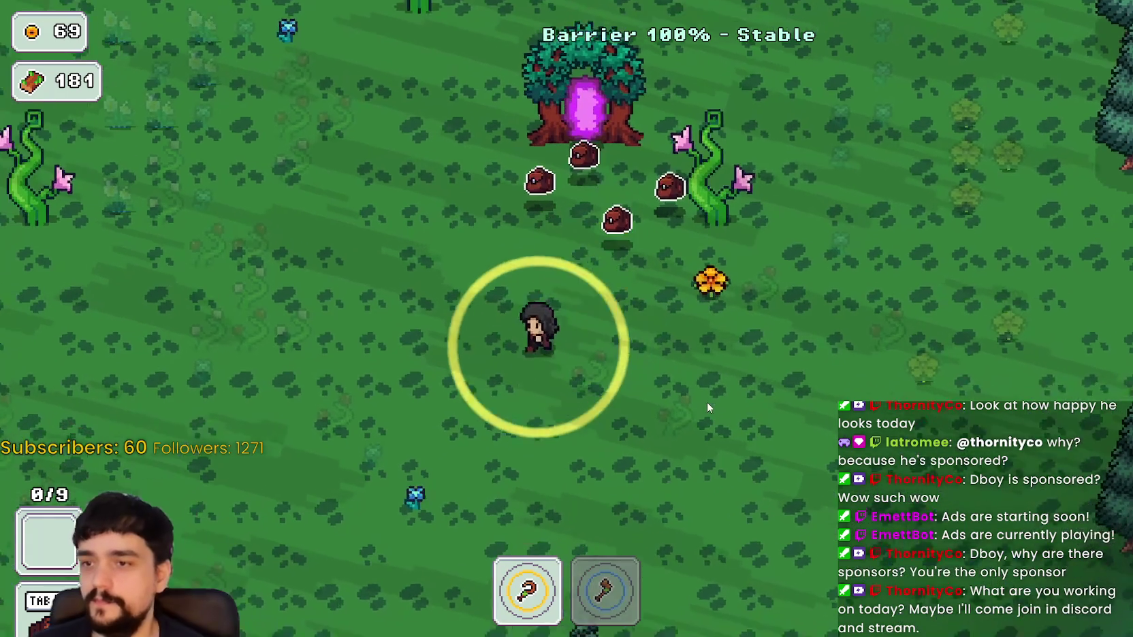
Gather the first plants in the forest west of the portal tree, swapping between harvesting and axe slots
{"action": "key", "text": "s"}
{"action": "key", "text": "a"}
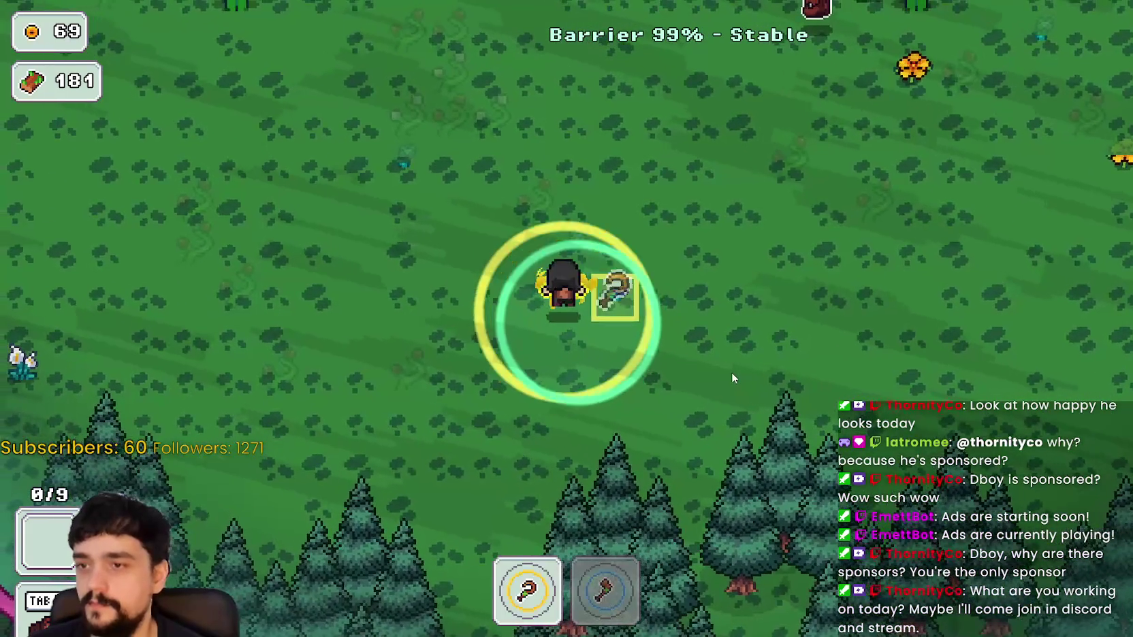
{"action": "key", "text": "w"}
{"action": "key", "text": "a"}
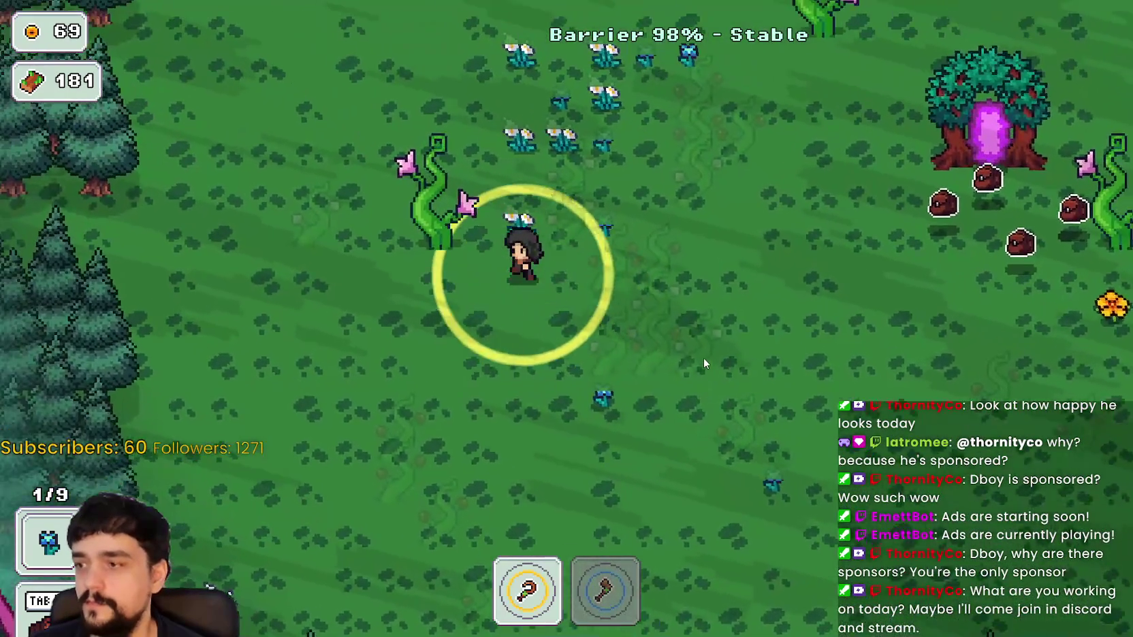
{"action": "key", "text": "d"}
{"action": "key", "text": "2"}
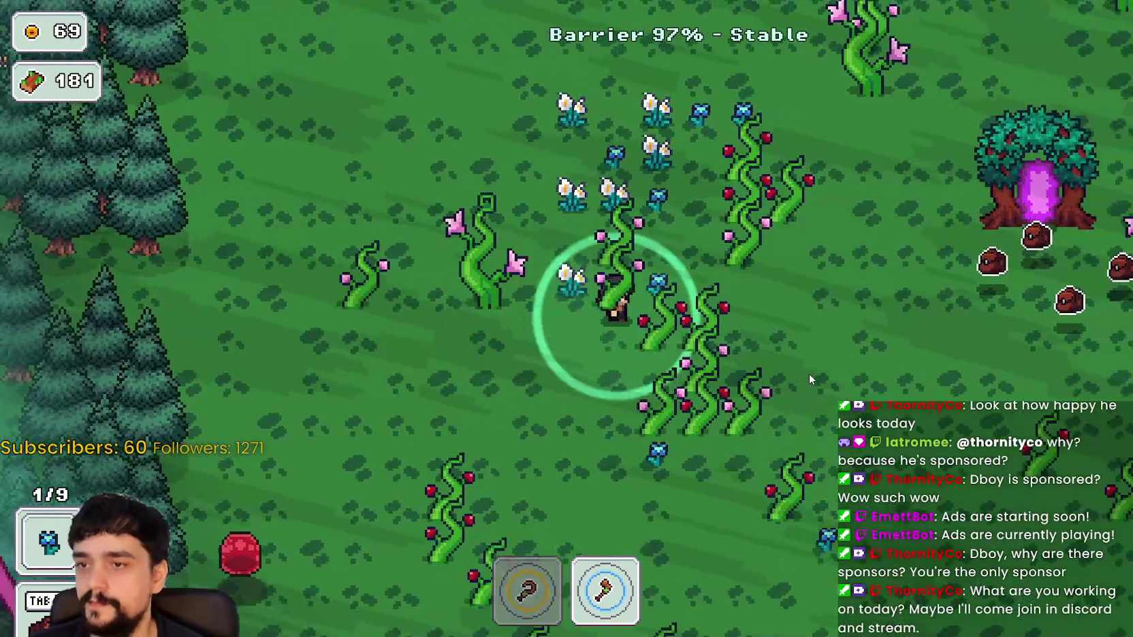
{"action": "key", "text": "w"}
{"action": "key", "text": "1"}
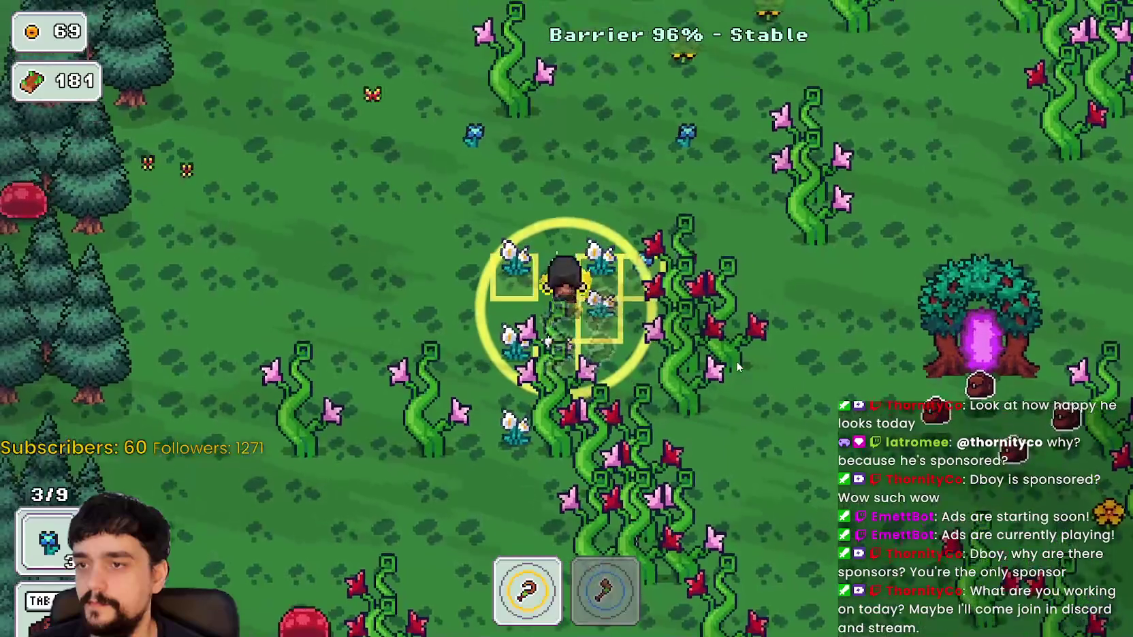
{"action": "key", "text": "s"}
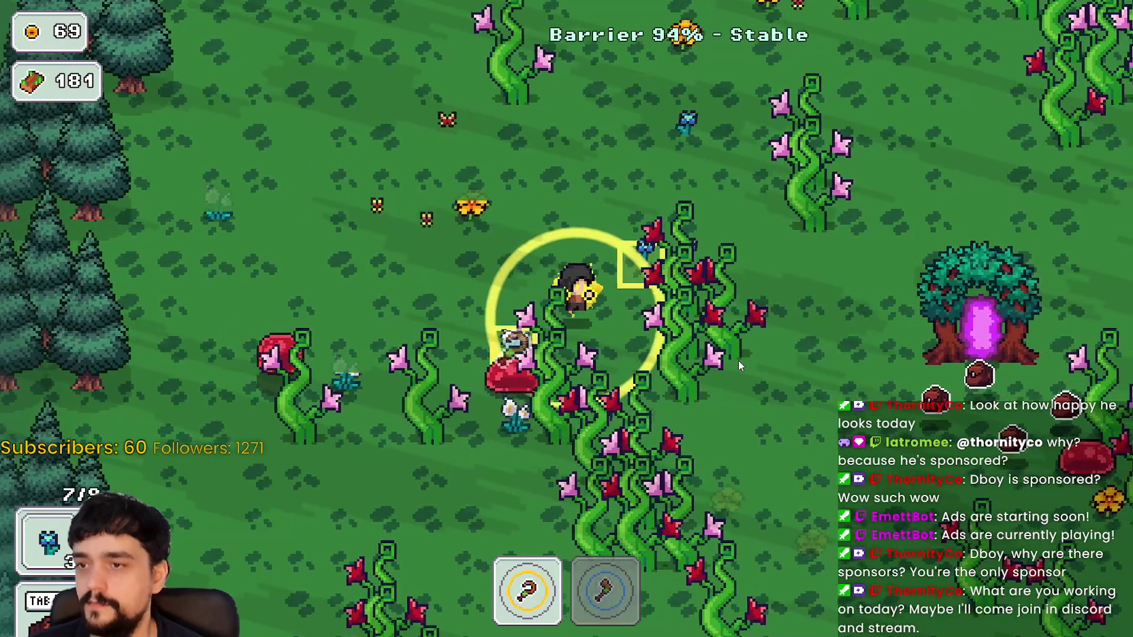
{"action": "key", "text": "d"}
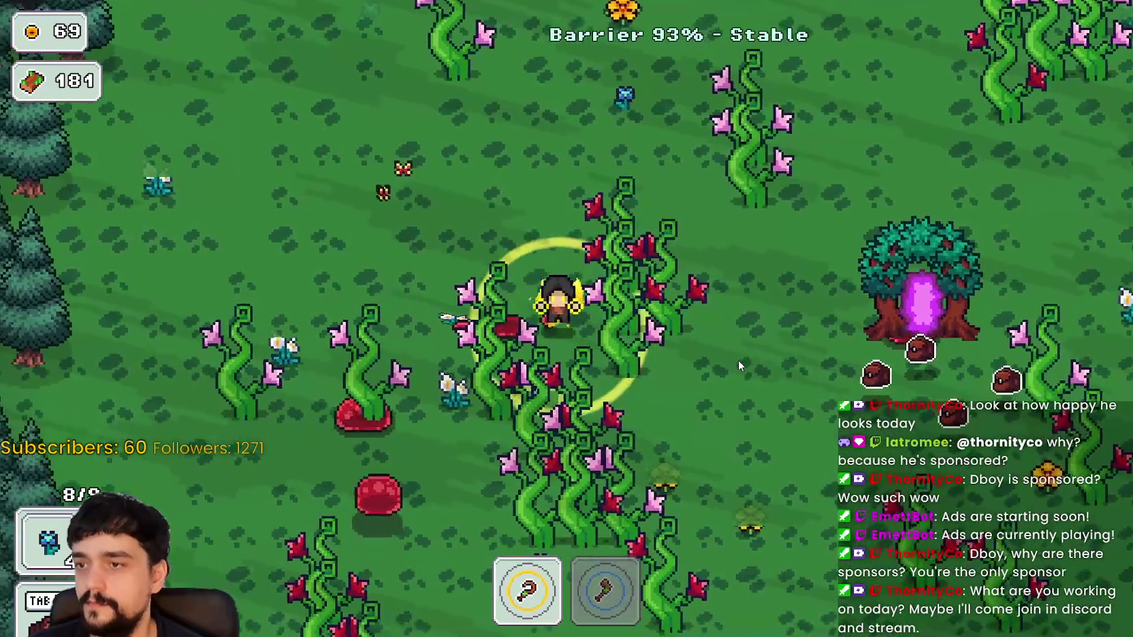
{"action": "key", "text": "s"}
{"action": "key", "text": "2"}
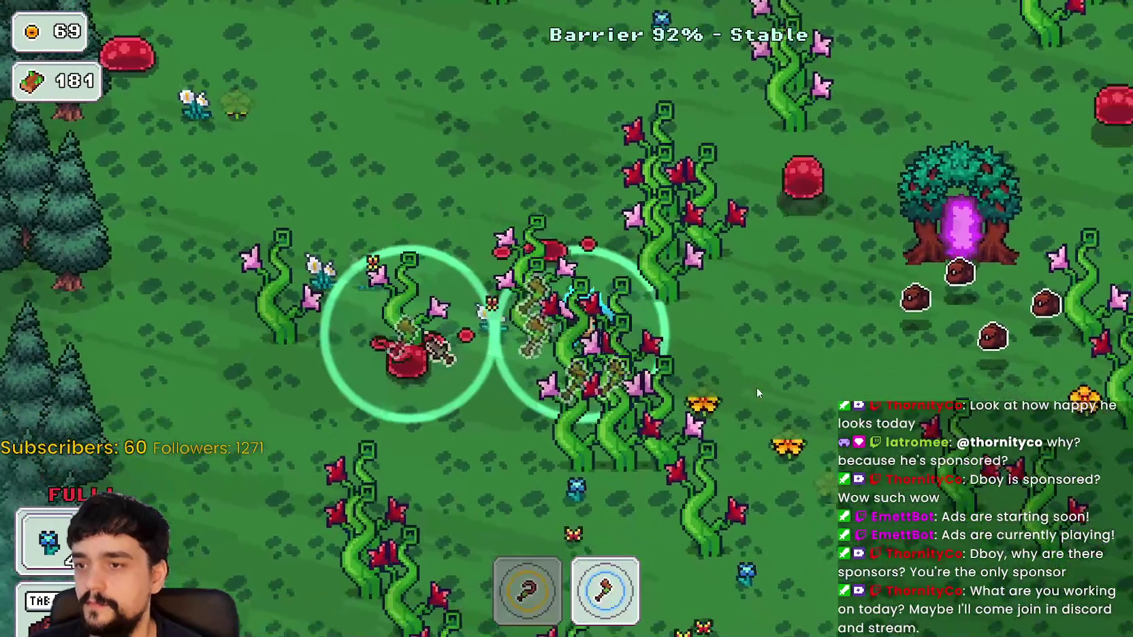
Deposit the plants at the portal tree, then chop nearby vines for wood
{"action": "key", "text": "d"}
{"action": "key", "text": "s"}
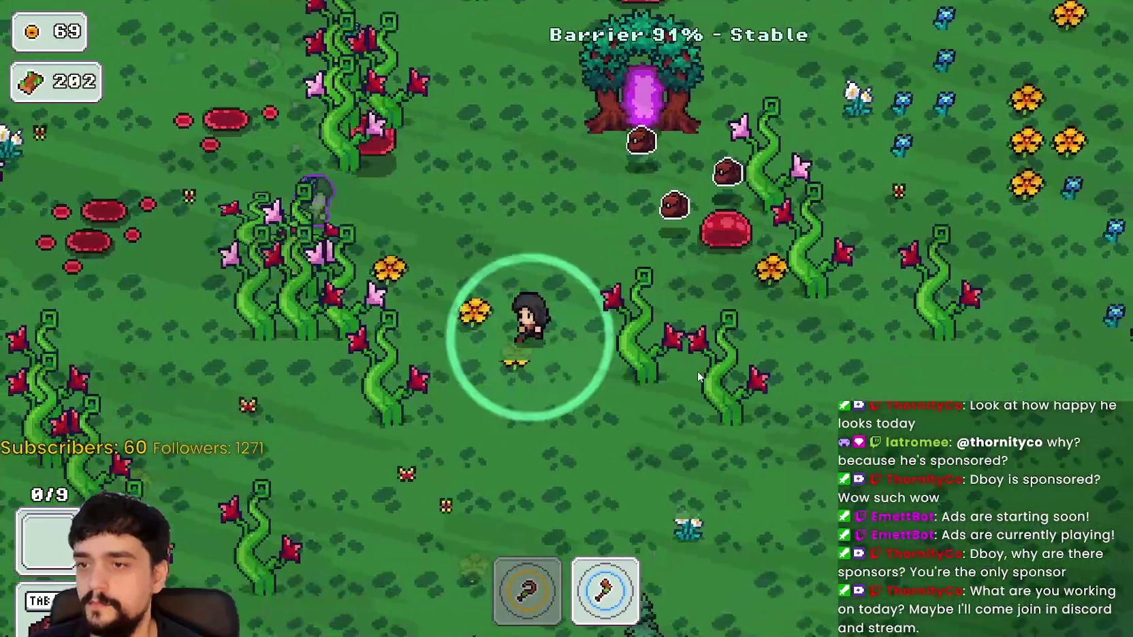
{"action": "key", "text": "a"}
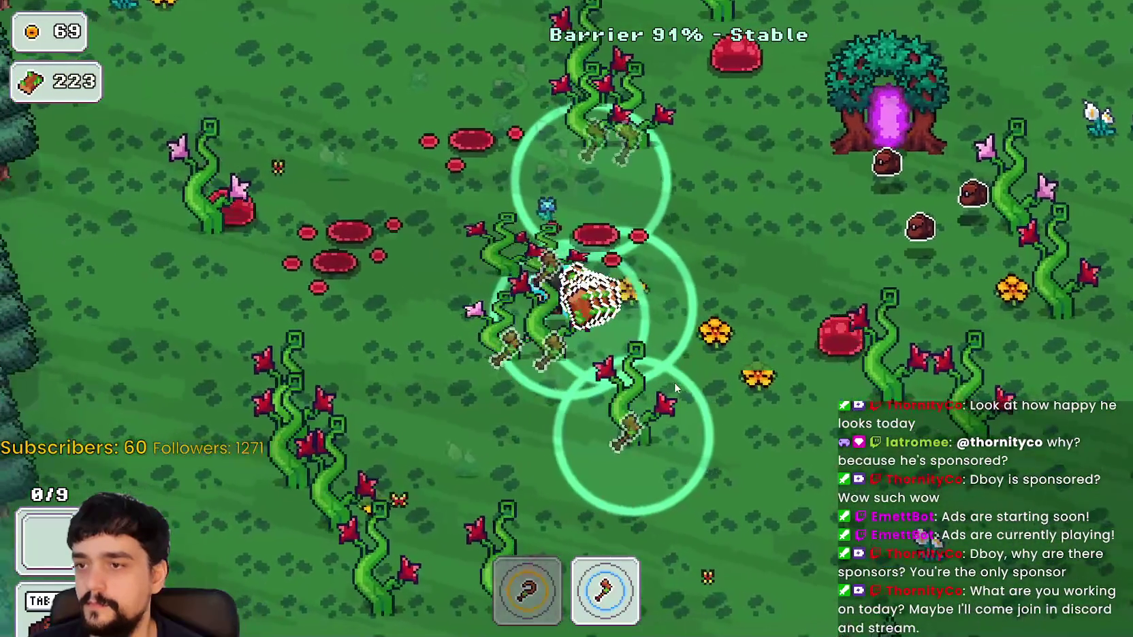
{"action": "key", "text": "w"}
{"action": "key", "text": "1"}
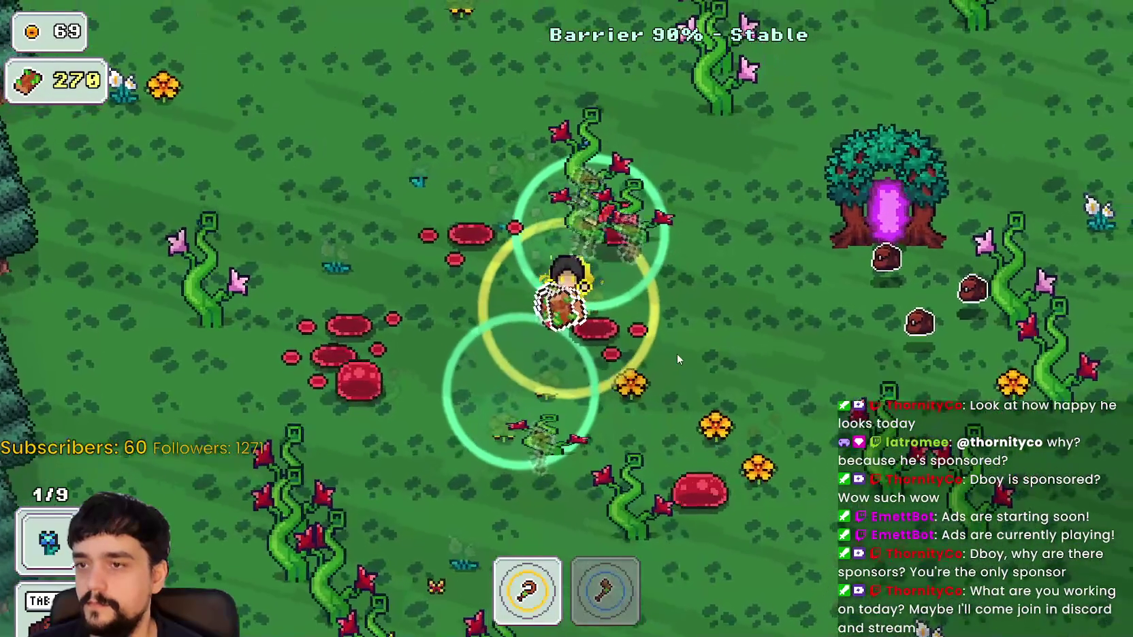
{"action": "key", "text": "w"}
{"action": "key", "text": "a"}
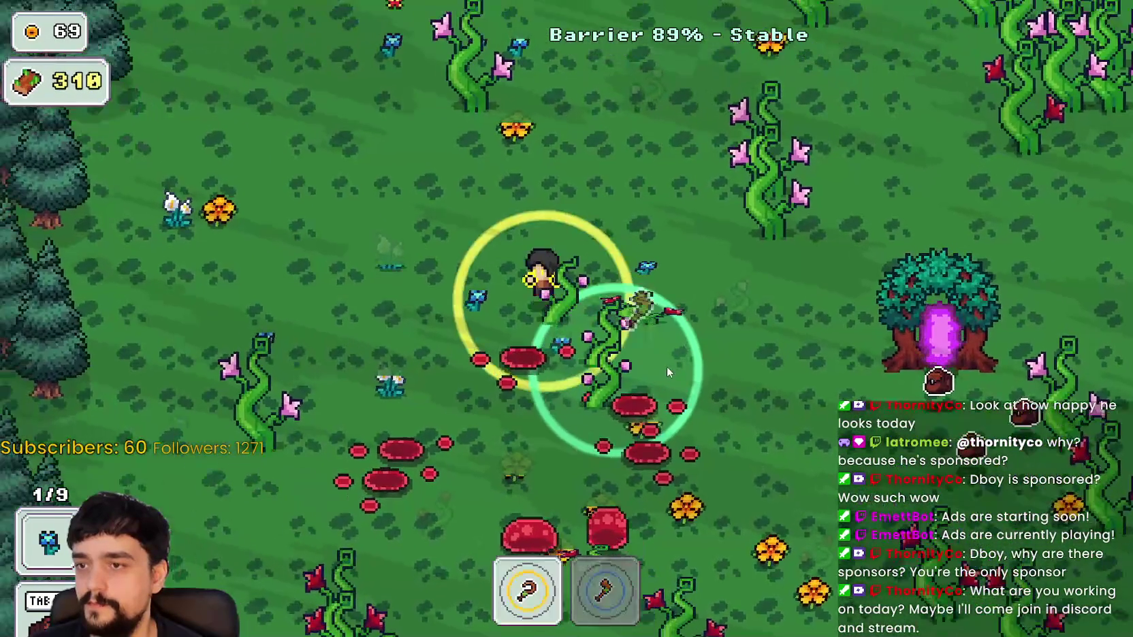
{"action": "key", "text": "d"}
{"action": "key", "text": "s"}
{"action": "key", "text": "2"}
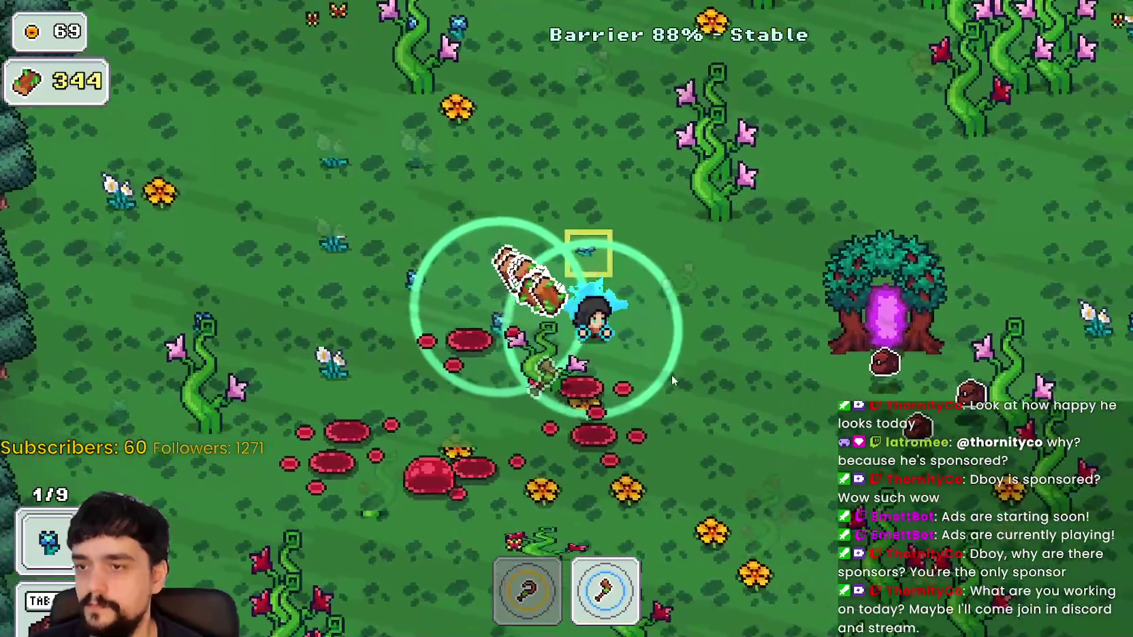
{"action": "key", "text": "1"}
{"action": "key", "text": "w"}
Fill the plant bag with flowers to the left, then return to the portal tree to deposit
{"action": "key", "text": "a"}
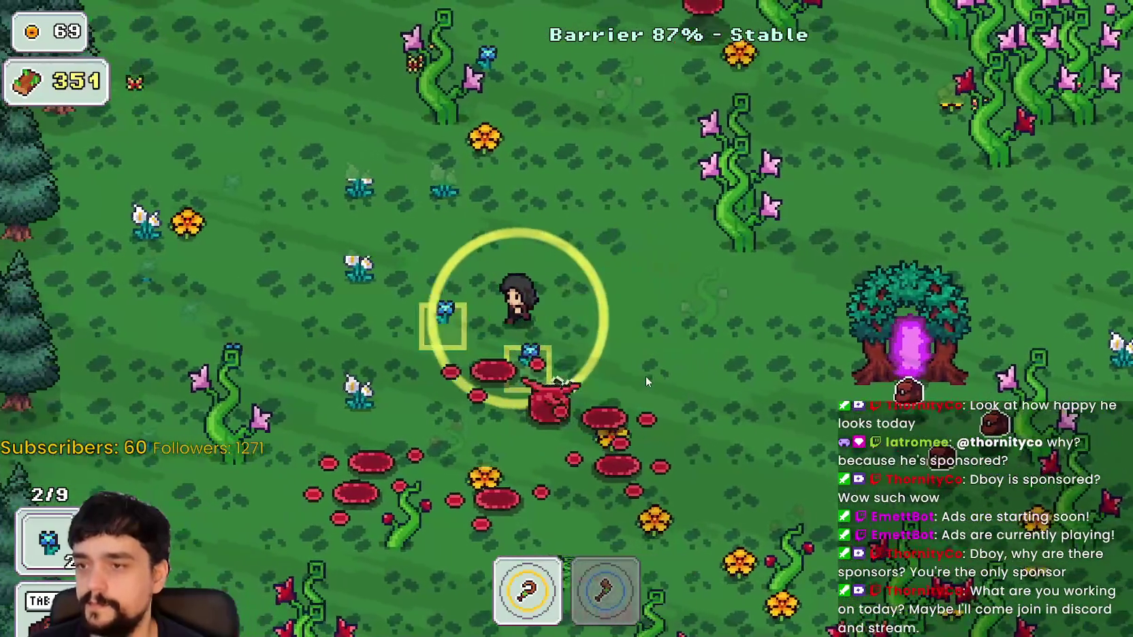
{"action": "key", "text": "a"}
{"action": "key", "text": "s"}
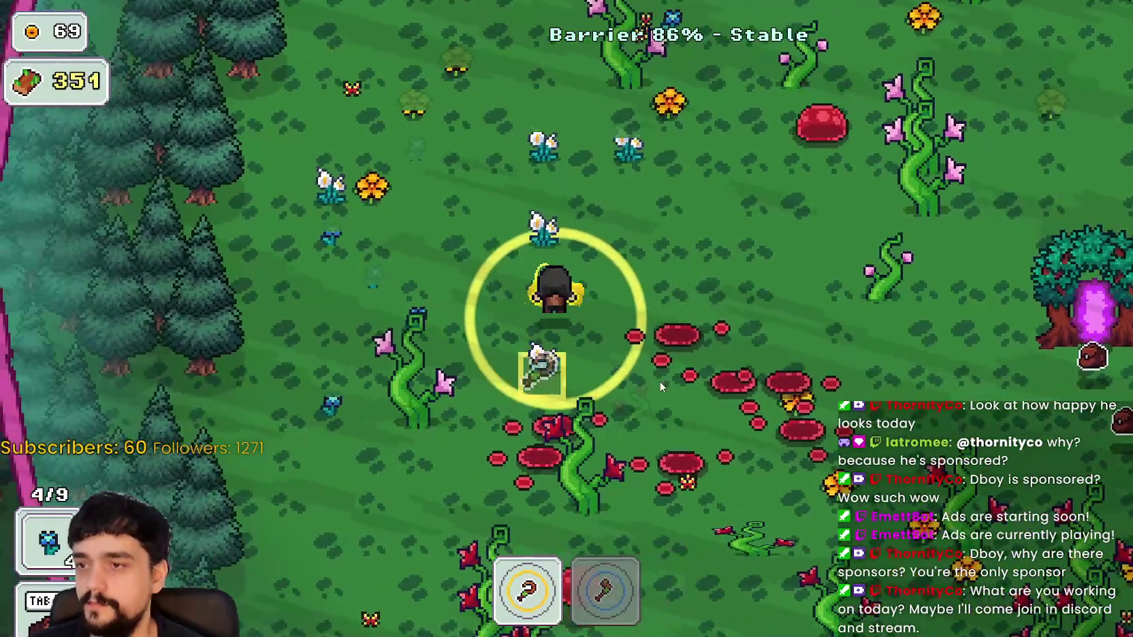
{"action": "key", "text": "w"}
{"action": "key", "text": "a"}
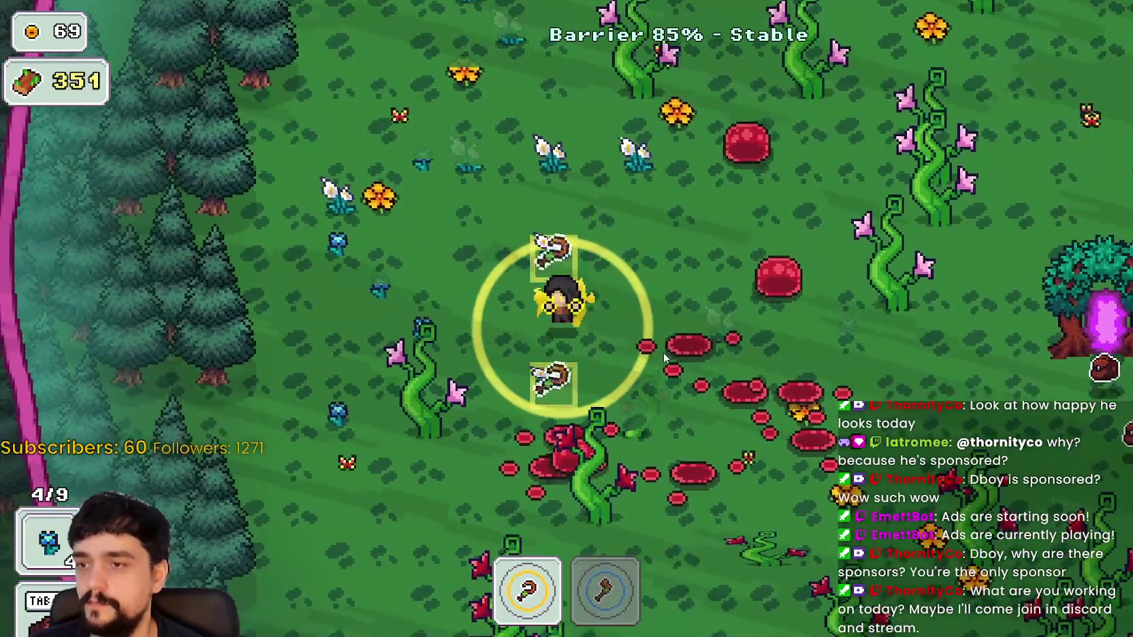
{"action": "key", "text": "a"}
{"action": "key", "text": "s"}
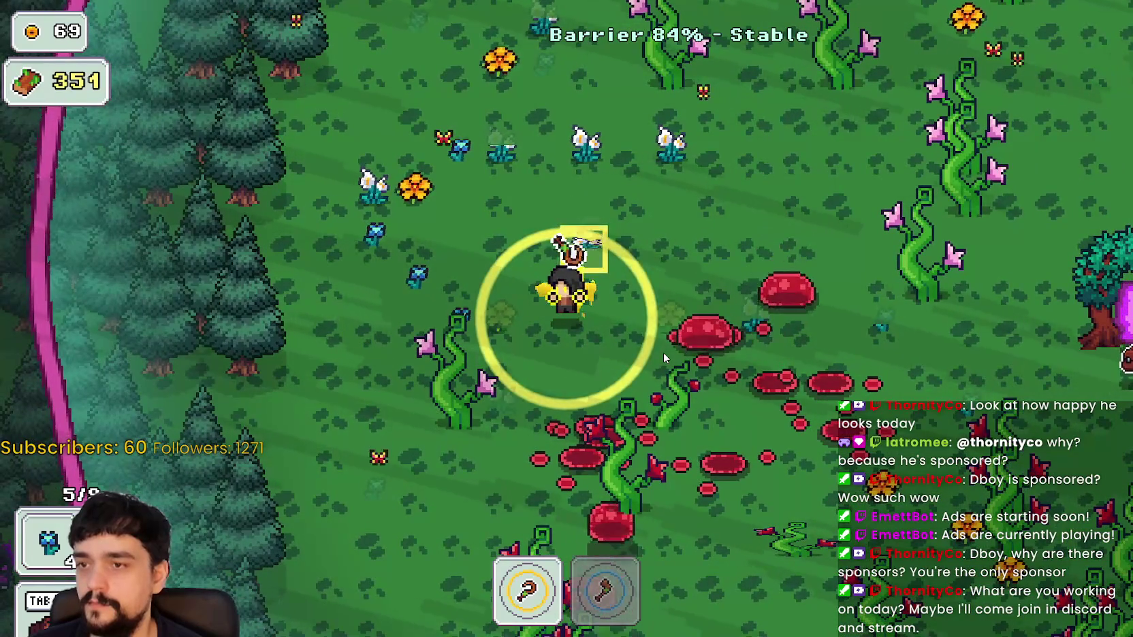
{"action": "key", "text": "w"}
{"action": "key", "text": "a"}
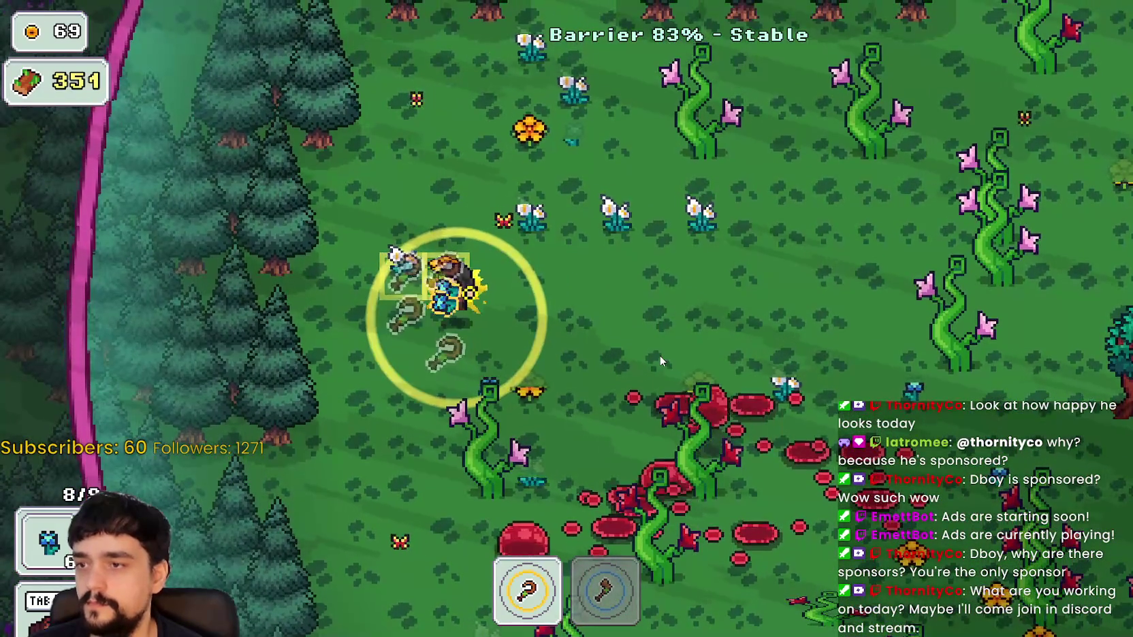
{"action": "key", "text": "d"}
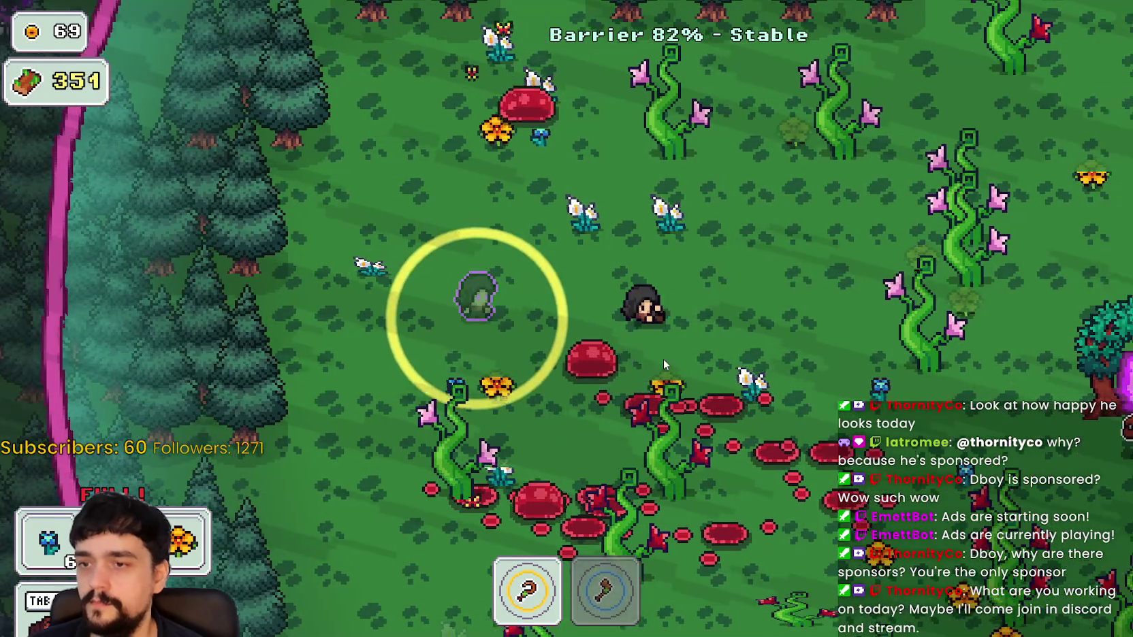
{"action": "key", "text": "d"}
{"action": "key", "text": "s"}
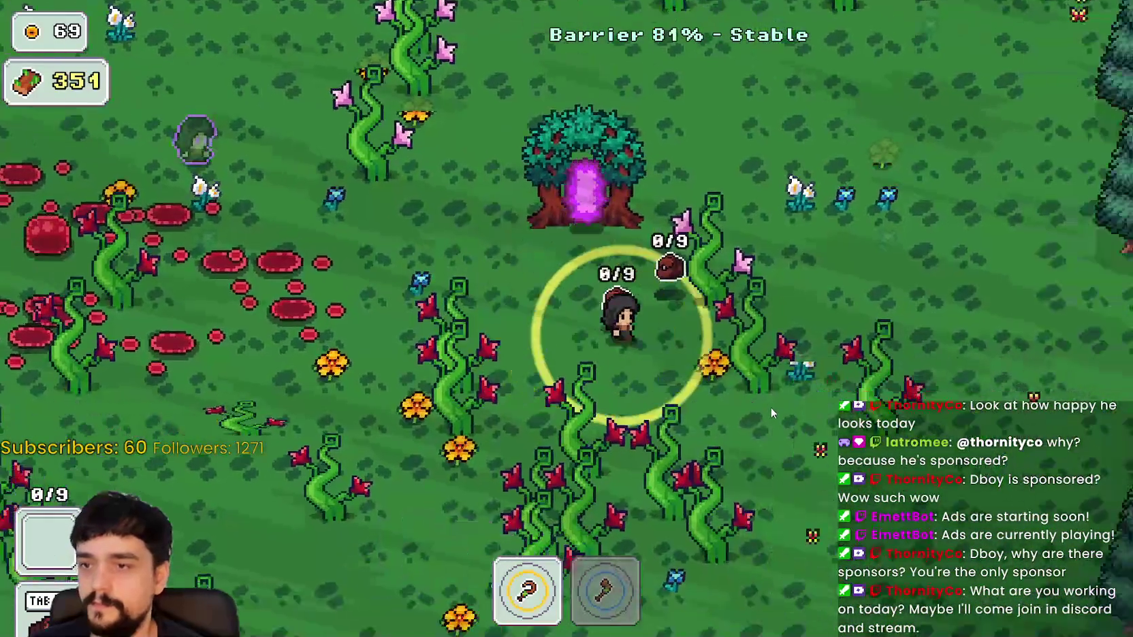
Chop through the vines south-west of the portal tree with the axe
{"action": "key", "text": "s"}
{"action": "key", "text": "2"}
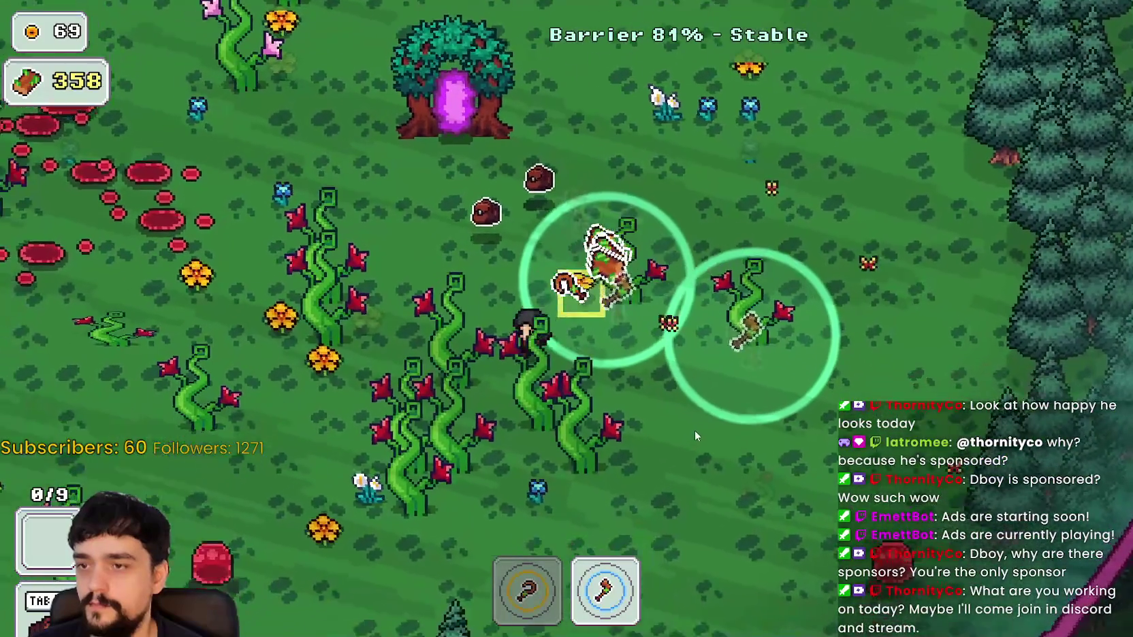
{"action": "key", "text": "s"}
{"action": "key", "text": "a"}
{"action": "key", "text": "1"}
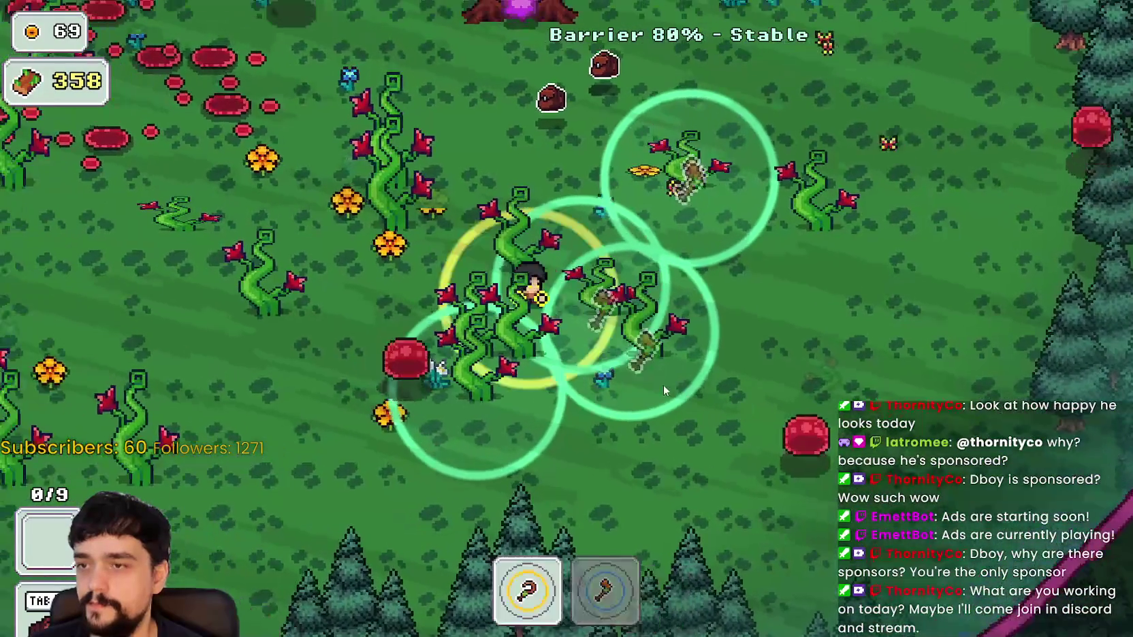
{"action": "key", "text": "a"}
{"action": "key", "text": "2"}
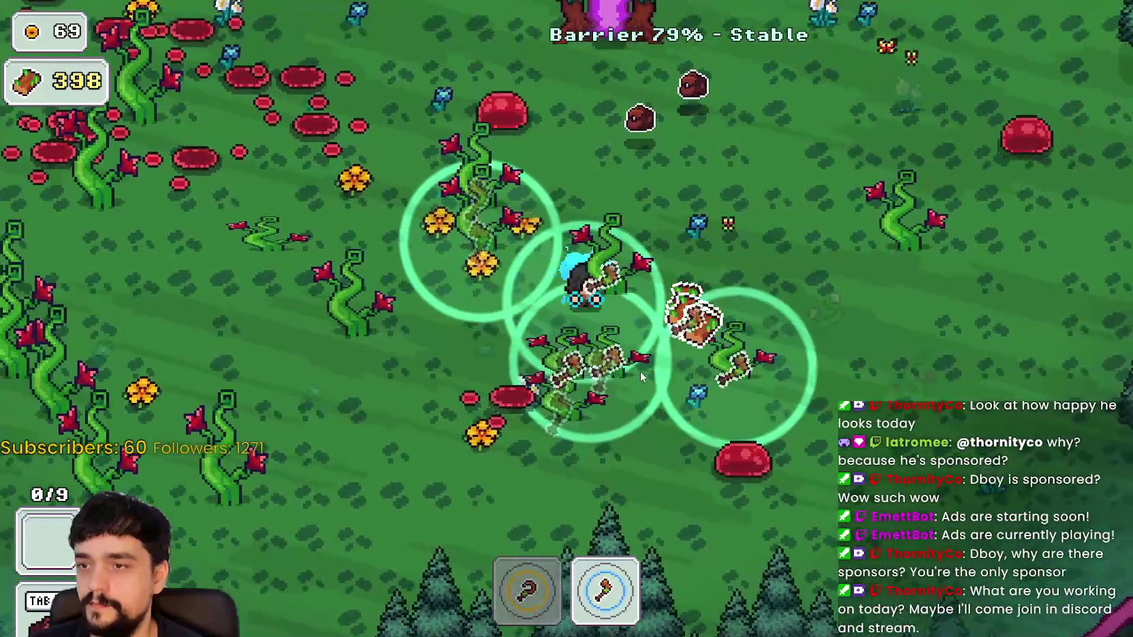
{"action": "key", "text": "a"}
{"action": "key", "text": "s"}
{"action": "key", "text": "1"}
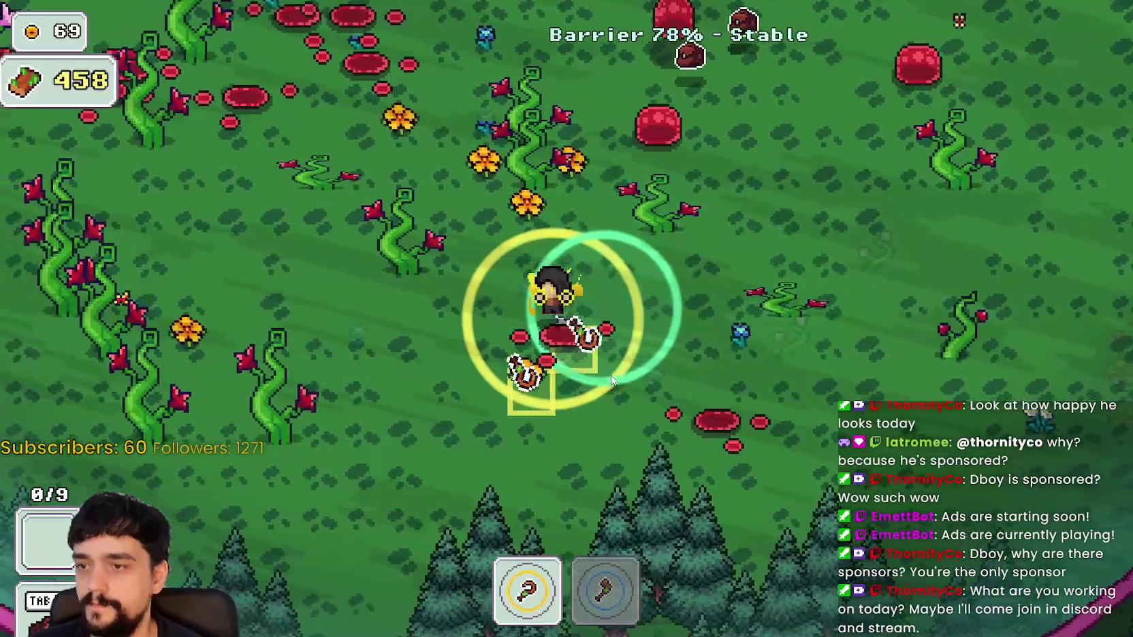
Harvest the cluster of orange flowers below the vines
{"action": "key", "text": "s"}
{"action": "left_click", "coordinate": [617, 388]}
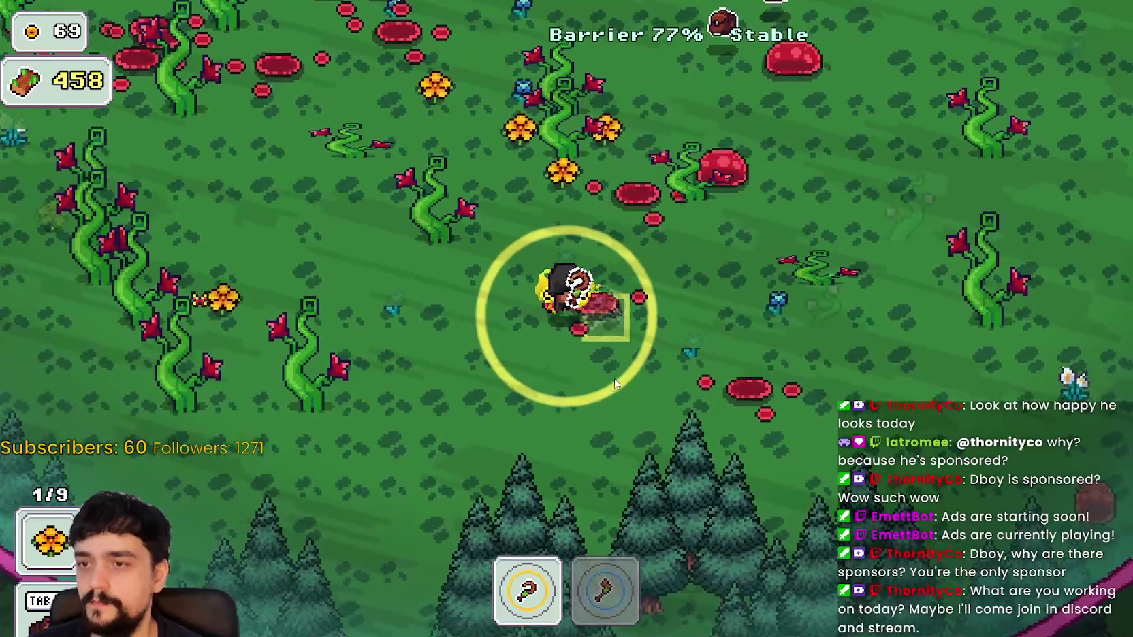
{"action": "key", "text": "w"}
{"action": "left_click", "coordinate": [615, 383]}
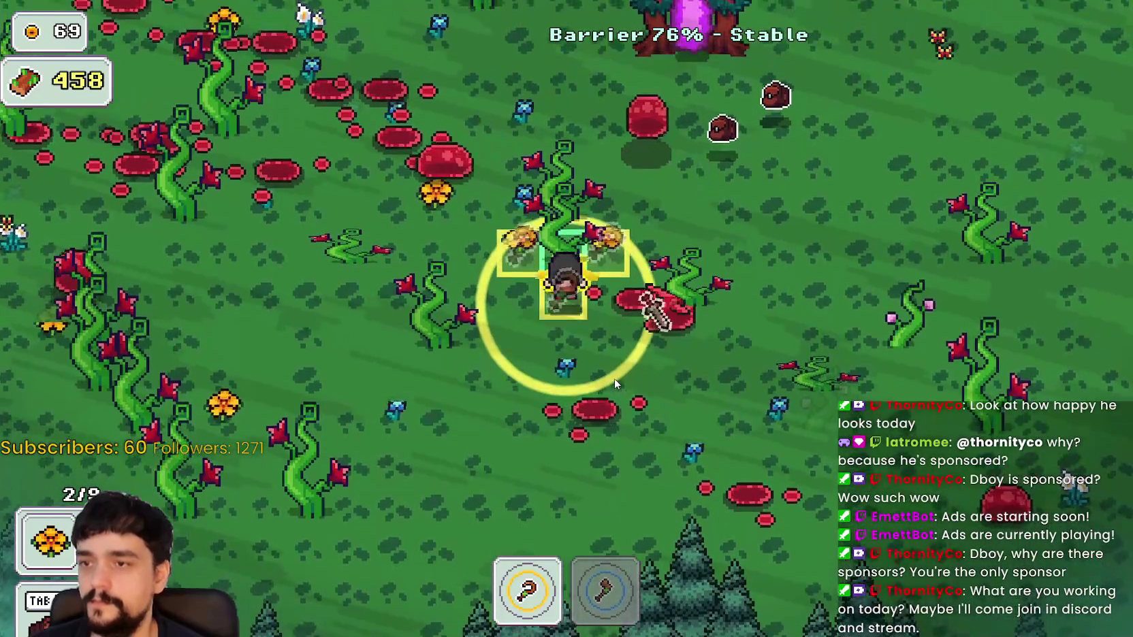
{"action": "left_click", "coordinate": [614, 379]}
{"action": "key", "text": "w"}
{"action": "key", "text": "d"}
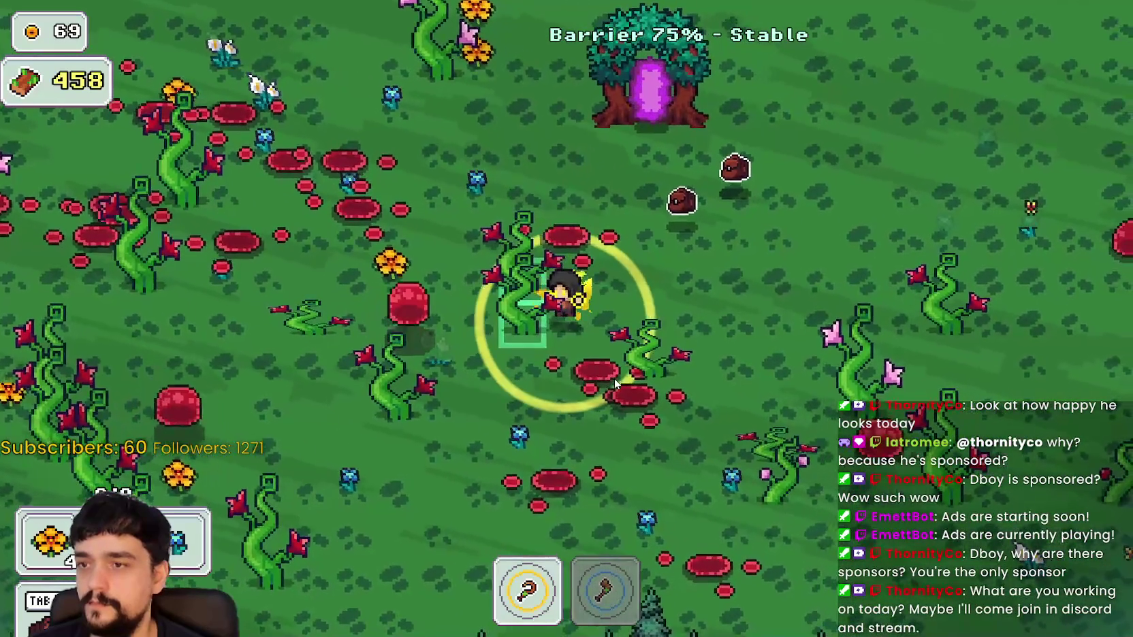
Chop the surrounding vine patch for more wood with the axe
{"action": "key", "text": "2"}
{"action": "key", "text": "w"}
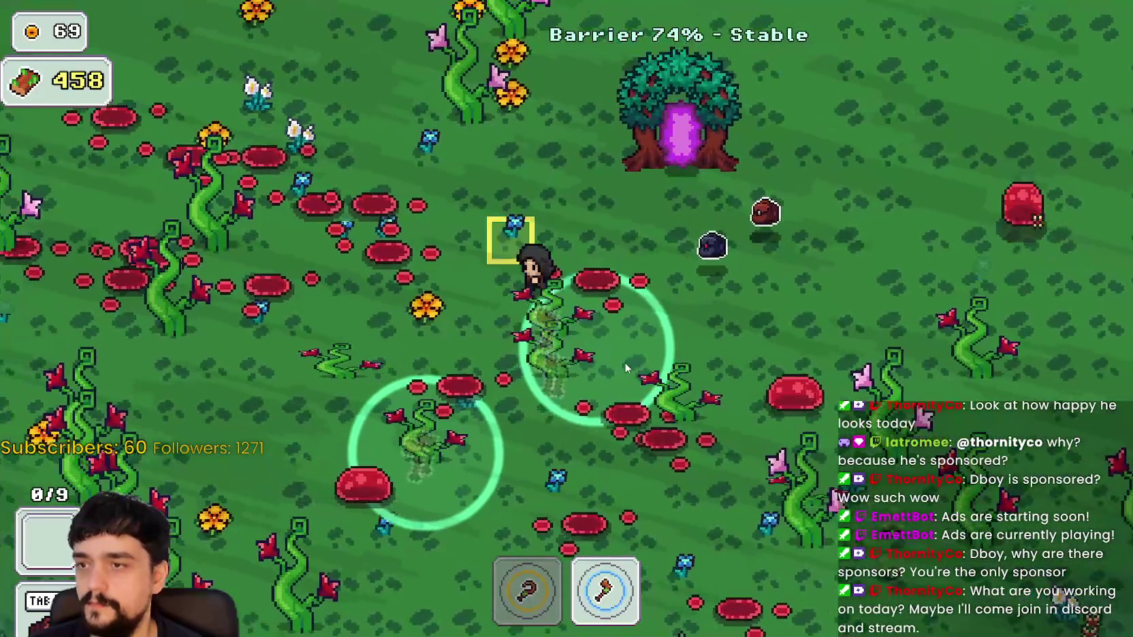
{"action": "left_click", "coordinate": [624, 363]}
{"action": "key", "text": "a"}
{"action": "key", "text": "1"}
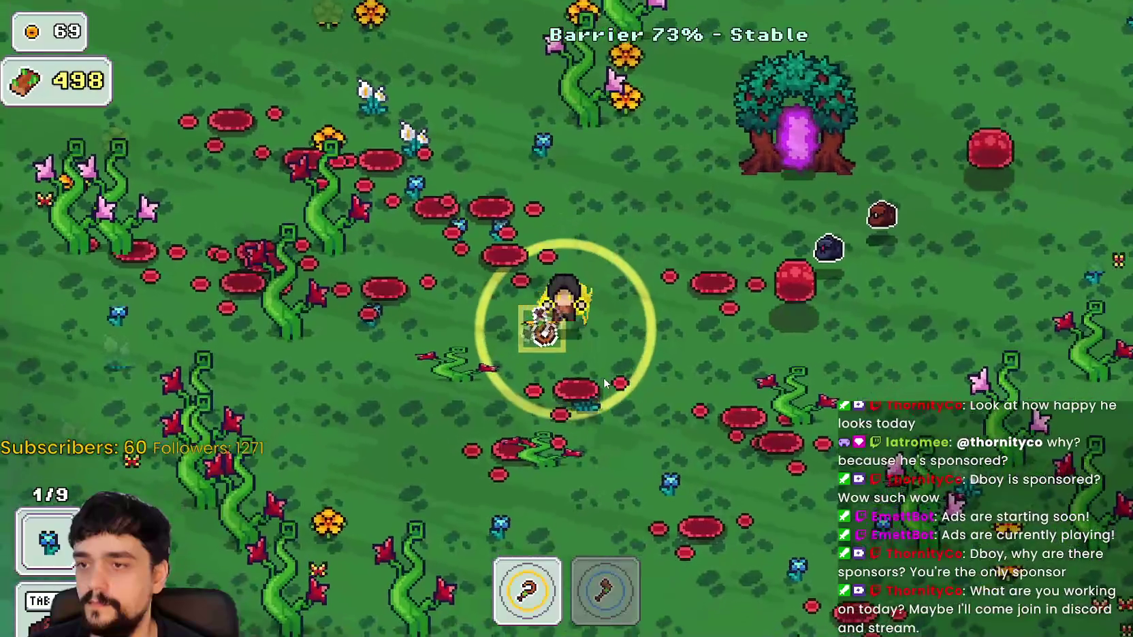
{"action": "key", "text": "d"}
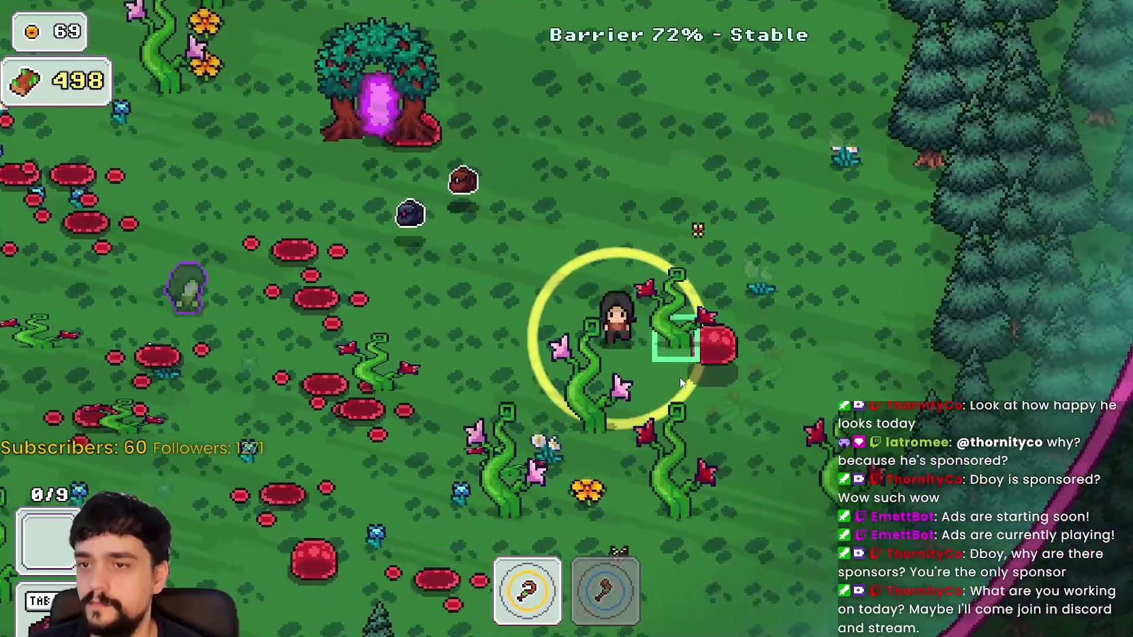
{"action": "key", "text": "2"}
{"action": "key", "text": "s"}
{"action": "key", "text": "1"}
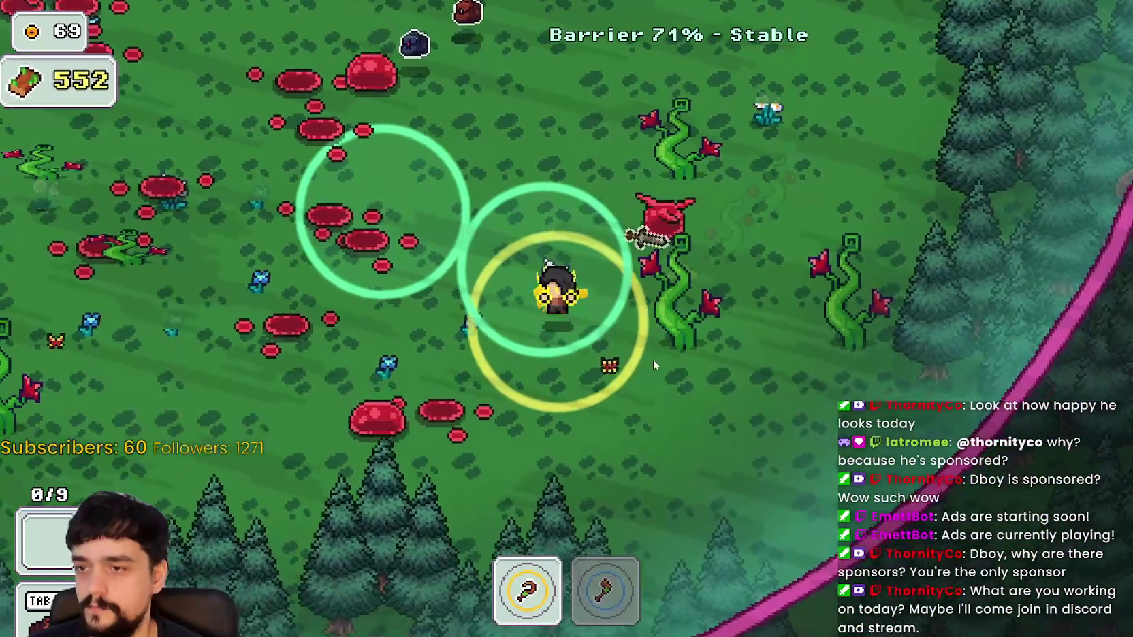
Collect flowers through the patch up-left and down-left of the portal tree
{"action": "key", "text": "w"}
{"action": "key", "text": "a"}
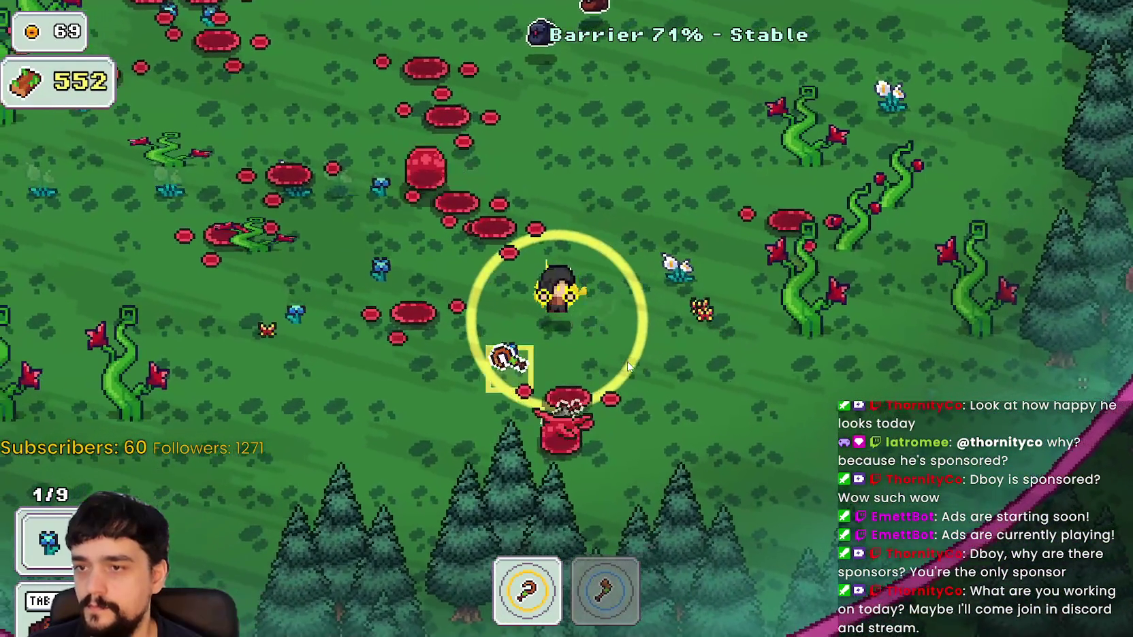
{"action": "key", "text": "w"}
{"action": "key", "text": "a"}
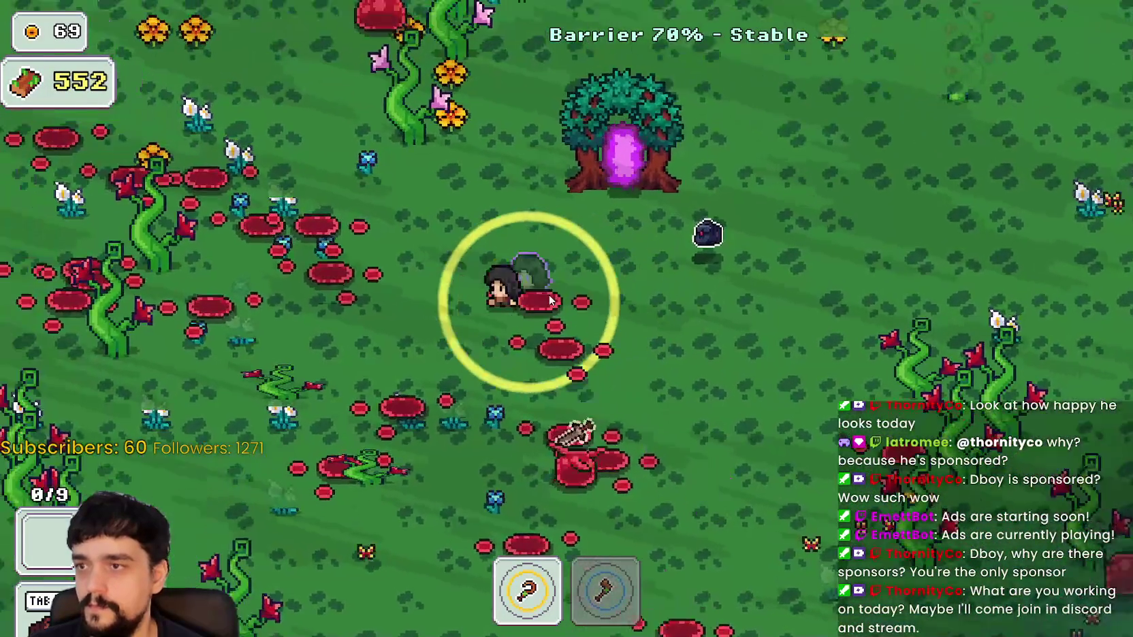
{"action": "key", "text": "w"}
{"action": "key", "text": "a"}
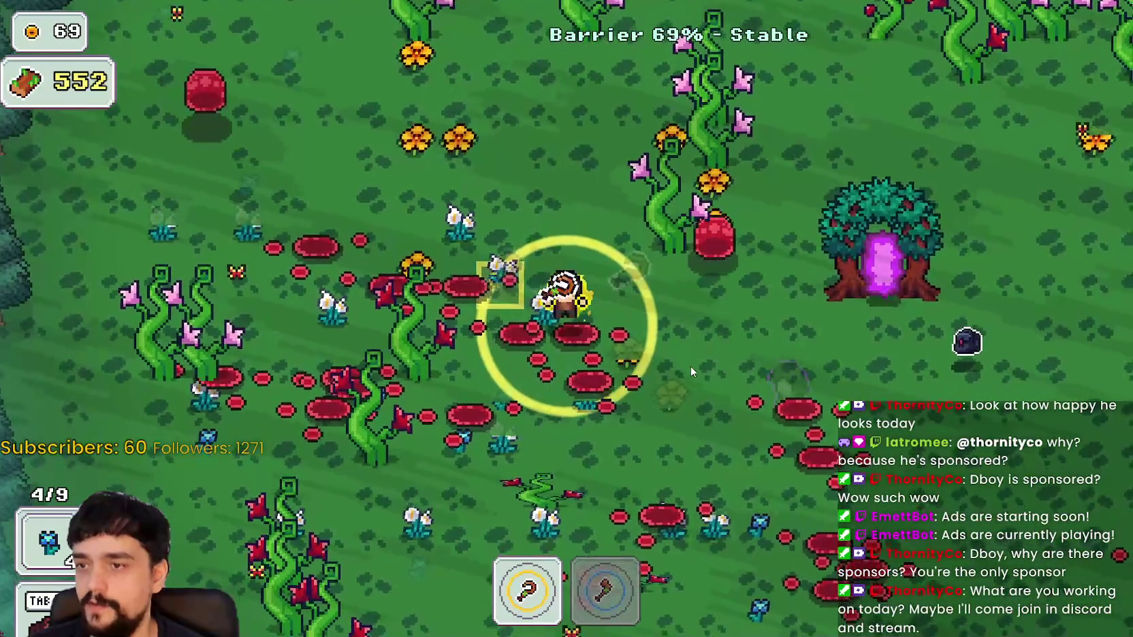
{"action": "key", "text": "w"}
{"action": "key", "text": "a"}
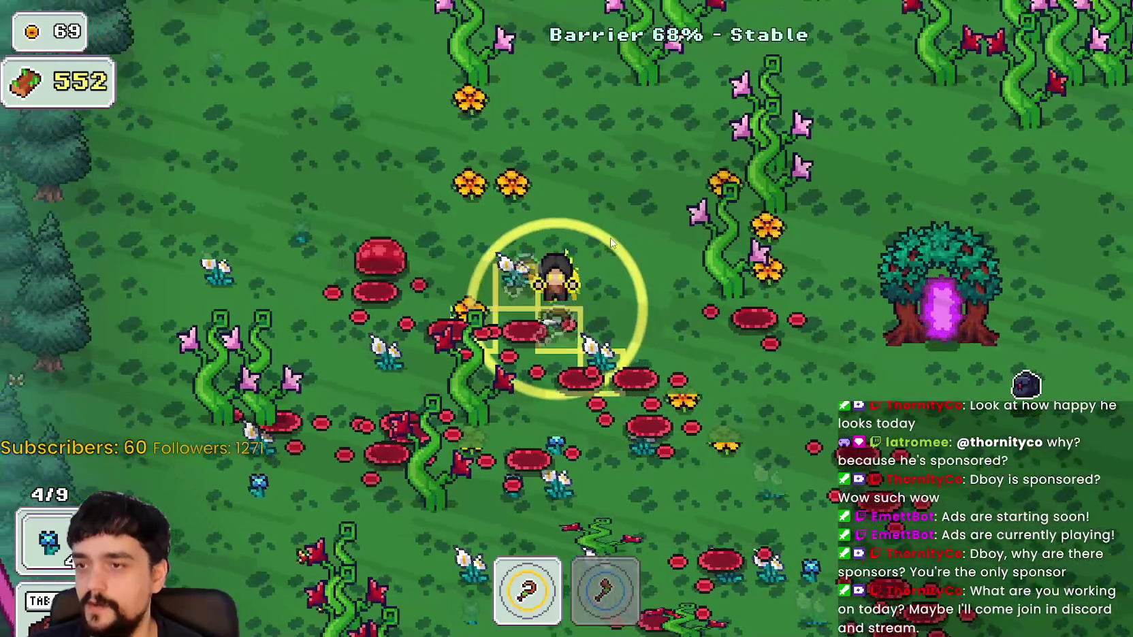
{"action": "key", "text": "s"}
{"action": "key", "text": "a"}
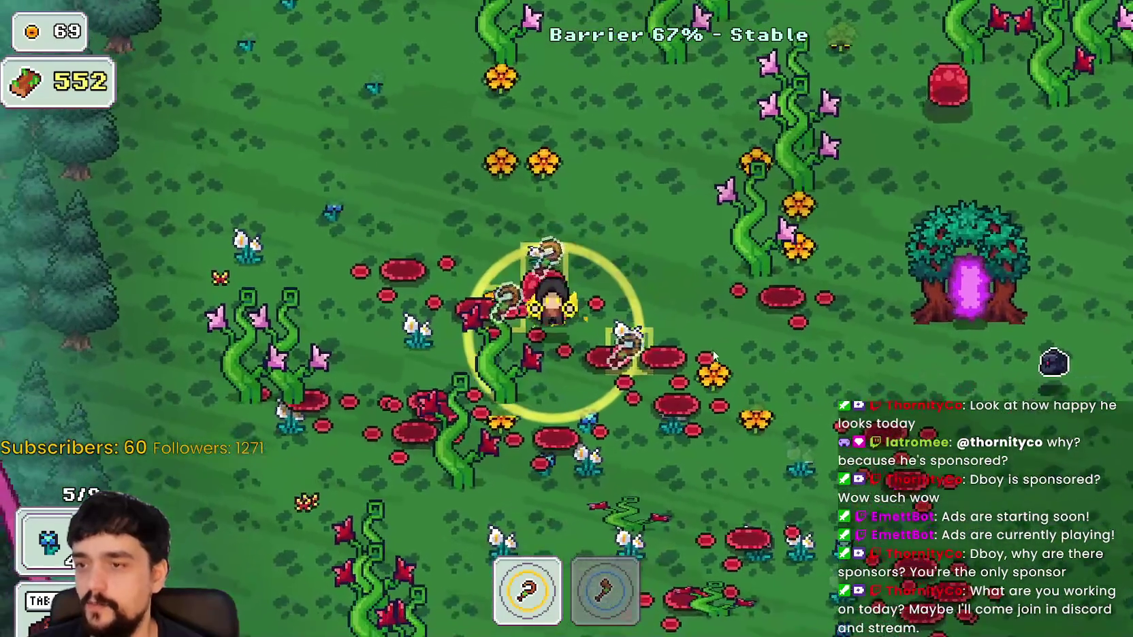
{"action": "key", "text": "s"}
{"action": "key", "text": "a"}
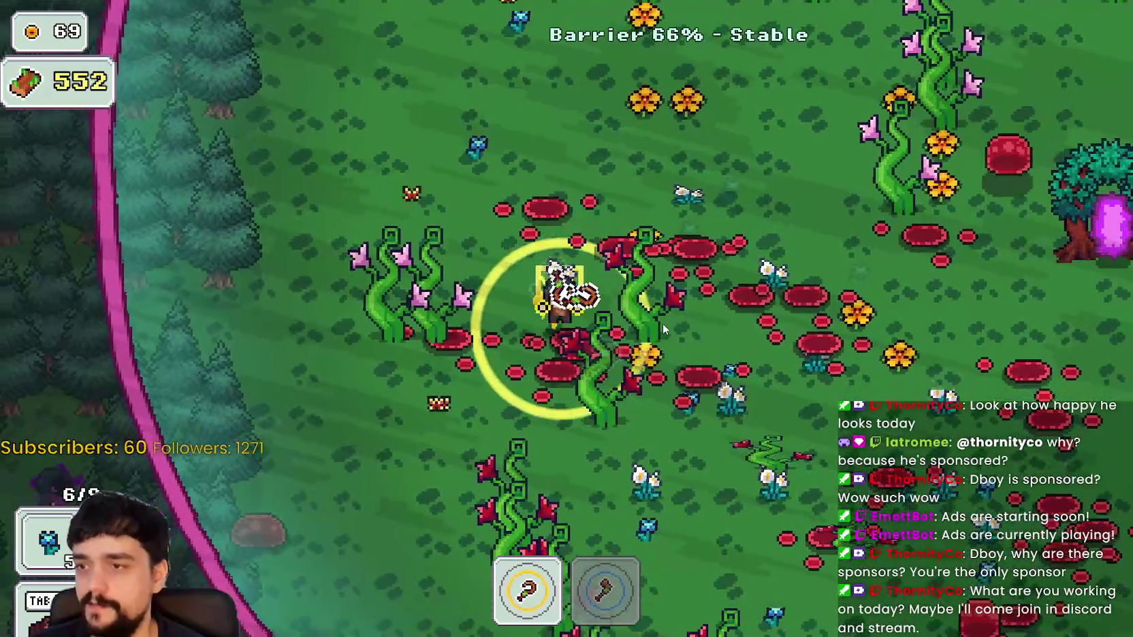
Harvest the remaining plants around the flower patch and red mushrooms
{"action": "key", "text": "d"}
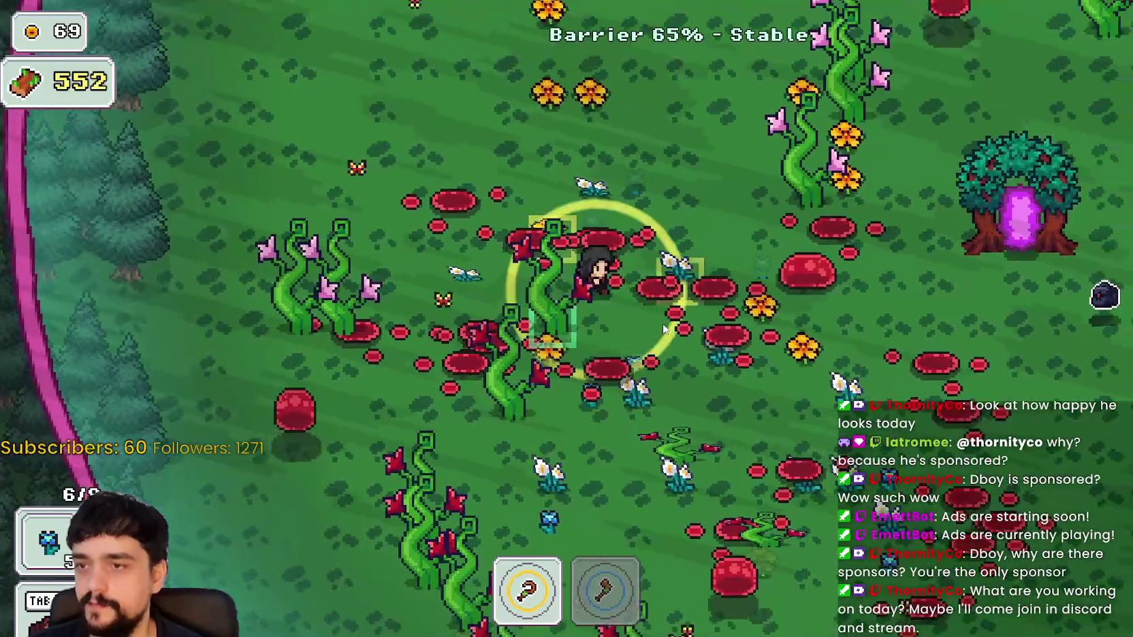
{"action": "key", "text": "w"}
{"action": "key", "text": "d"}
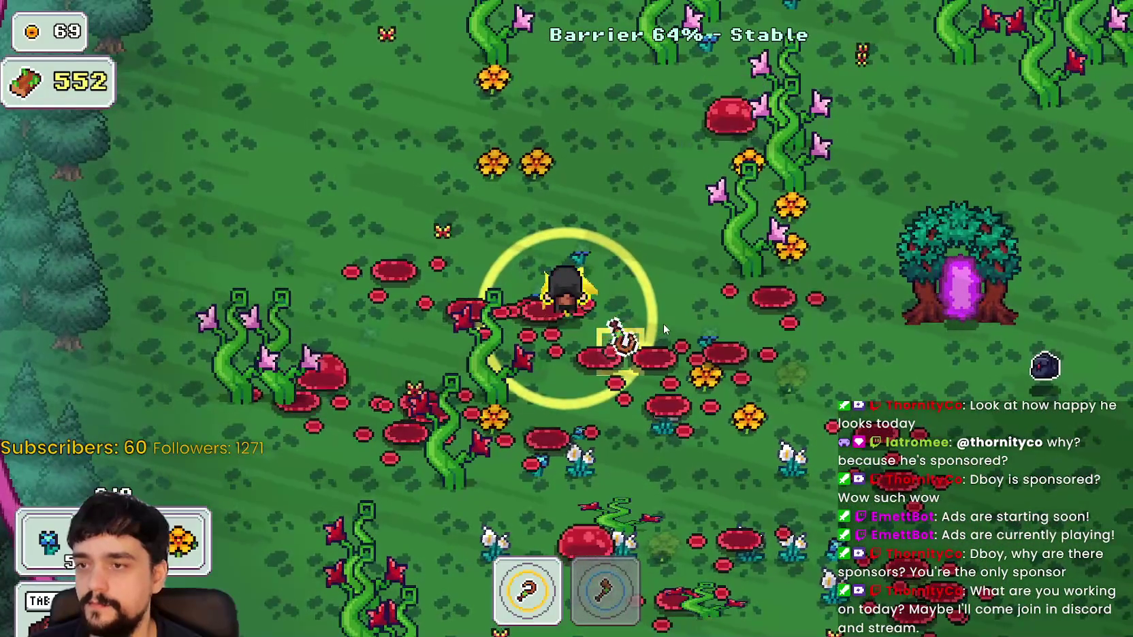
{"action": "key", "text": "s"}
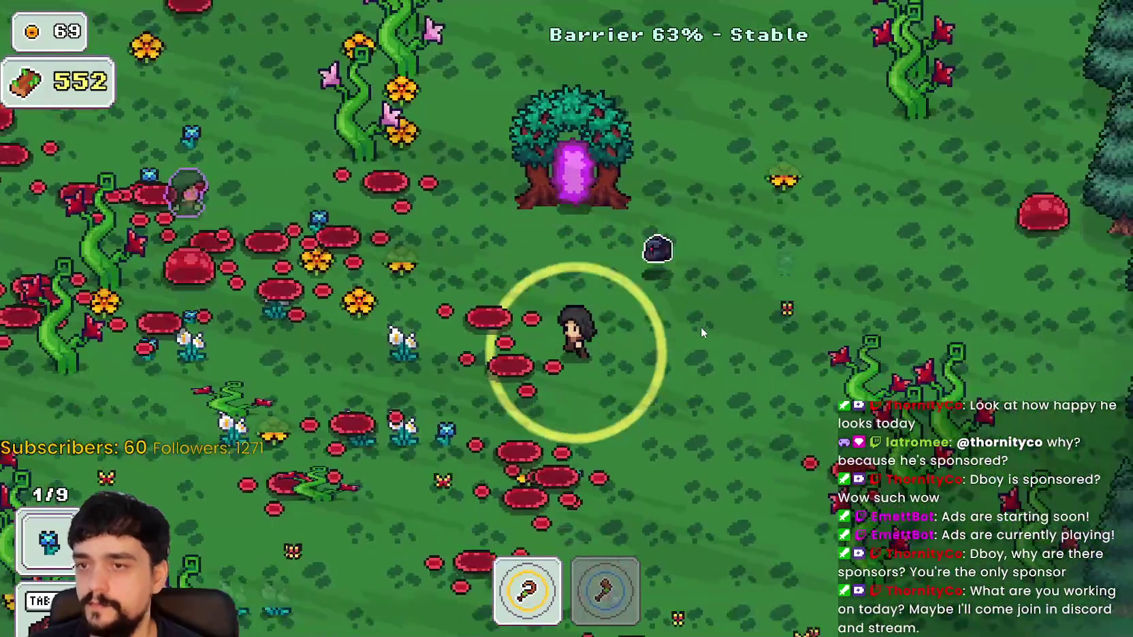
{"action": "key", "text": "s"}
{"action": "key", "text": "a"}
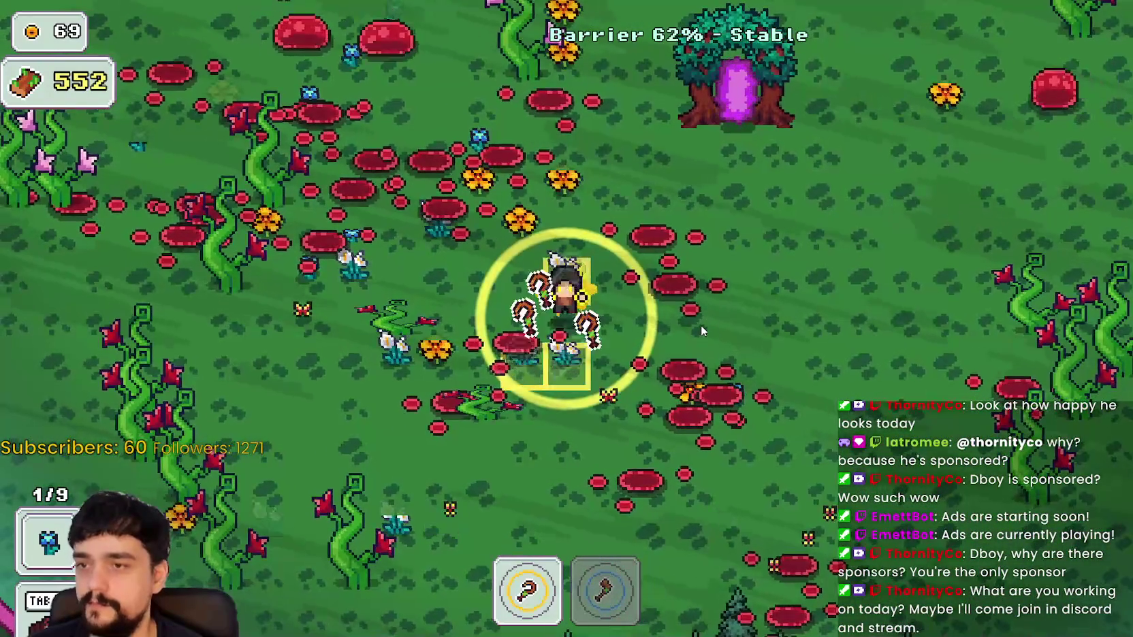
{"action": "key", "text": "a"}
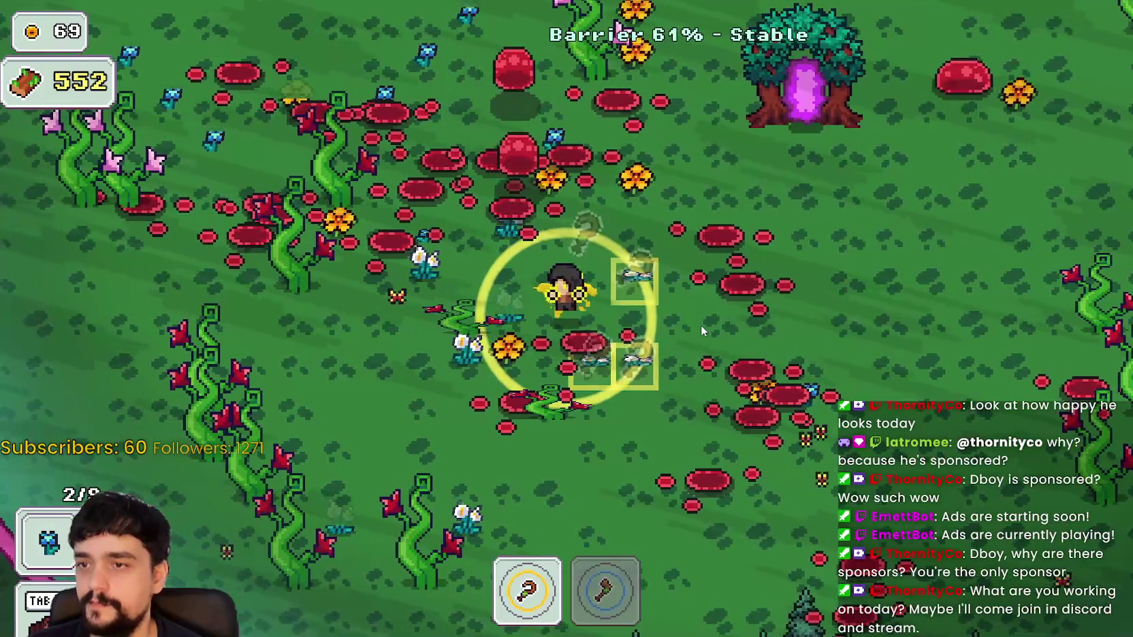
{"action": "key", "text": "a"}
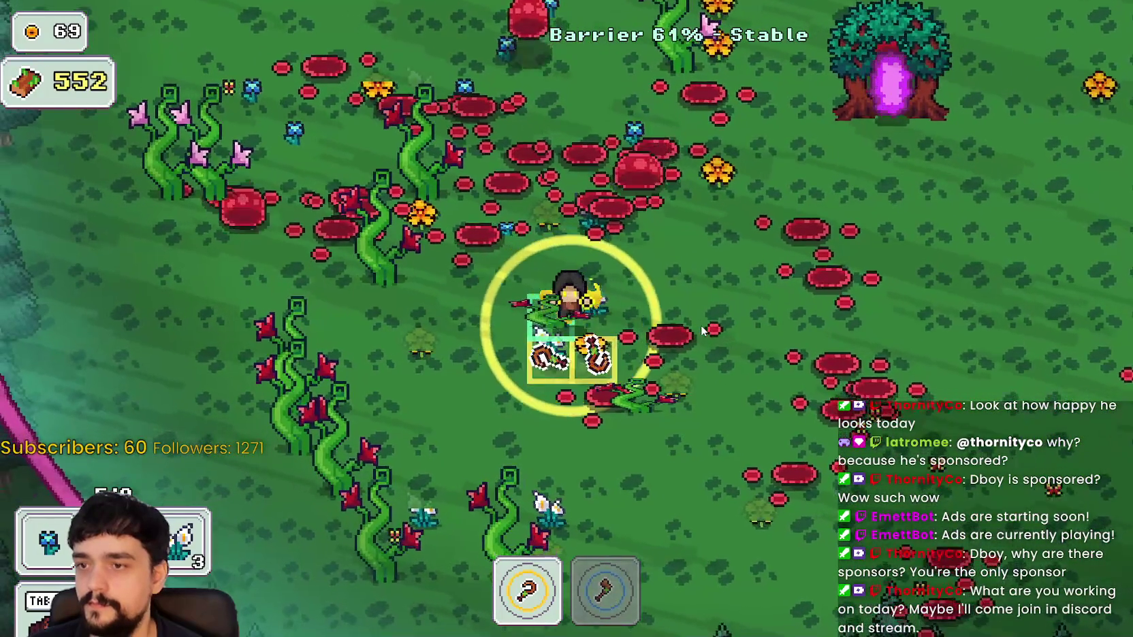
{"action": "key", "text": "s"}
{"action": "key", "text": "d"}
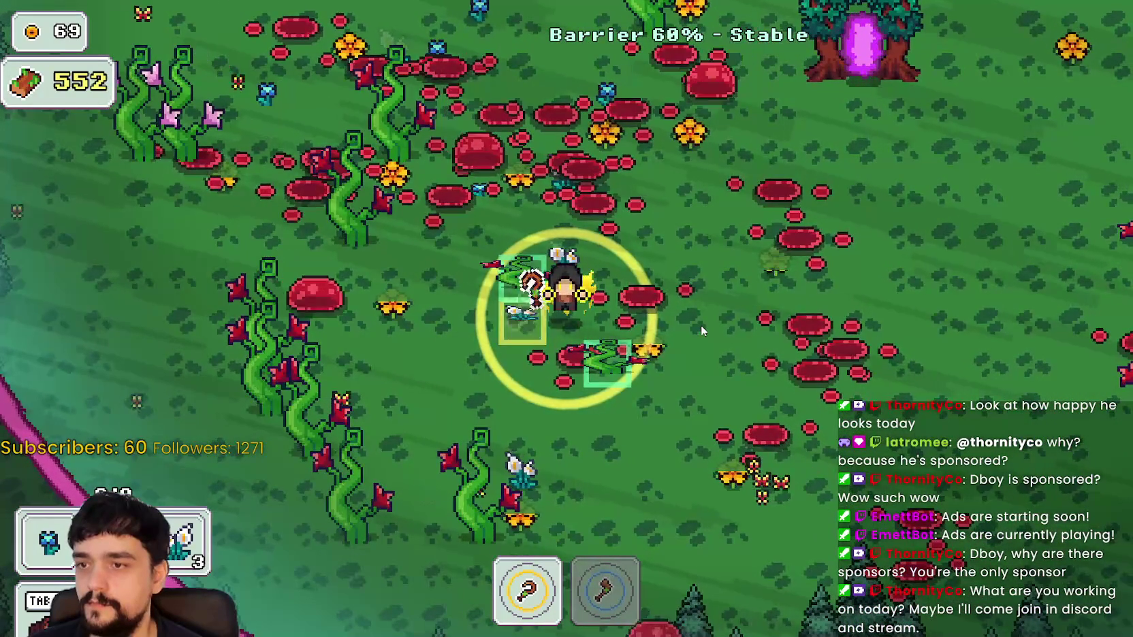
Chop one last vine, bringing wood to 600, and head past the portal tree toward the pines
{"action": "key", "text": "d"}
{"action": "key", "text": "a"}
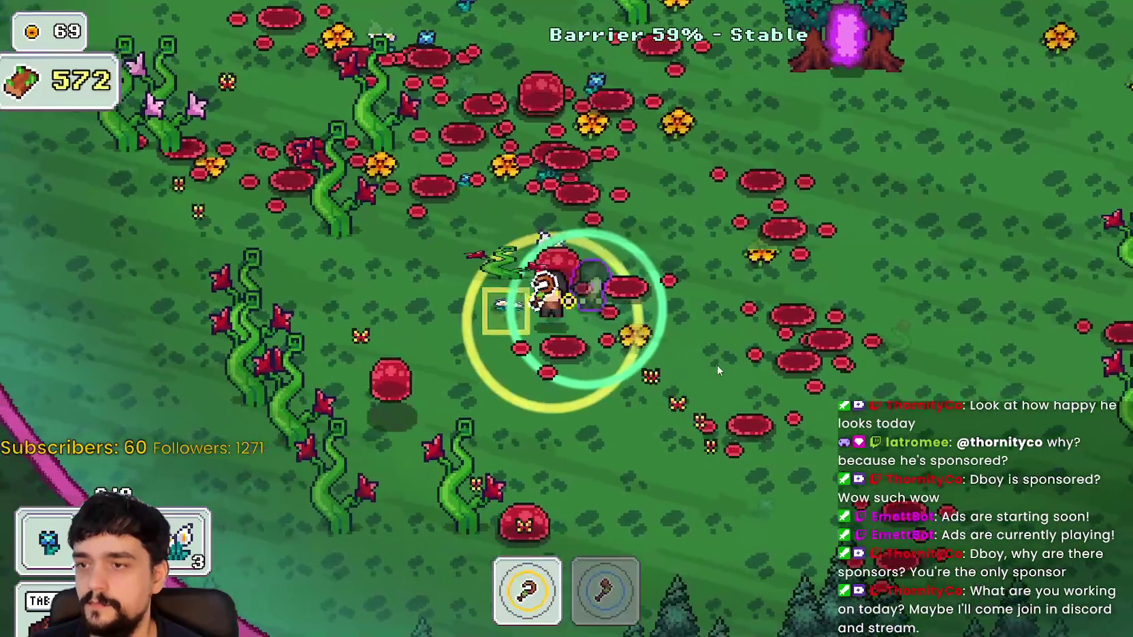
{"action": "key", "text": "d"}
{"action": "key", "text": "w"}
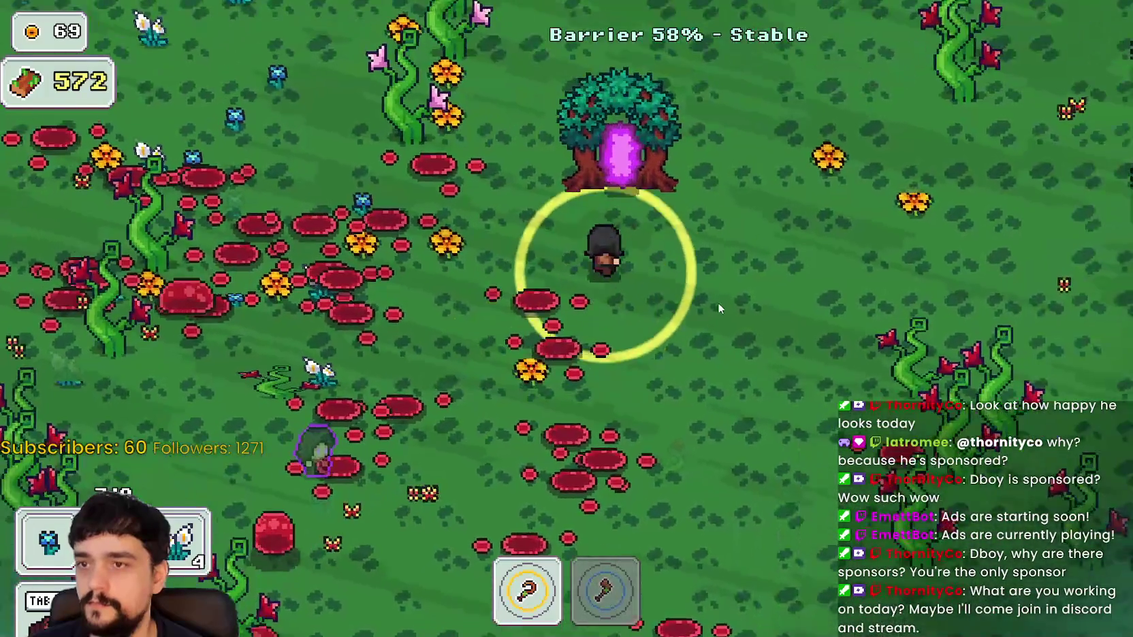
{"action": "key", "text": "d"}
{"action": "key", "text": "w"}
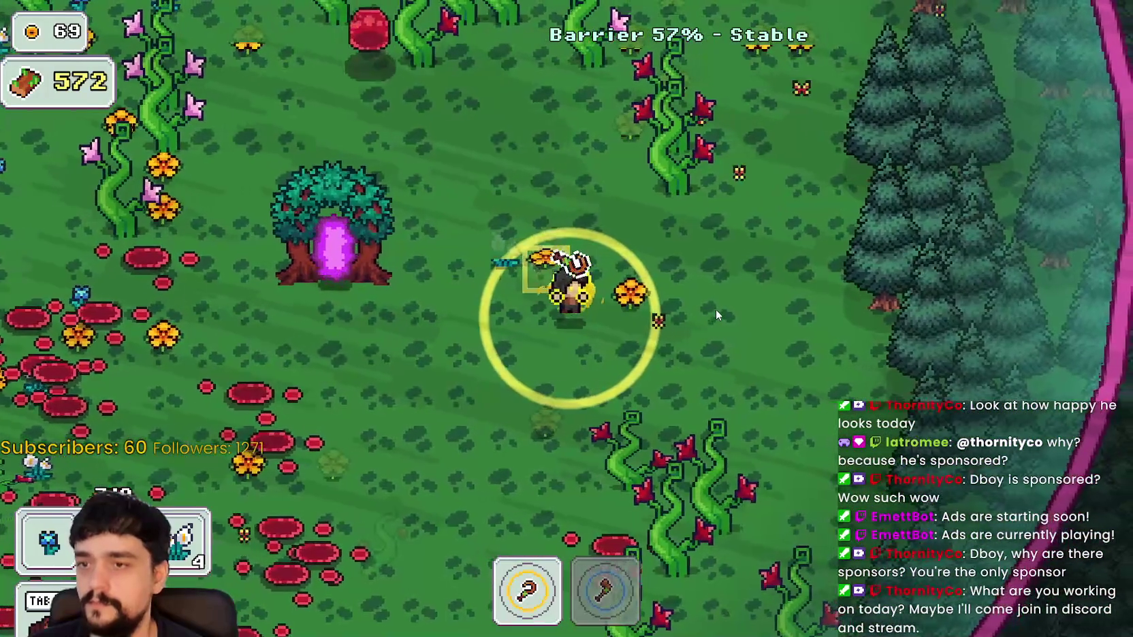
Chop vines around the portal tree, switching between the axe and pickaxe
{"action": "key", "text": "a"}
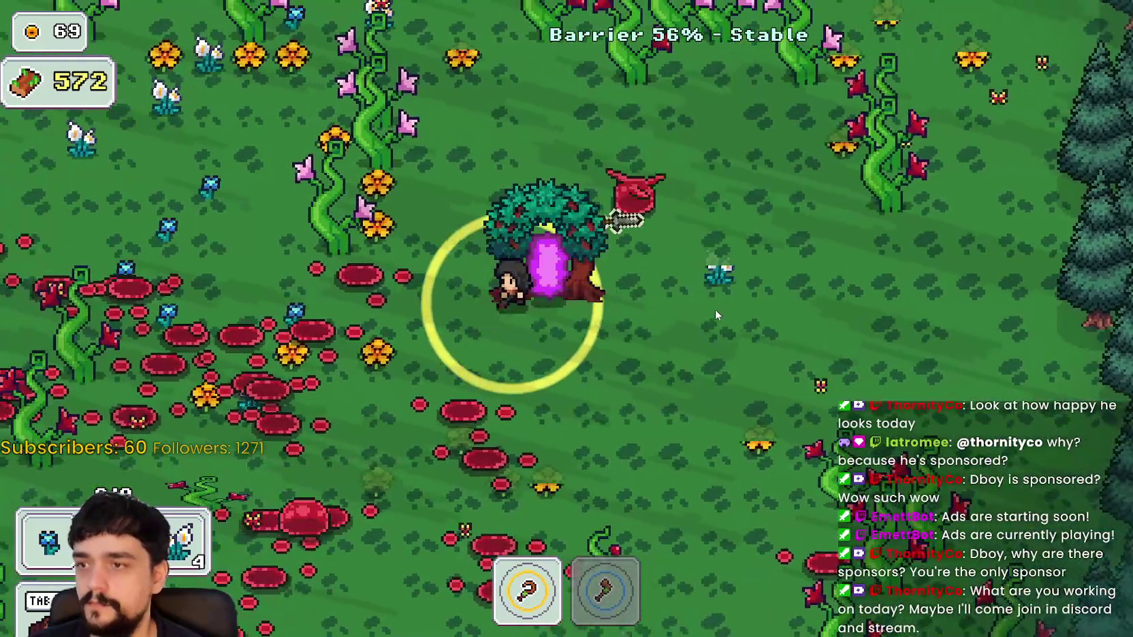
{"action": "key", "text": "a"}
{"action": "key", "text": "w"}
{"action": "key", "text": "2"}
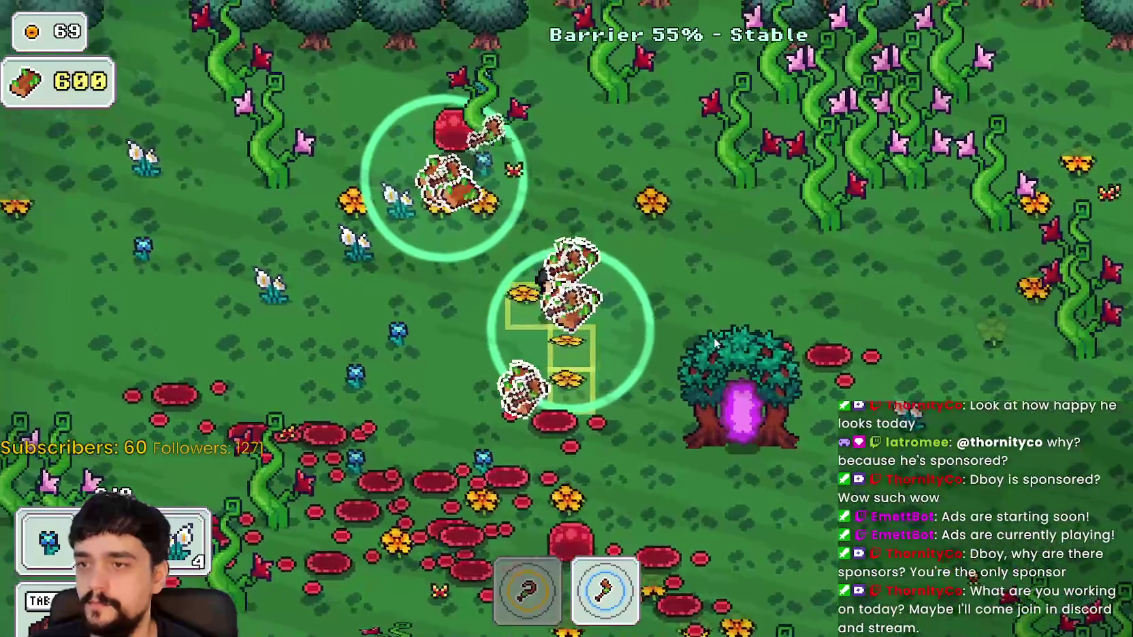
{"action": "key", "text": "1"}
{"action": "key", "text": "s"}
{"action": "key", "text": "d"}
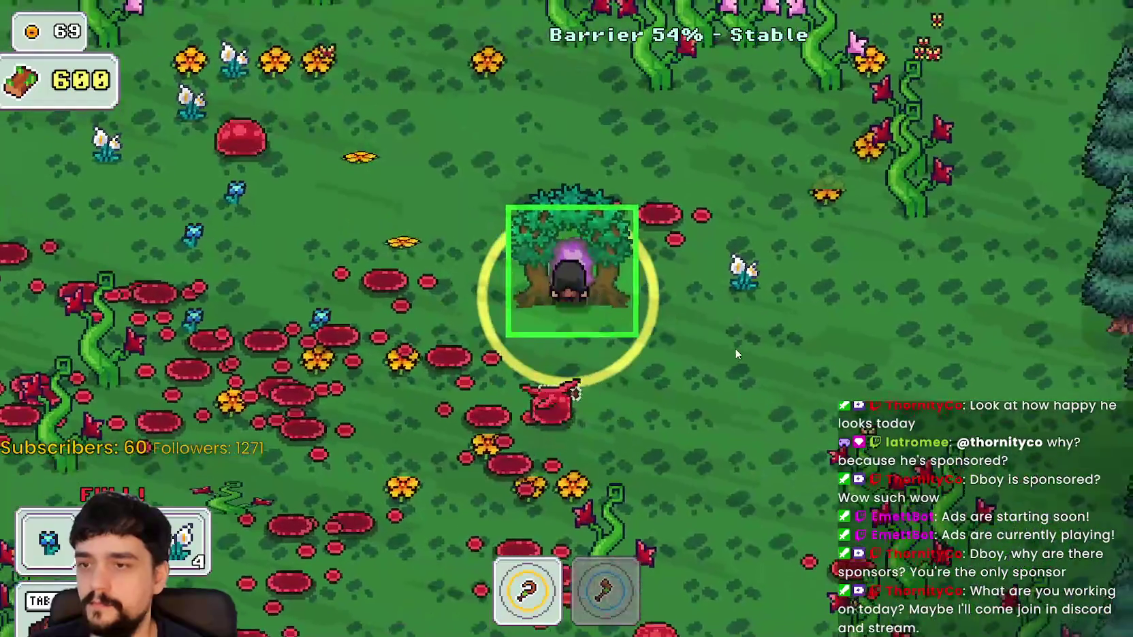
Re-equip the axe and chop the vine patches right of the portal tree for wood
{"action": "key", "text": "w"}
{"action": "key", "text": "2"}
{"action": "key", "text": "d"}
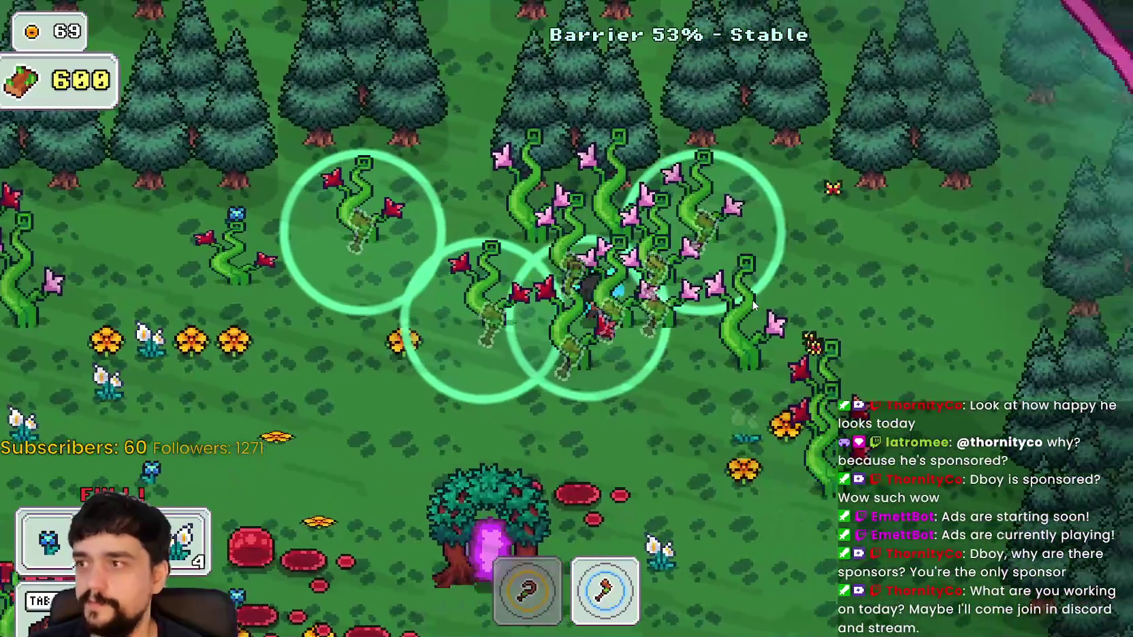
{"action": "key", "text": "w"}
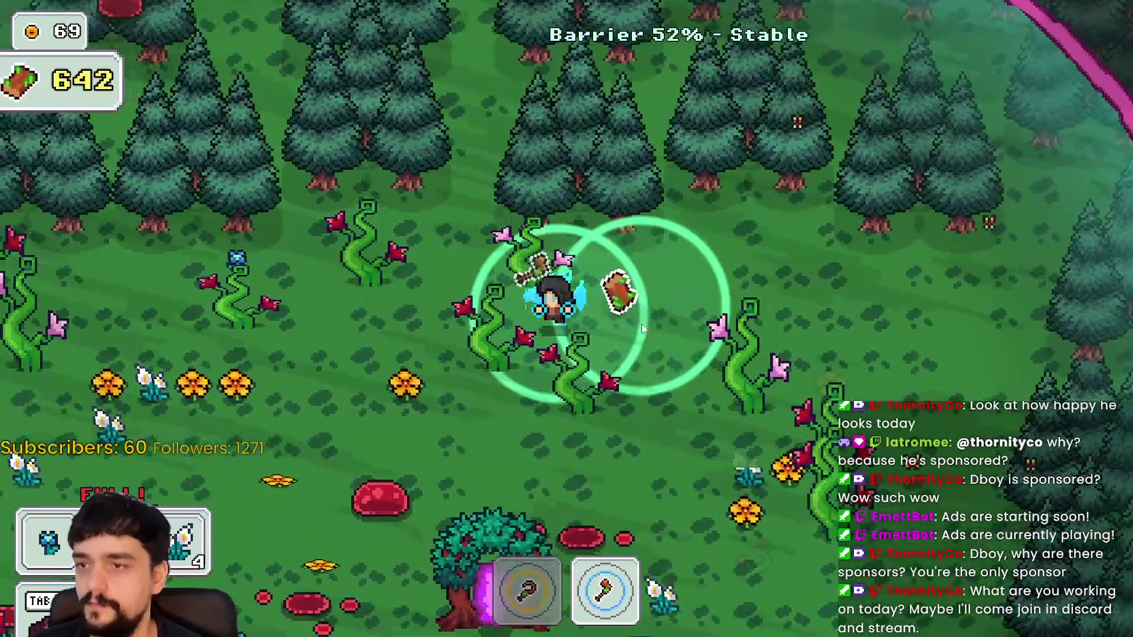
{"action": "key", "text": "s"}
{"action": "key", "text": "d"}
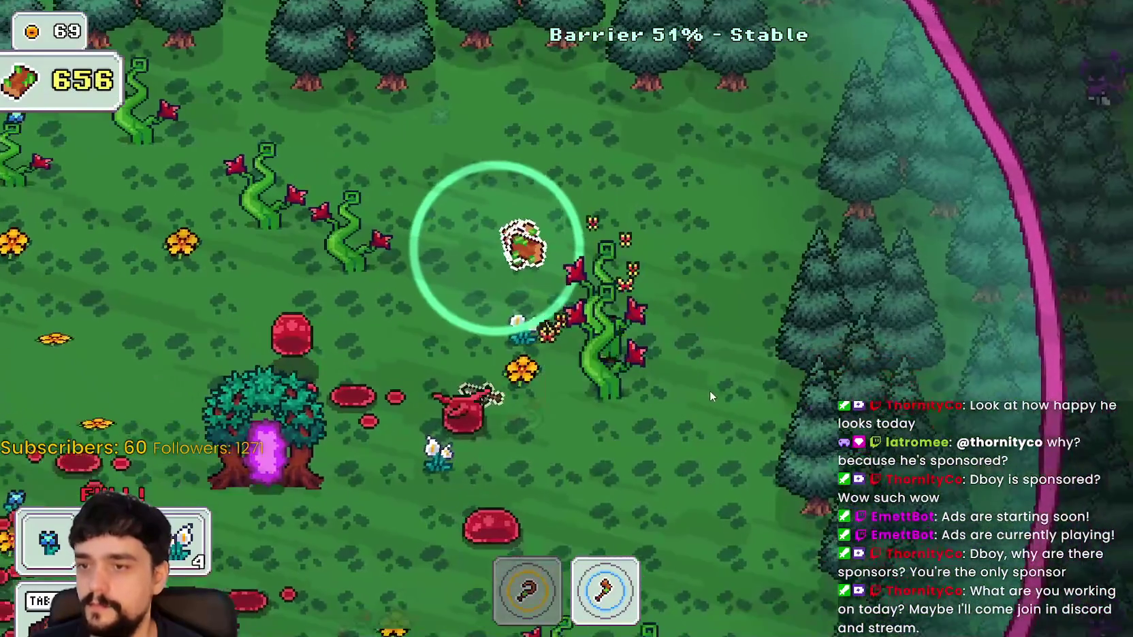
{"action": "key", "text": "s"}
{"action": "key", "text": "d"}
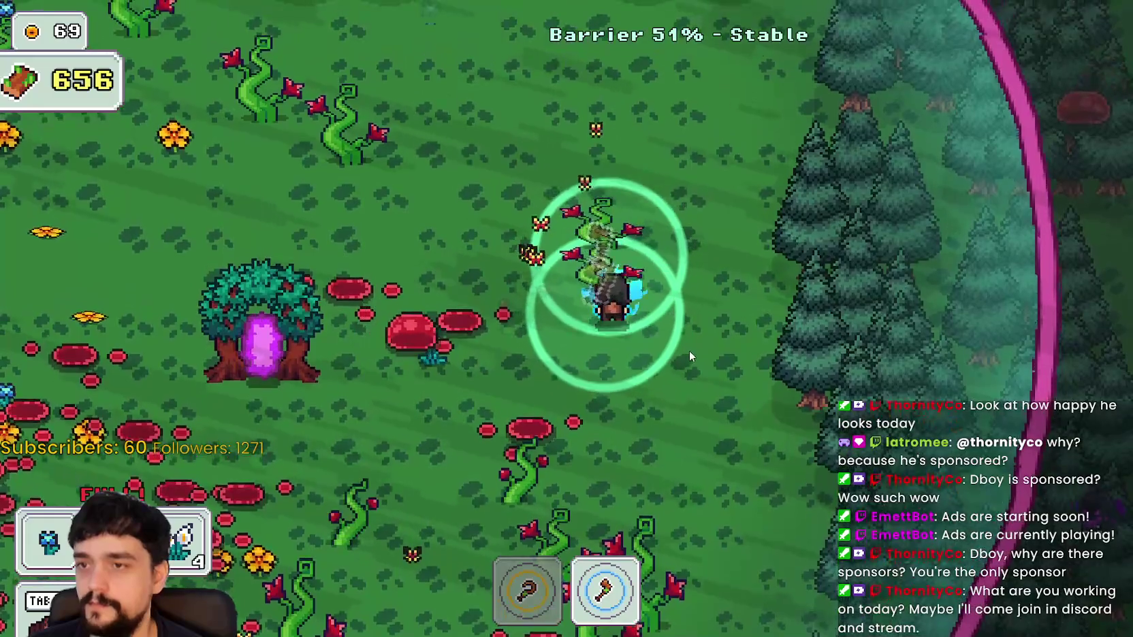
{"action": "key", "text": "s"}
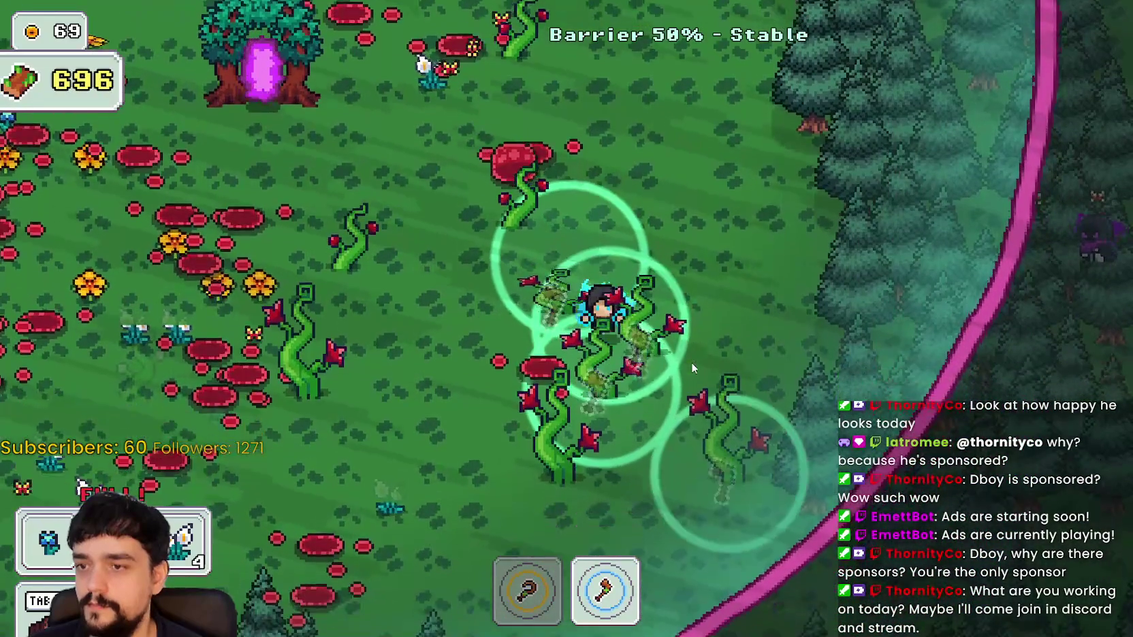
Harvest vines heading up-left toward the barrier edge
{"action": "key", "text": "s"}
{"action": "key", "text": "a"}
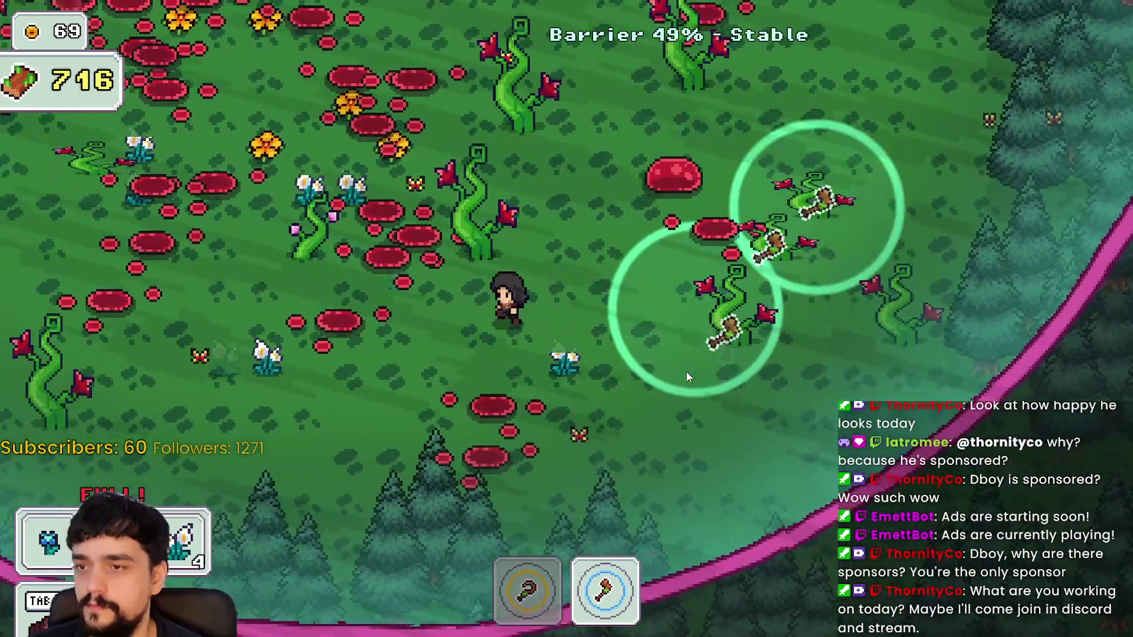
{"action": "key", "text": "a"}
{"action": "key", "text": "w"}
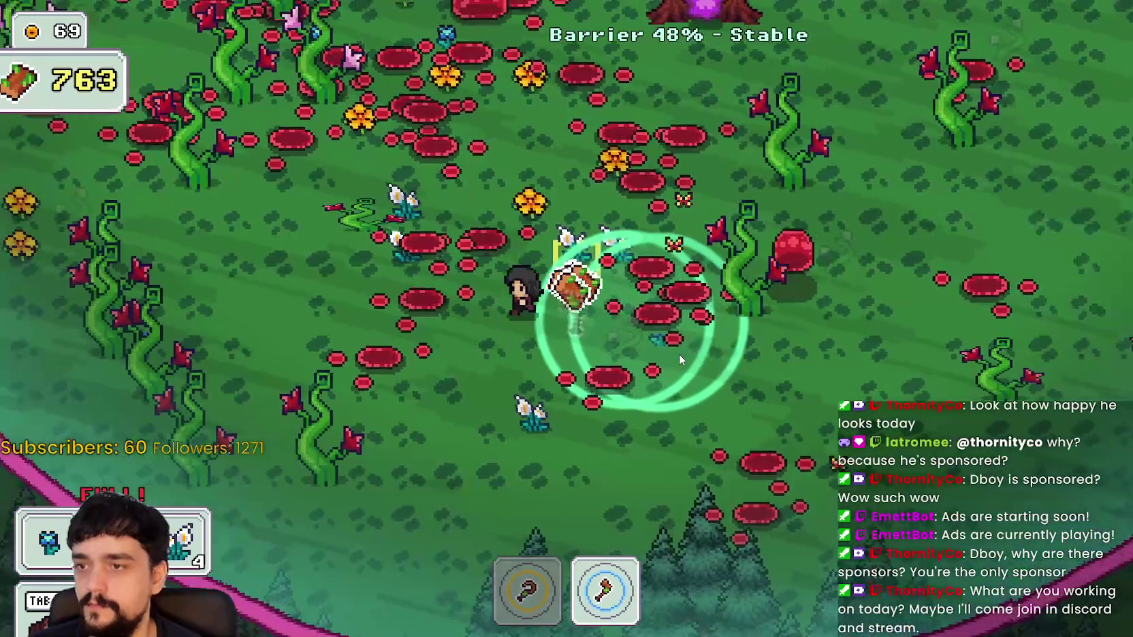
{"action": "key", "text": "a"}
{"action": "key", "text": "w"}
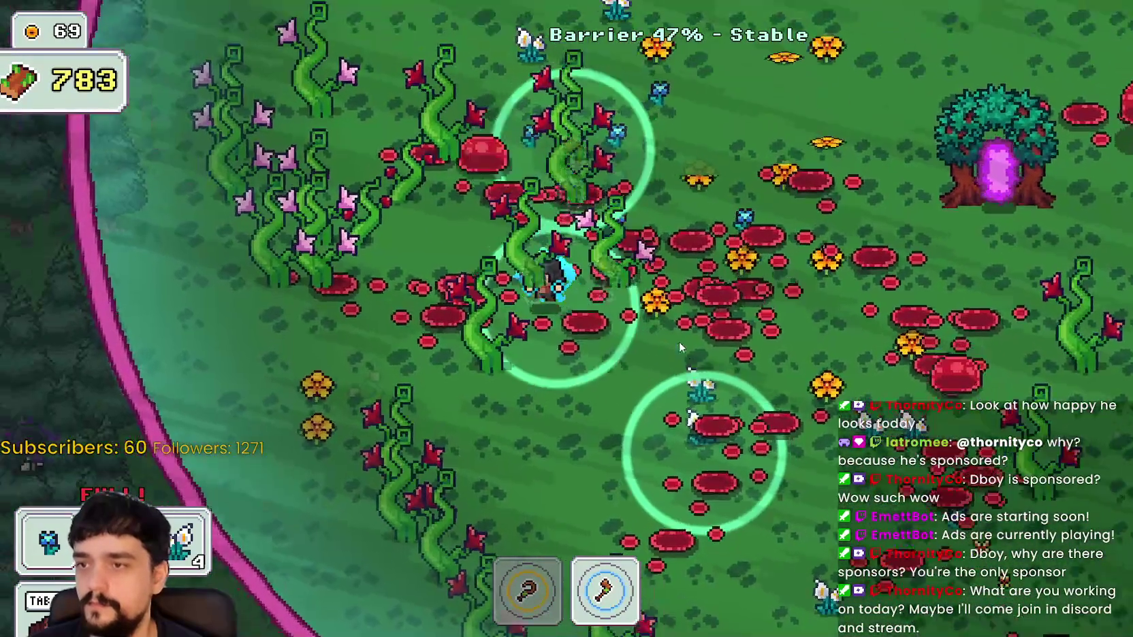
{"action": "key", "text": "w"}
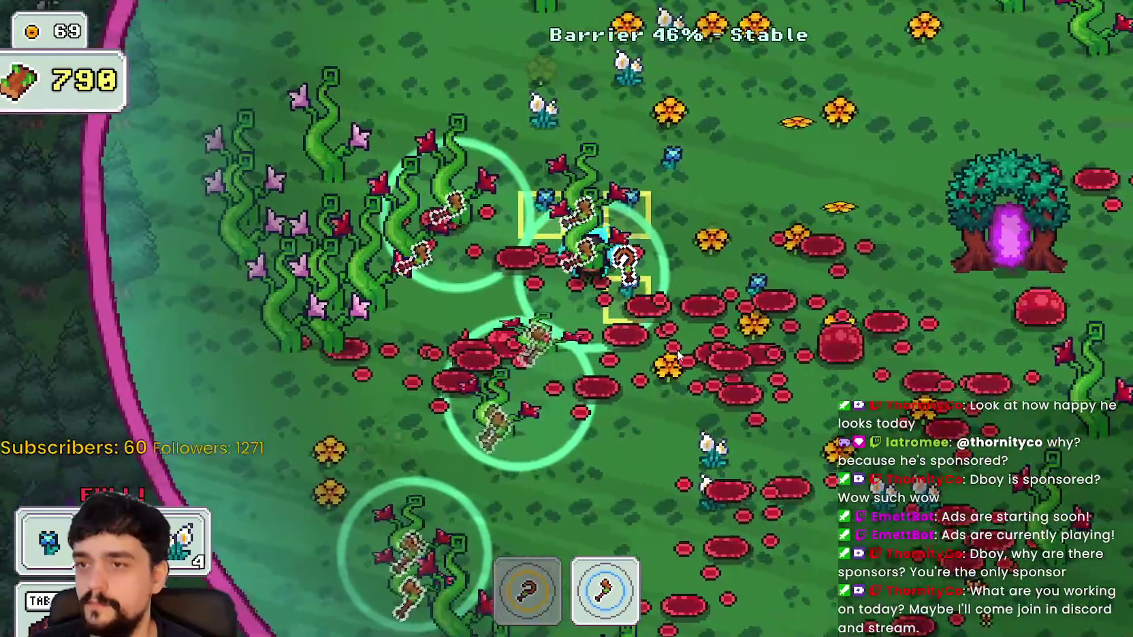
{"action": "key", "text": "a"}
{"action": "key", "text": "w"}
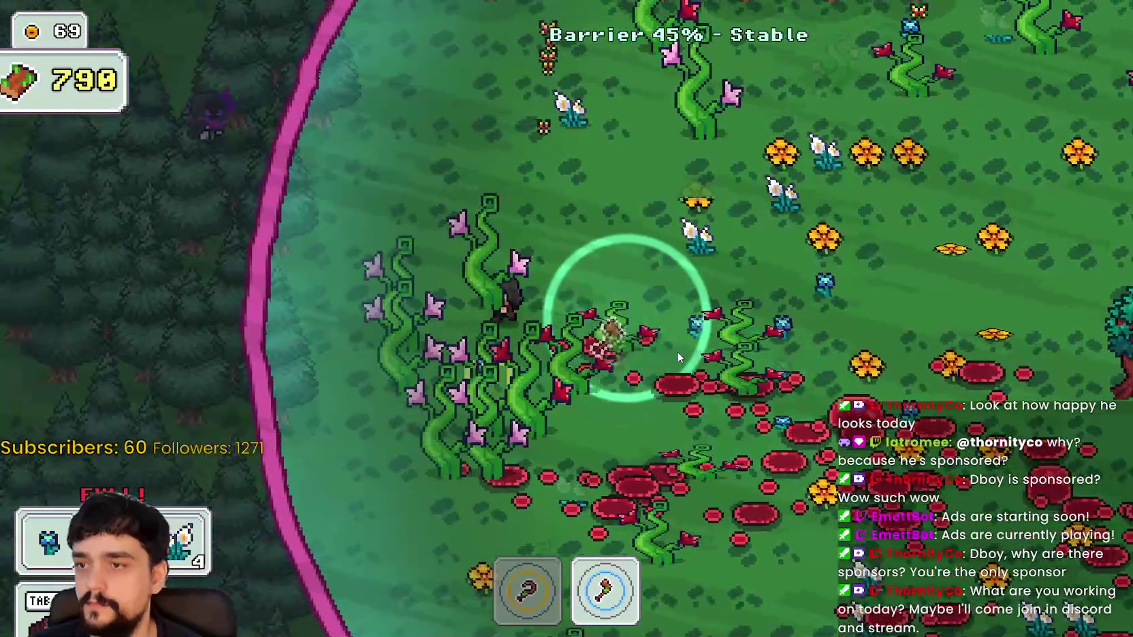
Harvest the vine clusters along the barrier edge for wood
{"action": "key", "text": "s"}
{"action": "key", "text": "d"}
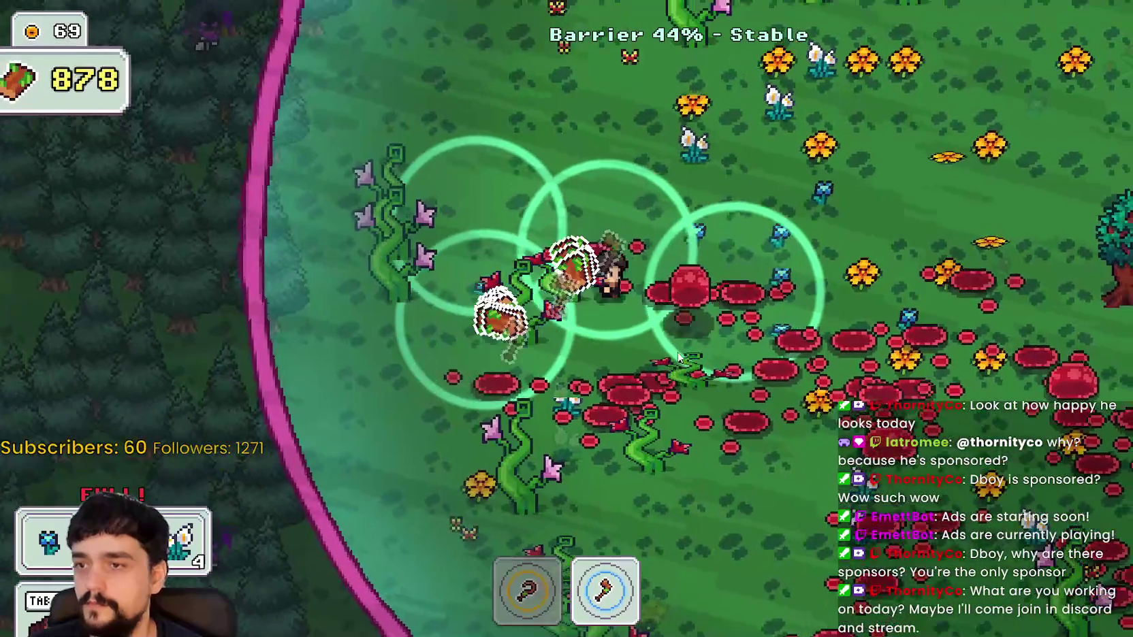
{"action": "key", "text": "w"}
{"action": "key", "text": "a"}
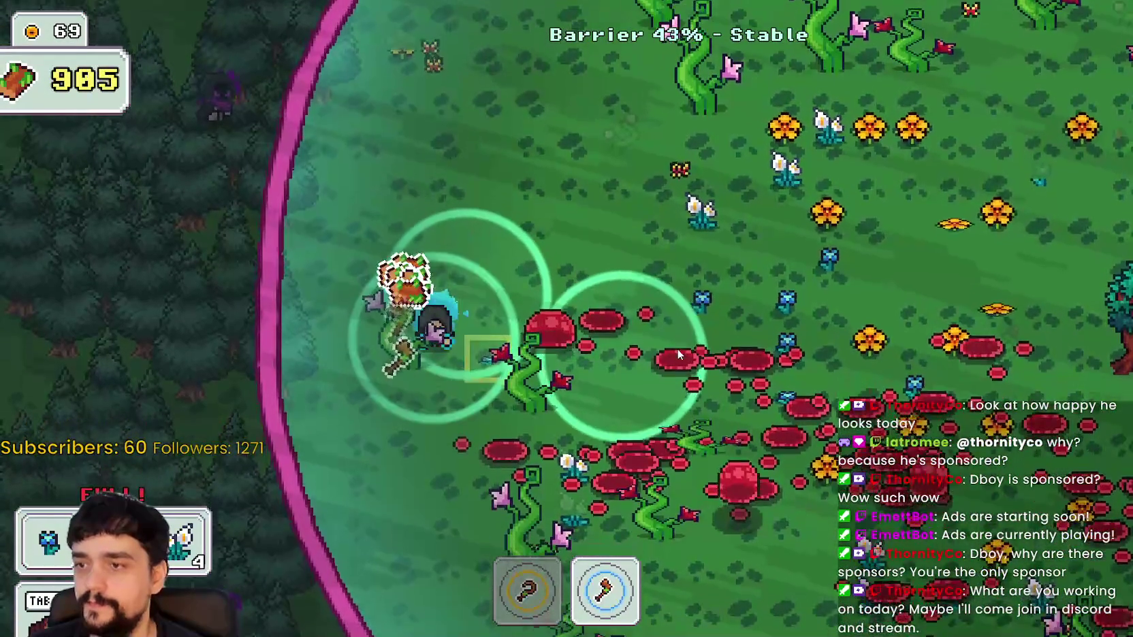
{"action": "key", "text": "s"}
{"action": "key", "text": "d"}
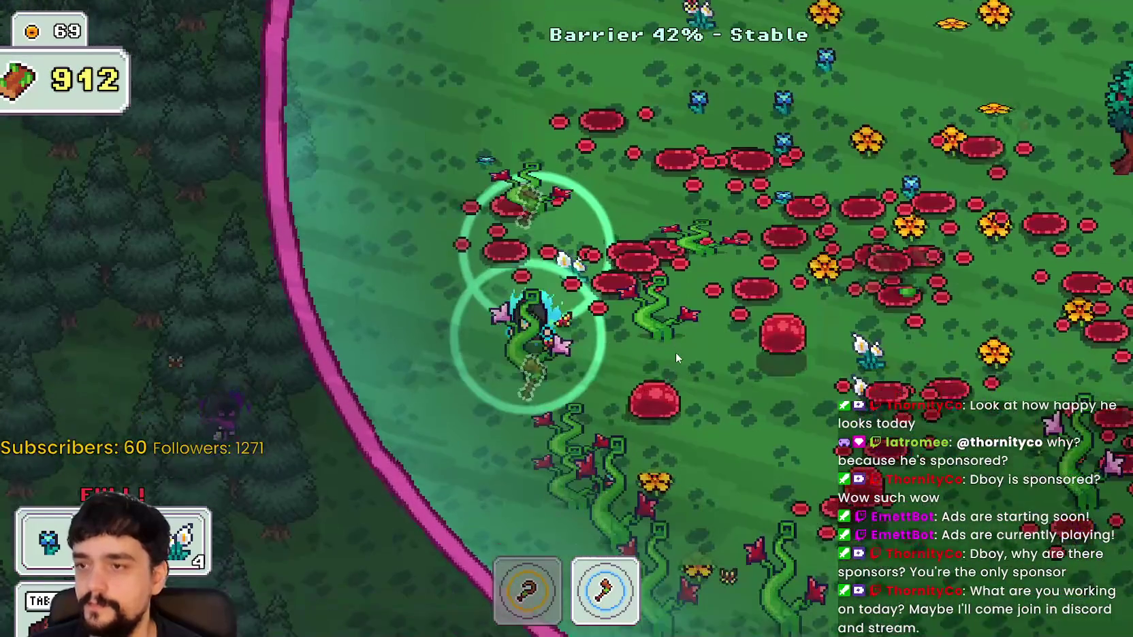
{"action": "key", "text": "s"}
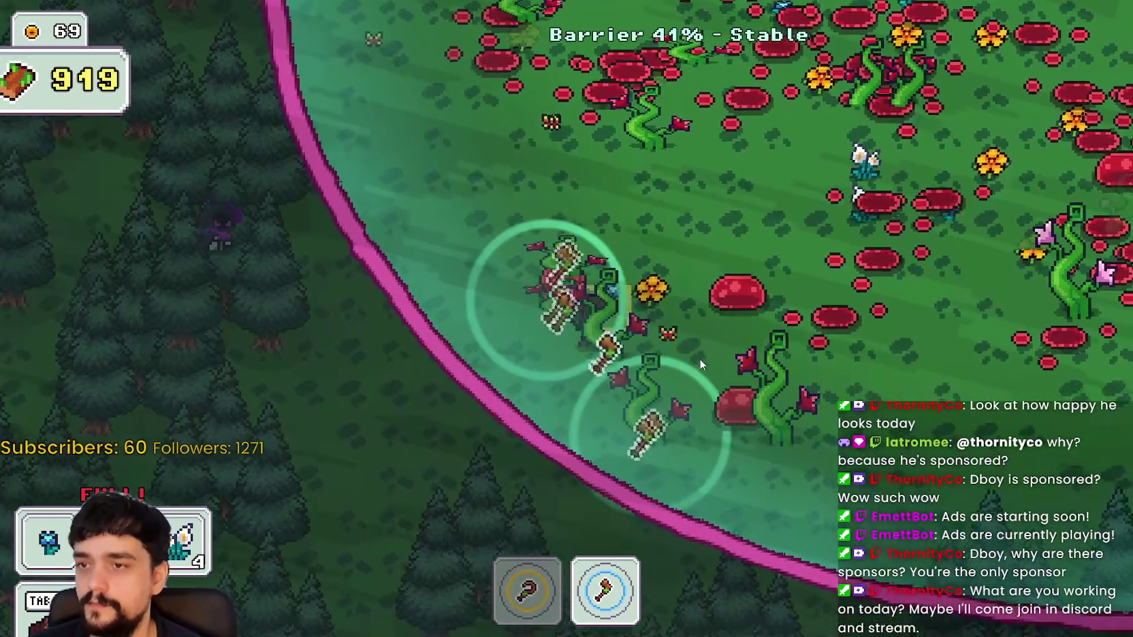
{"action": "key", "text": "d"}
{"action": "key", "text": "s"}
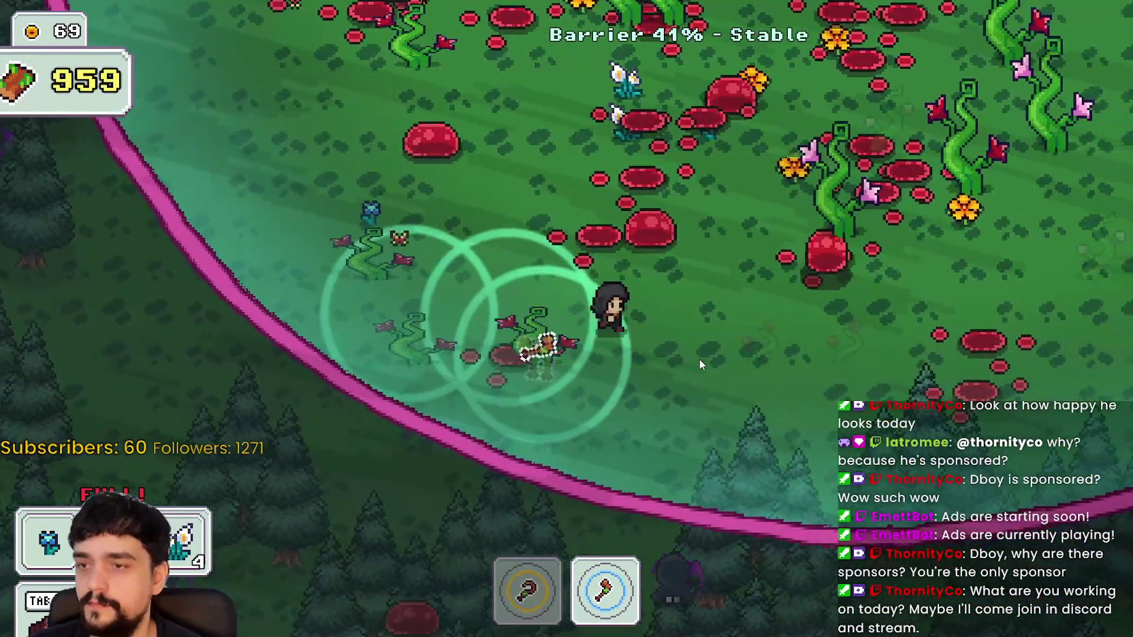
Chop the dense vine patches up-right toward the pine tree line
{"action": "key", "text": "w"}
{"action": "key", "text": "d"}
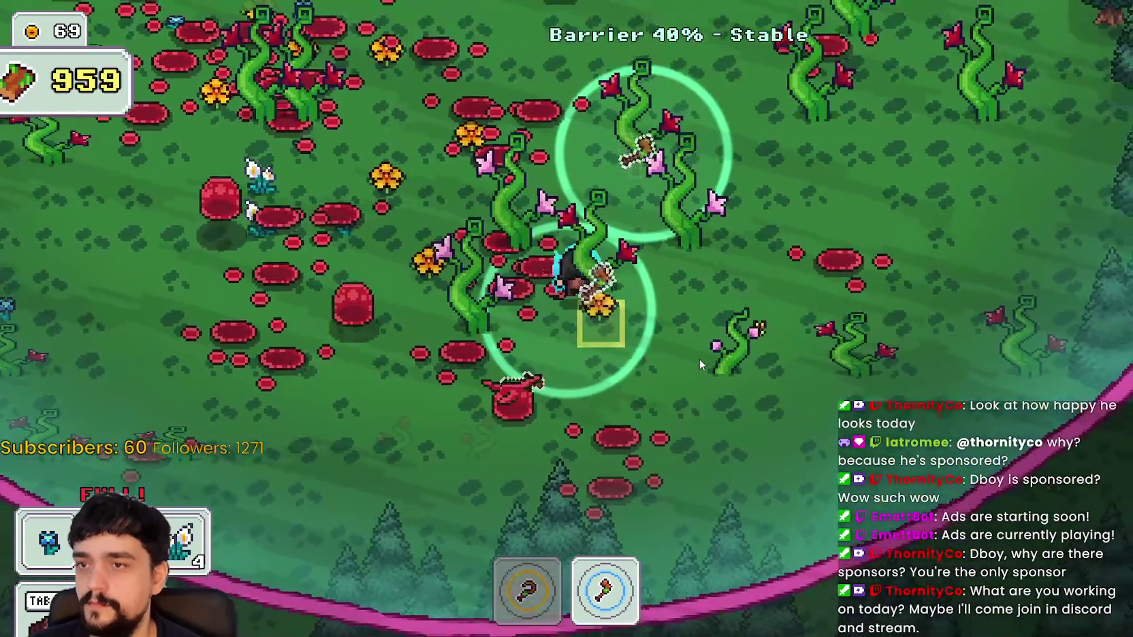
{"action": "key", "text": "w"}
{"action": "key", "text": "d"}
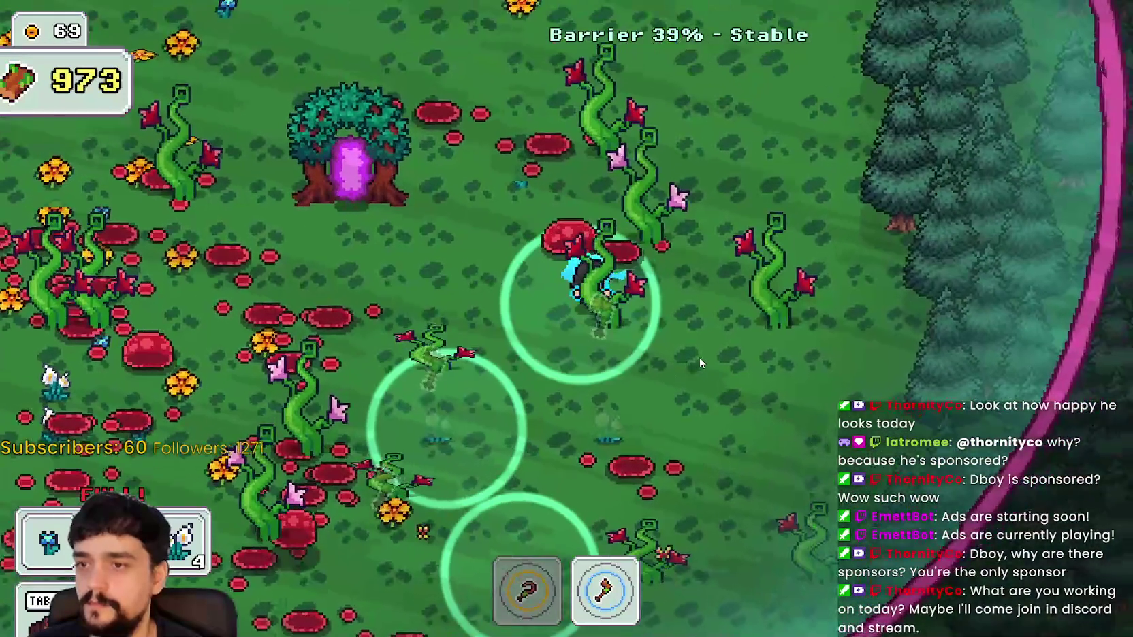
{"action": "key", "text": "d"}
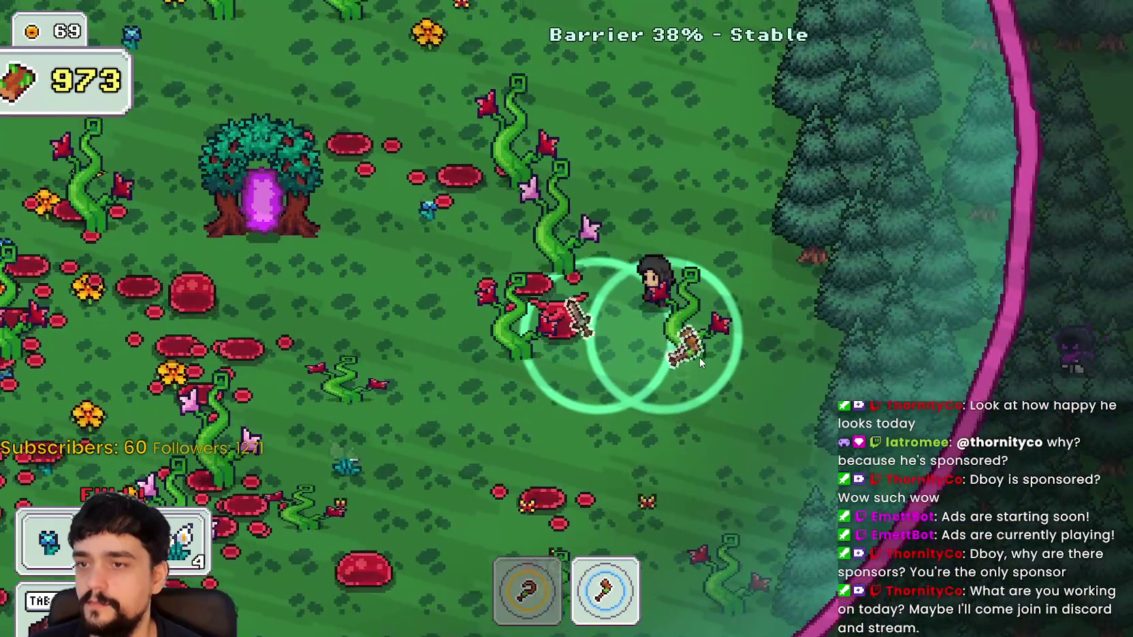
{"action": "key", "text": "w"}
{"action": "key", "text": "a"}
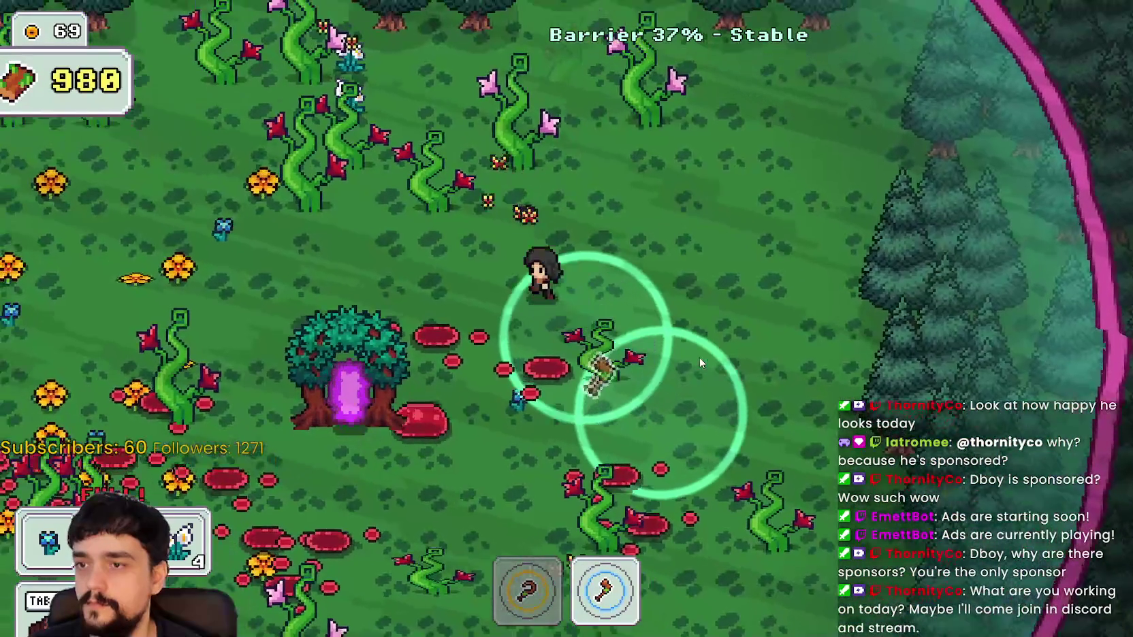
{"action": "key", "text": "w"}
{"action": "key", "text": "d"}
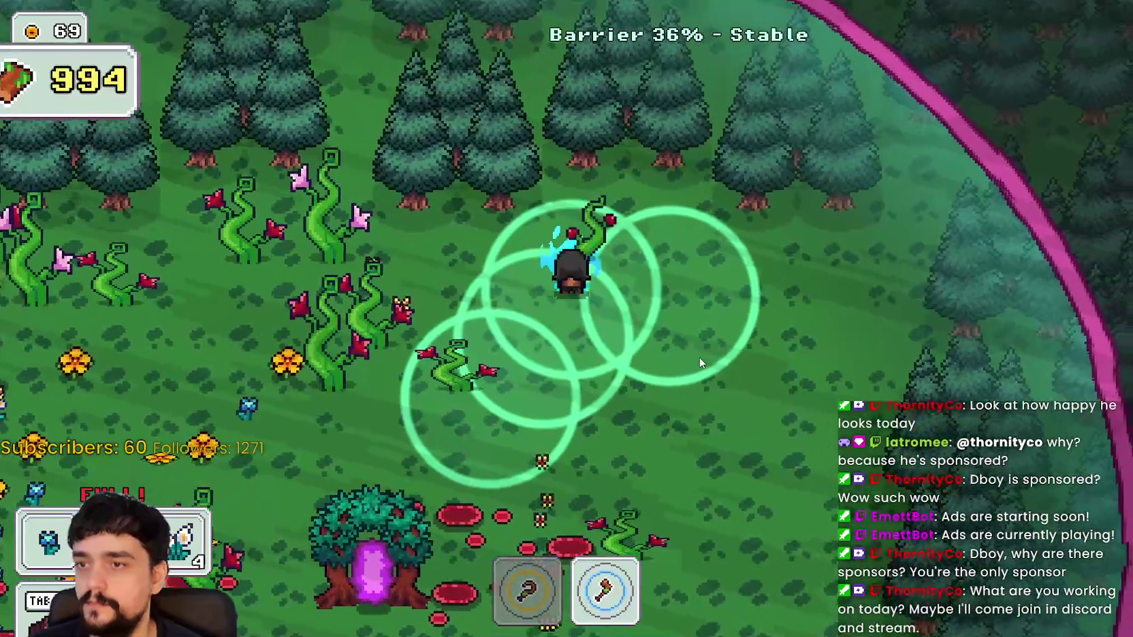
Harvest vines between the pines and the barrier, pushing wood past 1K
{"action": "key", "text": "a"}
{"action": "key", "text": "s"}
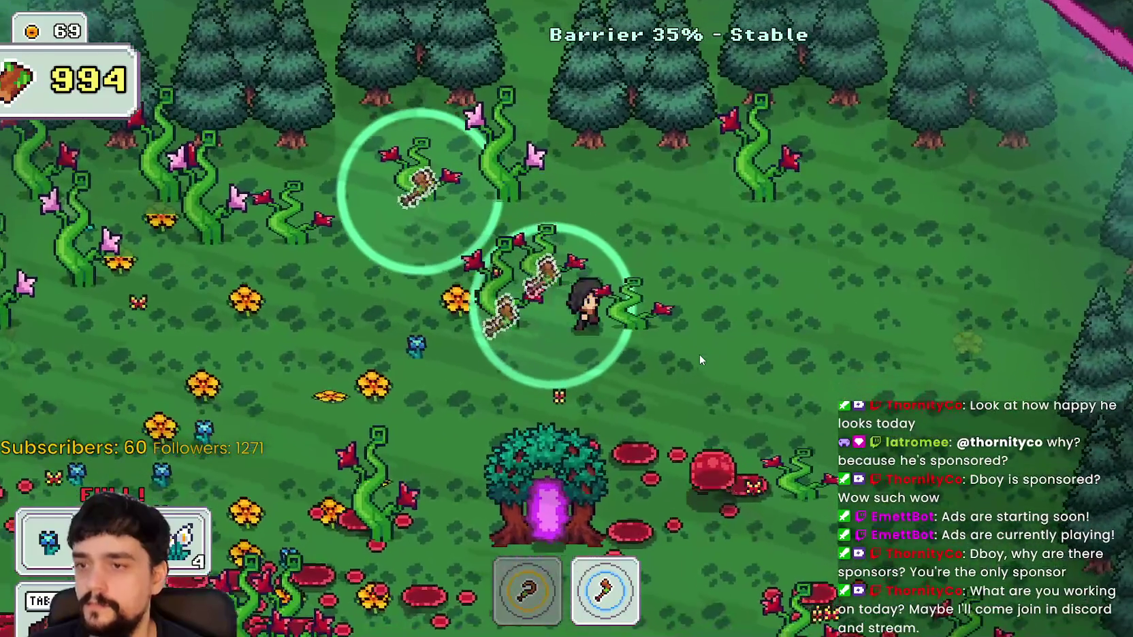
{"action": "key", "text": "w"}
{"action": "key", "text": "a"}
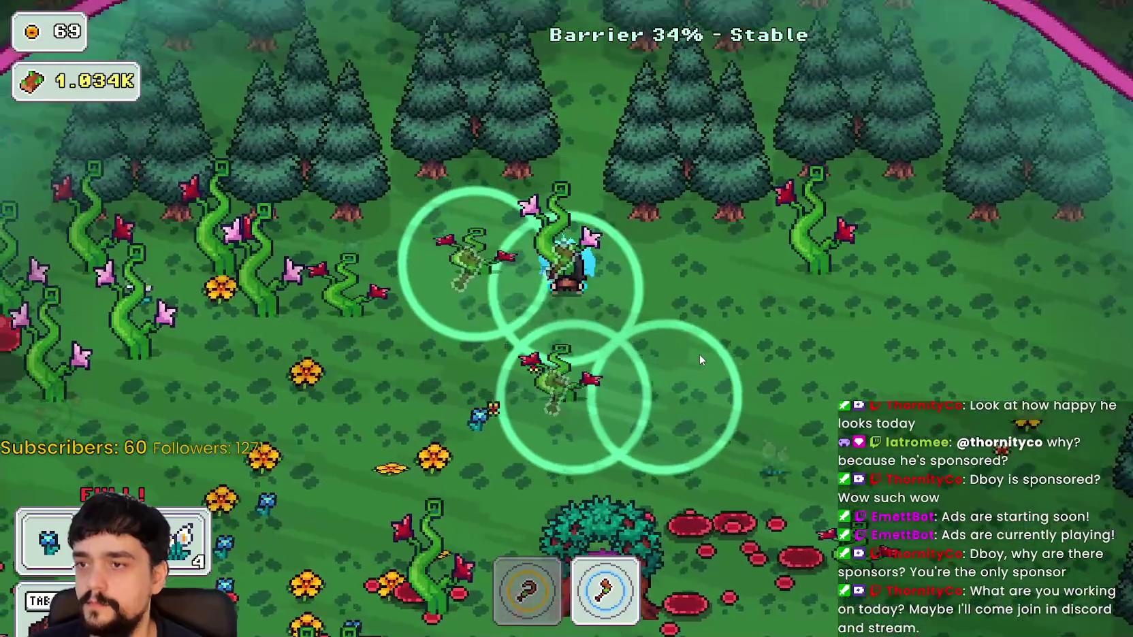
{"action": "key", "text": "s"}
{"action": "key", "text": "a"}
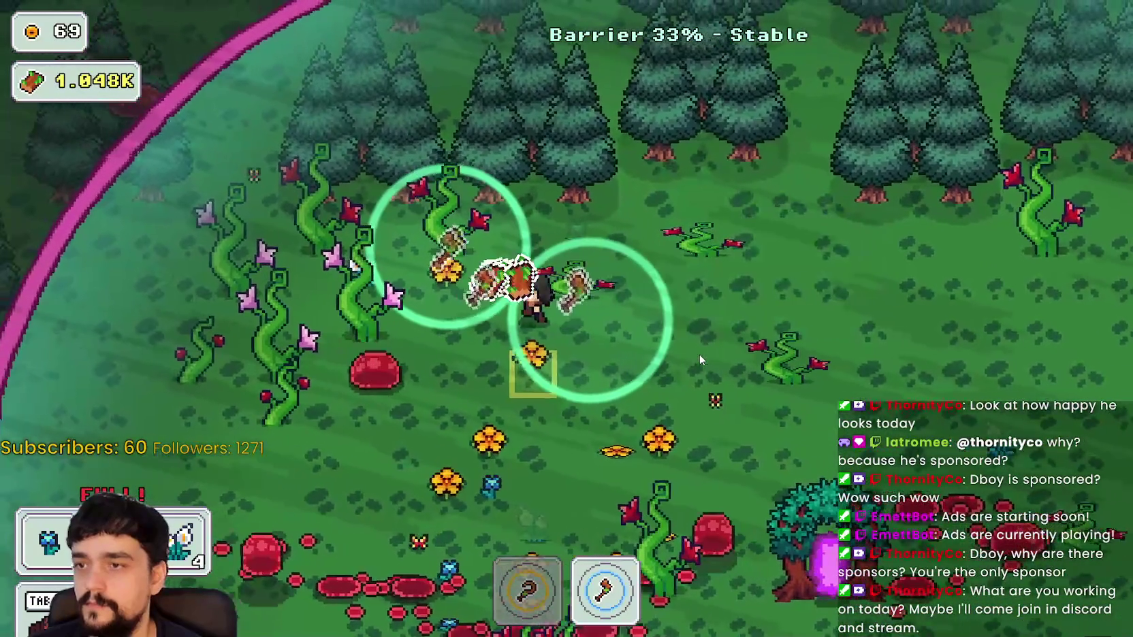
{"action": "key", "text": "a"}
{"action": "key", "text": "w"}
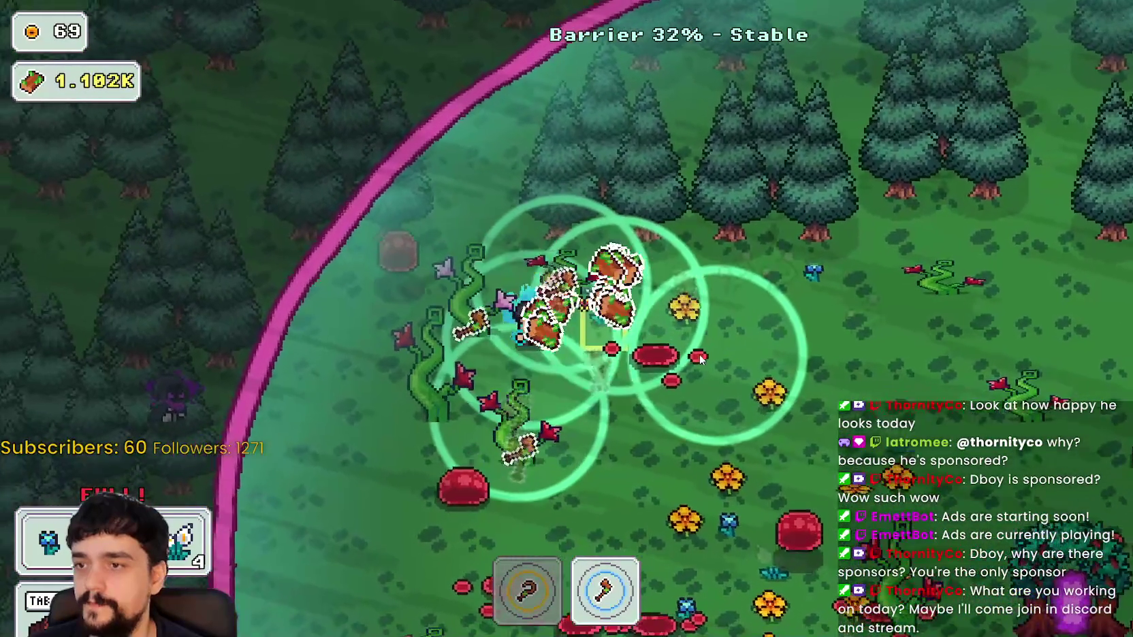
{"action": "key", "text": "s"}
{"action": "key", "text": "a"}
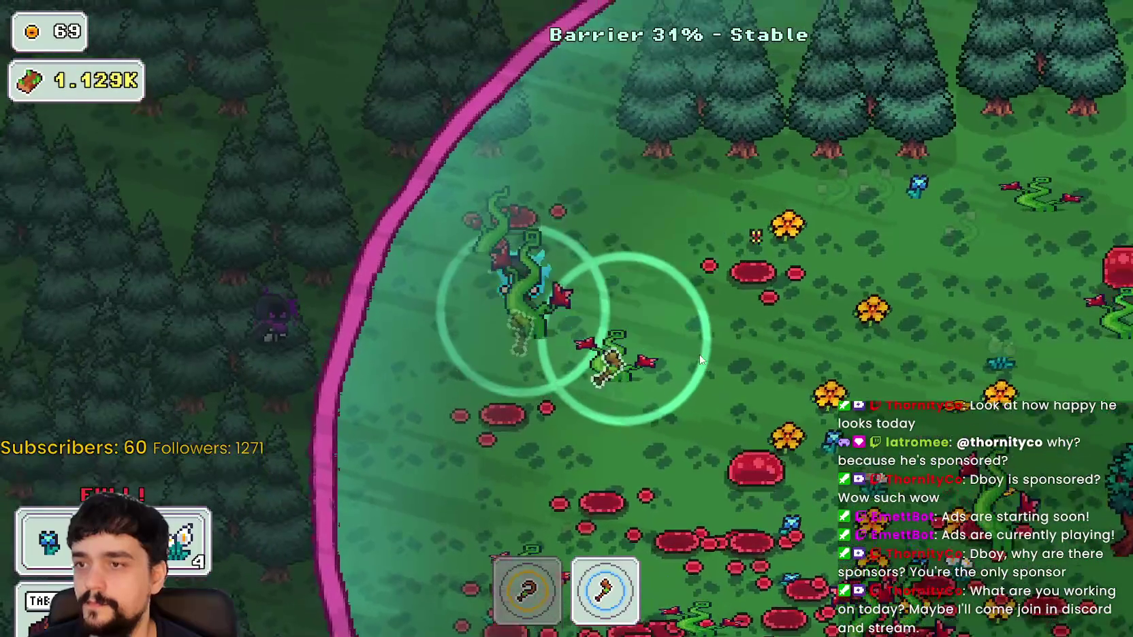
Harvest vines in the flower field and along the lower barrier edge
{"action": "key", "text": "d"}
{"action": "key", "text": "s"}
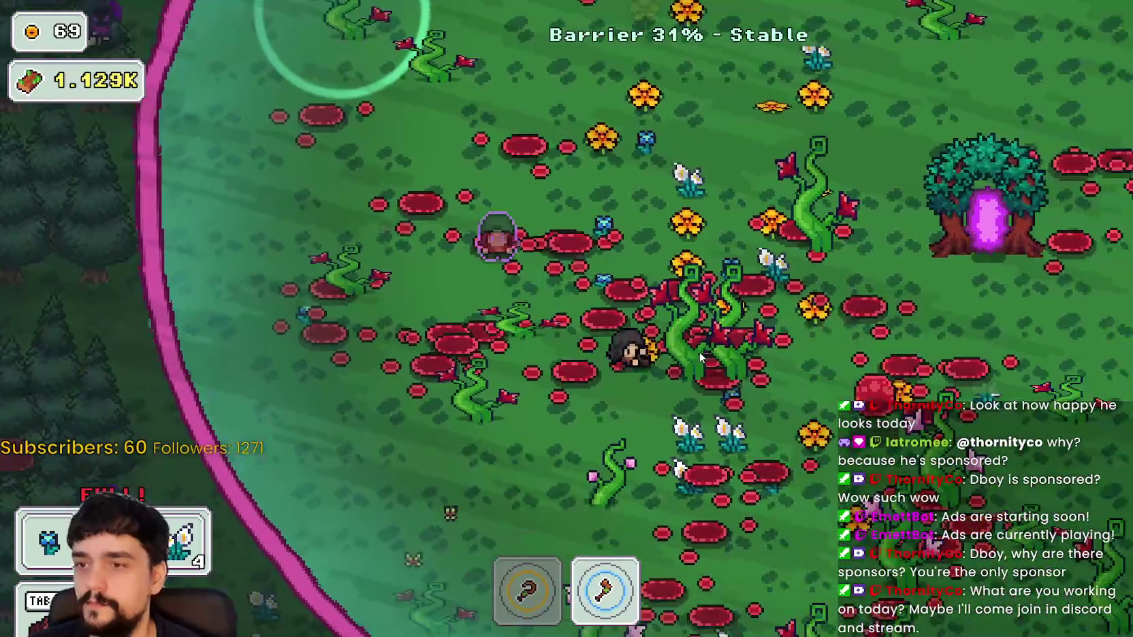
{"action": "key", "text": "d"}
{"action": "key", "text": "s"}
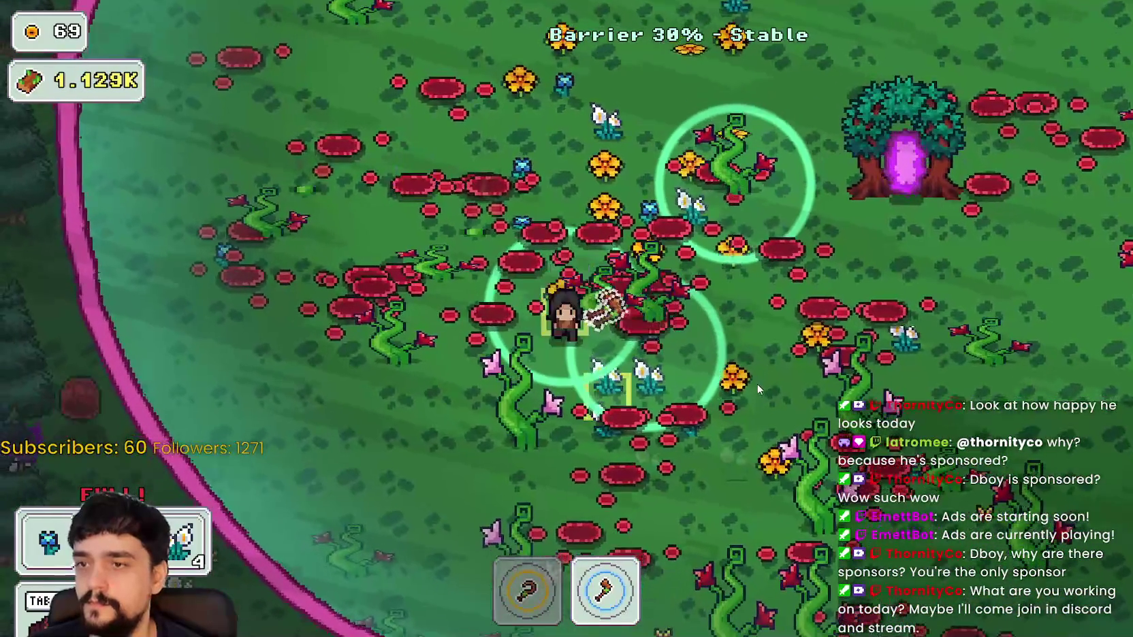
{"action": "key", "text": "s"}
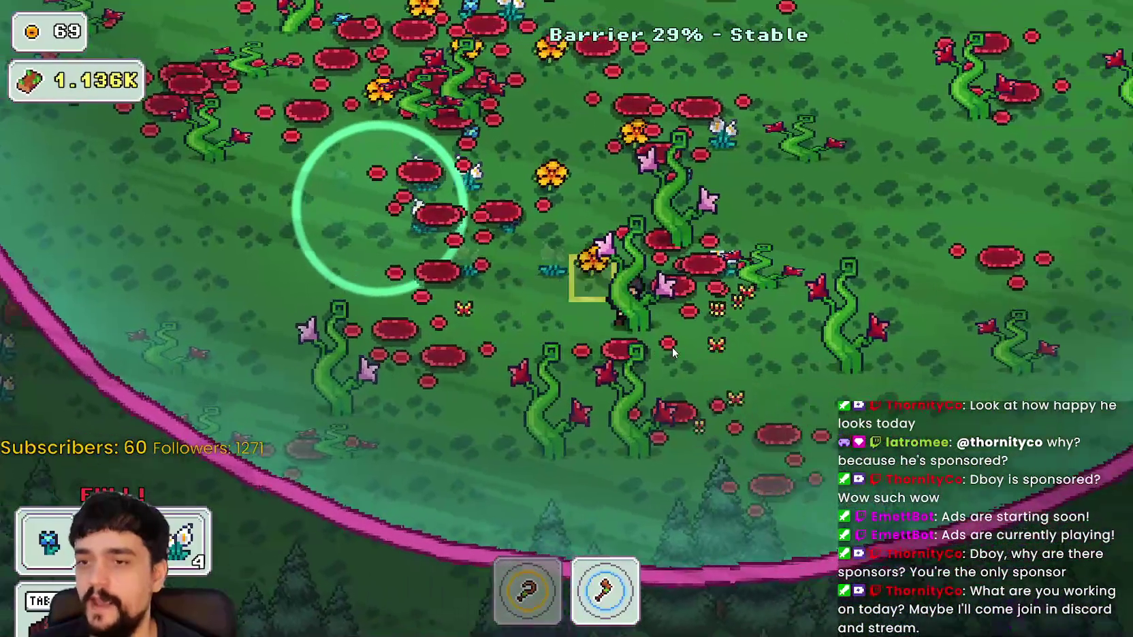
{"action": "key", "text": "d"}
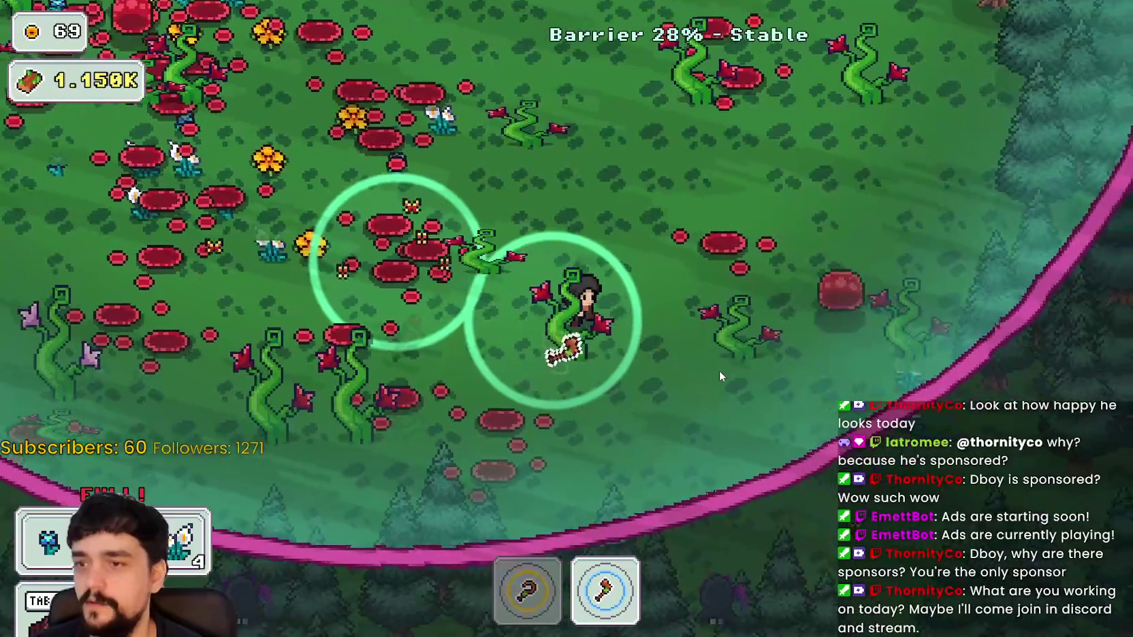
{"action": "key", "text": "w"}
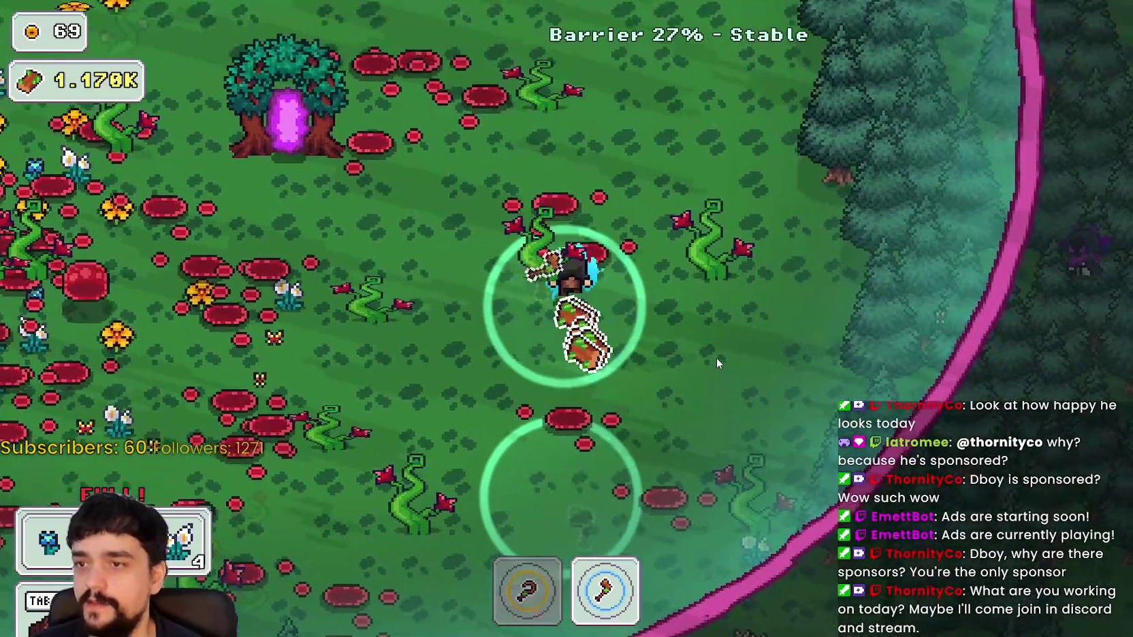
{"action": "key", "text": "d"}
{"action": "key", "text": "a"}
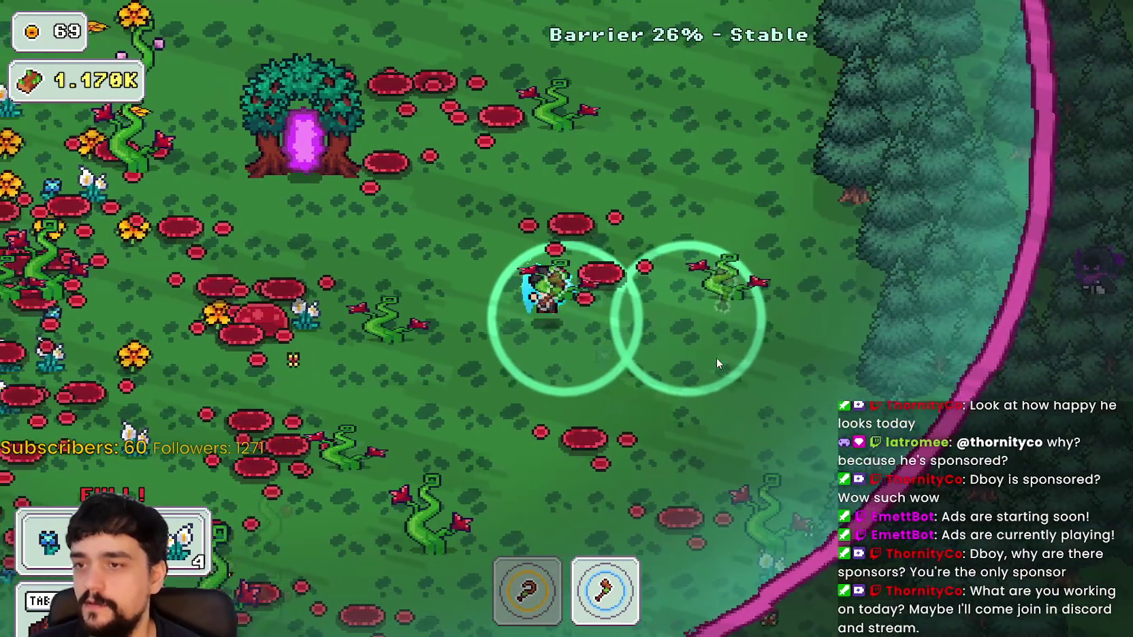
Collect more wood in the flower field, ending on the portal tree
{"action": "key", "text": "a"}
{"action": "key", "text": "w"}
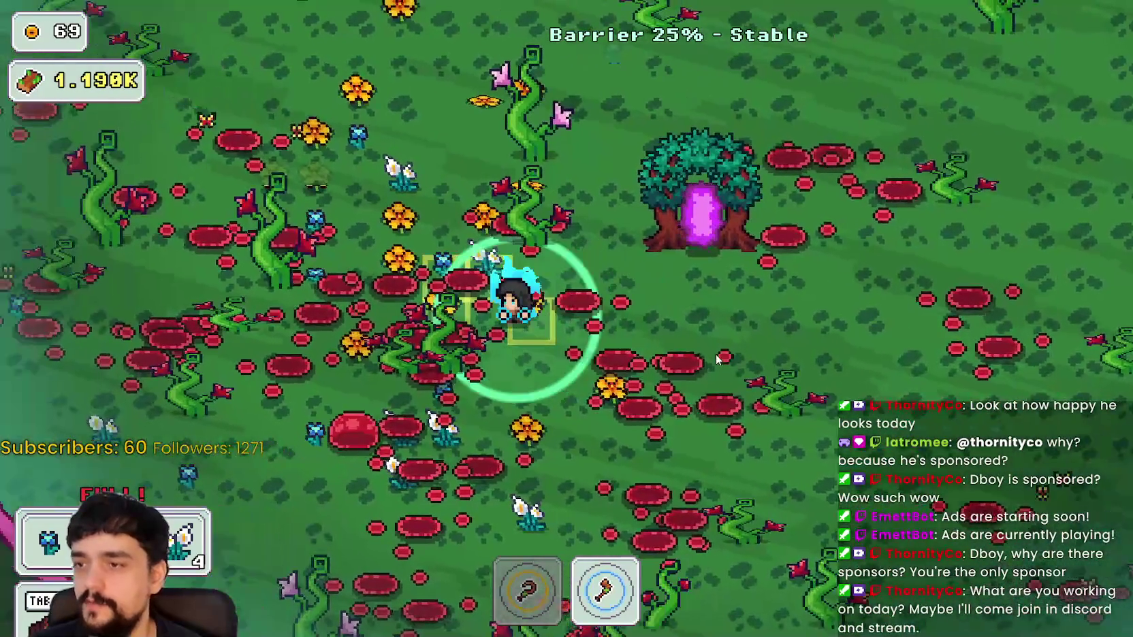
{"action": "key", "text": "s"}
{"action": "key", "text": "d"}
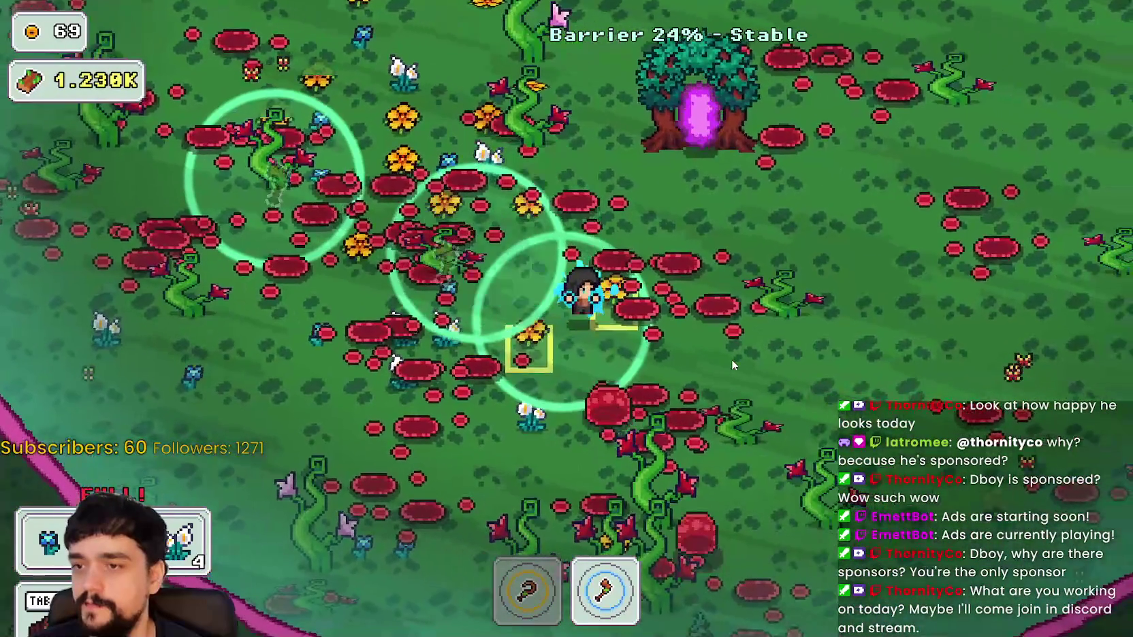
{"action": "key", "text": "w"}
{"action": "key", "text": "d"}
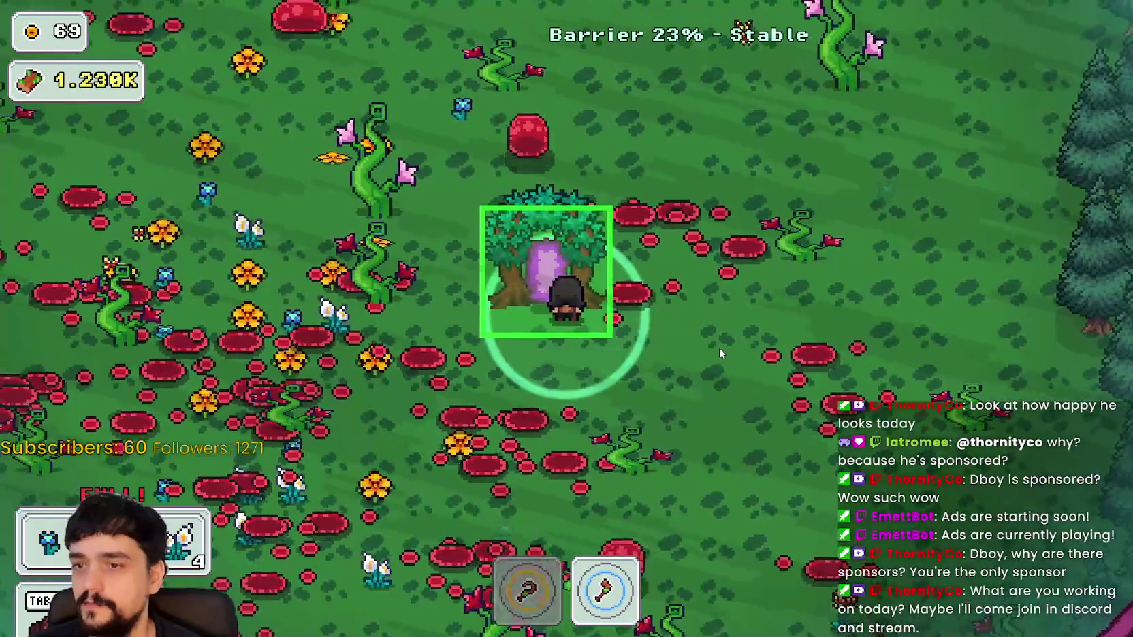
Harvest wood and plants left of and up-right from the portal tree
{"action": "key", "text": "a"}
{"action": "key", "text": "w"}
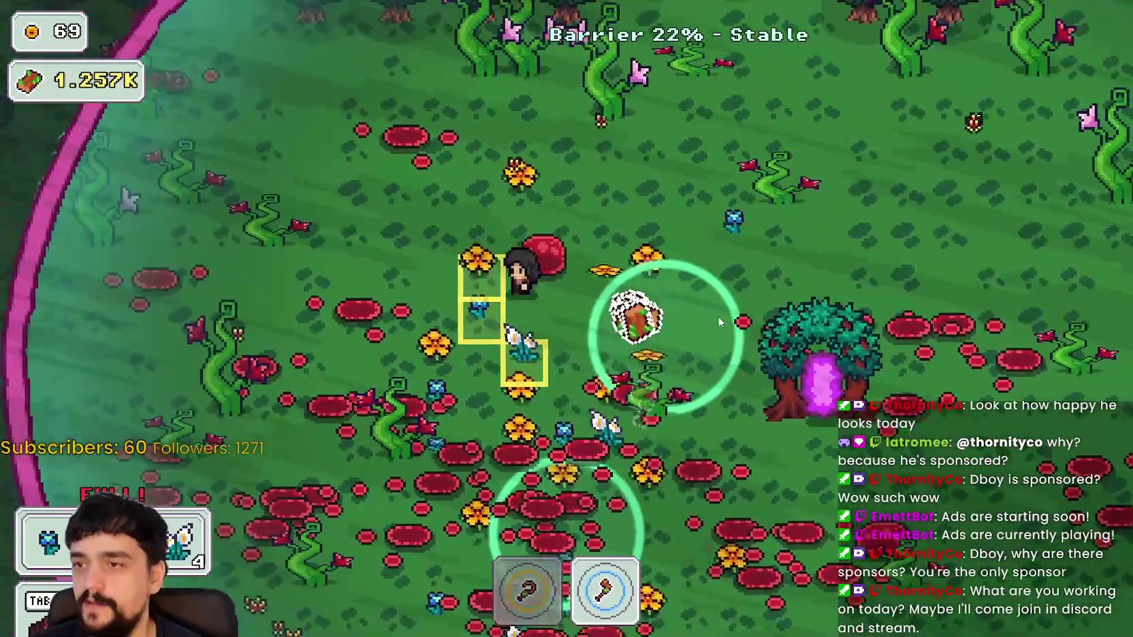
{"action": "key", "text": "w"}
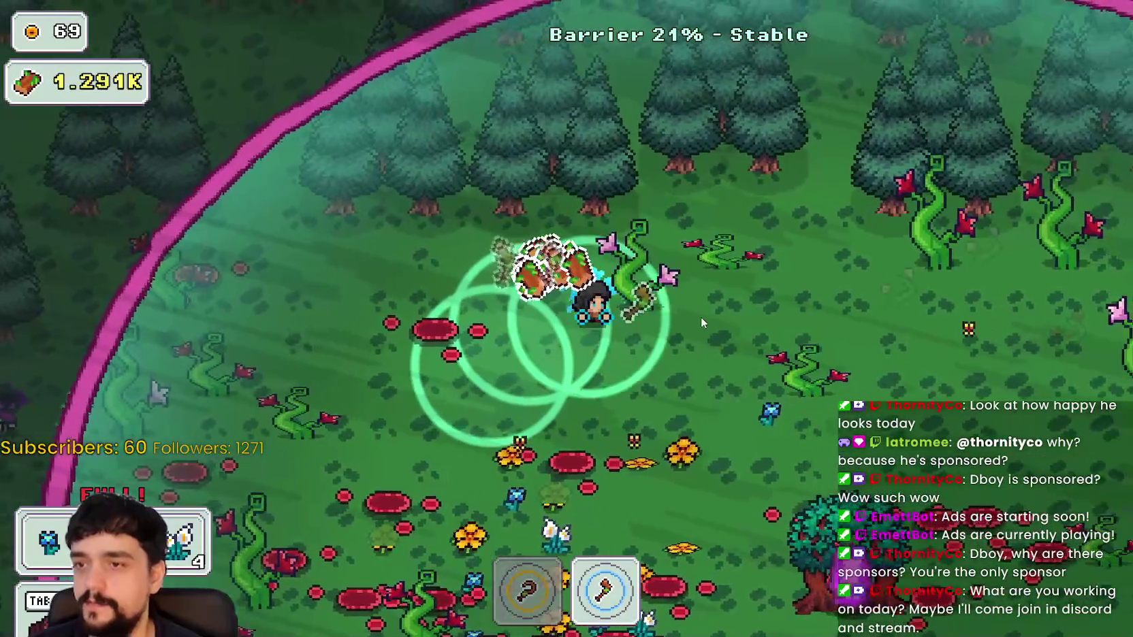
{"action": "key", "text": "d"}
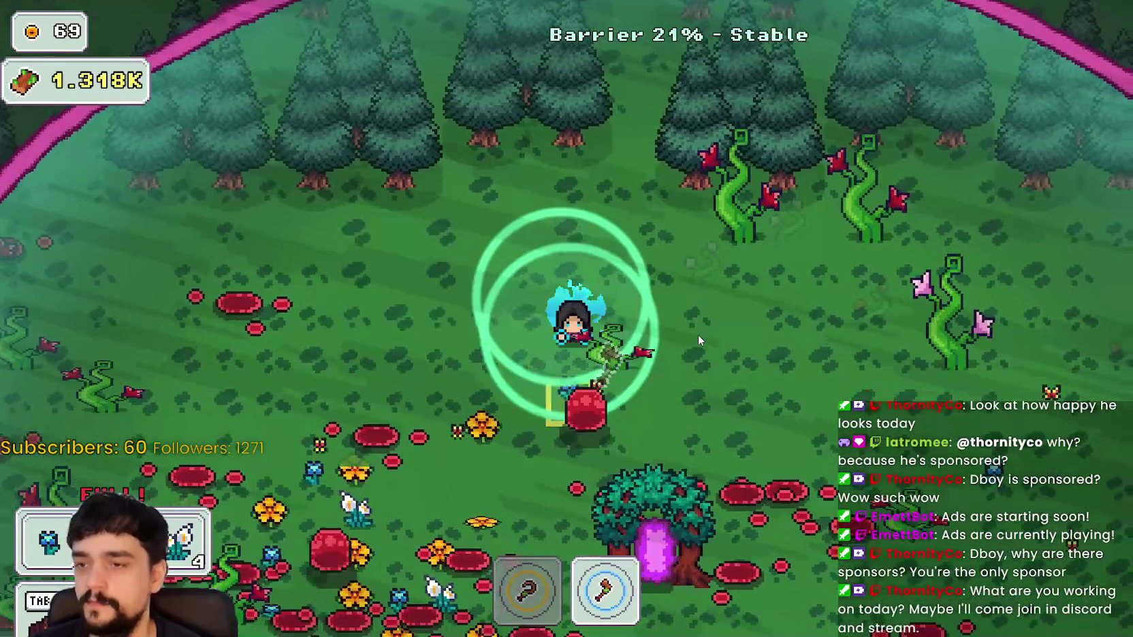
{"action": "key", "text": "d"}
{"action": "key", "text": "w"}
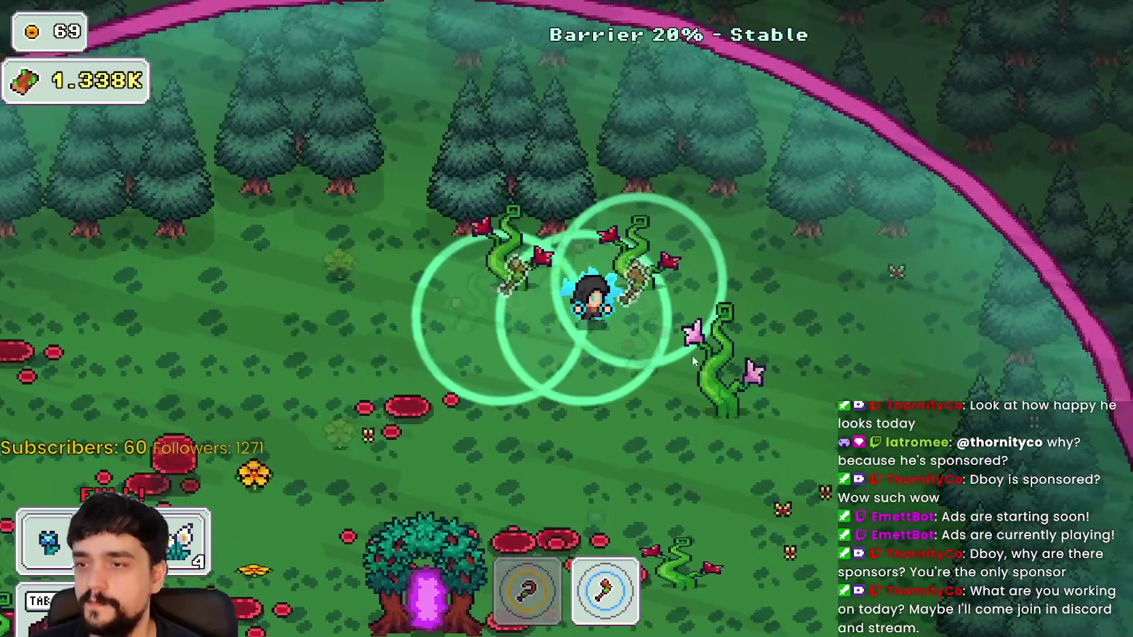
{"action": "key", "text": "d"}
{"action": "key", "text": "s"}
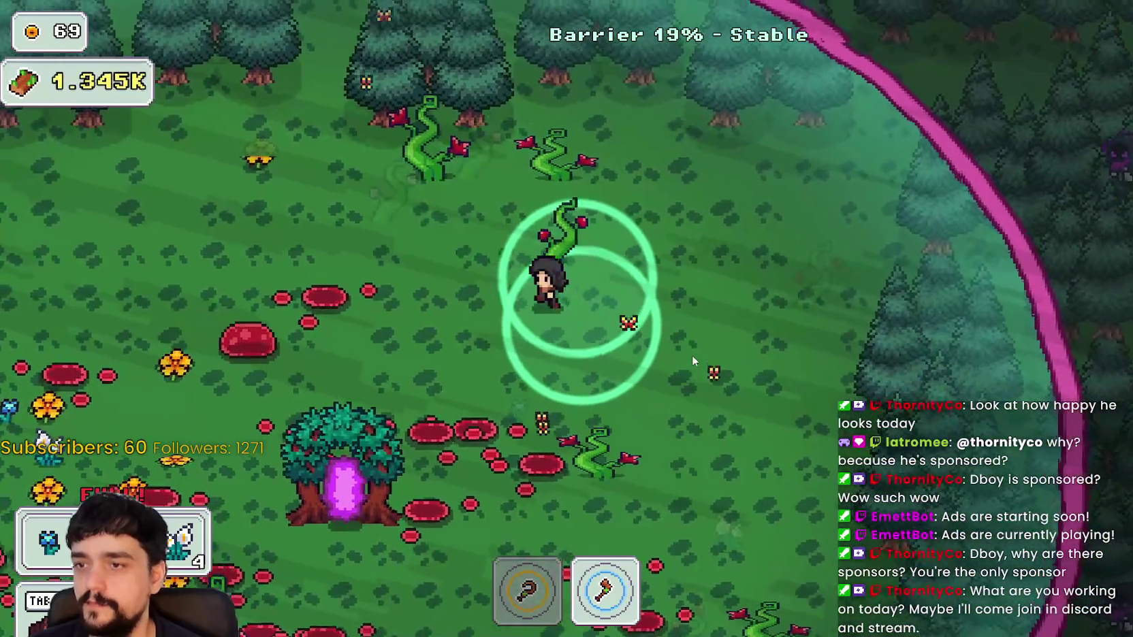
{"action": "key", "text": "a"}
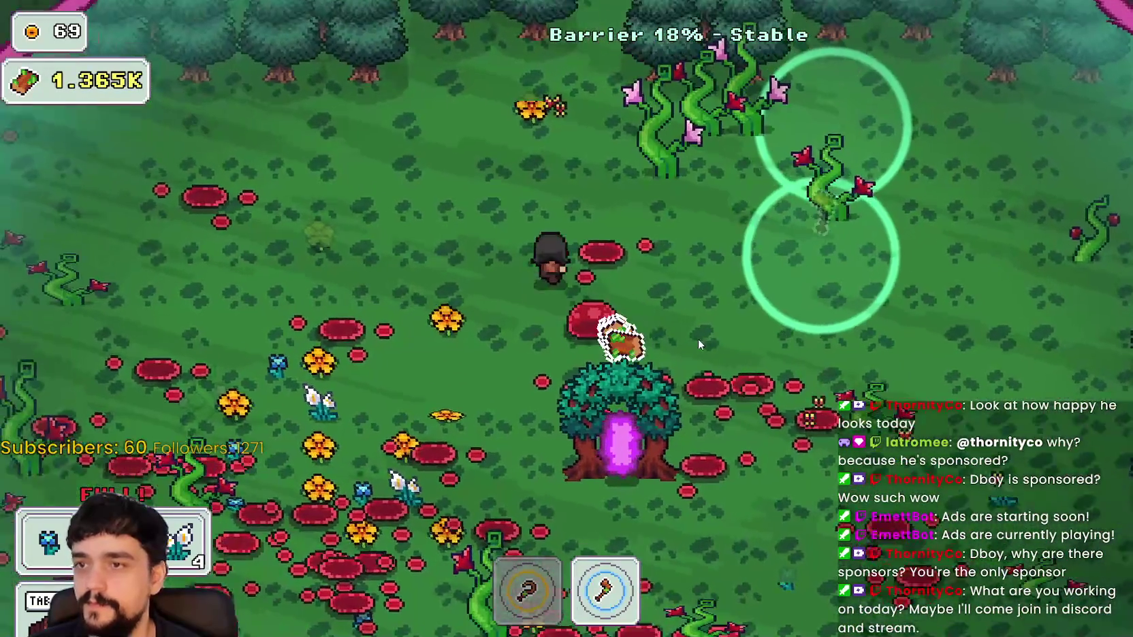
Harvest the flower patch down-left of the portal tree, bringing wood to 1.399K
{"action": "key", "text": "w"}
{"action": "key", "text": "d"}
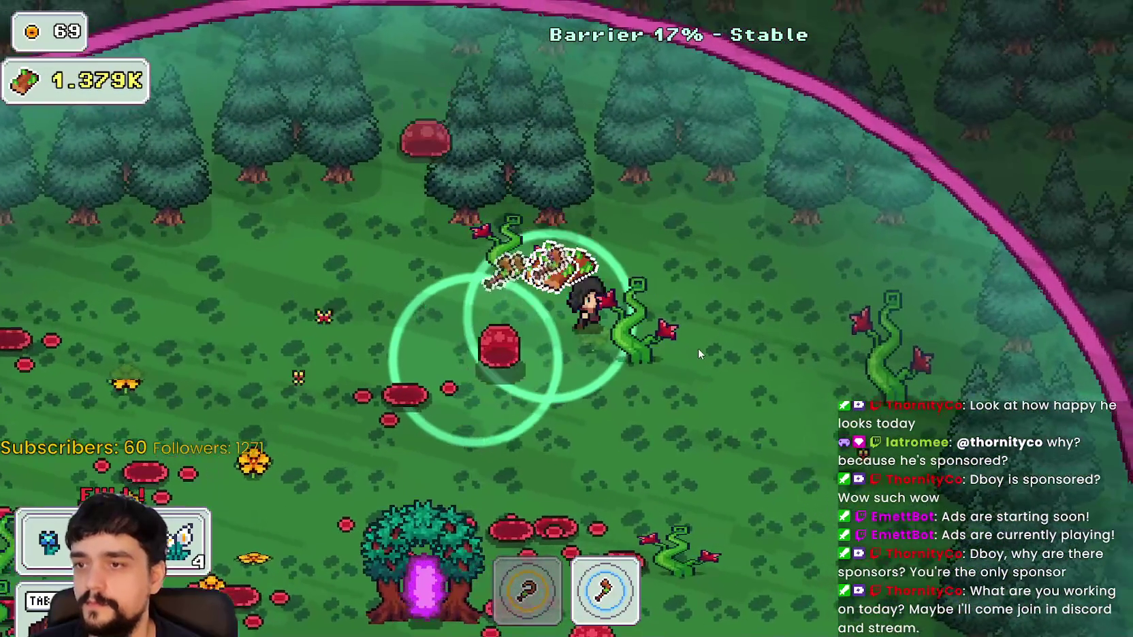
{"action": "key", "text": "s"}
{"action": "key", "text": "a"}
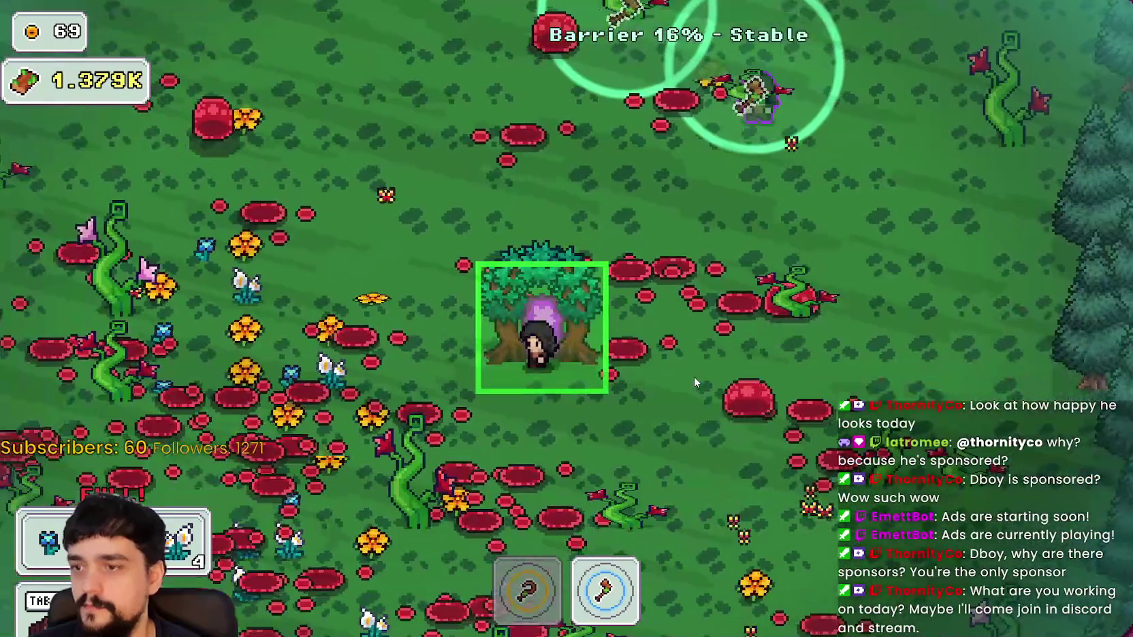
{"action": "key", "text": "s"}
{"action": "key", "text": "a"}
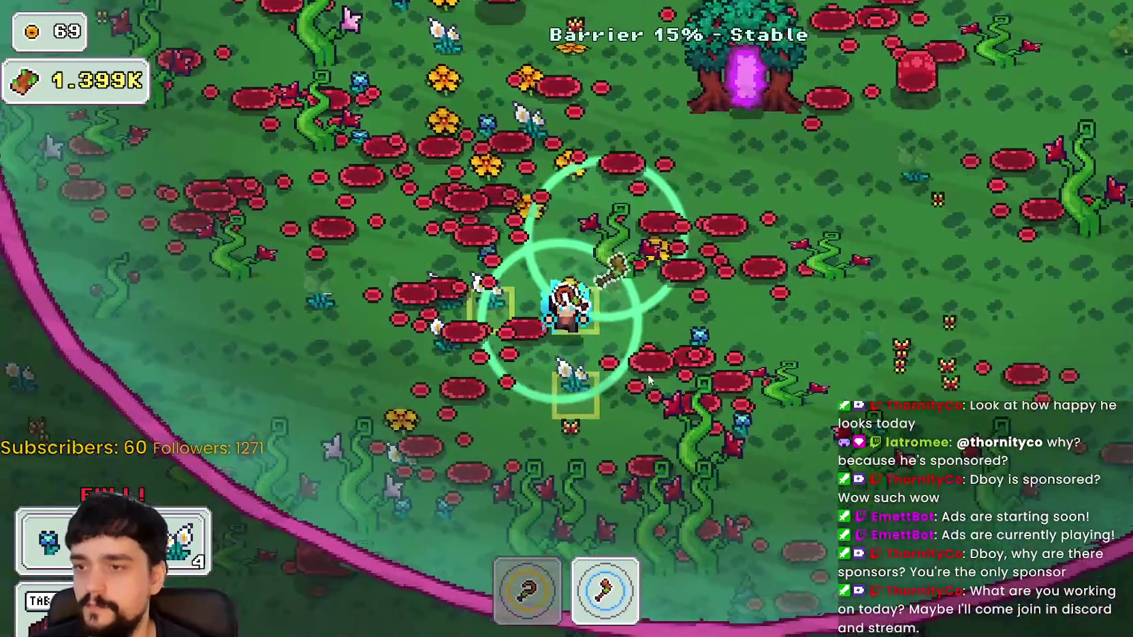
{"action": "key", "text": "s"}
{"action": "key", "text": "a"}
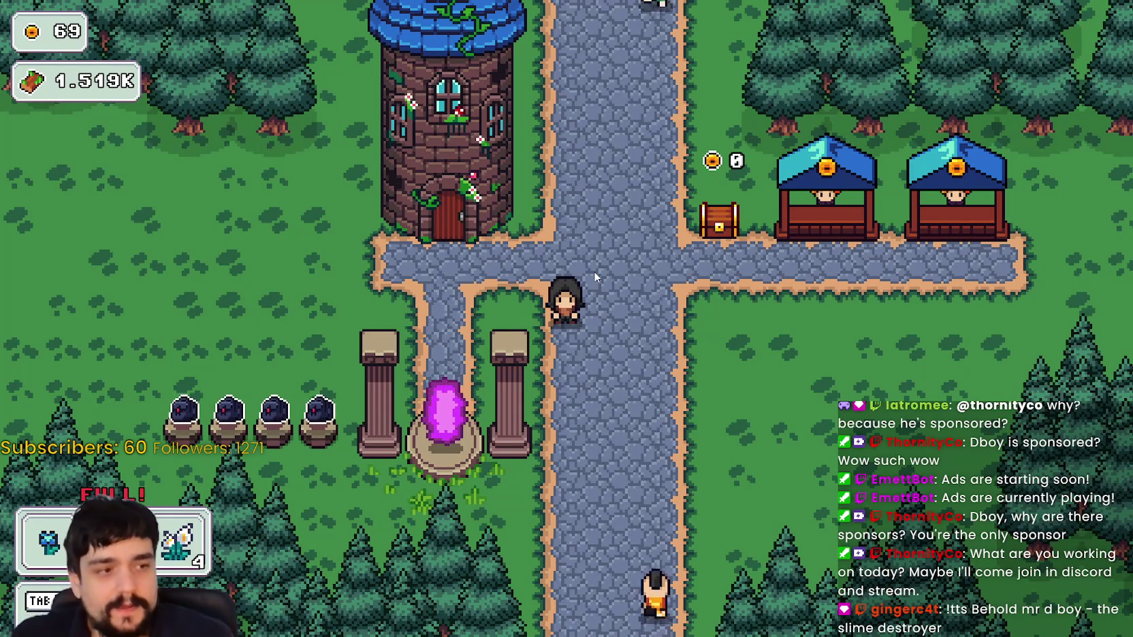
Stock the first stall with flowers and the second stall with the blue flower
{"action": "key", "text": "w"}
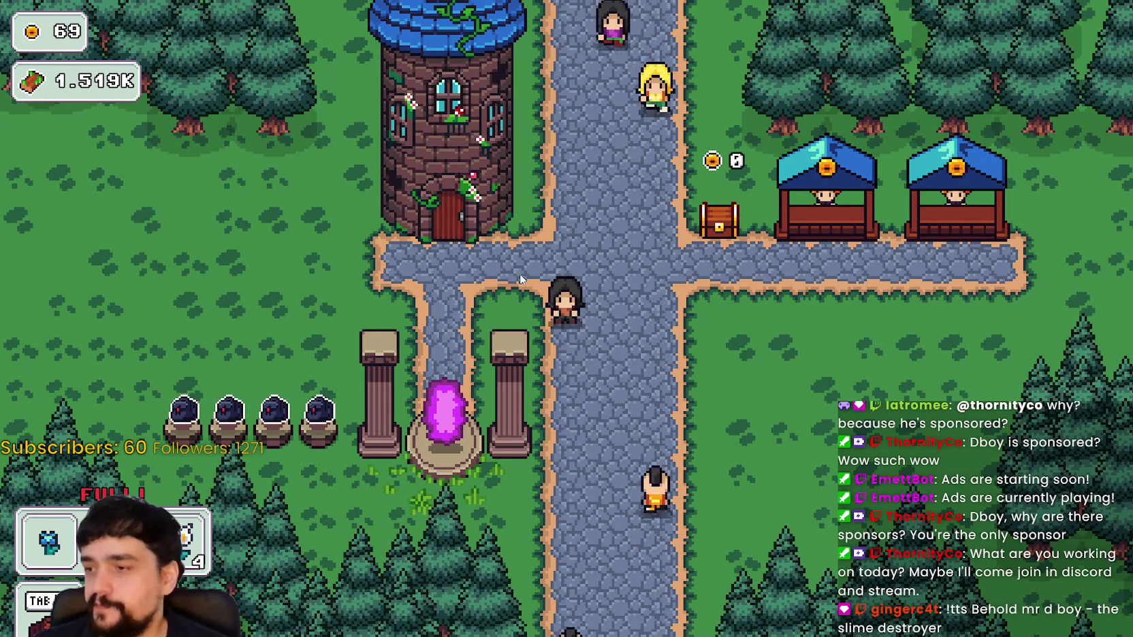
{"action": "key", "text": "d"}
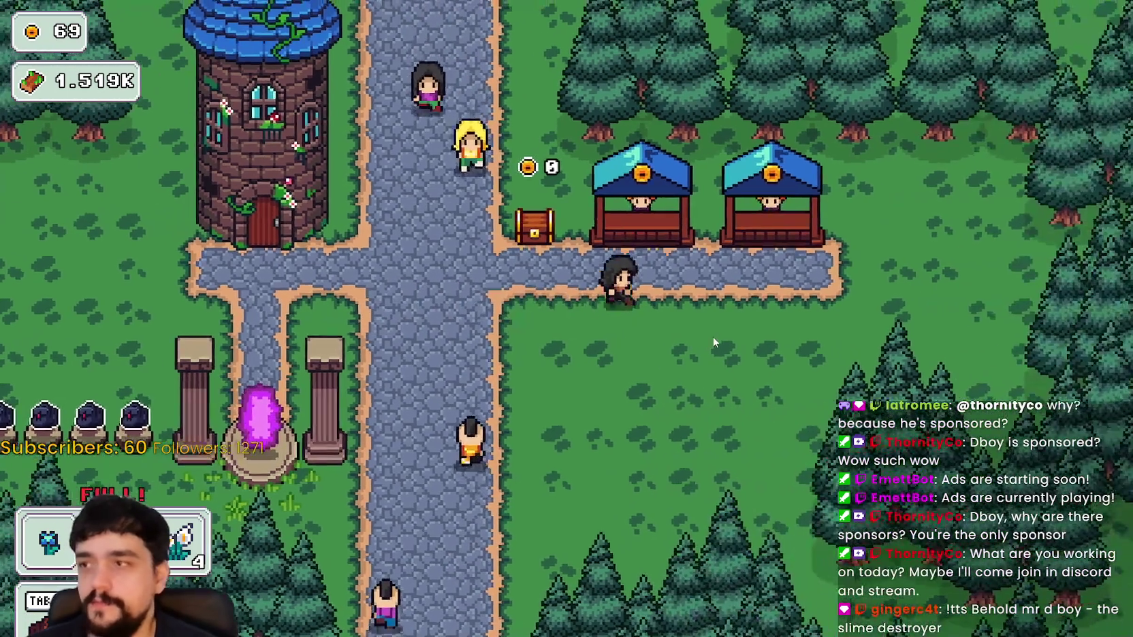
{"action": "key", "text": "w"}
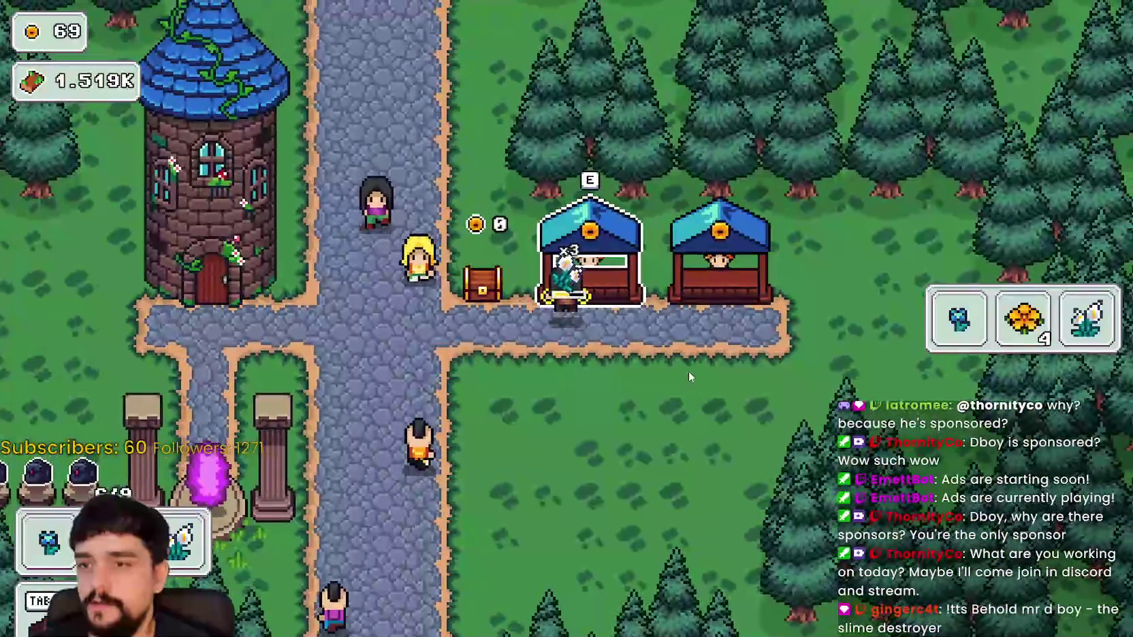
{"action": "key", "text": "e"}
{"action": "key", "text": "d"}
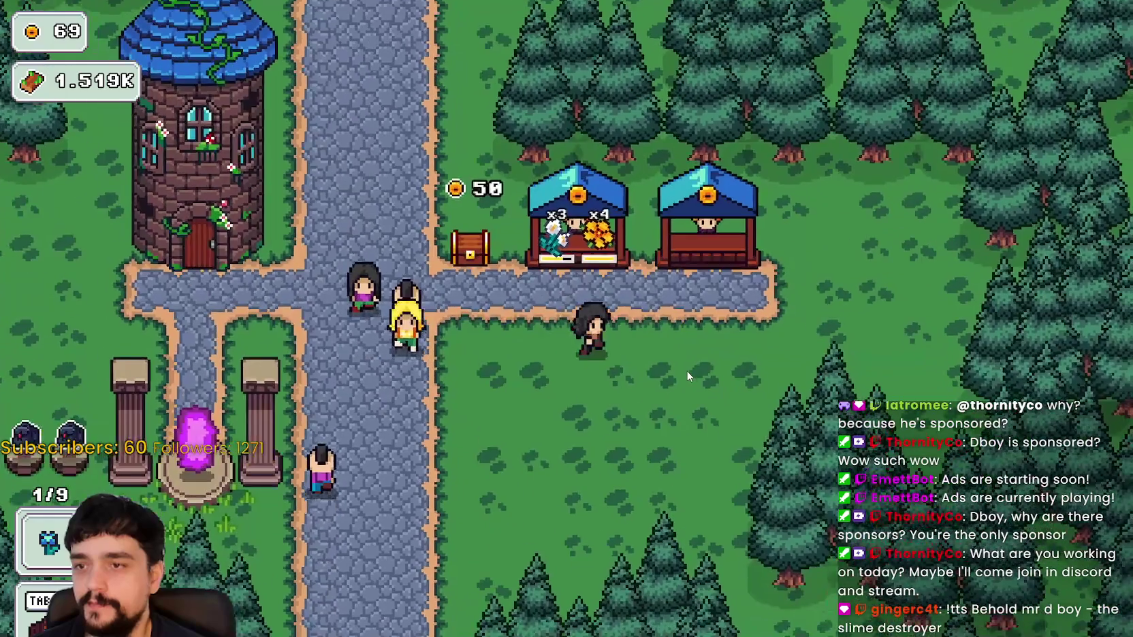
{"action": "key", "text": "e"}
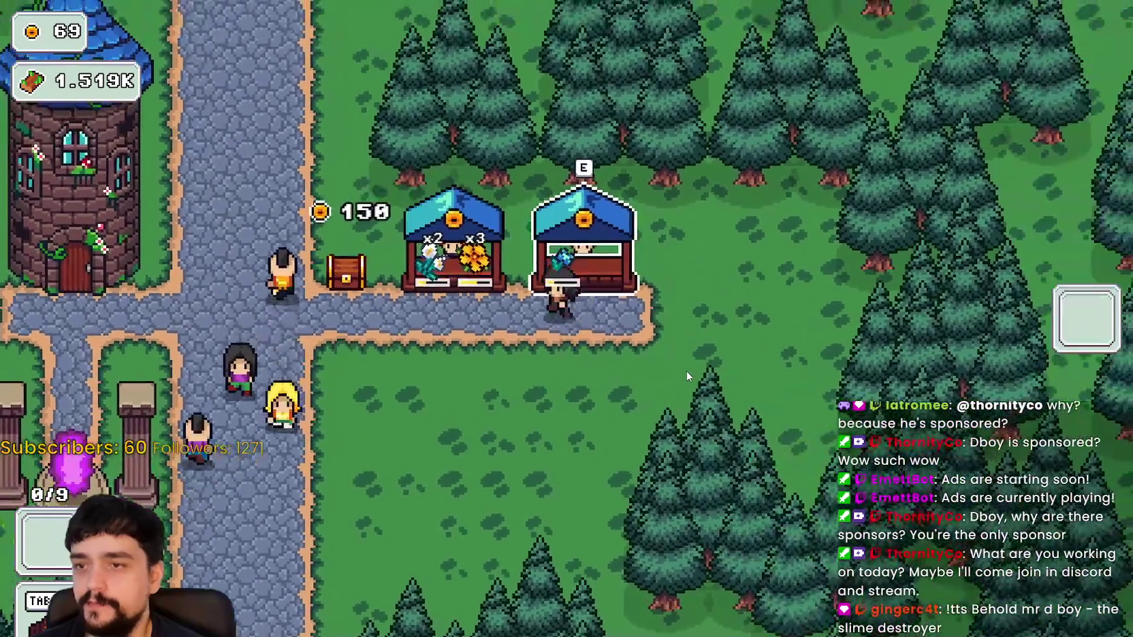
Fetch flowers from the storage pots and restock the first stall
{"action": "key", "text": "a"}
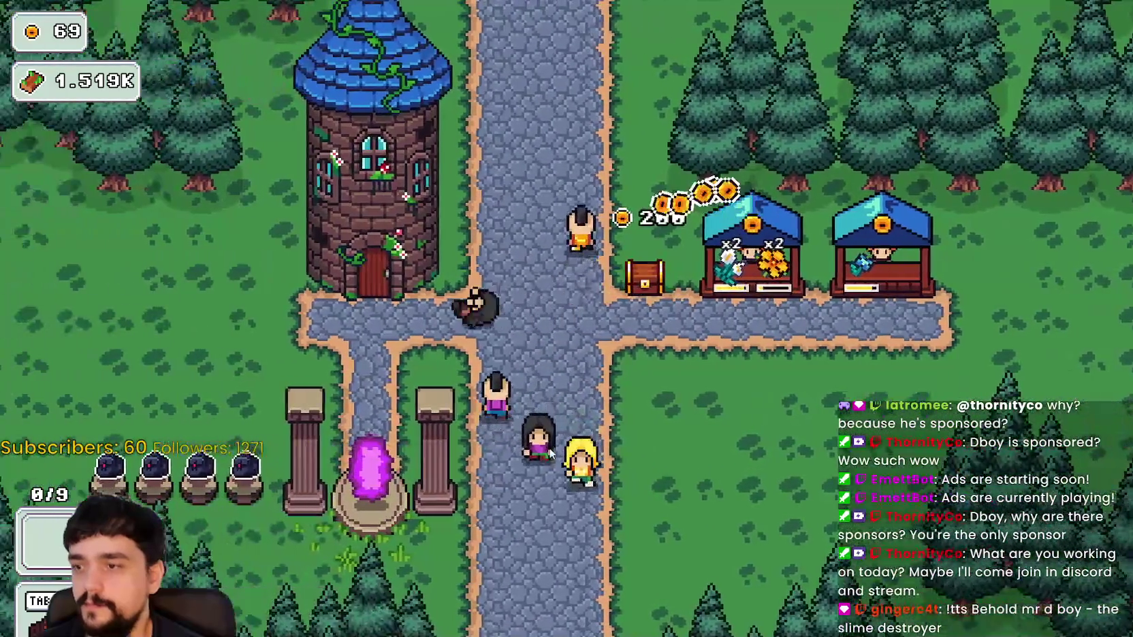
{"action": "key", "text": "s"}
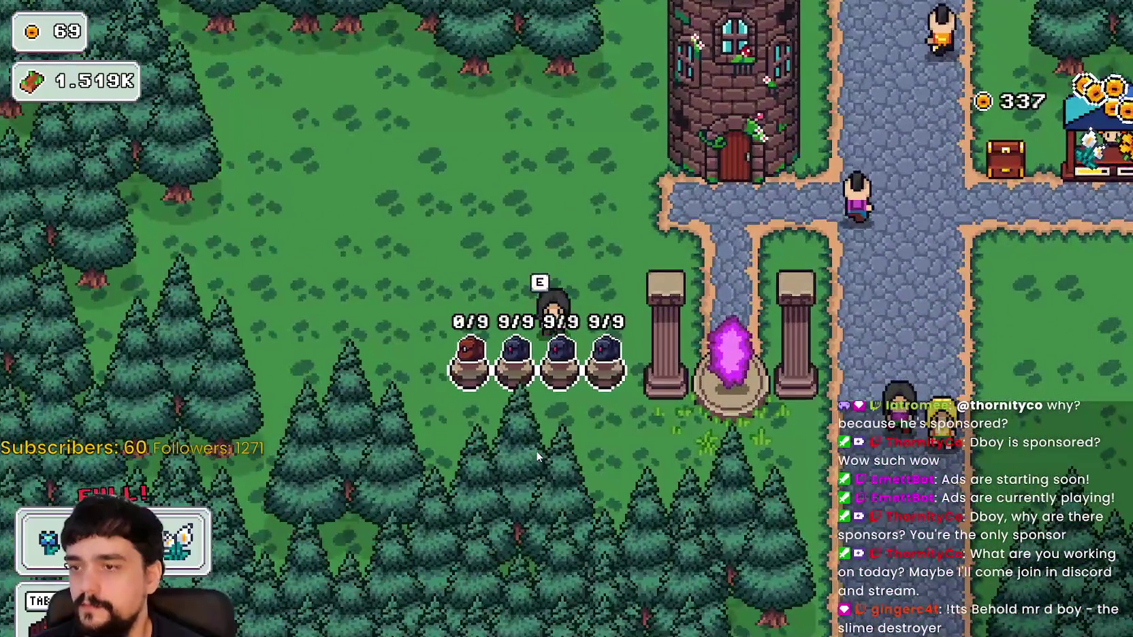
{"action": "key", "text": "d"}
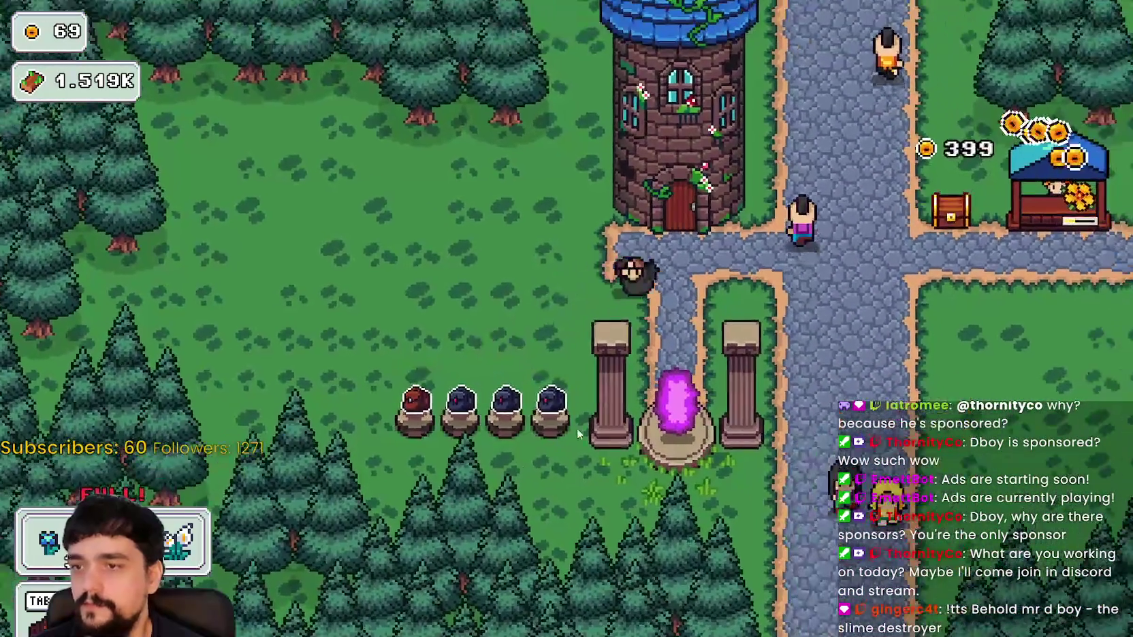
{"action": "key", "text": "w"}
{"action": "key", "text": "d"}
{"action": "key", "text": "e"}
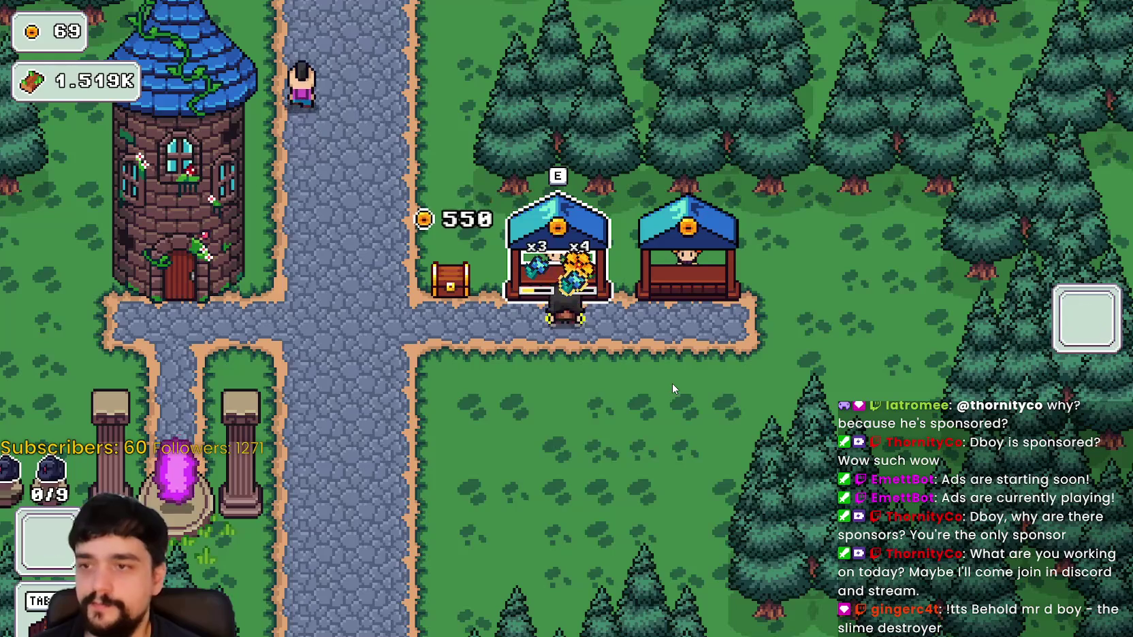
Gather more flowers near the portal and restock the second stall
{"action": "key", "text": "a"}
{"action": "key", "text": "s"}
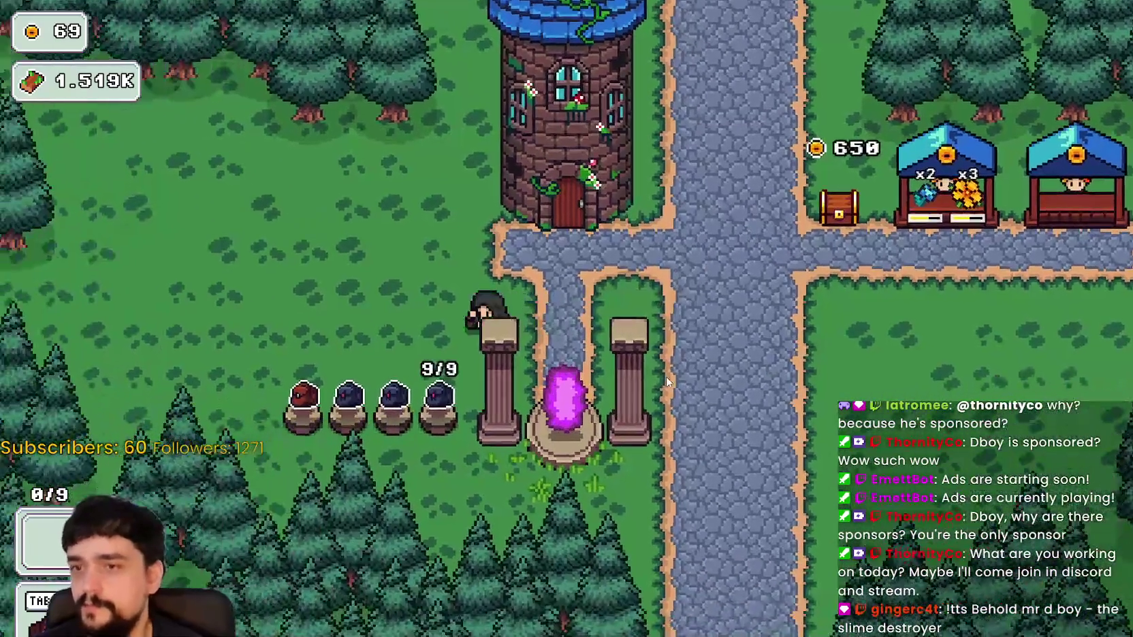
{"action": "key", "text": "w"}
{"action": "key", "text": "d"}
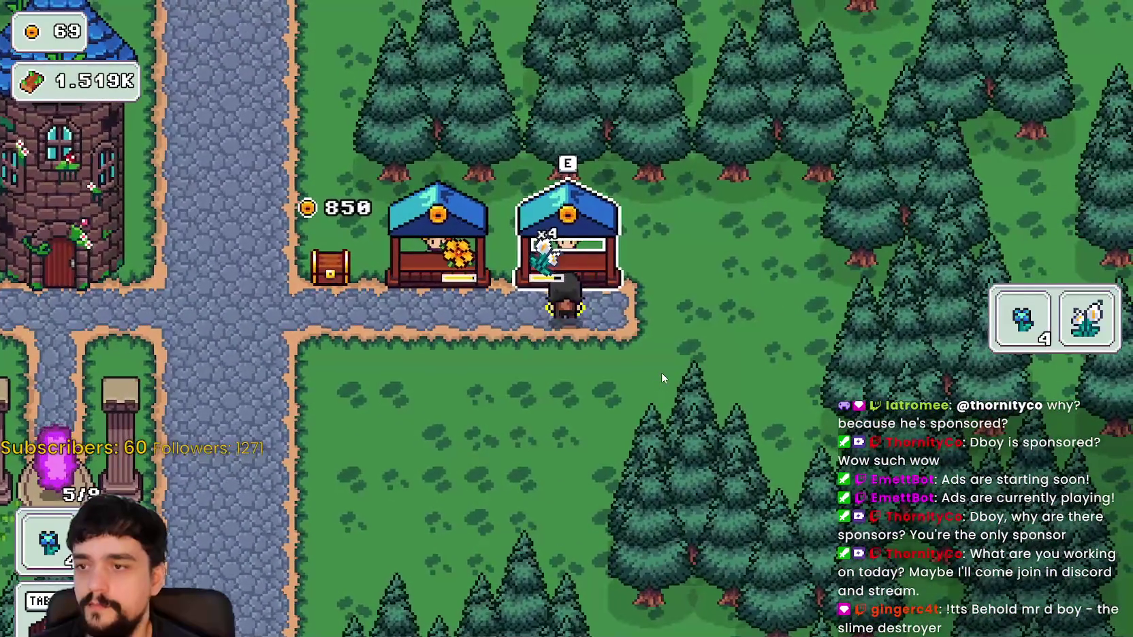
{"action": "key", "text": "e"}
Refill flowers from the pots and restock the flower stalls
{"action": "key", "text": "a"}
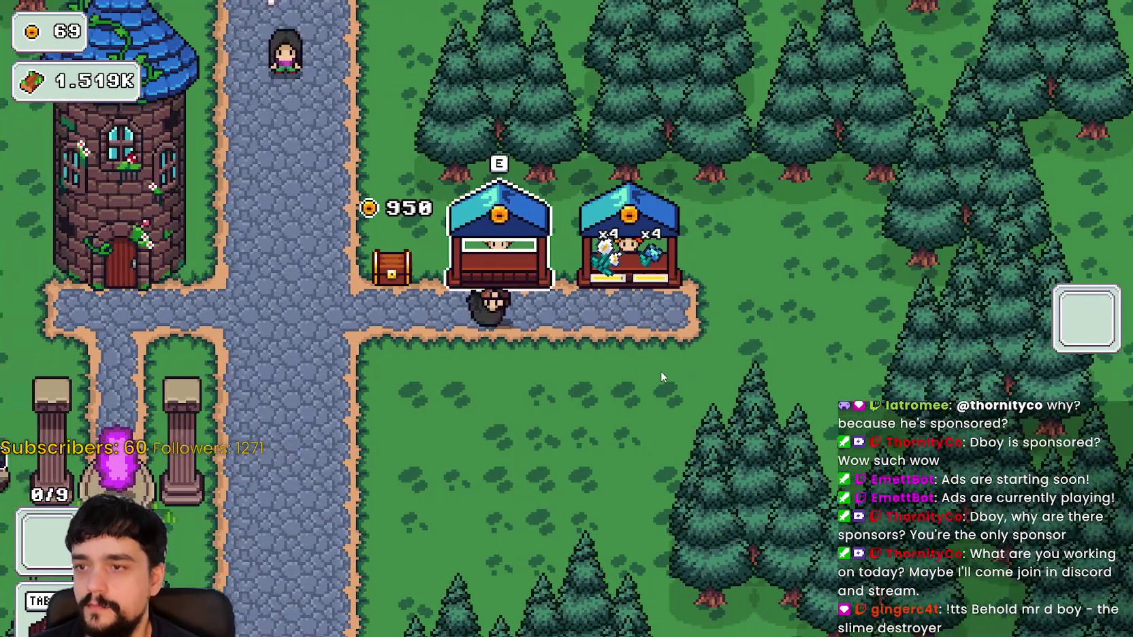
{"action": "key", "text": "s"}
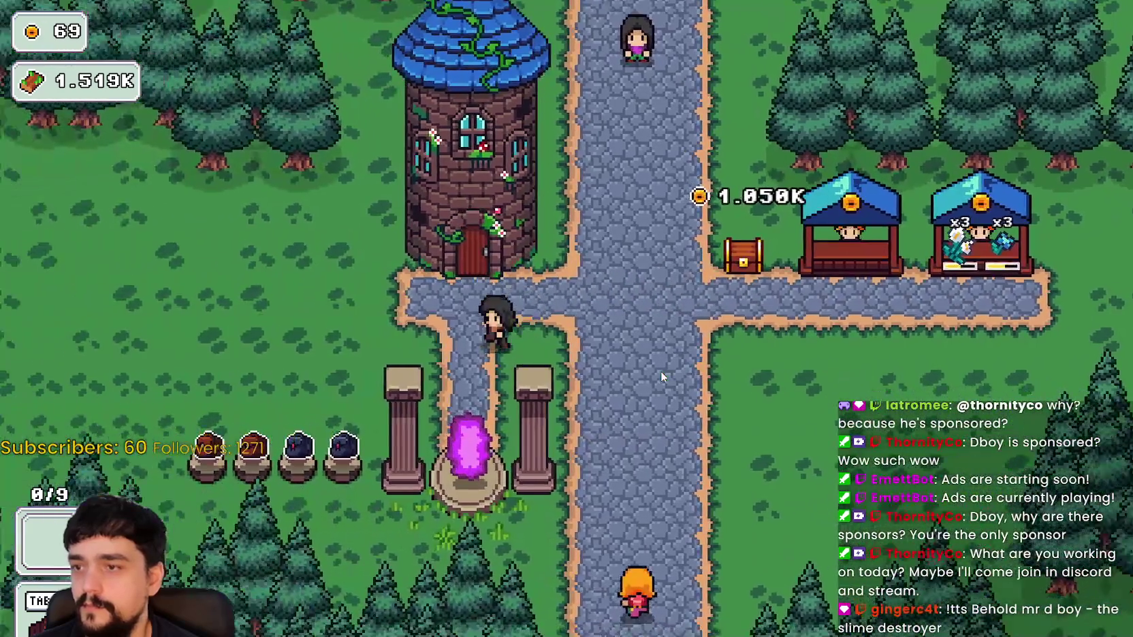
{"action": "key", "text": "w"}
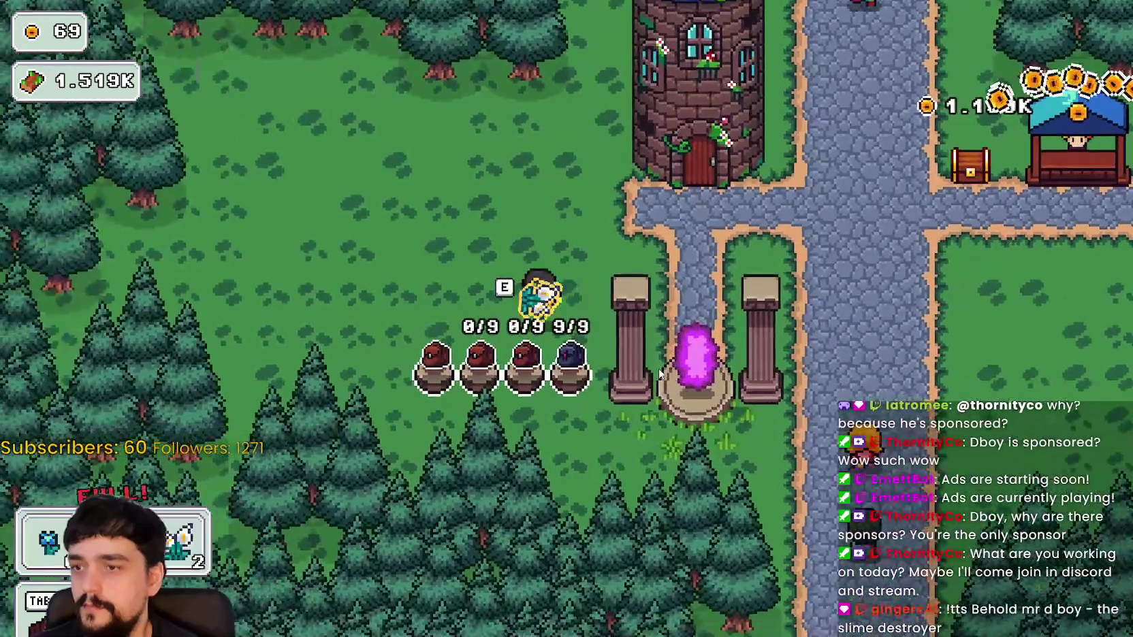
{"action": "key", "text": "d"}
{"action": "key", "text": "d"}
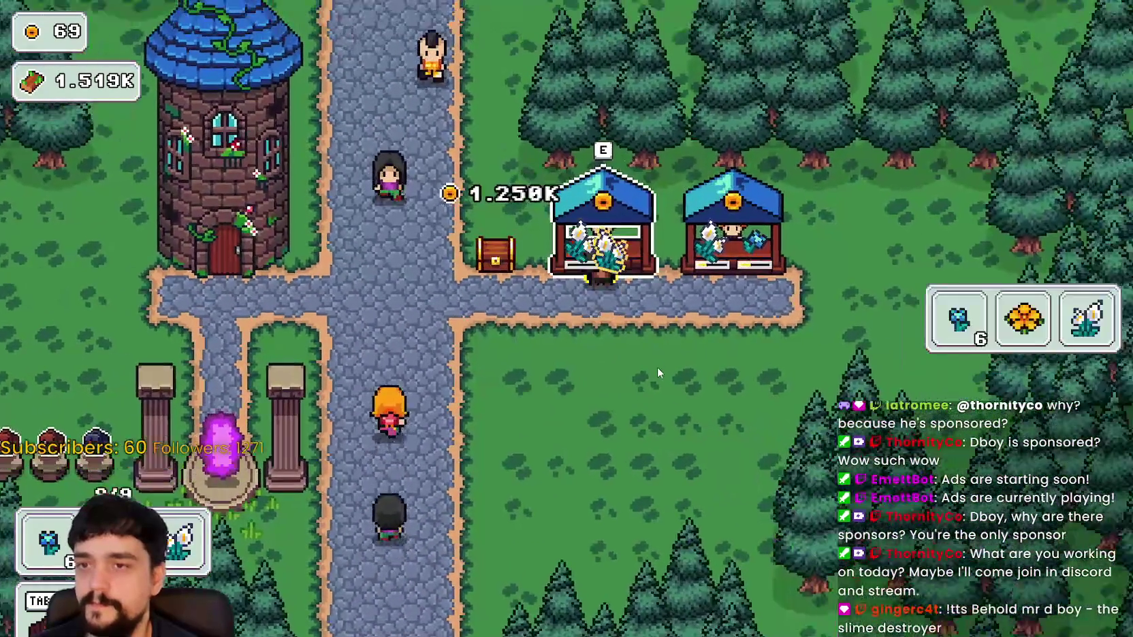
{"action": "key", "text": "d"}
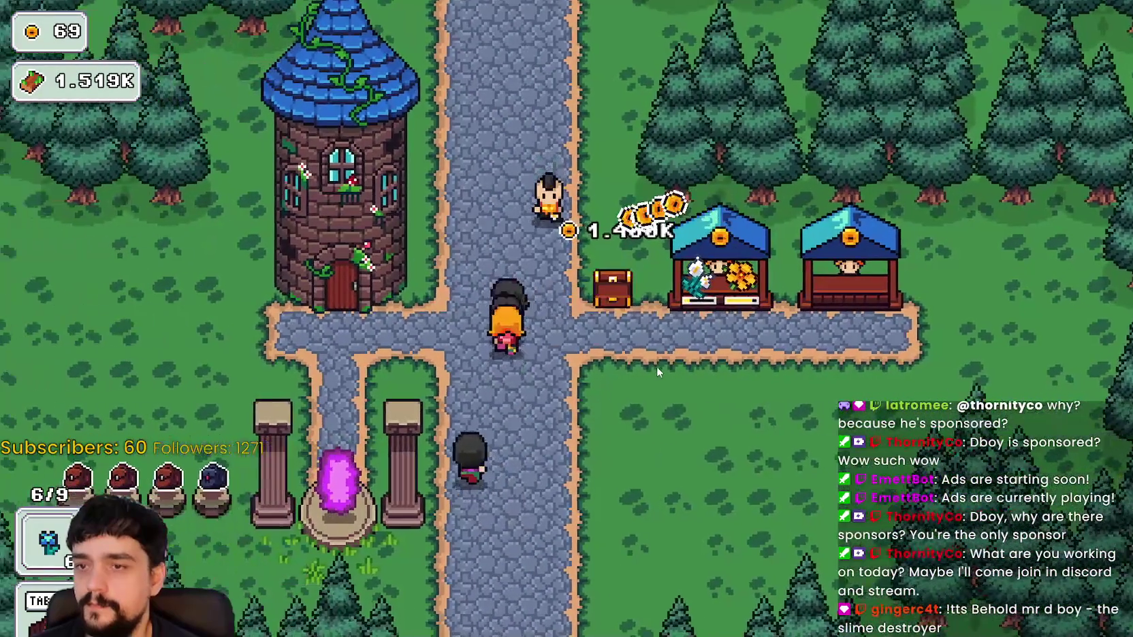
{"action": "key", "text": "a"}
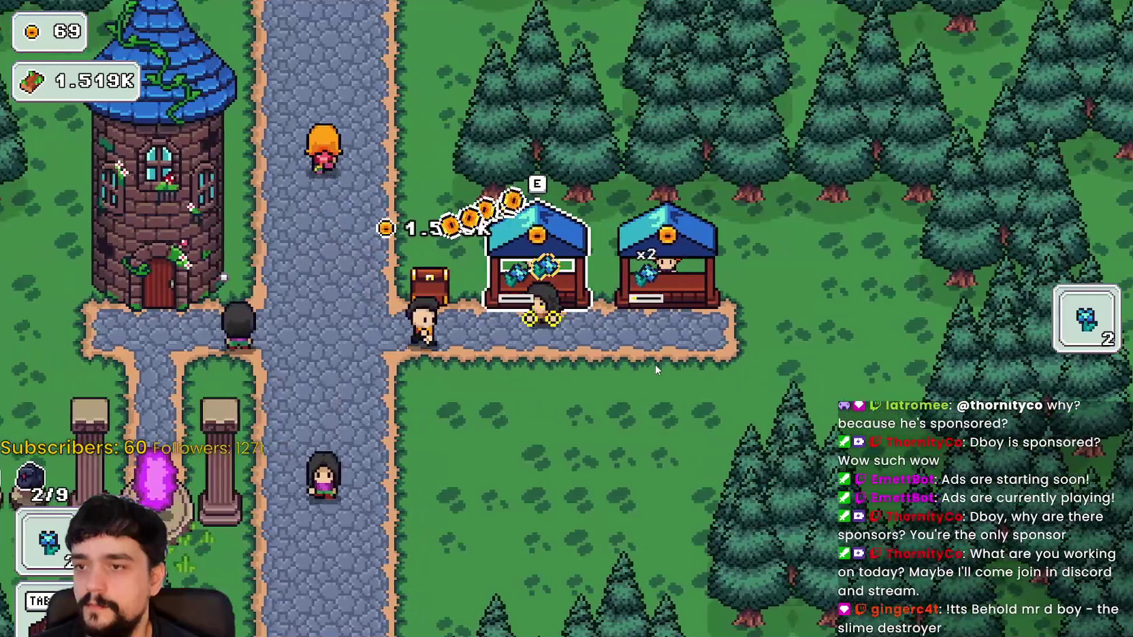
Collect the flowers stored in the pots and restock the second stall
{"action": "key", "text": "a"}
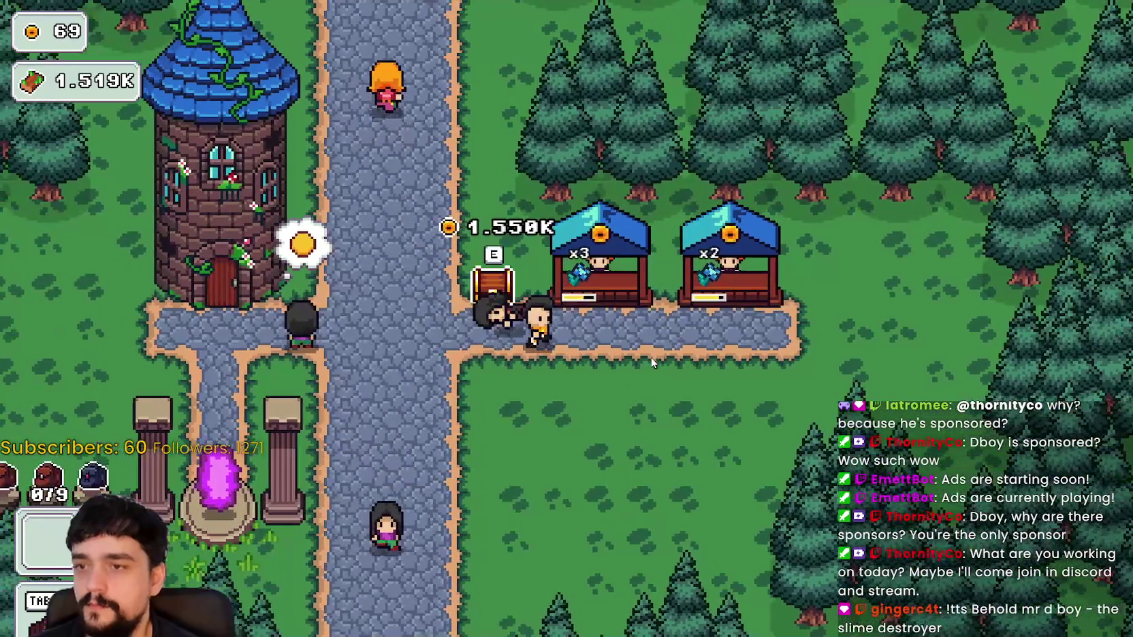
{"action": "key", "text": "s"}
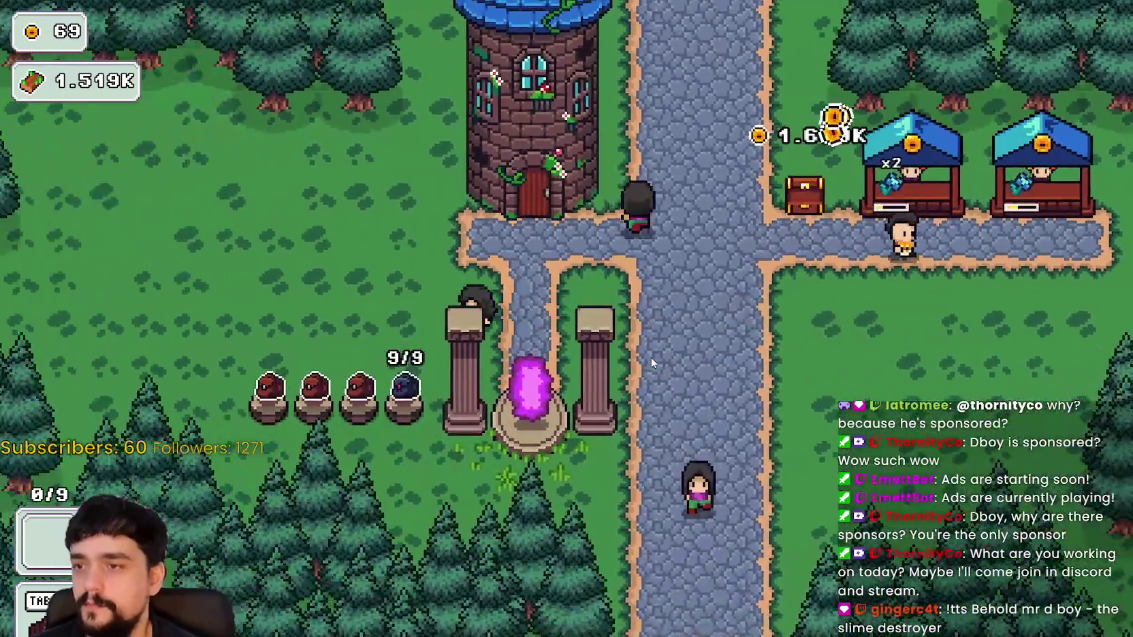
{"action": "key", "text": "a"}
{"action": "key", "text": "d"}
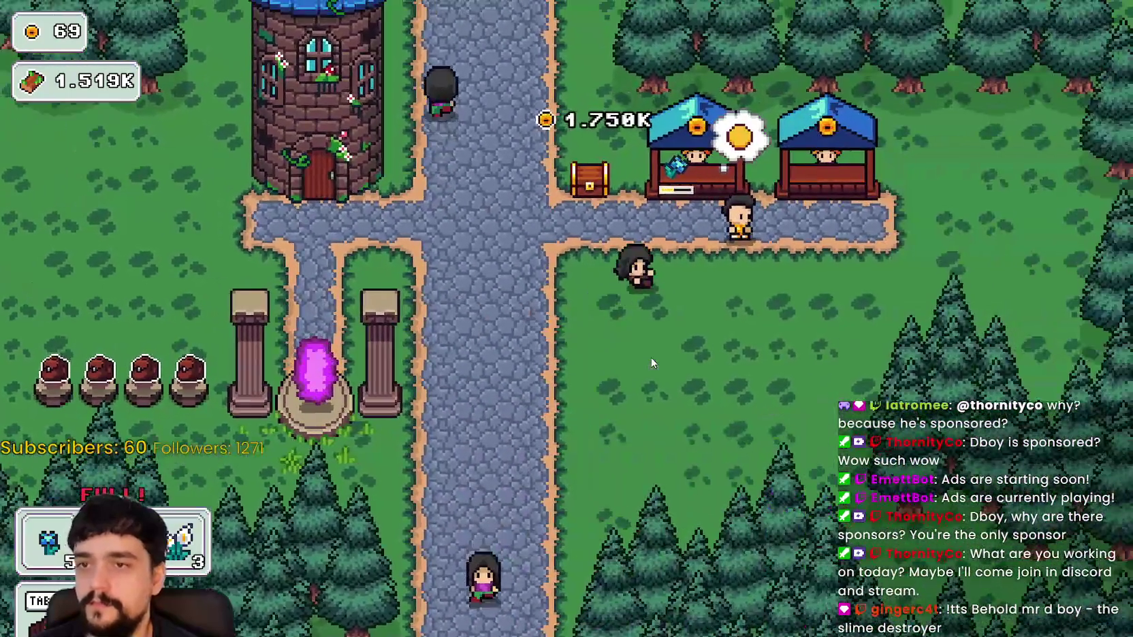
{"action": "key", "text": "w"}
{"action": "key", "text": "d"}
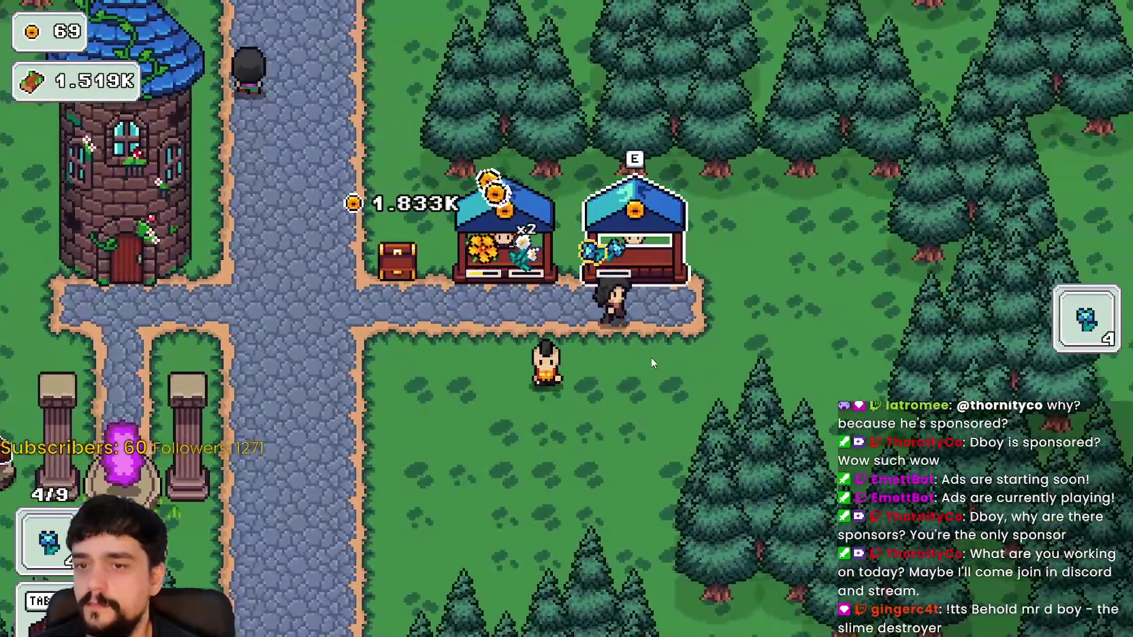
{"action": "key", "text": "e"}
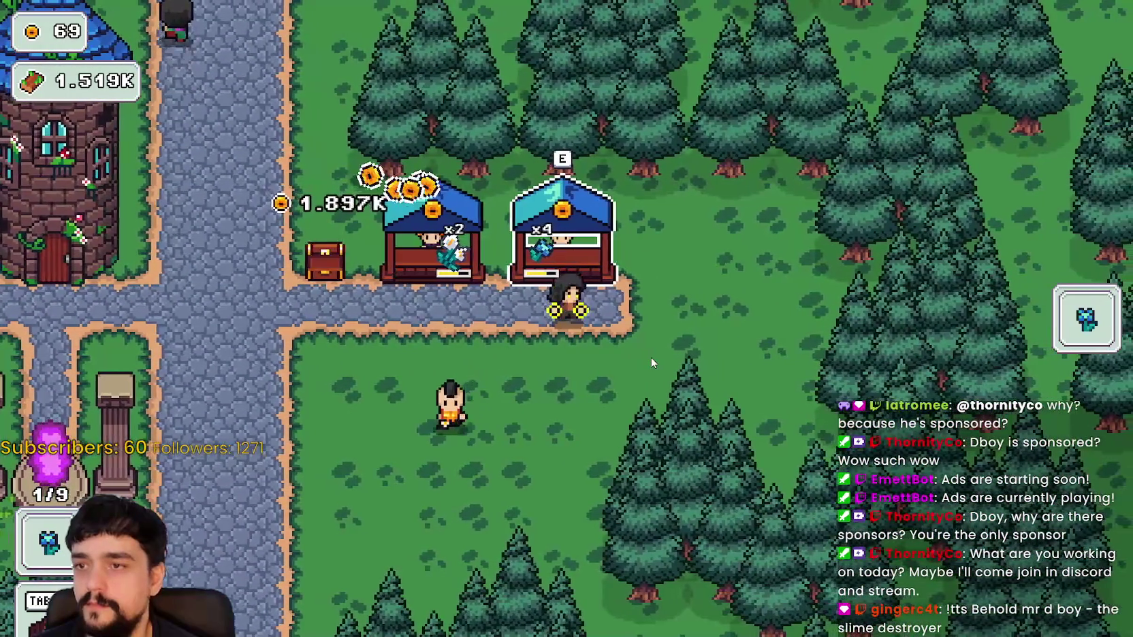
{"action": "key", "text": "a"}
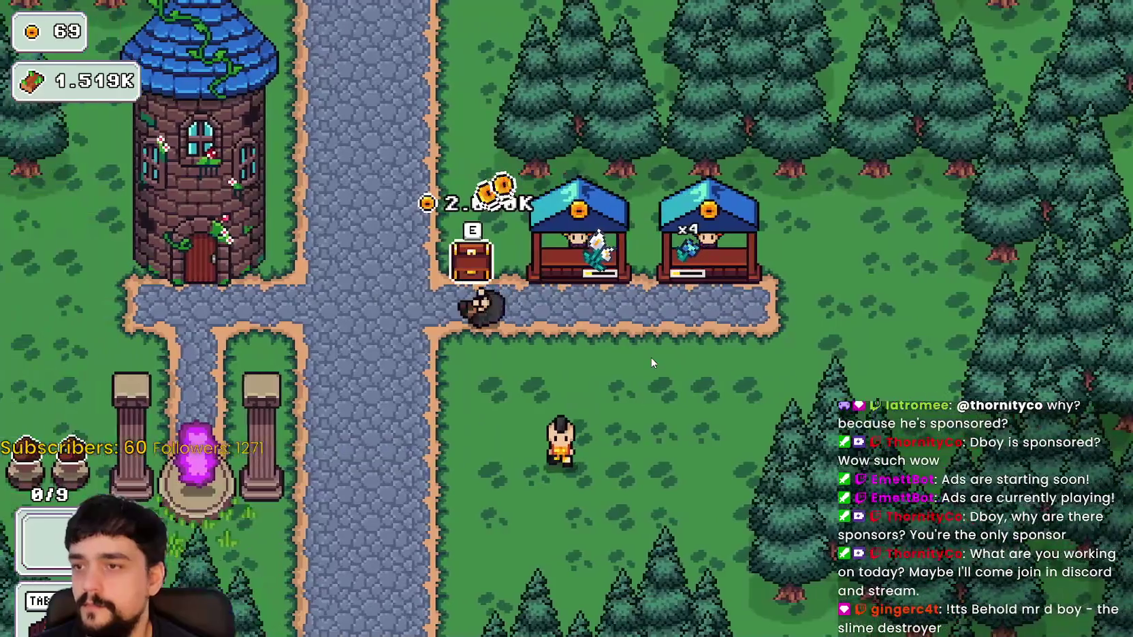
{"action": "key", "text": "a"}
Empty the last pot items and collect the chest earnings, raising coins to 2.319K
{"action": "key", "text": "s"}
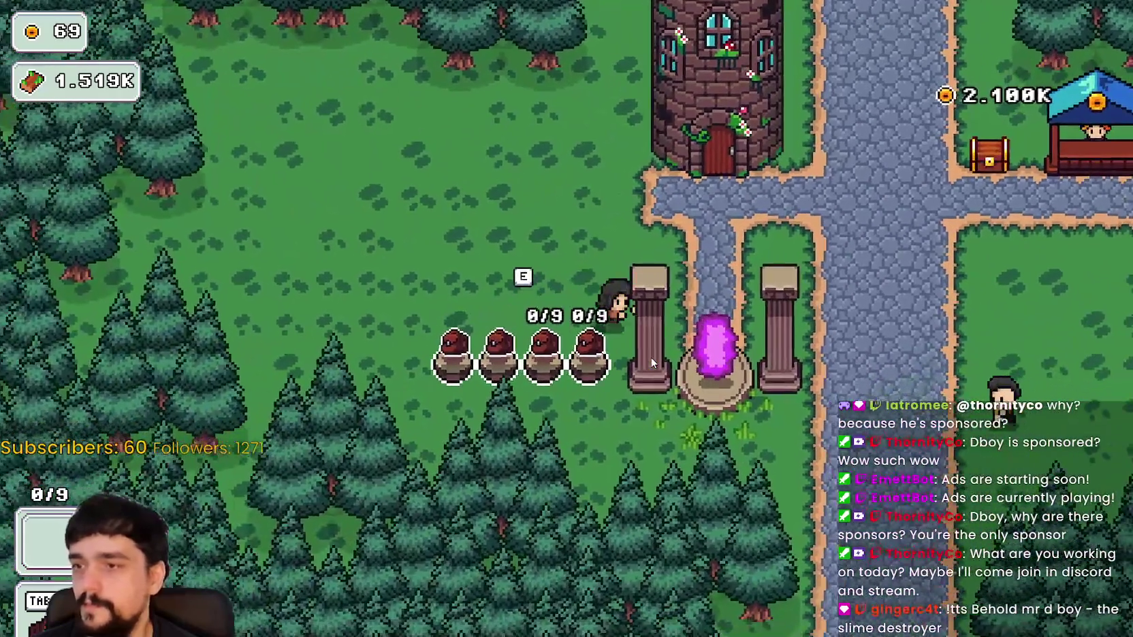
{"action": "key", "text": "w"}
{"action": "key", "text": "d"}
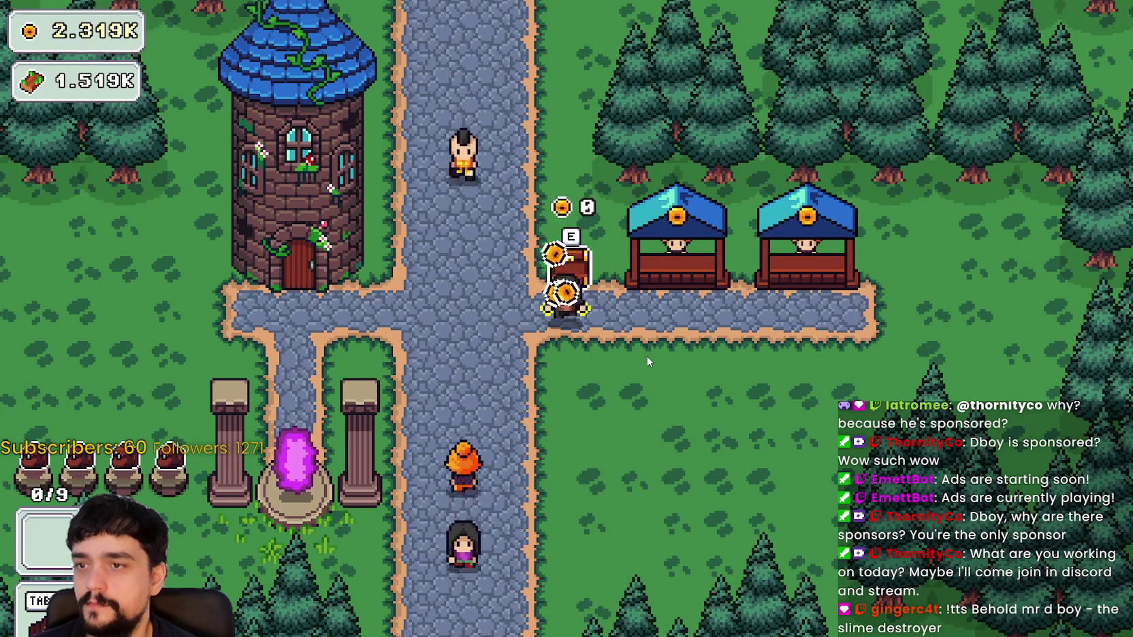
At the tower door, open the prestige upgrade tree and max out Plant Domain Damage II
{"action": "key", "text": "a"}
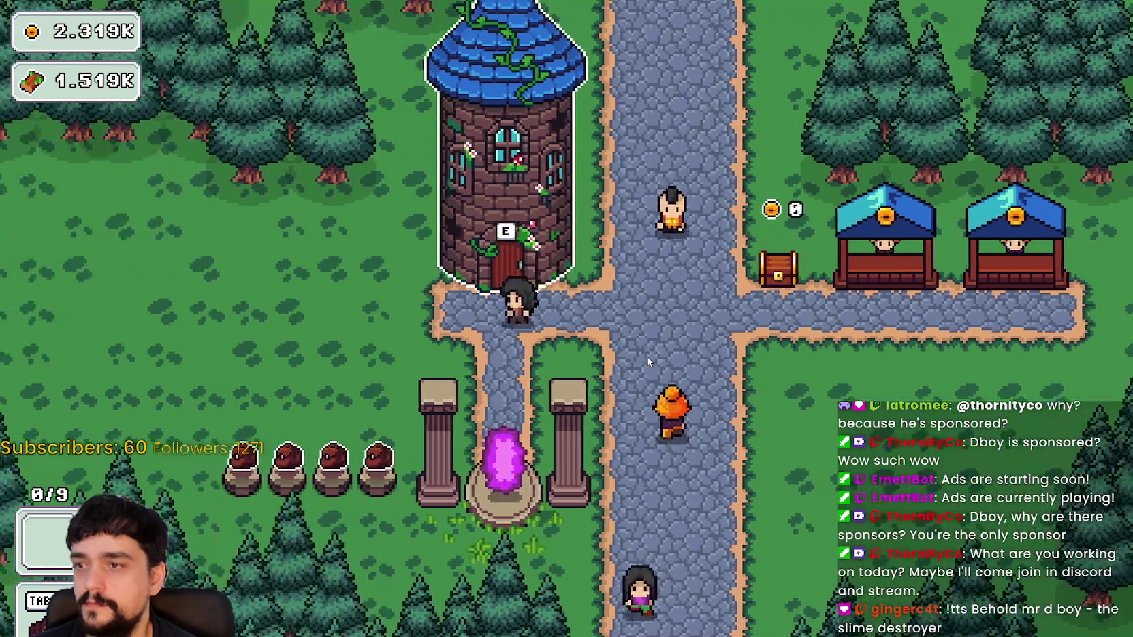
{"action": "key", "text": "e"}
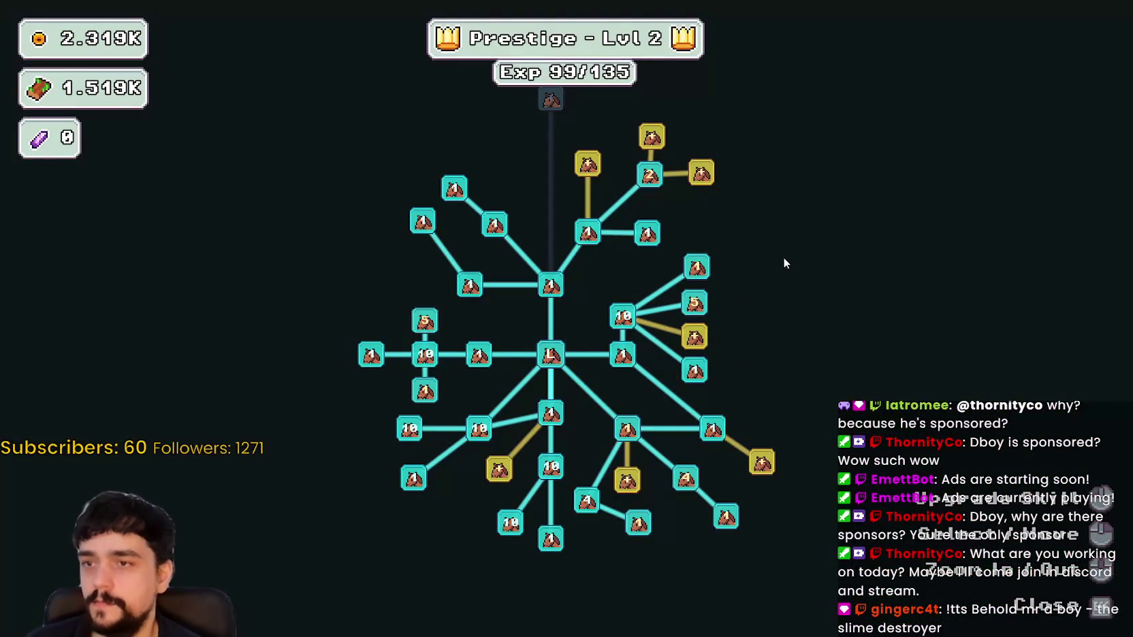
{"action": "mouse_move", "coordinate": [489, 478]}
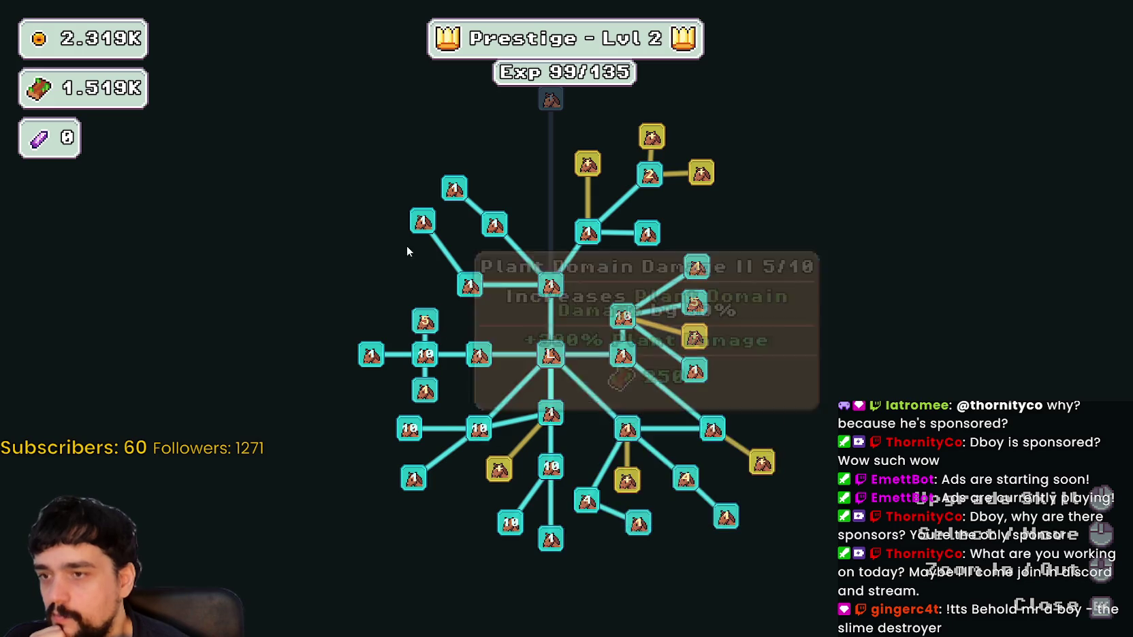
{"action": "left_click_drag", "start_coordinate": [407, 245], "coordinate": [417, 318]}
{"action": "mouse_move", "coordinate": [564, 241]}
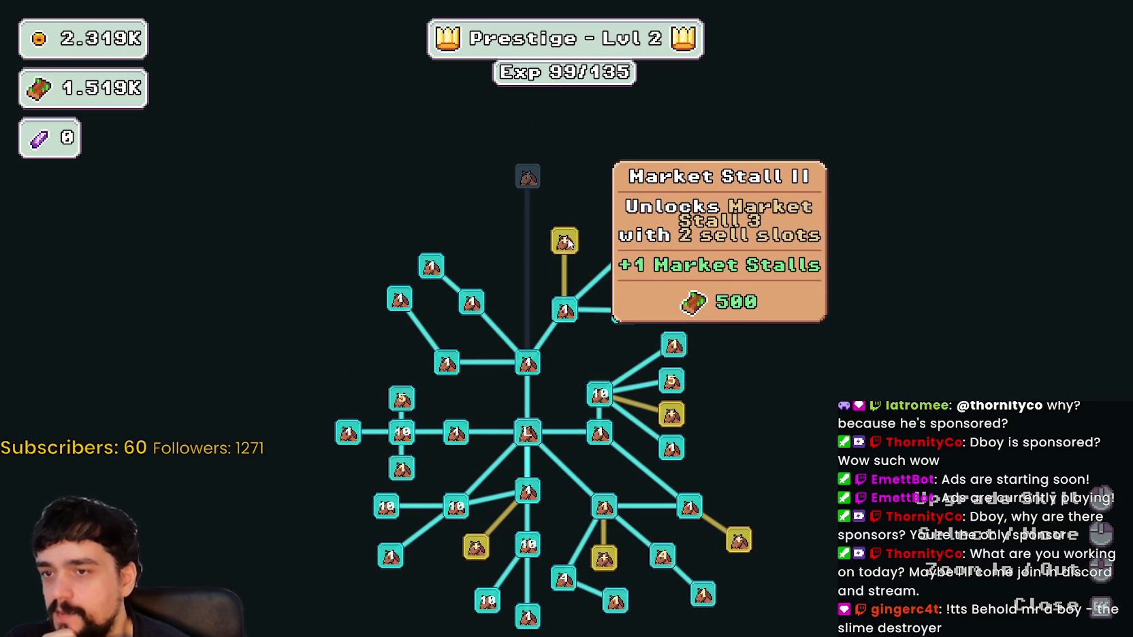
{"action": "left_click_drag", "start_coordinate": [688, 273], "coordinate": [662, 219]}
{"action": "mouse_move", "coordinate": [662, 220]}
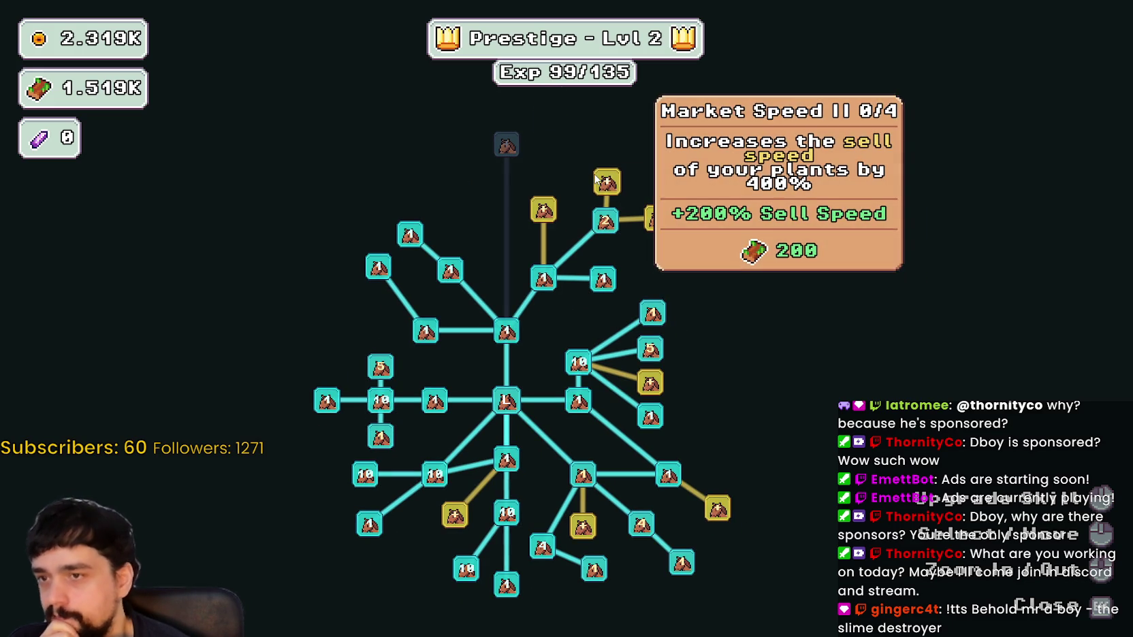
{"action": "scroll", "coordinate": [738, 298], "scroll_direction": "down", "scroll_amount": 1}
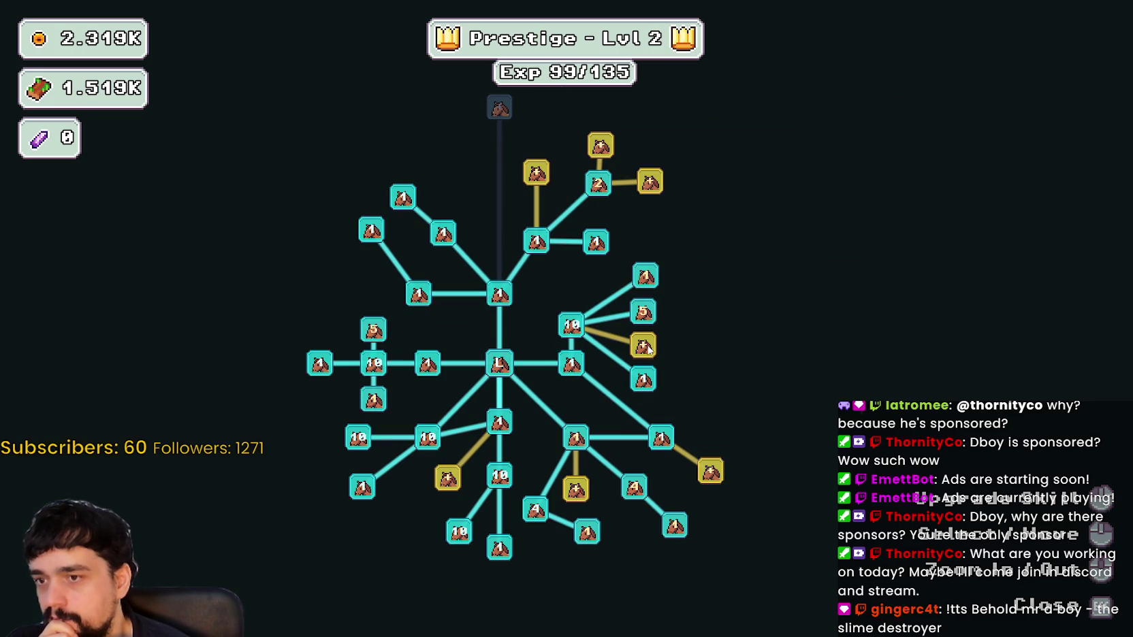
{"action": "mouse_move", "coordinate": [643, 351]}
{"action": "scroll", "coordinate": [688, 361], "scroll_direction": "down", "scroll_amount": 1}
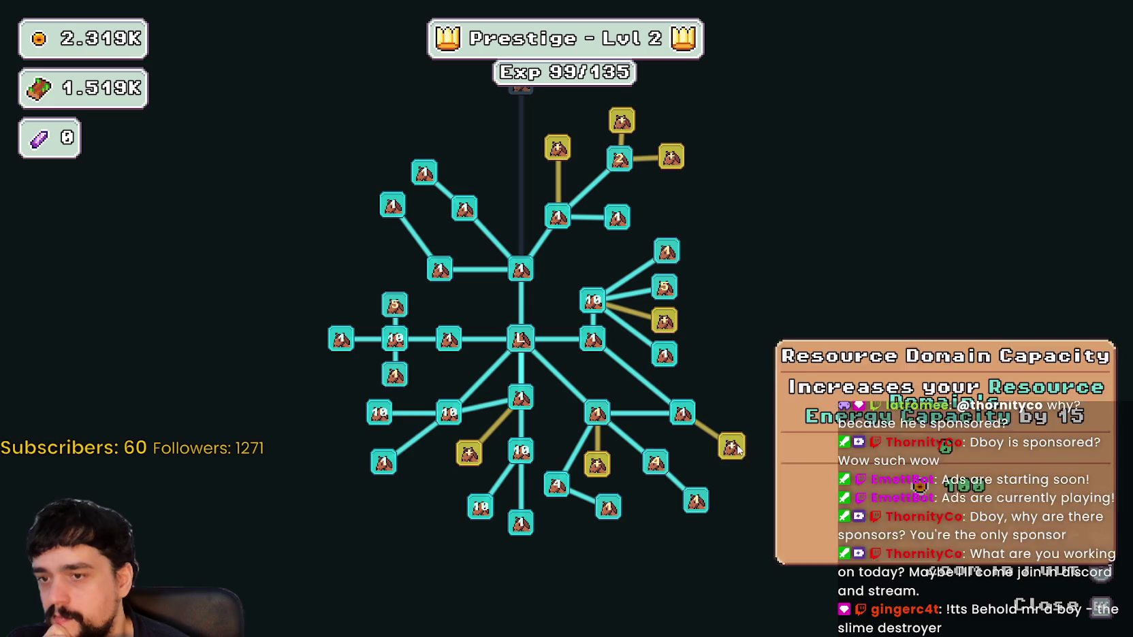
{"action": "mouse_move", "coordinate": [601, 477]}
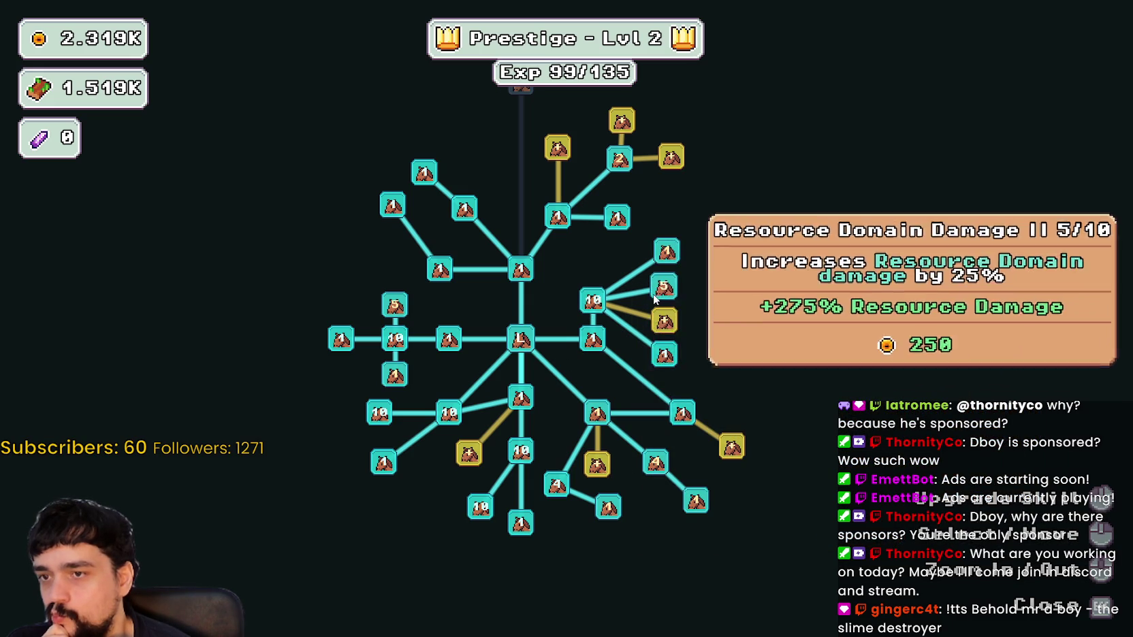
{"action": "mouse_move", "coordinate": [401, 312]}
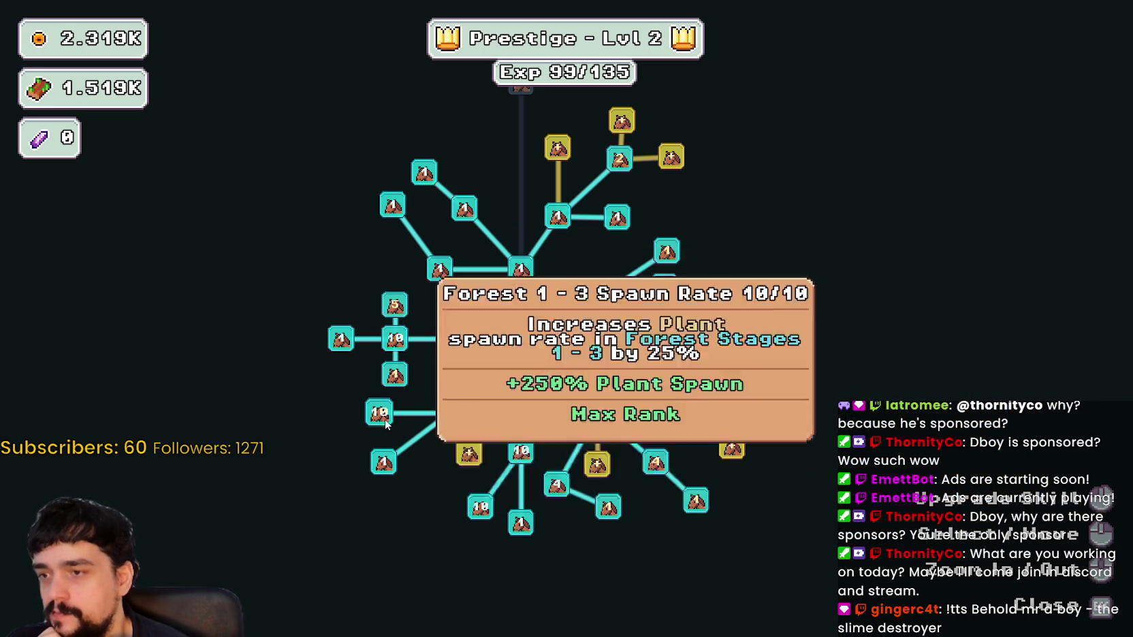
{"action": "left_click", "coordinate": [391, 308]}
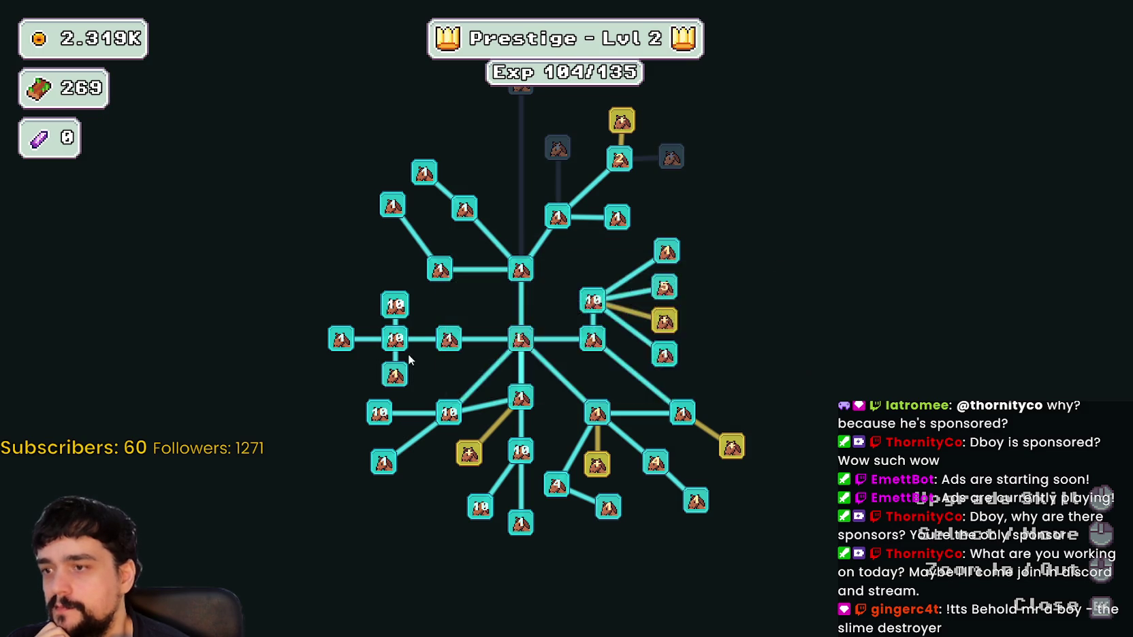
Buy Domain Chain, max out Resource Domain Damage II, and close the skill tree
{"action": "mouse_move", "coordinate": [406, 382]}
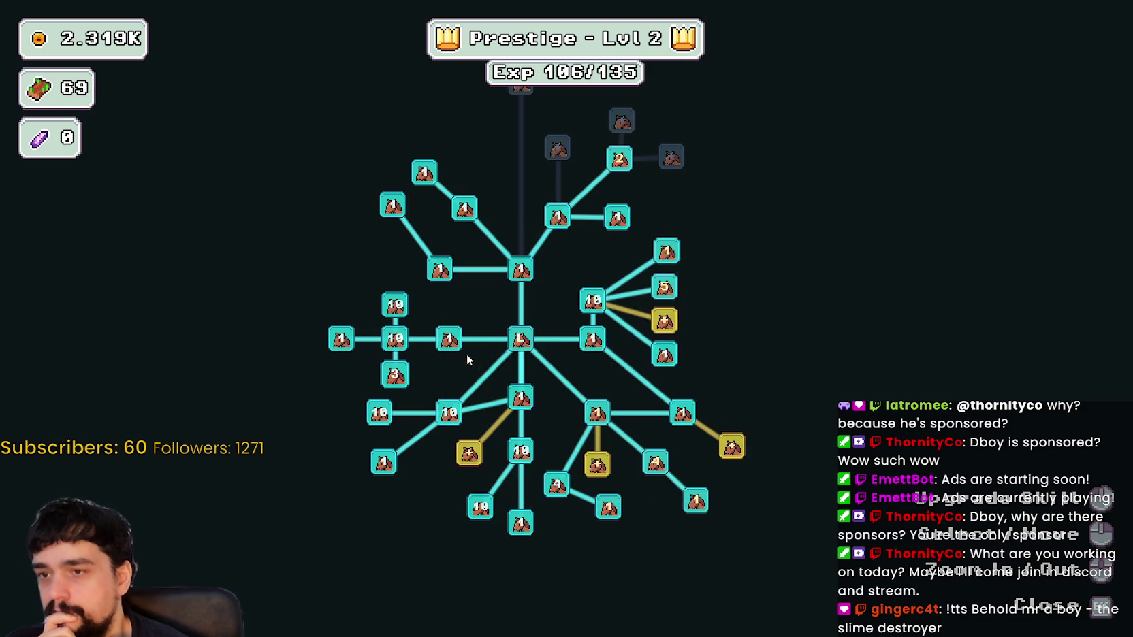
{"action": "left_click_drag", "start_coordinate": [468, 361], "coordinate": [393, 396]}
{"action": "mouse_move", "coordinate": [593, 320]}
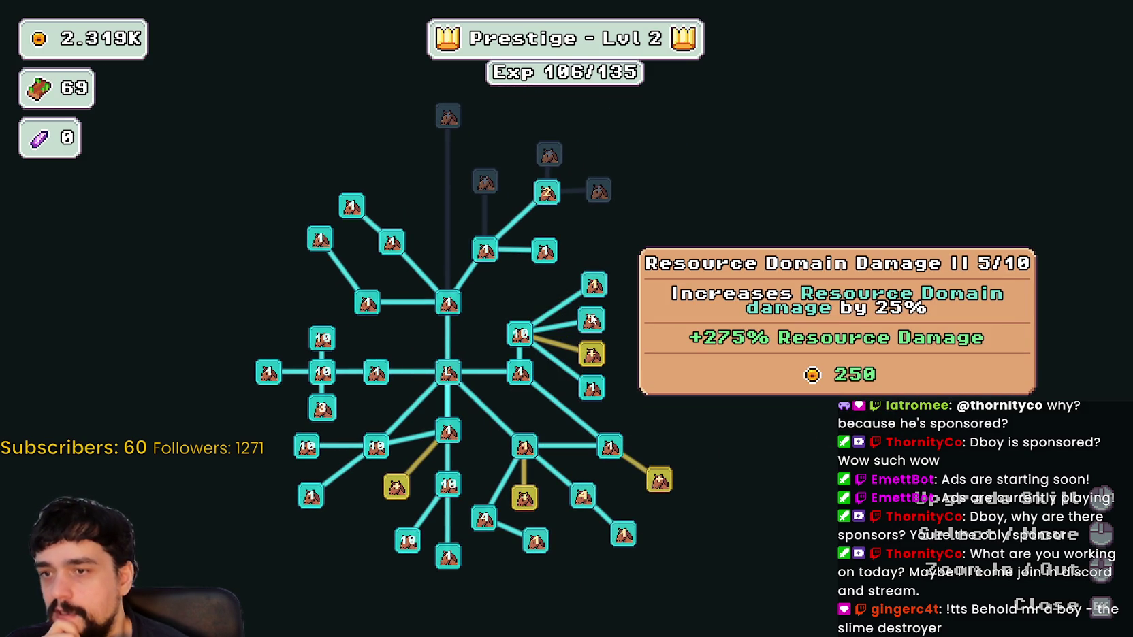
{"action": "scroll", "coordinate": [606, 382], "scroll_direction": "down", "scroll_amount": 1}
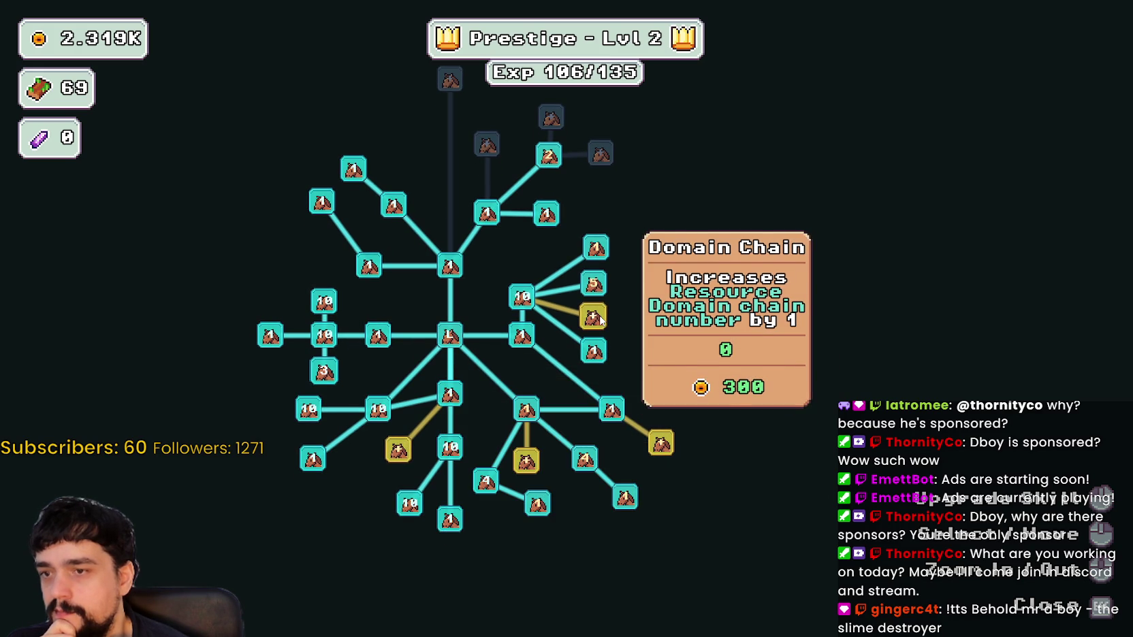
{"action": "left_click", "coordinate": [600, 320]}
{"action": "mouse_move", "coordinate": [594, 293]}
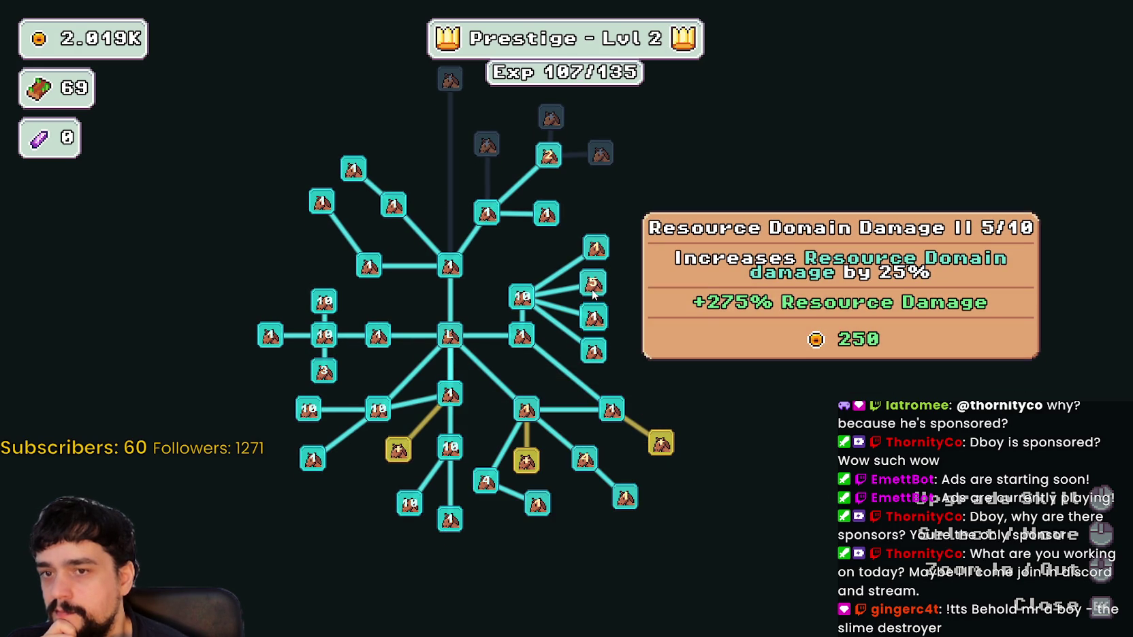
{"action": "left_click", "coordinate": [594, 293]}
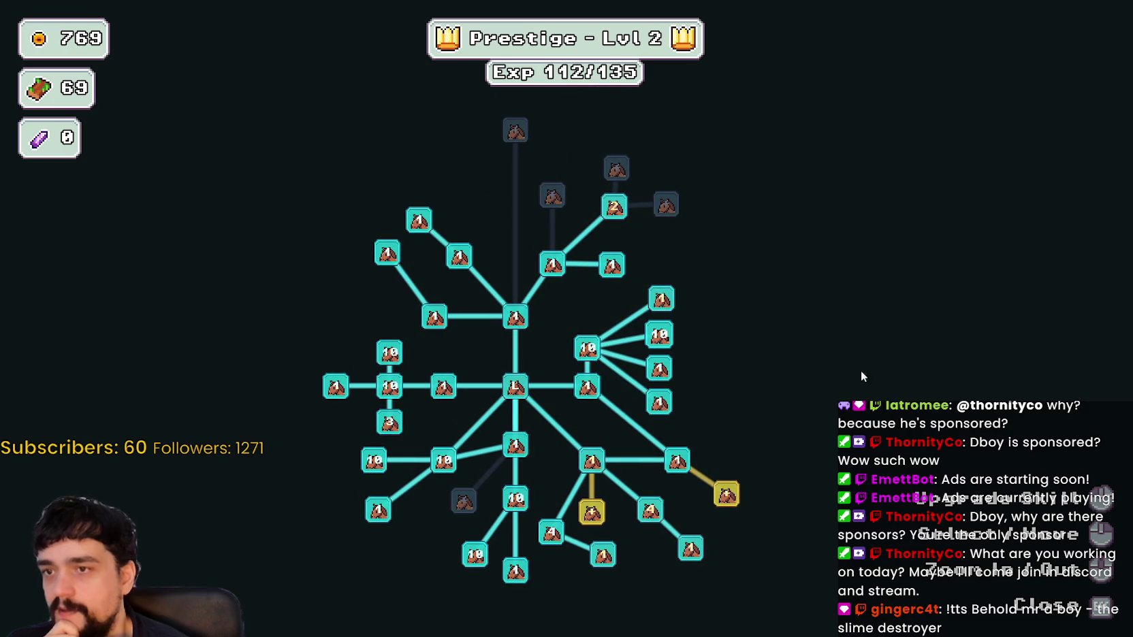
{"action": "left_click_drag", "start_coordinate": [861, 377], "coordinate": [835, 258]}
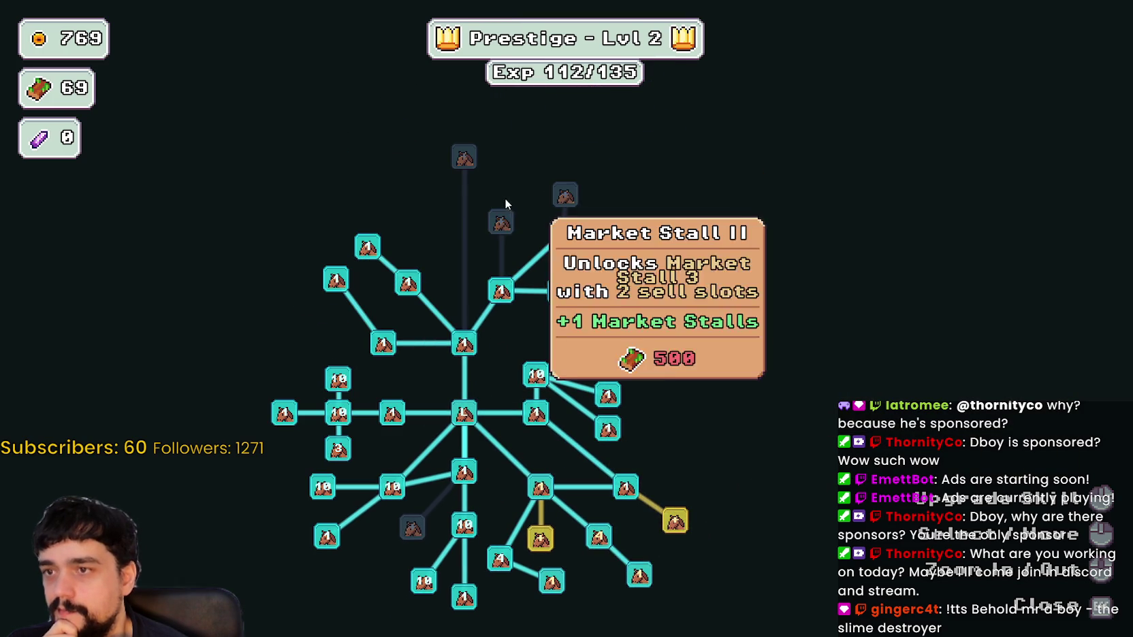
{"action": "mouse_move", "coordinate": [736, 421]}
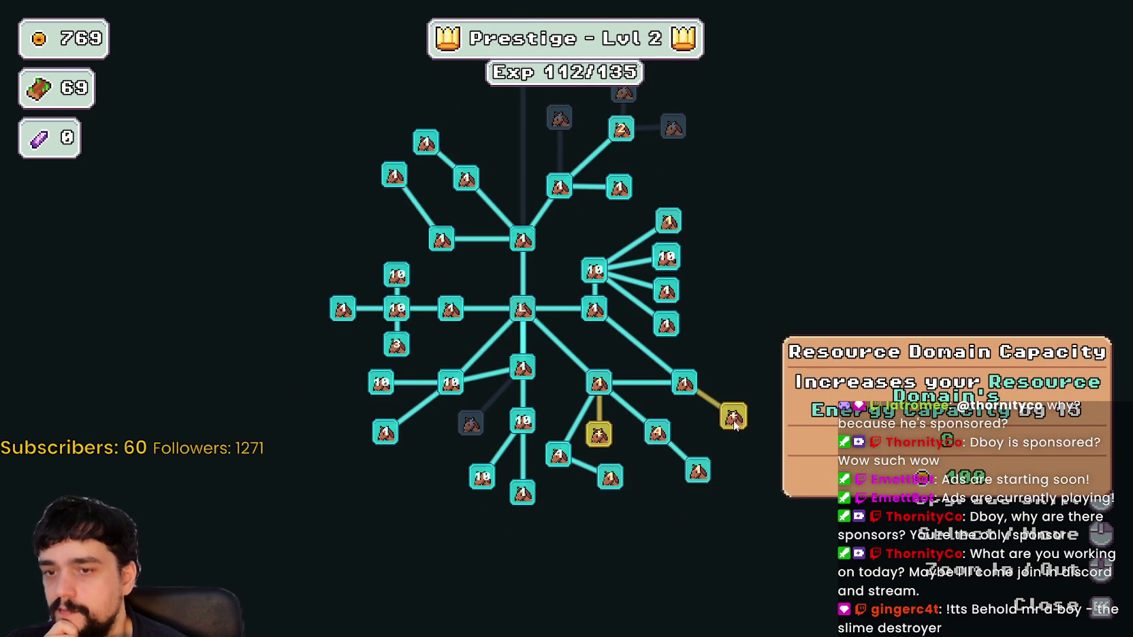
{"action": "mouse_move", "coordinate": [577, 451]}
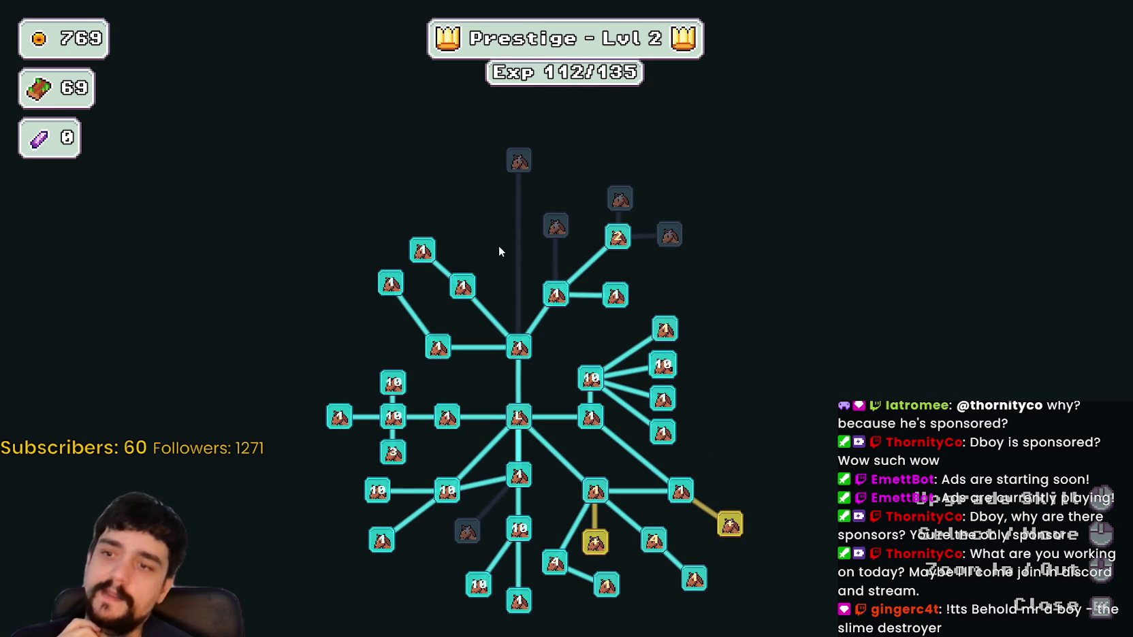
{"action": "mouse_move", "coordinate": [518, 163]}
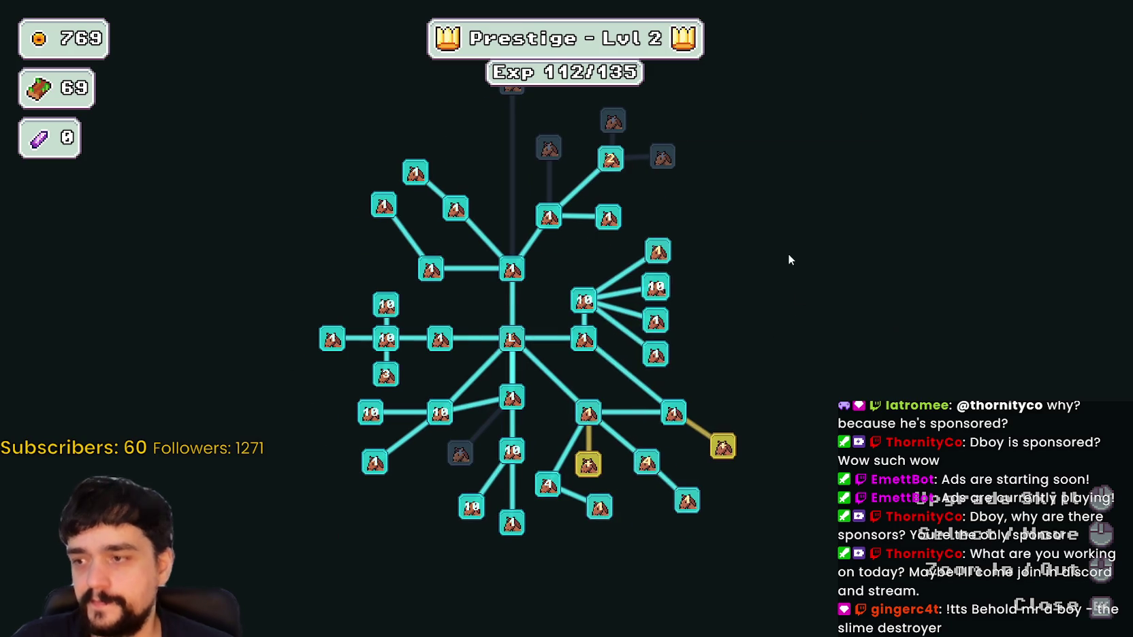
{"action": "key", "text": "Tab"}
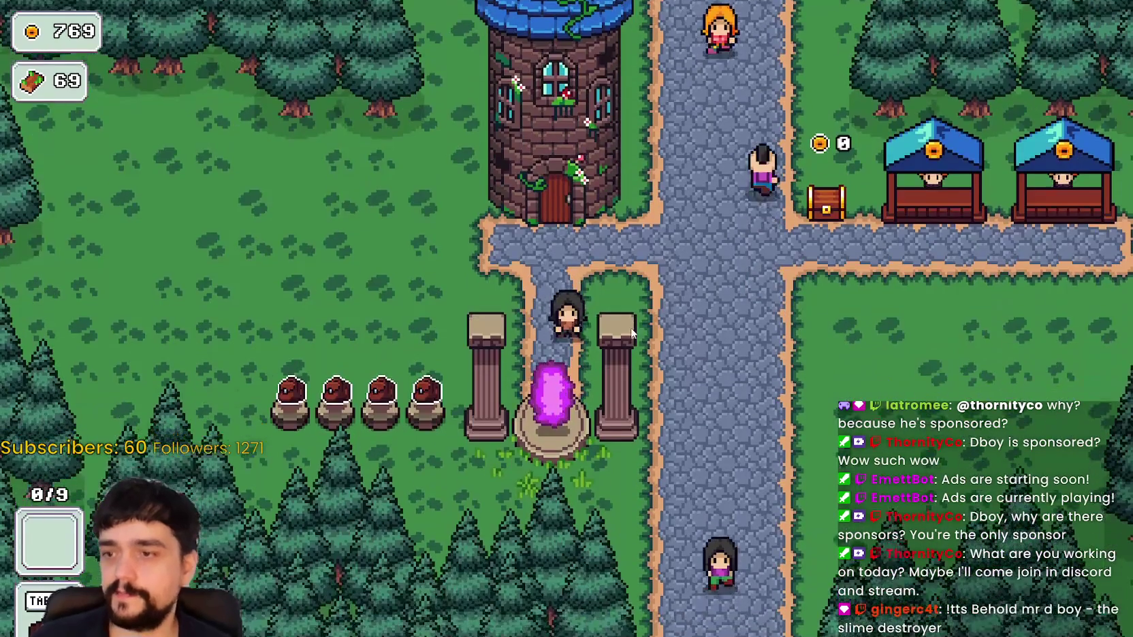
Walk to the town portal and travel to the Stage 3 forest
{"action": "key", "text": "a"}
{"action": "key", "text": "w"}
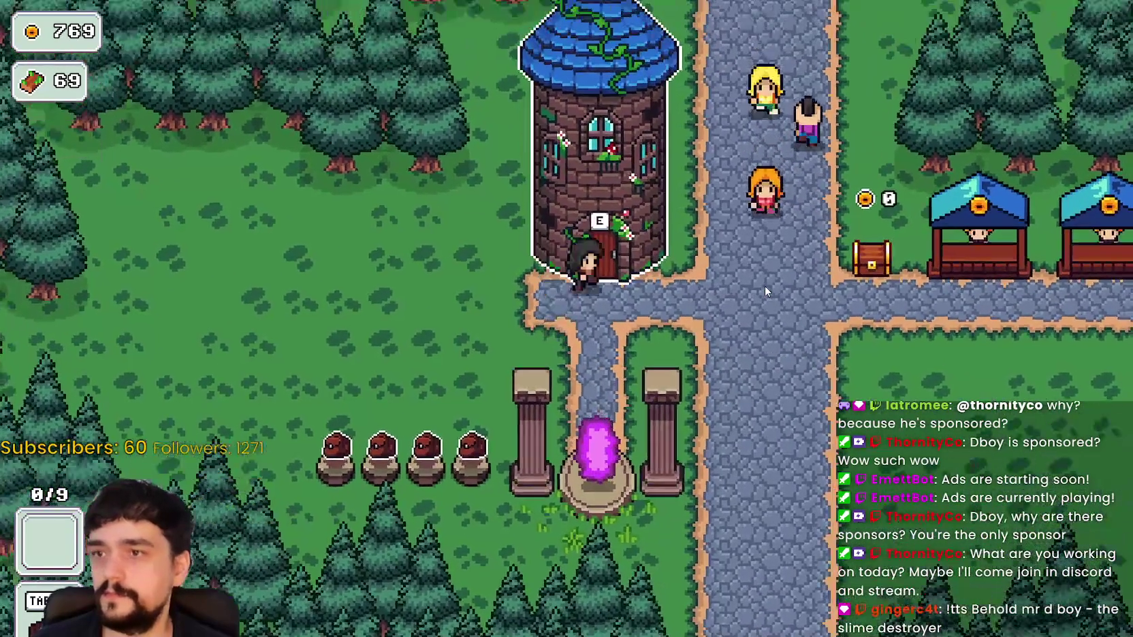
{"action": "key", "text": "s"}
{"action": "key", "text": "e"}
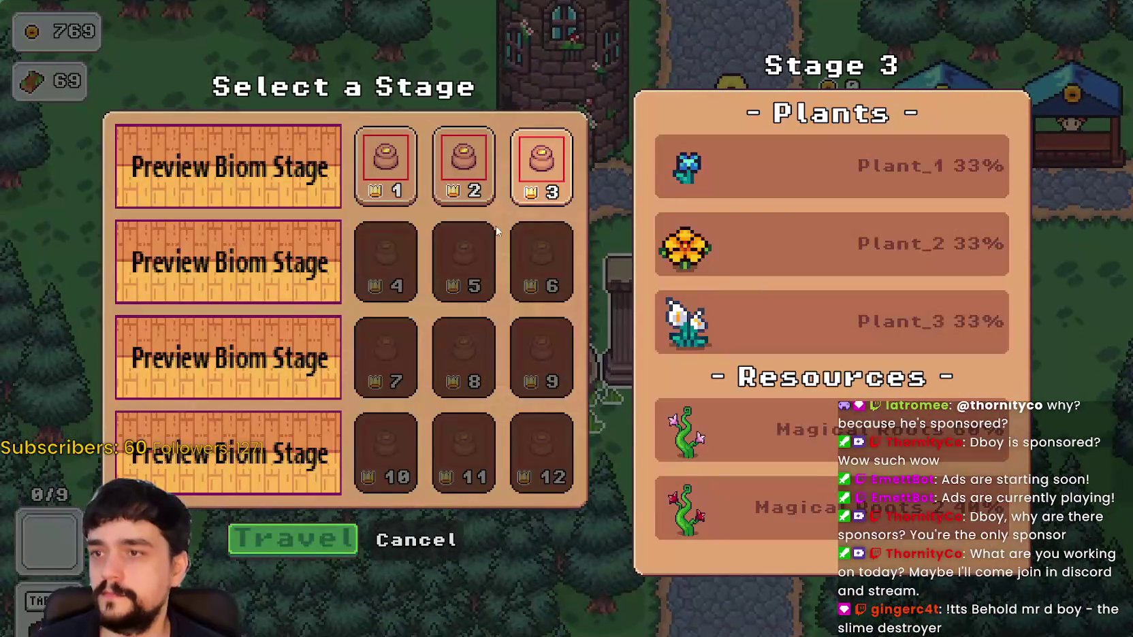
{"action": "key", "text": "e"}
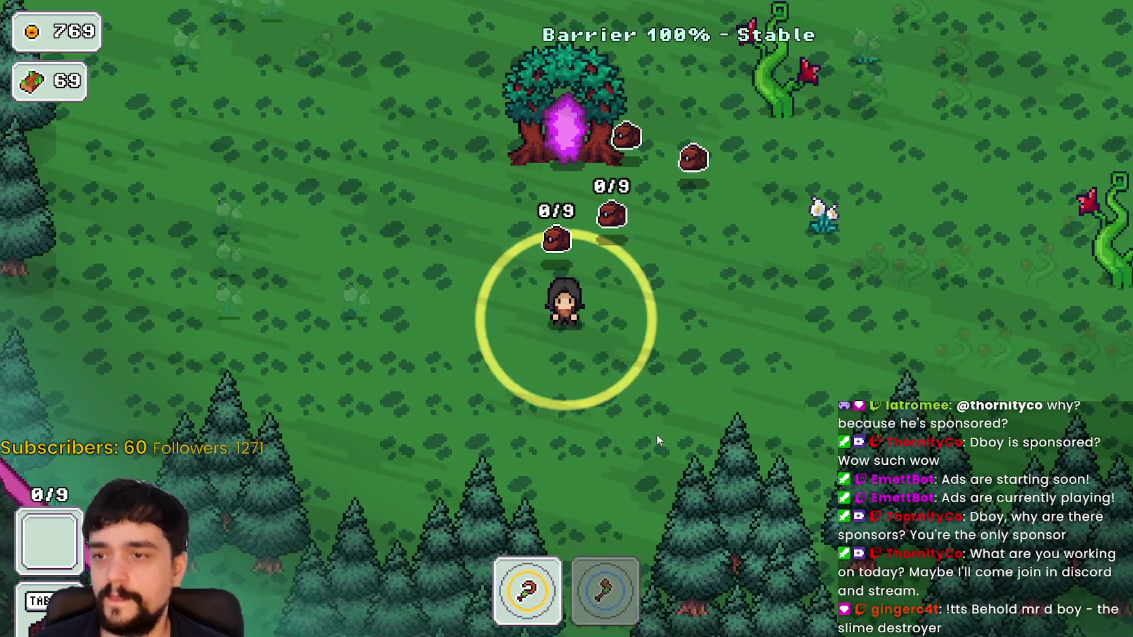
Clear the nearby vine patch with the axe, using the sickle on plants in between
{"action": "key", "text": "w"}
{"action": "key", "text": "d"}
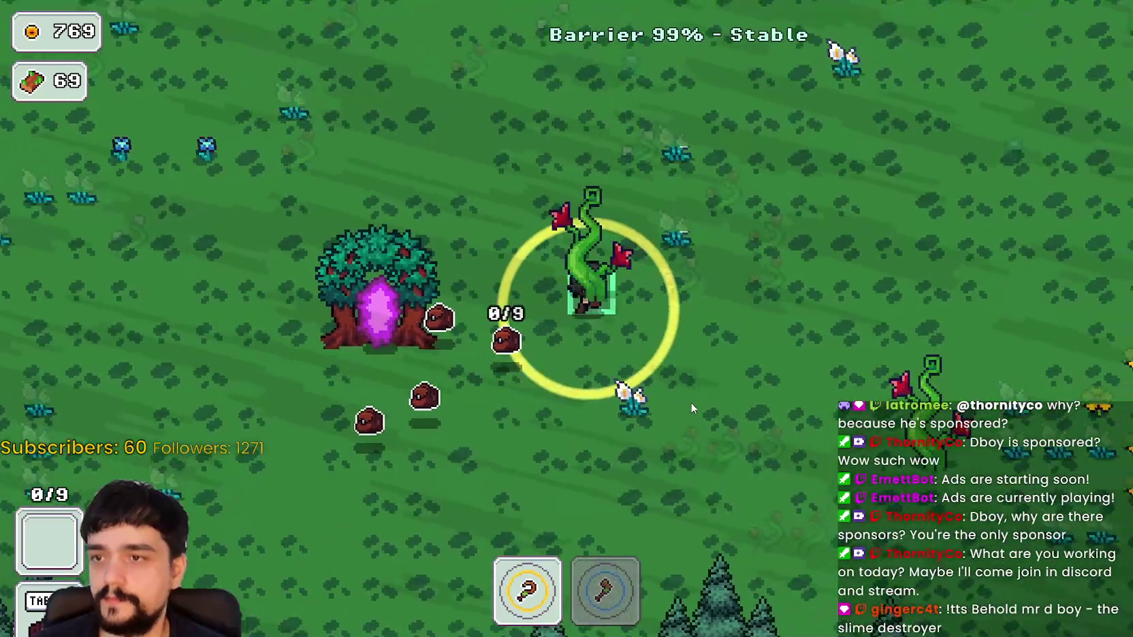
{"action": "key", "text": "2"}
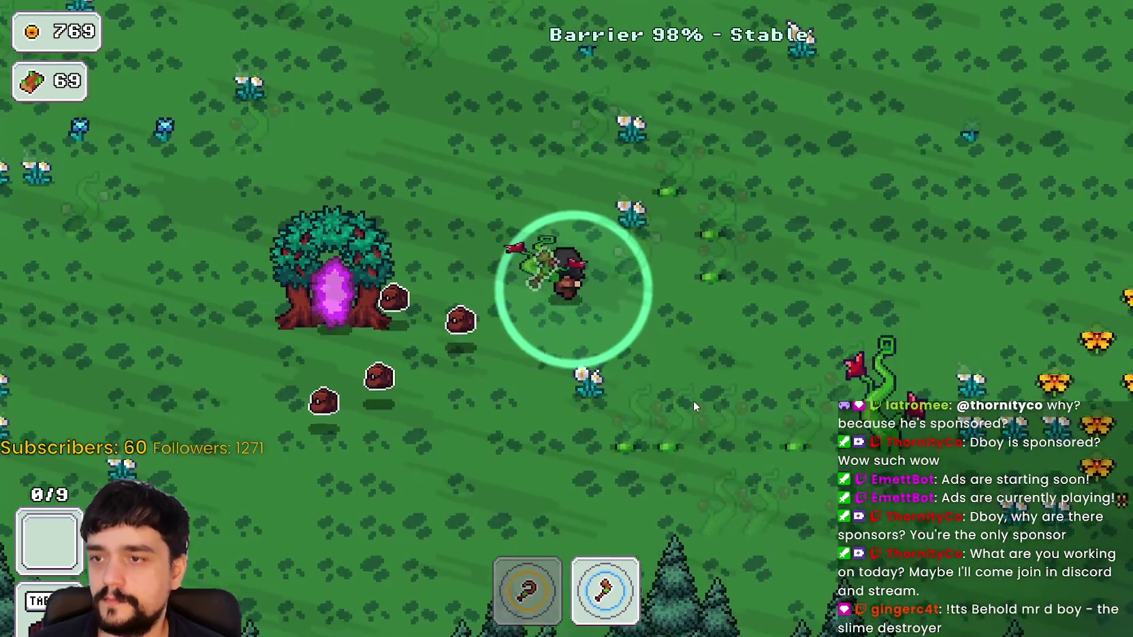
{"action": "key", "text": "1"}
{"action": "key", "text": "2"}
{"action": "key", "text": "s"}
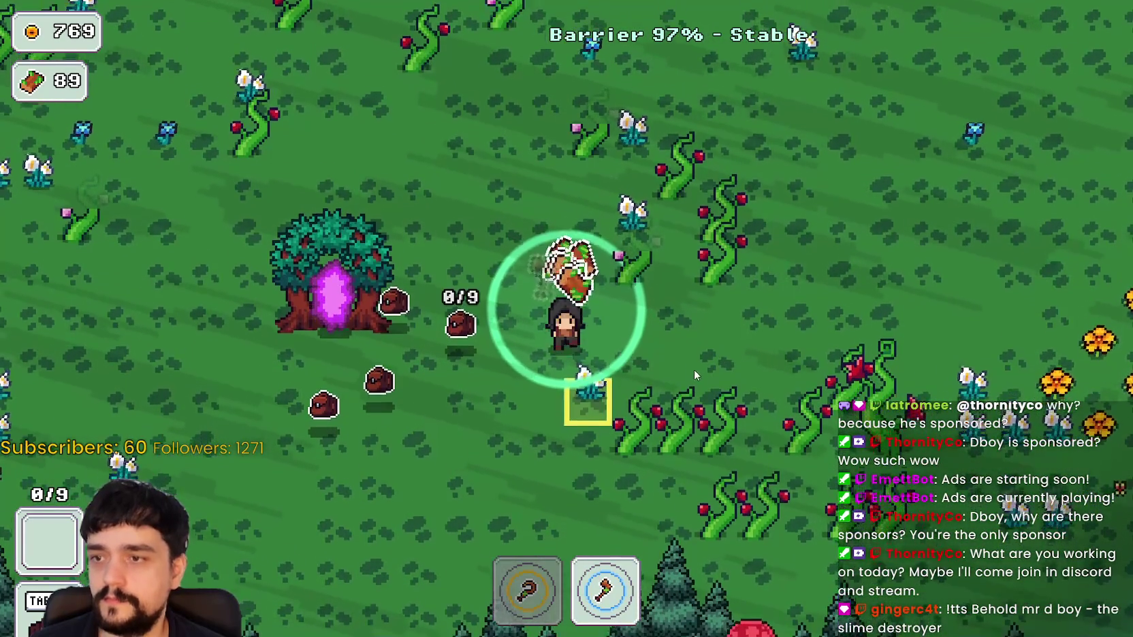
{"action": "key", "text": "1"}
{"action": "key", "text": "s"}
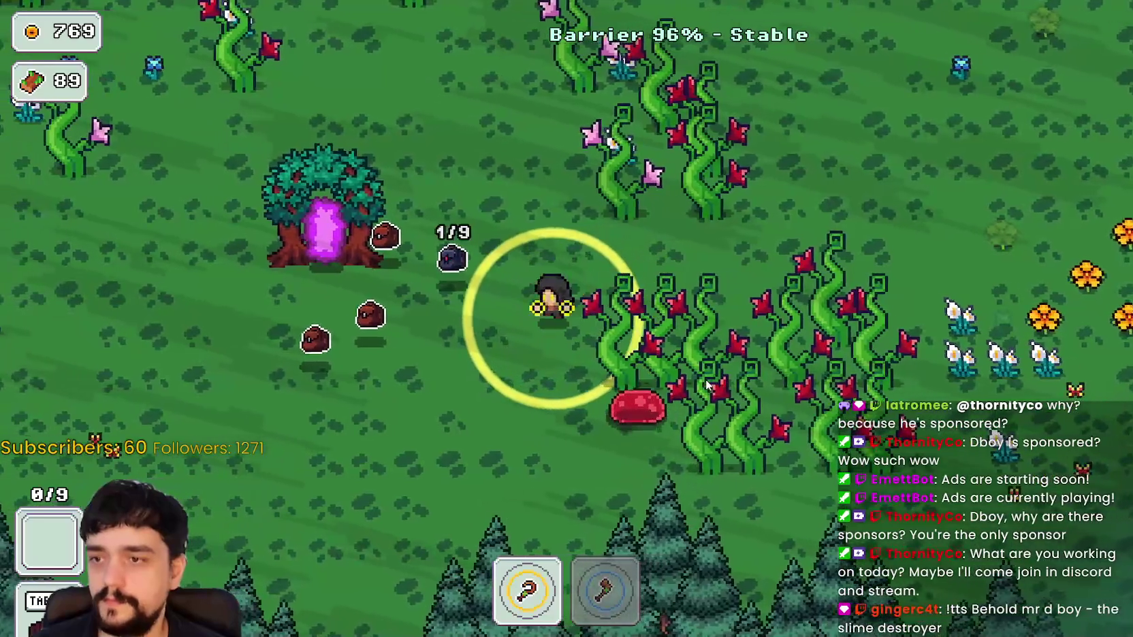
{"action": "key", "text": "w"}
{"action": "key", "text": "2"}
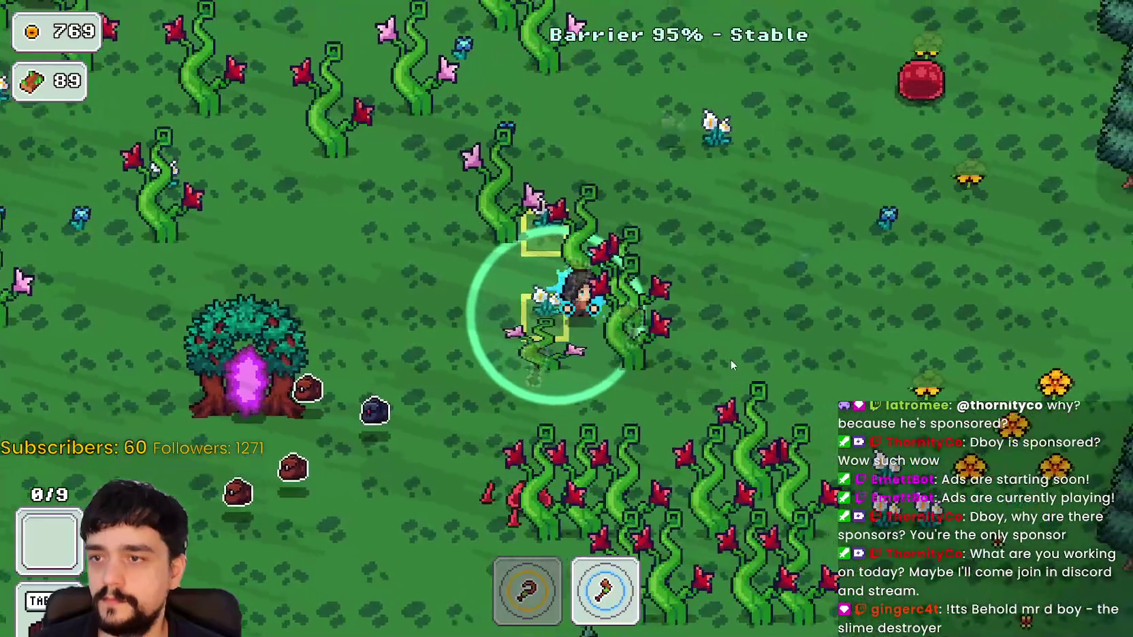
{"action": "key", "text": "w"}
{"action": "key", "text": "a"}
{"action": "key", "text": "1"}
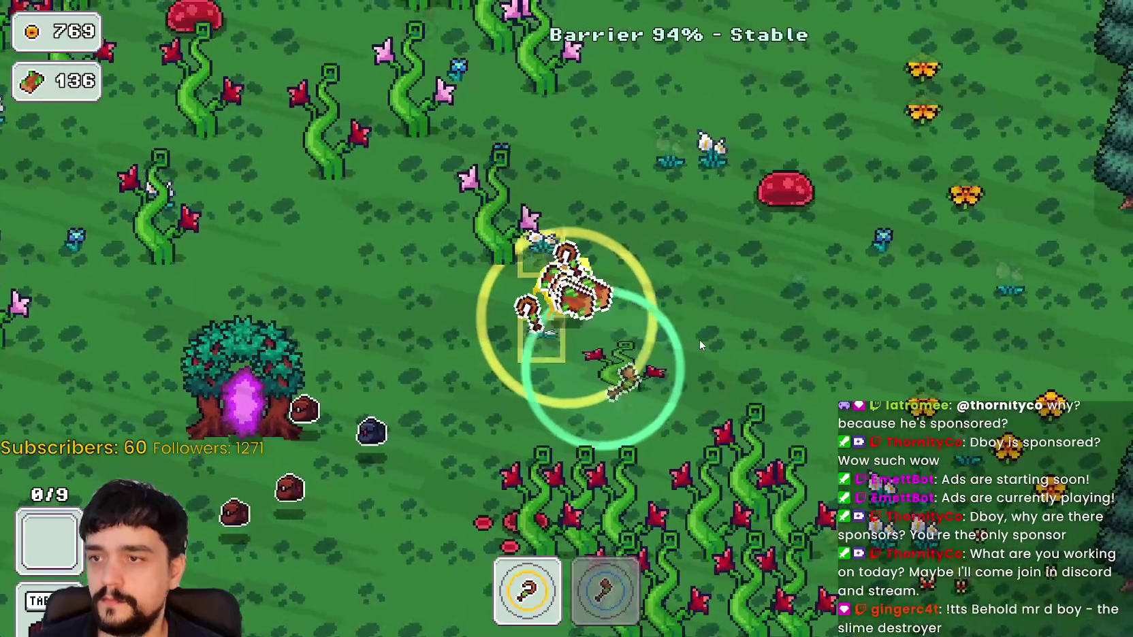
{"action": "key", "text": "s"}
{"action": "key", "text": "2"}
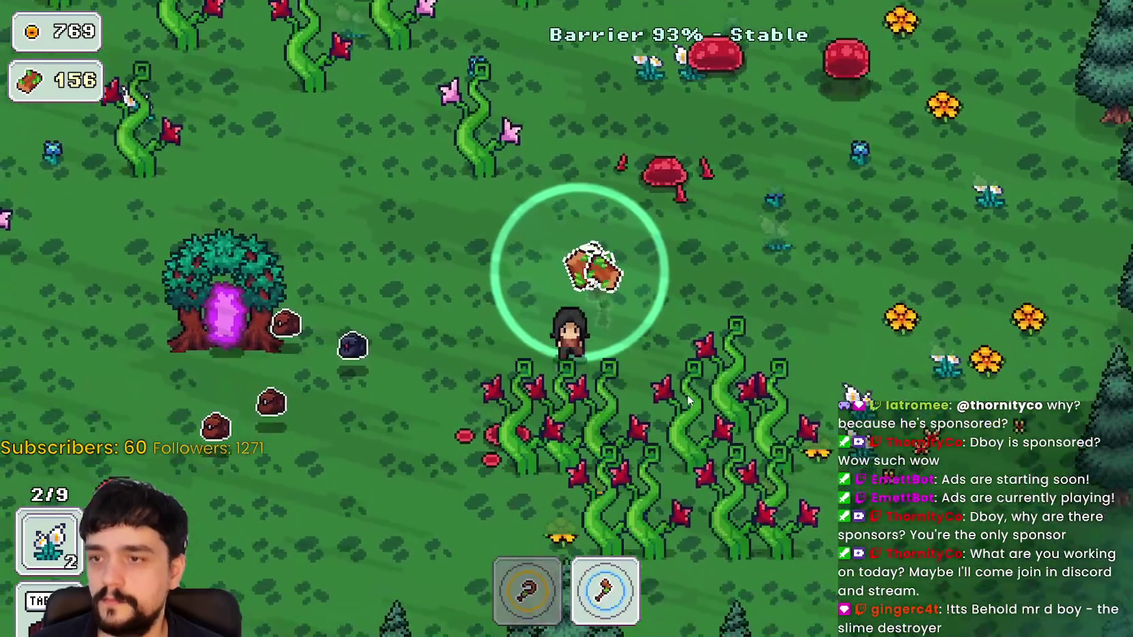
{"action": "key", "text": "s"}
{"action": "key", "text": "d"}
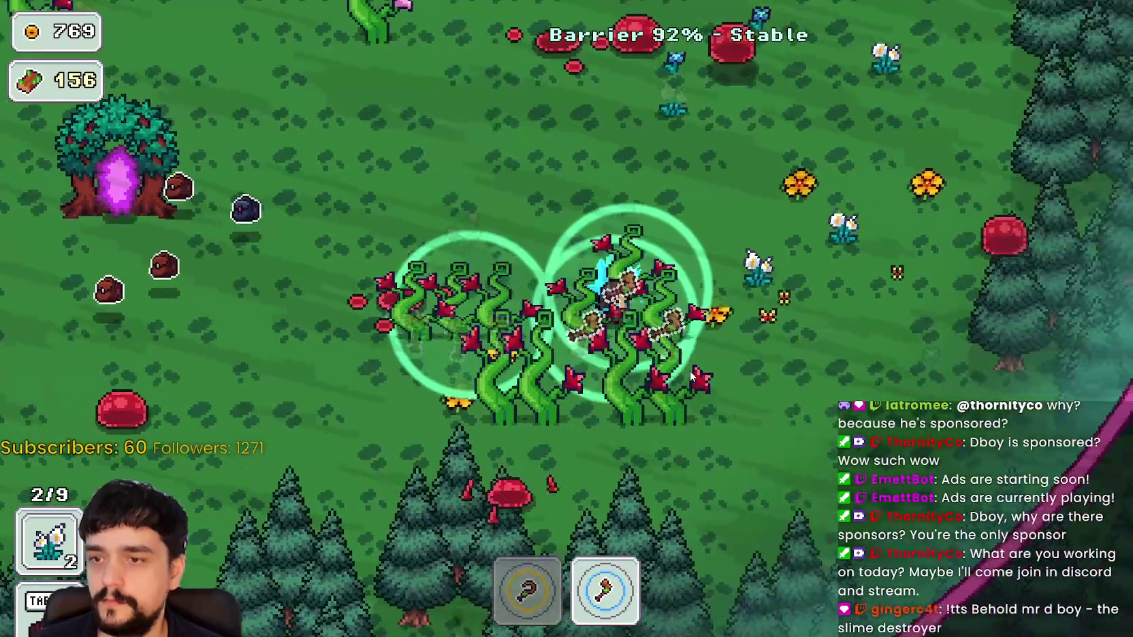
{"action": "key", "text": "s"}
{"action": "key", "text": "a"}
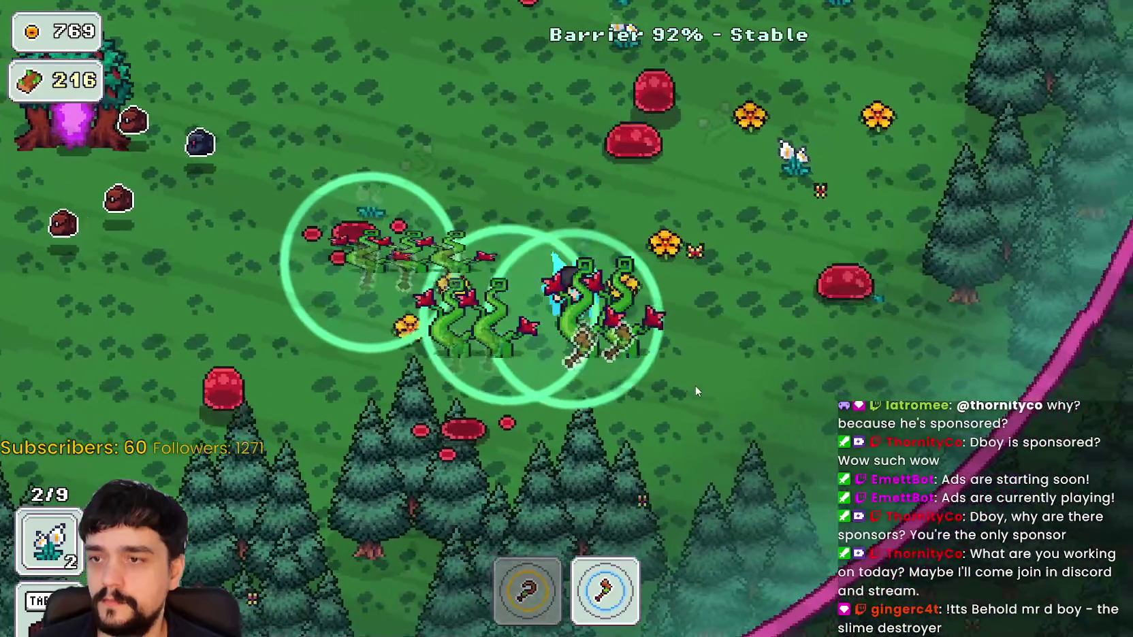
{"action": "key", "text": "a"}
{"action": "key", "text": "w"}
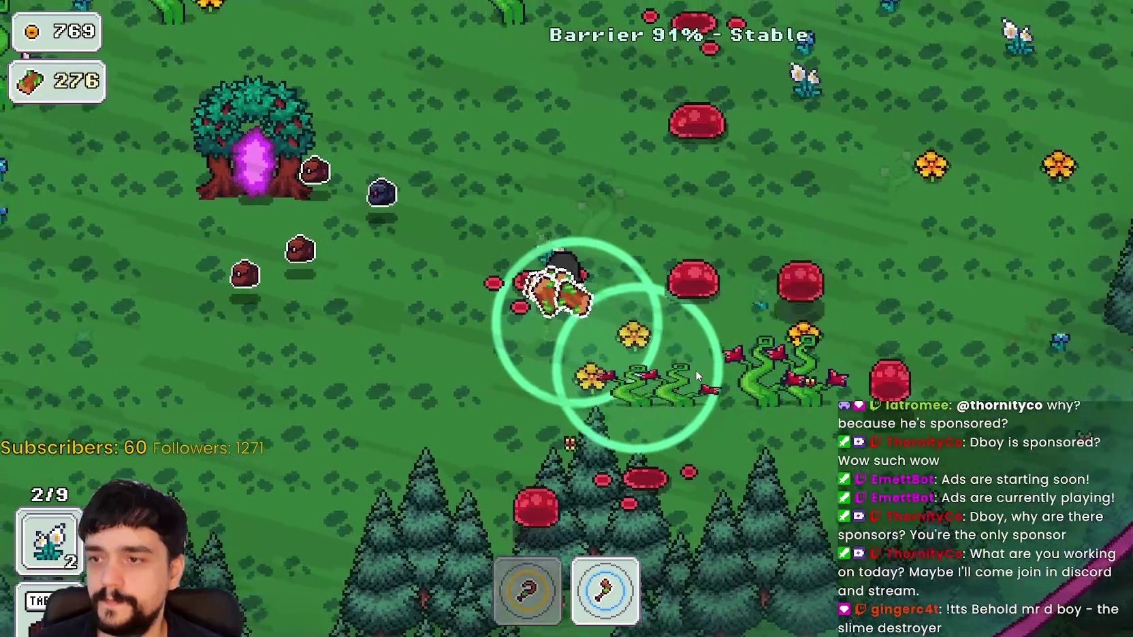
{"action": "key", "text": "d"}
{"action": "key", "text": "s"}
{"action": "key", "text": "d"}
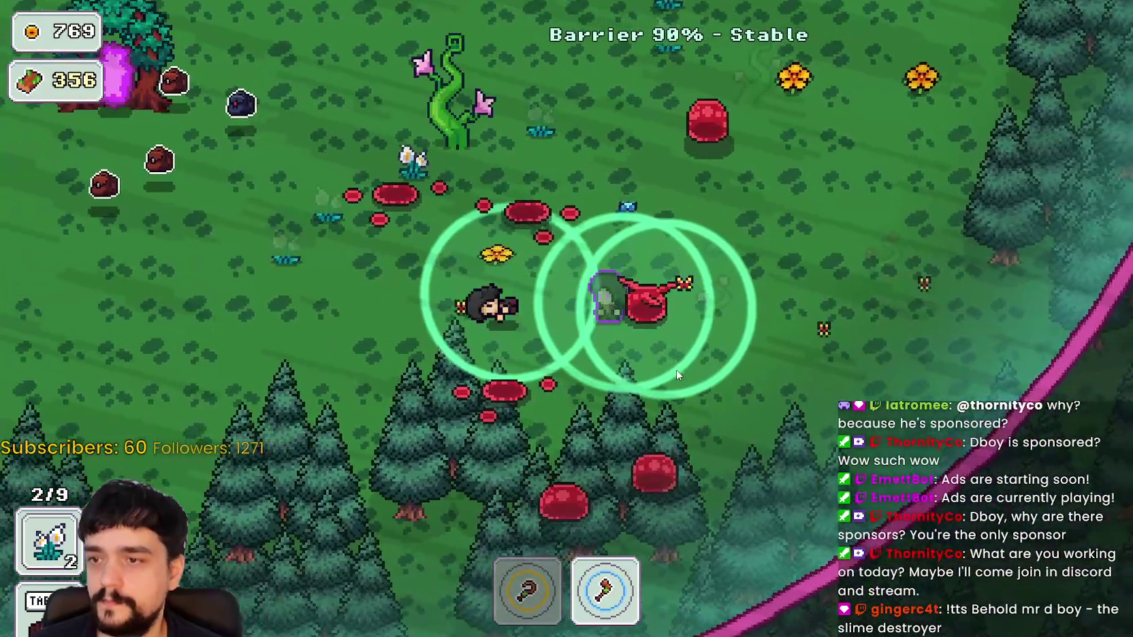
Roam the field, alternating sickle and axe to pick flowers and chop more vines
{"action": "key", "text": "w"}
{"action": "key", "text": "a"}
{"action": "key", "text": "1"}
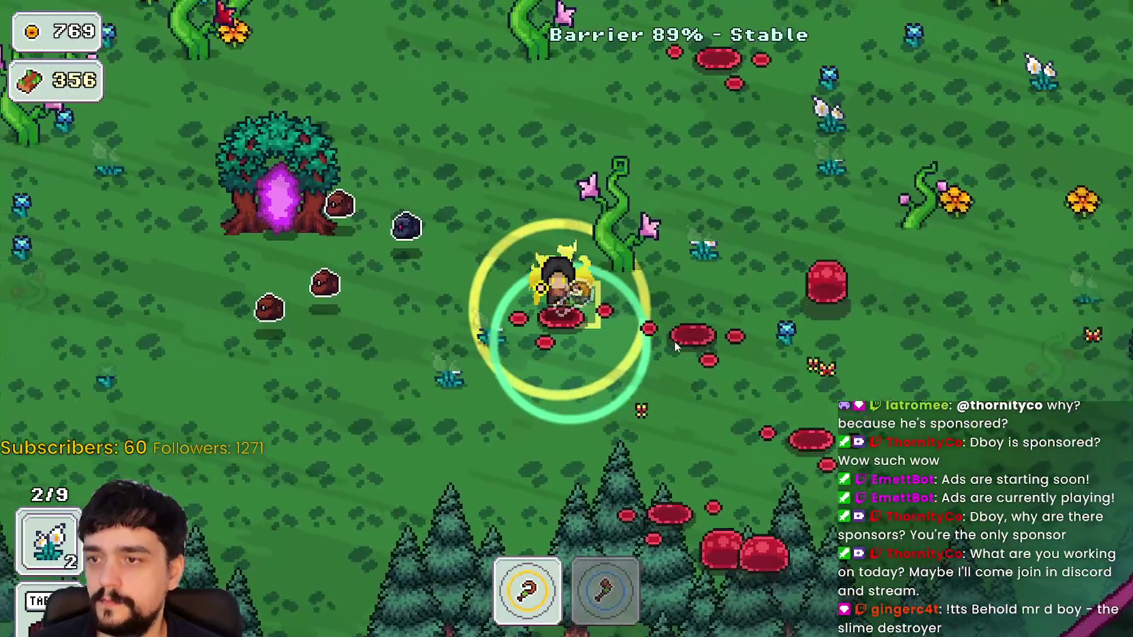
{"action": "key", "text": "w"}
{"action": "key", "text": "2"}
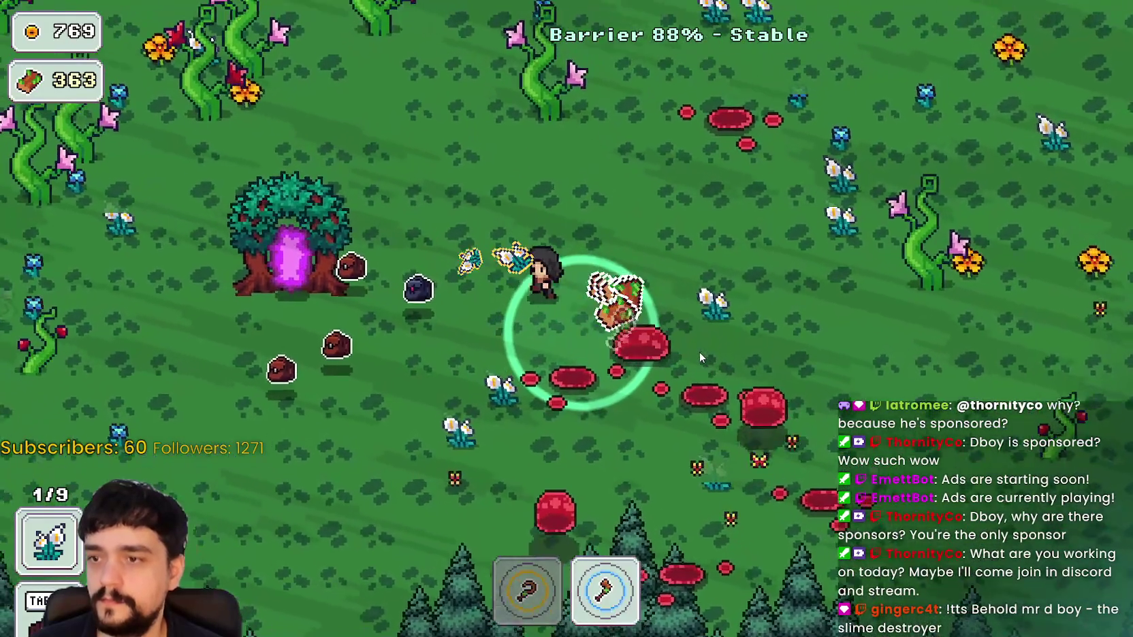
{"action": "key", "text": "w"}
{"action": "key", "text": "a"}
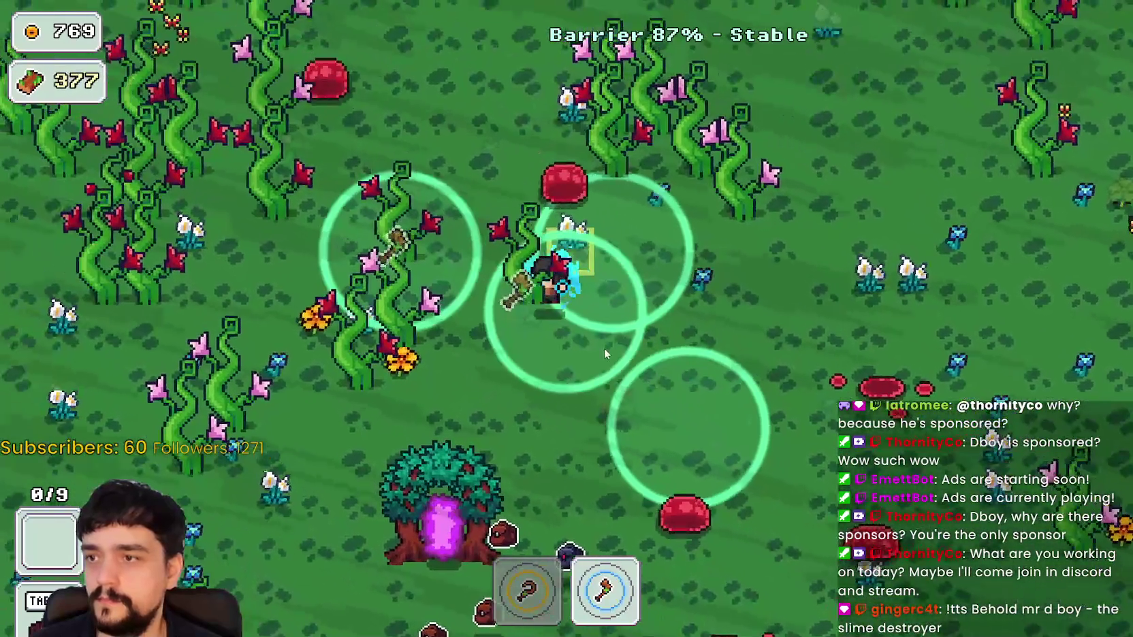
{"action": "key", "text": "a"}
{"action": "key", "text": "s"}
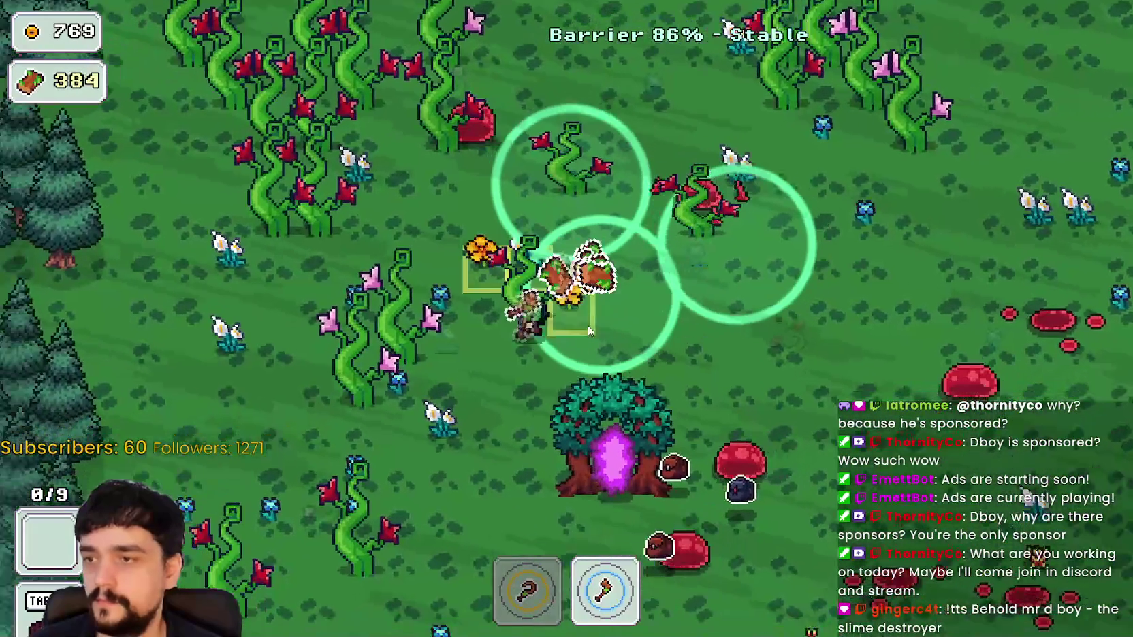
{"action": "key", "text": "1"}
{"action": "key", "text": "a"}
{"action": "key", "text": "s"}
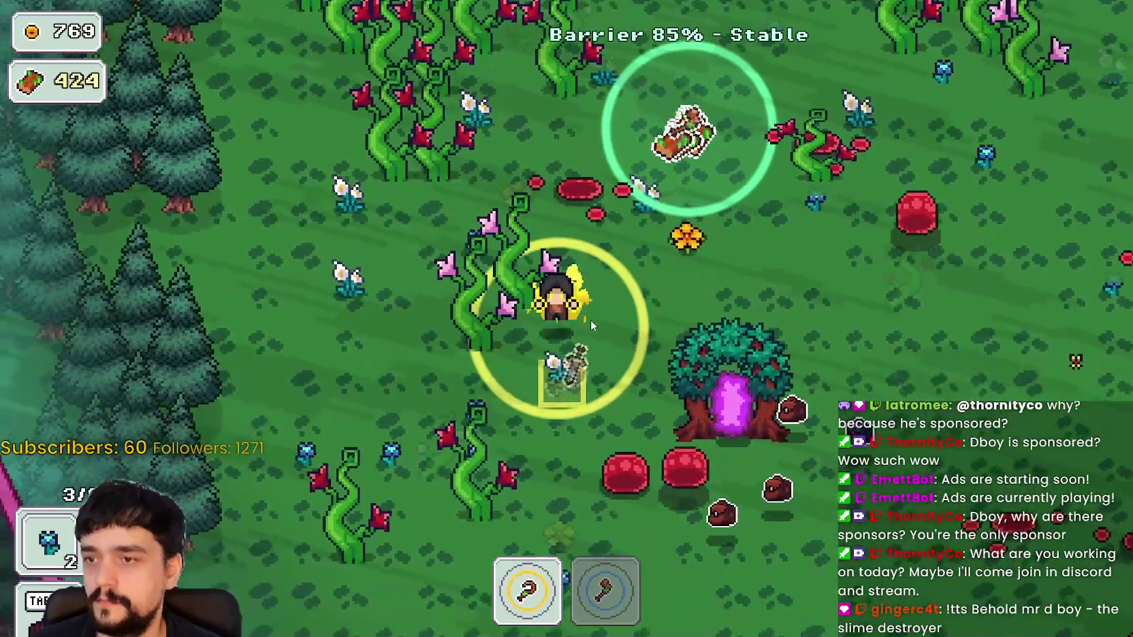
{"action": "key", "text": "s"}
{"action": "key", "text": "a"}
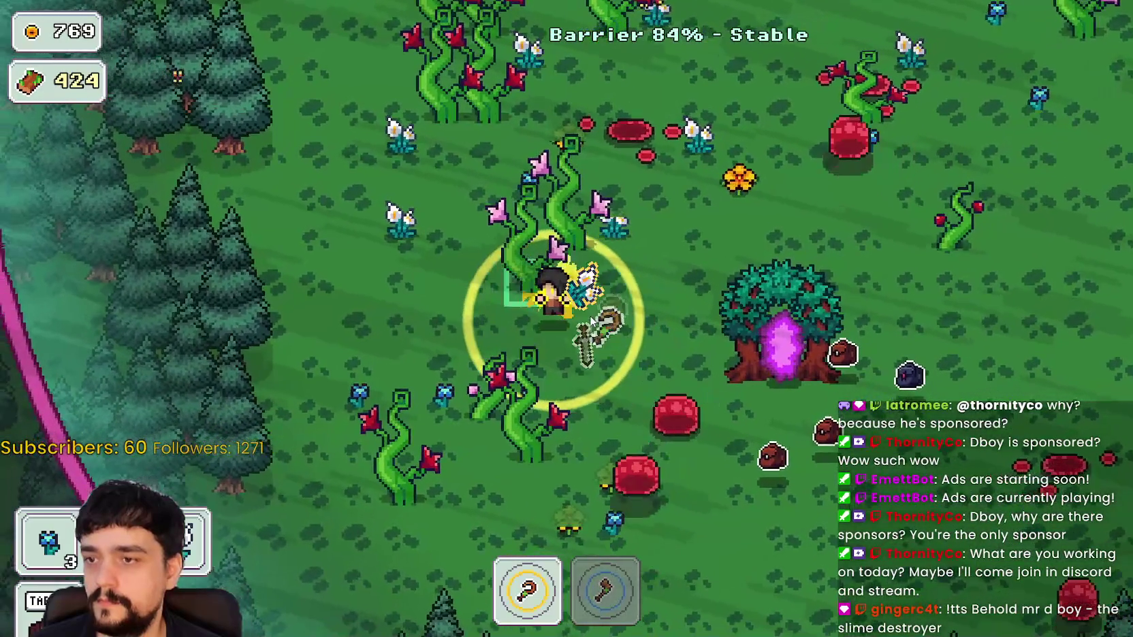
{"action": "key", "text": "2"}
{"action": "key", "text": "w"}
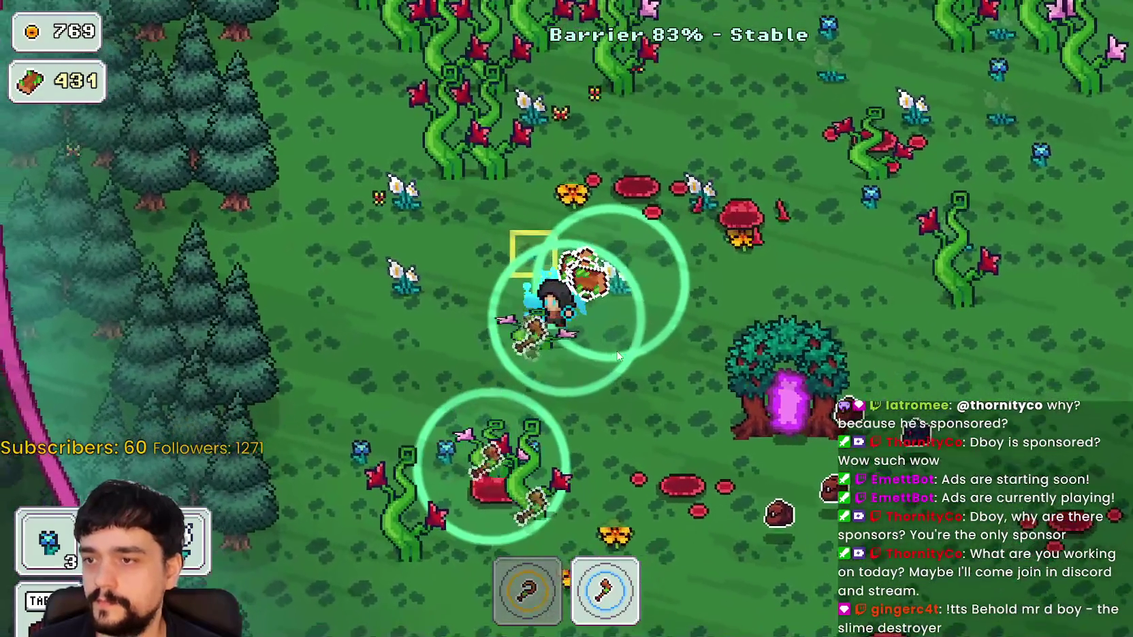
{"action": "key", "text": "s"}
{"action": "key", "text": "d"}
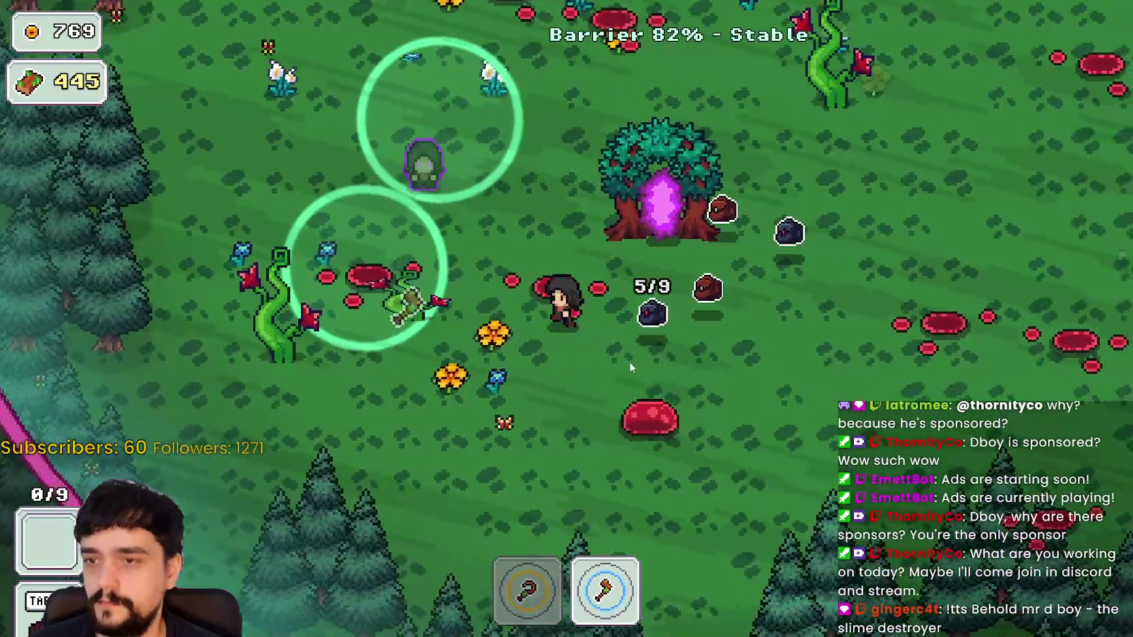
{"action": "key", "text": "a"}
{"action": "key", "text": "s"}
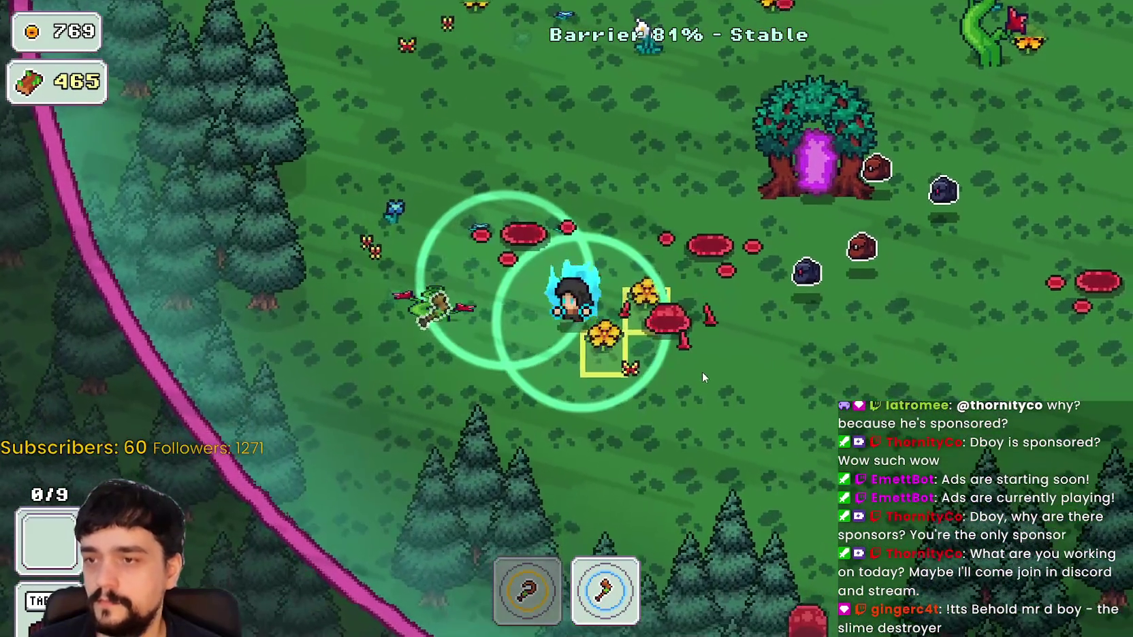
{"action": "key", "text": "1"}
{"action": "key", "text": "d"}
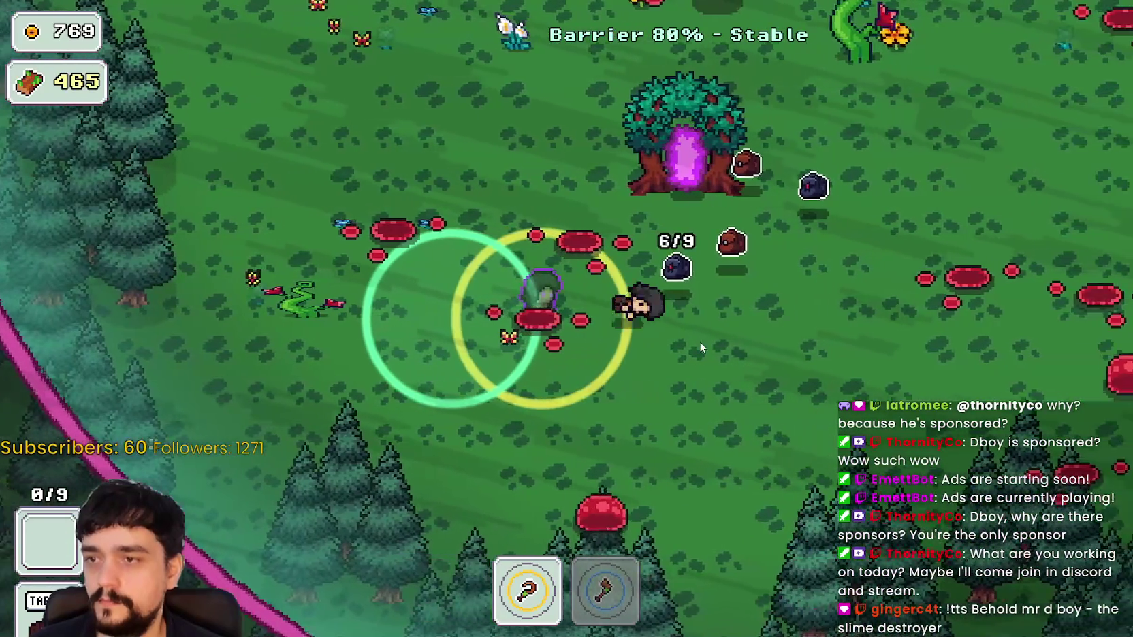
{"action": "key", "text": "d"}
{"action": "key", "text": "w"}
{"action": "key", "text": "2"}
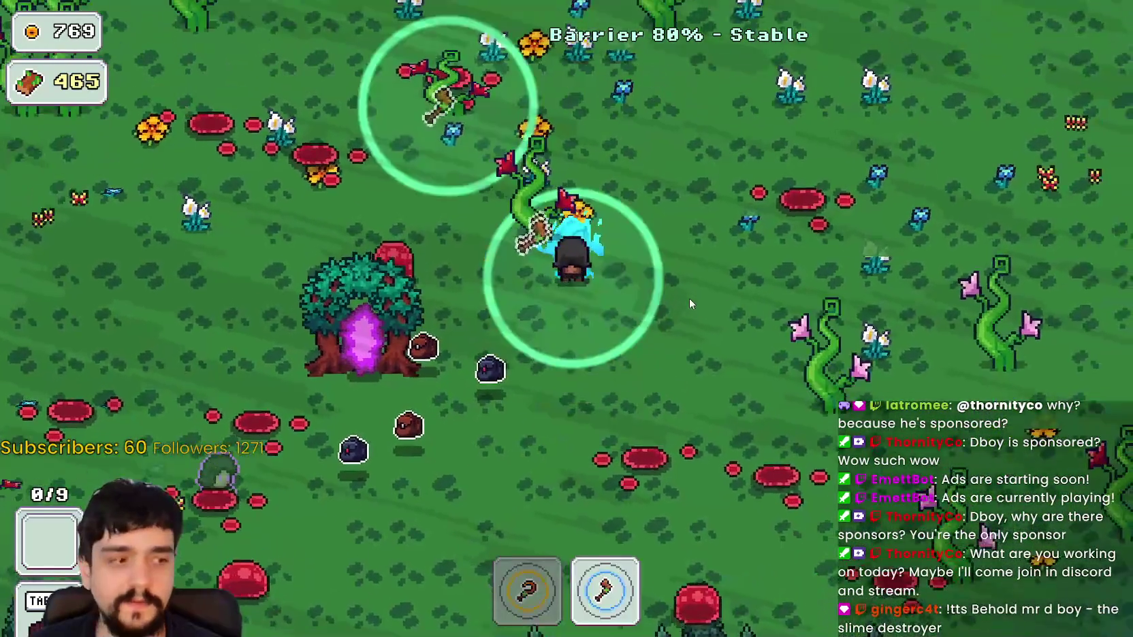
{"action": "key", "text": "w"}
{"action": "key", "text": "d"}
{"action": "key", "text": "1"}
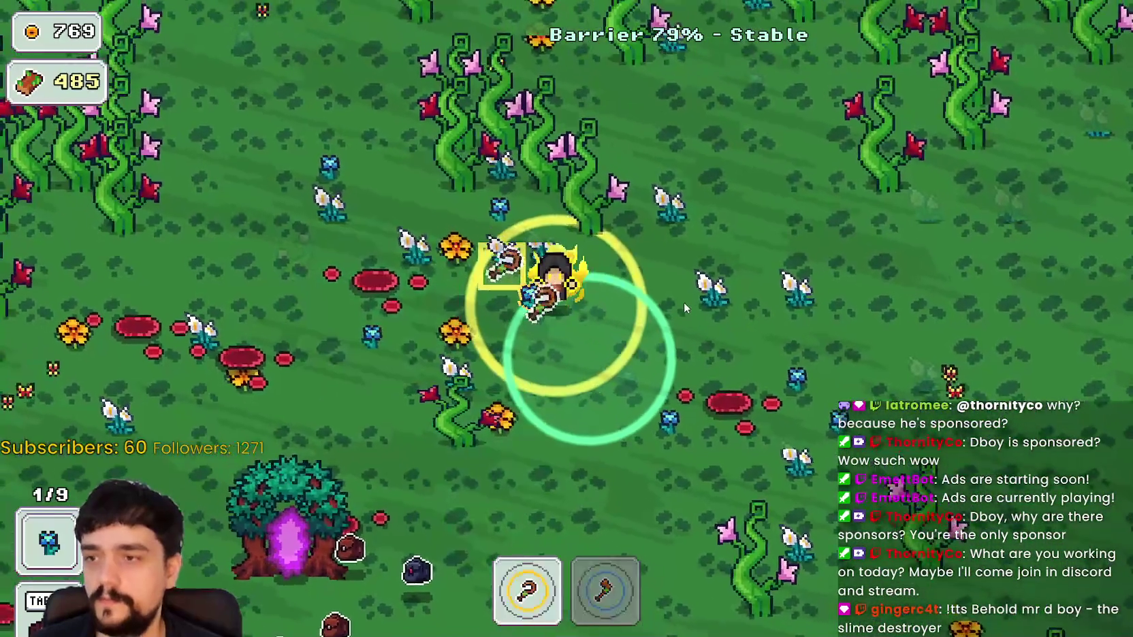
{"action": "key", "text": "w"}
{"action": "key", "text": "a"}
{"action": "key", "text": "2"}
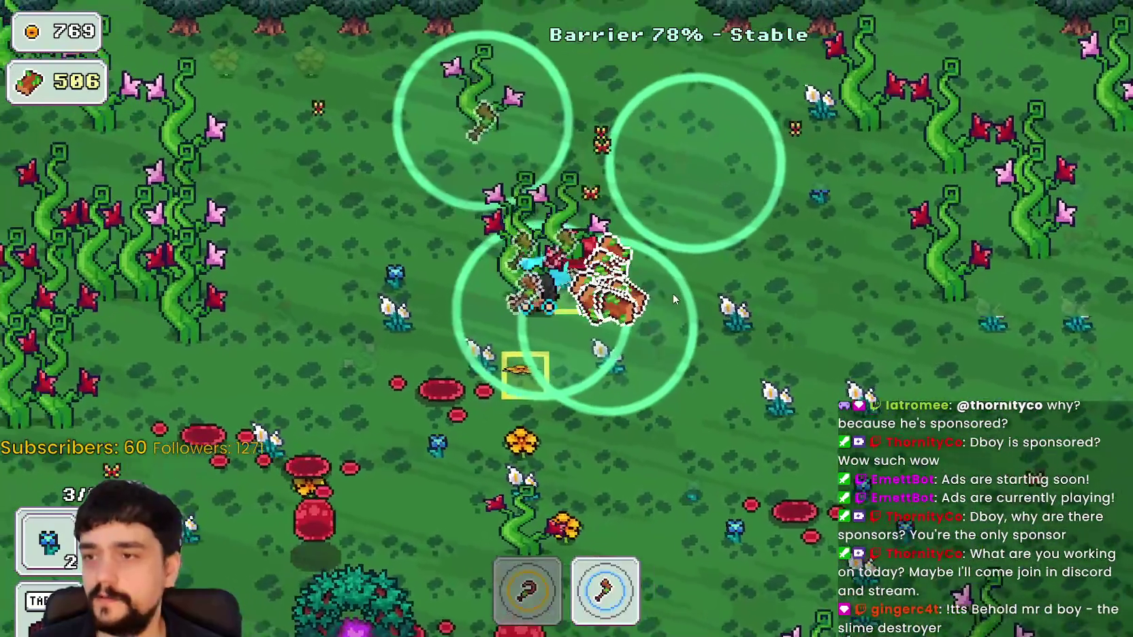
Chop the vine cluster near the barrier edge, bringing wood toward 749
{"action": "key", "text": "a"}
{"action": "key", "text": "w"}
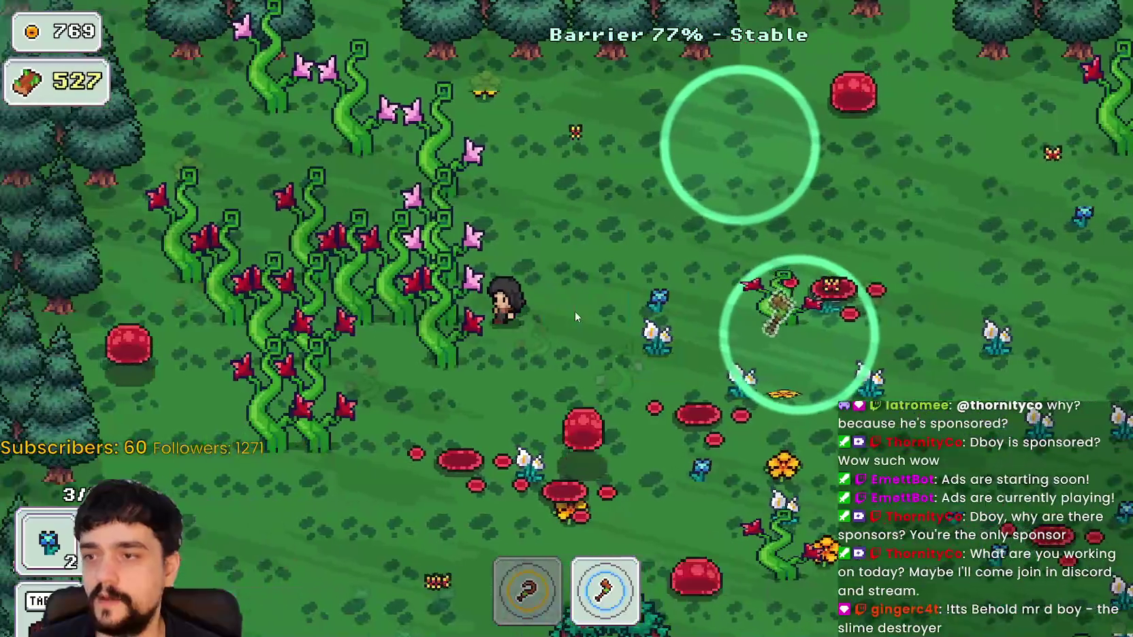
{"action": "key", "text": "a"}
{"action": "key", "text": "w"}
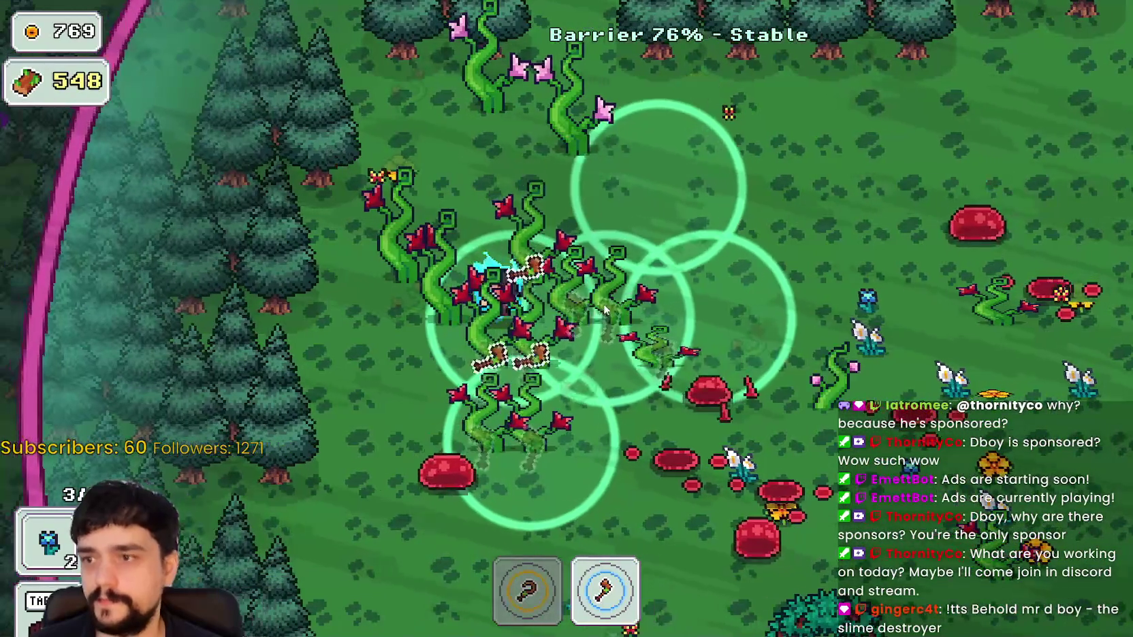
{"action": "key", "text": "s"}
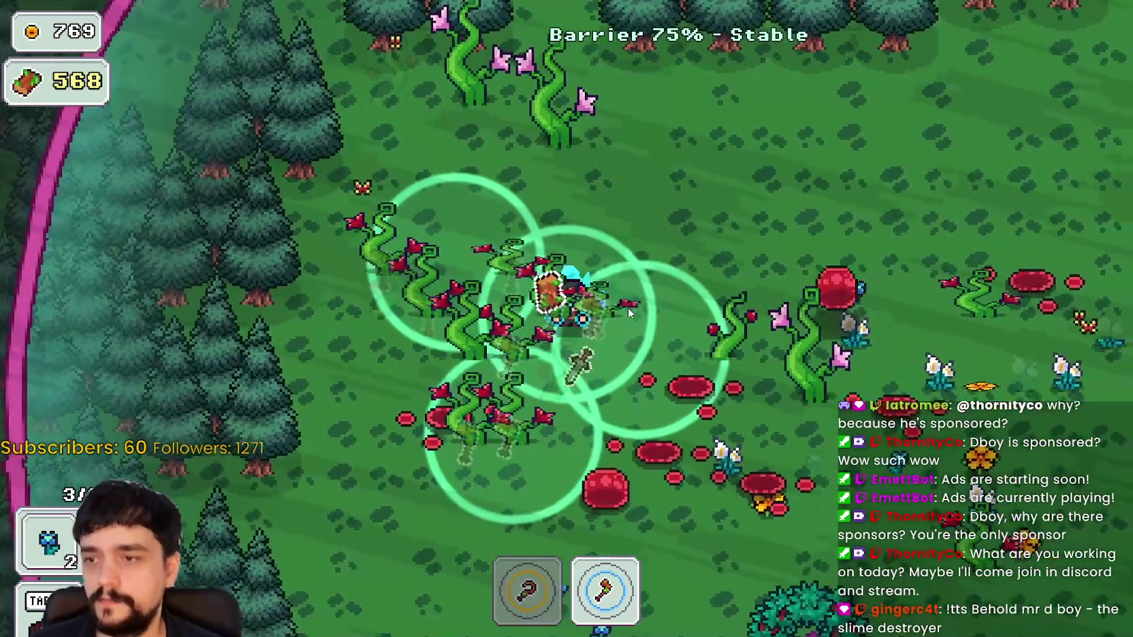
{"action": "key", "text": "w"}
{"action": "key", "text": "a"}
{"action": "key", "text": "w"}
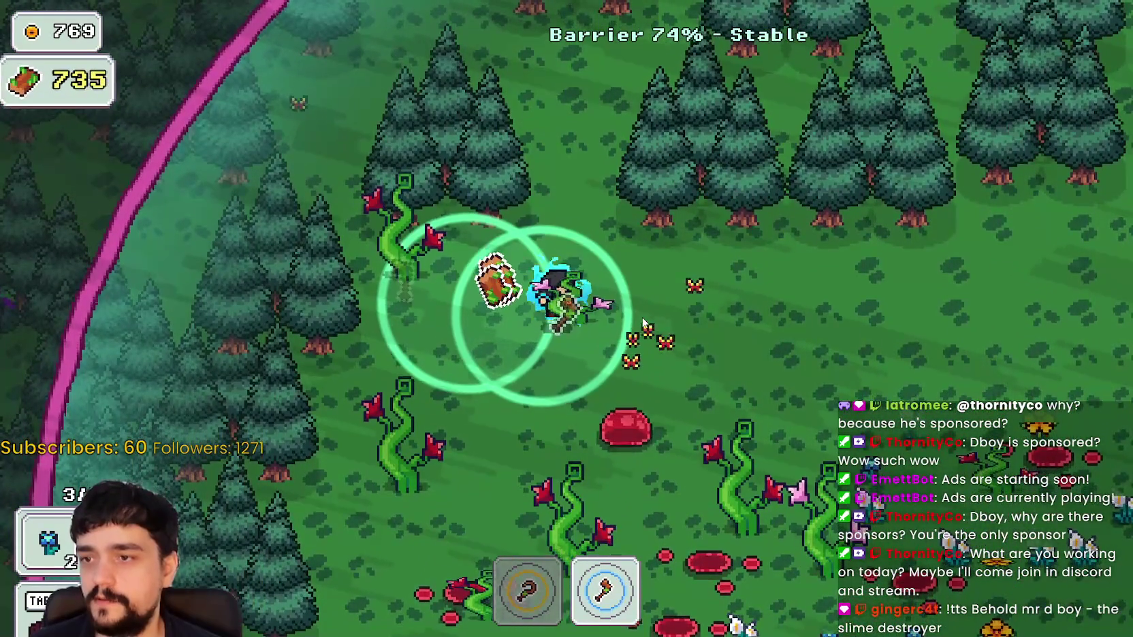
{"action": "key", "text": "s"}
{"action": "key", "text": "d"}
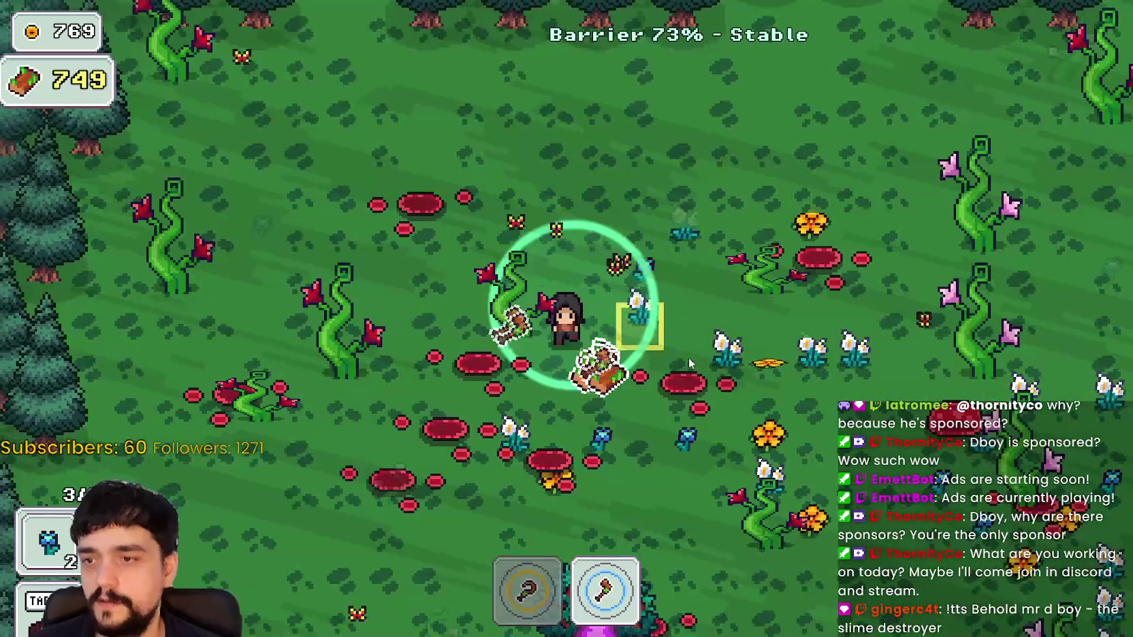
{"action": "key", "text": "s"}
{"action": "key", "text": "d"}
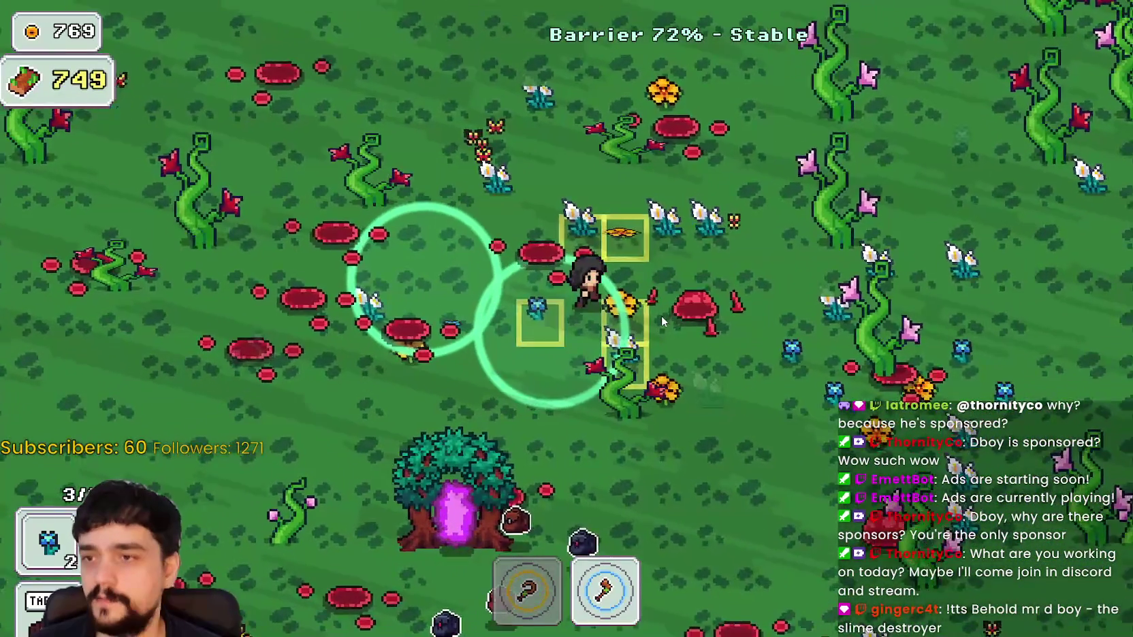
Switch to the sickle and walk onto the portal tree to deposit the gathered flowers
{"action": "key", "text": "1"}
{"action": "key", "text": "w"}
{"action": "key", "text": "d"}
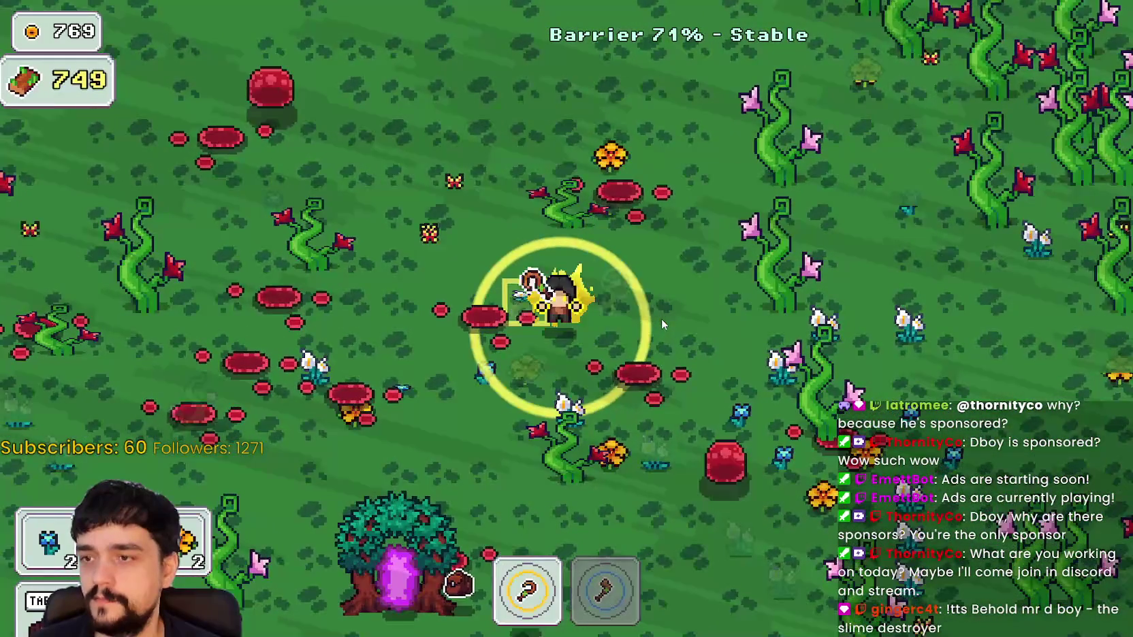
{"action": "key", "text": "s"}
{"action": "key", "text": "a"}
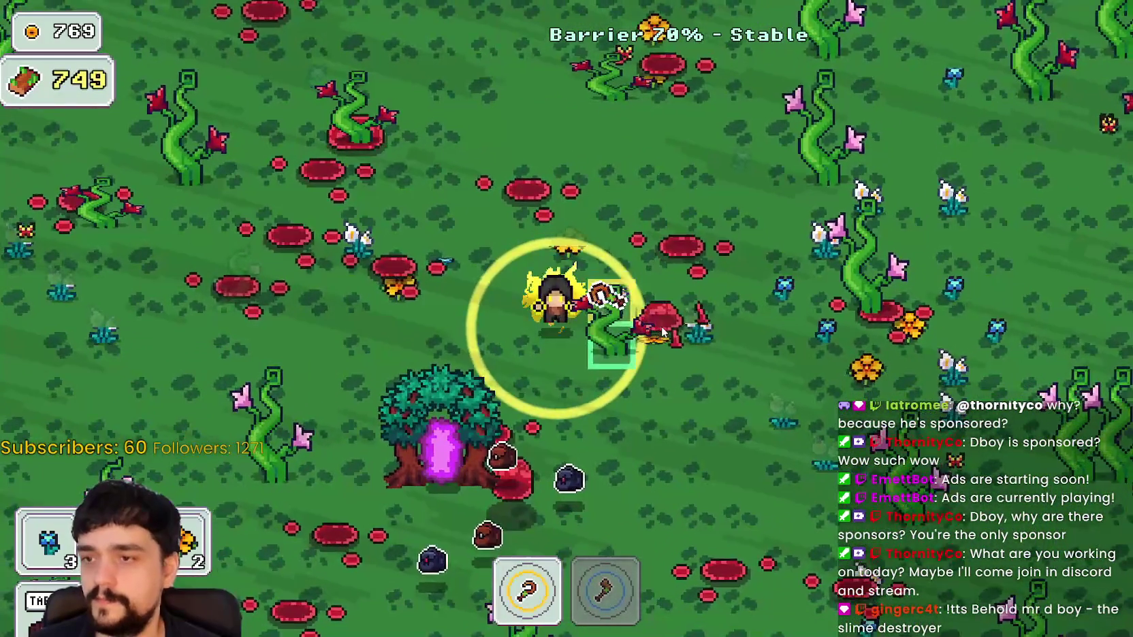
{"action": "key", "text": "s"}
{"action": "key", "text": "a"}
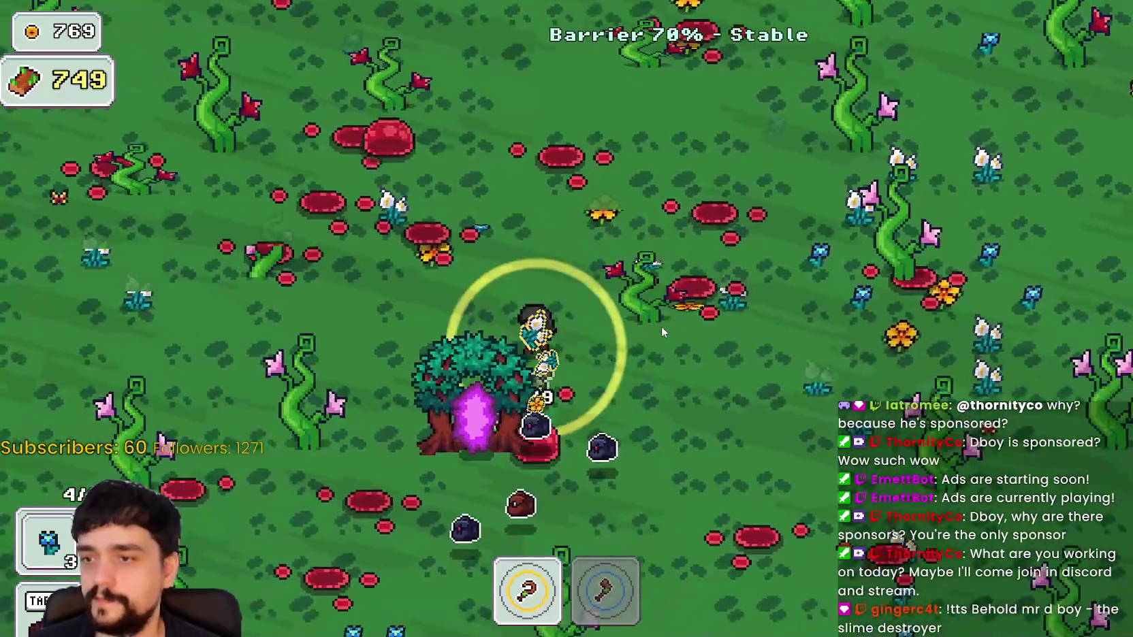
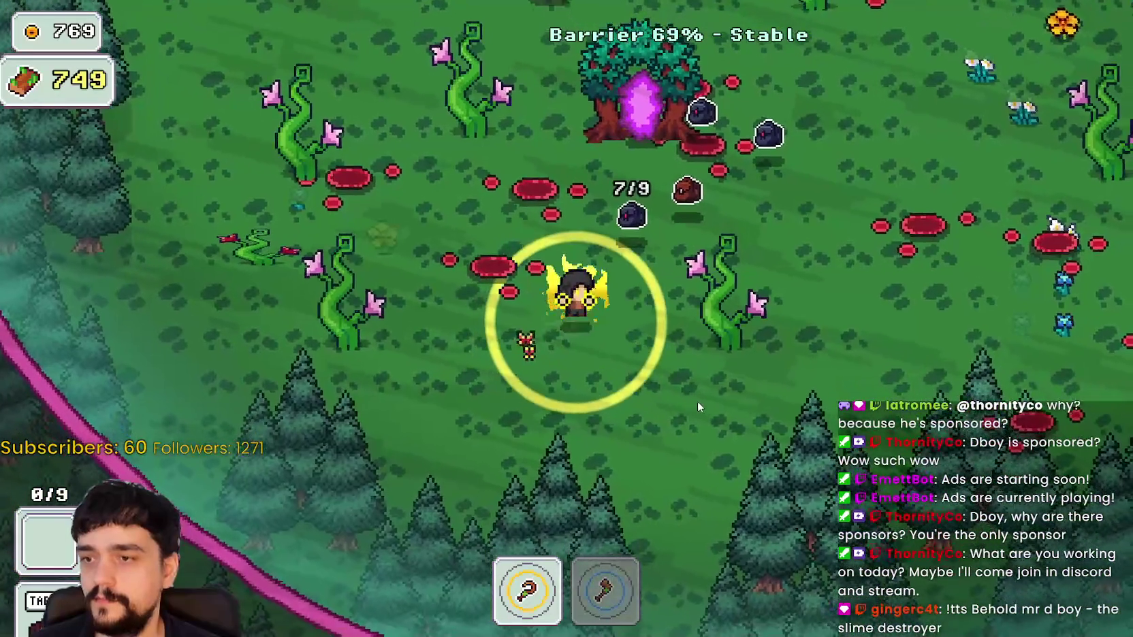
Gather flowers around the clearing, including three blue flowers, and deposit them at the portal tree
{"action": "key", "text": "d"}
{"action": "key", "text": "w"}
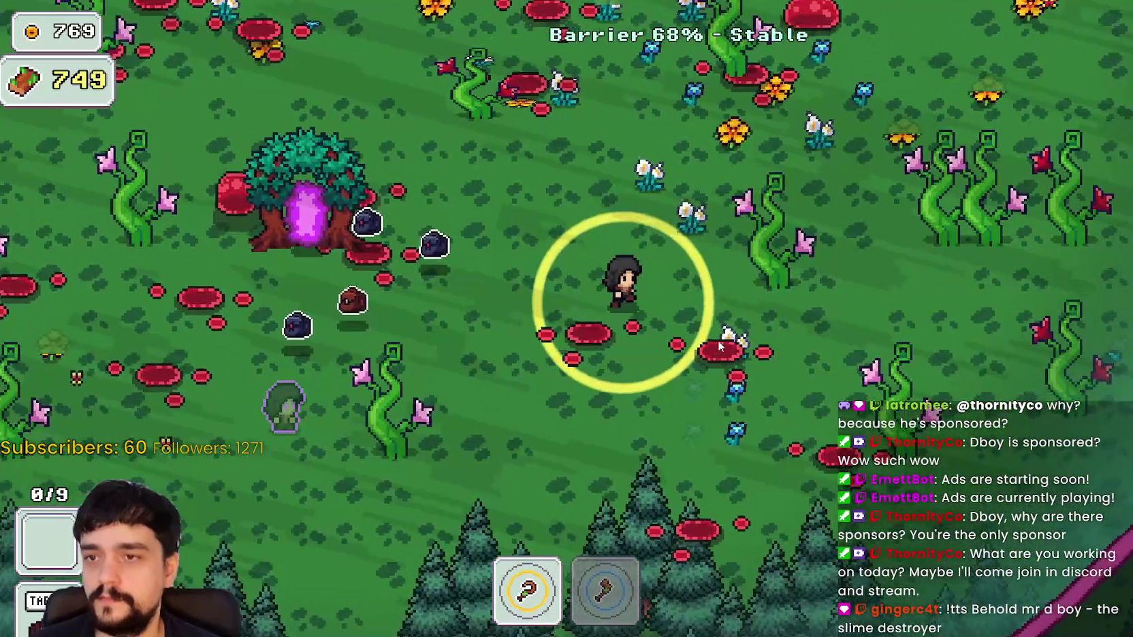
{"action": "key", "text": "w"}
{"action": "key", "text": "d"}
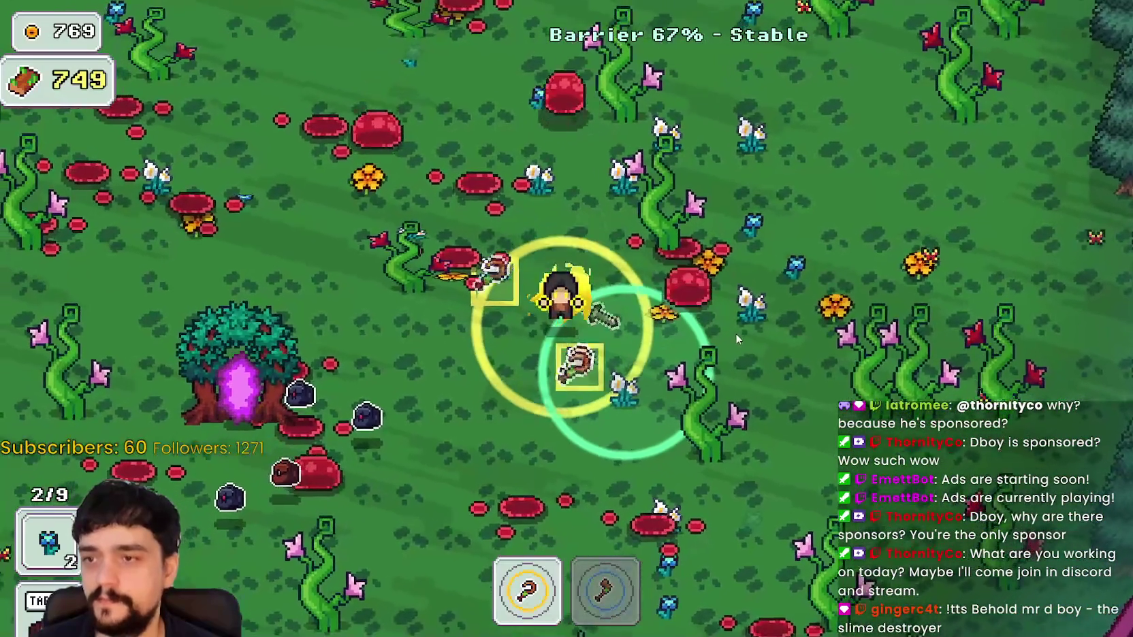
{"action": "key", "text": "s"}
{"action": "key", "text": "d"}
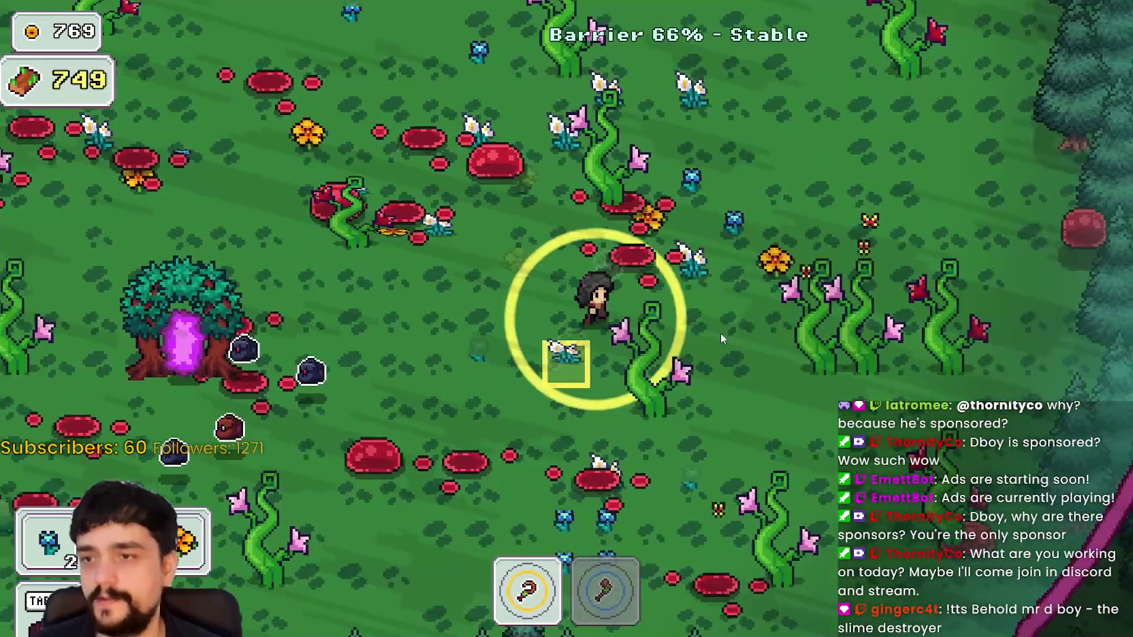
{"action": "key", "text": "w"}
{"action": "key", "text": "d"}
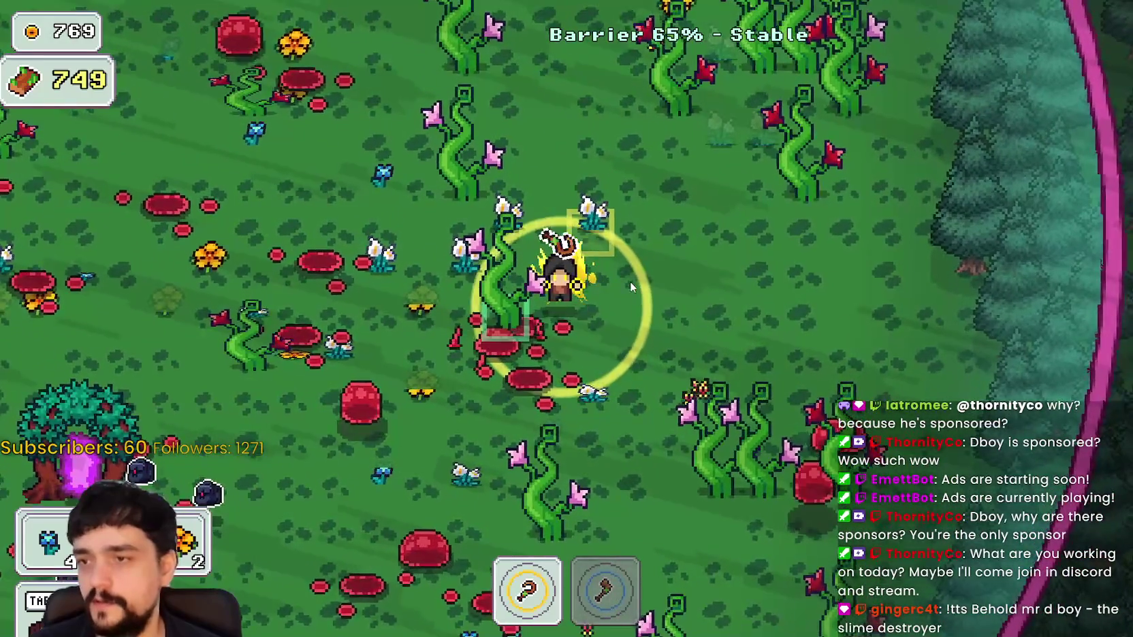
{"action": "key", "text": "w"}
{"action": "key", "text": "a"}
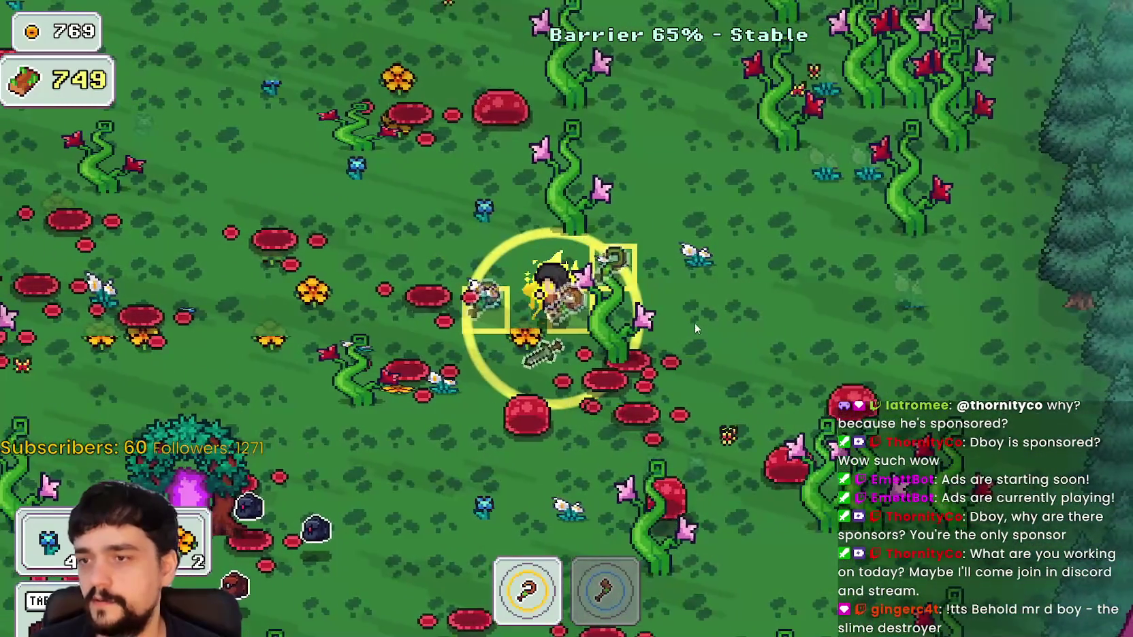
{"action": "key", "text": "s"}
{"action": "key", "text": "a"}
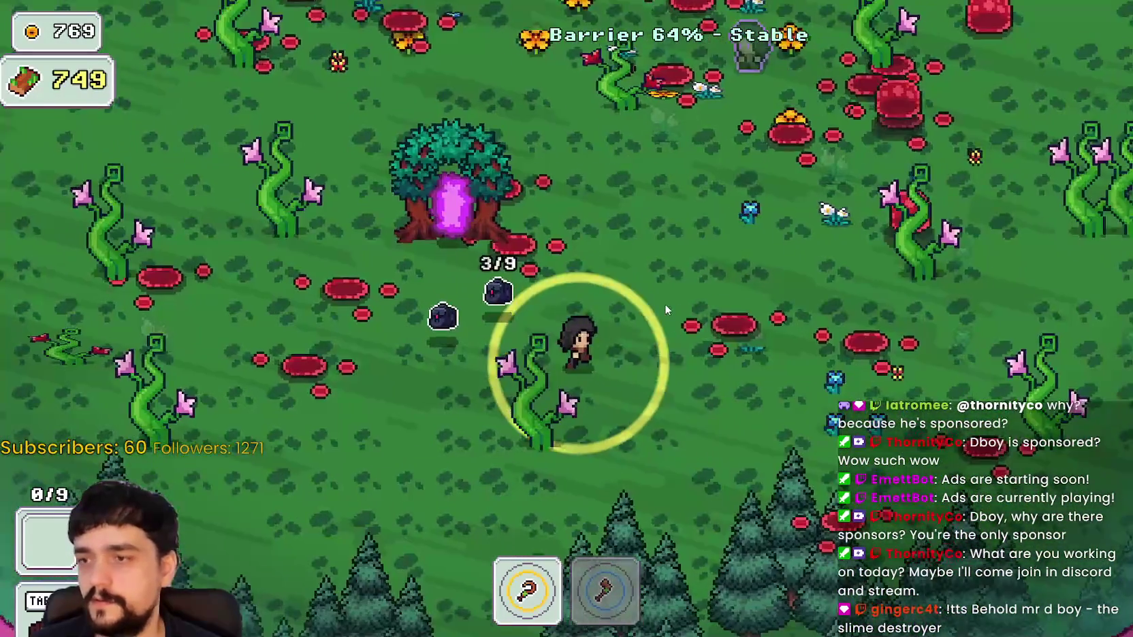
{"action": "key", "text": "d"}
{"action": "key", "text": "s"}
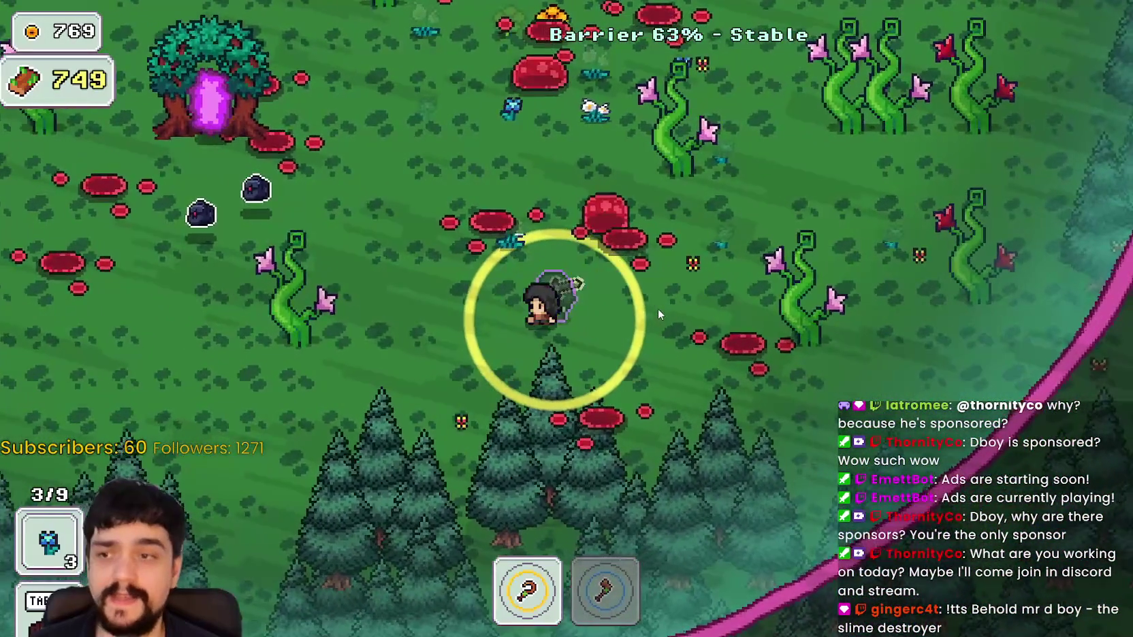
{"action": "key", "text": "a"}
{"action": "key", "text": "w"}
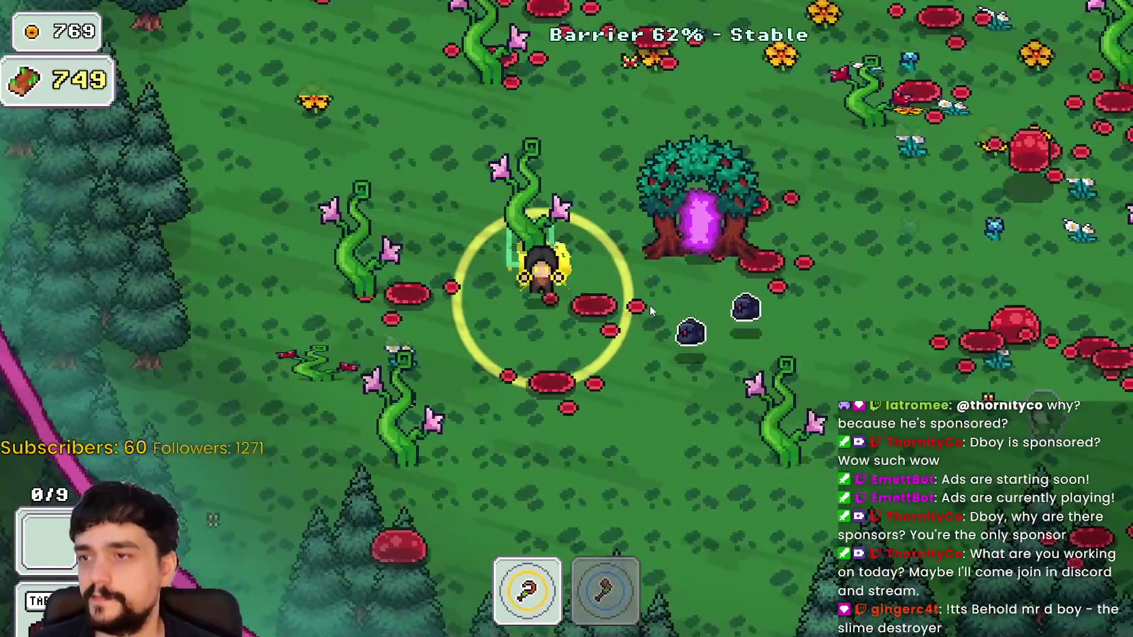
Equip the axe from hotbar slot 2 and chop plants to the north for wood
{"action": "key", "text": "2"}
{"action": "key", "text": "a"}
{"action": "key", "text": "w"}
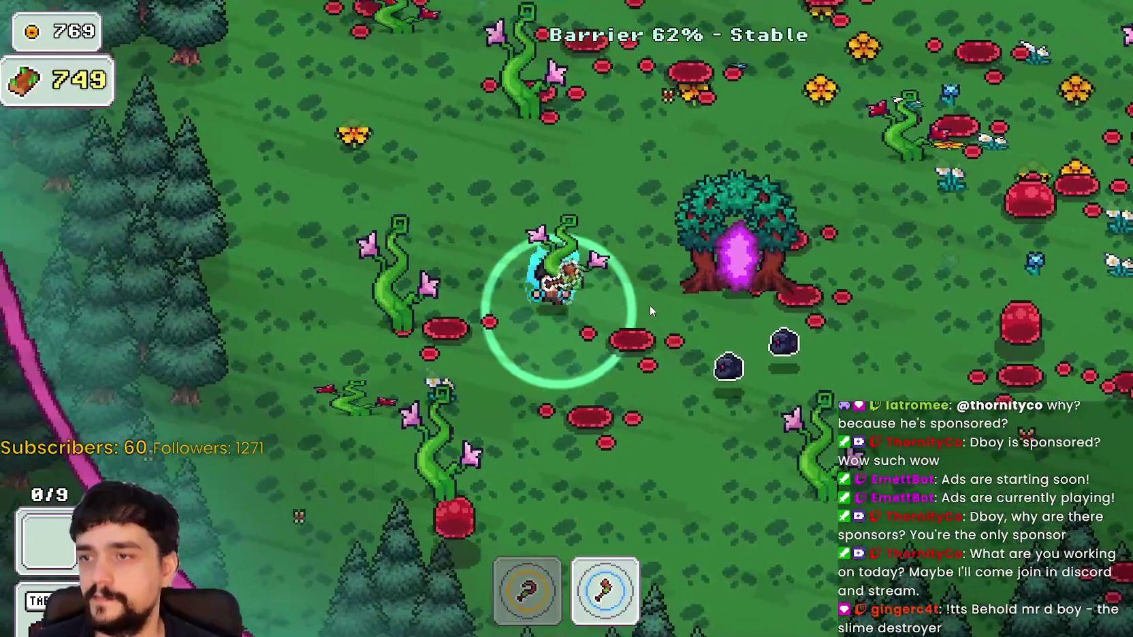
{"action": "key", "text": "w"}
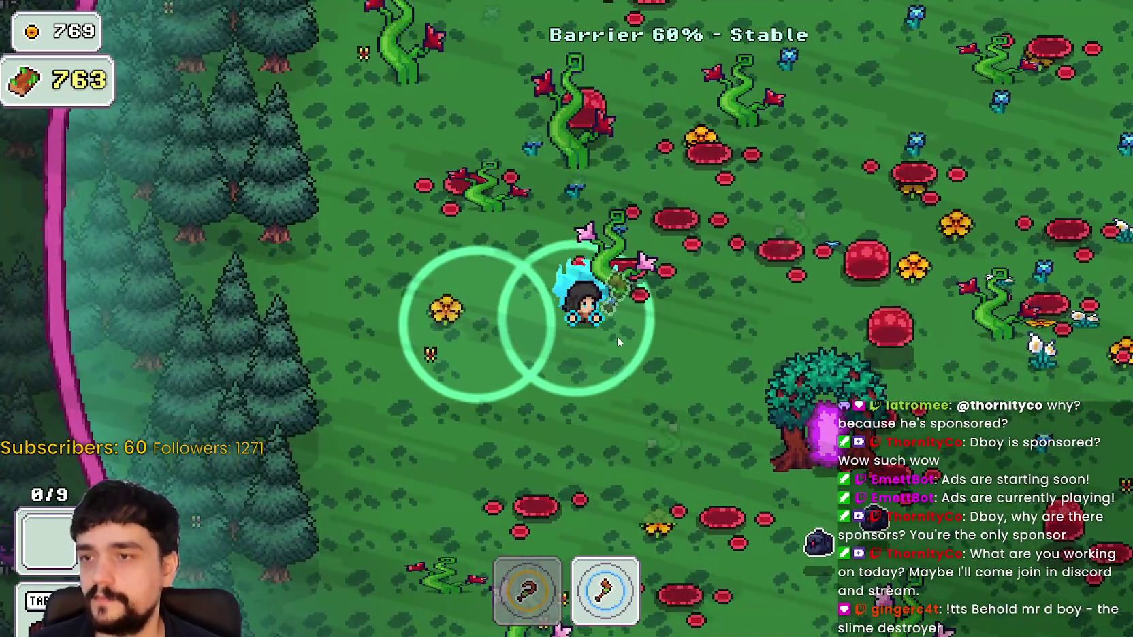
{"action": "key", "text": "w"}
{"action": "key", "text": "d"}
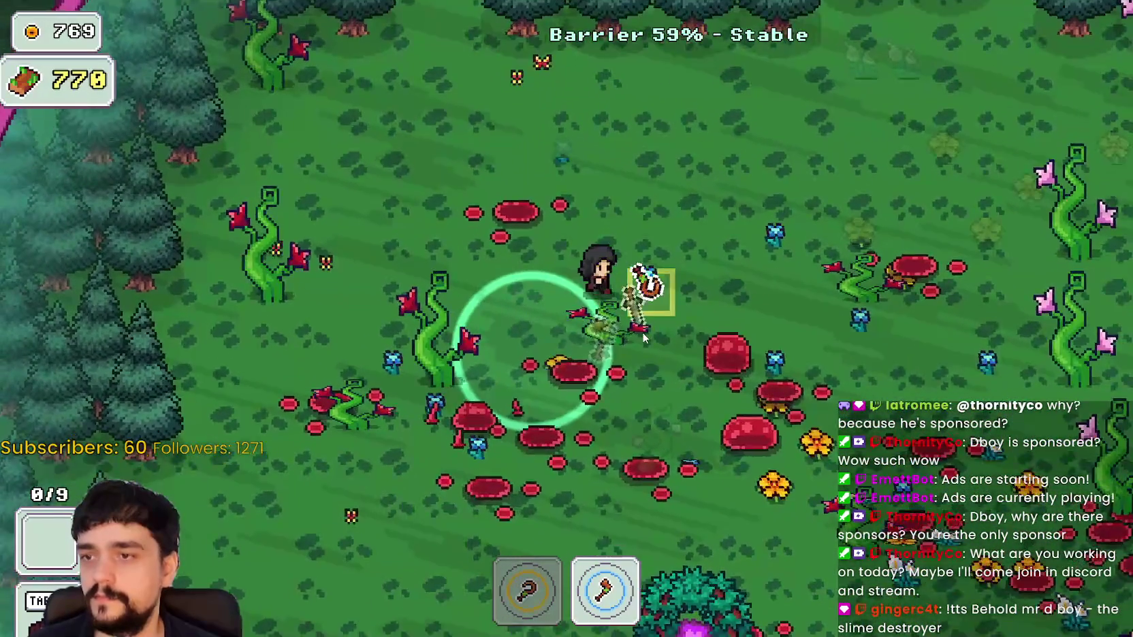
{"action": "key", "text": "w"}
{"action": "key", "text": "d"}
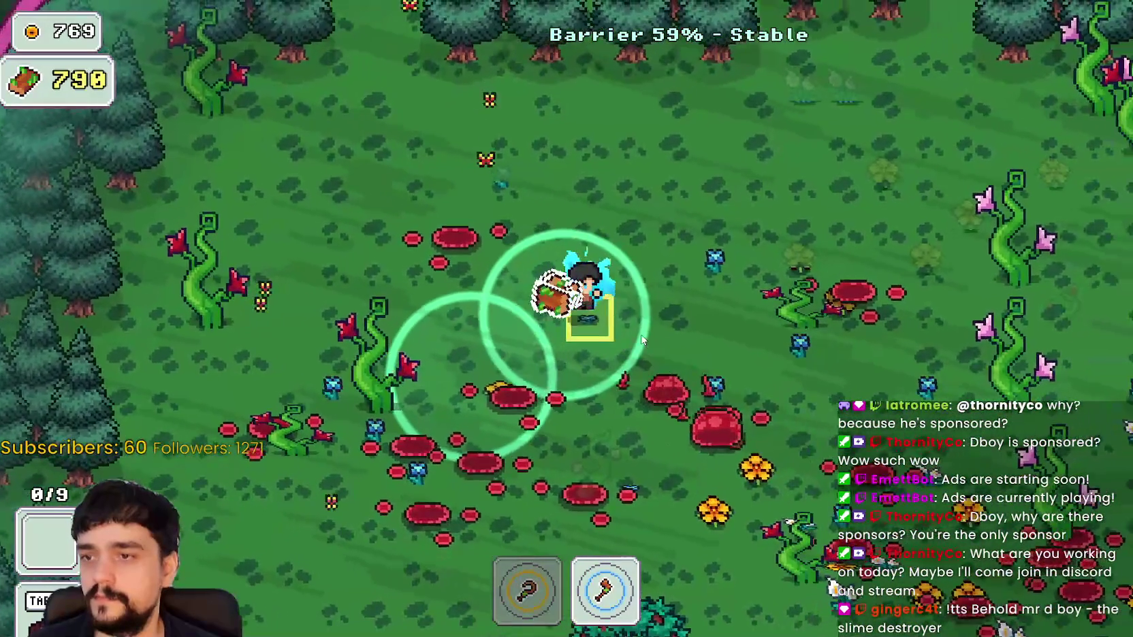
Switch back to slot 1 and harvest flowers while walking south through the field
{"action": "key", "text": "1"}
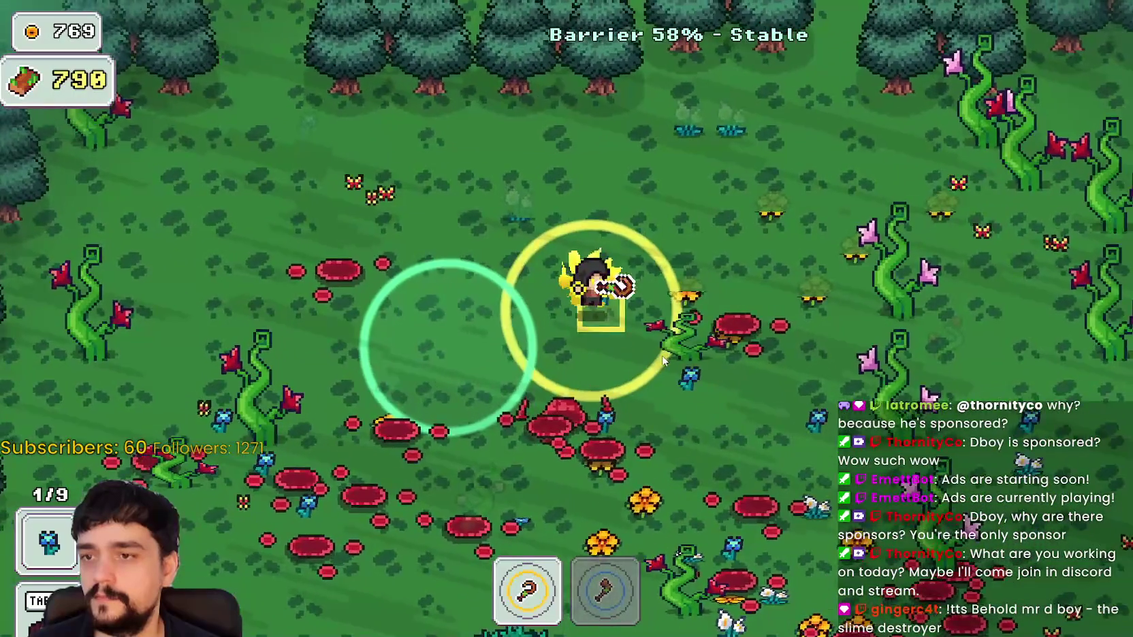
{"action": "key", "text": "s"}
{"action": "key", "text": "d"}
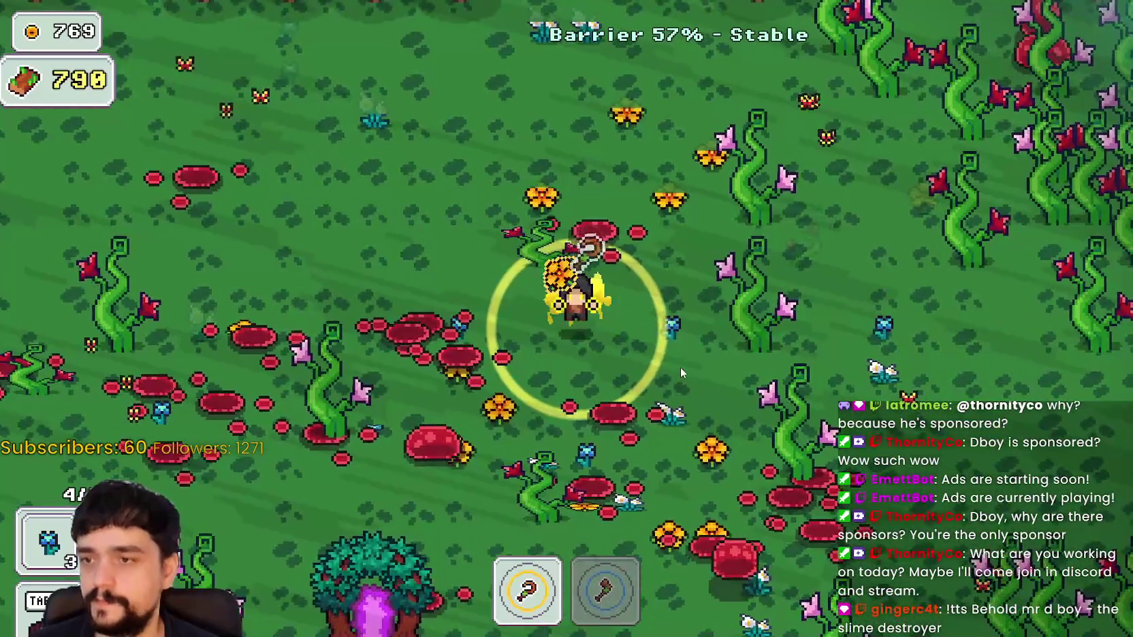
{"action": "key", "text": "s"}
{"action": "key", "text": "d"}
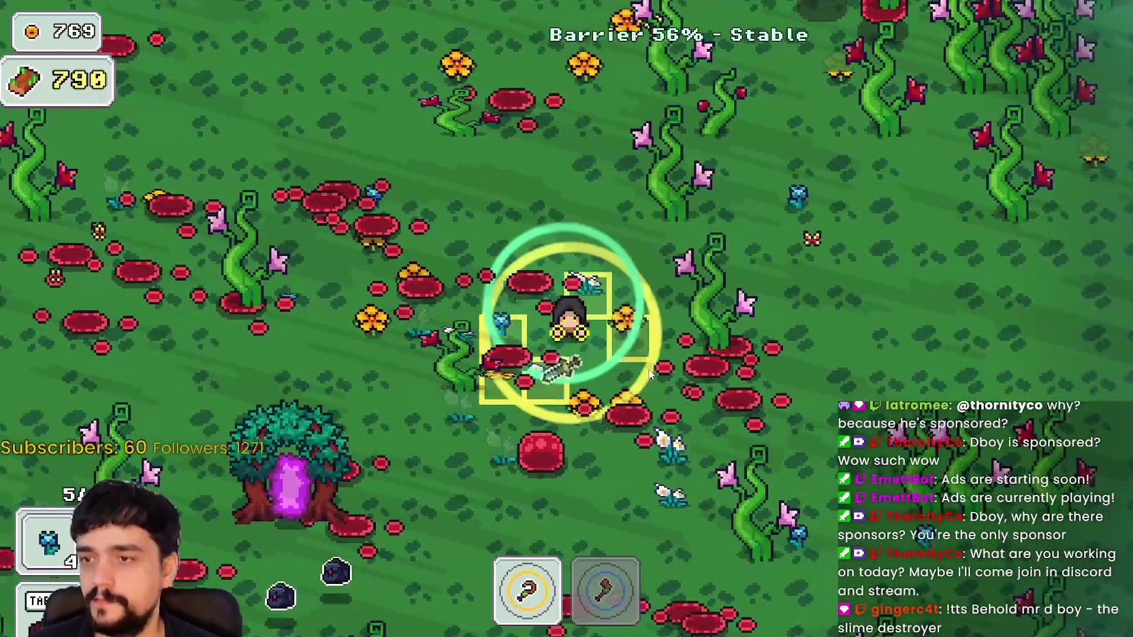
{"action": "key", "text": "s"}
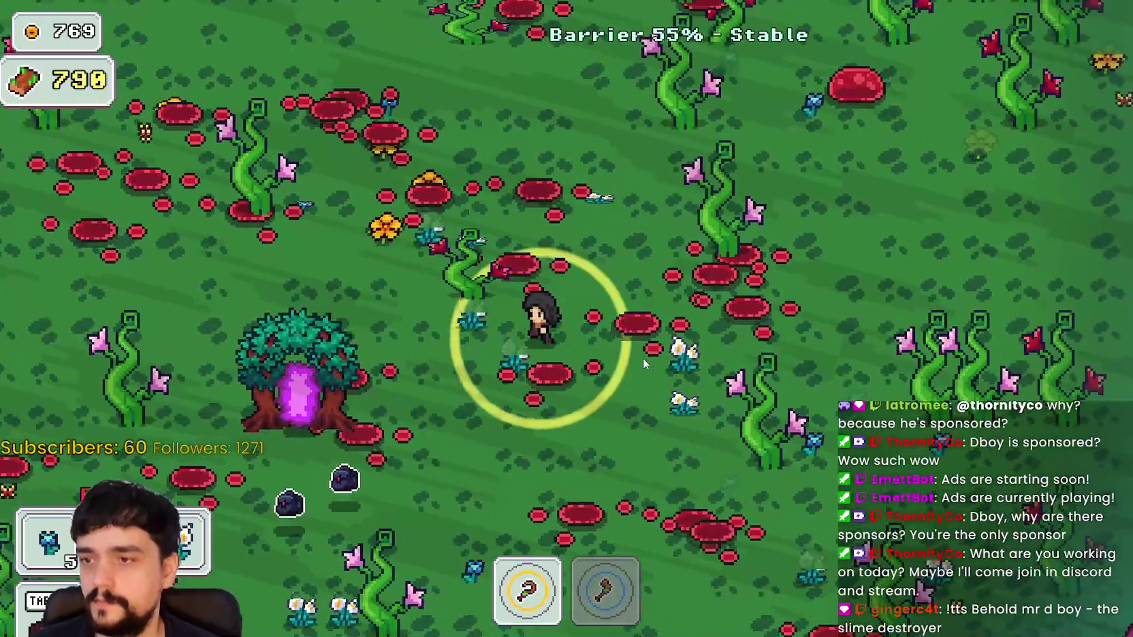
{"action": "key", "text": "s"}
{"action": "key", "text": "a"}
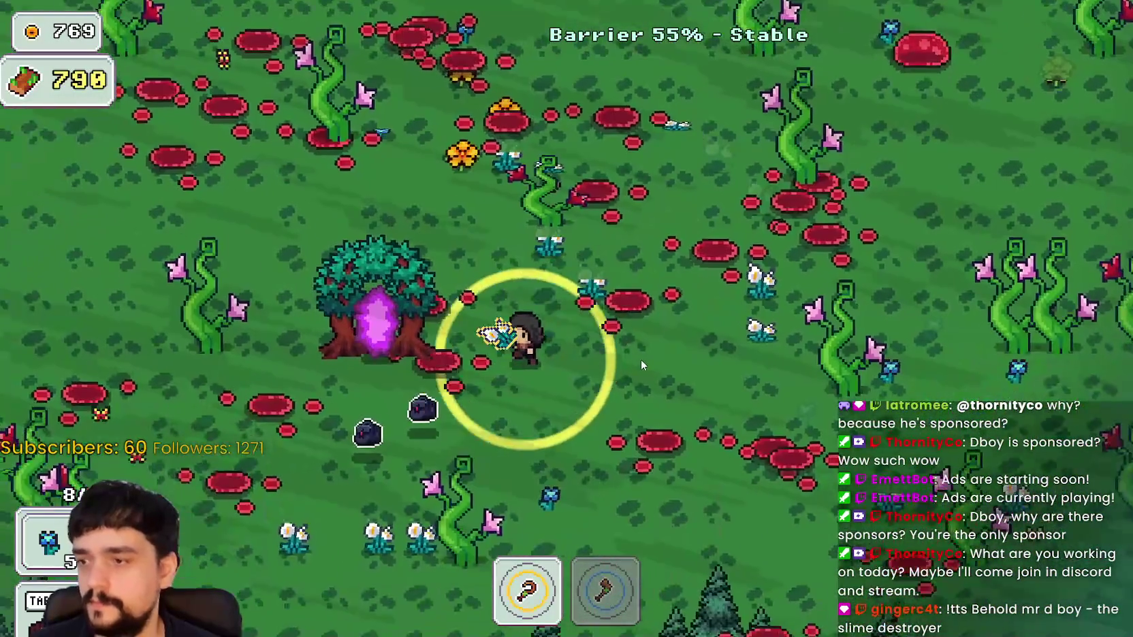
{"action": "key", "text": "2"}
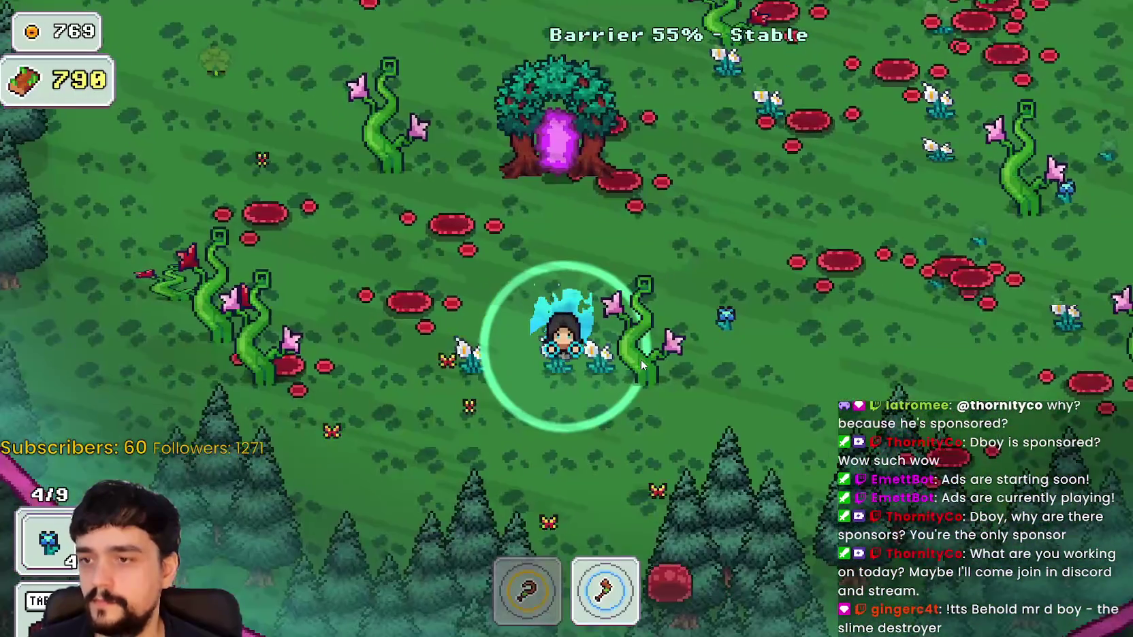
{"action": "key", "text": "s"}
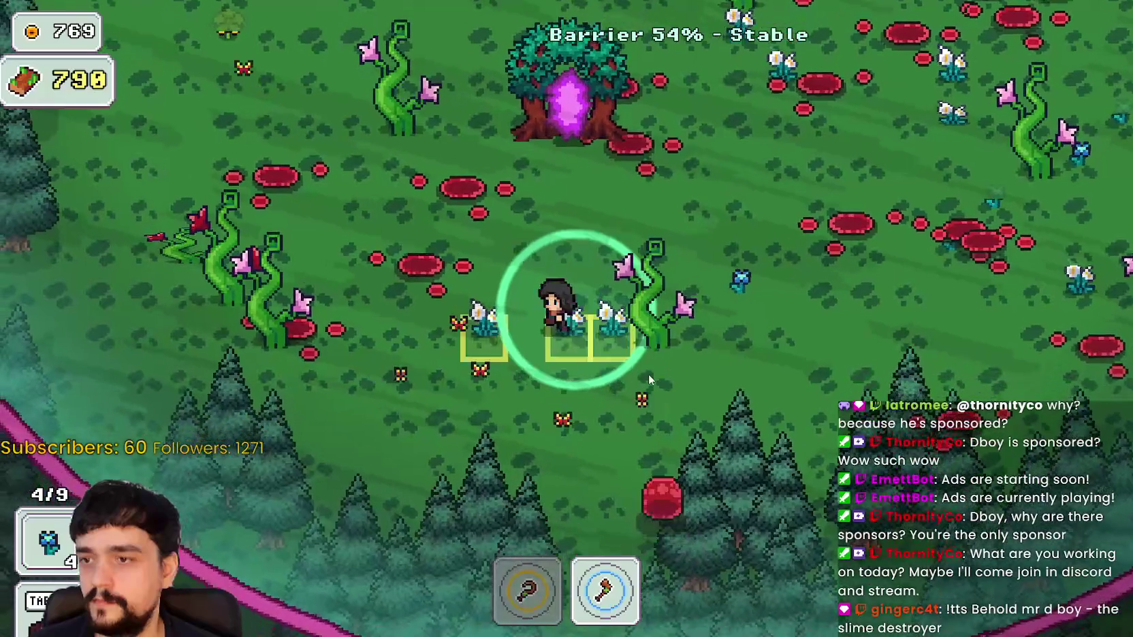
Collect white flowers and other plants around the portal tree
{"action": "key", "text": "1"}
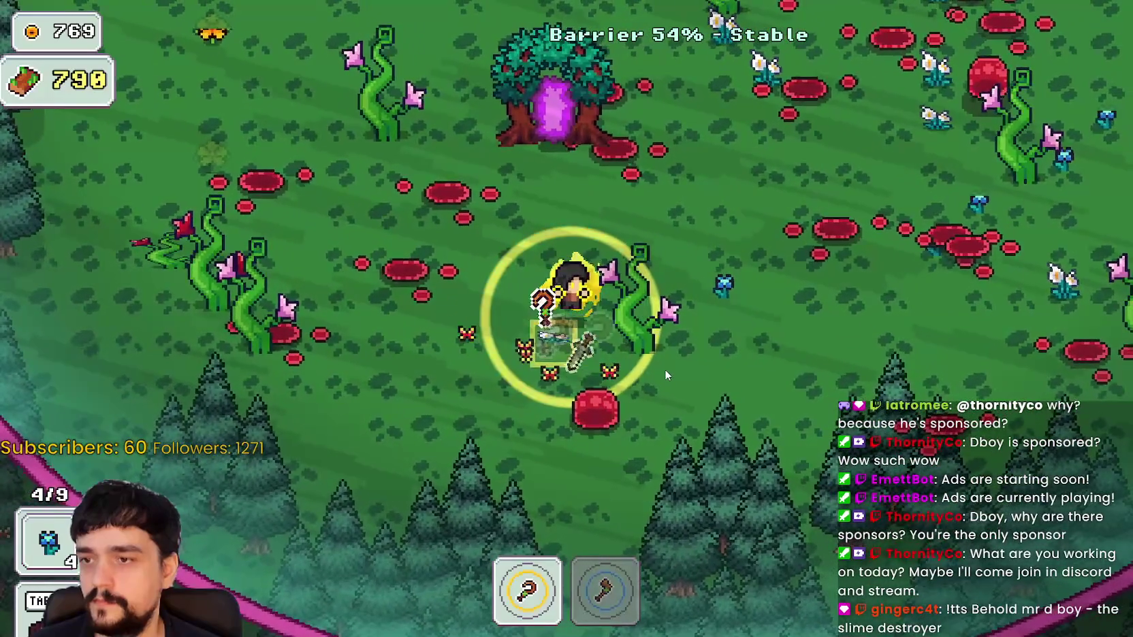
{"action": "key", "text": "w"}
{"action": "key", "text": "a"}
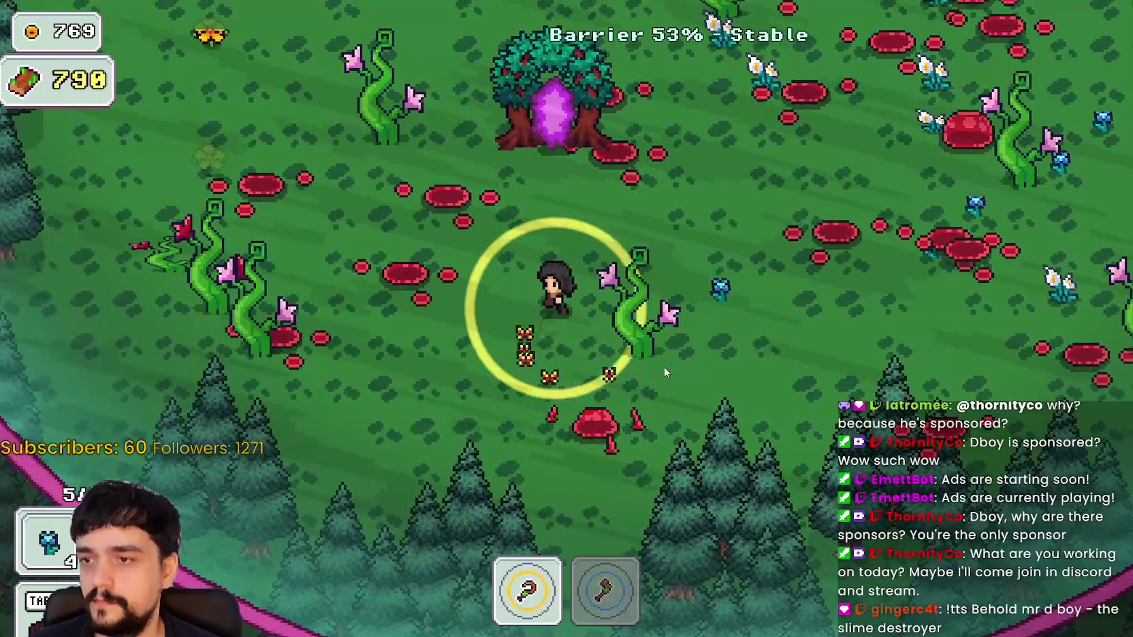
{"action": "key", "text": "d"}
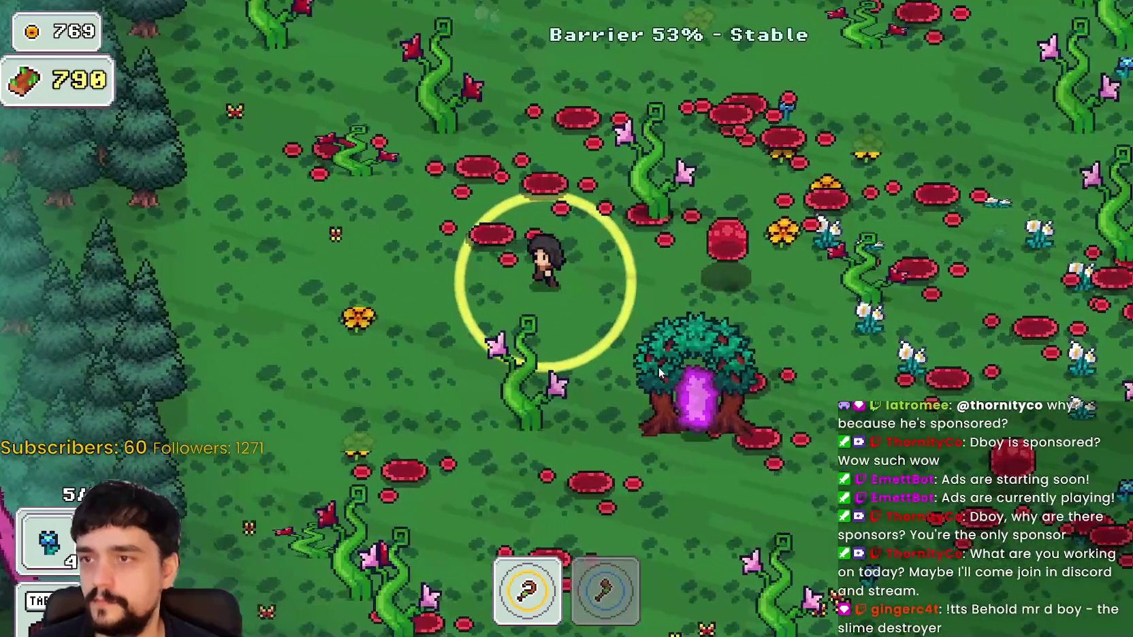
{"action": "key", "text": "s"}
{"action": "key", "text": "a"}
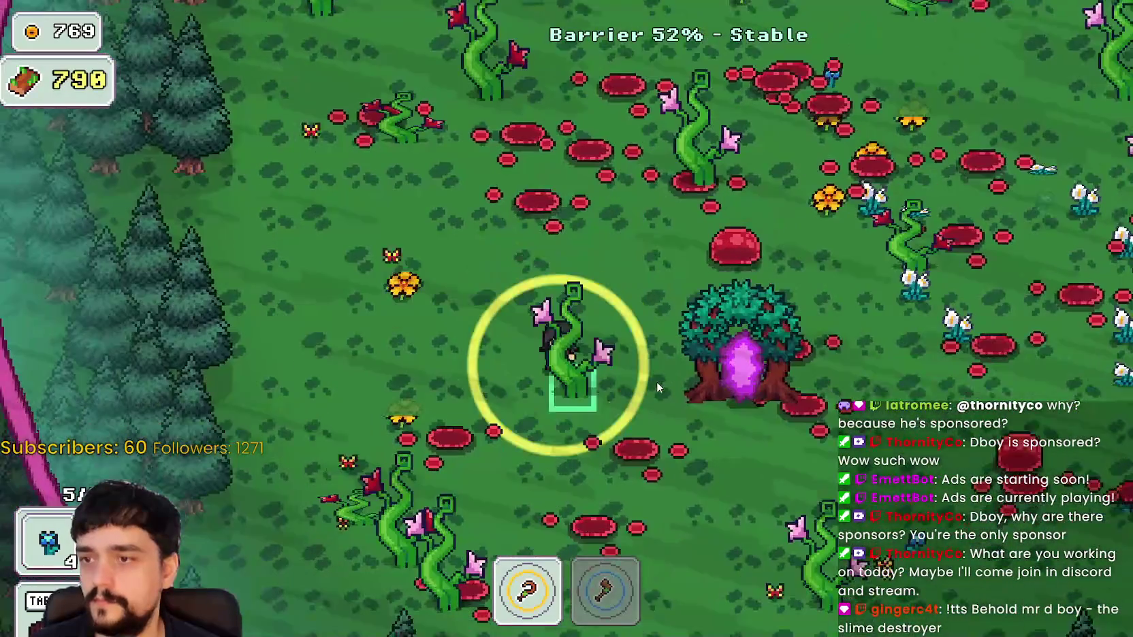
Chop vines near the forest edge and north of the portal tree to raise wood
{"action": "key", "text": "2"}
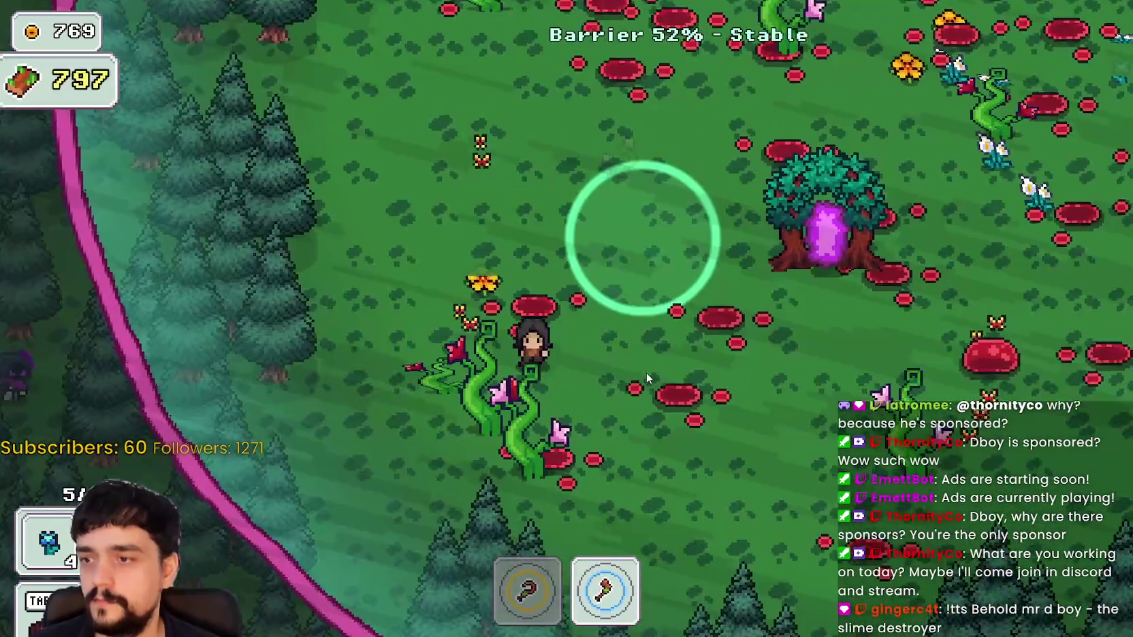
{"action": "key", "text": "s"}
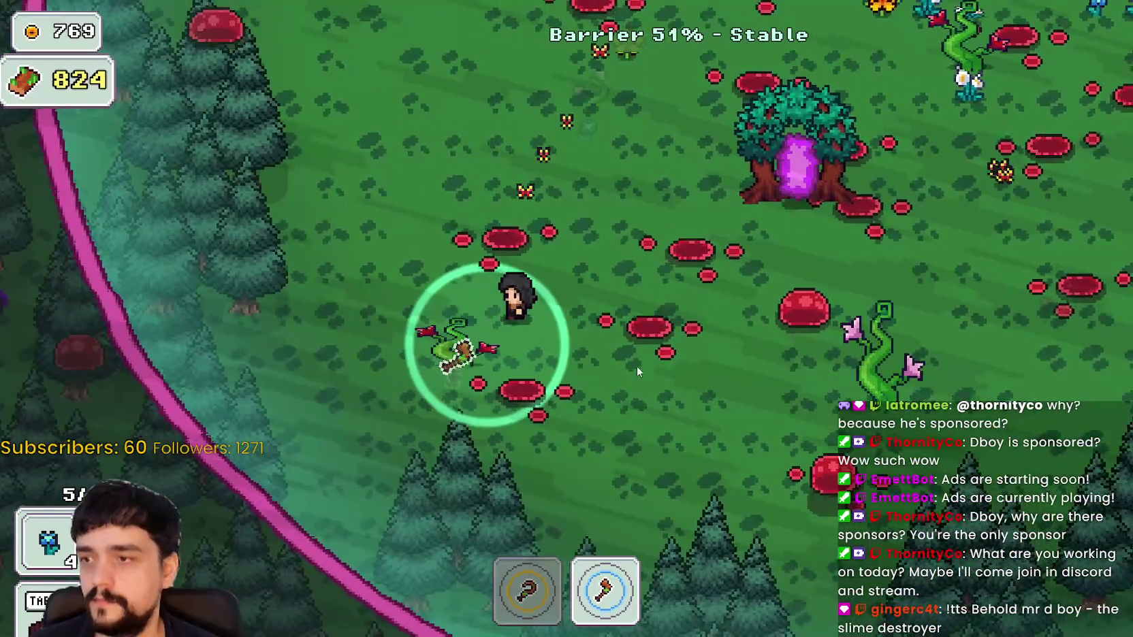
{"action": "key", "text": "w"}
{"action": "key", "text": "a"}
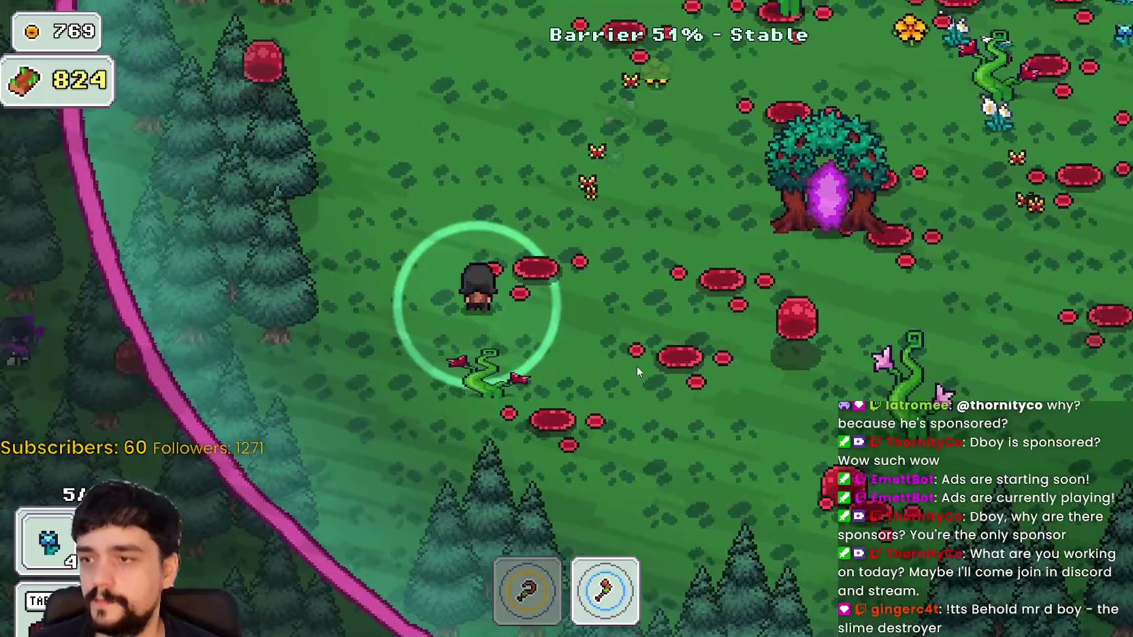
{"action": "key", "text": "d"}
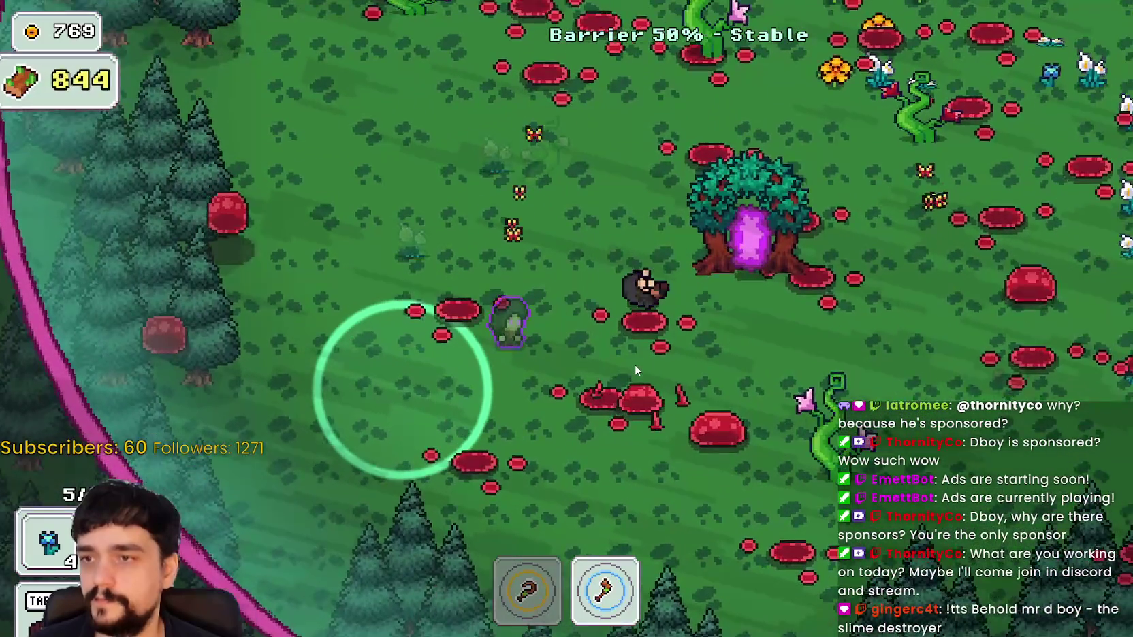
{"action": "key", "text": "d"}
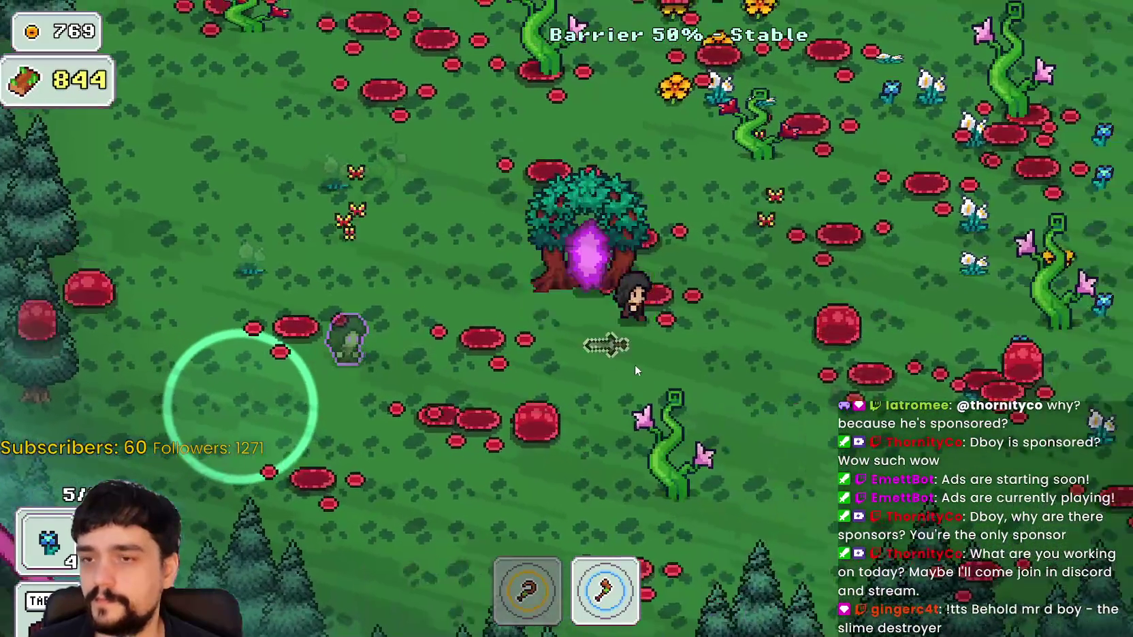
{"action": "key", "text": "w"}
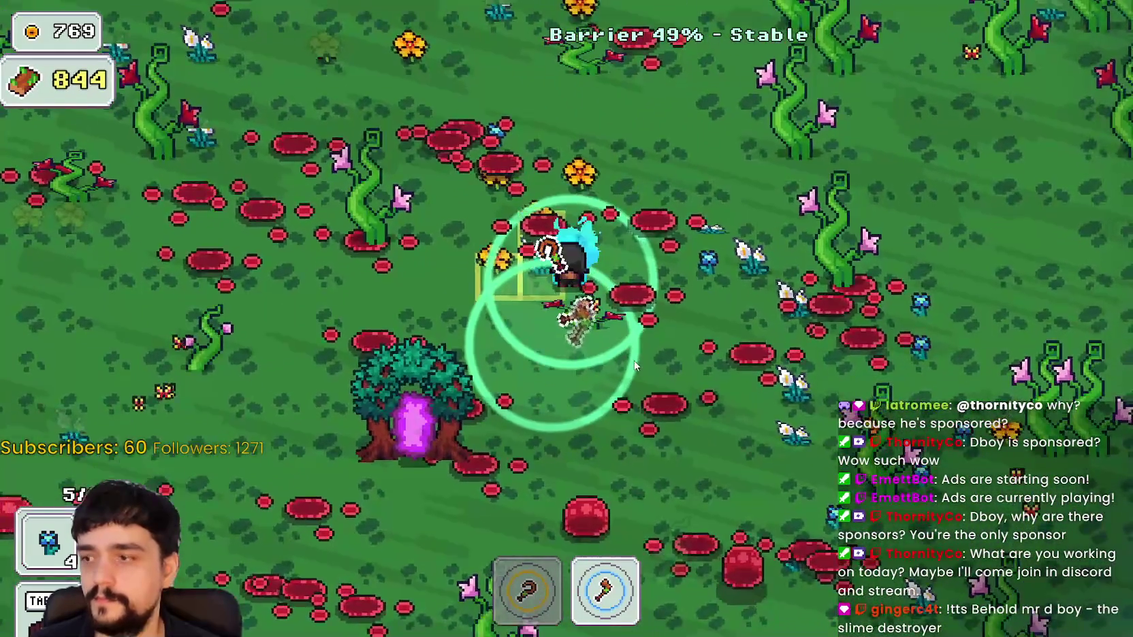
{"action": "key", "text": "w"}
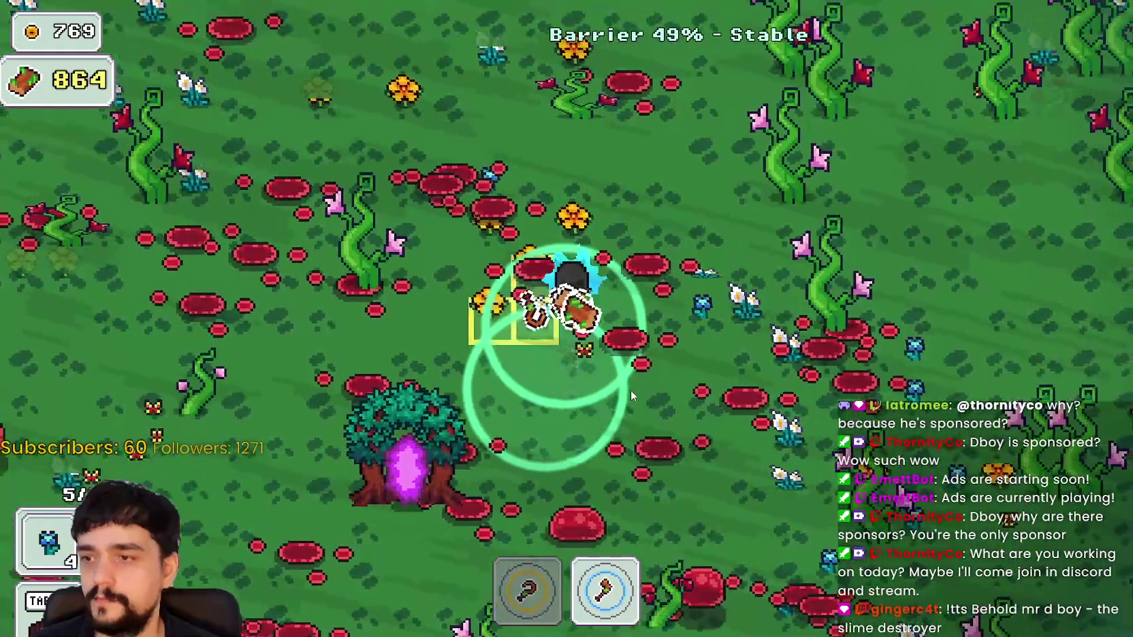
{"action": "key", "text": "d"}
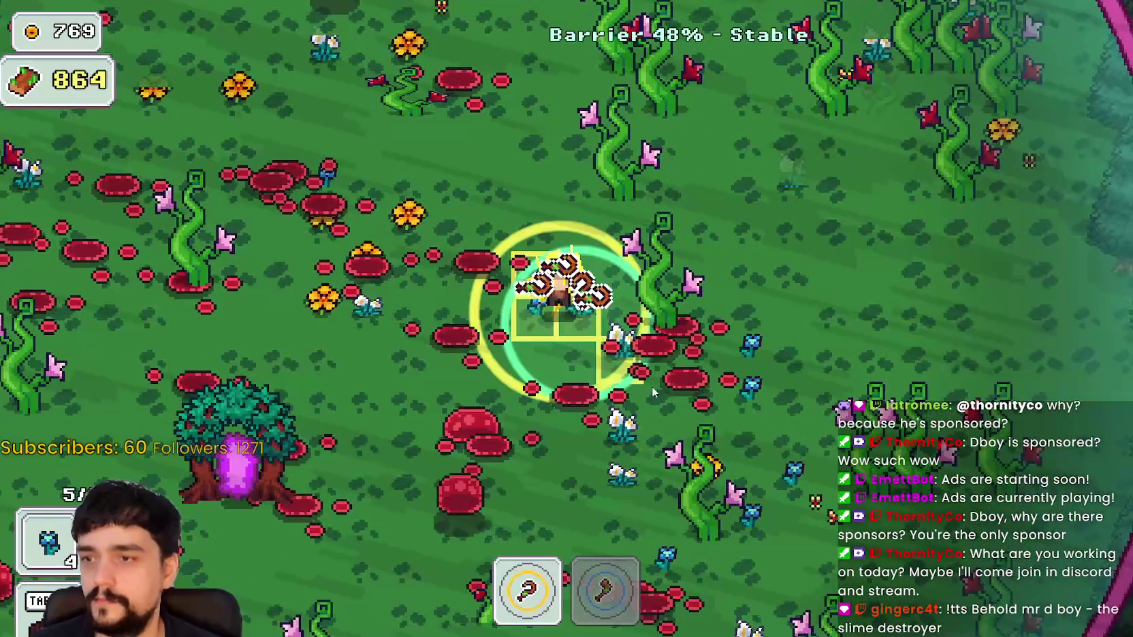
{"action": "key", "text": "d"}
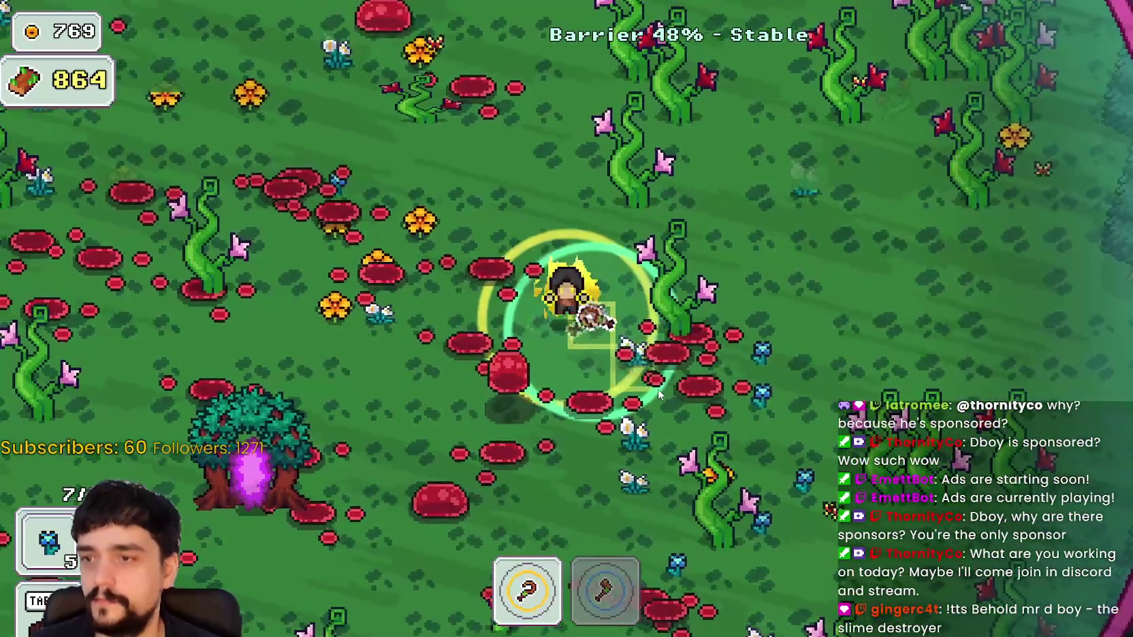
Chop vines along the pink barrier edge with the axe, pushing wood past 1K
{"action": "key", "text": "w"}
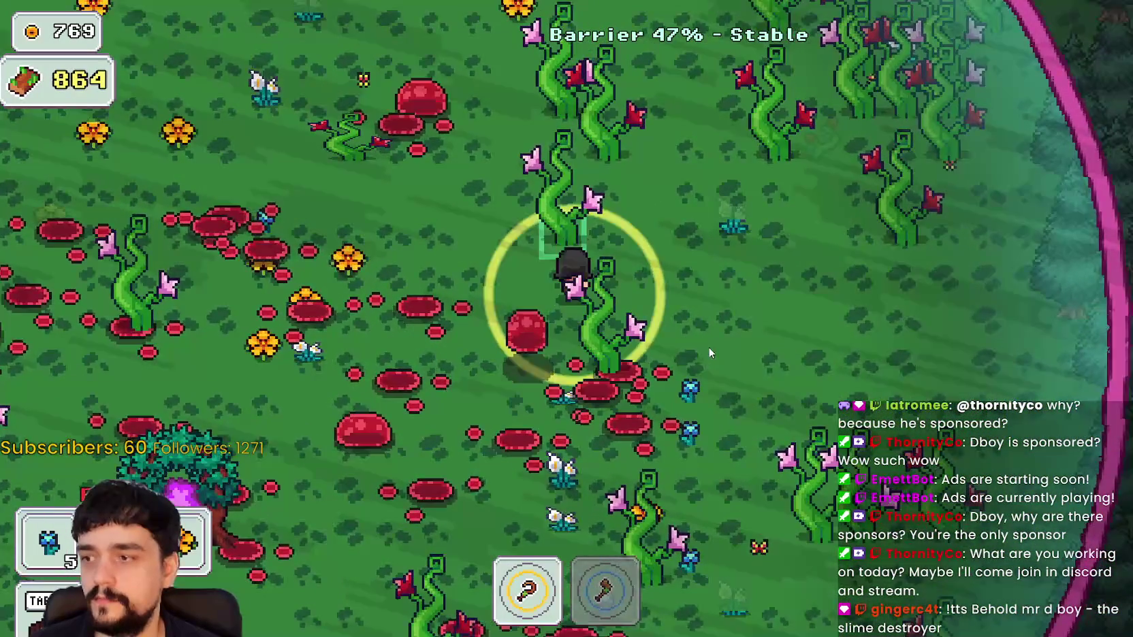
{"action": "key", "text": "w"}
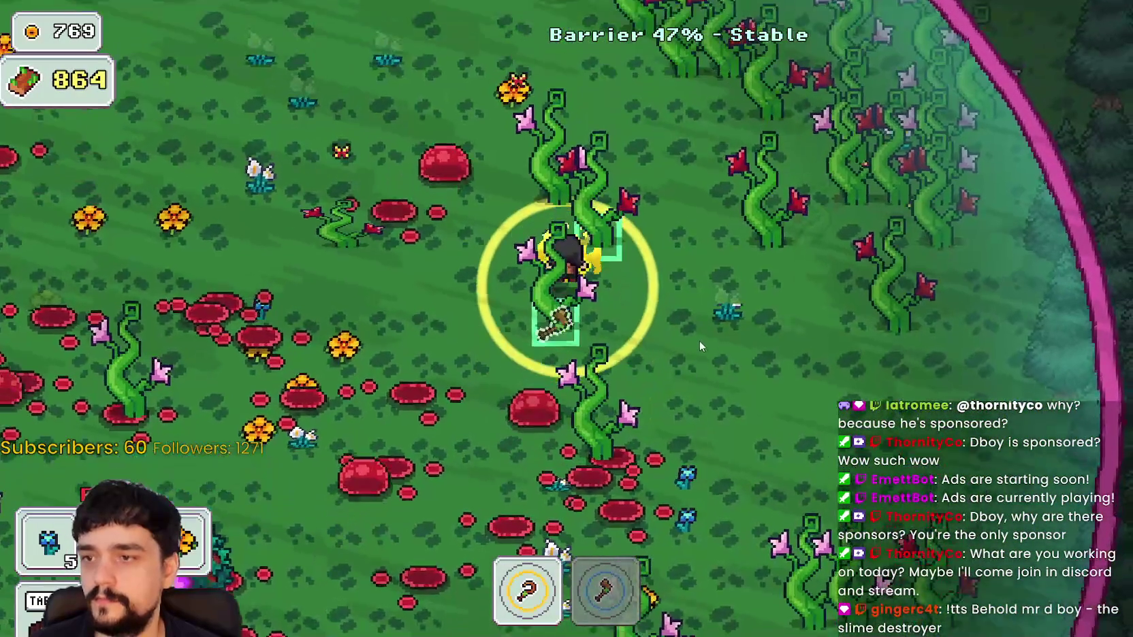
{"action": "key", "text": "d"}
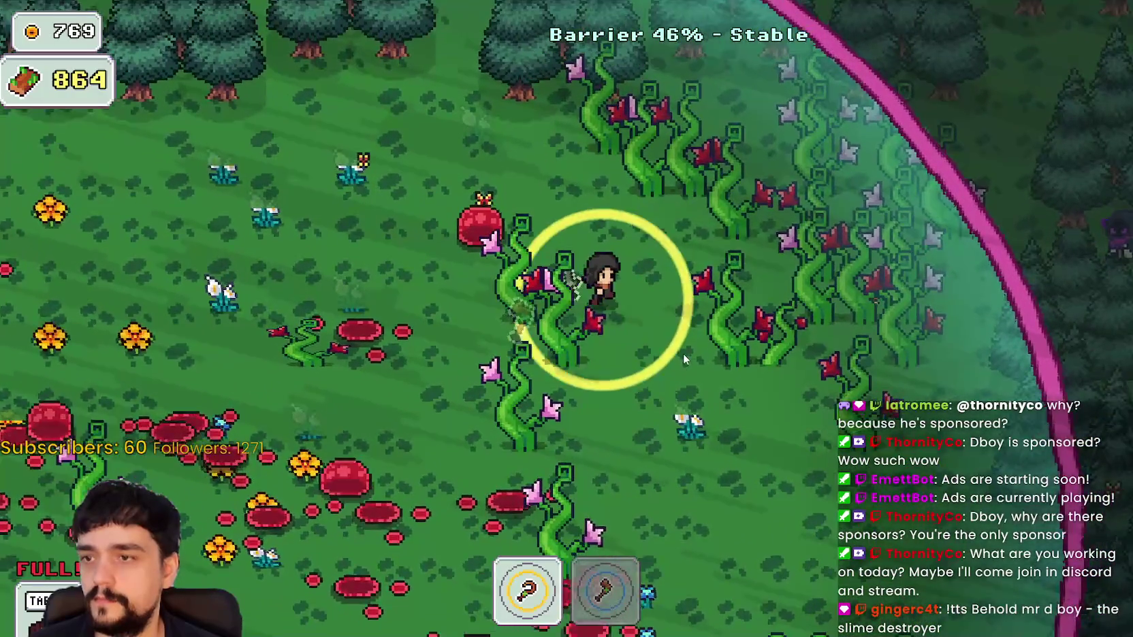
{"action": "key", "text": "2"}
{"action": "key", "text": "w"}
{"action": "key", "text": "d"}
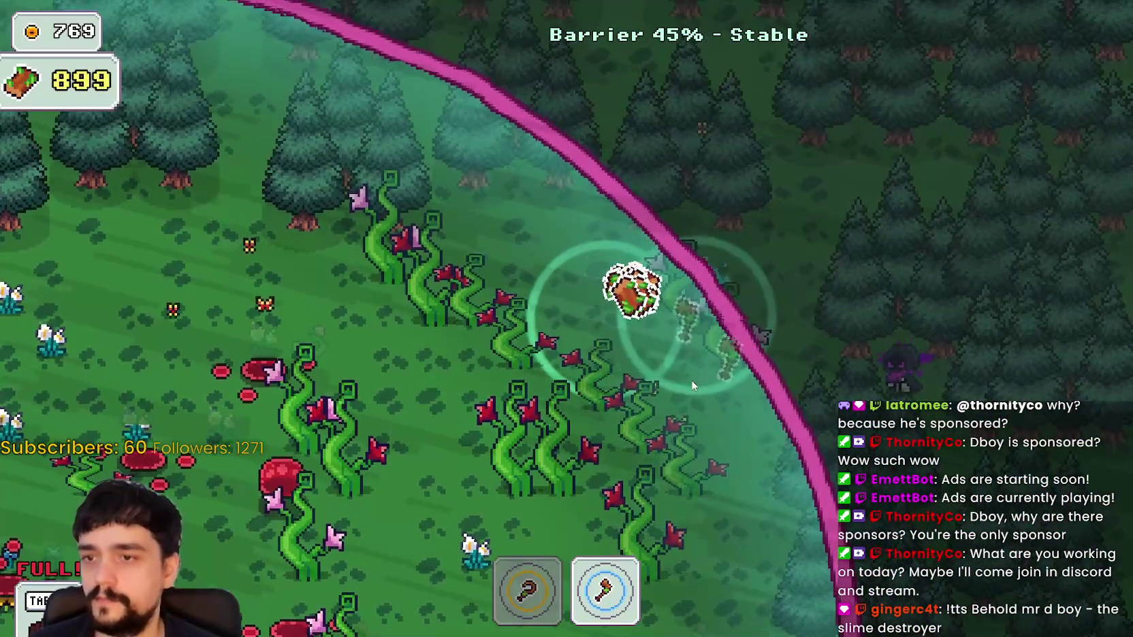
{"action": "key", "text": "s"}
{"action": "key", "text": "a"}
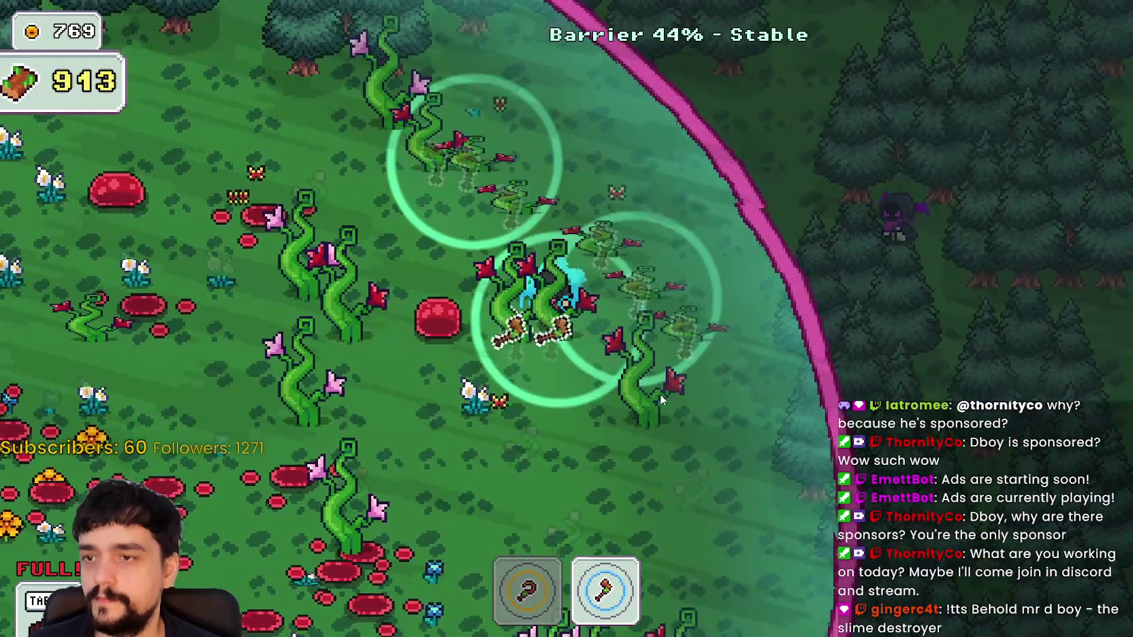
{"action": "key", "text": "w"}
{"action": "key", "text": "a"}
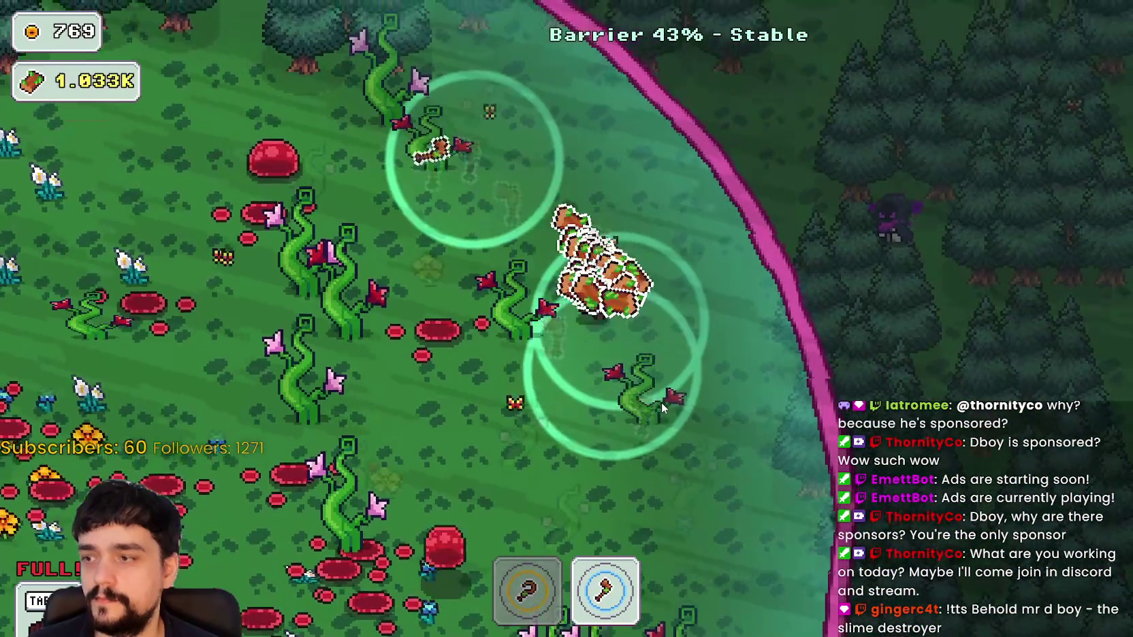
{"action": "key", "text": "a"}
{"action": "key", "text": "w"}
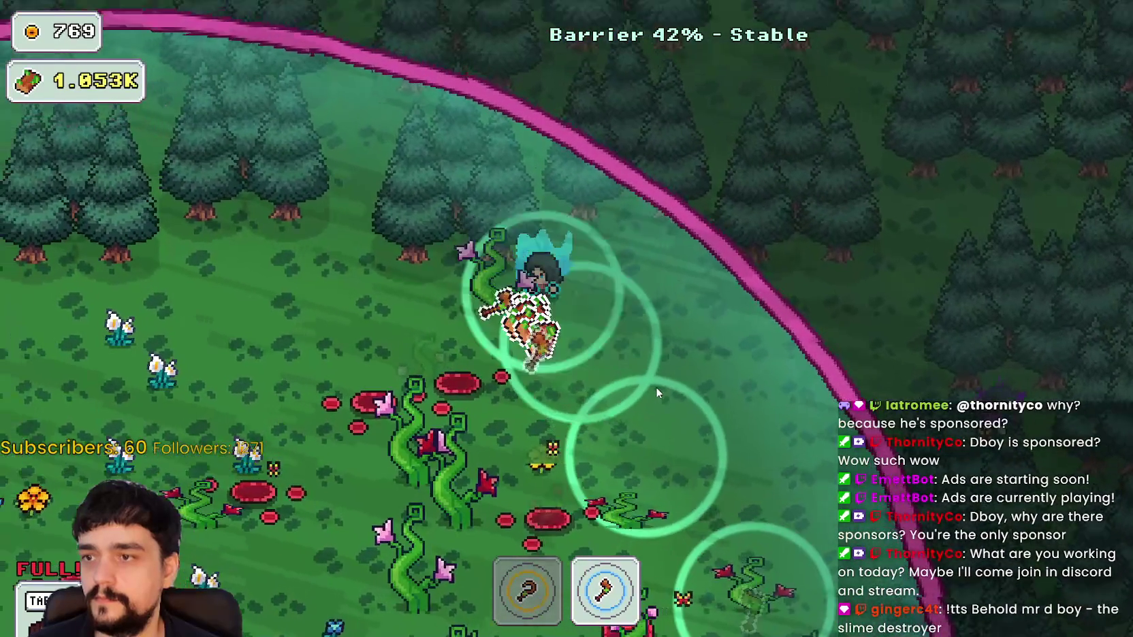
{"action": "key", "text": "s"}
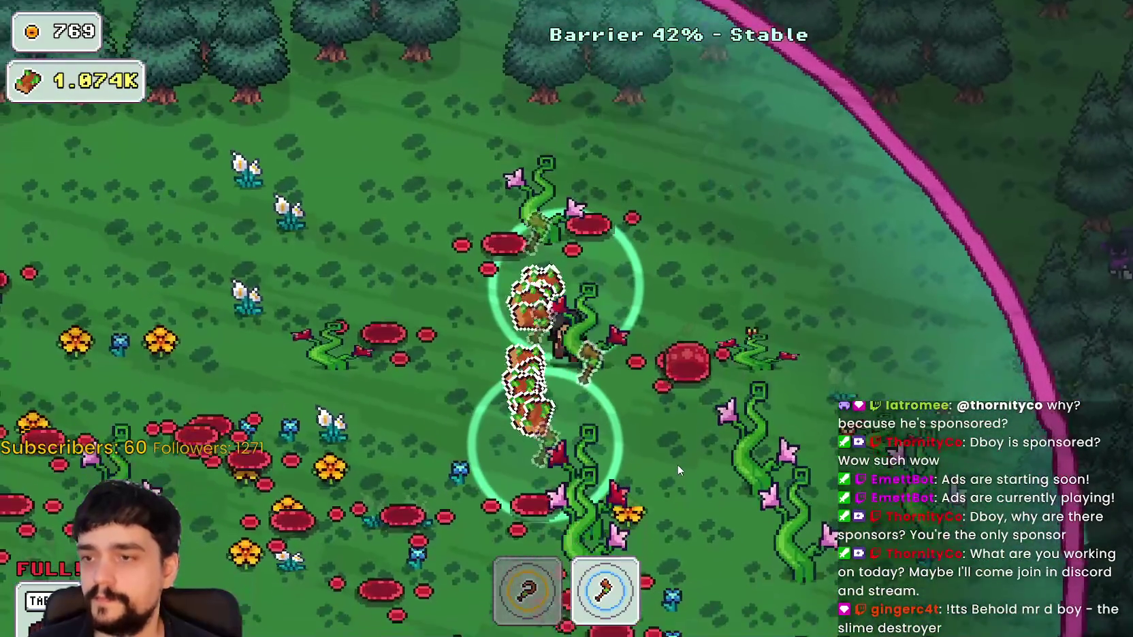
{"action": "key", "text": "s"}
{"action": "key", "text": "d"}
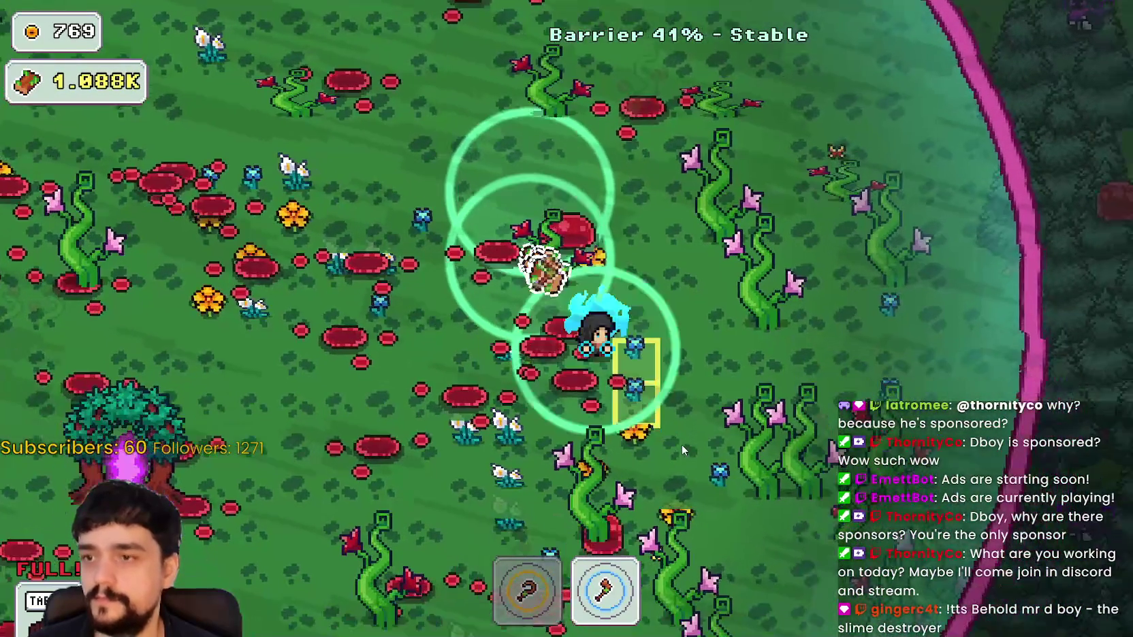
{"action": "key", "text": "s"}
{"action": "key", "text": "d"}
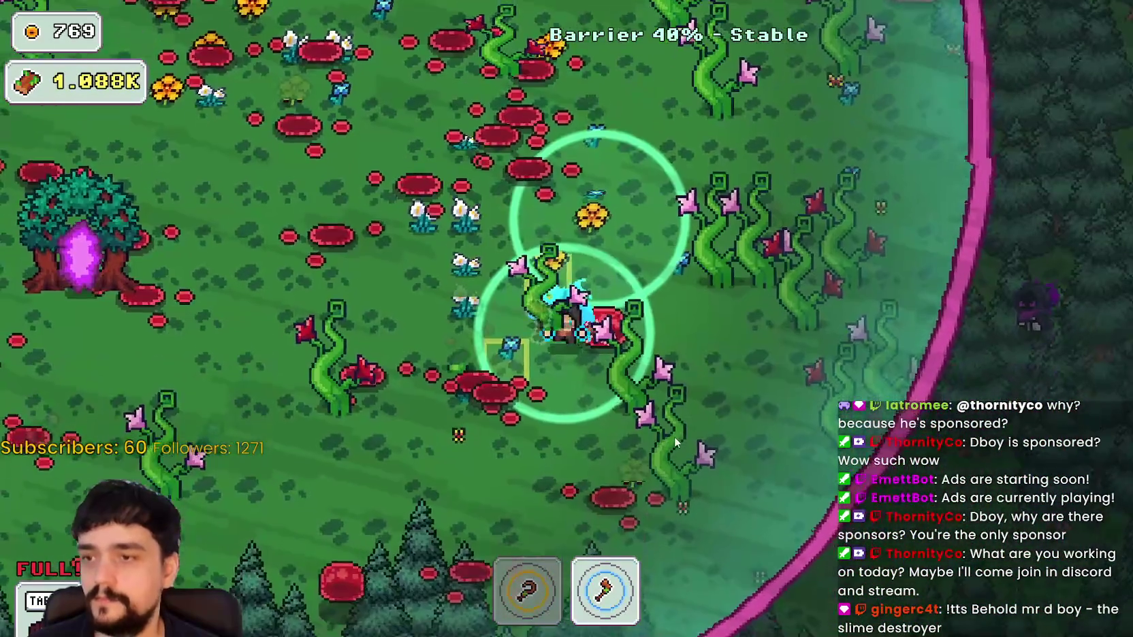
Clear the vine clusters in the western and northern parts of the clearing
{"action": "key", "text": "s"}
{"action": "key", "text": "a"}
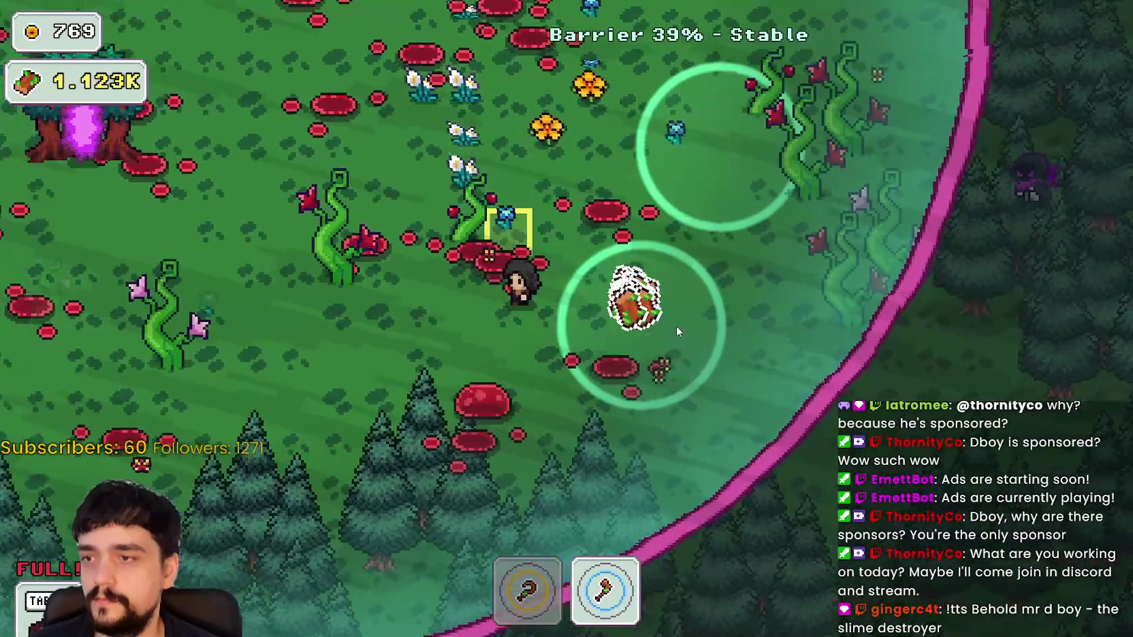
{"action": "key", "text": "w"}
{"action": "key", "text": "a"}
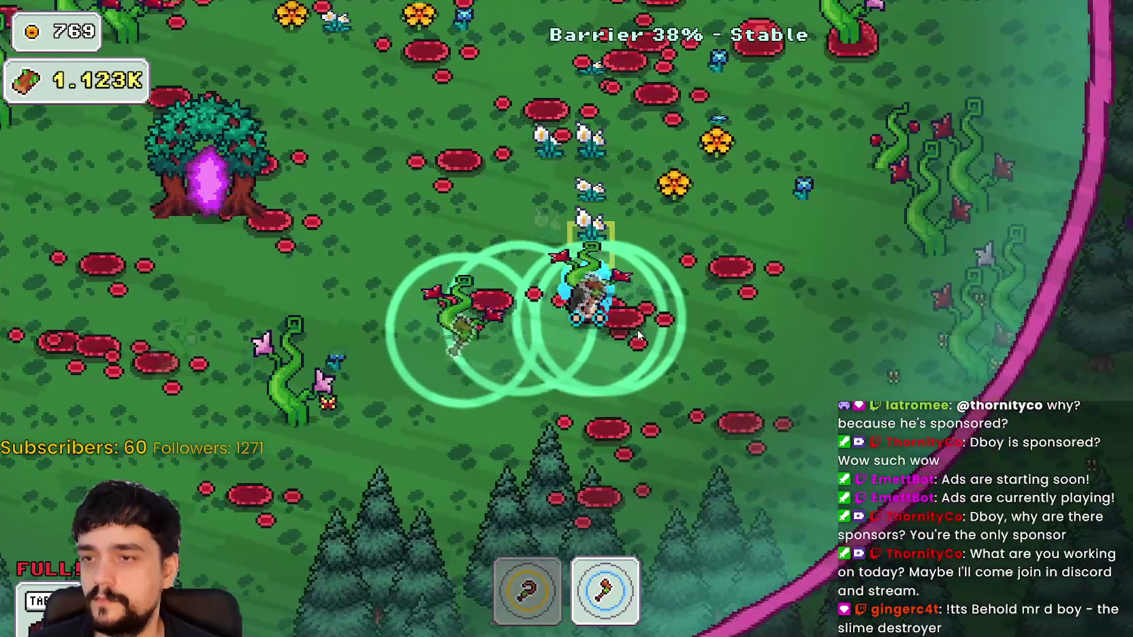
{"action": "key", "text": "s"}
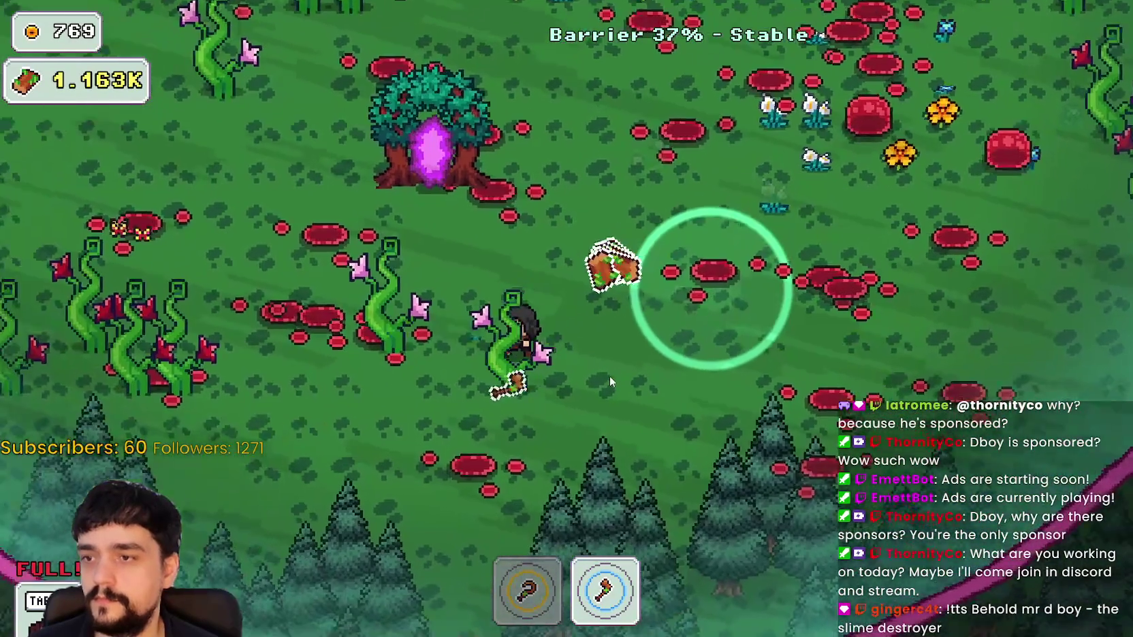
{"action": "key", "text": "w"}
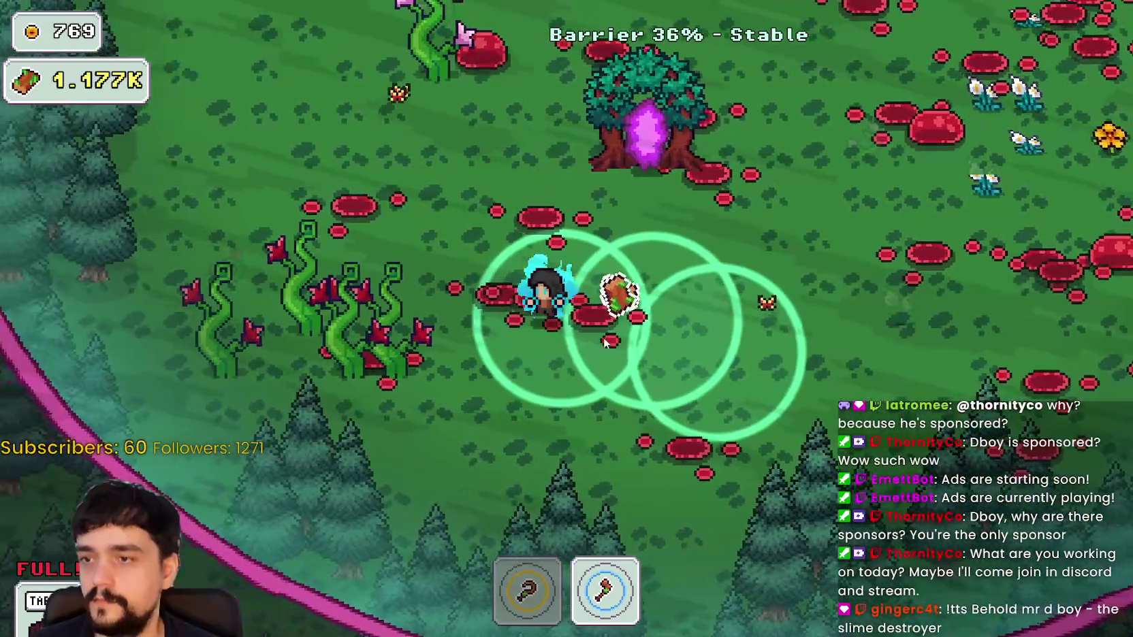
{"action": "key", "text": "a"}
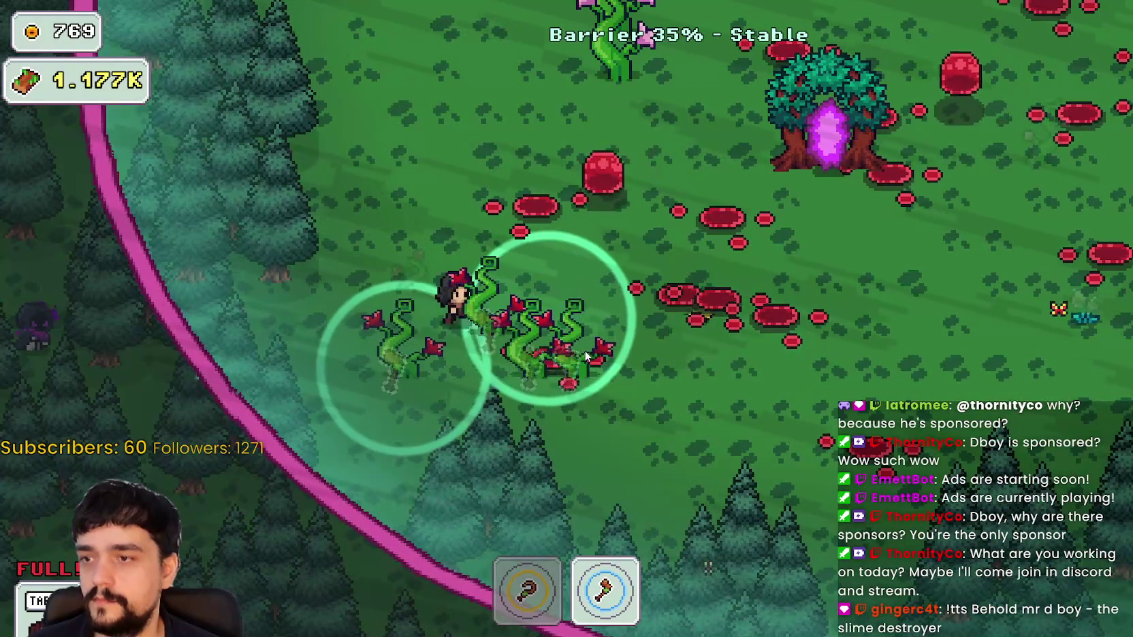
{"action": "key", "text": "s"}
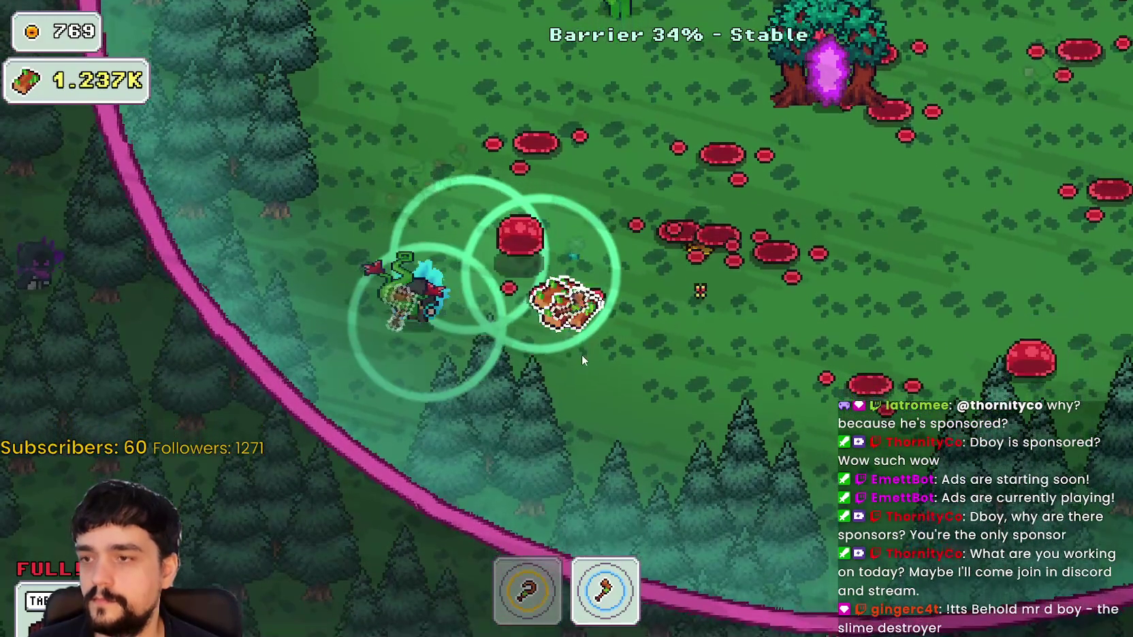
{"action": "key", "text": "w"}
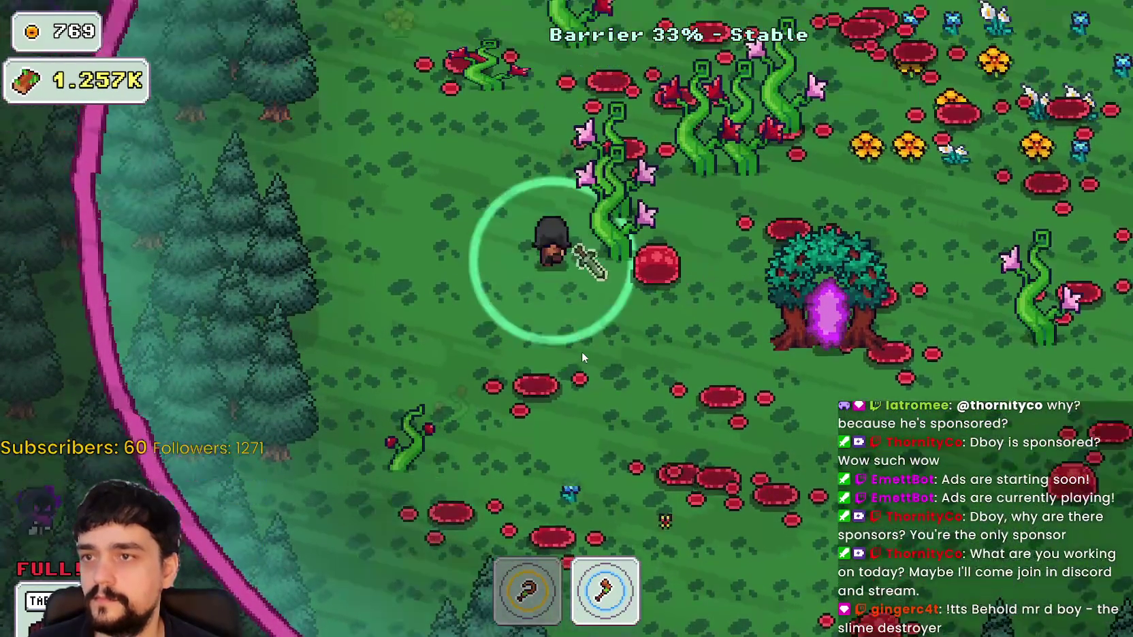
{"action": "key", "text": "w"}
{"action": "key", "text": "d"}
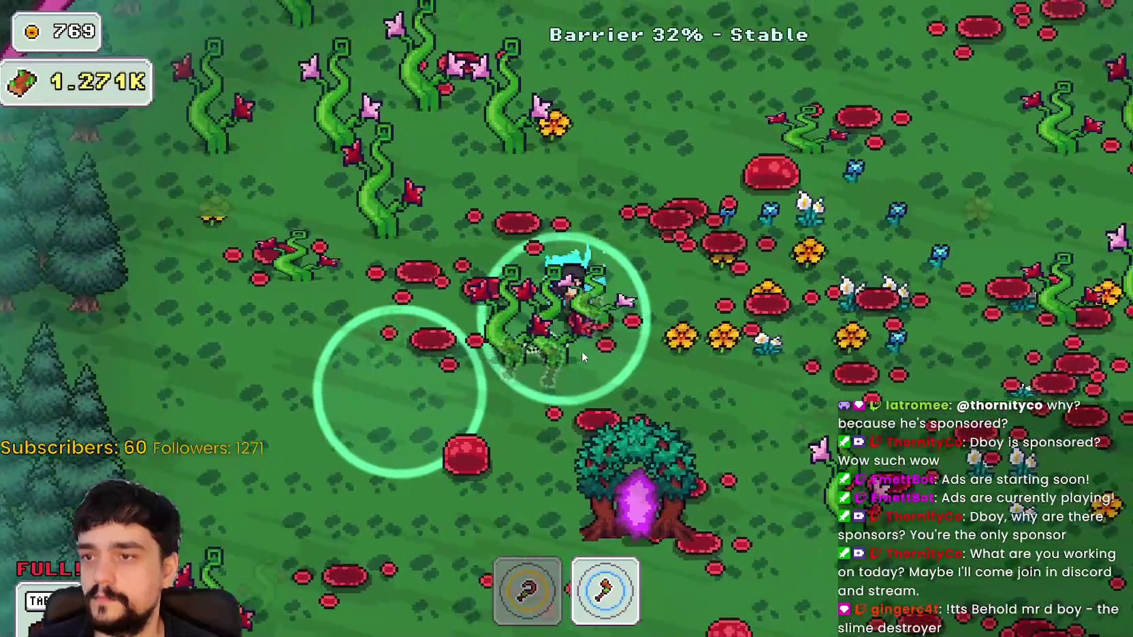
{"action": "key", "text": "w"}
{"action": "key", "text": "a"}
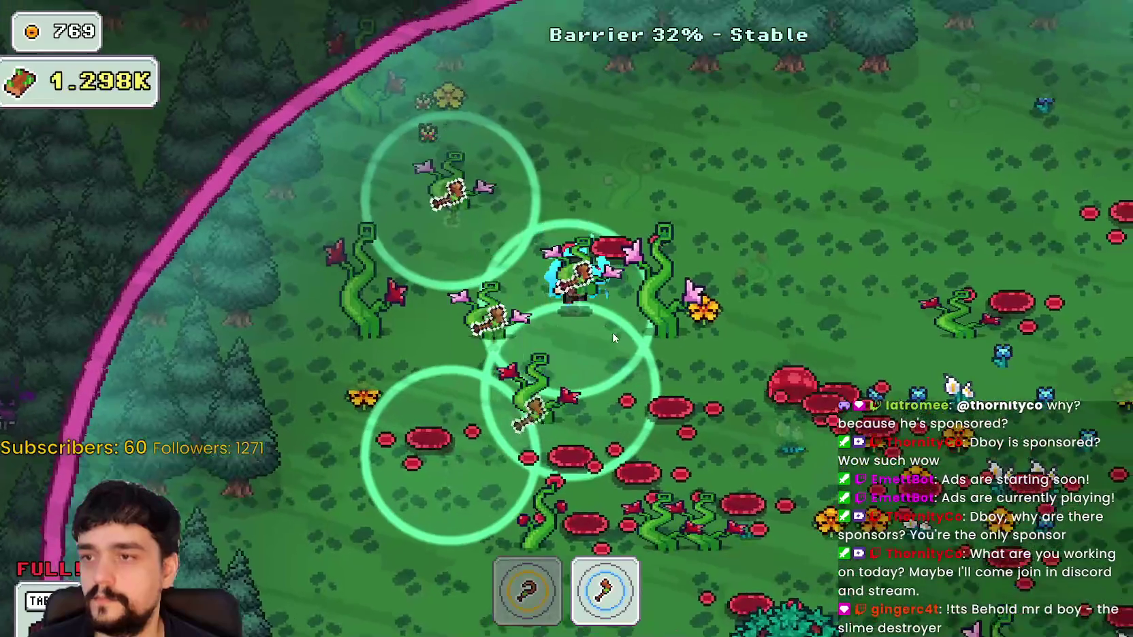
{"action": "key", "text": "w"}
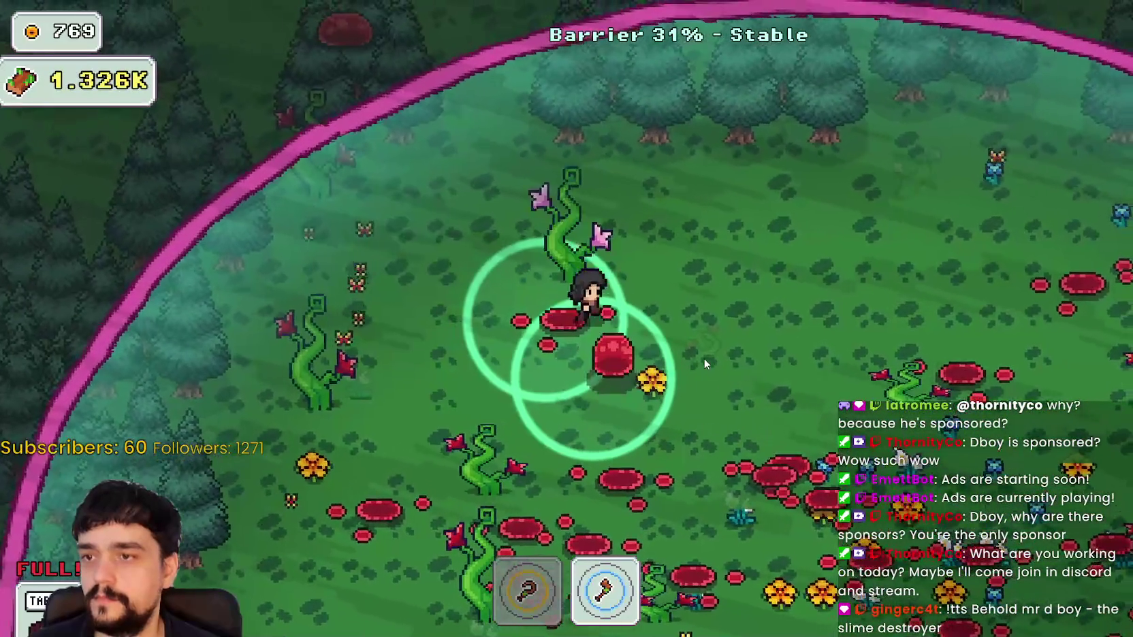
{"action": "key", "text": "d"}
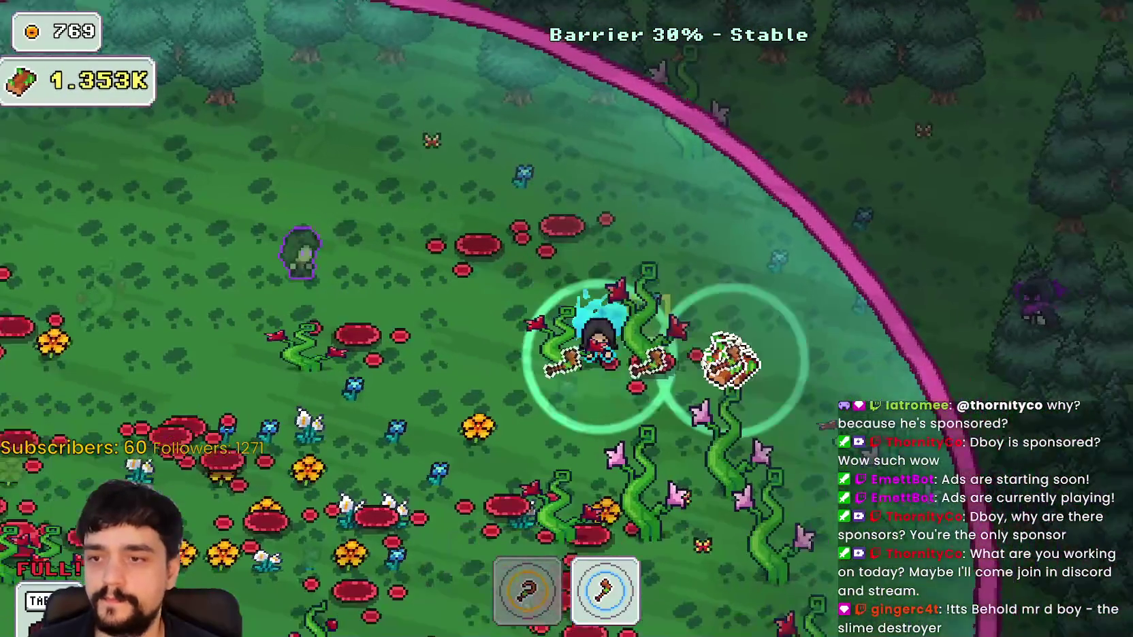
{"action": "key", "text": "s"}
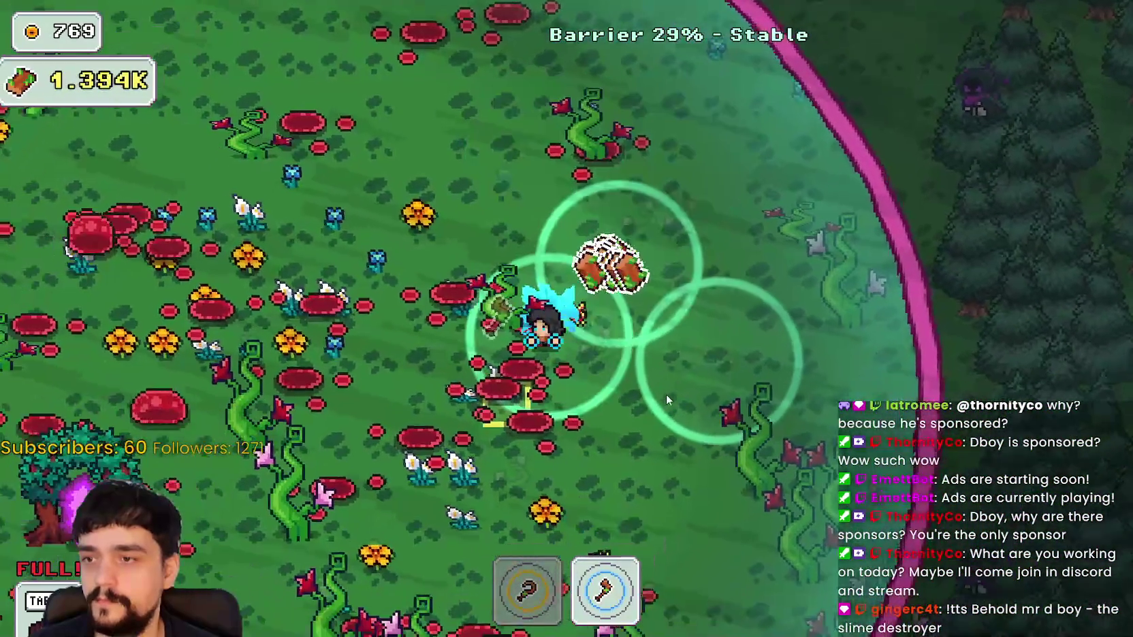
{"action": "key", "text": "s"}
{"action": "key", "text": "d"}
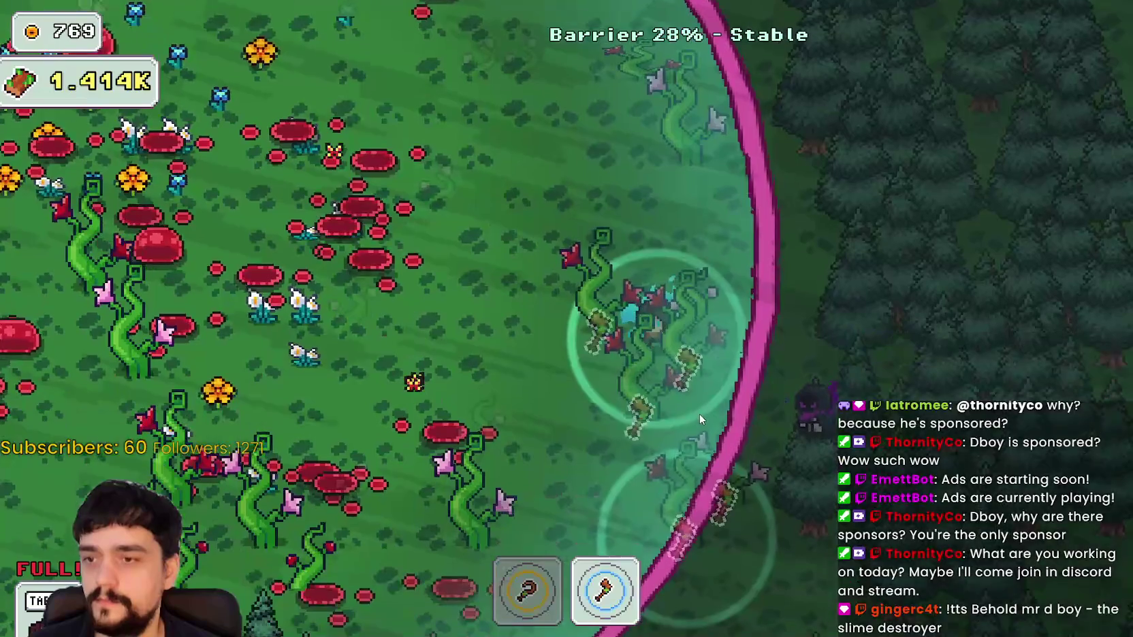
{"action": "key", "text": "s"}
Chop the remaining vines near the barrier until wood reaches 1.866K
{"action": "key", "text": "a"}
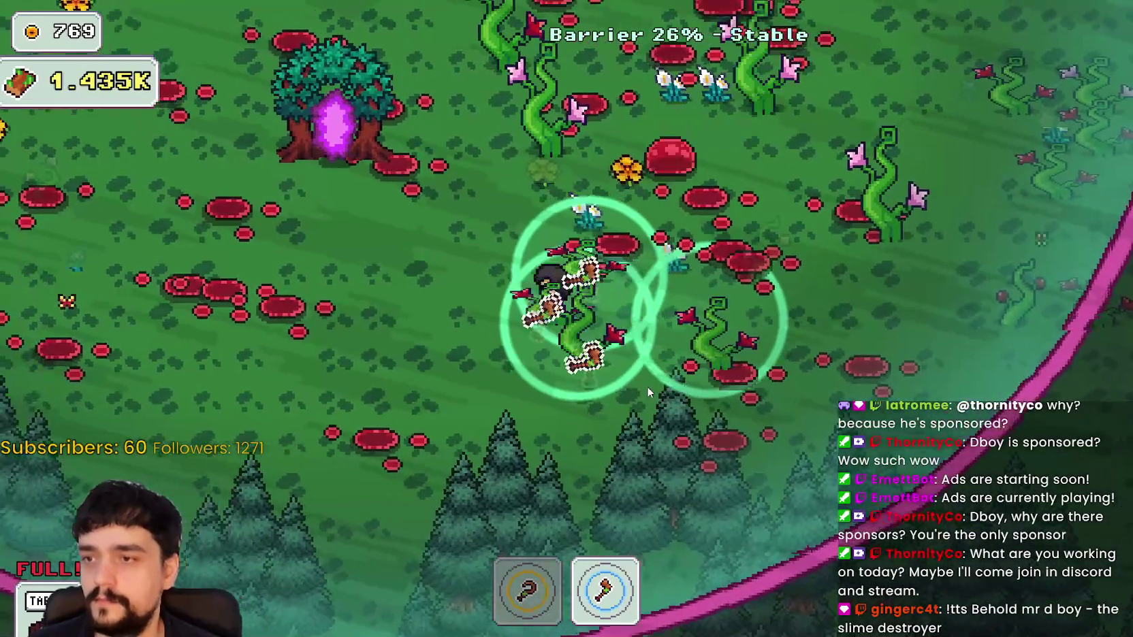
{"action": "key", "text": "w"}
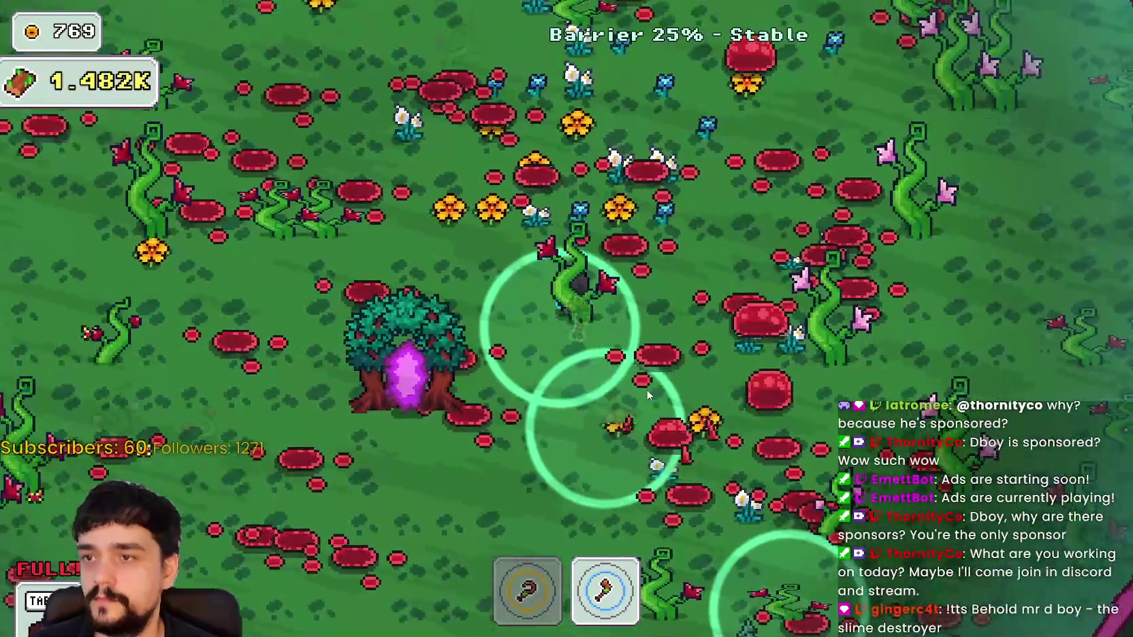
{"action": "key", "text": "d"}
{"action": "key", "text": "s"}
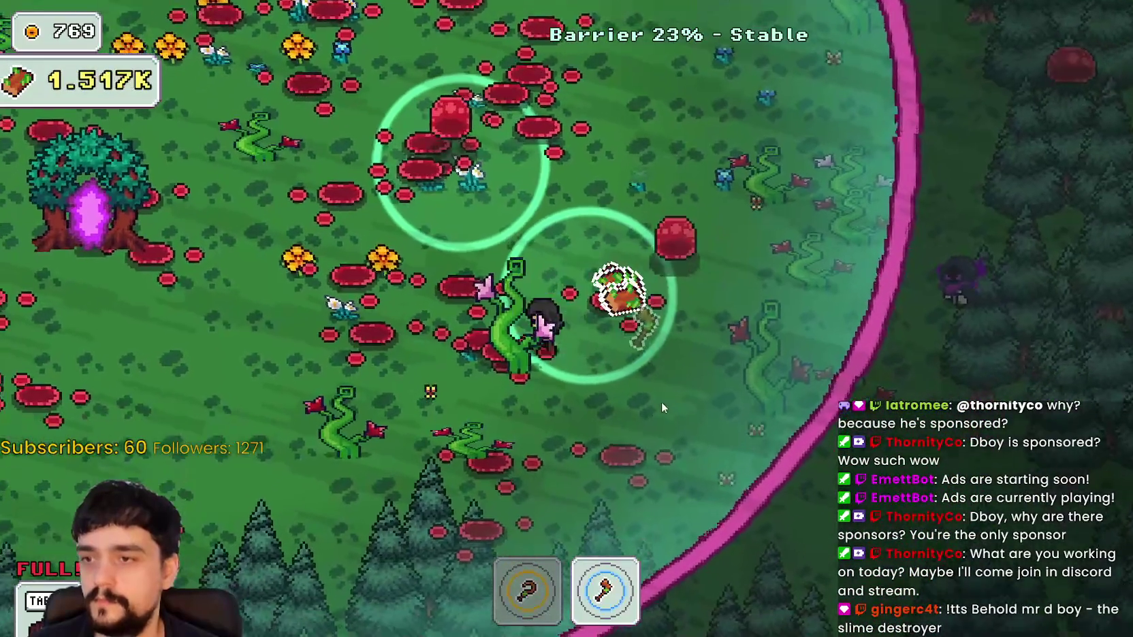
{"action": "key", "text": "a"}
{"action": "key", "text": "a"}
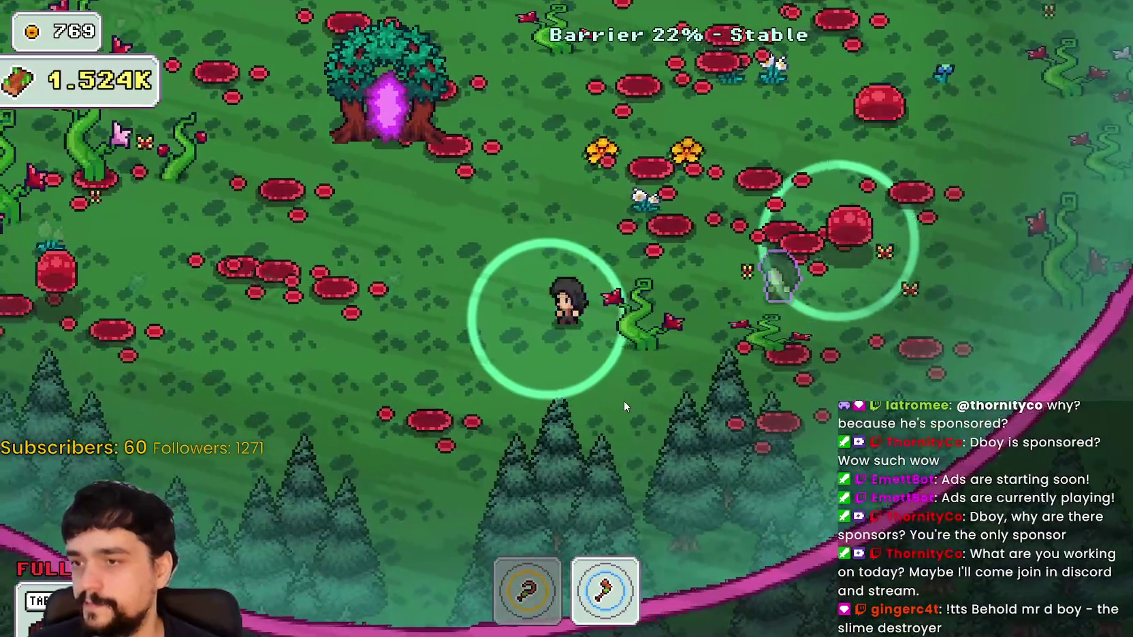
{"action": "key", "text": "w"}
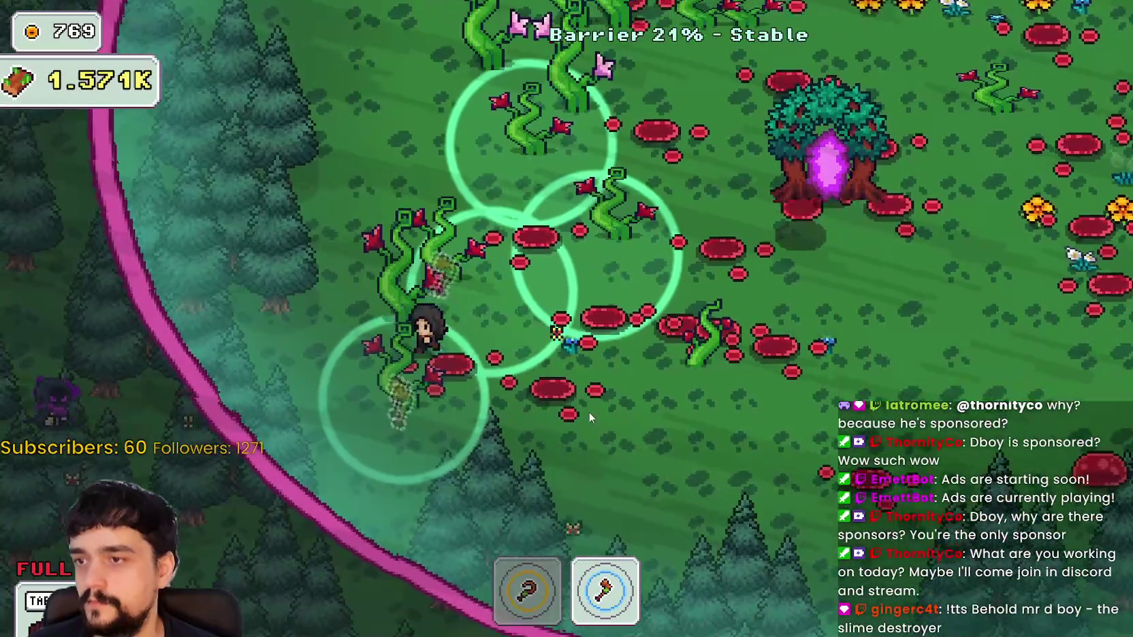
{"action": "key", "text": "d"}
{"action": "key", "text": "w"}
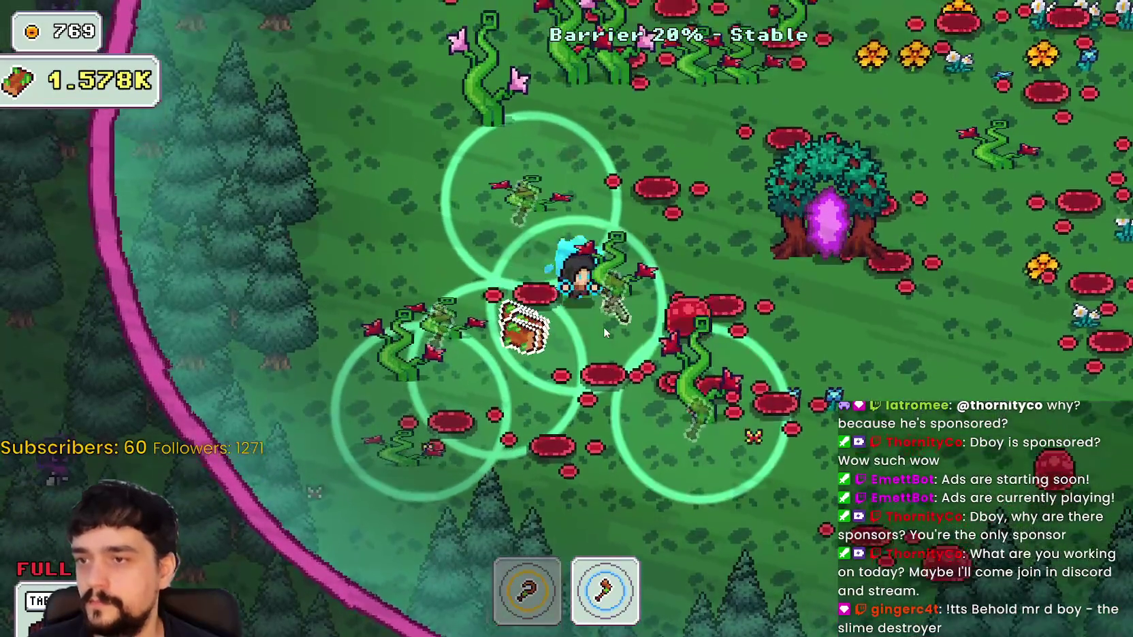
{"action": "key", "text": "d"}
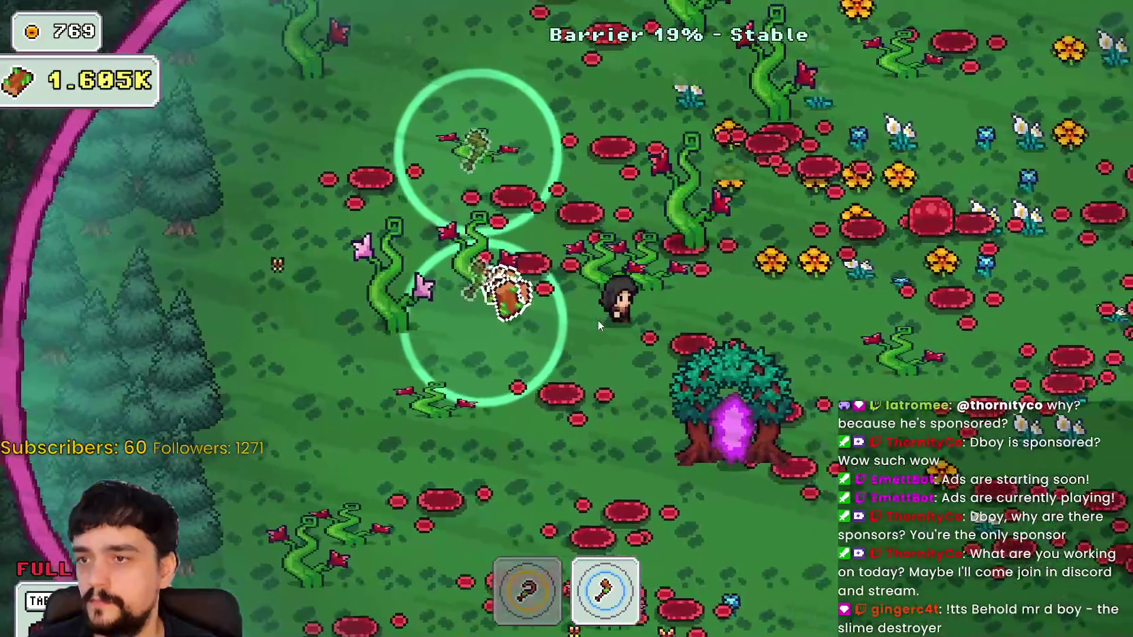
{"action": "key", "text": "a"}
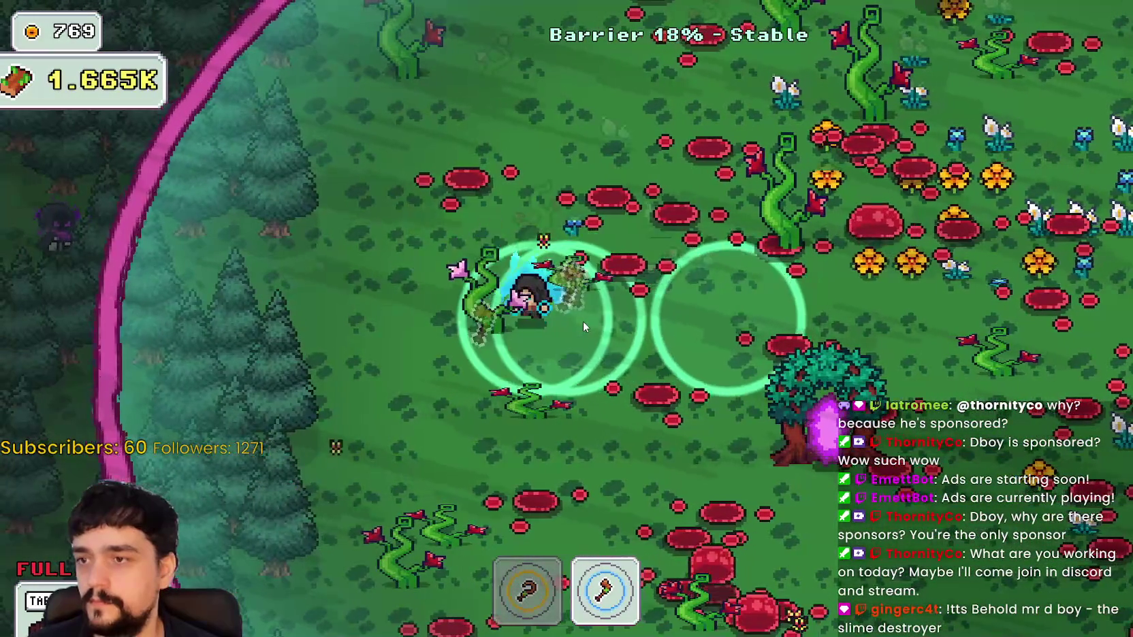
{"action": "key", "text": "d"}
{"action": "key", "text": "w"}
{"action": "key", "text": "w"}
{"action": "key", "text": "d"}
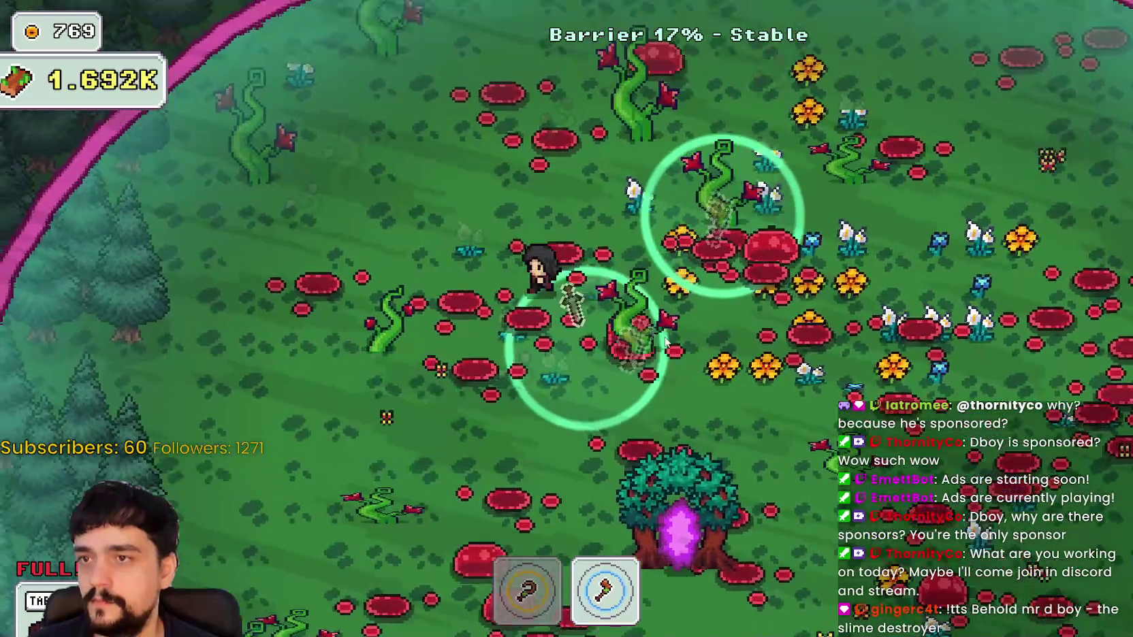
{"action": "key", "text": "w"}
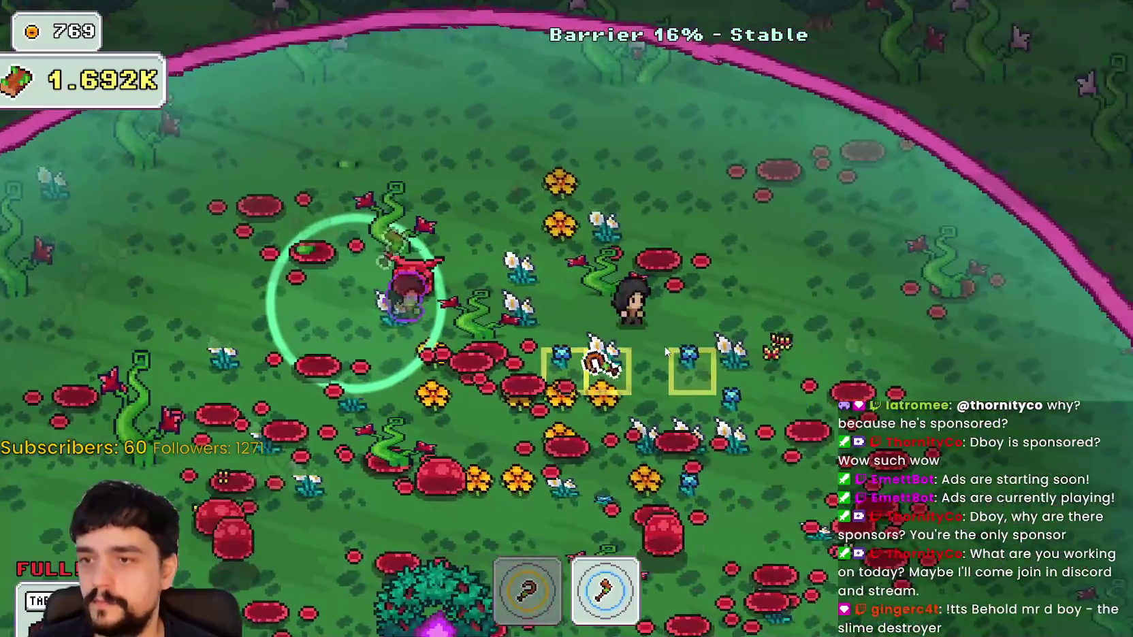
{"action": "key", "text": "a"}
{"action": "key", "text": "w"}
{"action": "key", "text": "a"}
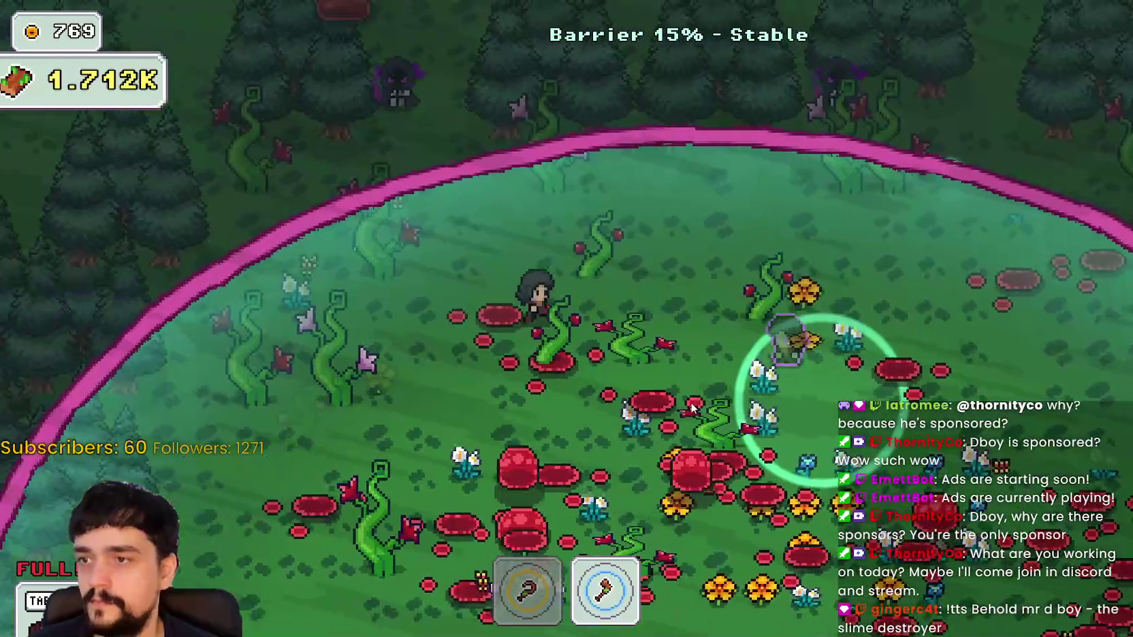
{"action": "key", "text": "s"}
{"action": "key", "text": "d"}
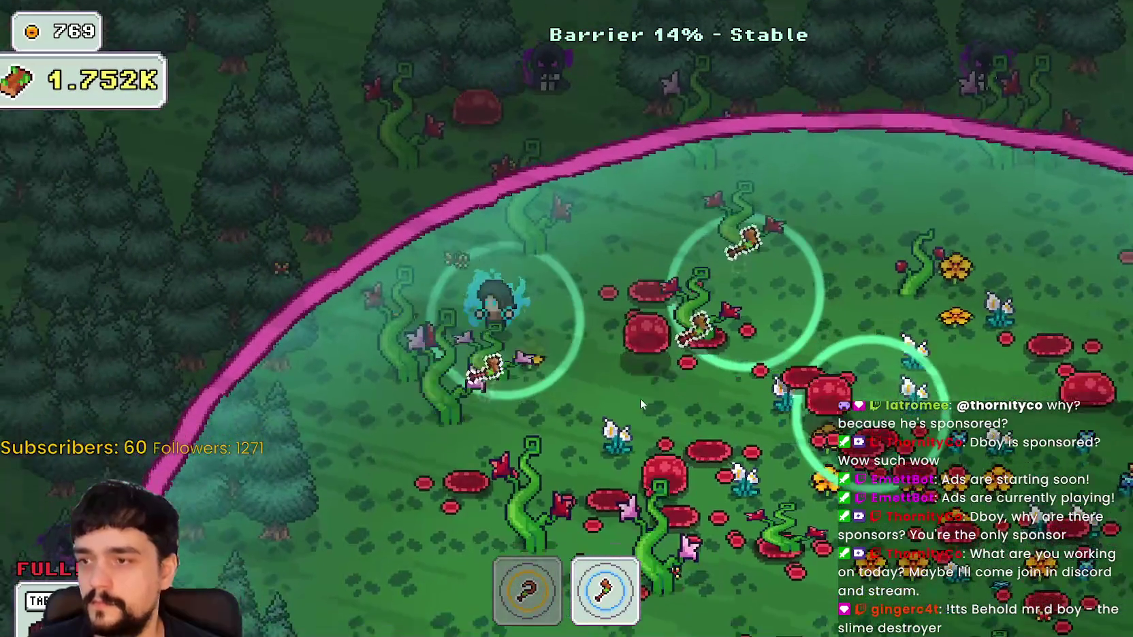
{"action": "key", "text": "s"}
{"action": "key", "text": "d"}
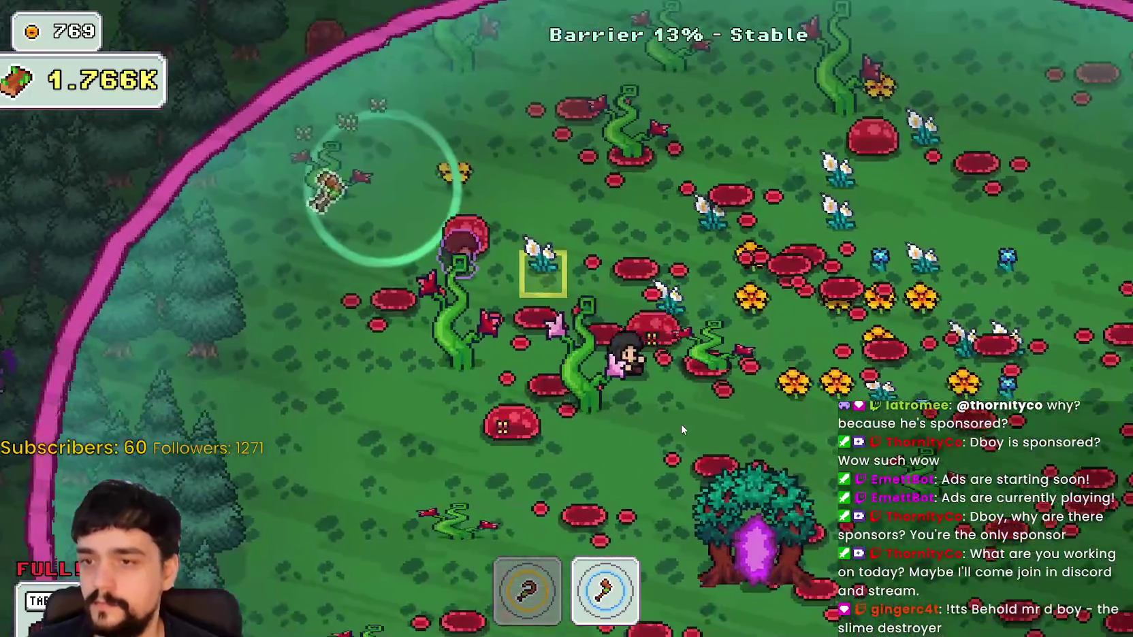
{"action": "key", "text": "s"}
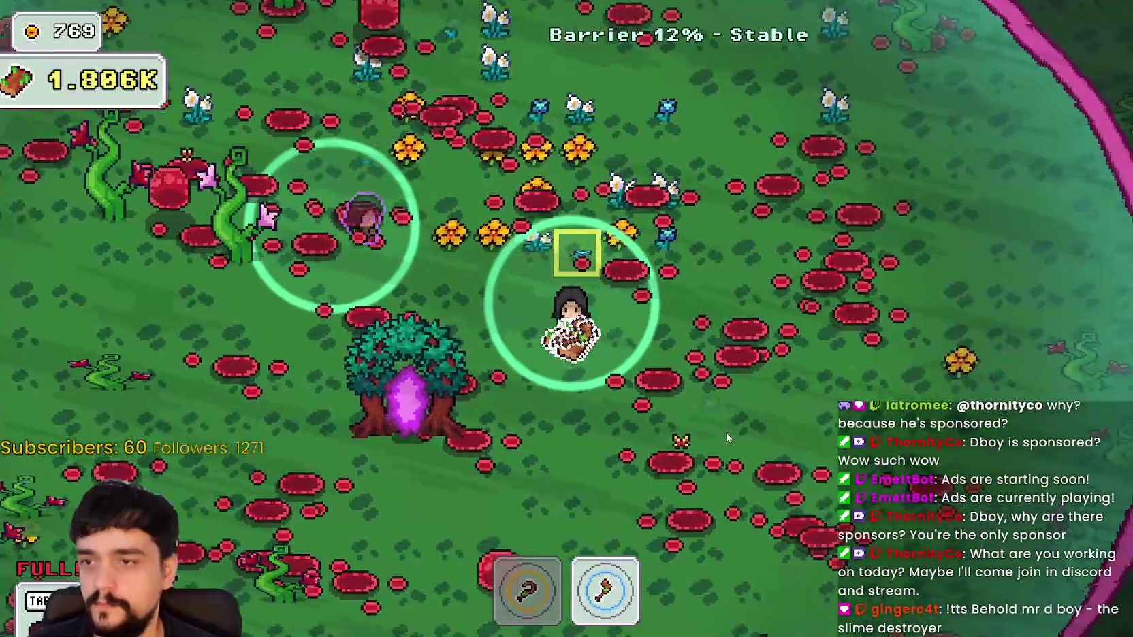
{"action": "key", "text": "a"}
{"action": "key", "text": "a"}
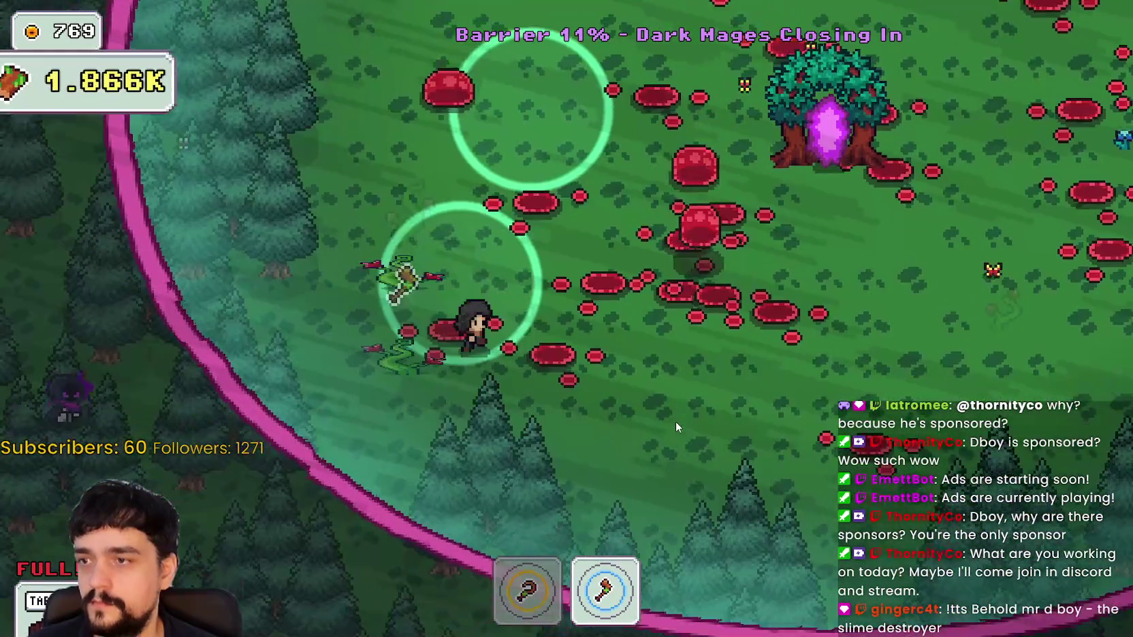
Return to the village through the portal tree and stock flowers into the market stalls
{"action": "key", "text": "d"}
{"action": "key", "text": "w"}
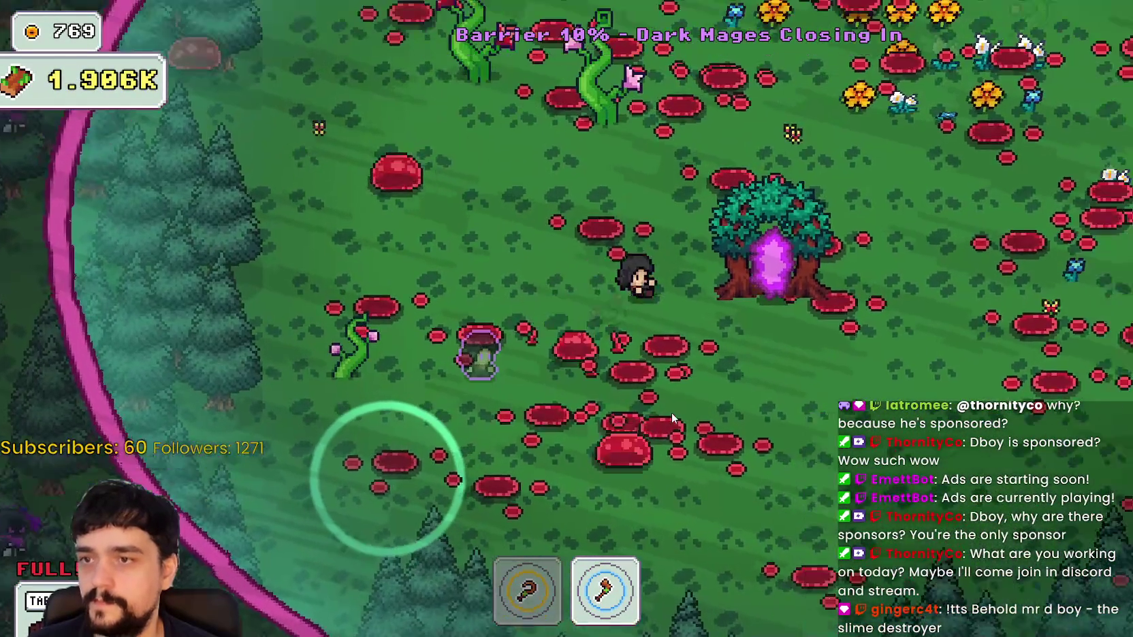
{"action": "key", "text": "e"}
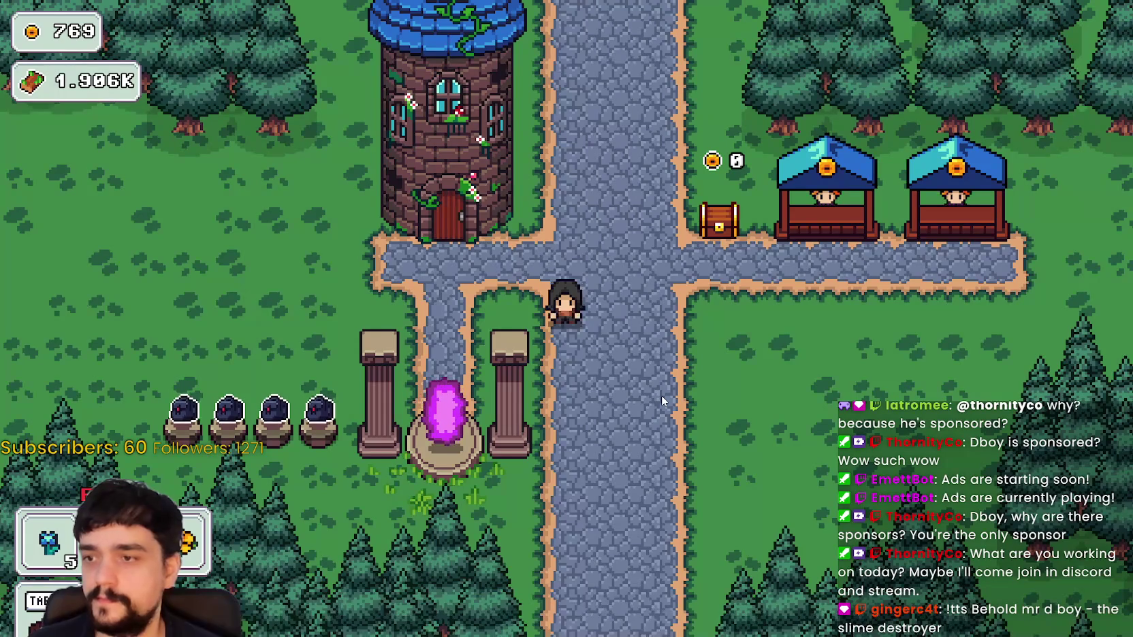
{"action": "key", "text": "d"}
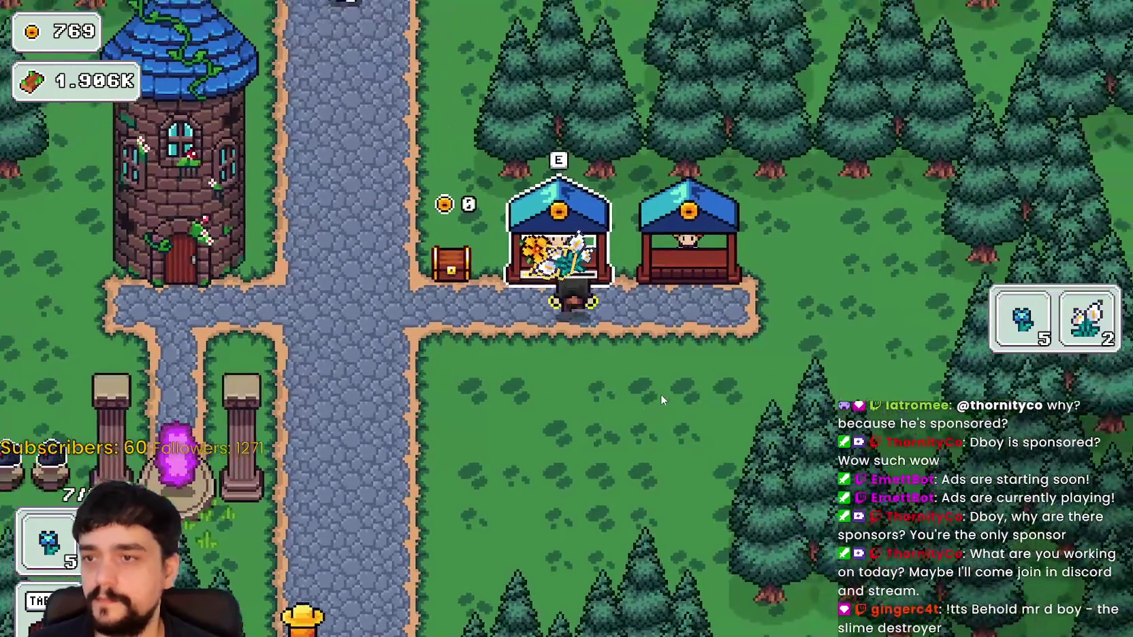
{"action": "key", "text": "e"}
{"action": "key", "text": "d"}
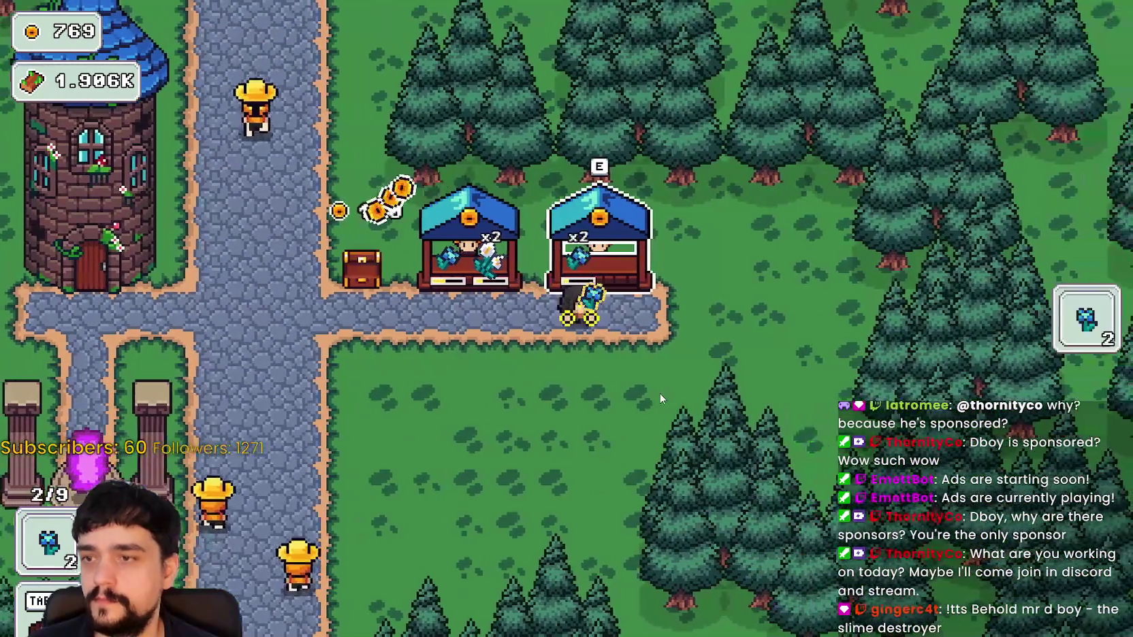
Buy Market Speed II in the tower's prestige tree, then head back to the market stall
{"action": "key", "text": "a"}
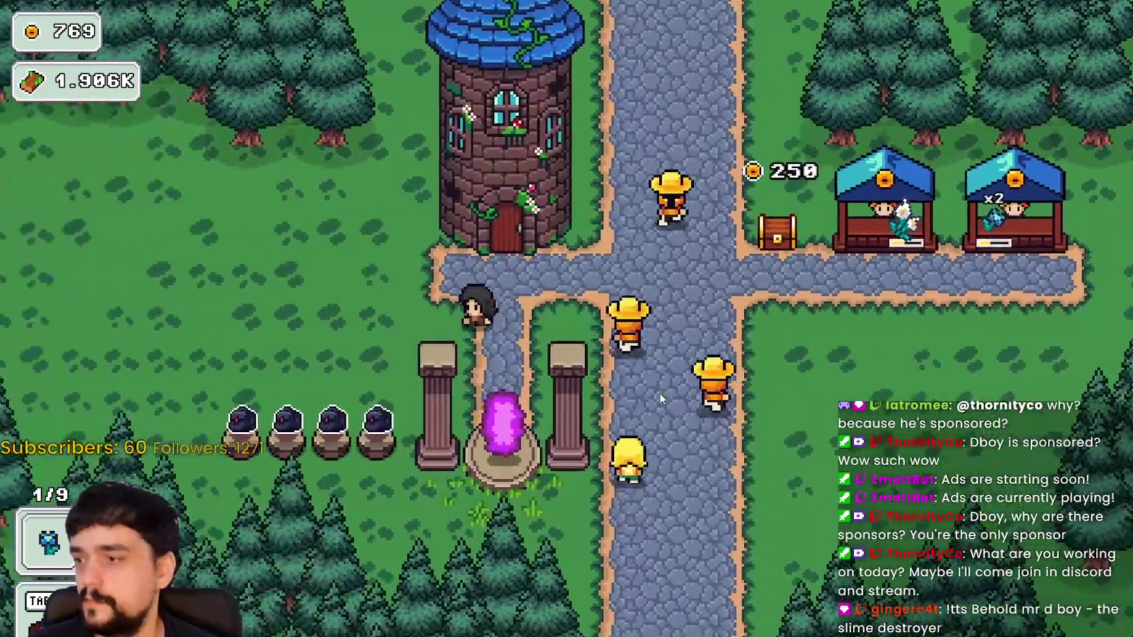
{"action": "key", "text": "d"}
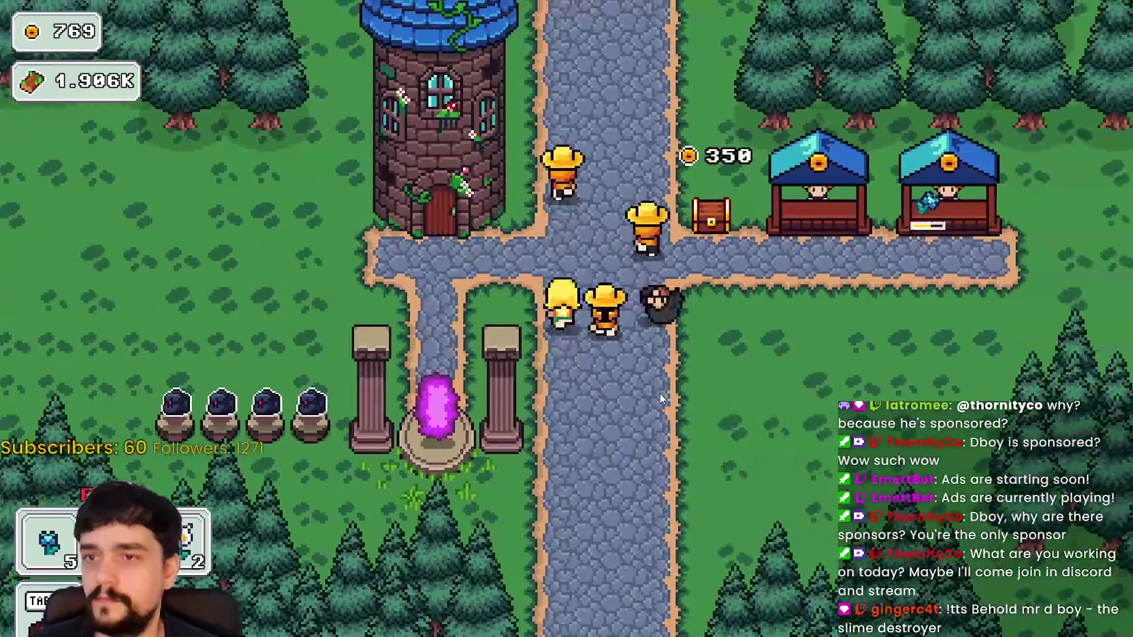
{"action": "key", "text": "a"}
{"action": "key", "text": "e"}
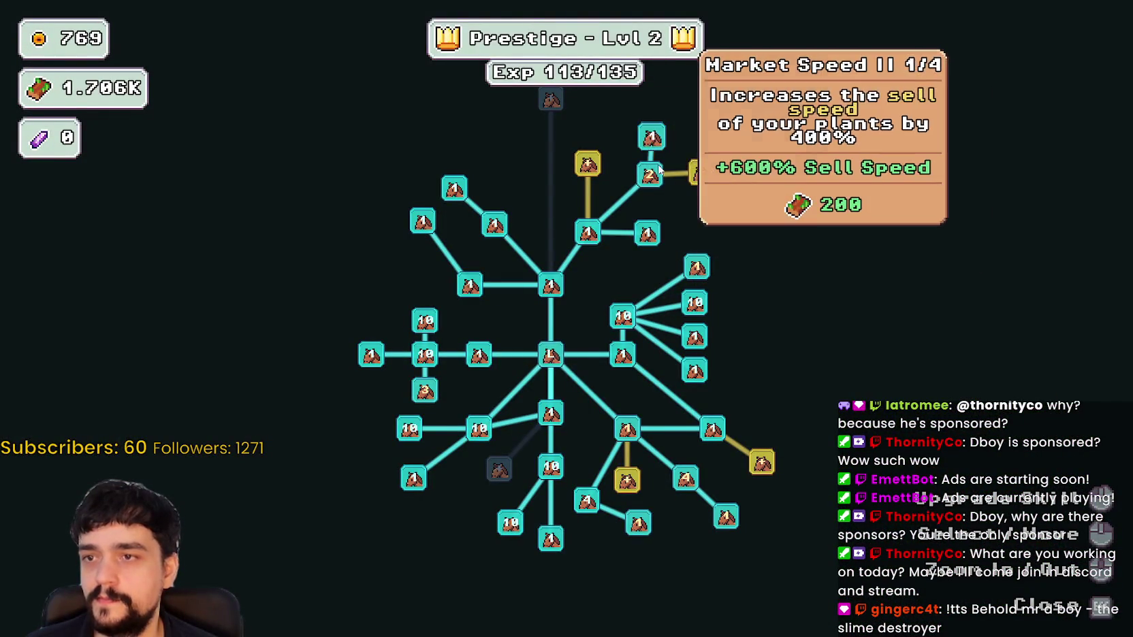
{"action": "key", "text": "Escape"}
{"action": "key", "text": "d"}
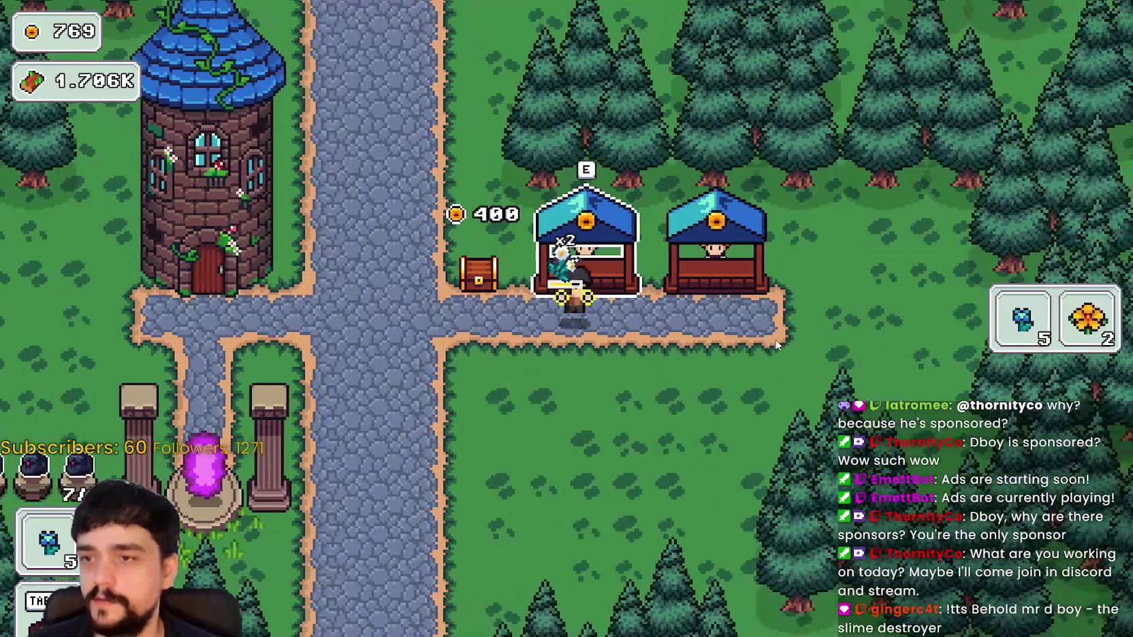
Sell at the first stall, then walk down to the road and restock the first market stall
{"action": "key", "text": "d"}
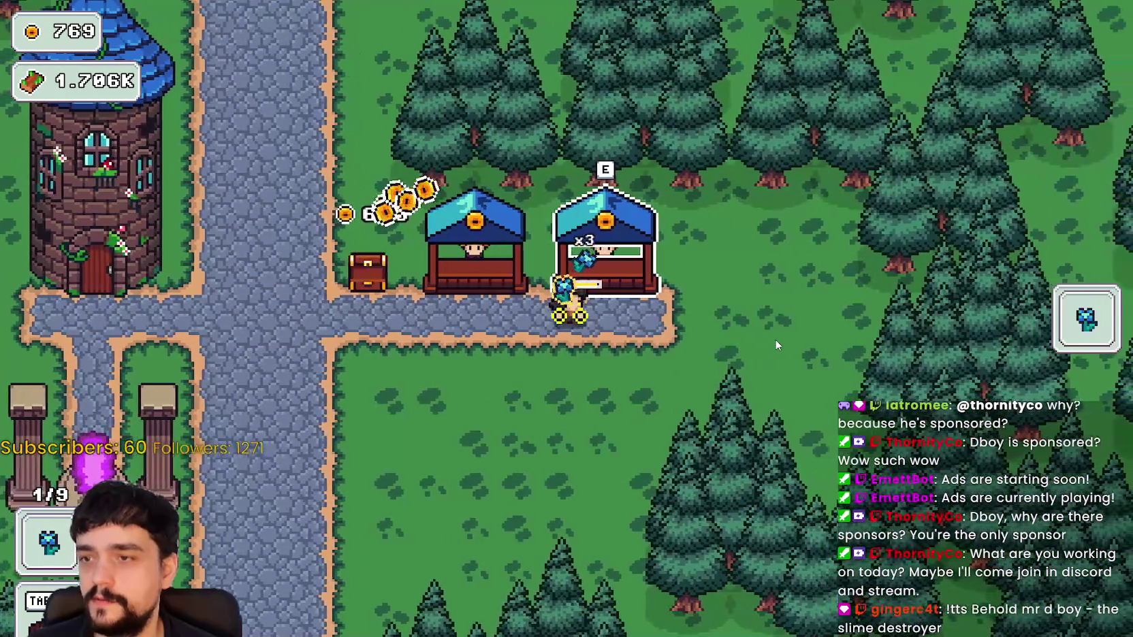
{"action": "key", "text": "a"}
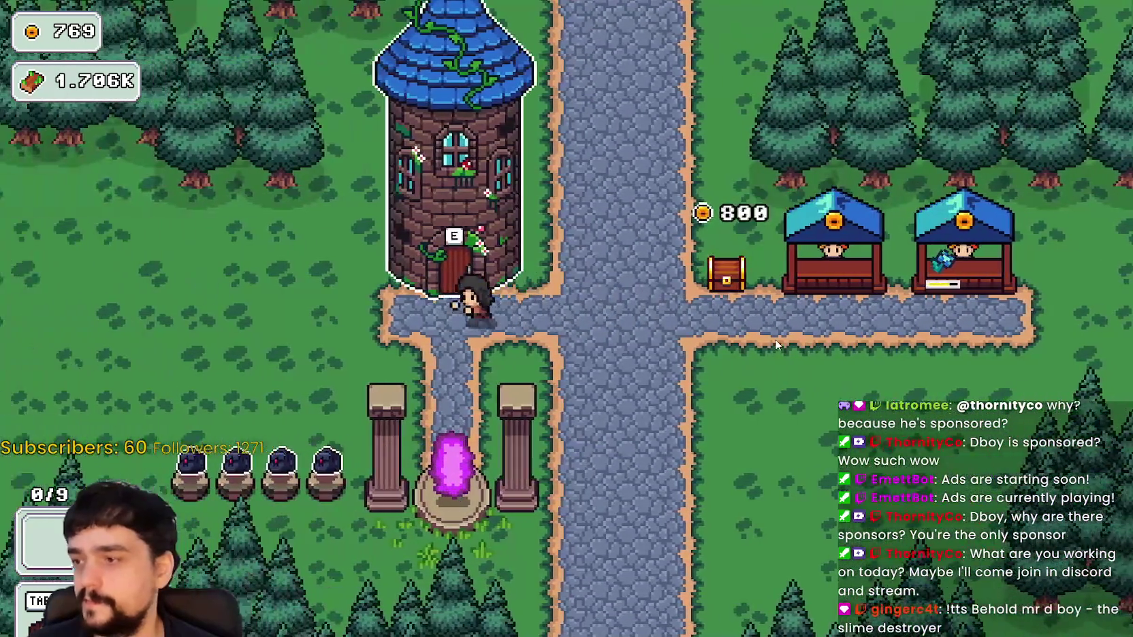
{"action": "key", "text": "s"}
{"action": "key", "text": "d"}
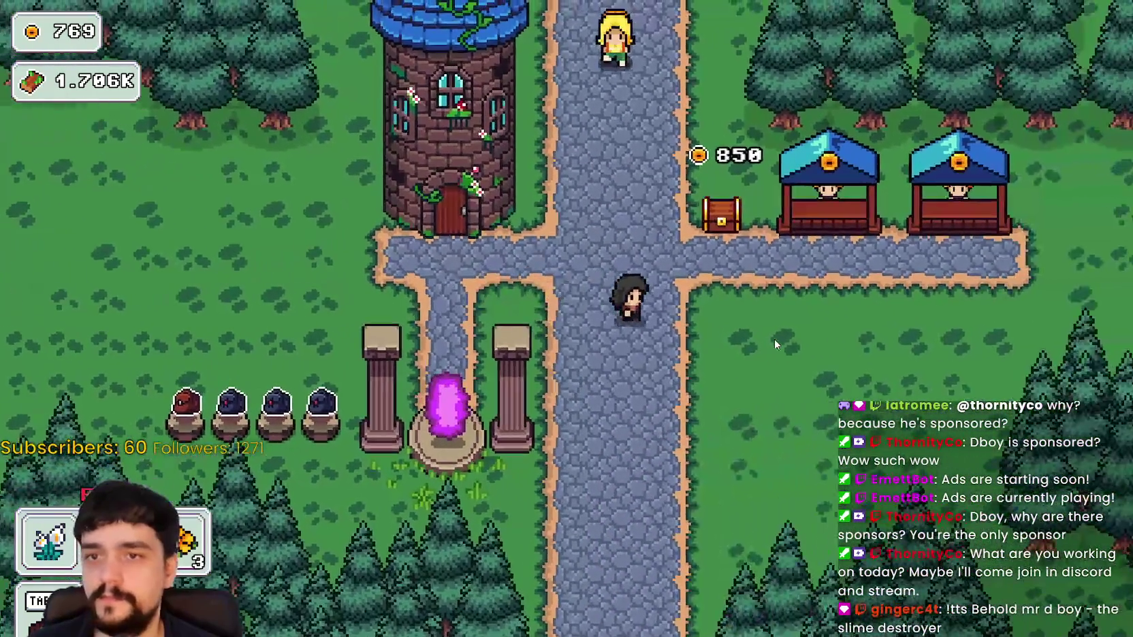
{"action": "key", "text": "d"}
{"action": "key", "text": "w"}
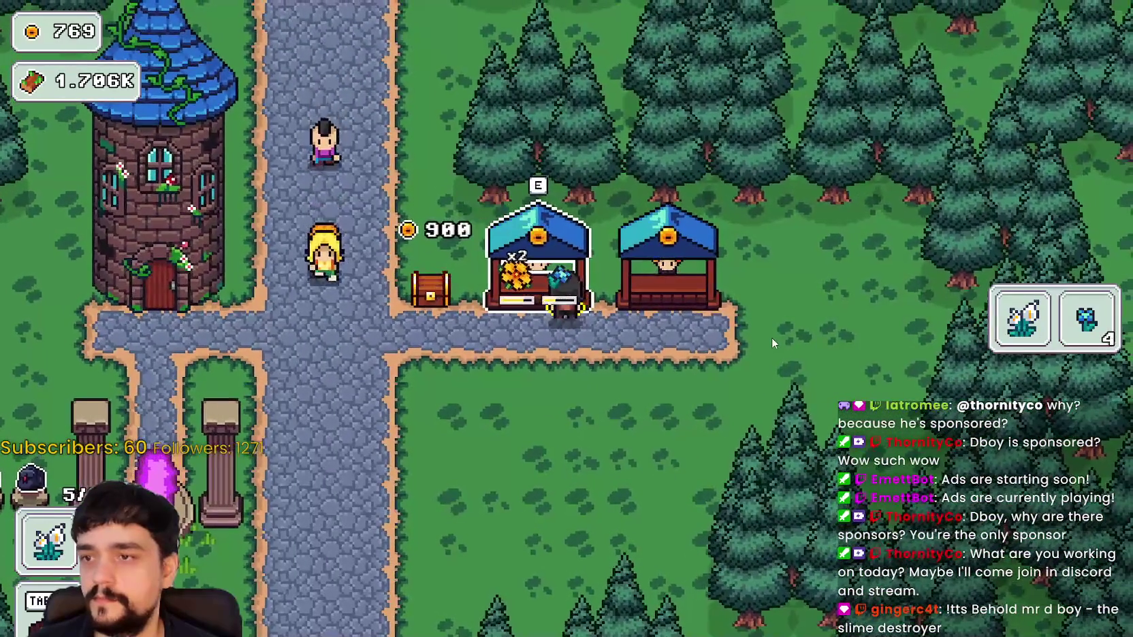
Return from the second stall to the flower pots and harvest the grown flowers
{"action": "key", "text": "d"}
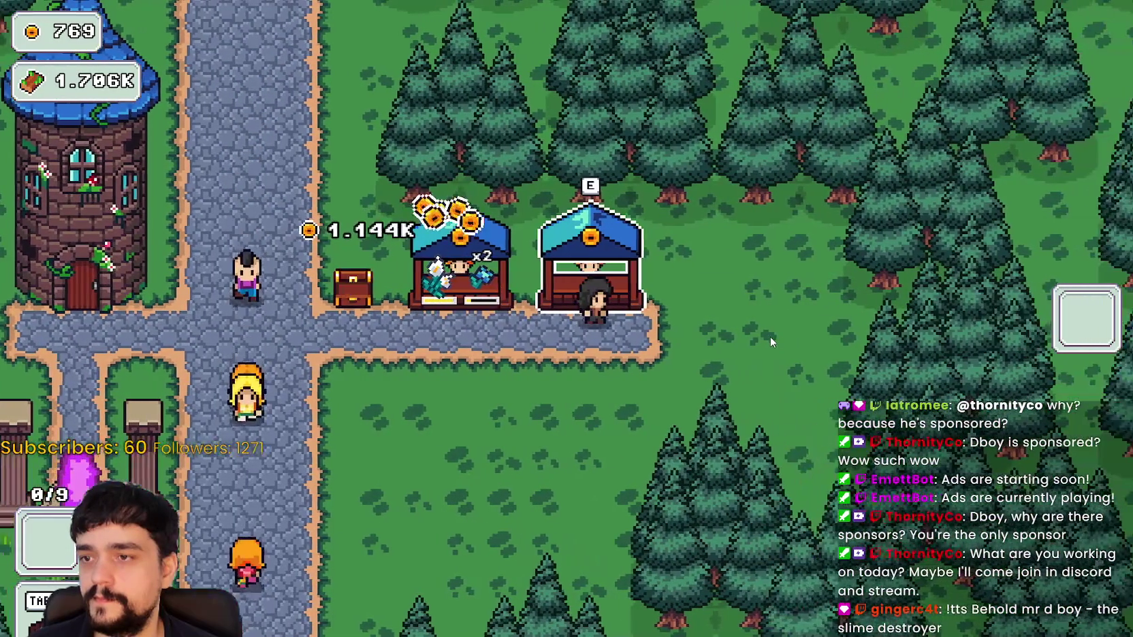
{"action": "key", "text": "a"}
{"action": "key", "text": "s"}
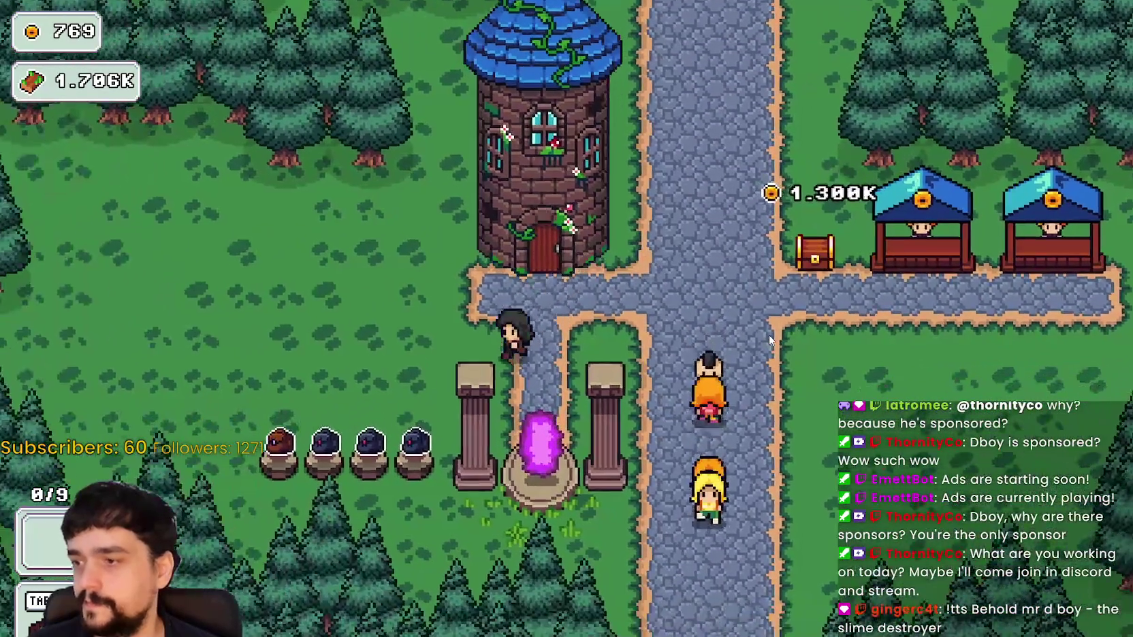
{"action": "key", "text": "a"}
{"action": "key", "text": "e"}
Stock the harvested flowers into both the first and second market stalls
{"action": "key", "text": "d"}
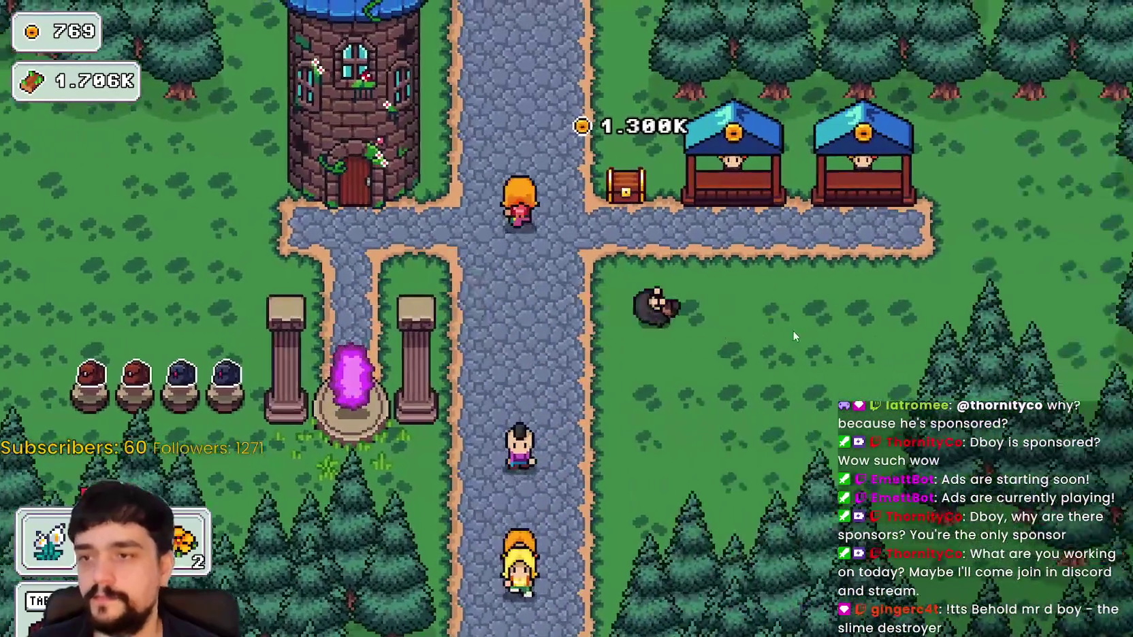
{"action": "key", "text": "w"}
{"action": "key", "text": "e"}
{"action": "key", "text": "d"}
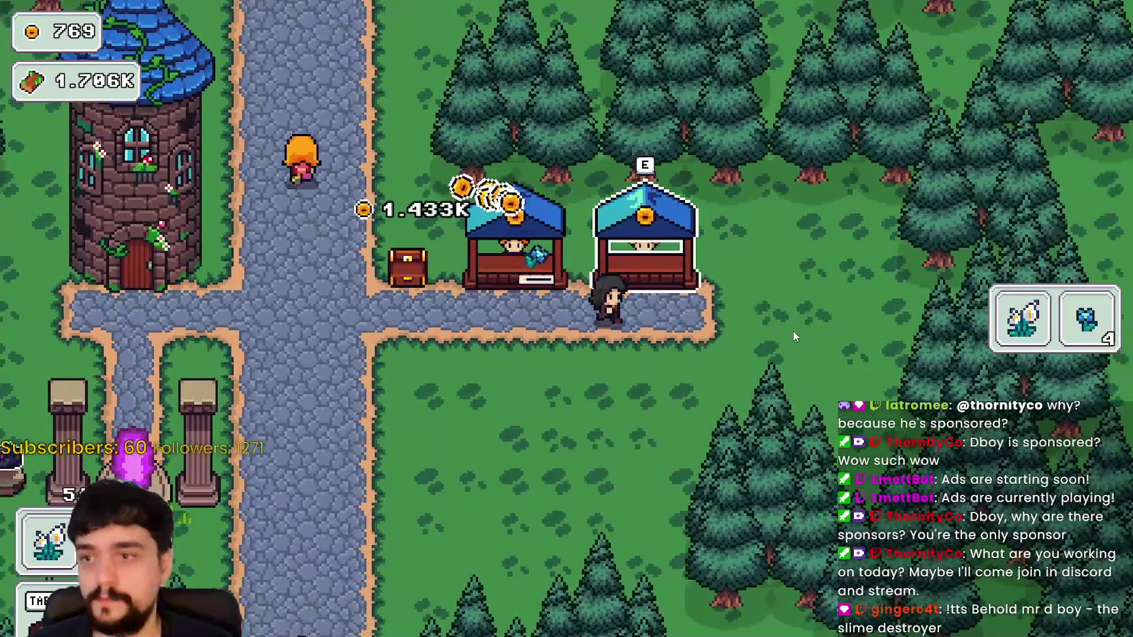
{"action": "key", "text": "e"}
Harvest the pots again and restock the first stall, then fill the second stall
{"action": "key", "text": "a"}
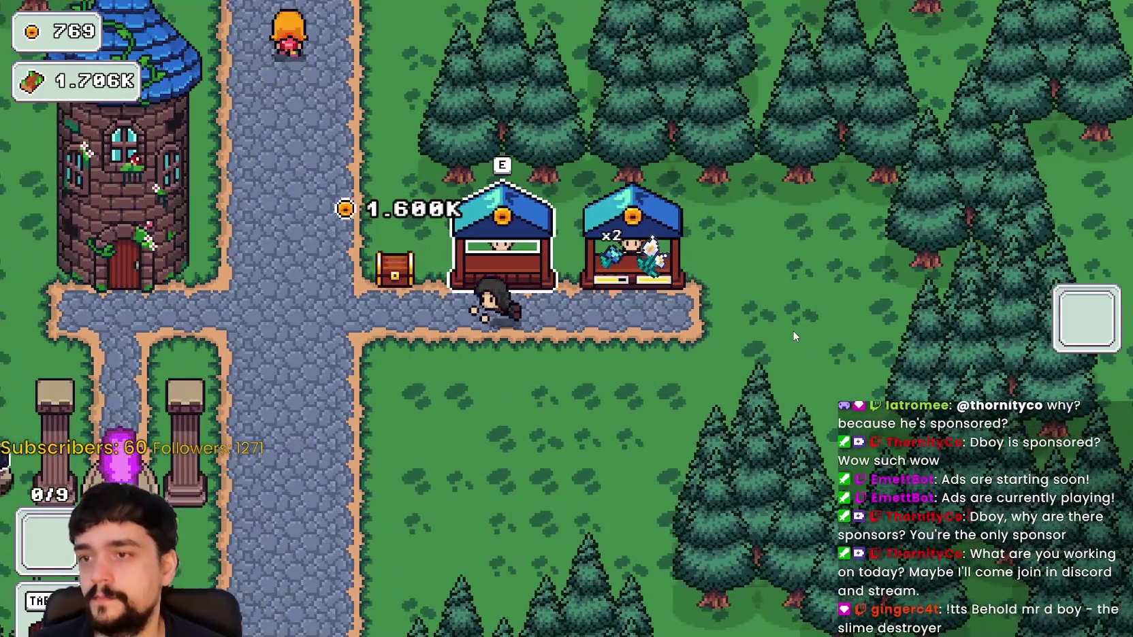
{"action": "key", "text": "s"}
{"action": "key", "text": "e"}
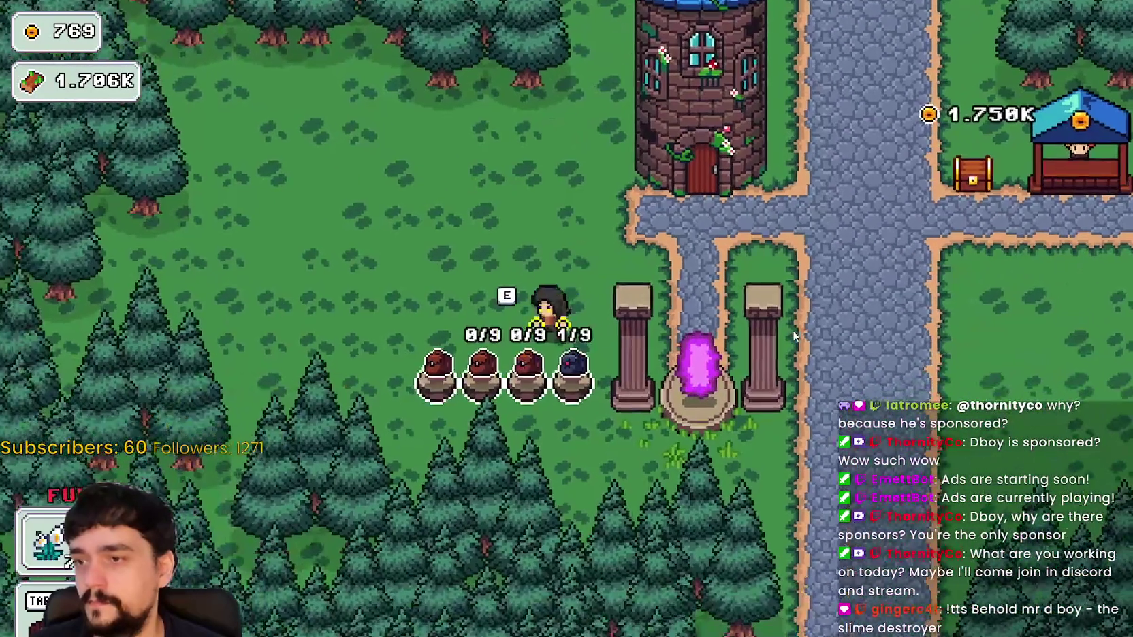
{"action": "key", "text": "d"}
{"action": "key", "text": "w"}
{"action": "key", "text": "d"}
{"action": "key", "text": "e"}
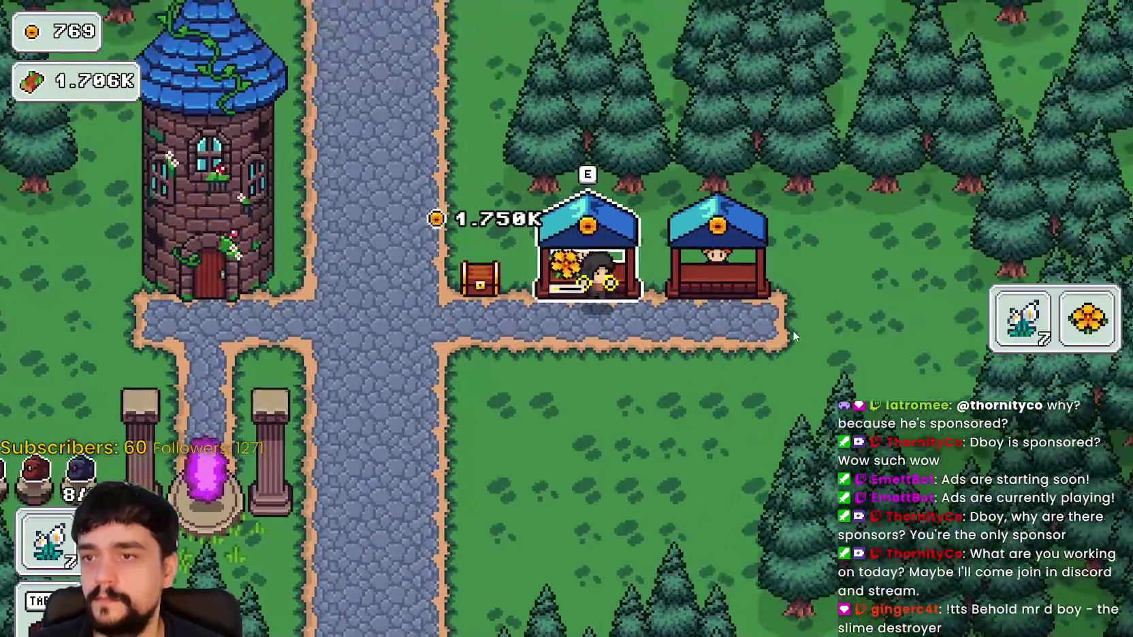
{"action": "key", "text": "d"}
{"action": "key", "text": "e"}
{"action": "key", "text": "e"}
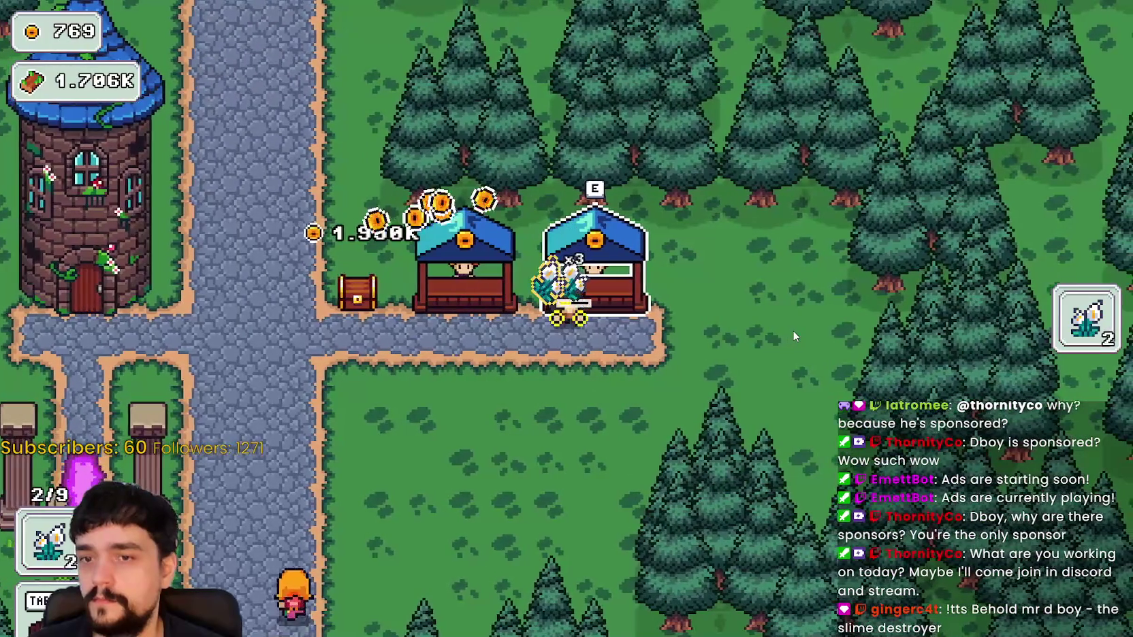
Place the last flower in the second stall and make one more pot-to-stall run, reaching 2.200K coins
{"action": "key", "text": "e"}
{"action": "key", "text": "a"}
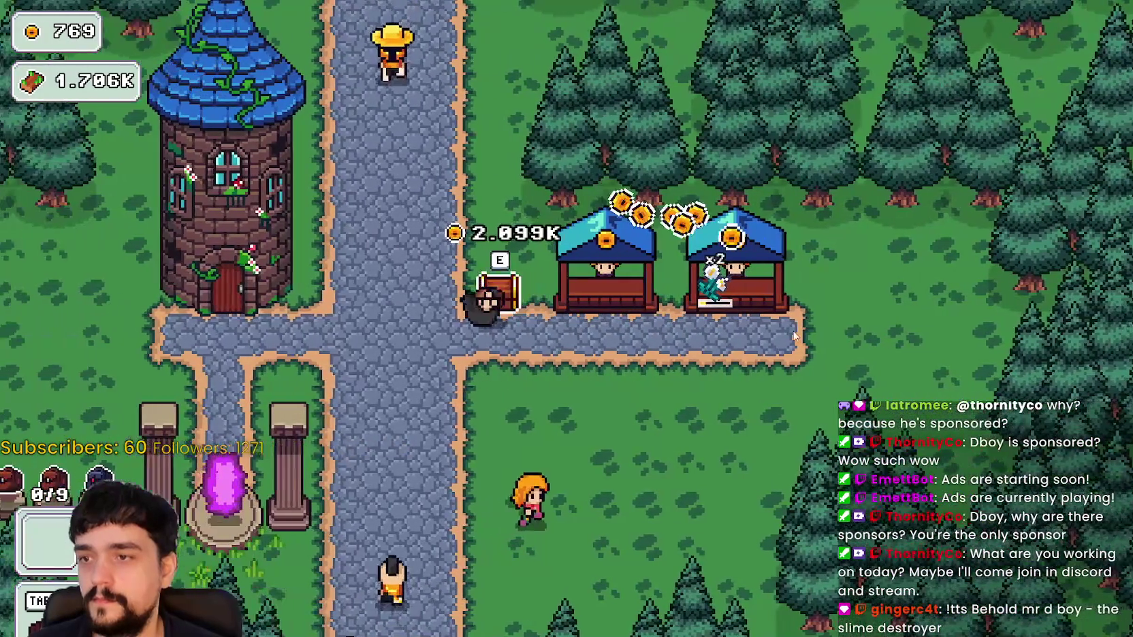
{"action": "key", "text": "s"}
{"action": "key", "text": "a"}
{"action": "key", "text": "e"}
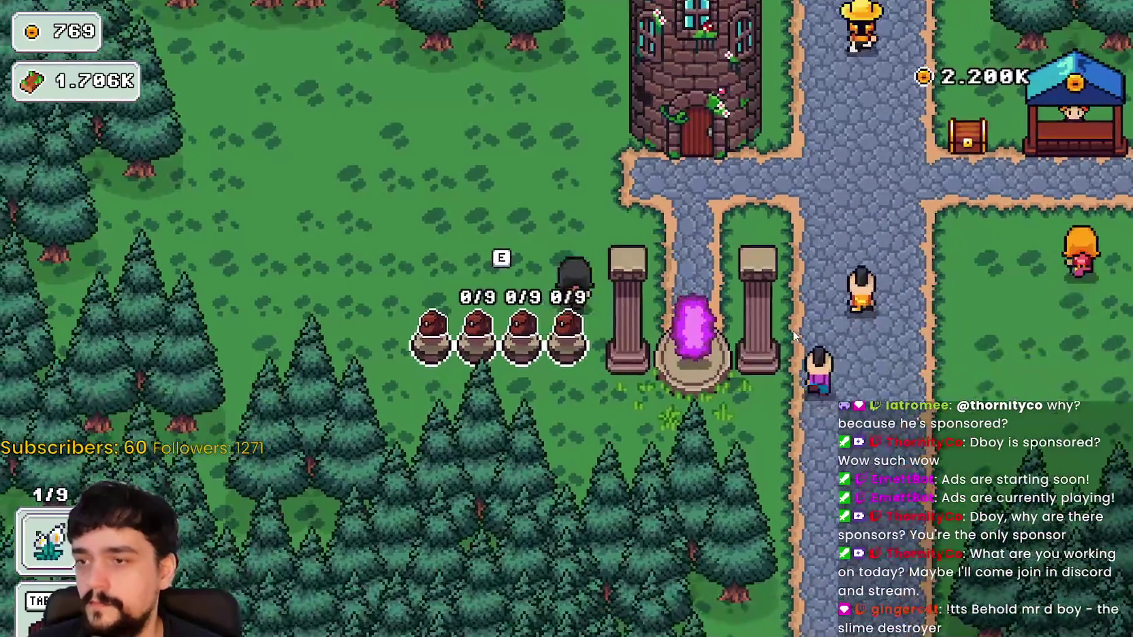
{"action": "key", "text": "d"}
{"action": "key", "text": "w"}
{"action": "key", "text": "d"}
{"action": "key", "text": "e"}
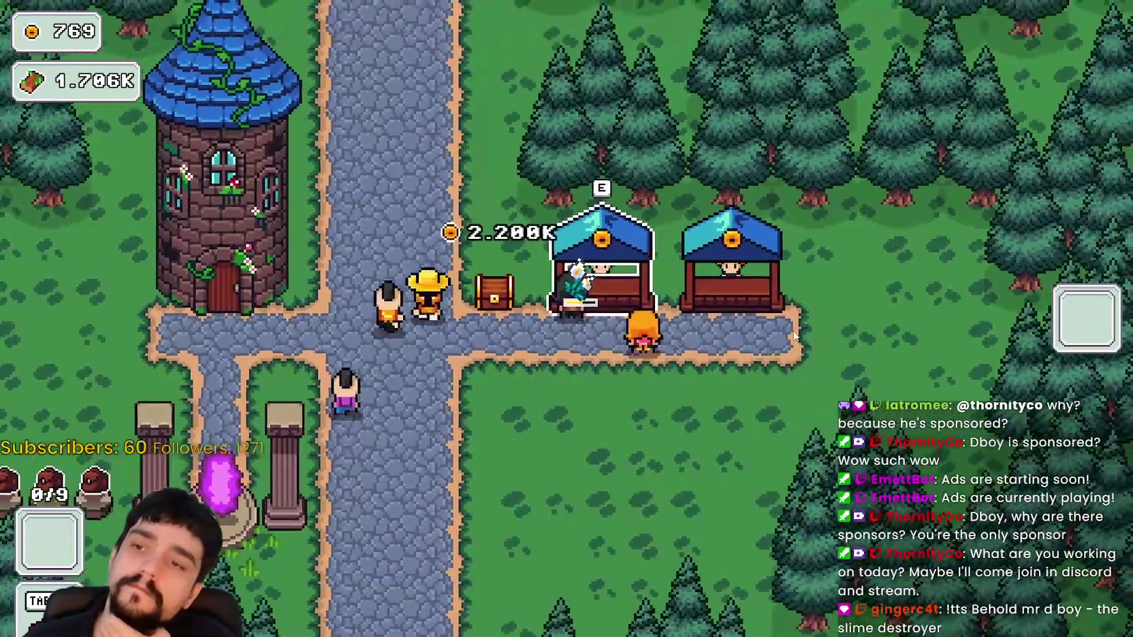
Collect the coins stored in the stall chest
{"action": "key", "text": "a"}
{"action": "key", "text": "s"}
{"action": "key", "text": "Tab"}
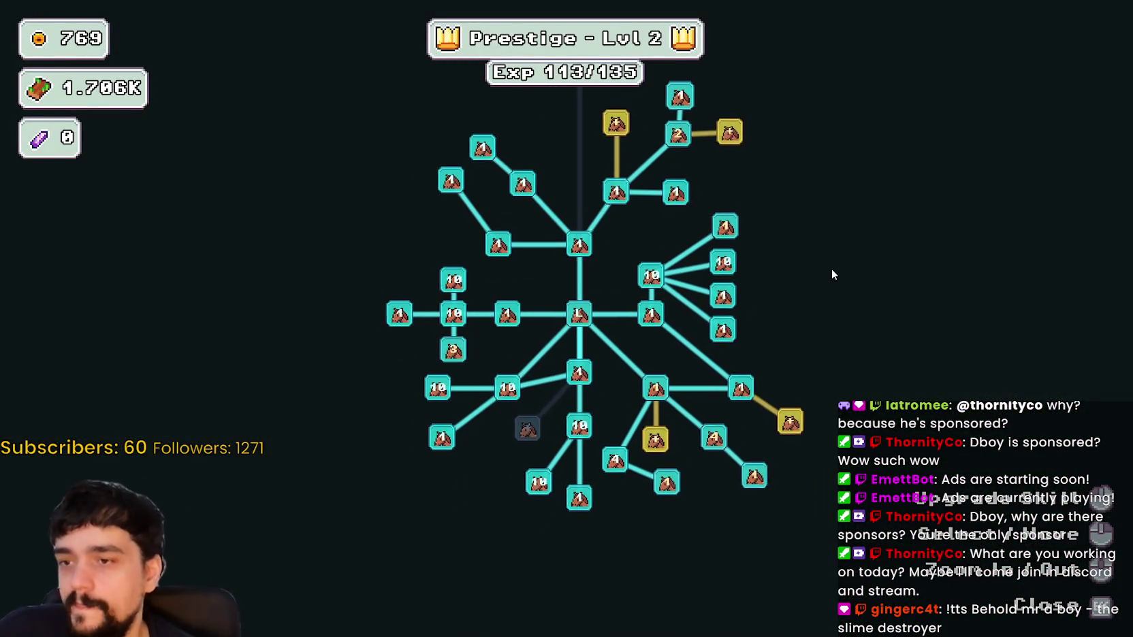
{"action": "key", "text": "Tab"}
{"action": "key", "text": "d"}
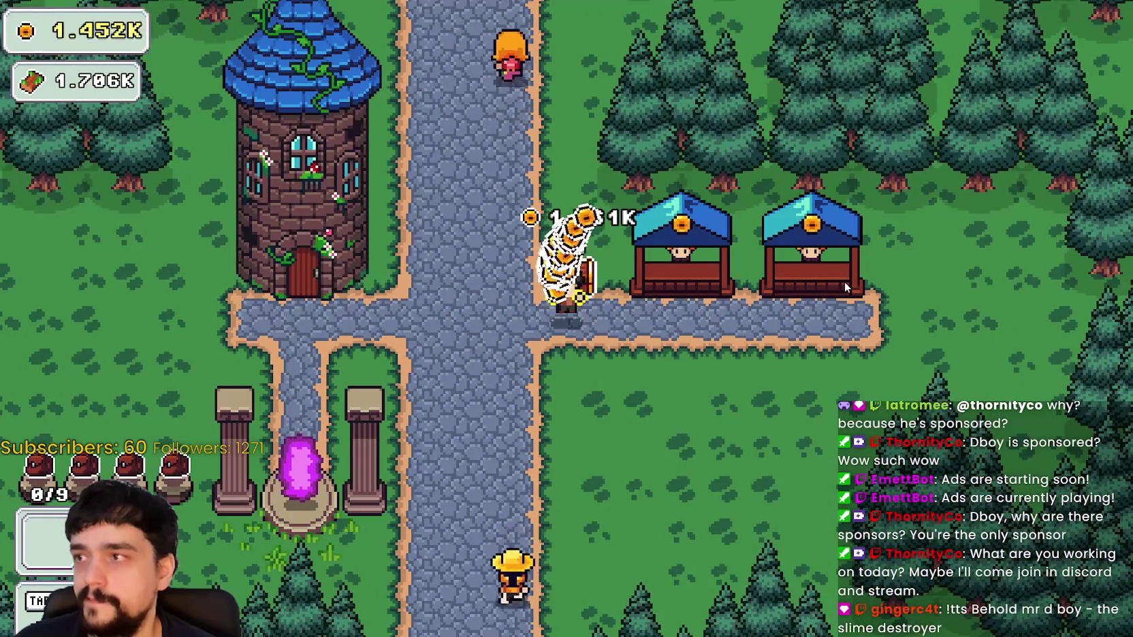
{"action": "key", "text": "a"}
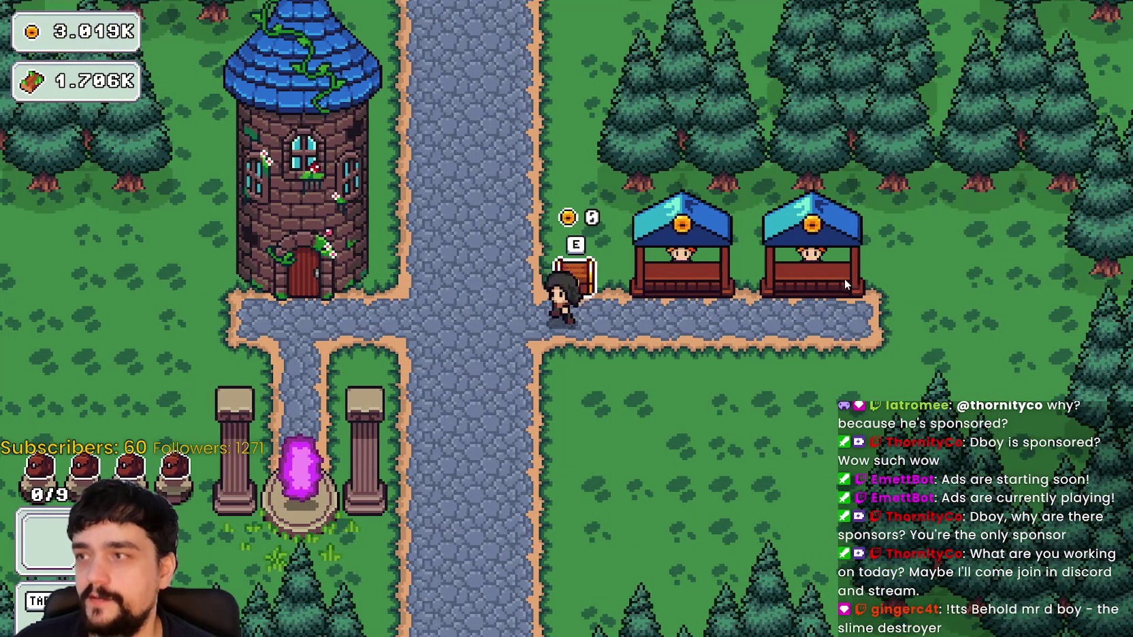
Buy Dopple Sickle to 4/4 and Light Feet to 1/4 in the prestige tree, leaving 1.019K coins
{"action": "key", "text": "Tab"}
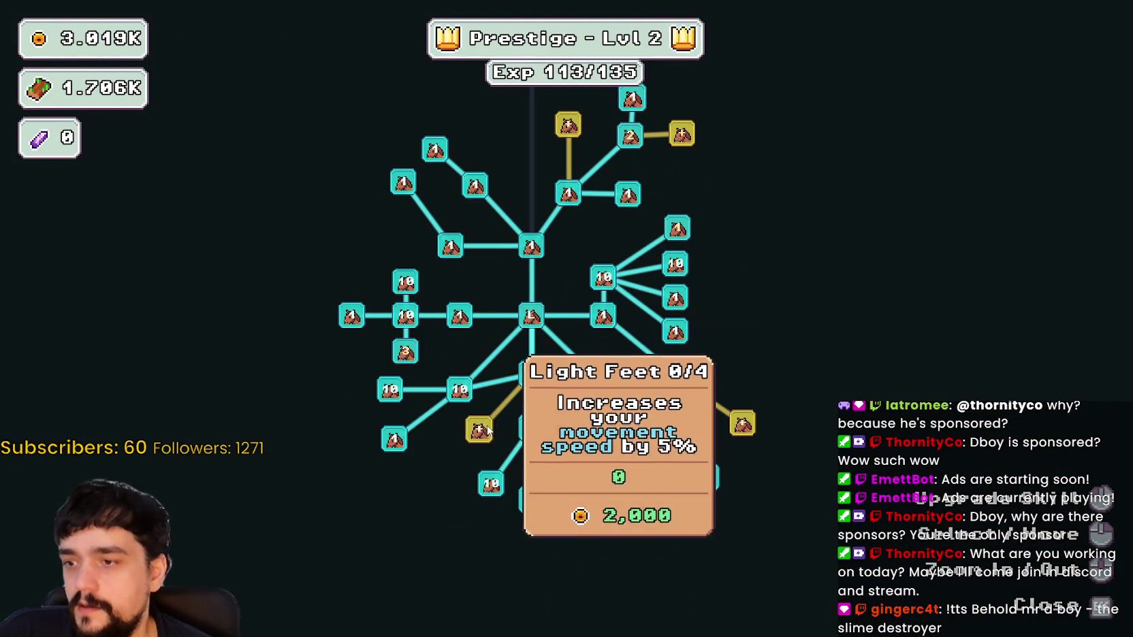
{"action": "left_click", "coordinate": [404, 352]}
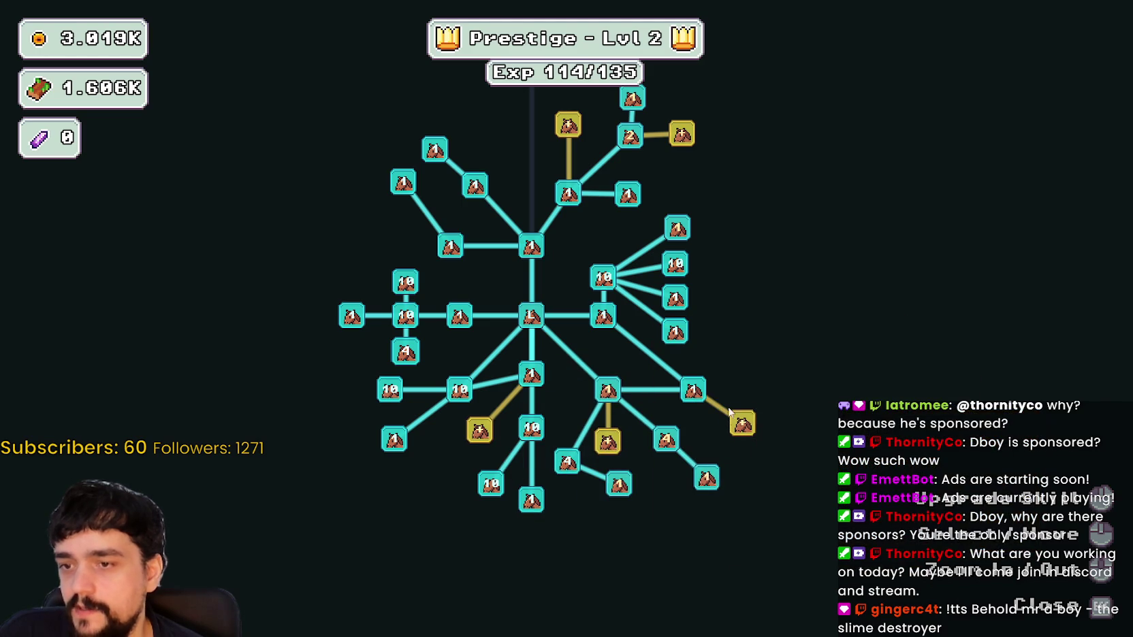
{"action": "key", "text": "w"}
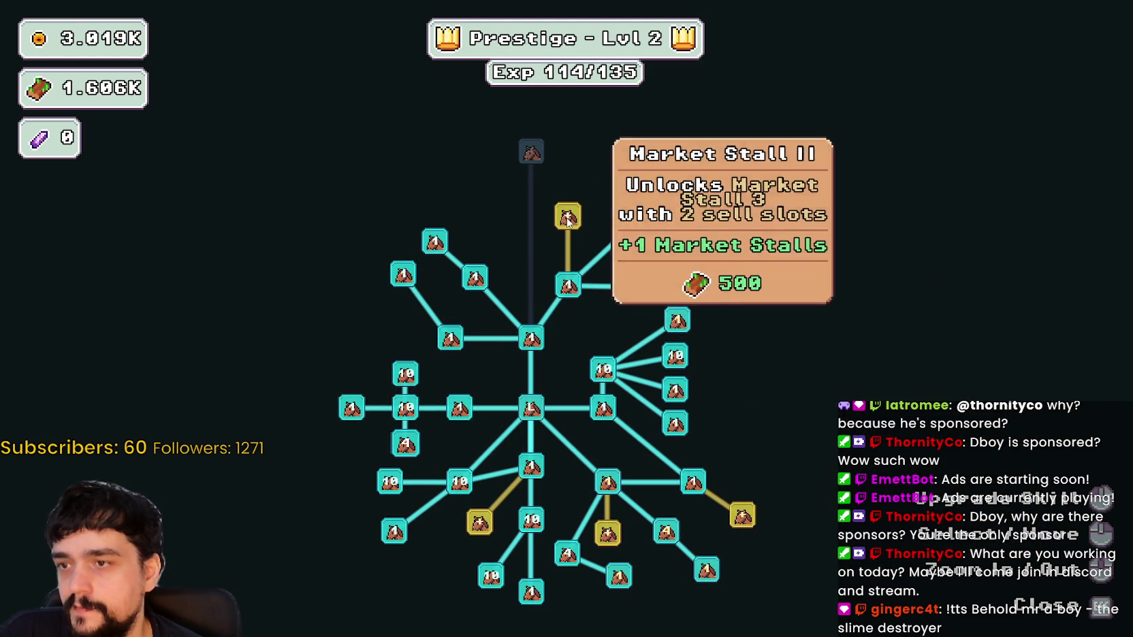
{"action": "key", "text": "s"}
{"action": "key", "text": "a"}
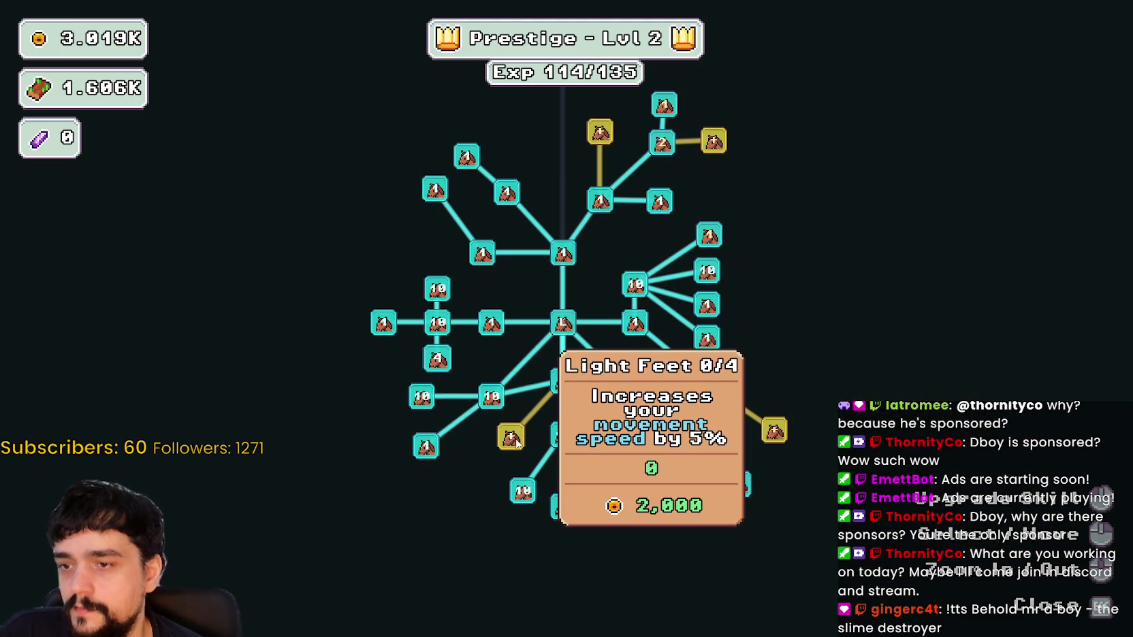
{"action": "left_click", "coordinate": [517, 443]}
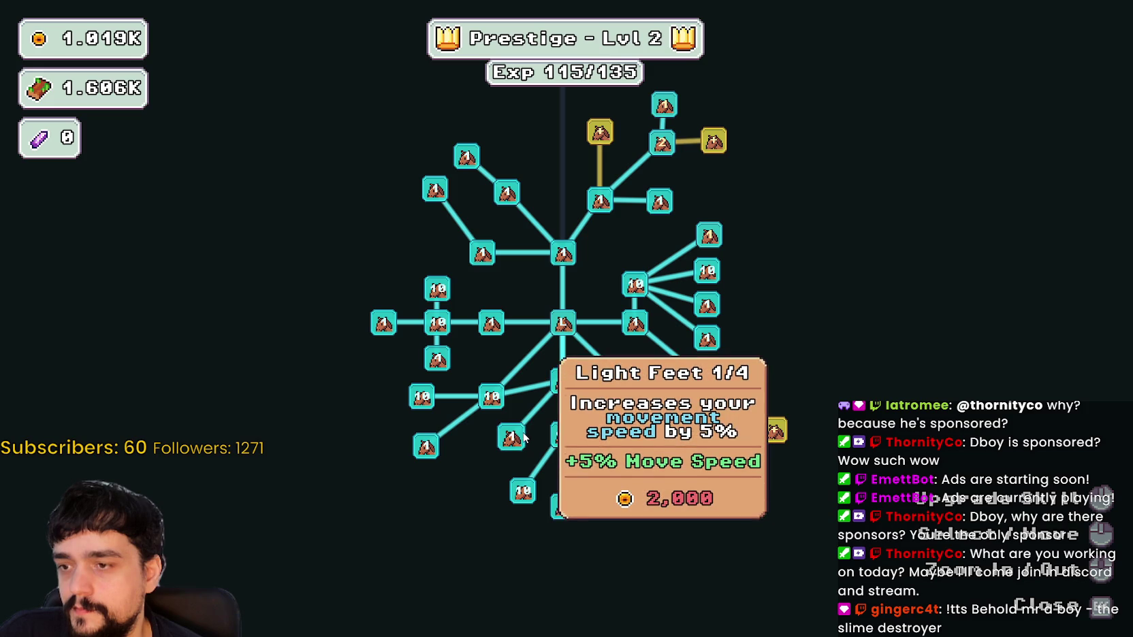
{"action": "mouse_move", "coordinate": [512, 451]}
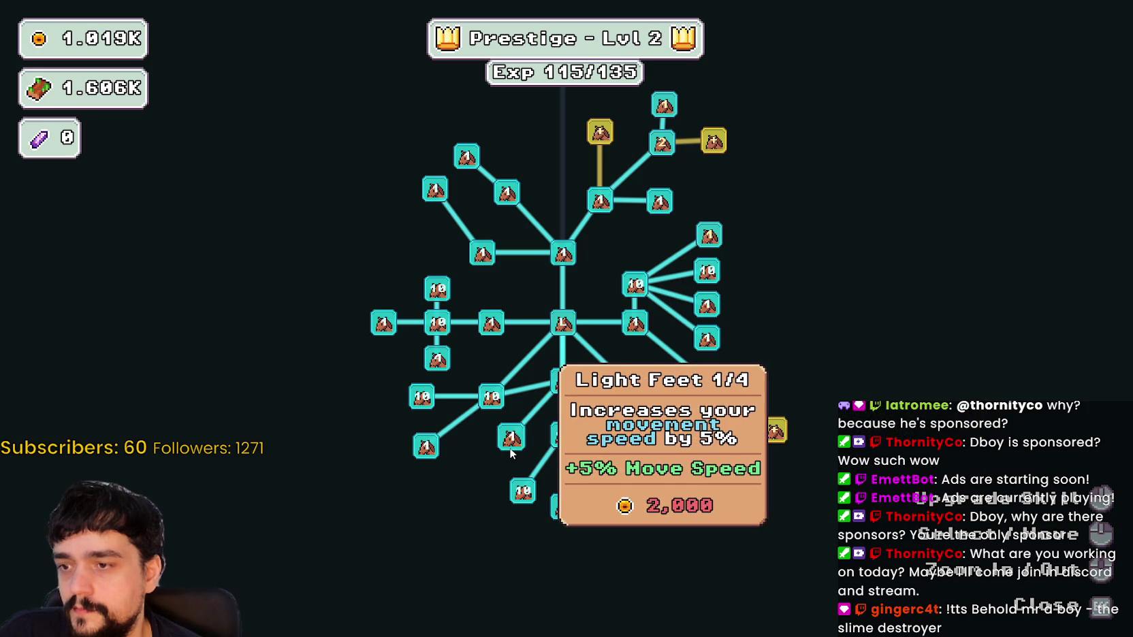
{"action": "left_click_drag", "start_coordinate": [511, 450], "coordinate": [421, 405]}
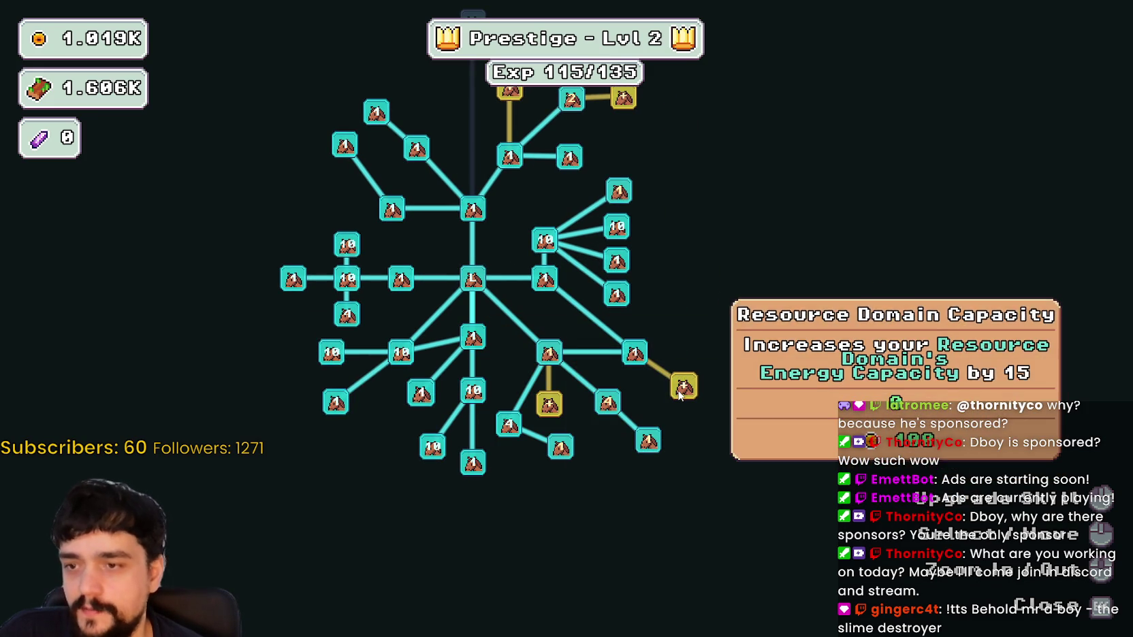
{"action": "mouse_move", "coordinate": [551, 407]}
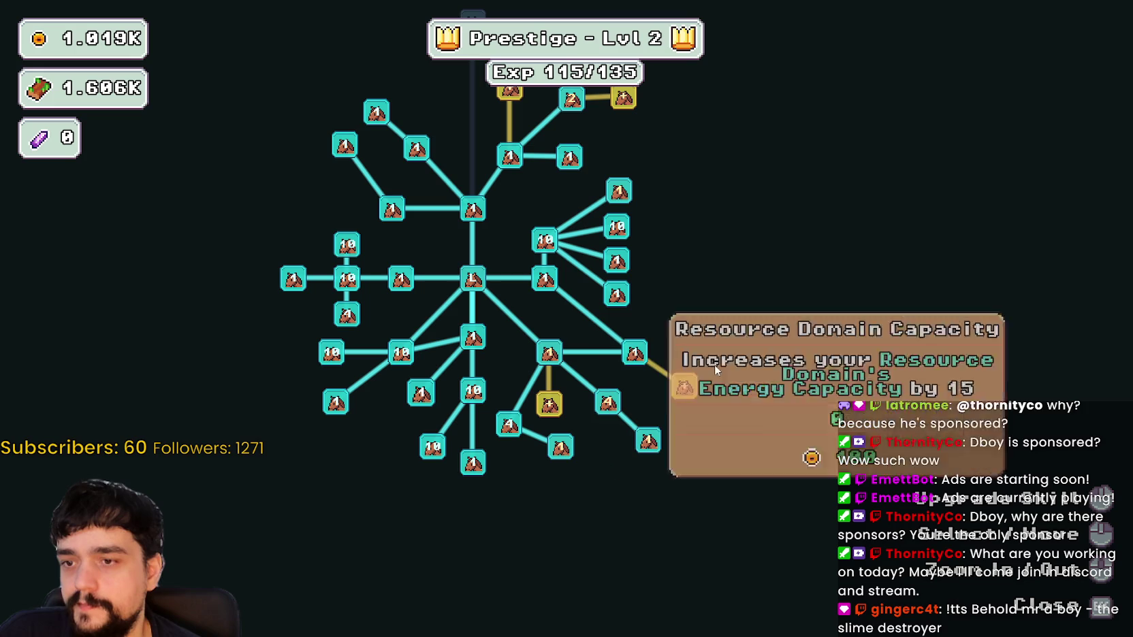
Buy the two unpurchased prestige nodes and raise Illusion Decoy to max rank
{"action": "left_click", "coordinate": [683, 389]}
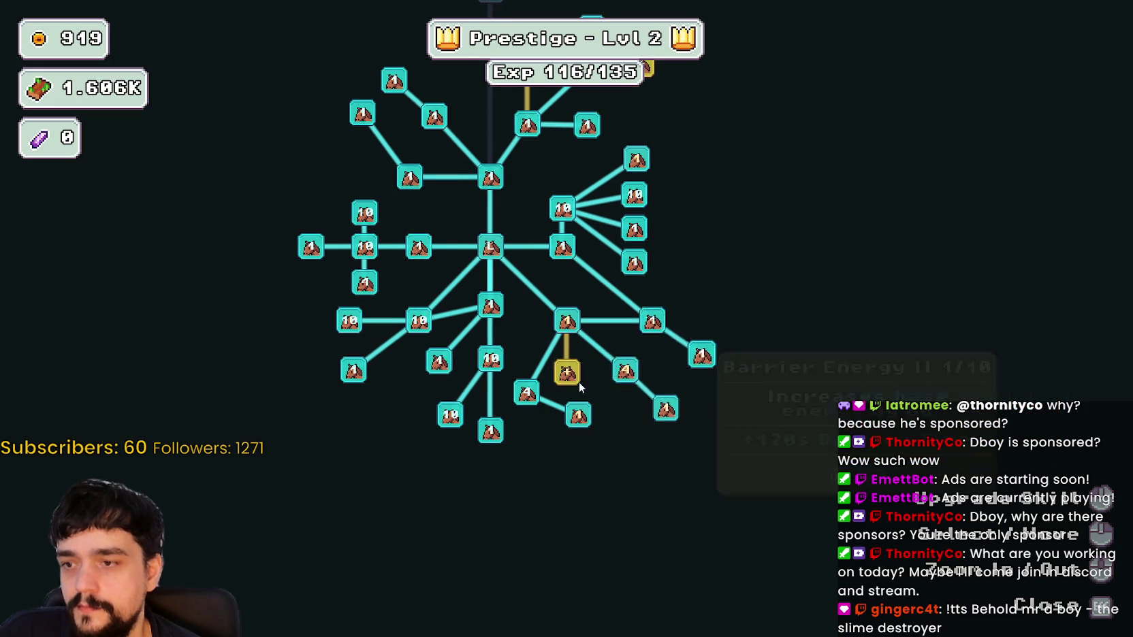
{"action": "left_click", "coordinate": [567, 373]}
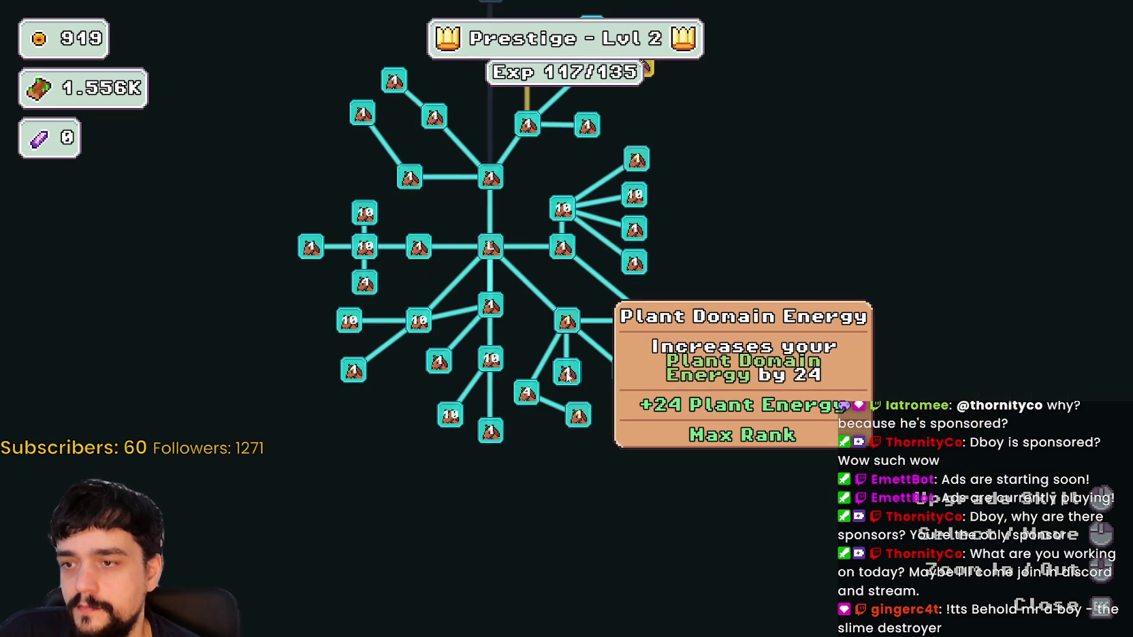
{"action": "left_click", "coordinate": [569, 420]}
{"action": "left_click", "coordinate": [569, 420]}
{"action": "left_click", "coordinate": [569, 421]}
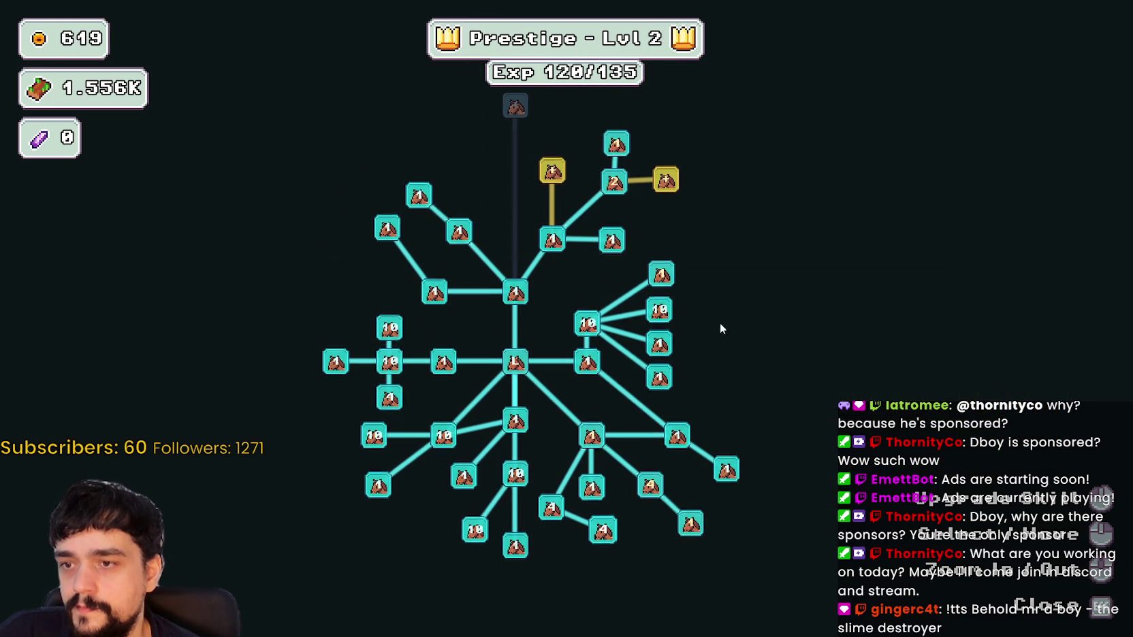
Max out Domain Charge and buy the nodes next to it
{"action": "left_click", "coordinate": [682, 292]}
{"action": "left_click", "coordinate": [682, 291]}
{"action": "left_click", "coordinate": [681, 291]}
{"action": "left_click", "coordinate": [681, 291]}
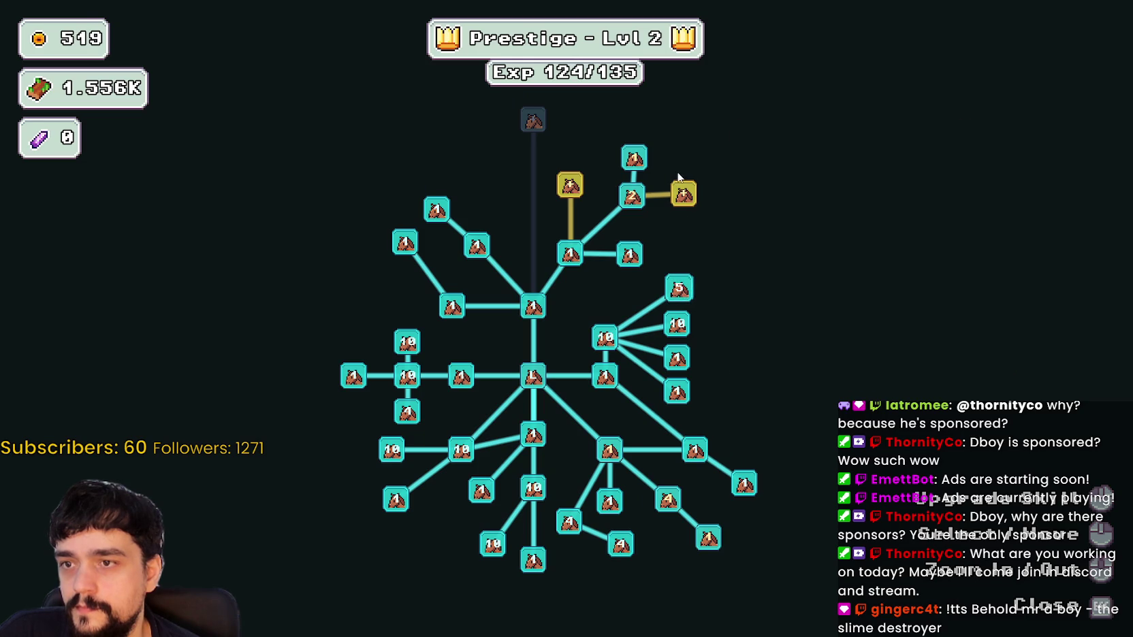
{"action": "left_click", "coordinate": [684, 195]}
{"action": "left_click", "coordinate": [572, 186]}
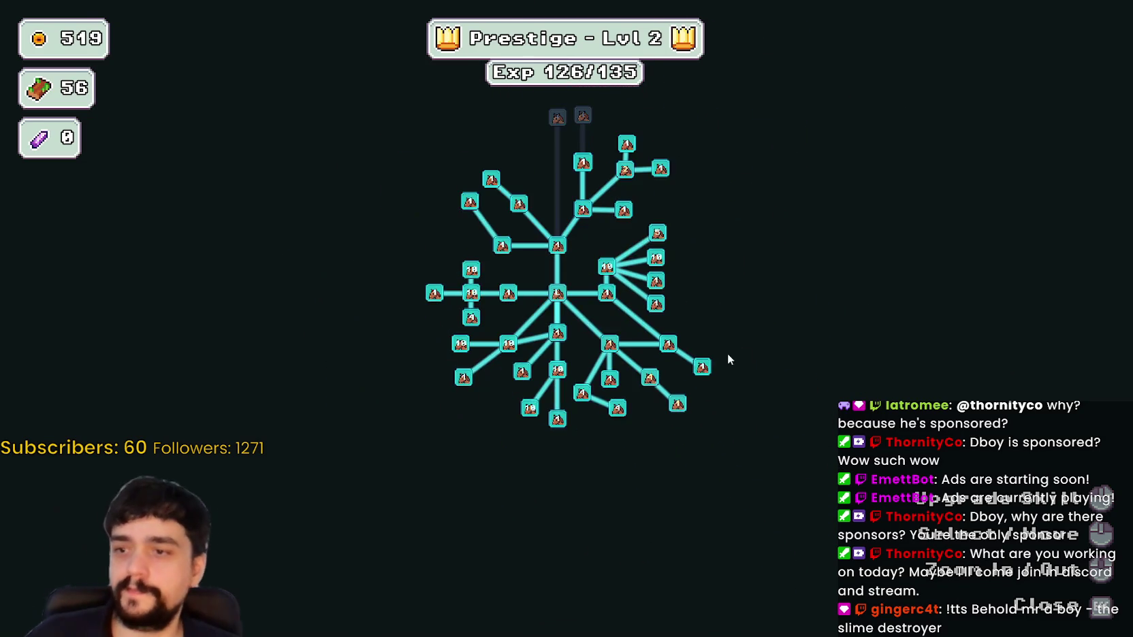
Max out Barrier Energy I and Barrier Energy II, reaching Prestige Lvl 3 with 39 coins
{"action": "left_click", "coordinate": [625, 385]}
{"action": "left_click", "coordinate": [625, 385]}
{"action": "left_click", "coordinate": [625, 385]}
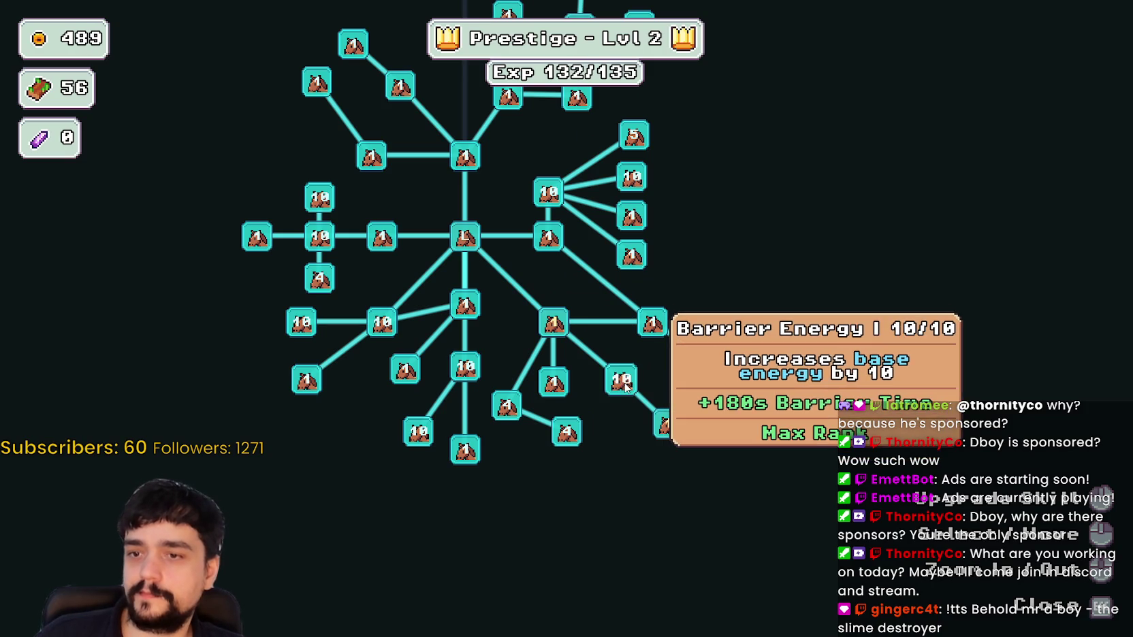
{"action": "left_click", "coordinate": [669, 425]}
{"action": "left_click", "coordinate": [669, 425]}
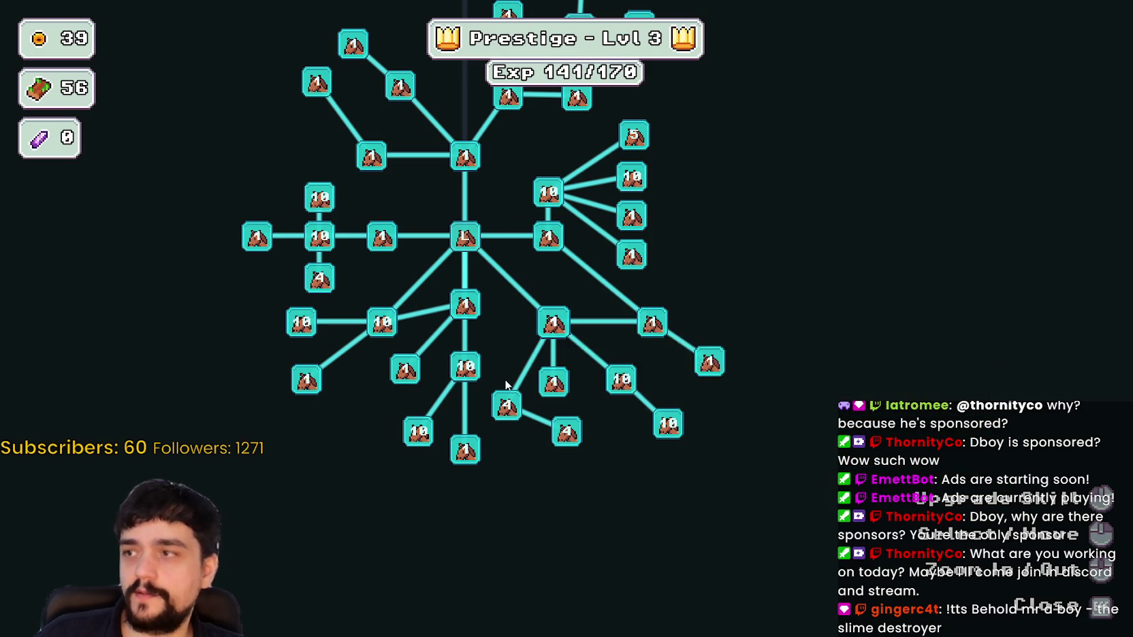
Leave the prestige tree and travel through the purple portal into a forest stage
{"action": "key", "text": "Tab"}
{"action": "key", "text": "d"}
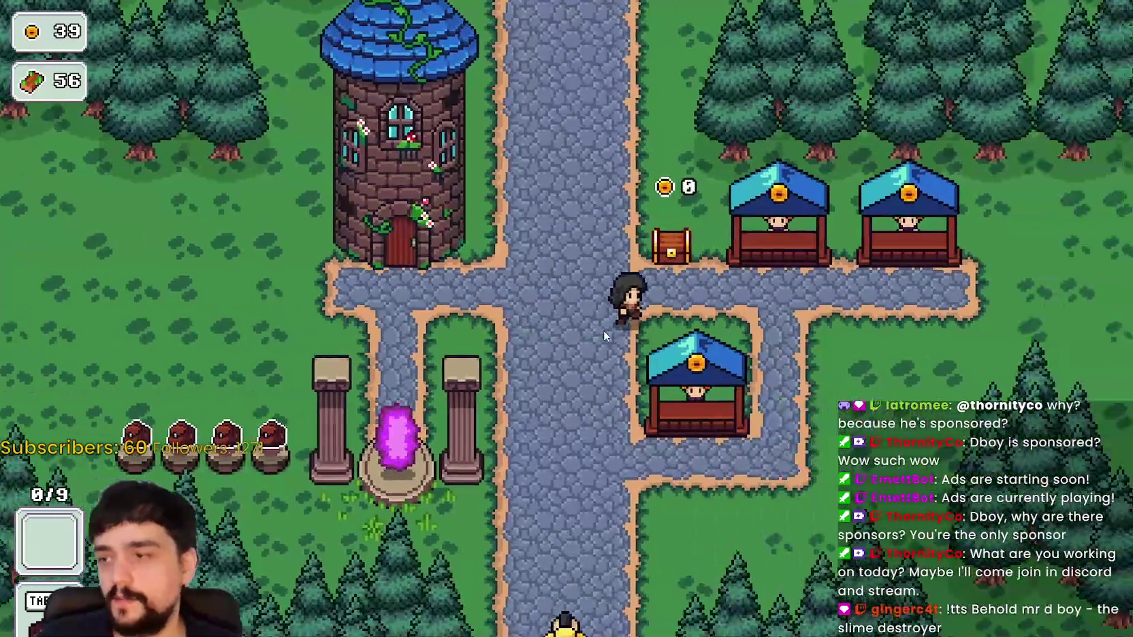
{"action": "key", "text": "a"}
{"action": "key", "text": "s"}
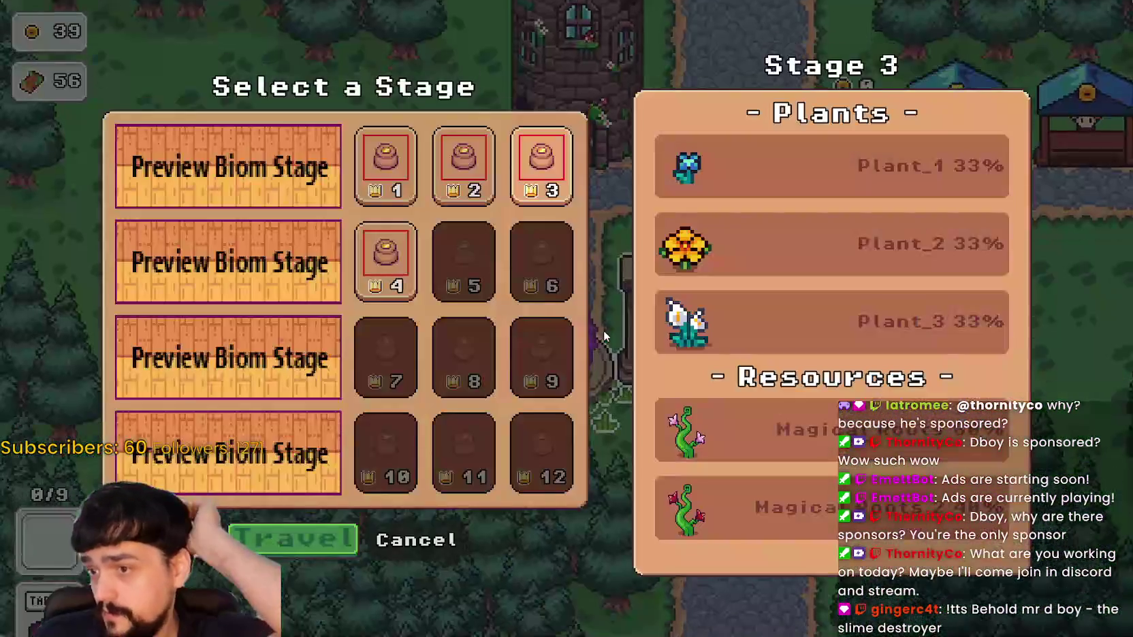
{"action": "key", "text": "Return"}
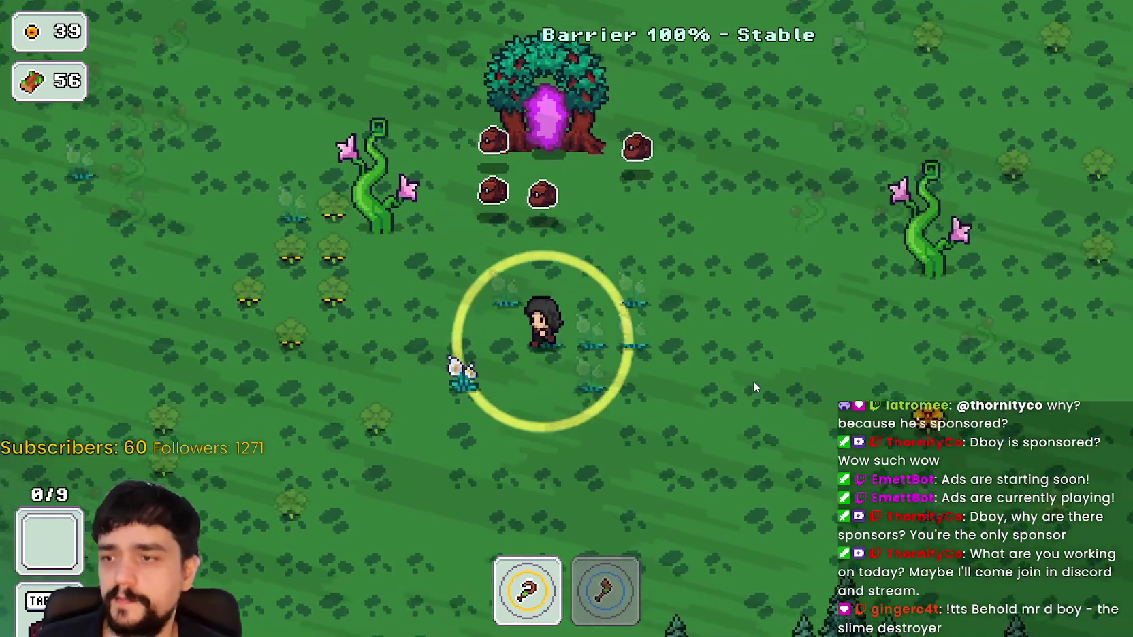
Explore the forest near the portal tree, picking up an item and entering the plant patch
{"action": "key", "text": "a"}
{"action": "key", "text": "s"}
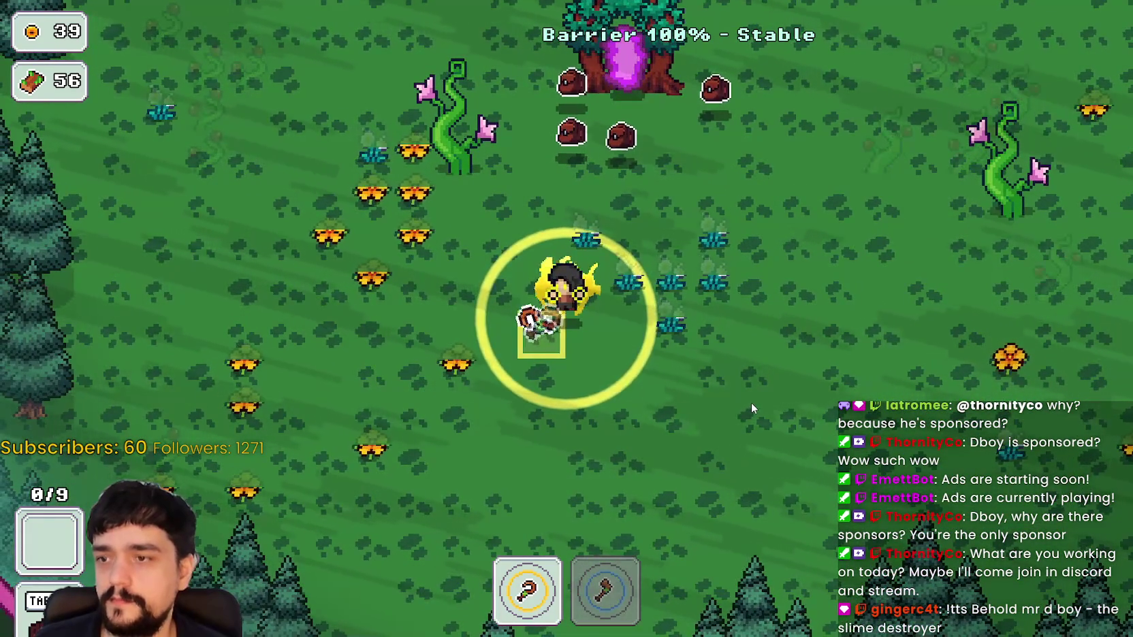
{"action": "key", "text": "d"}
{"action": "key", "text": "w"}
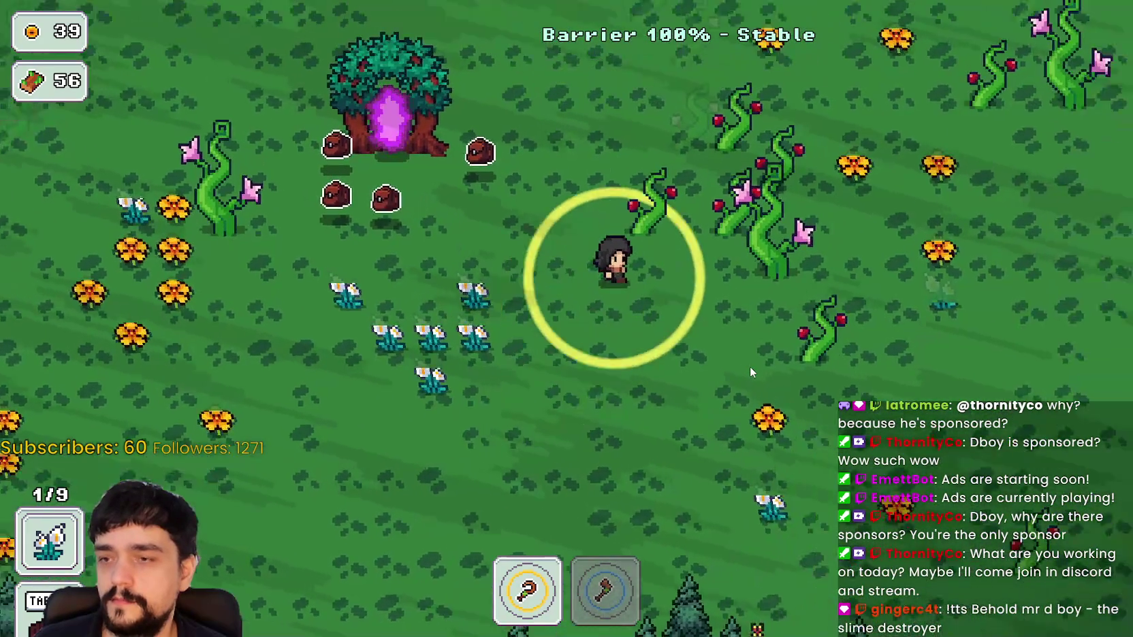
{"action": "key", "text": "w"}
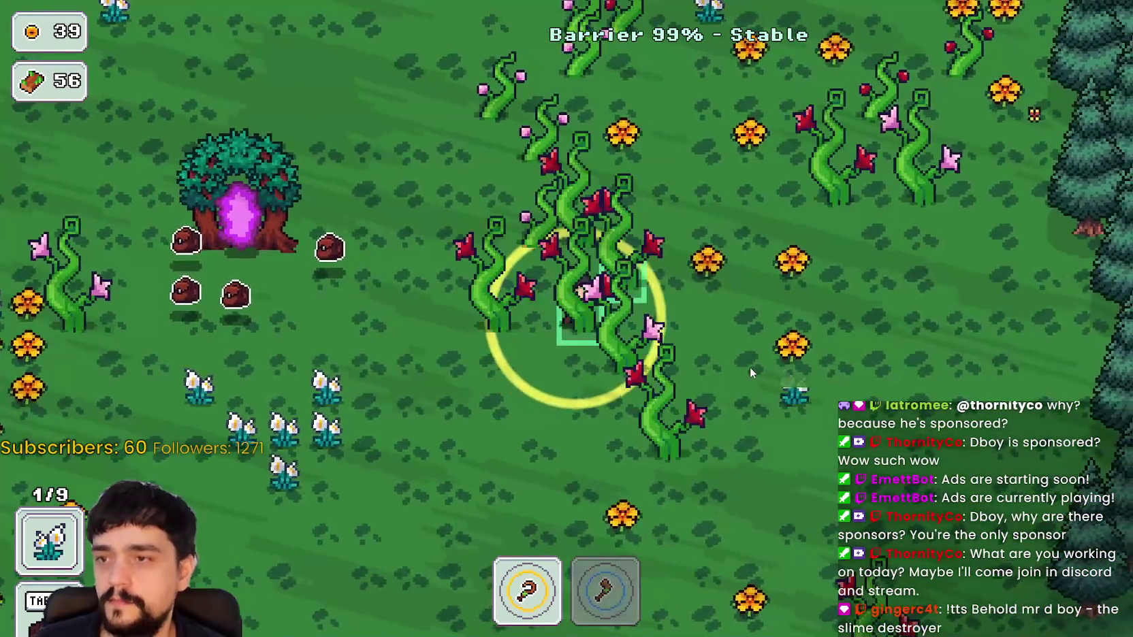
{"action": "key", "text": "d"}
{"action": "key", "text": "w"}
{"action": "key", "text": "d"}
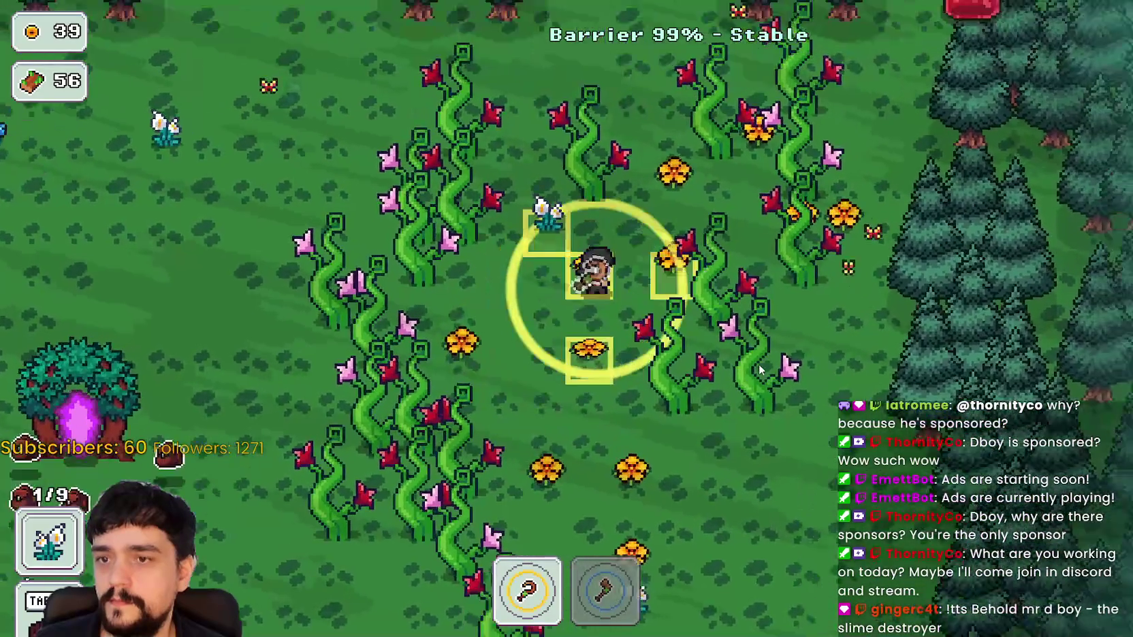
{"action": "key", "text": "a"}
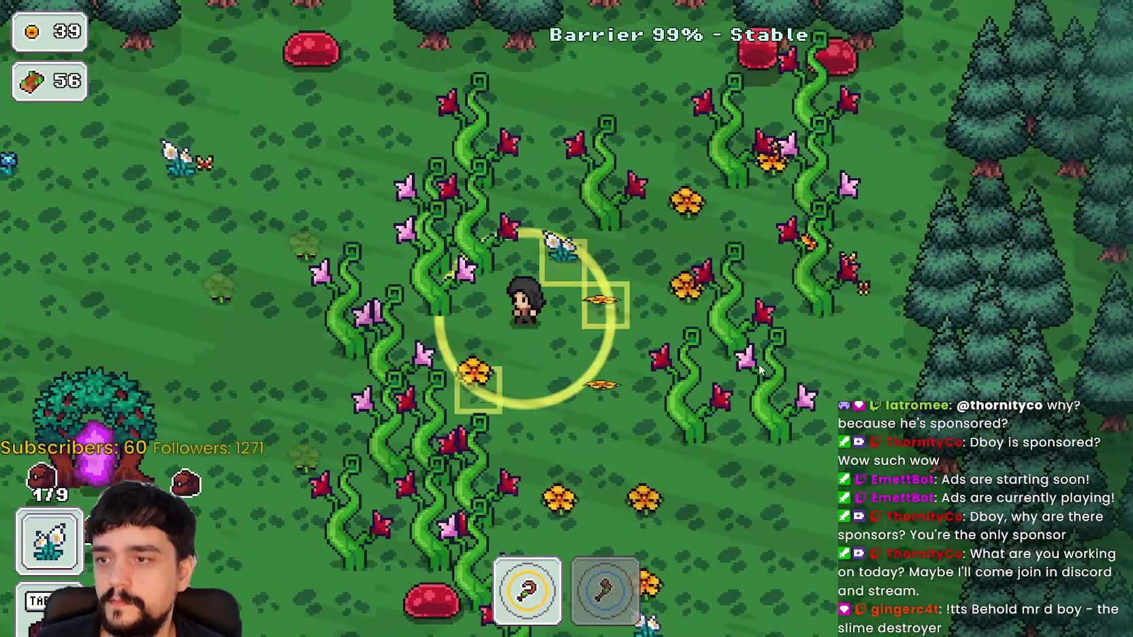
{"action": "key", "text": "s"}
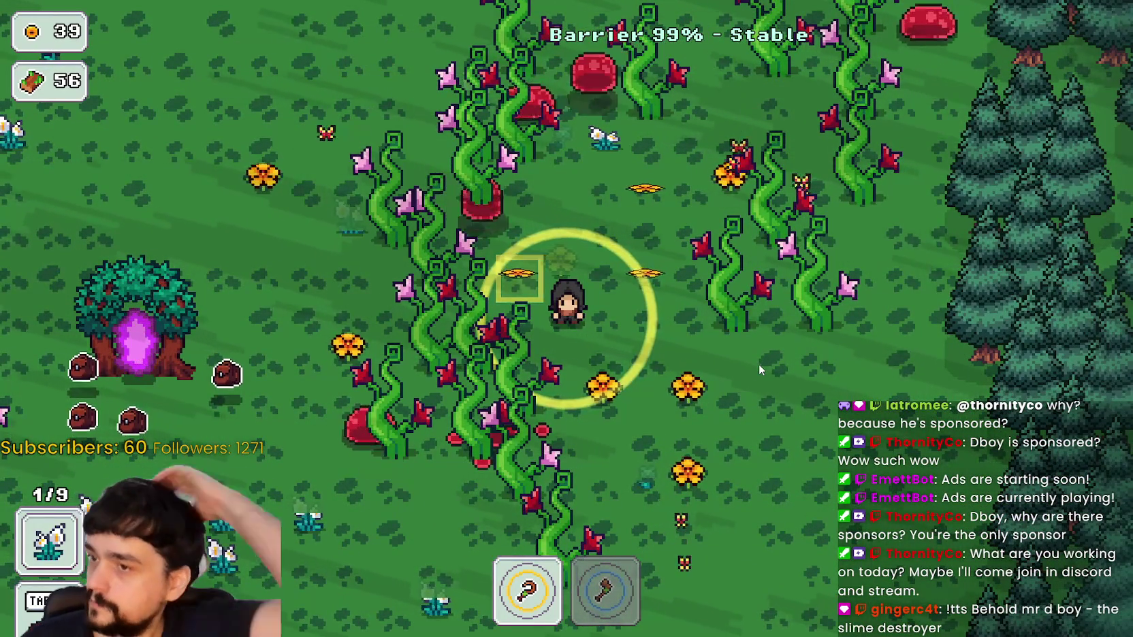
Wander left past the portal tree and back, swinging the tool at nearby plants
{"action": "key", "text": "d"}
{"action": "key", "text": "w"}
{"action": "key", "text": "s"}
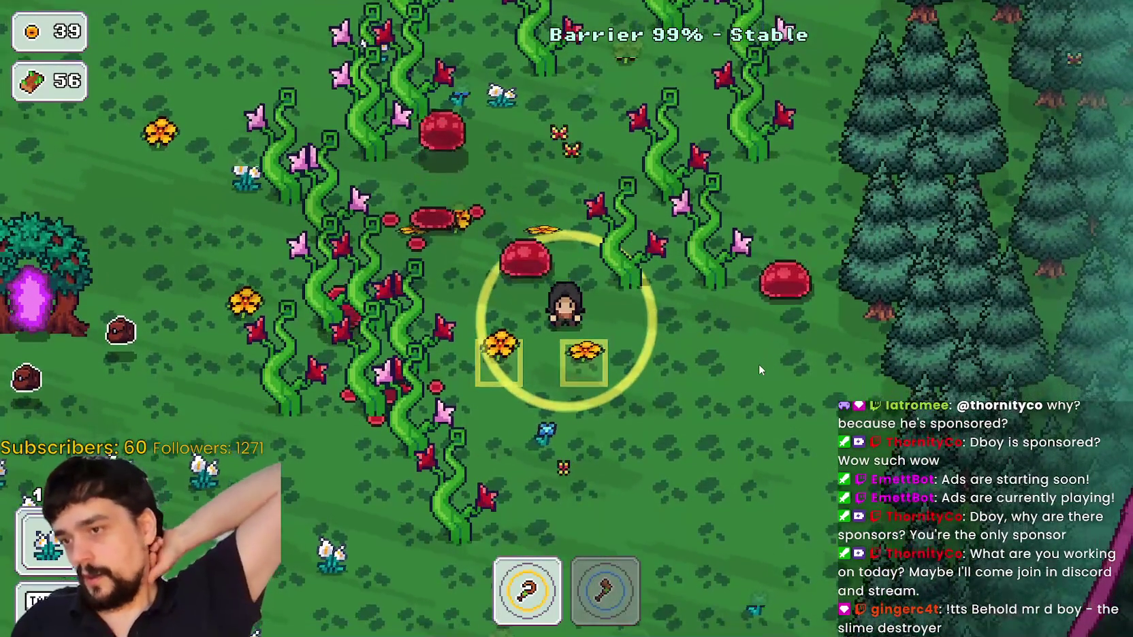
{"action": "key", "text": "a"}
{"action": "key", "text": "a"}
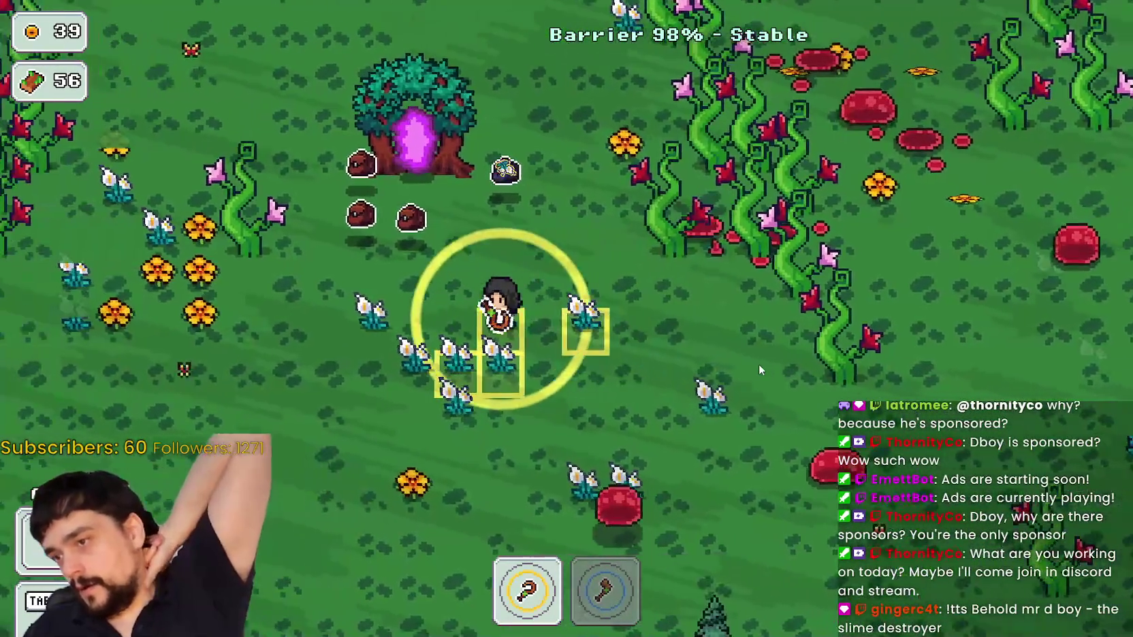
{"action": "key", "text": "a"}
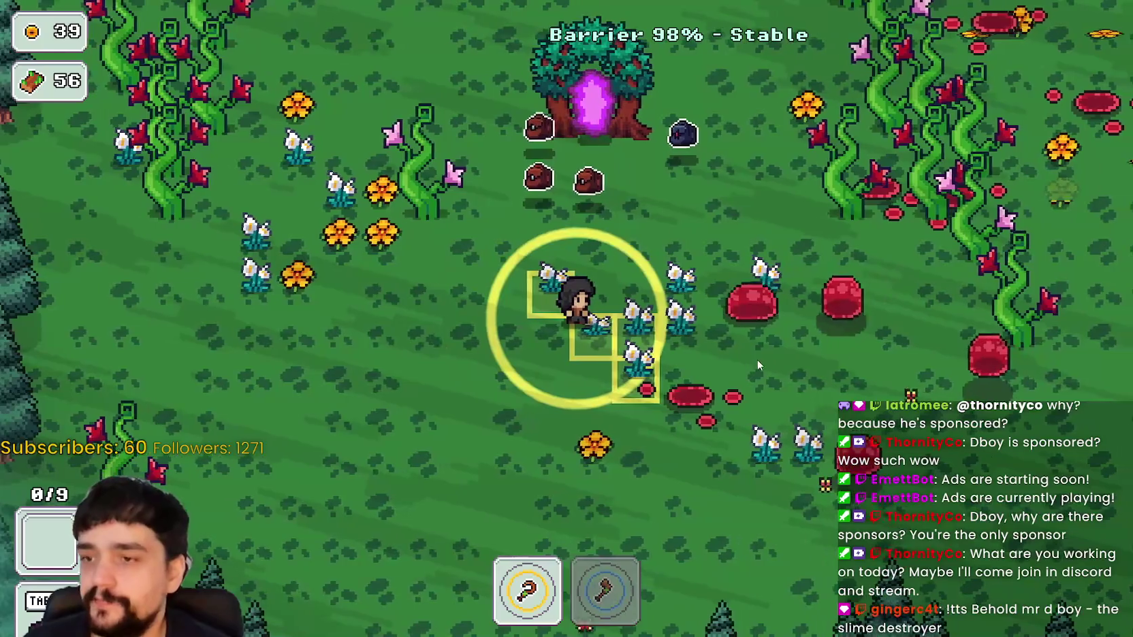
{"action": "key", "text": "a"}
{"action": "key", "text": "w"}
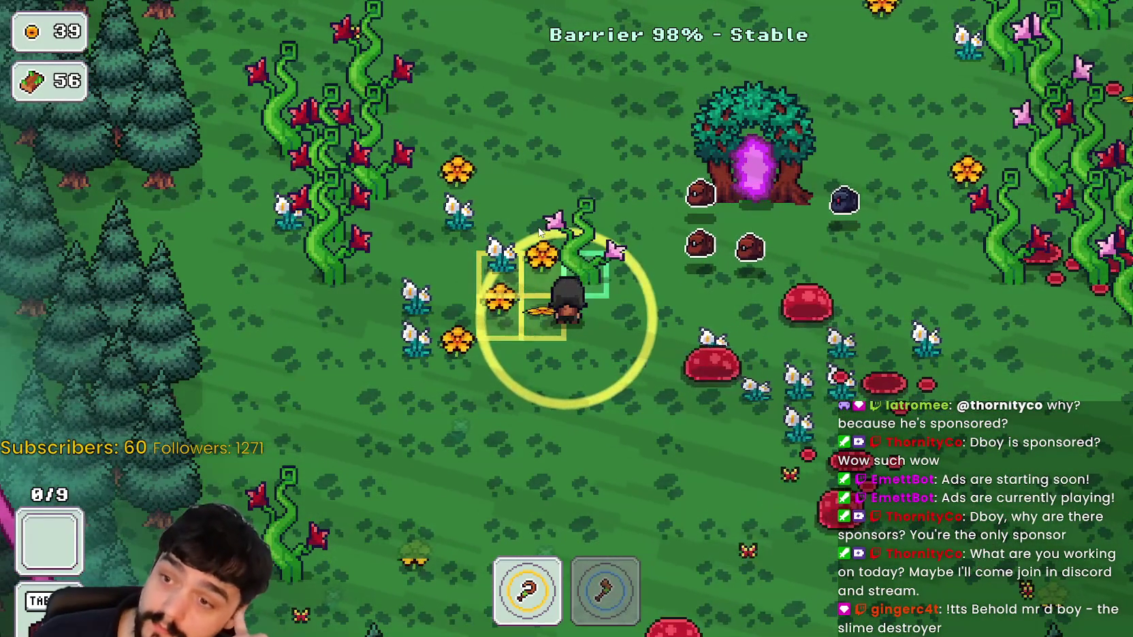
{"action": "key", "text": "a"}
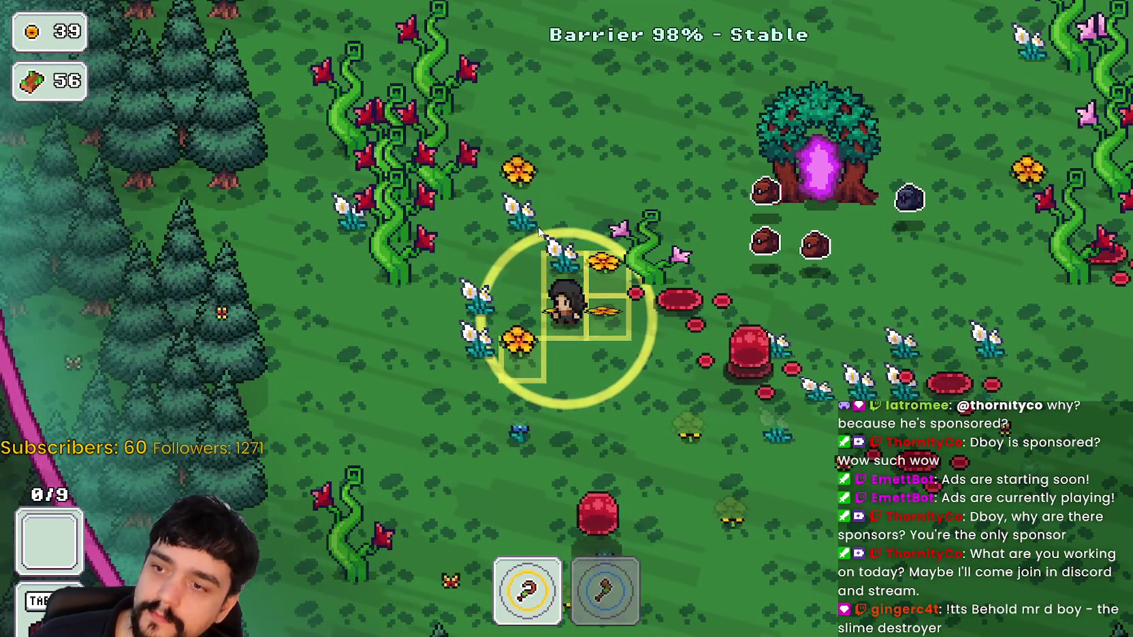
{"action": "key", "text": "s"}
{"action": "key", "text": "d"}
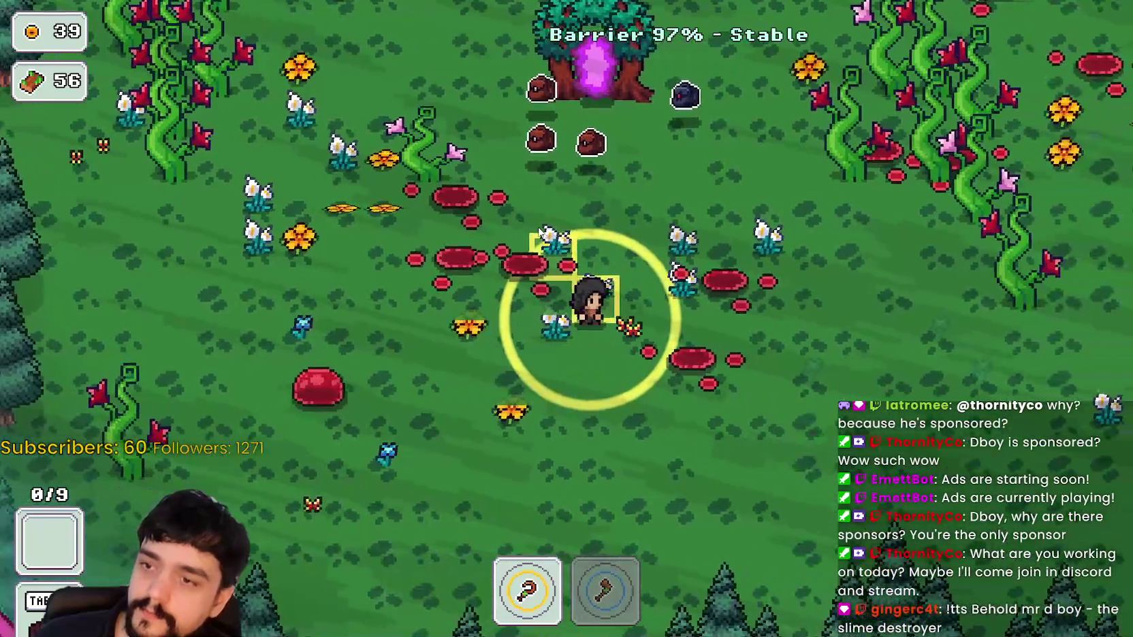
{"action": "key", "text": "w"}
{"action": "key", "text": "d"}
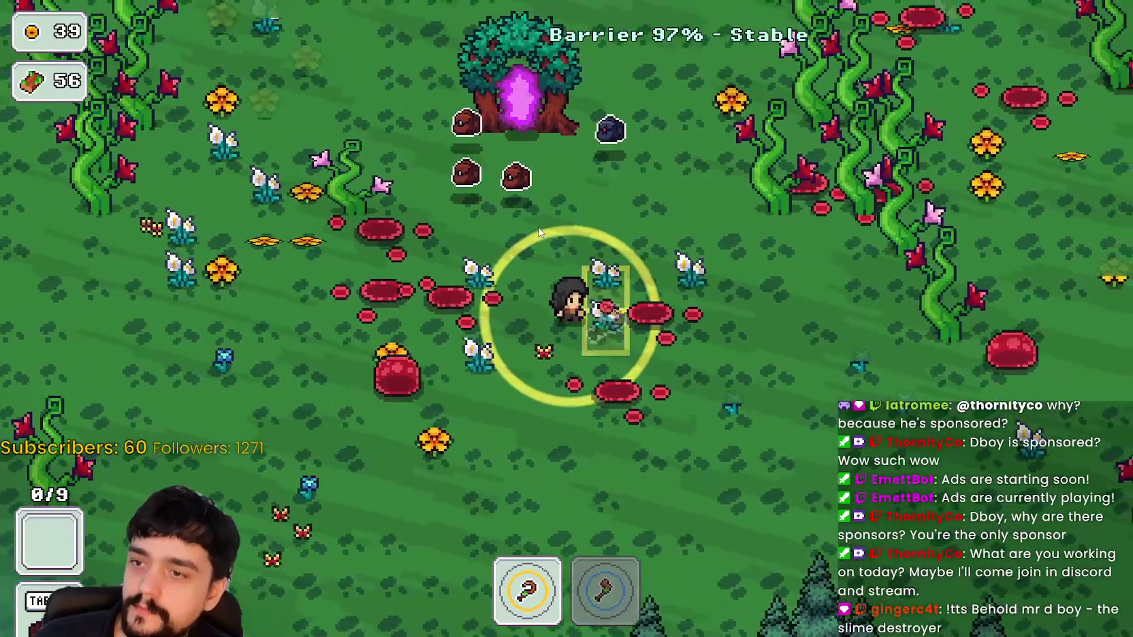
{"action": "key", "text": "d"}
{"action": "left_click", "coordinate": [538, 232]}
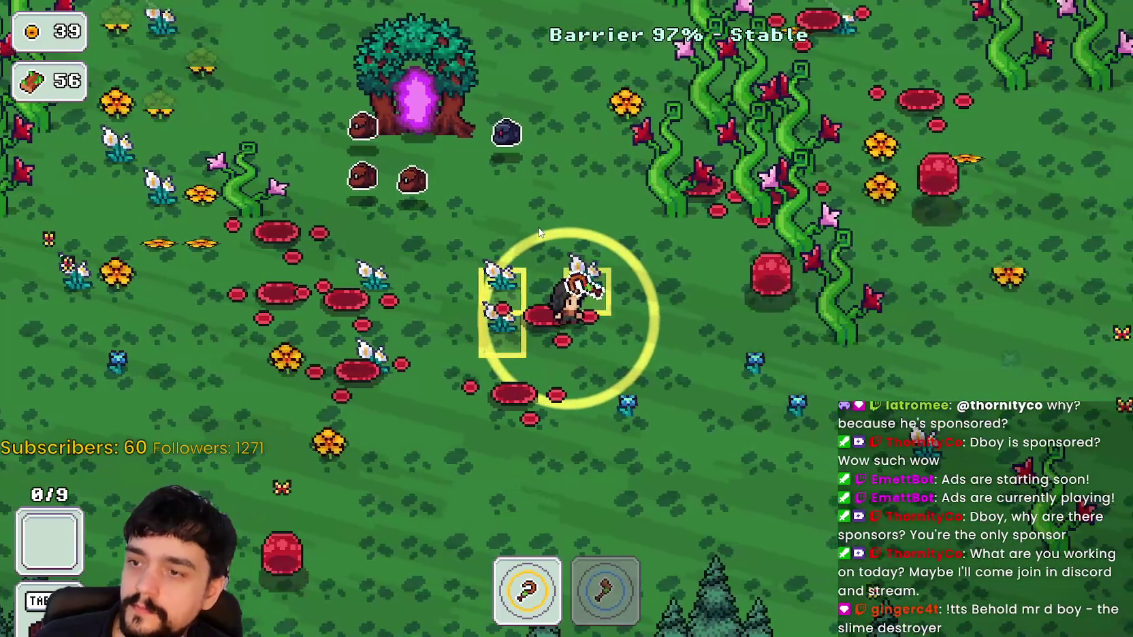
Walk toward the pink barrier and along its edge through the trees
{"action": "key", "text": "s"}
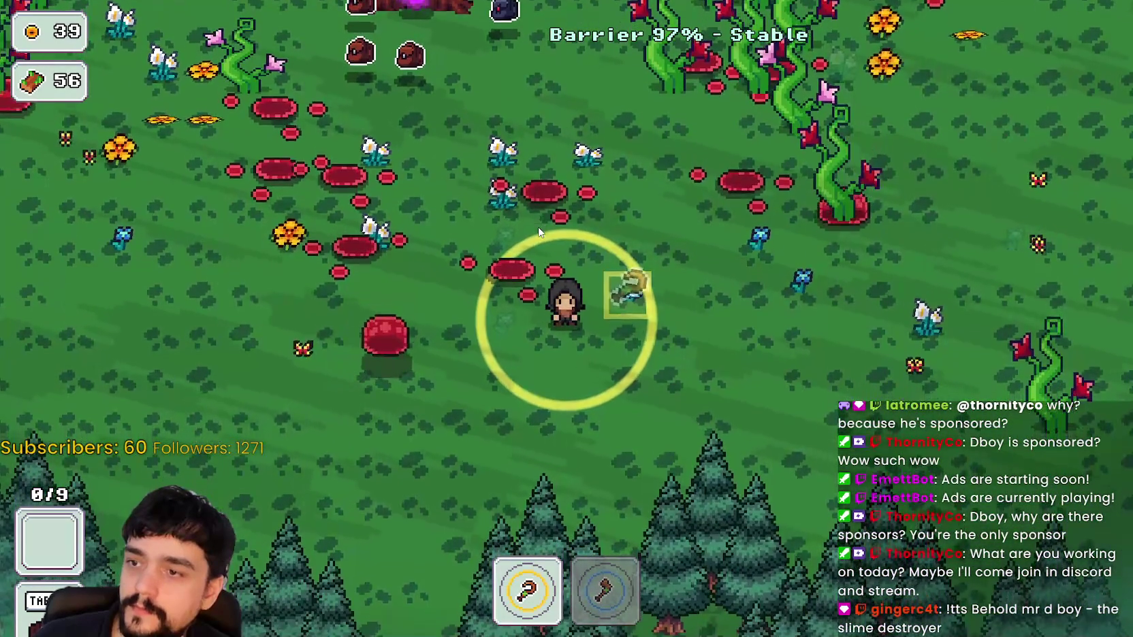
{"action": "key", "text": "w"}
{"action": "key", "text": "d"}
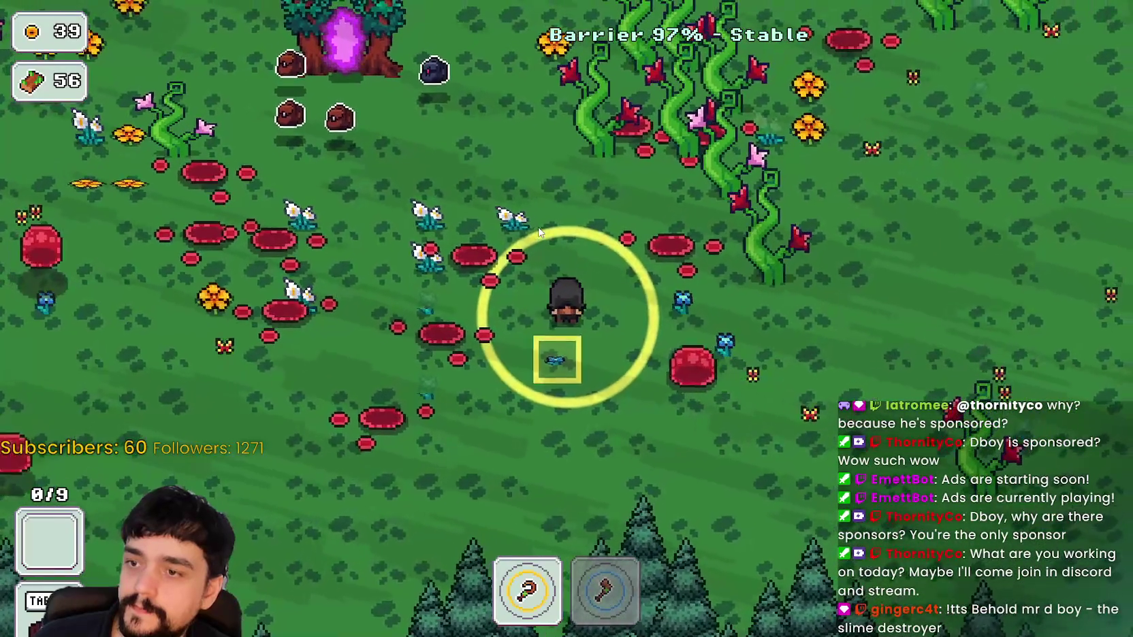
{"action": "key", "text": "w"}
{"action": "key", "text": "a"}
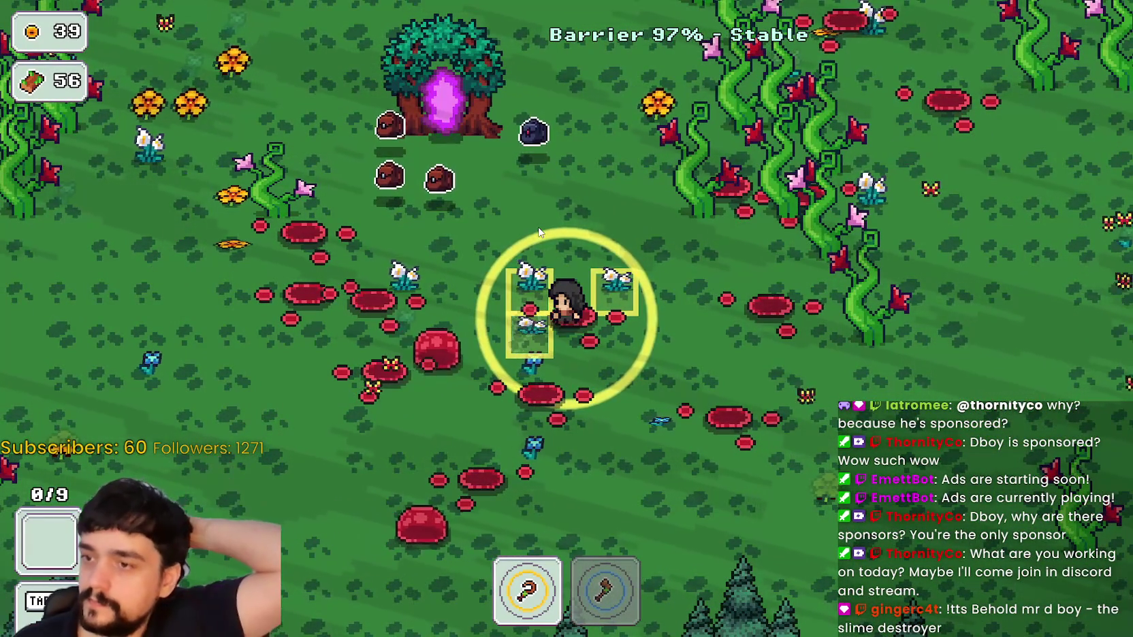
{"action": "key", "text": "d"}
{"action": "key", "text": "w"}
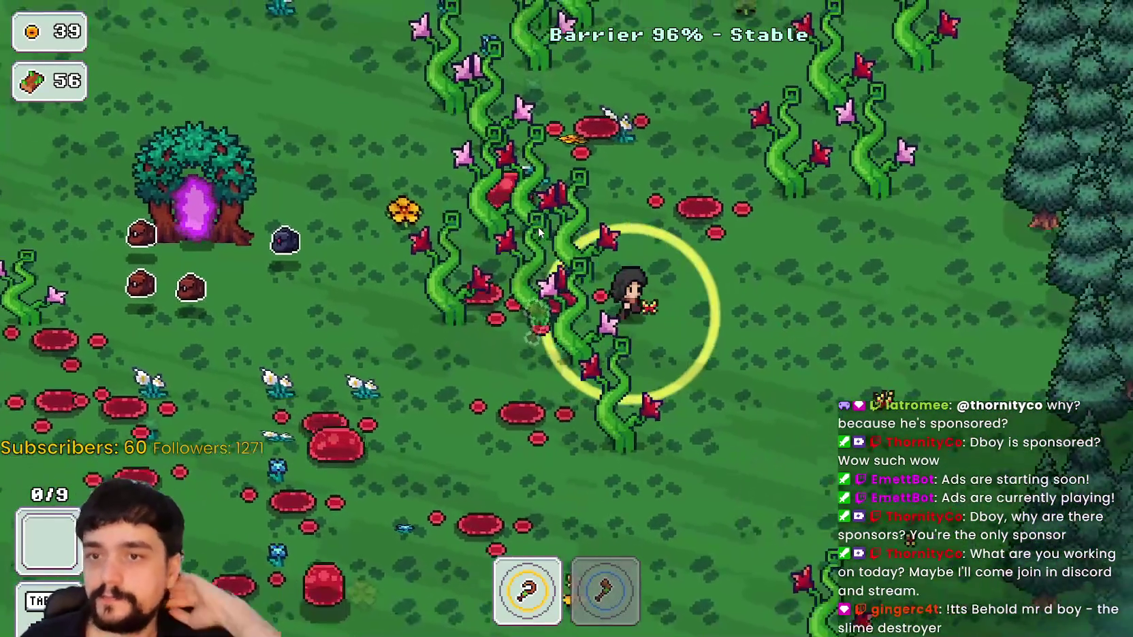
{"action": "key", "text": "d"}
{"action": "key", "text": "s"}
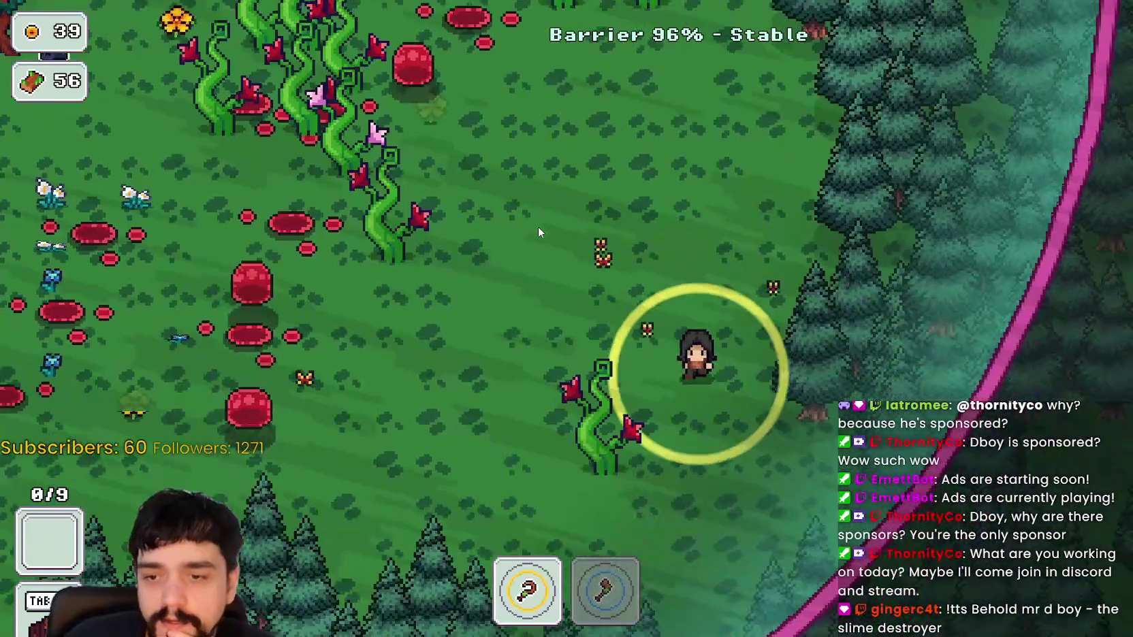
{"action": "key", "text": "s"}
{"action": "key", "text": "a"}
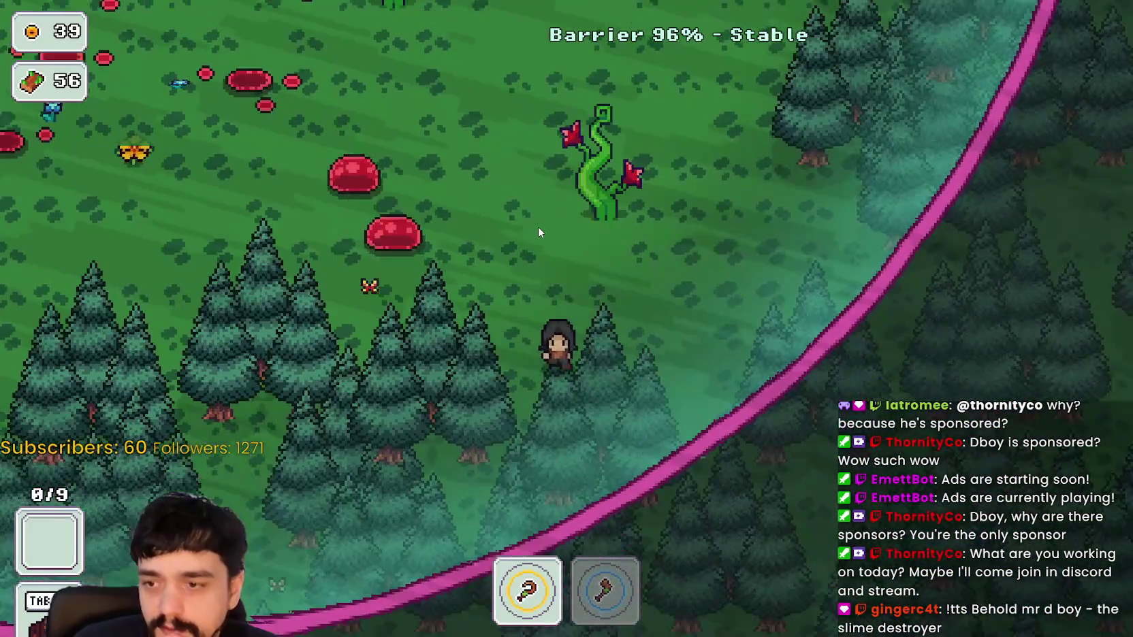
{"action": "key", "text": "a"}
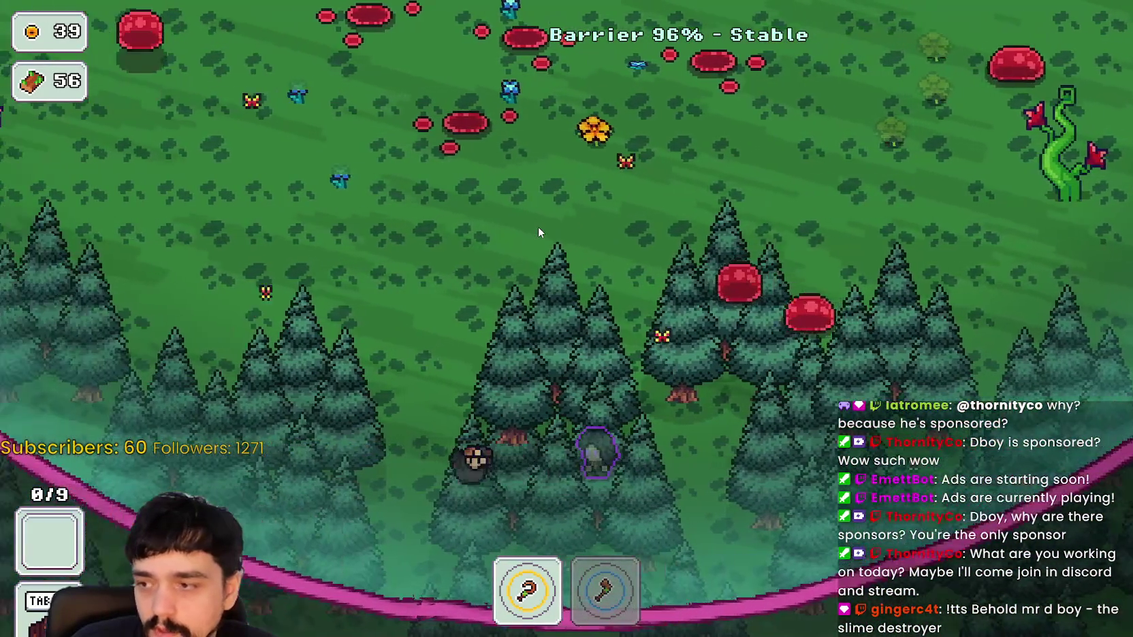
Walk past the beanstalks and through the pine forest back into the slime meadow
{"action": "key", "text": "a"}
{"action": "key", "text": "w"}
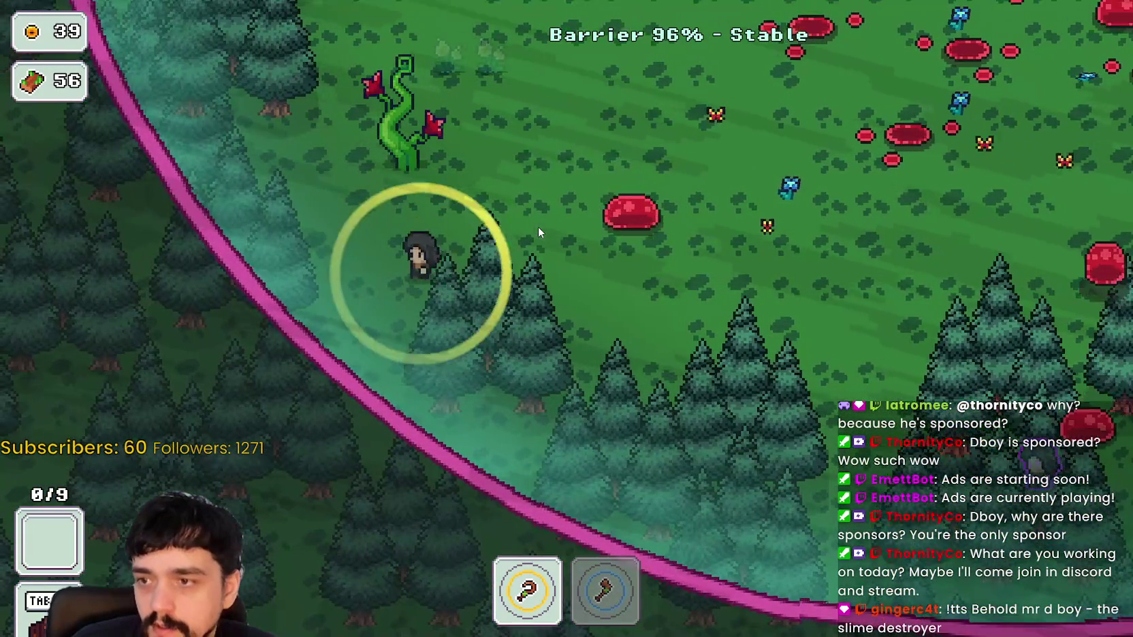
{"action": "key", "text": "w"}
{"action": "key", "text": "a"}
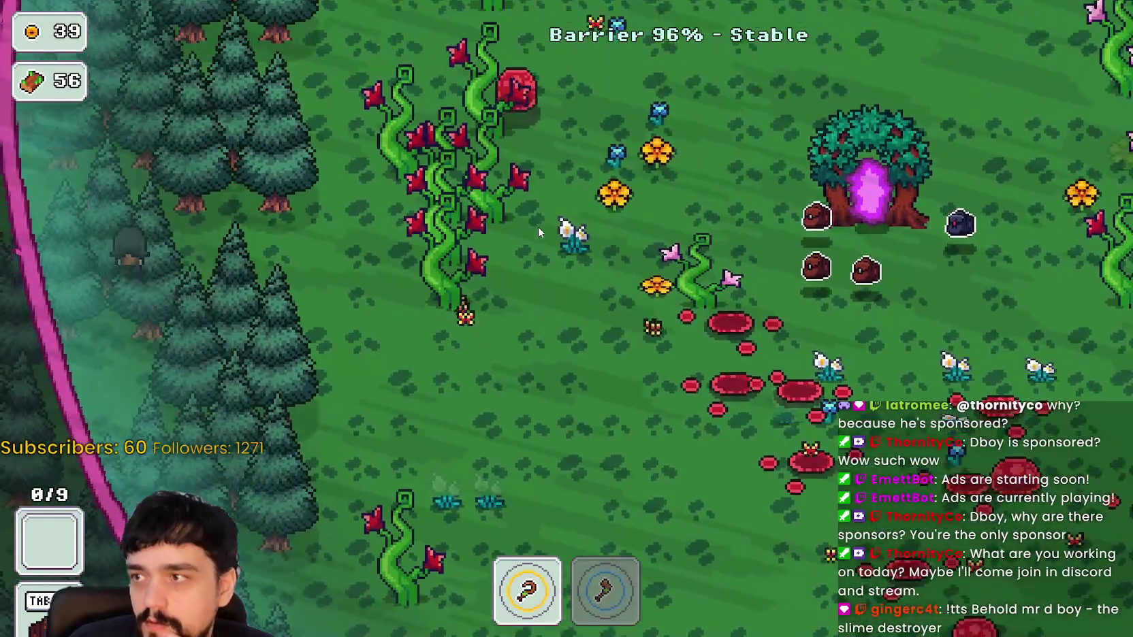
{"action": "key", "text": "w"}
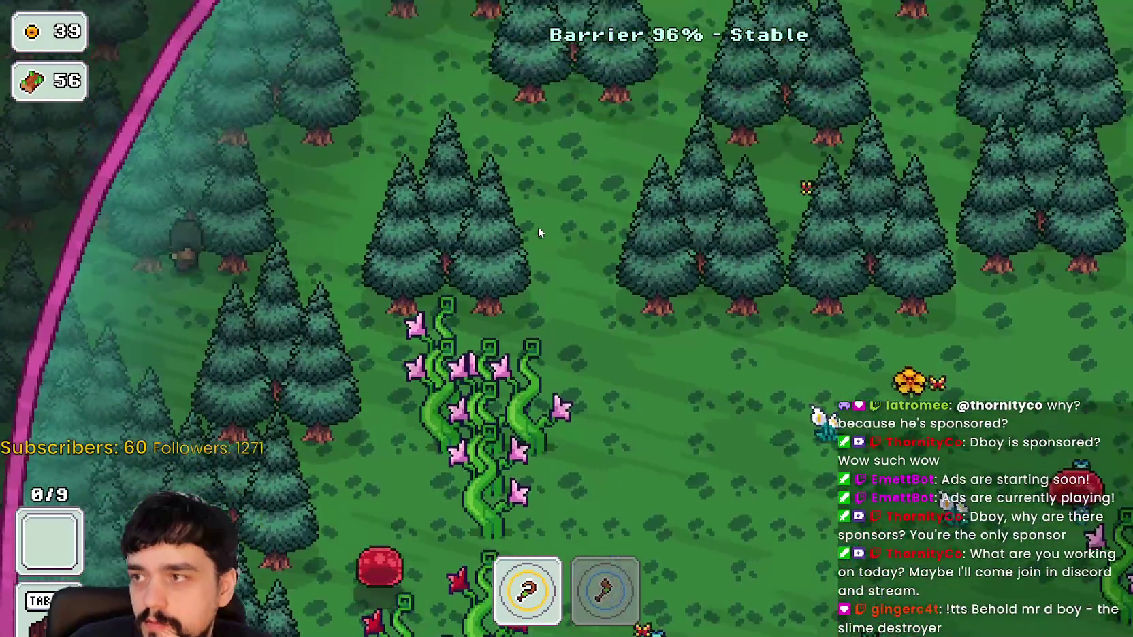
{"action": "key", "text": "d"}
{"action": "key", "text": "w"}
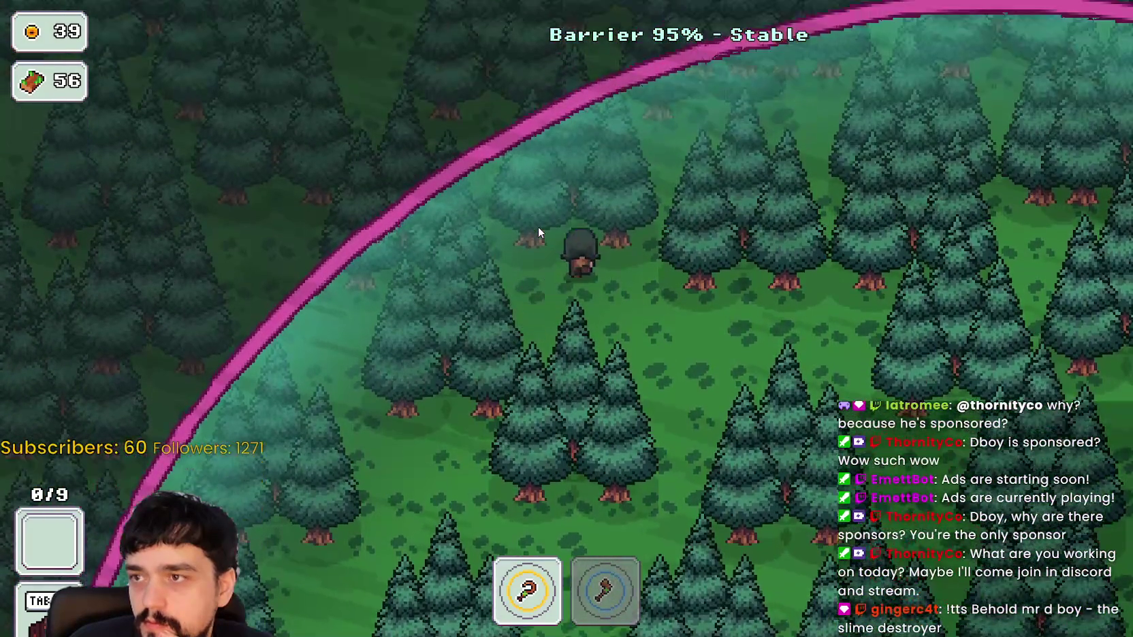
{"action": "key", "text": "a"}
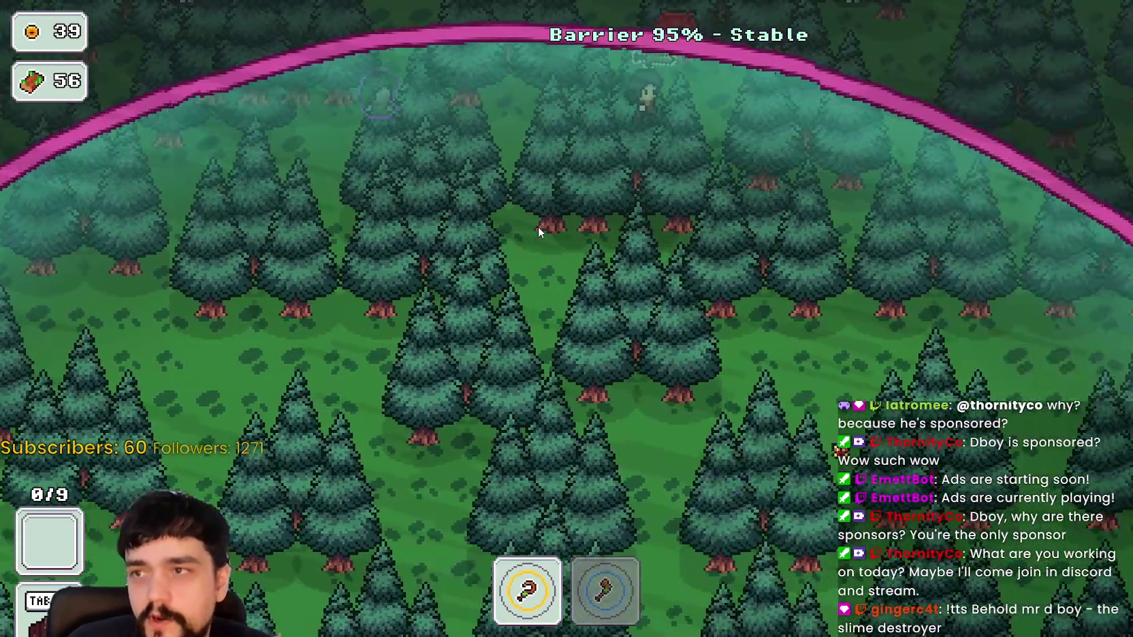
{"action": "key", "text": "w"}
{"action": "key", "text": "d"}
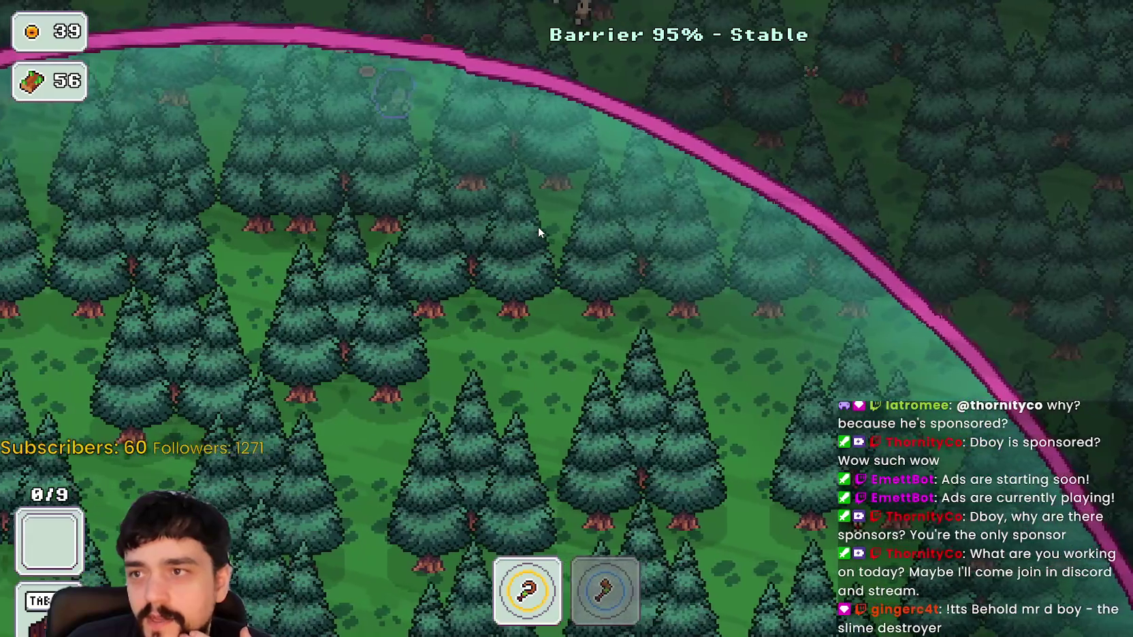
{"action": "key", "text": "w"}
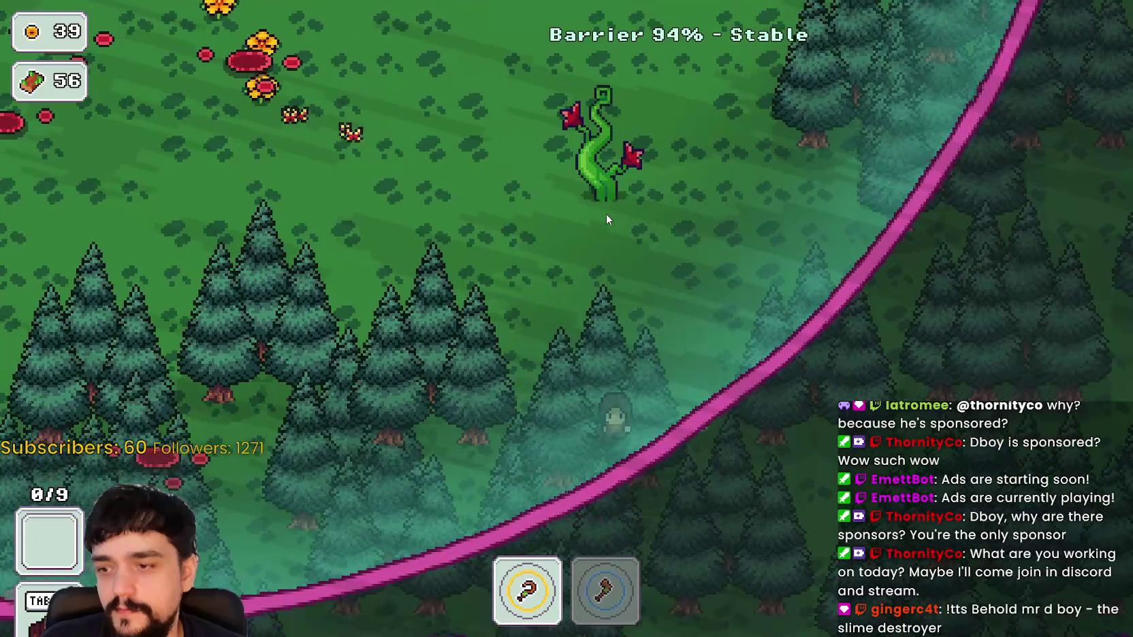
{"action": "key", "text": "w"}
{"action": "key", "text": "a"}
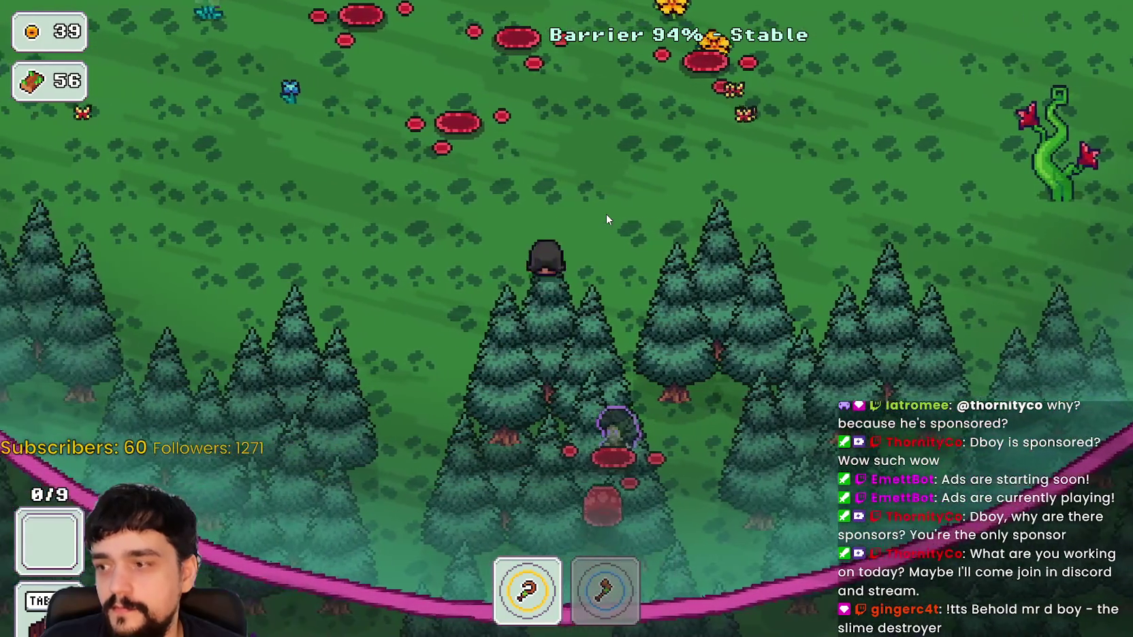
Enter the purple portal to the village and travel to Stage 1 from the stage portal
{"action": "key", "text": "w"}
{"action": "key", "text": "e"}
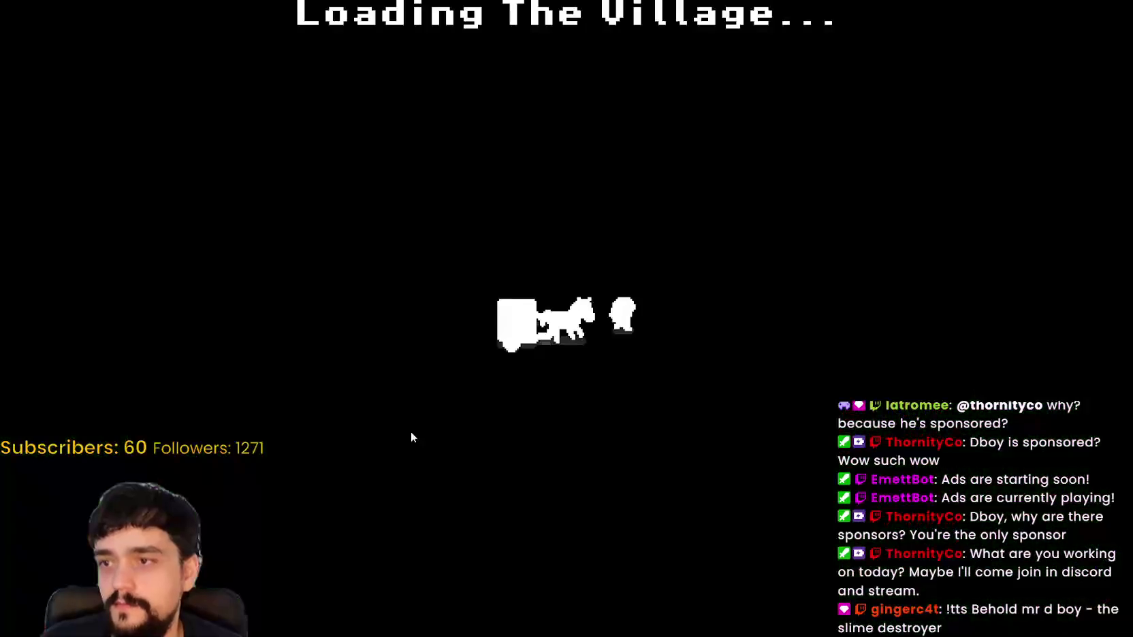
{"action": "key", "text": "a"}
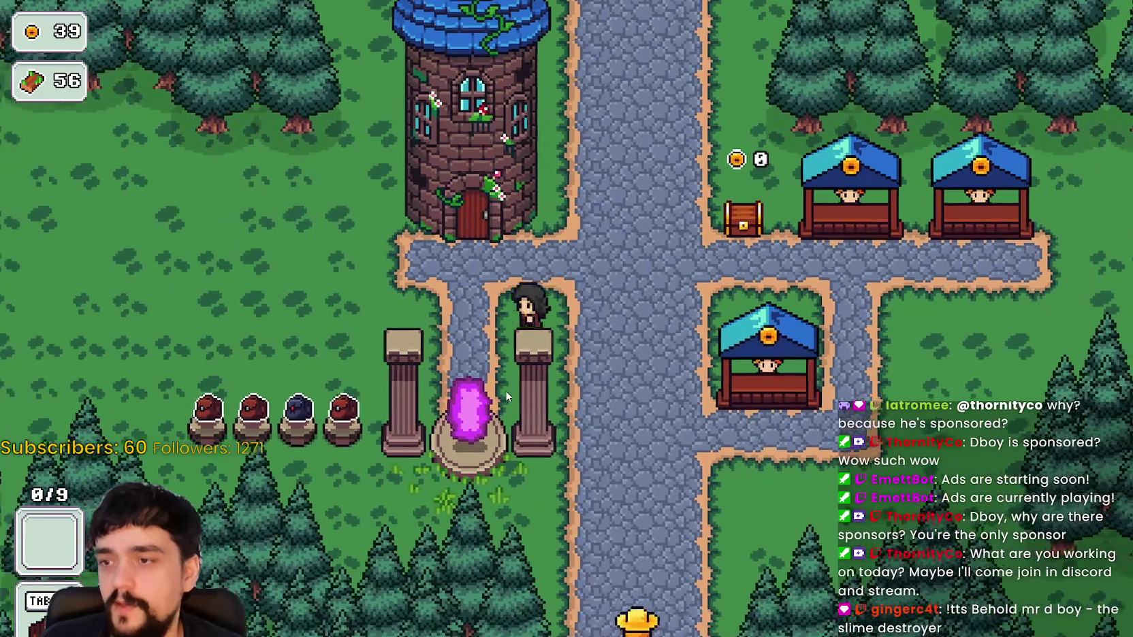
{"action": "key", "text": "e"}
{"action": "left_click", "coordinate": [368, 175]}
{"action": "left_click", "coordinate": [291, 549]}
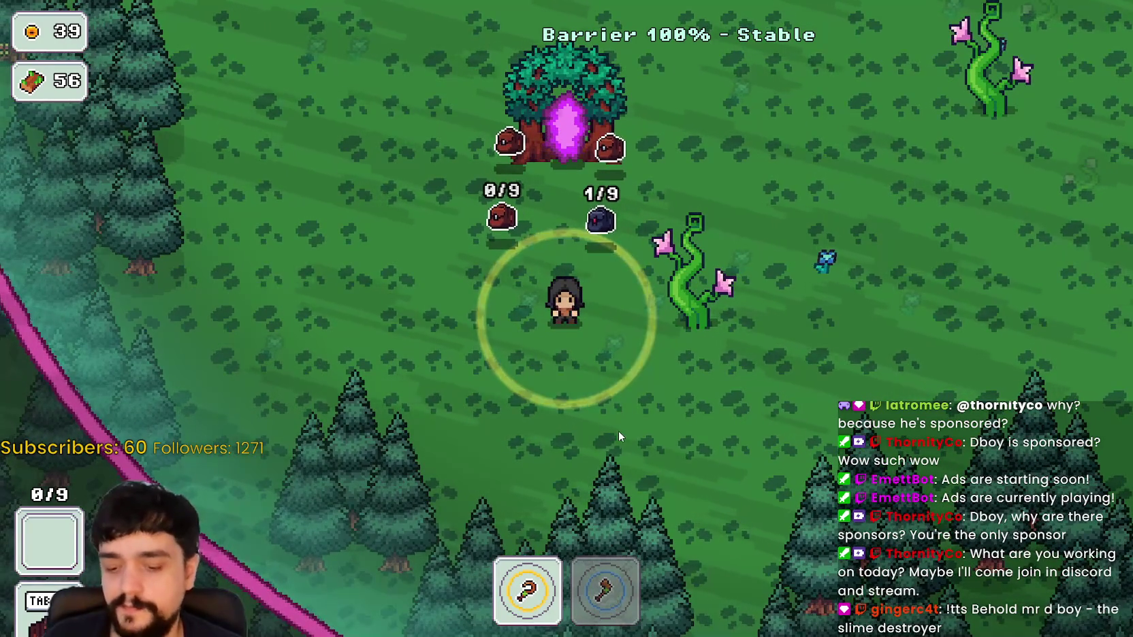
Walk around the forest between the portal tree, the barrier edges and the pink-flowered vine field
{"action": "key", "text": "a"}
{"action": "key", "text": "s"}
{"action": "key", "text": "w"}
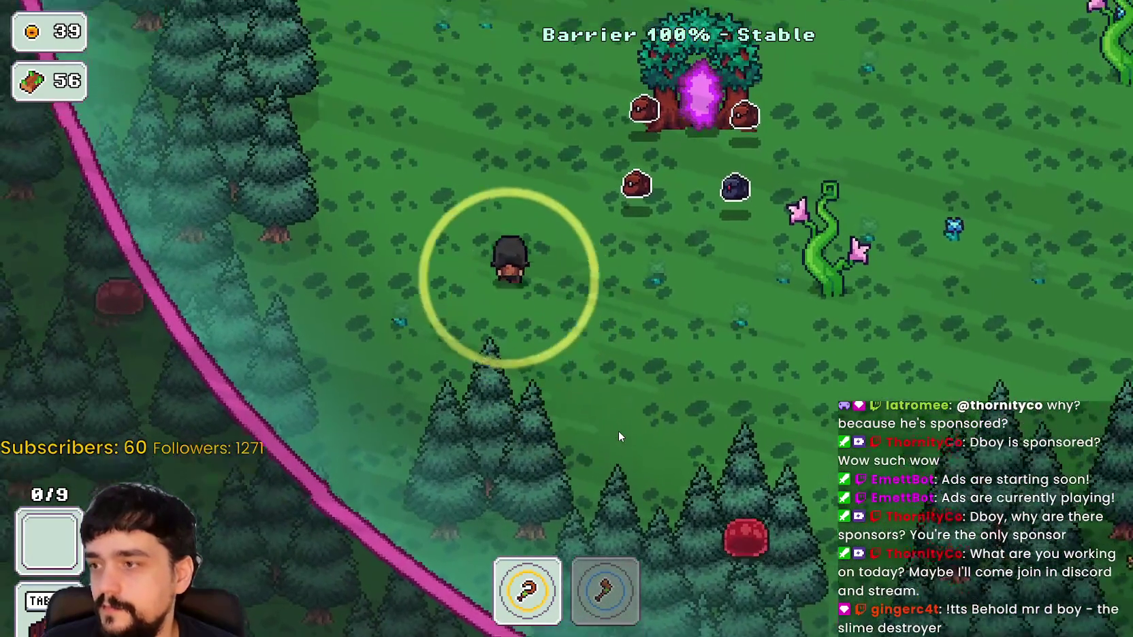
{"action": "key", "text": "w"}
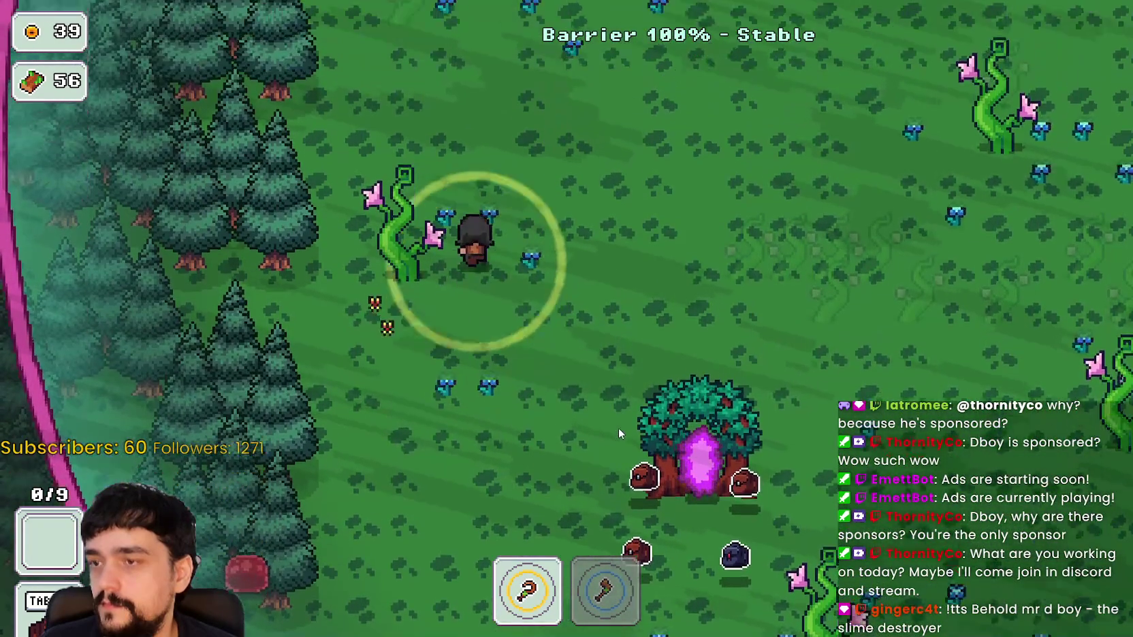
{"action": "key", "text": "w"}
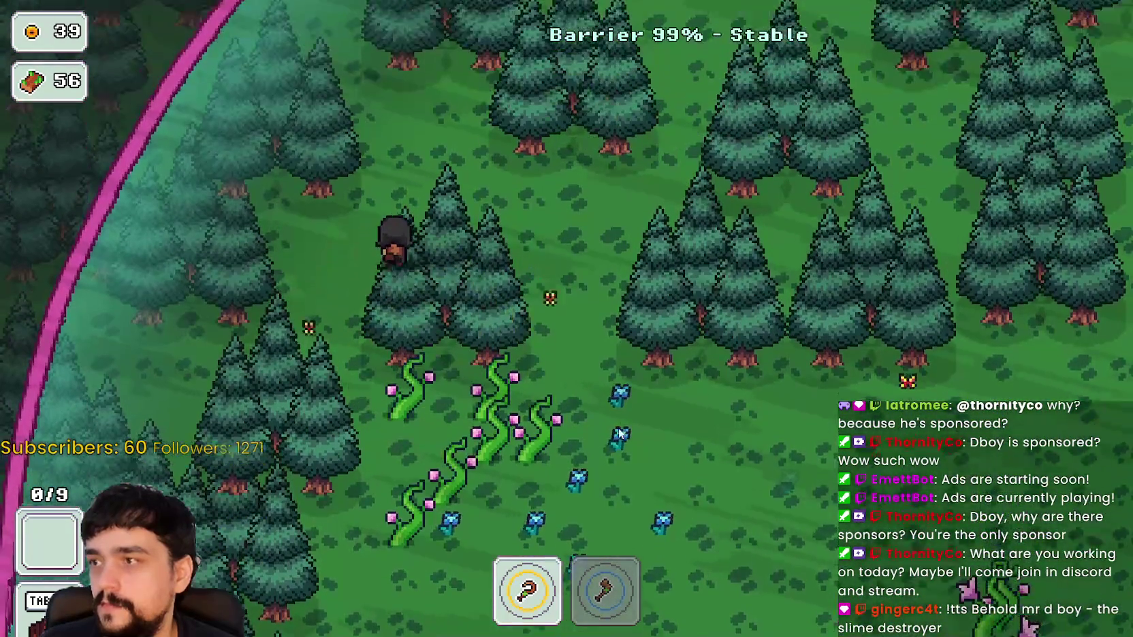
{"action": "key", "text": "w"}
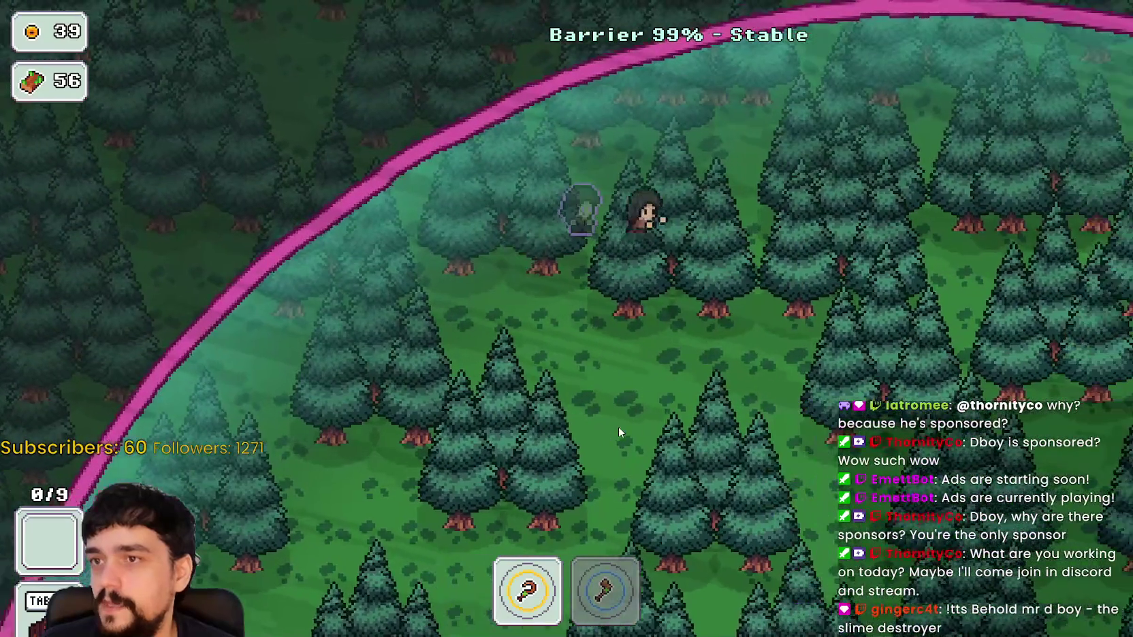
{"action": "key", "text": "d"}
{"action": "key", "text": "s"}
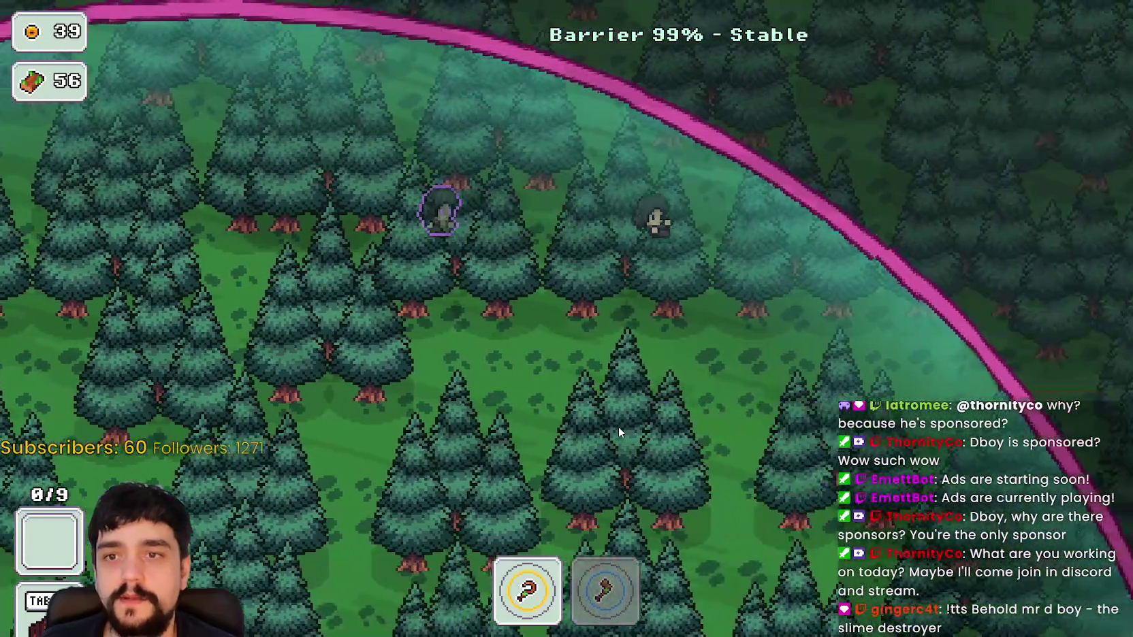
{"action": "key", "text": "a"}
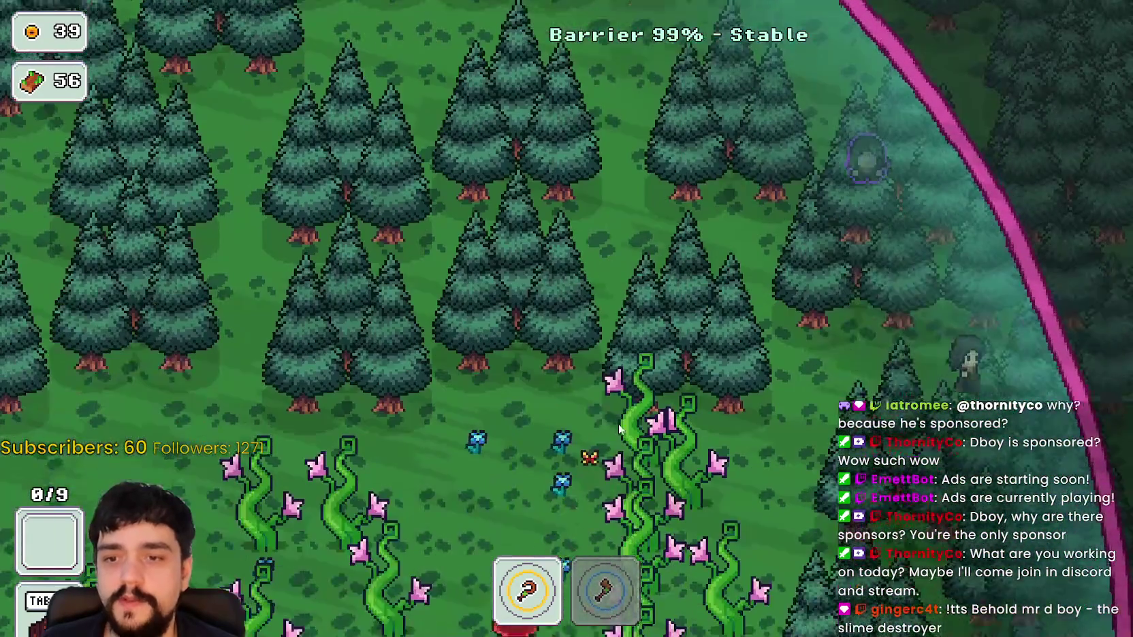
{"action": "key", "text": "s"}
{"action": "key", "text": "d"}
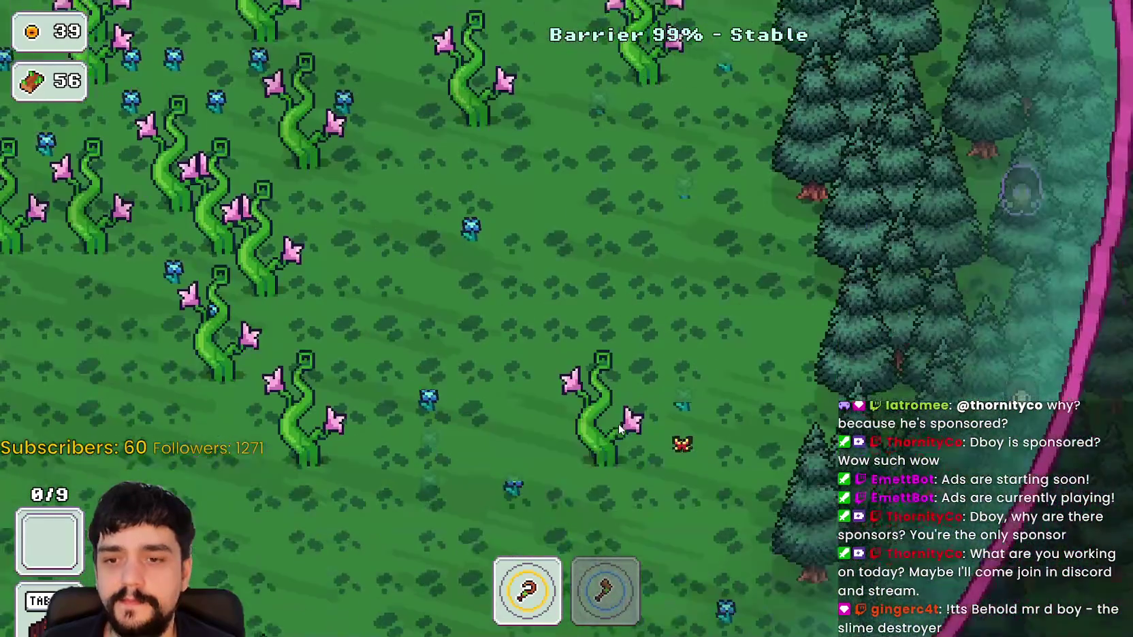
{"action": "key", "text": "a"}
{"action": "key", "text": "s"}
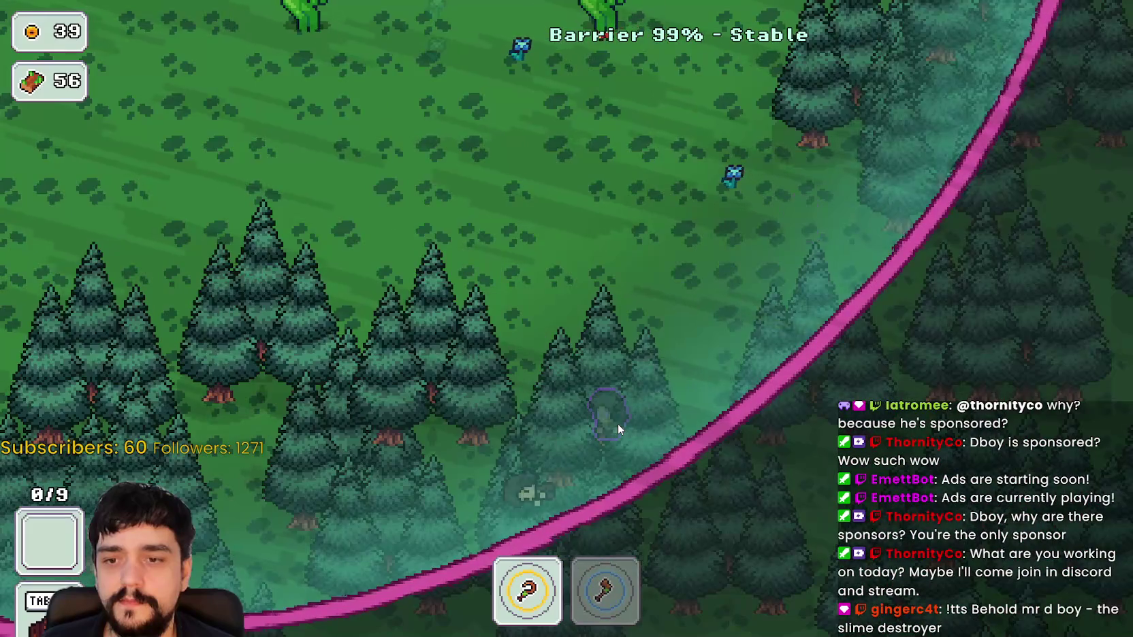
{"action": "key", "text": "a"}
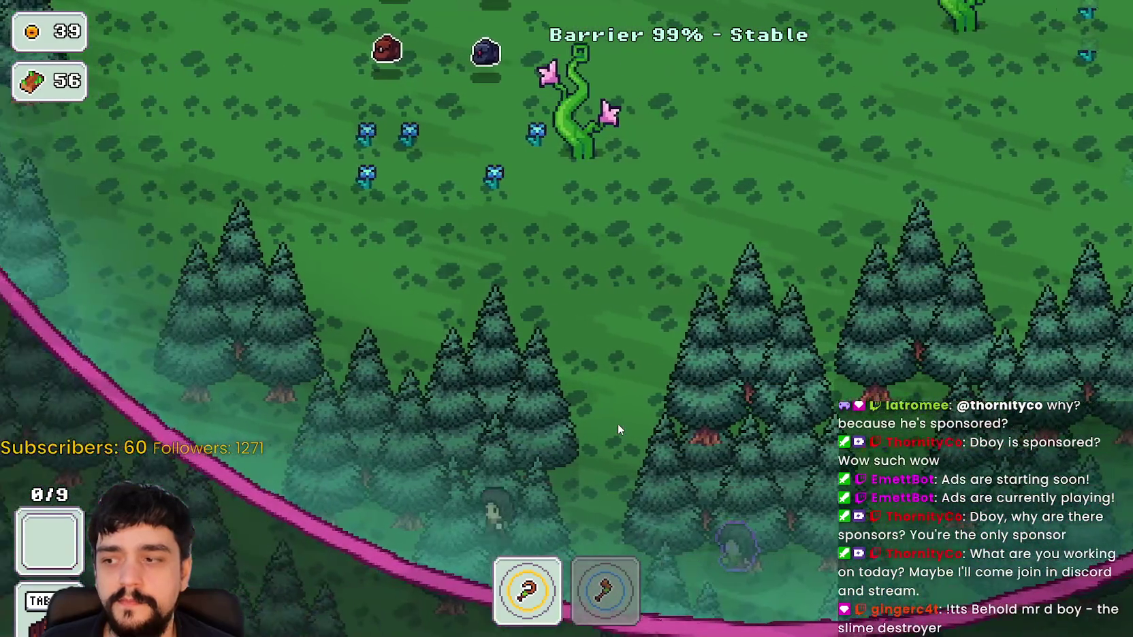
{"action": "key", "text": "w"}
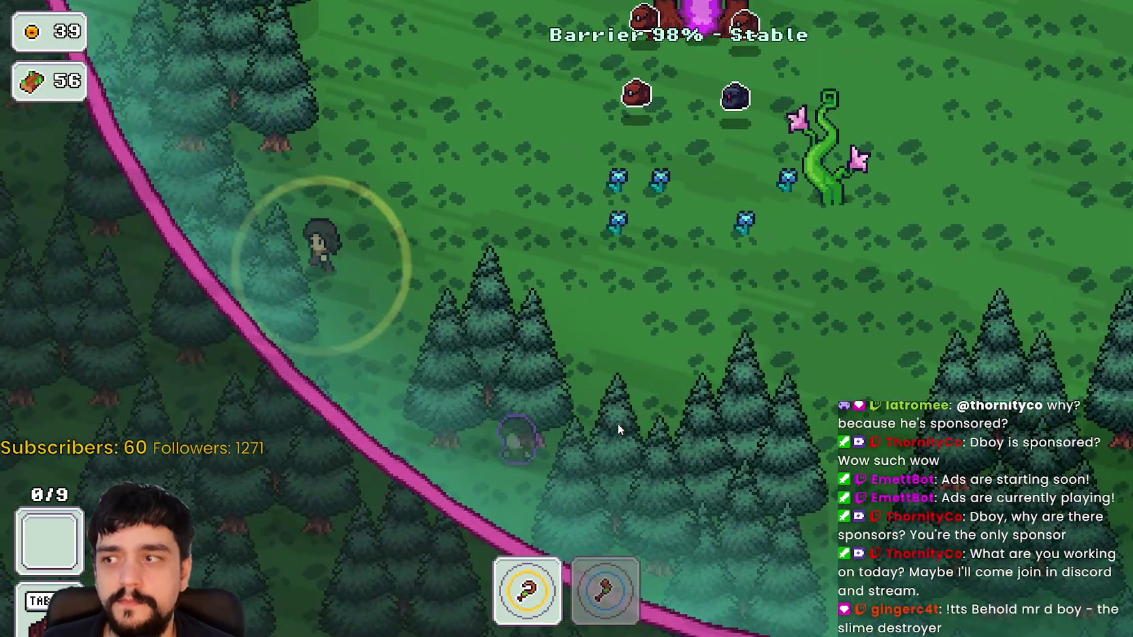
{"action": "key", "text": "w"}
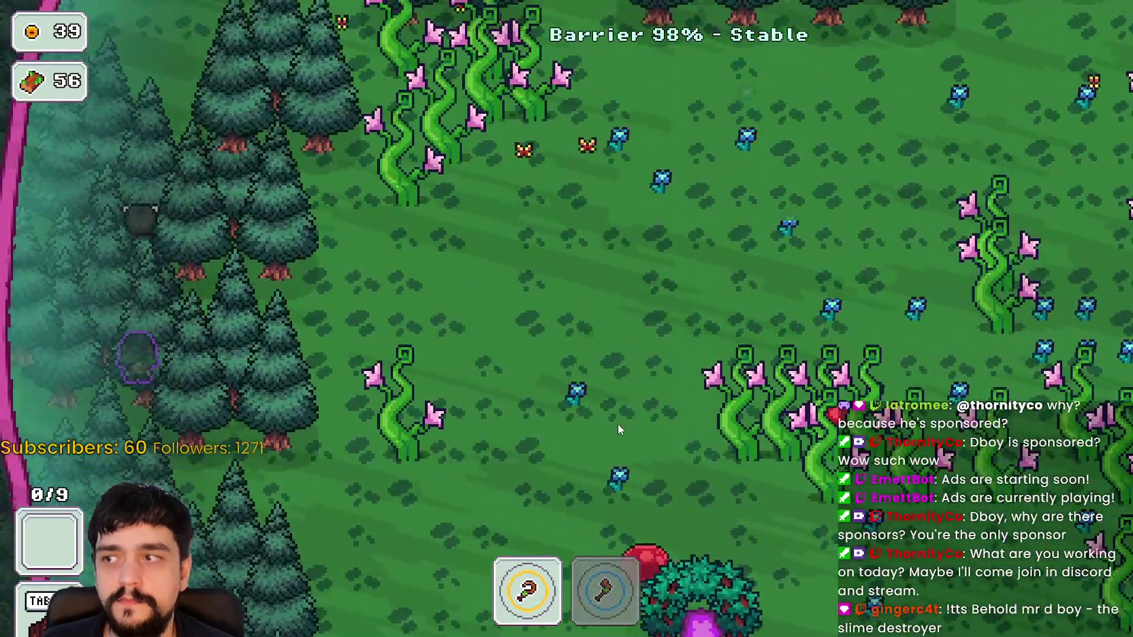
{"action": "key", "text": "w"}
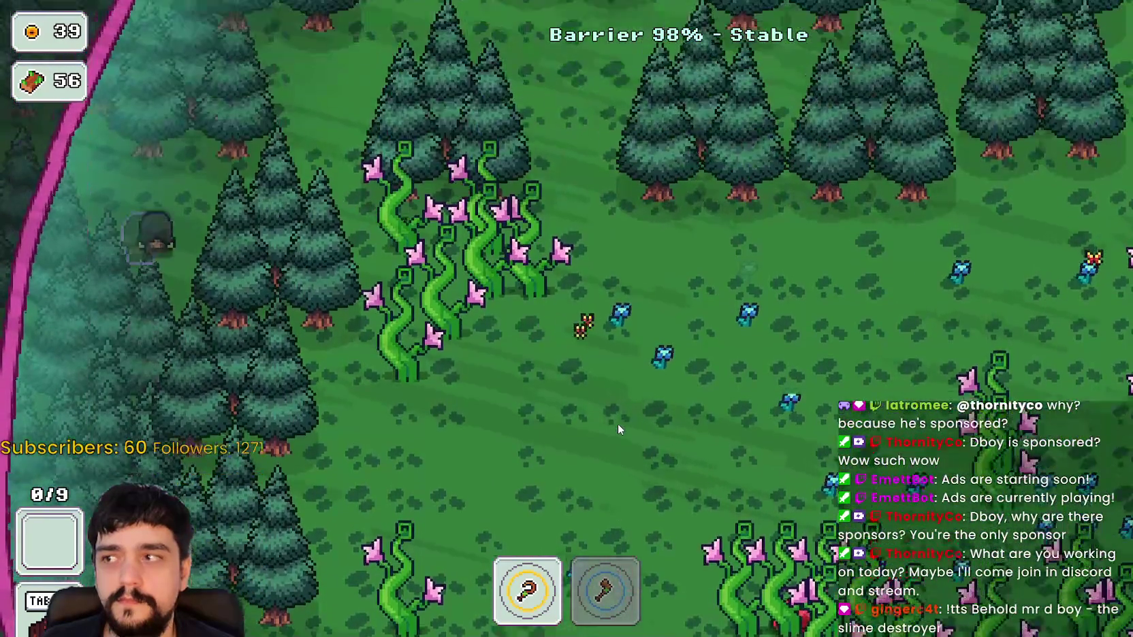
{"action": "key", "text": "w"}
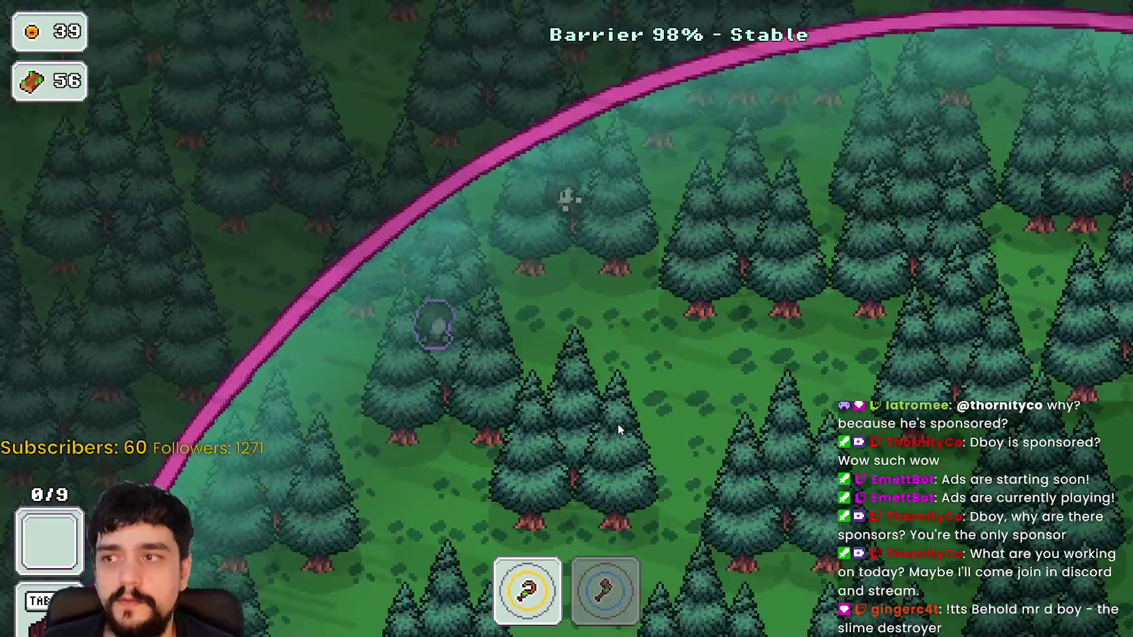
{"action": "key", "text": "d"}
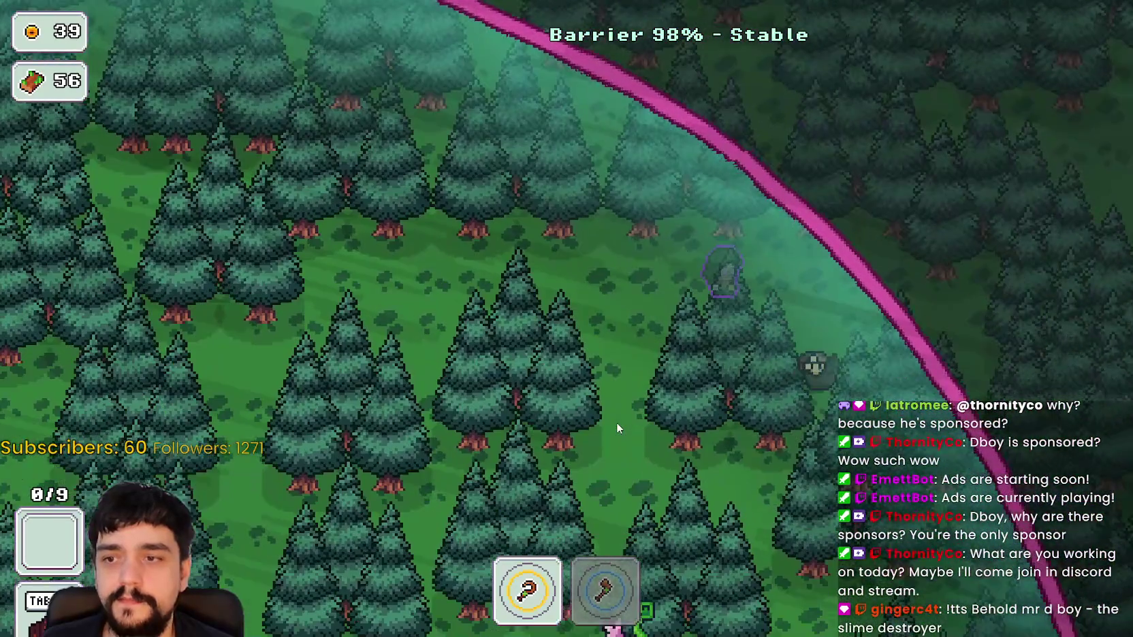
{"action": "key", "text": "s"}
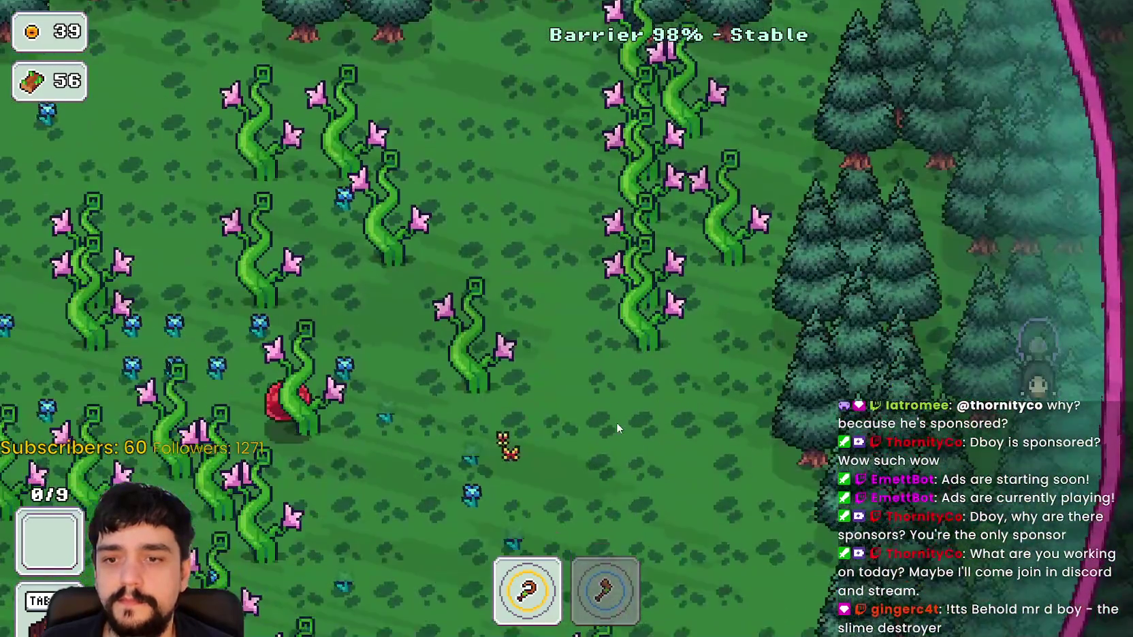
{"action": "key", "text": "s"}
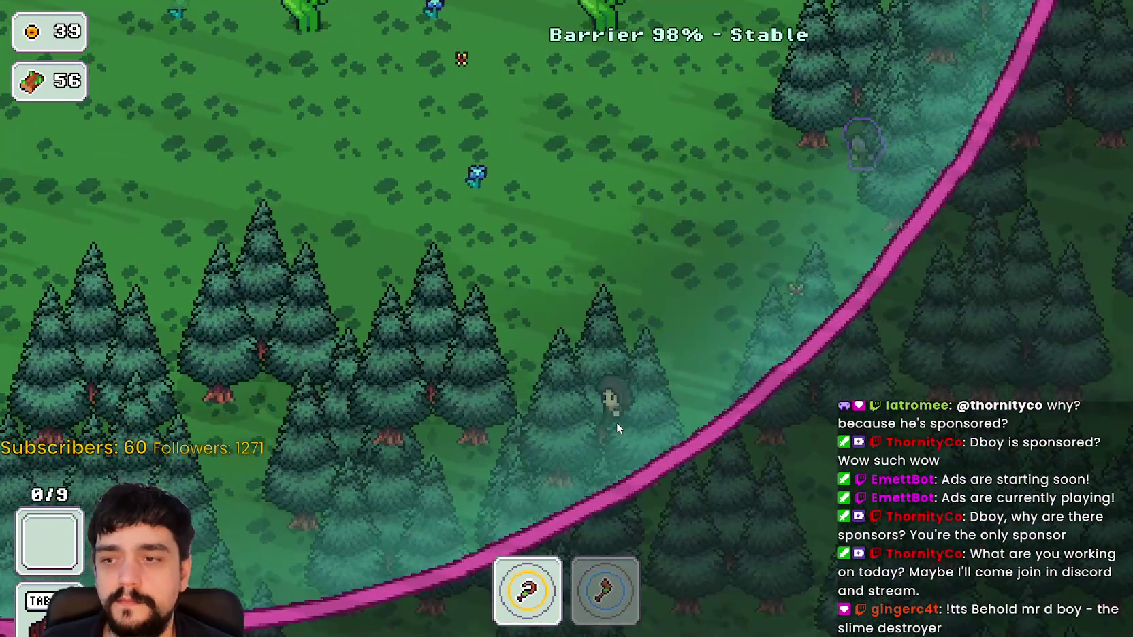
{"action": "key", "text": "a"}
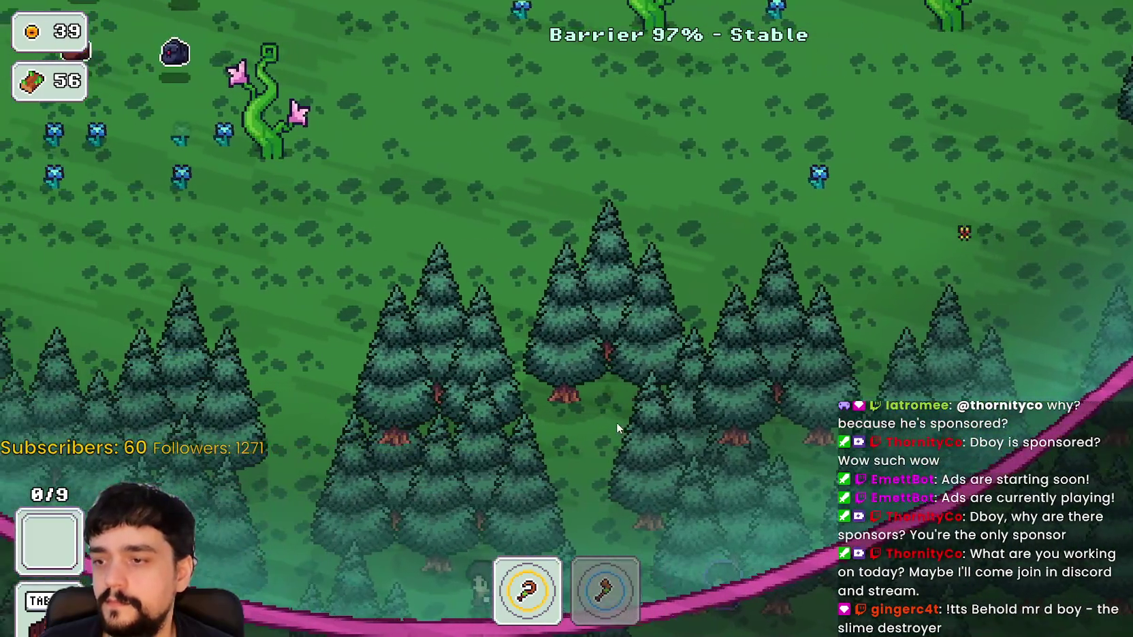
{"action": "key", "text": "a"}
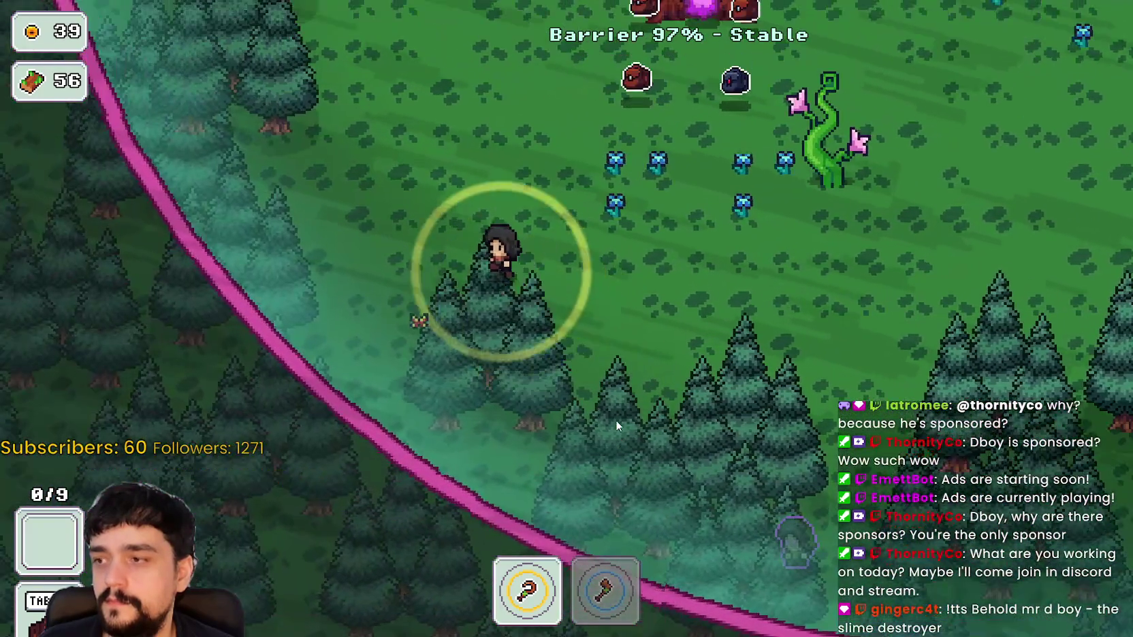
{"action": "key", "text": "w"}
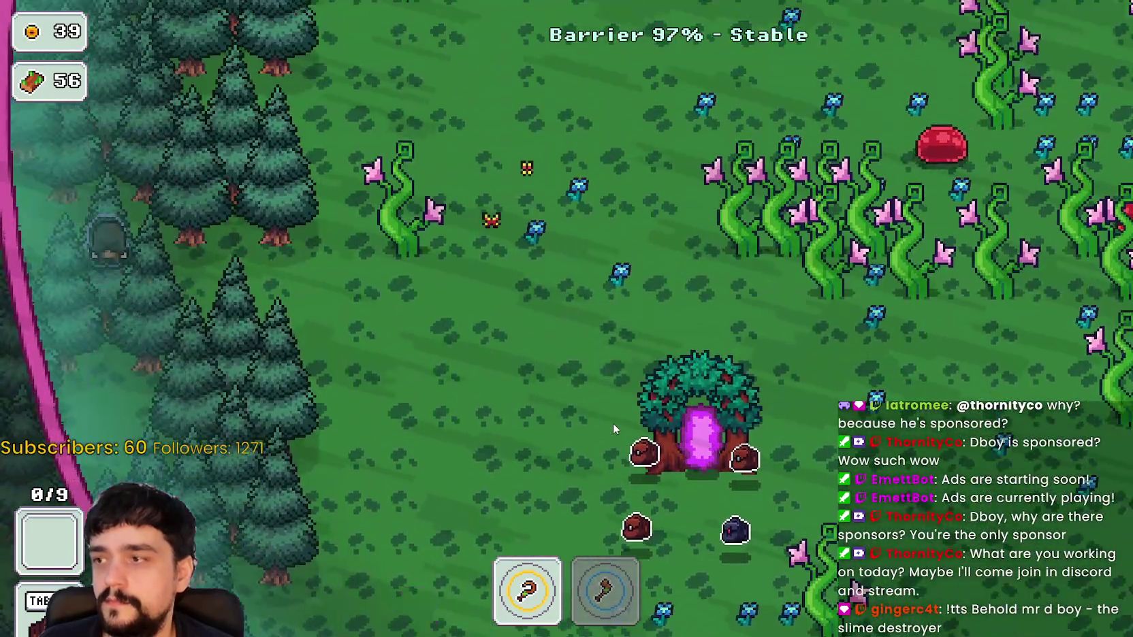
{"action": "key", "text": "w"}
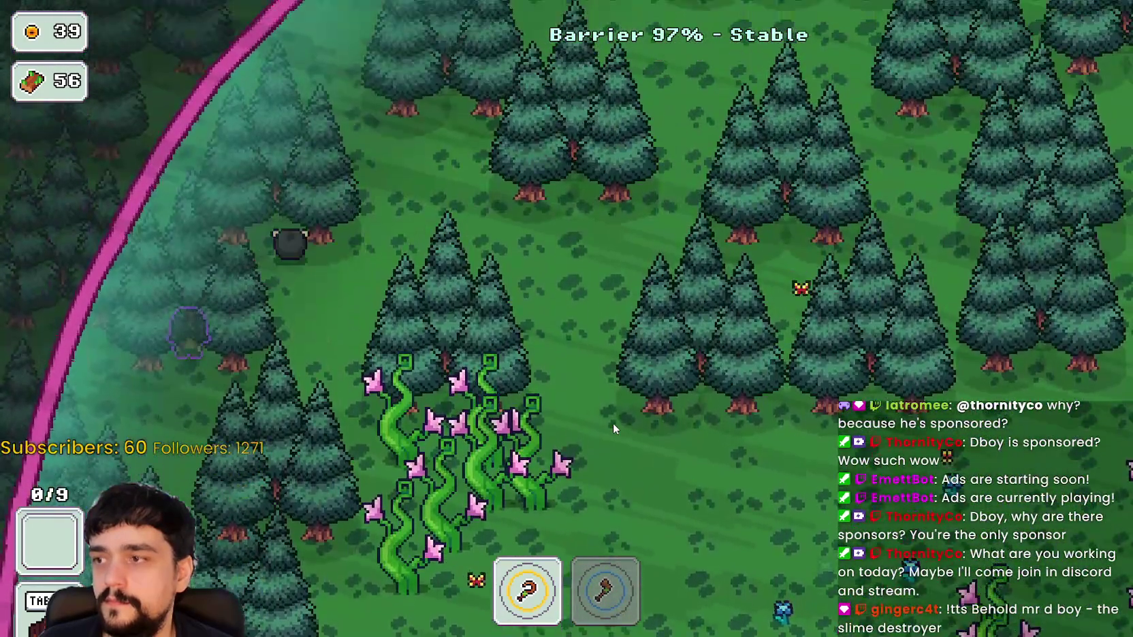
{"action": "key", "text": "w"}
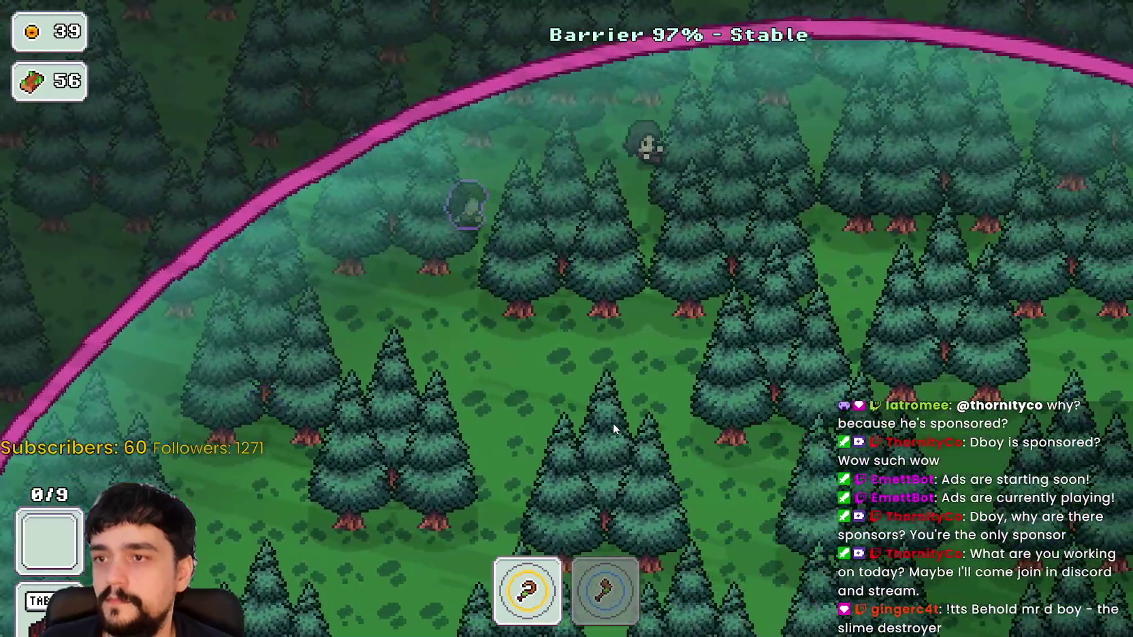
{"action": "key", "text": "d"}
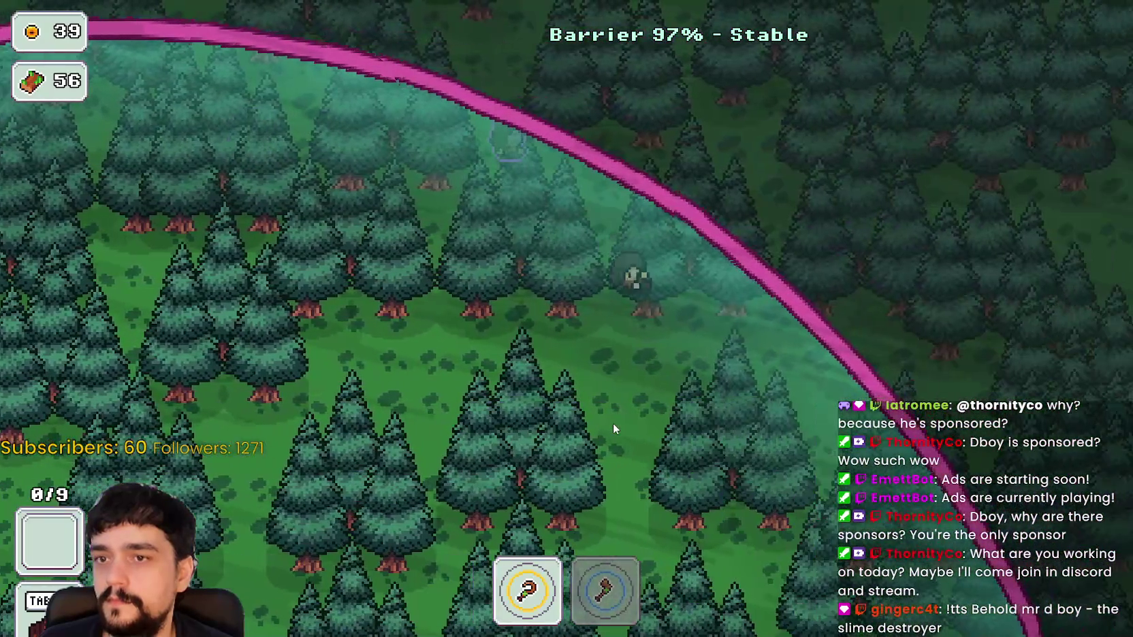
{"action": "key", "text": "a"}
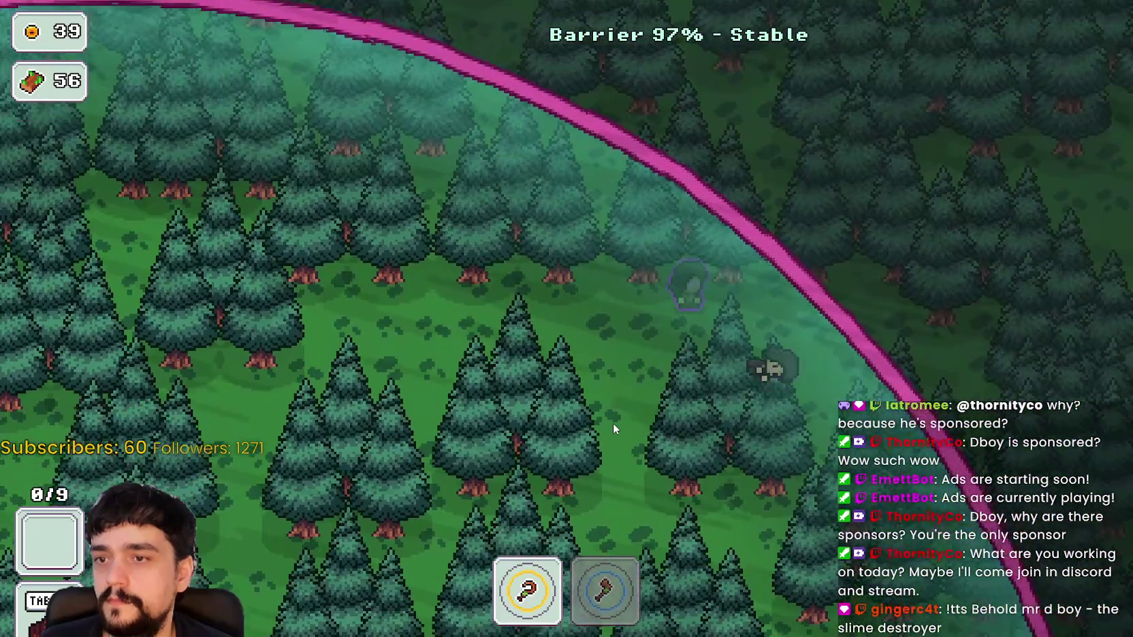
{"action": "key", "text": "s"}
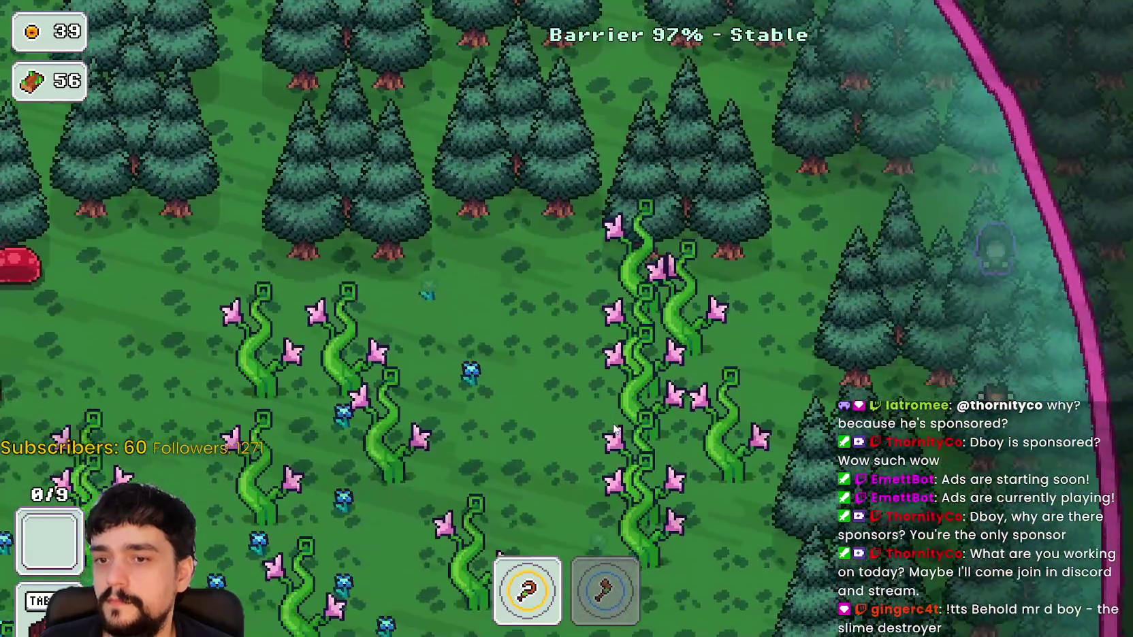
{"action": "key", "text": "s"}
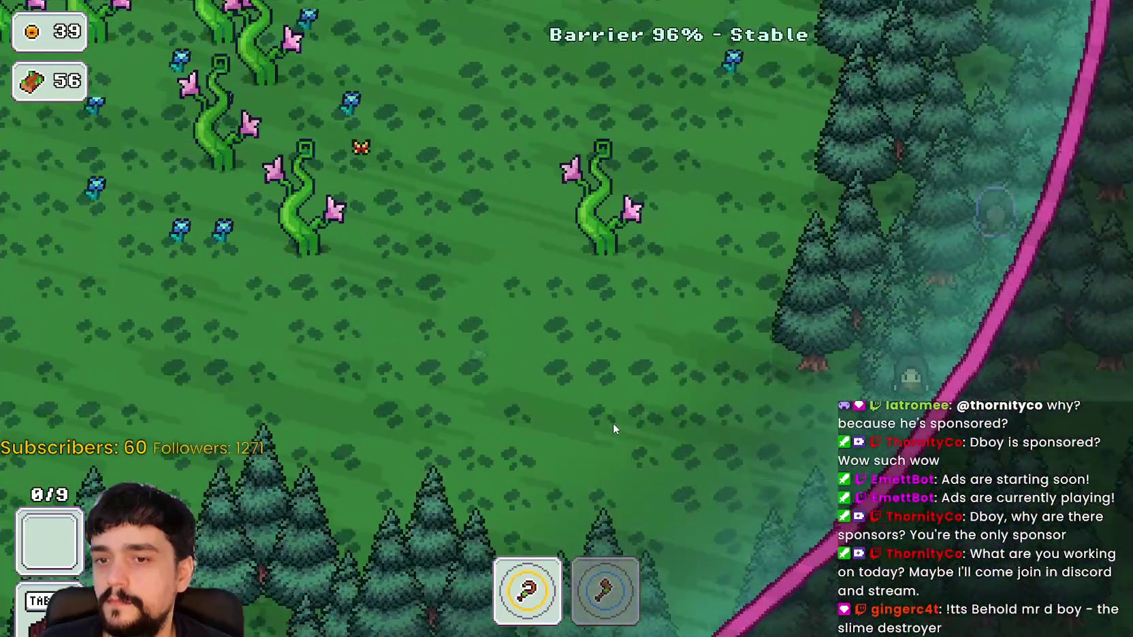
{"action": "key", "text": "s"}
{"action": "key", "text": "a"}
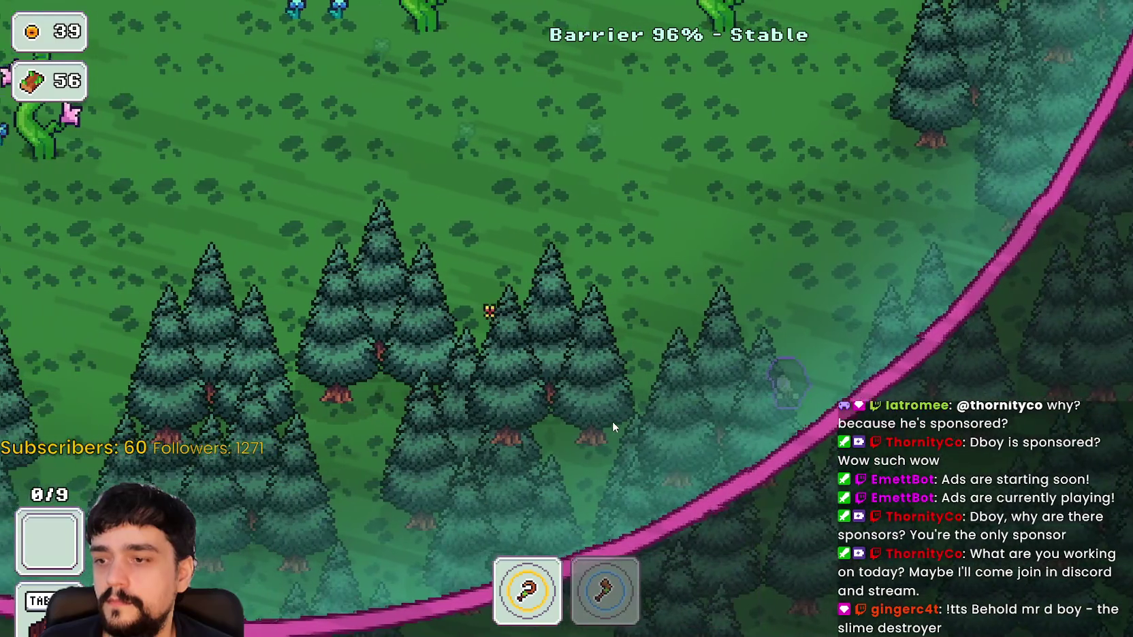
{"action": "key", "text": "a"}
{"action": "key", "text": "s"}
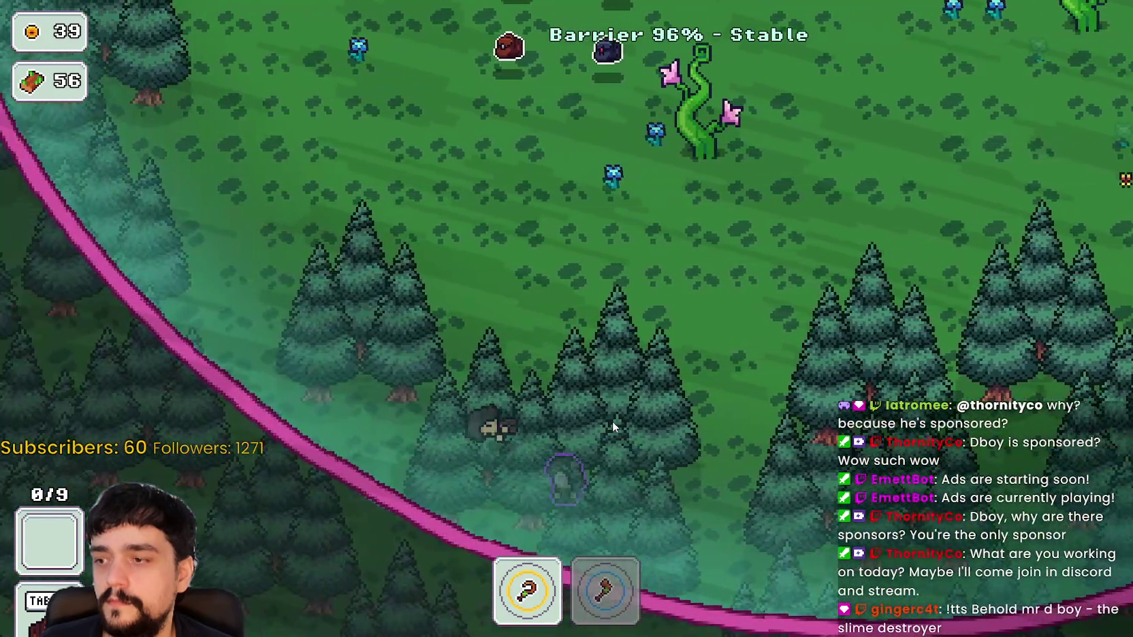
{"action": "key", "text": "a"}
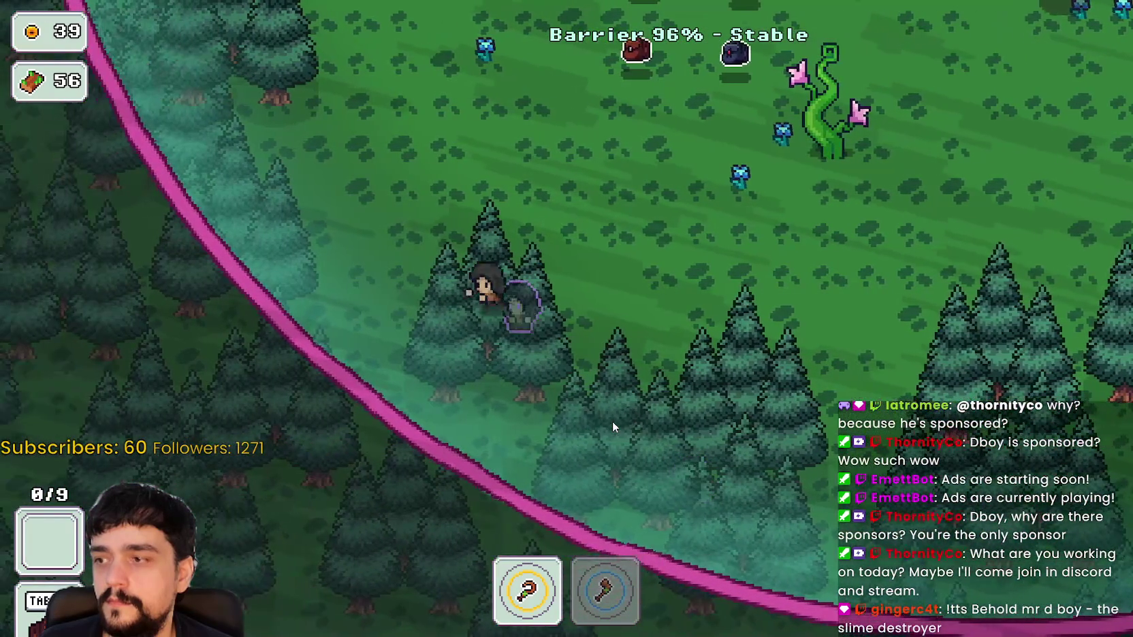
{"action": "key", "text": "w"}
{"action": "key", "text": "w"}
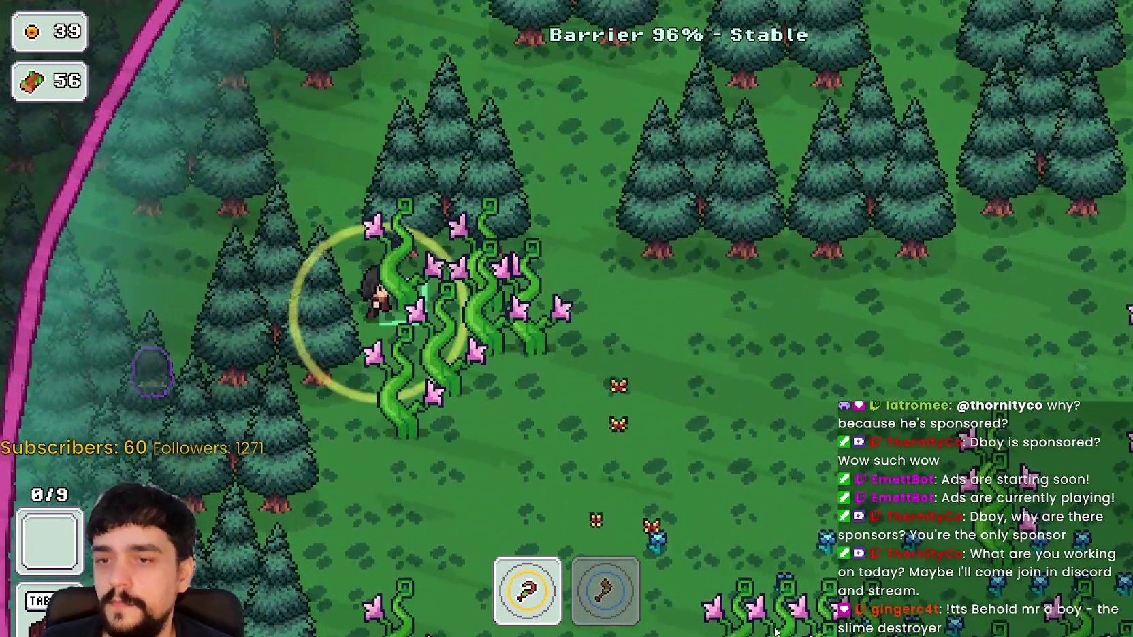
{"action": "key", "text": "d"}
{"action": "key", "text": "s"}
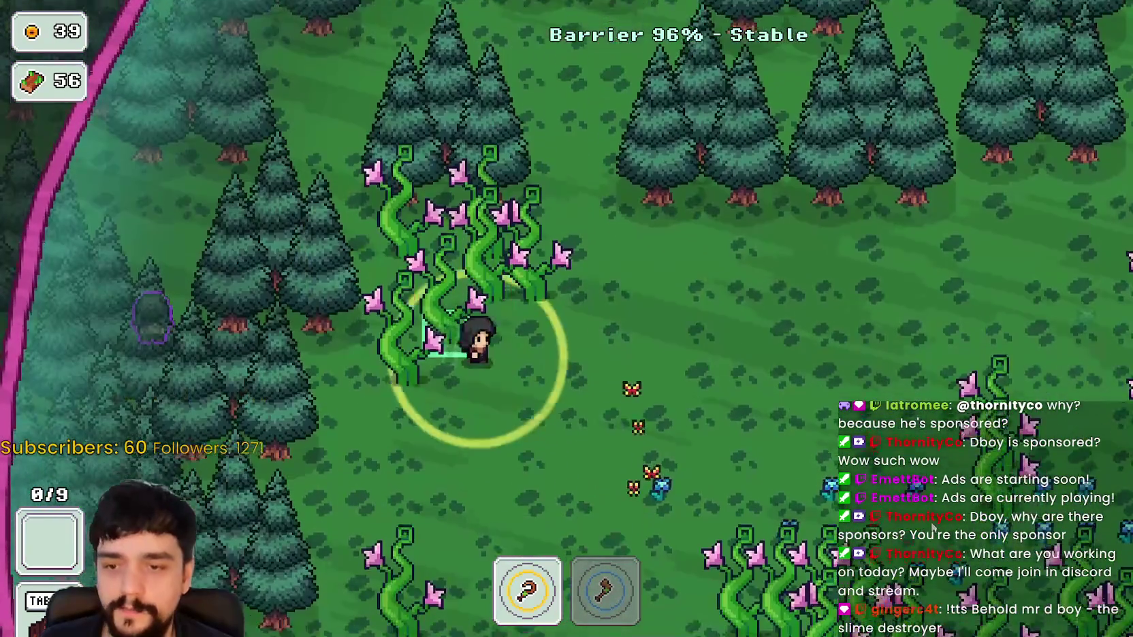
Switch to the axe in slot 2 and chop the vine patch for wood
{"action": "key", "text": "2"}
{"action": "key", "text": "d"}
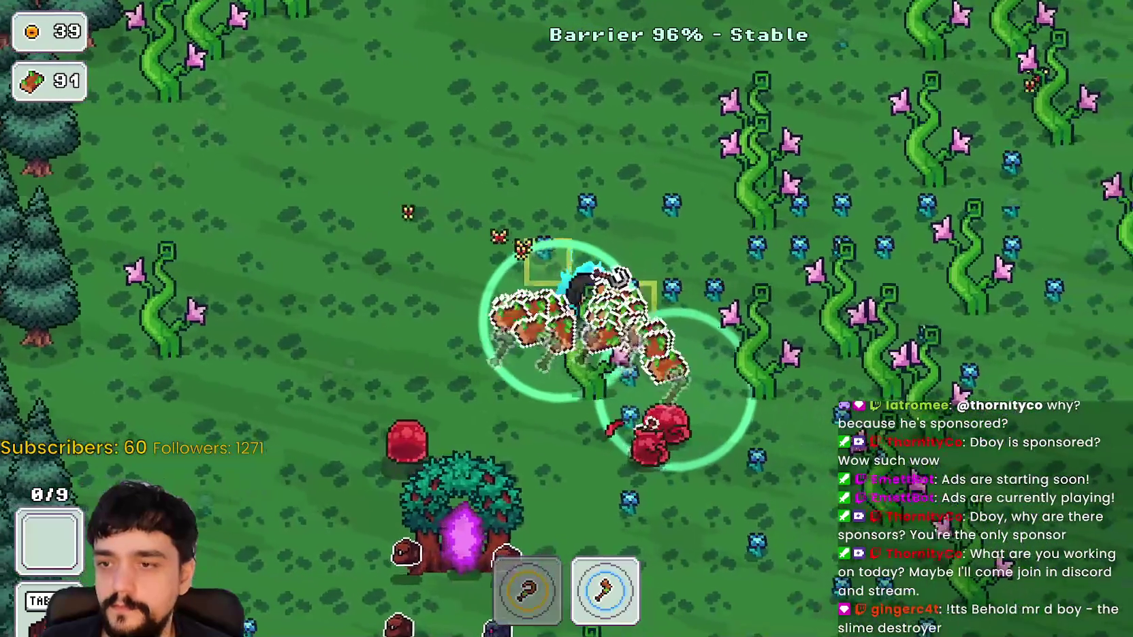
{"action": "key", "text": "w"}
{"action": "key", "text": "d"}
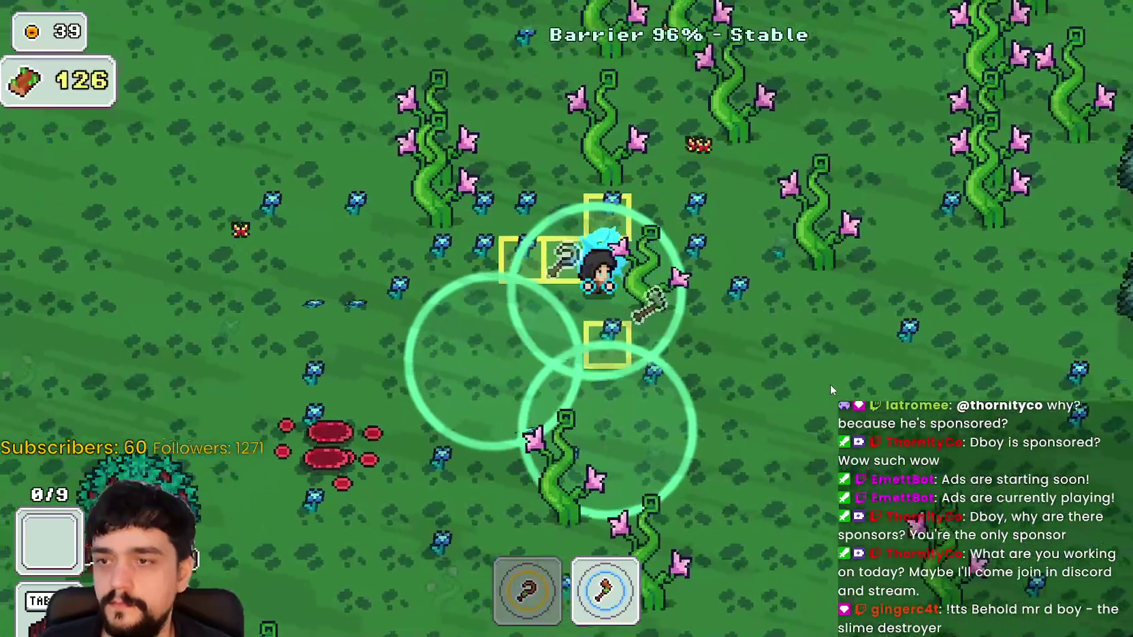
{"action": "key", "text": "w"}
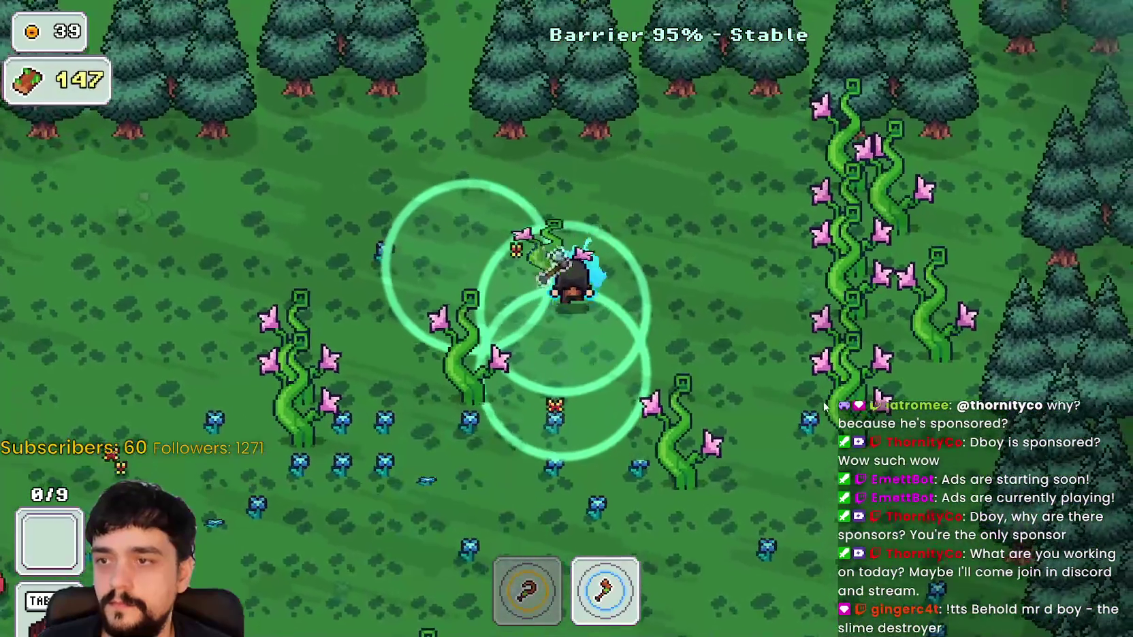
{"action": "key", "text": "d"}
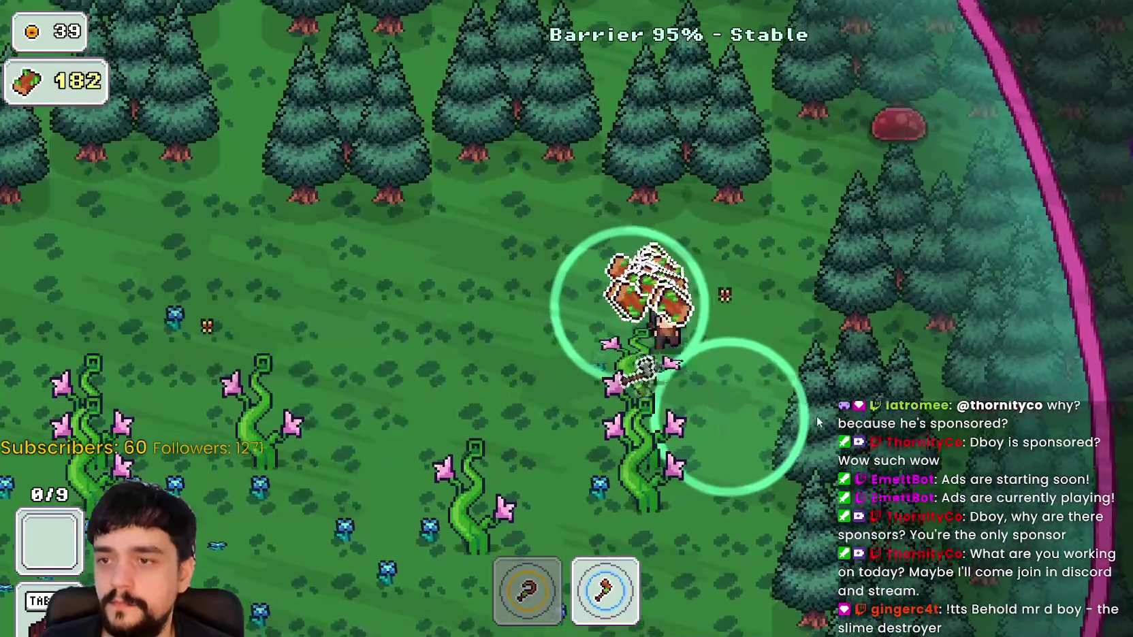
{"action": "key", "text": "s"}
Gather blue flowers with slot 1, chopping nearby vines, until the flower bag is full
{"action": "key", "text": "a"}
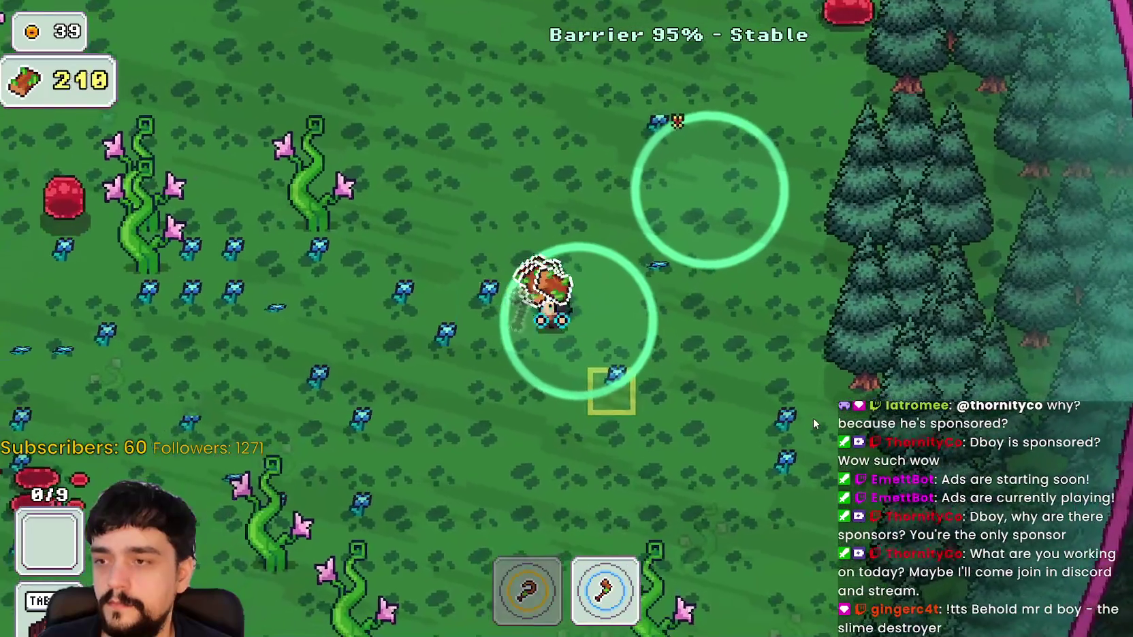
{"action": "key", "text": "1"}
{"action": "key", "text": "a"}
{"action": "key", "text": "s"}
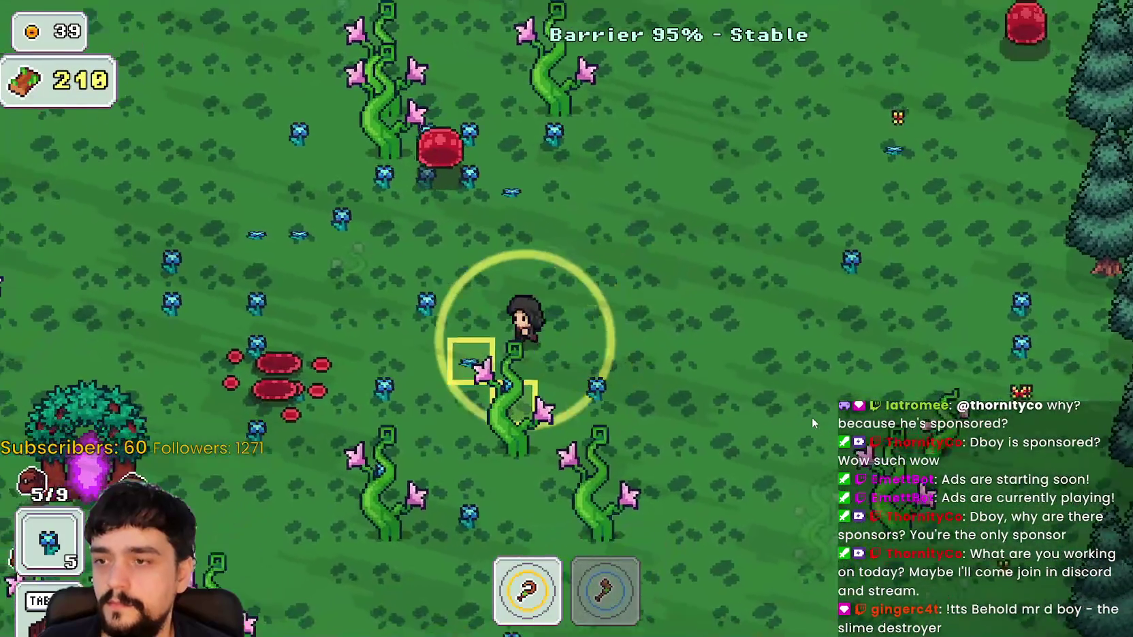
{"action": "key", "text": "w"}
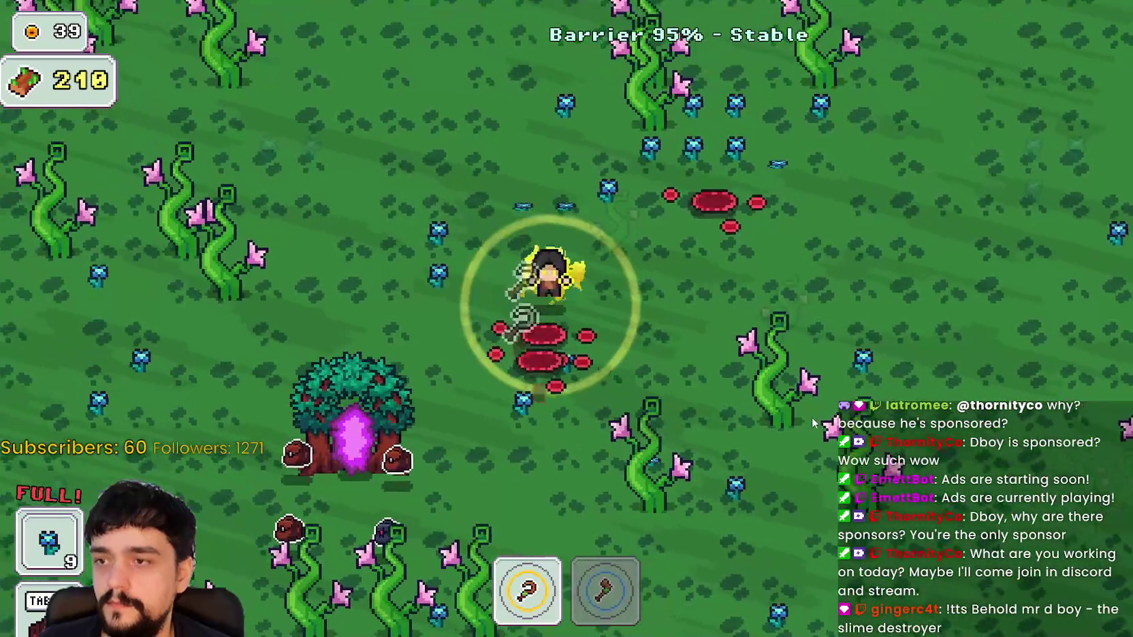
{"action": "key", "text": "d"}
{"action": "key", "text": "d"}
{"action": "key", "text": "s"}
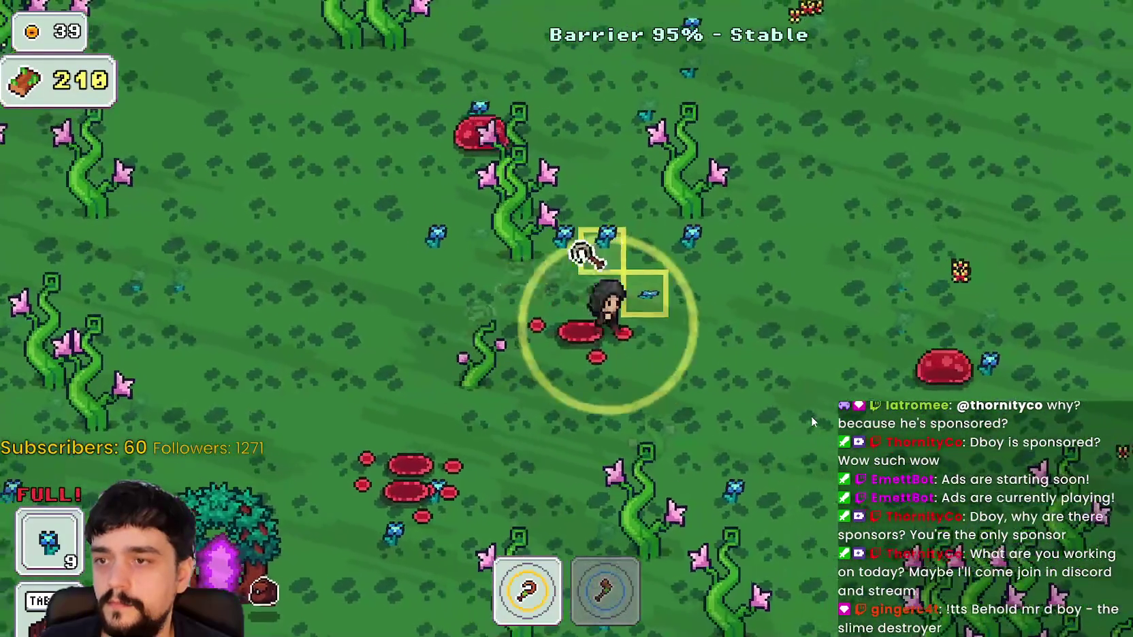
{"action": "key", "text": "w"}
{"action": "key", "text": "s"}
{"action": "key", "text": "s"}
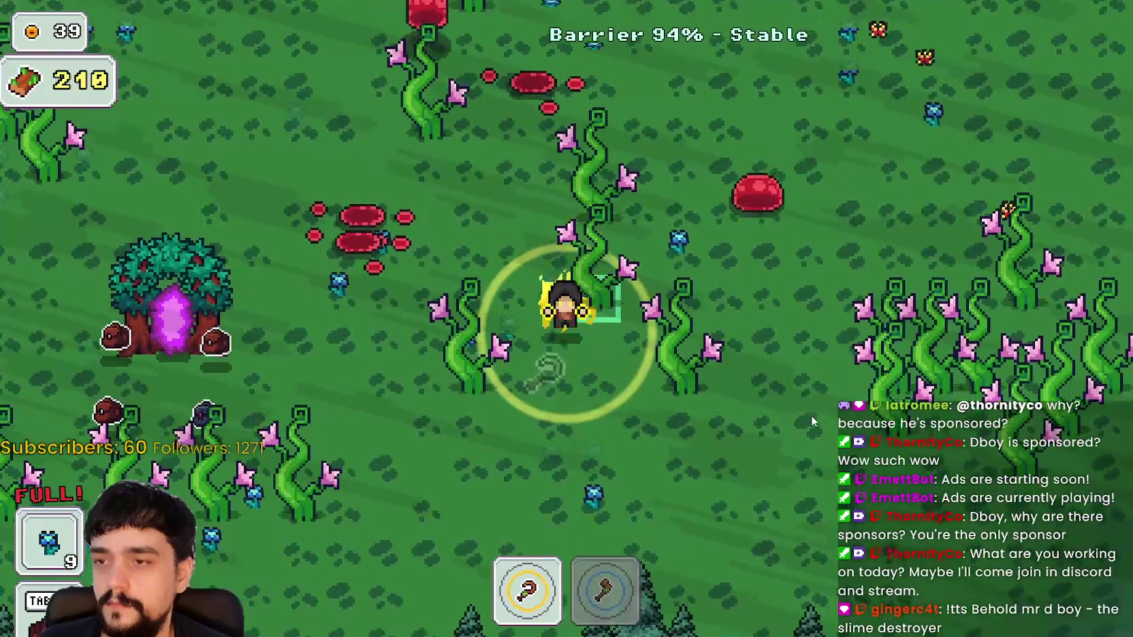
{"action": "key", "text": "a"}
{"action": "key", "text": "a"}
{"action": "key", "text": "s"}
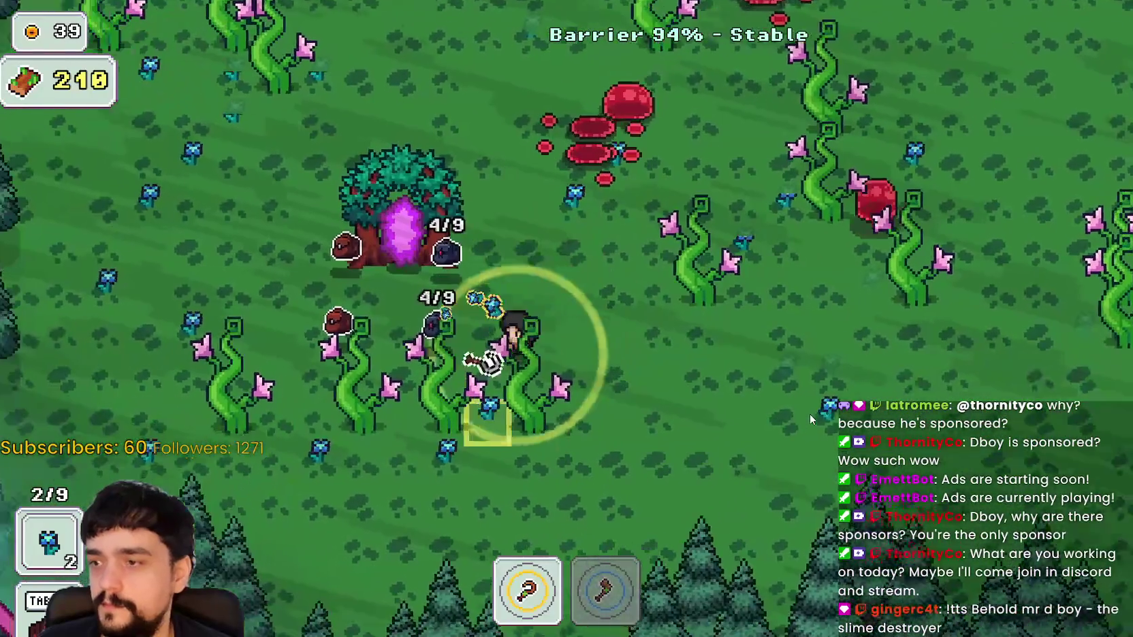
{"action": "key", "text": "w"}
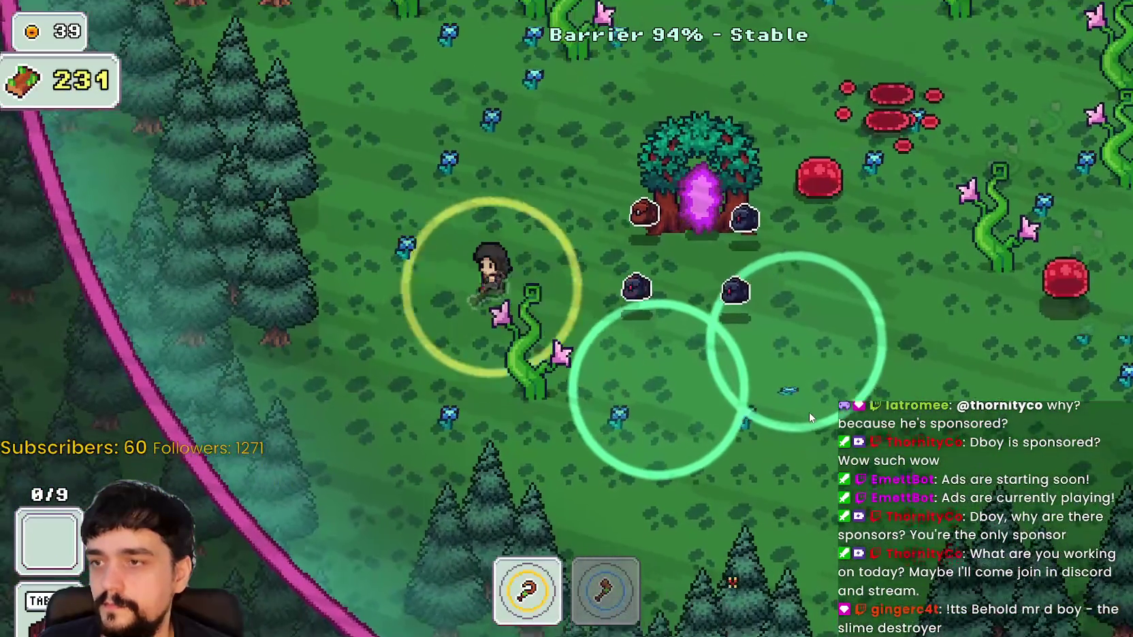
{"action": "key", "text": "w"}
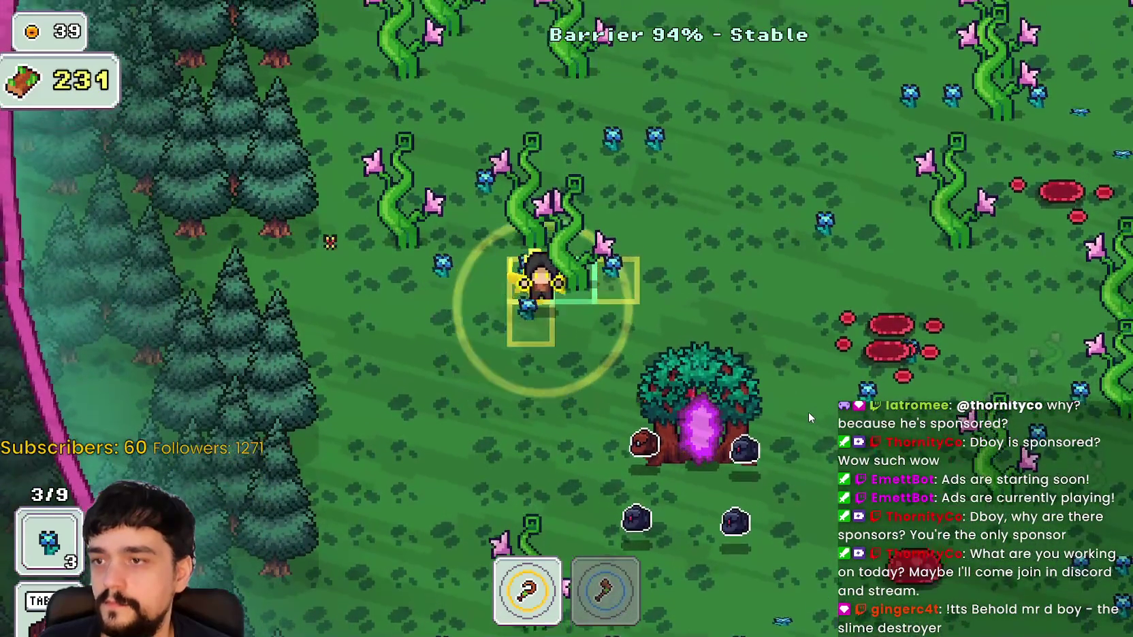
{"action": "key", "text": "2"}
{"action": "key", "text": "w"}
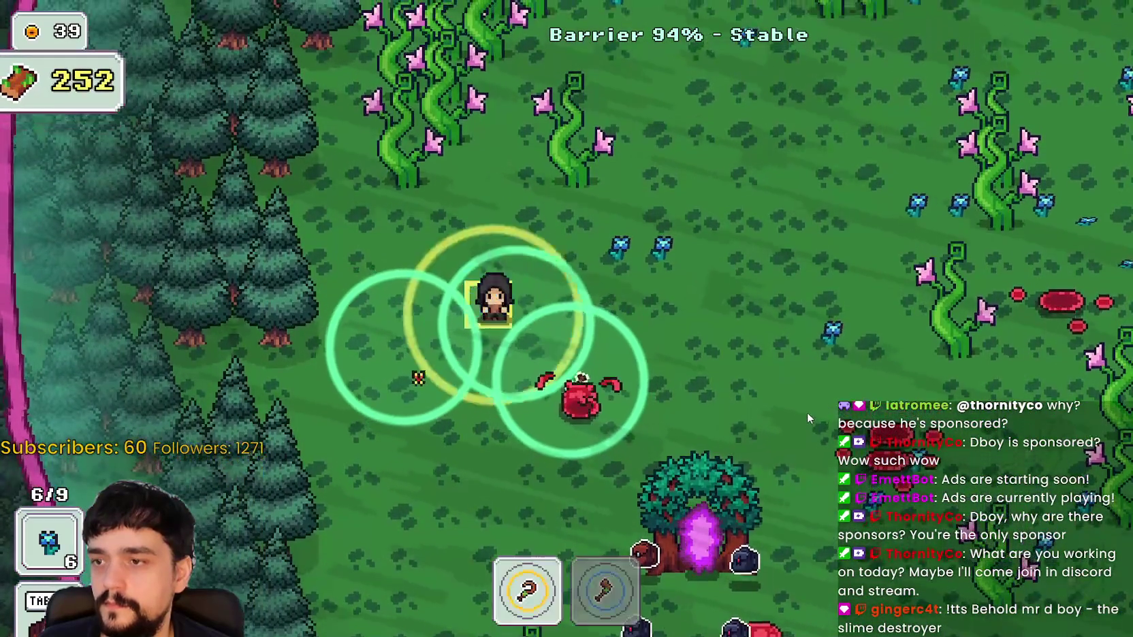
{"action": "key", "text": "1"}
{"action": "key", "text": "d"}
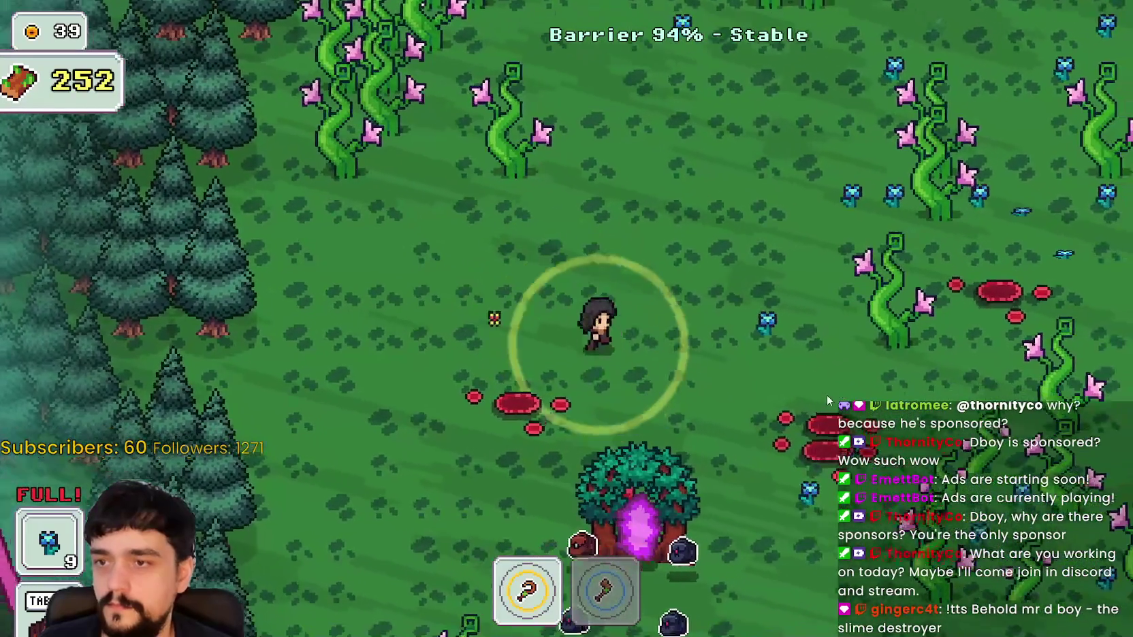
{"action": "key", "text": "s"}
Keep alternating axe and flower picking until wood reaches 448, then enter the portal tree
{"action": "key", "text": "d"}
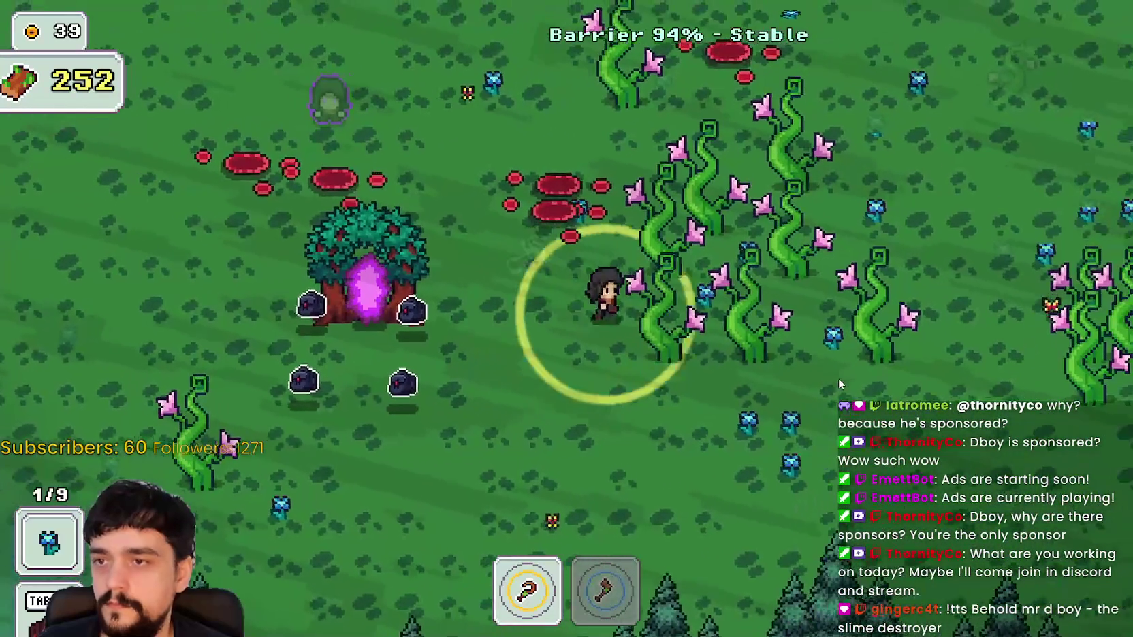
{"action": "key", "text": "2"}
{"action": "key", "text": "d"}
{"action": "key", "text": "1"}
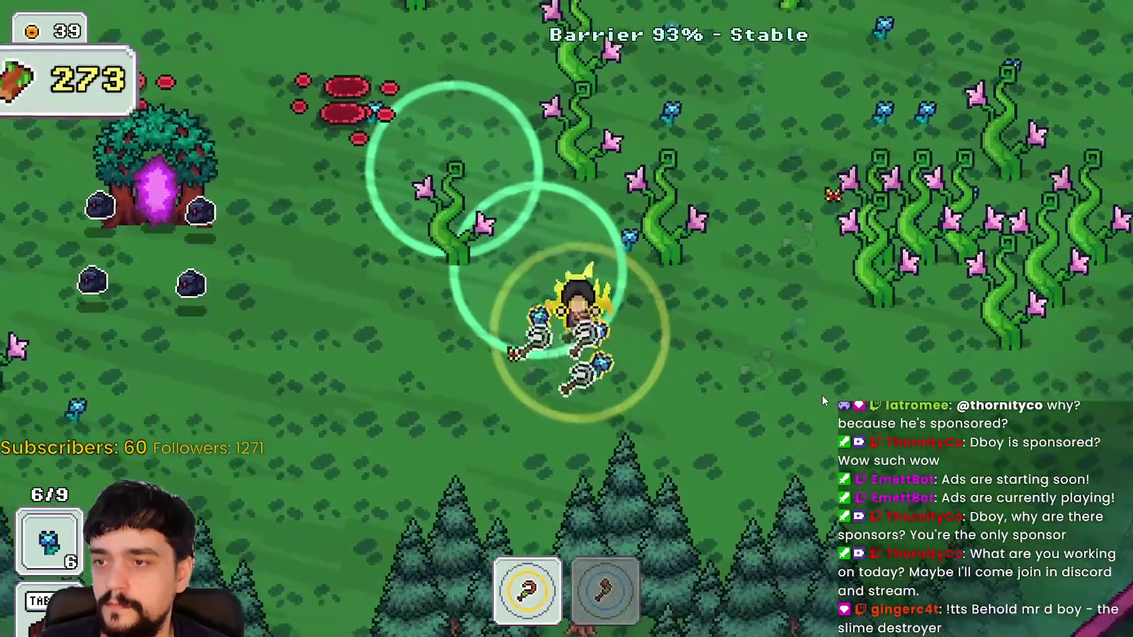
{"action": "key", "text": "w"}
{"action": "key", "text": "2"}
{"action": "key", "text": "1"}
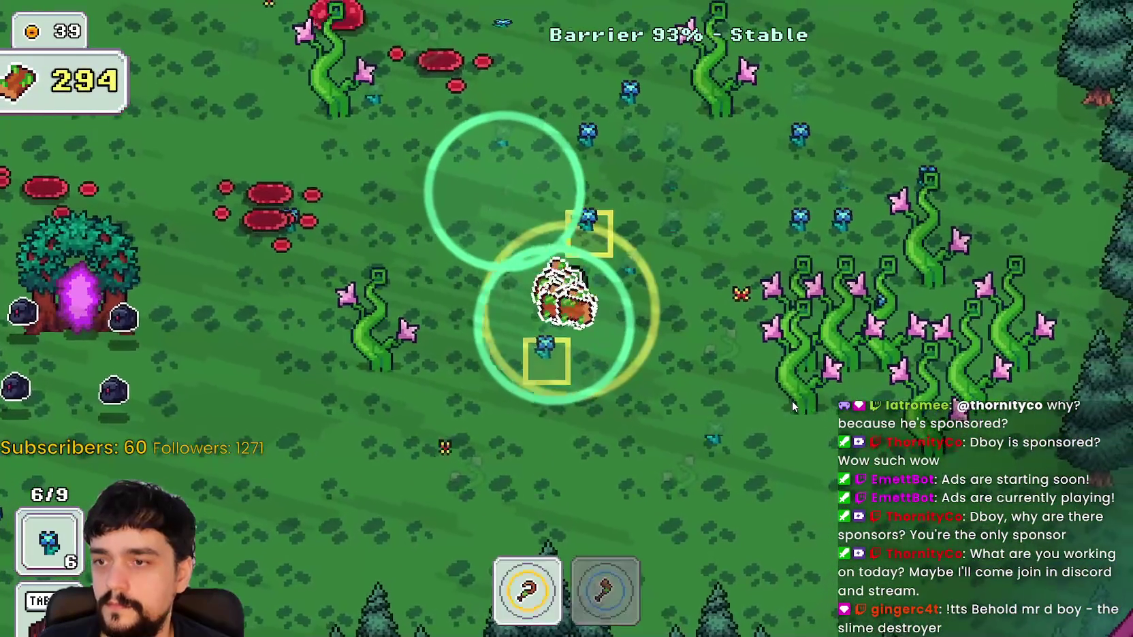
{"action": "key", "text": "a"}
{"action": "key", "text": "s"}
{"action": "key", "text": "a"}
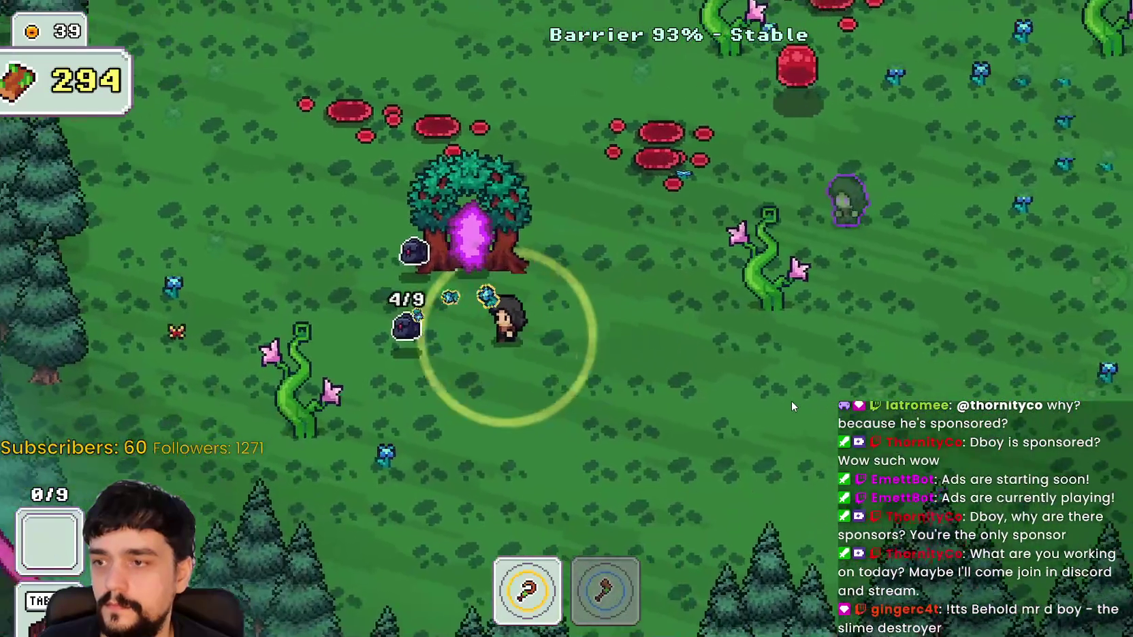
{"action": "key", "text": "2"}
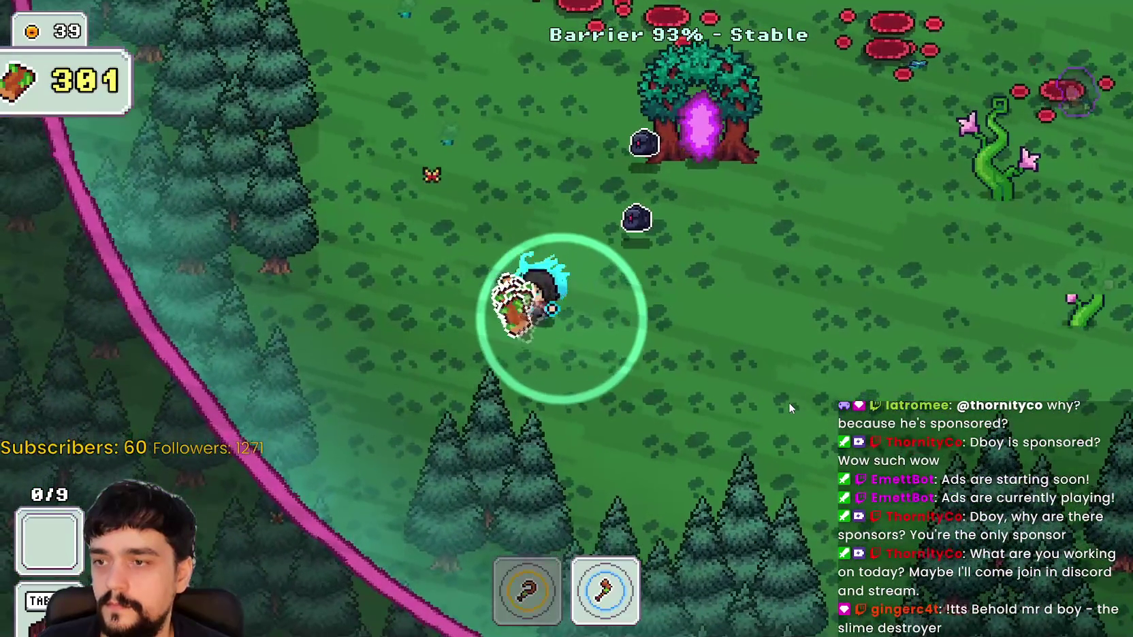
{"action": "key", "text": "w"}
{"action": "key", "text": "w"}
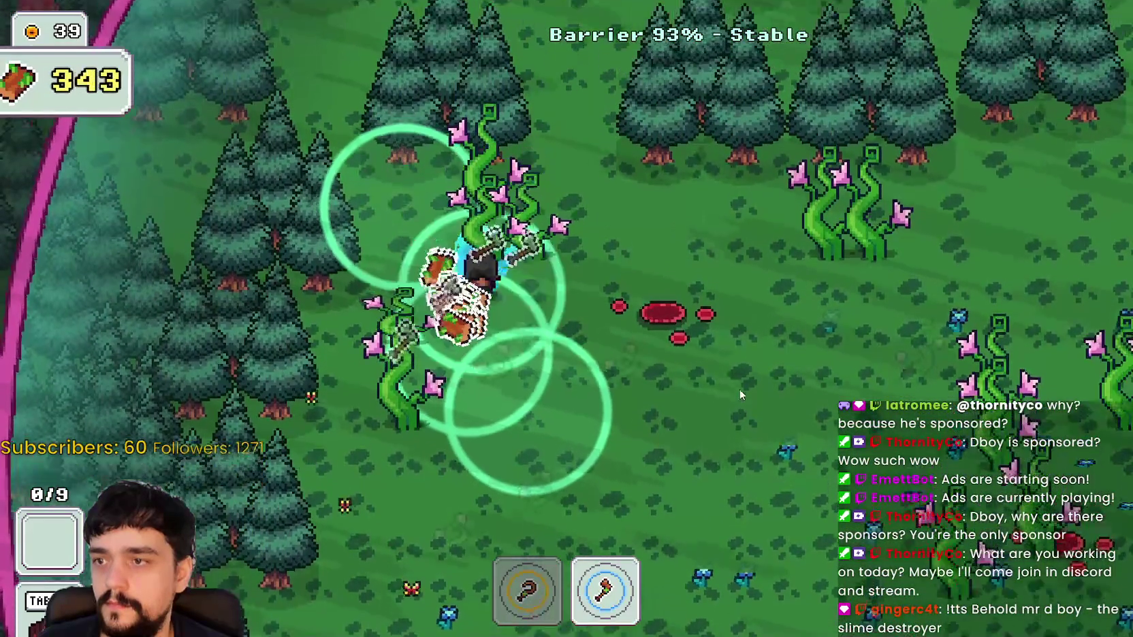
{"action": "key", "text": "d"}
{"action": "key", "text": "1"}
{"action": "key", "text": "s"}
{"action": "key", "text": "d"}
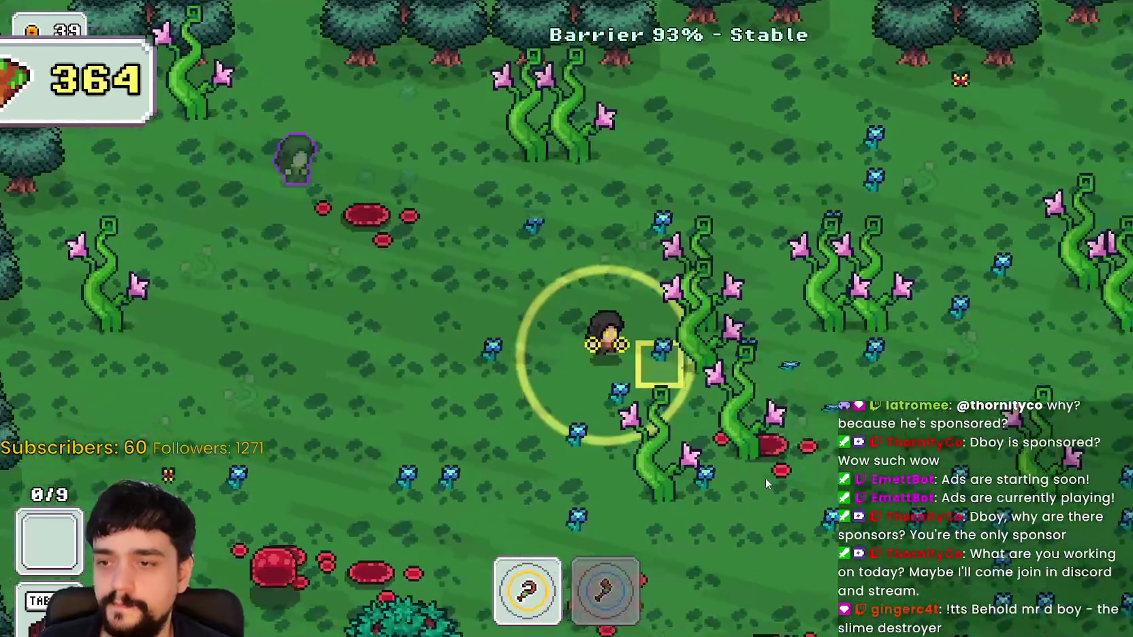
{"action": "key", "text": "2"}
{"action": "key", "text": "d"}
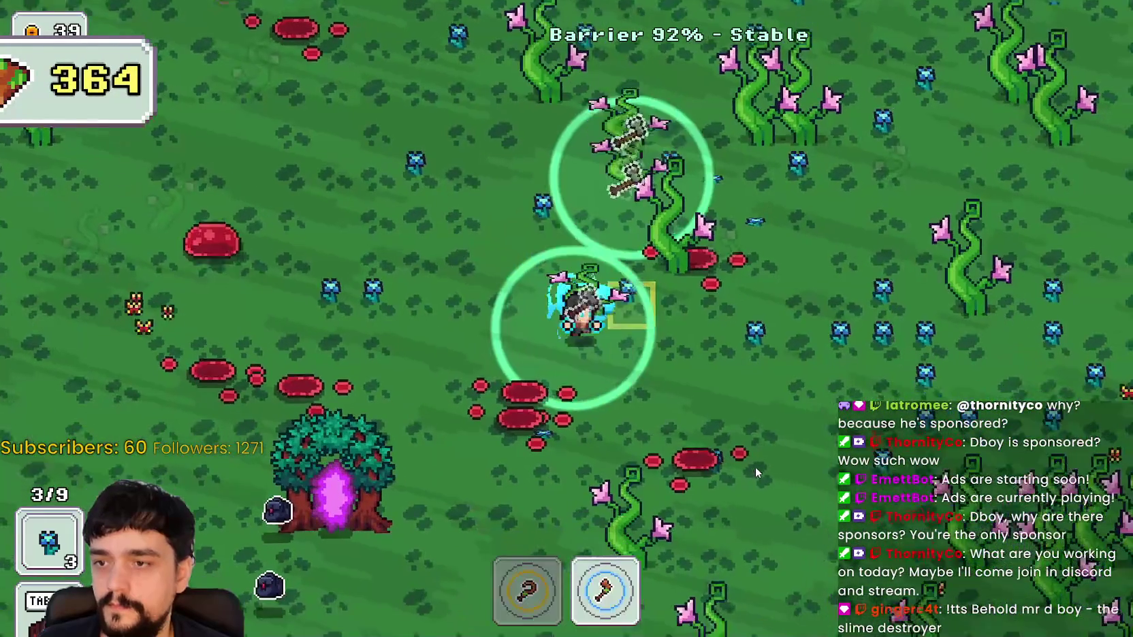
{"action": "key", "text": "s"}
{"action": "key", "text": "1"}
{"action": "key", "text": "d"}
{"action": "key", "text": "s"}
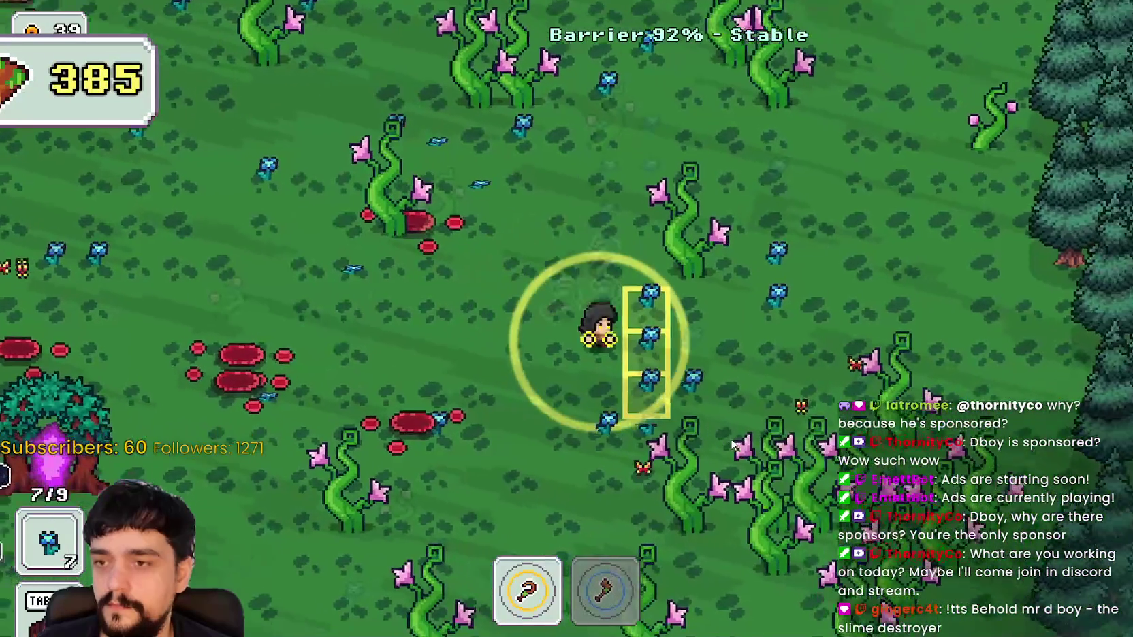
{"action": "key", "text": "2"}
{"action": "key", "text": "d"}
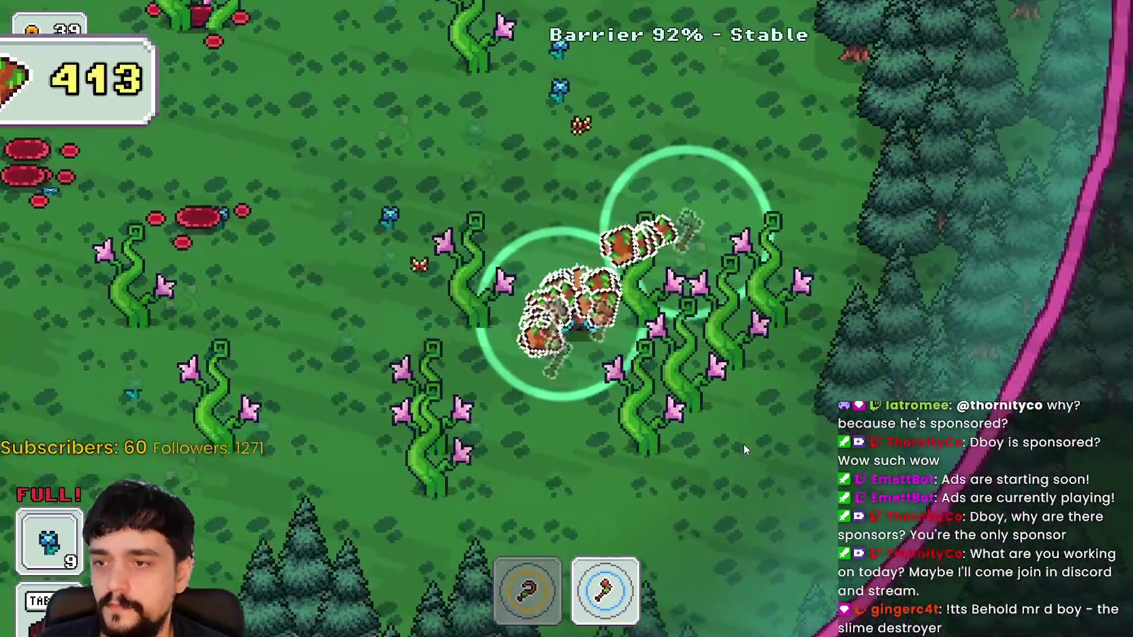
{"action": "key", "text": "s"}
{"action": "key", "text": "1"}
{"action": "key", "text": "a"}
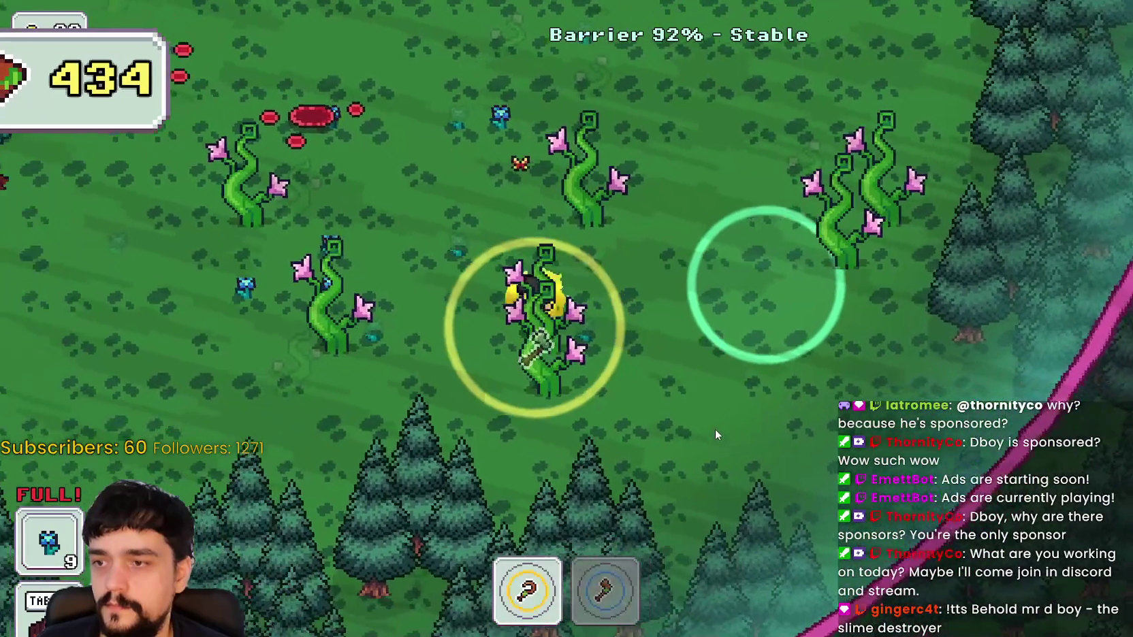
{"action": "key", "text": "w"}
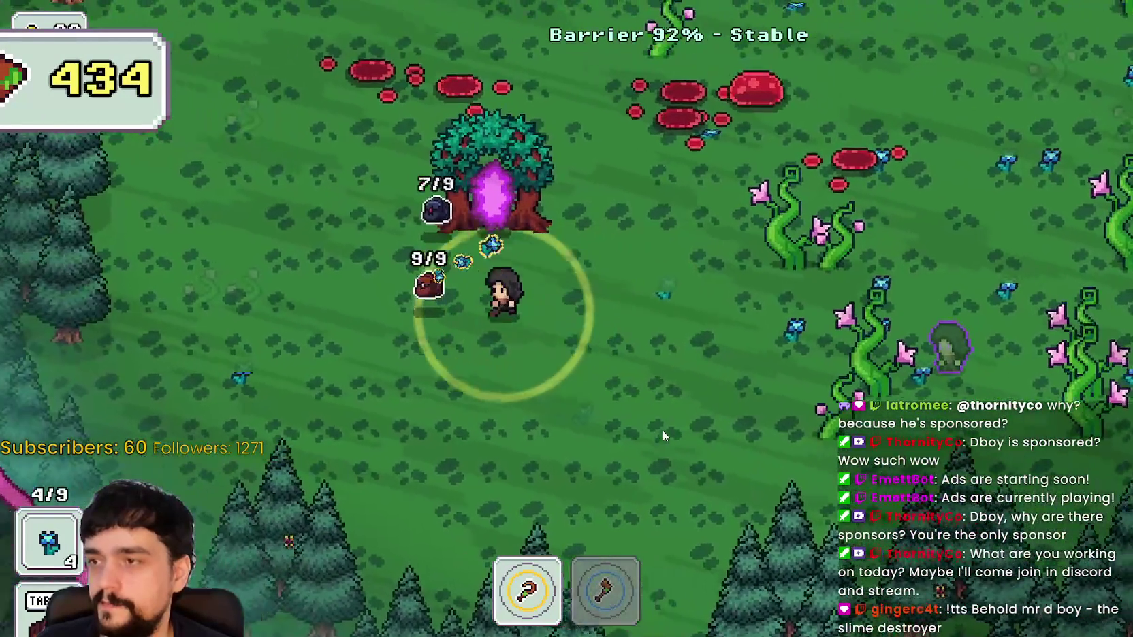
{"action": "key", "text": "d"}
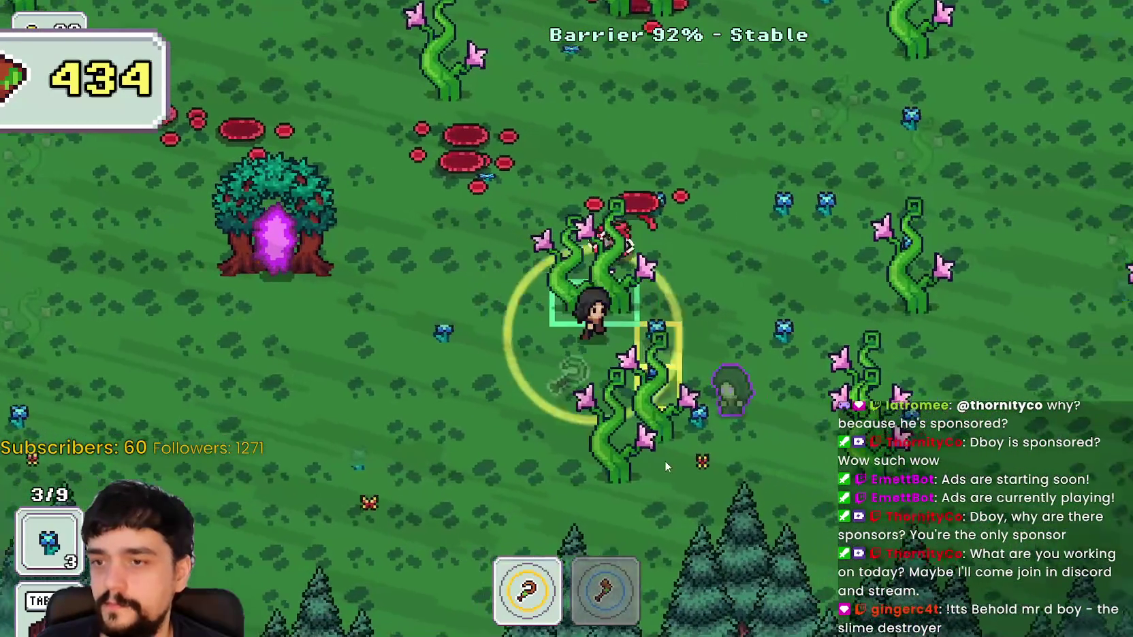
{"action": "key", "text": "2"}
{"action": "key", "text": "1"}
{"action": "key", "text": "s"}
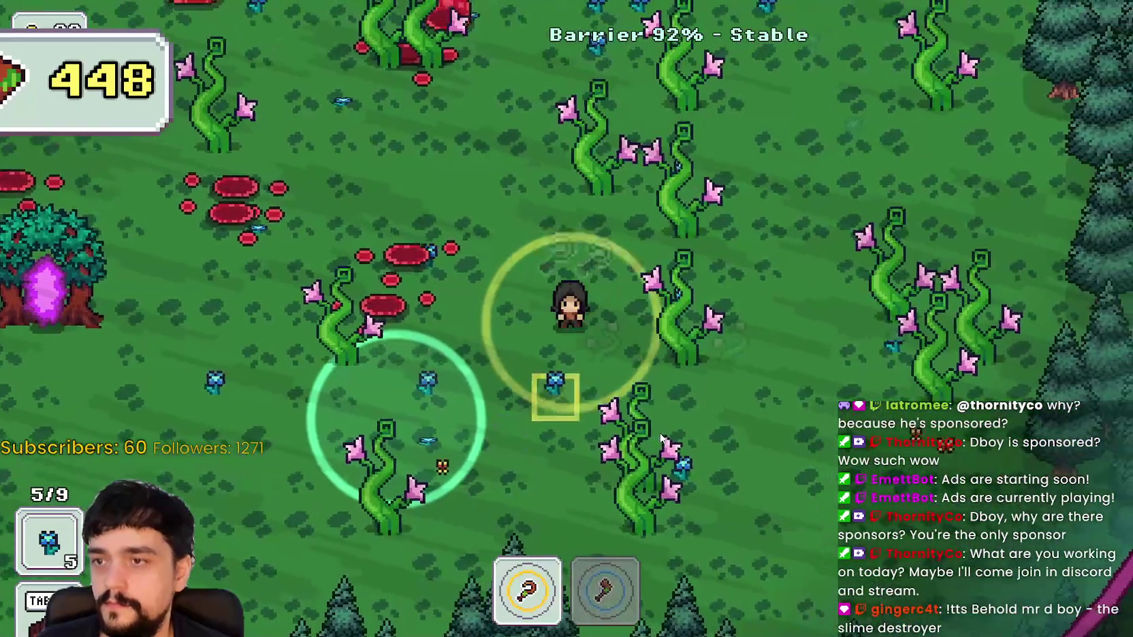
{"action": "key", "text": "a"}
{"action": "key", "text": "a"}
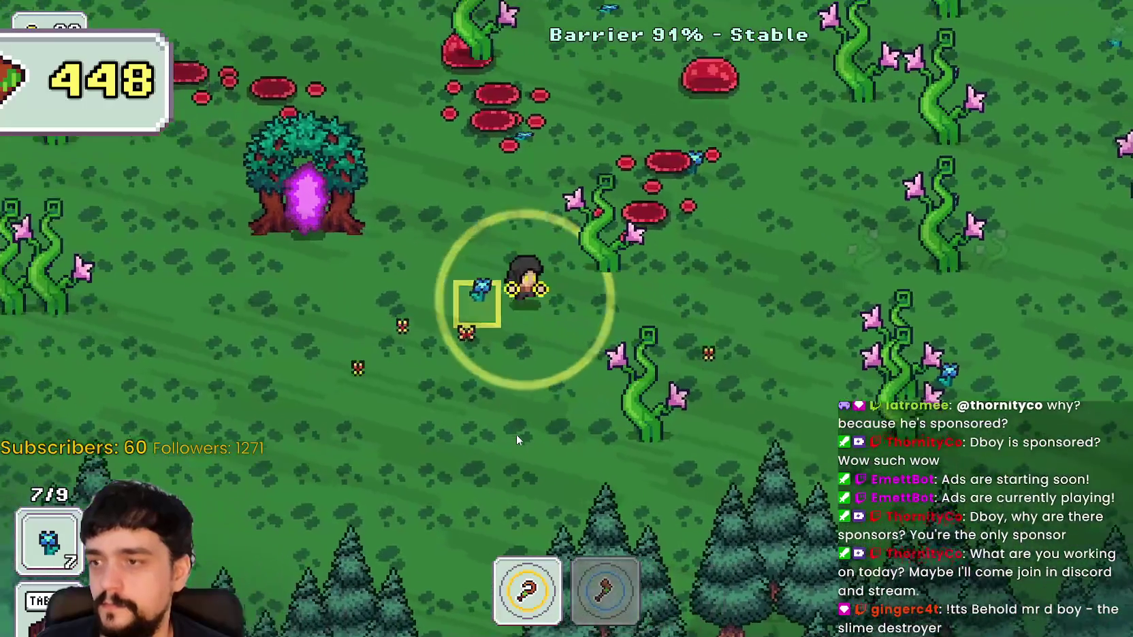
{"action": "key", "text": "w"}
{"action": "key", "text": "e"}
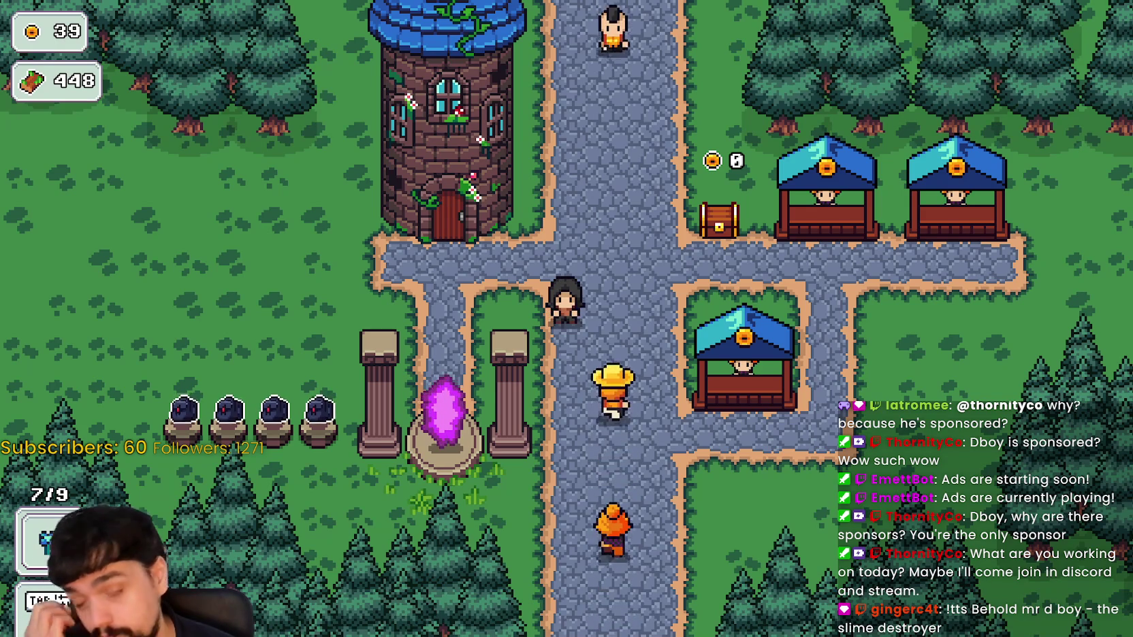
Walk north in The Village toward the tower and market stalls
{"action": "key", "text": "w"}
{"action": "key", "text": "w"}
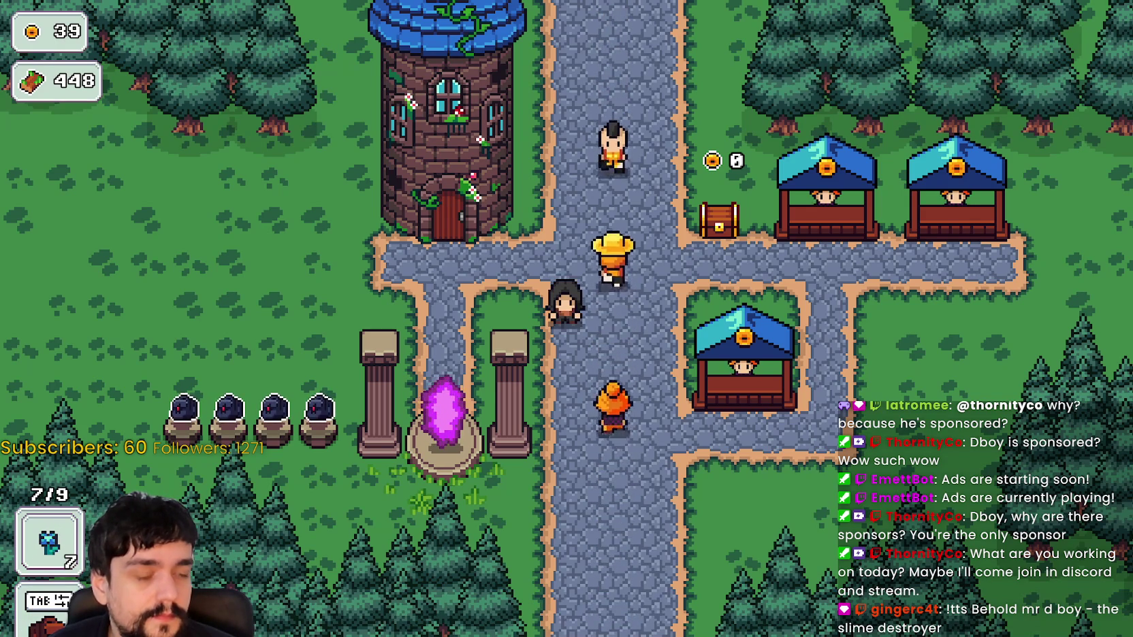
{"action": "key", "text": "w"}
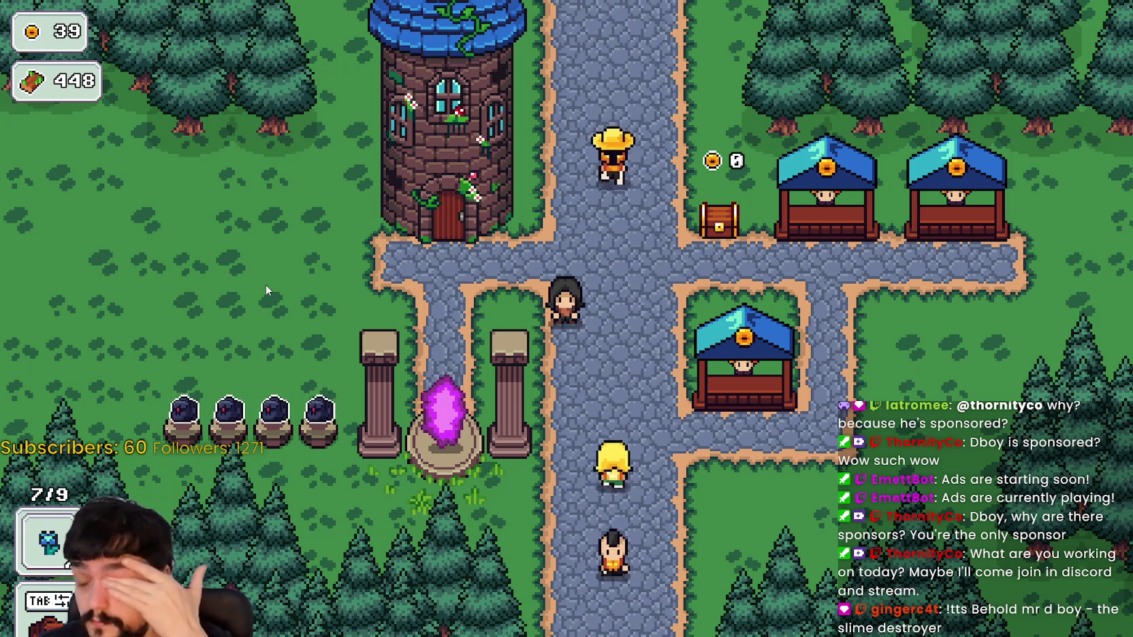
Carry flowers from the cauldrons to the market stall and sell them over several rounds
{"action": "key", "text": "a"}
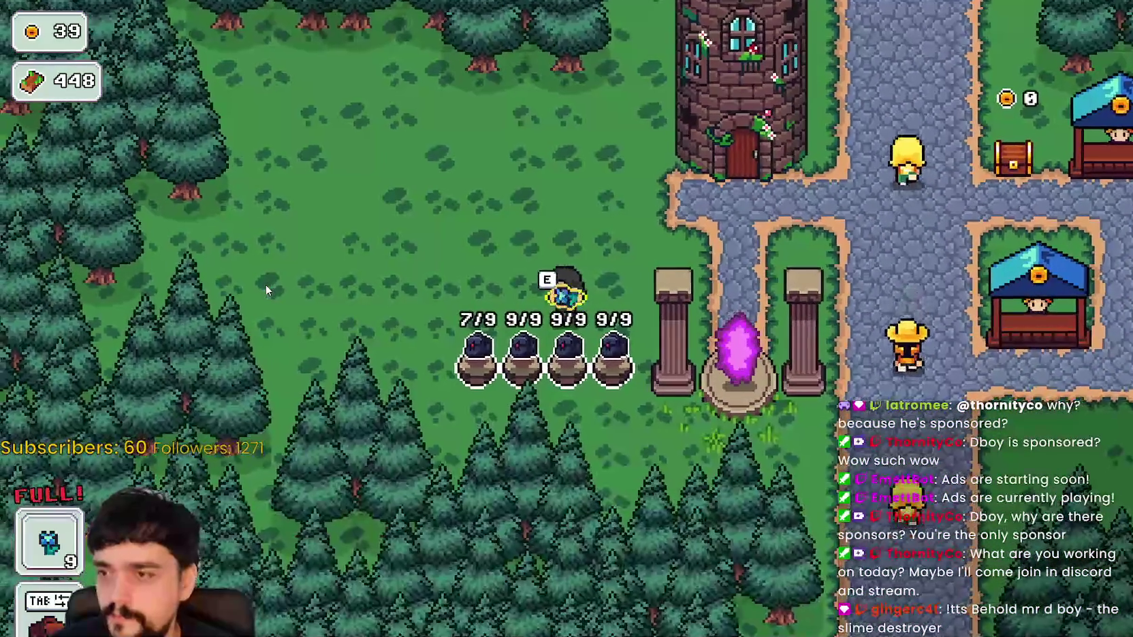
{"action": "key", "text": "d"}
{"action": "key", "text": "s"}
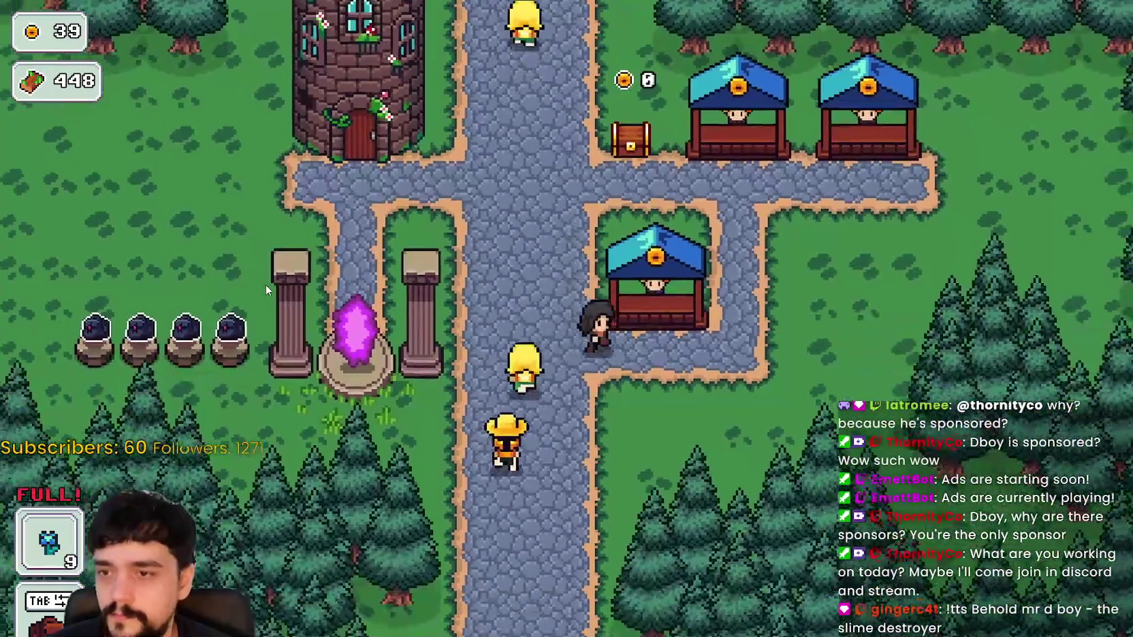
{"action": "key", "text": "d"}
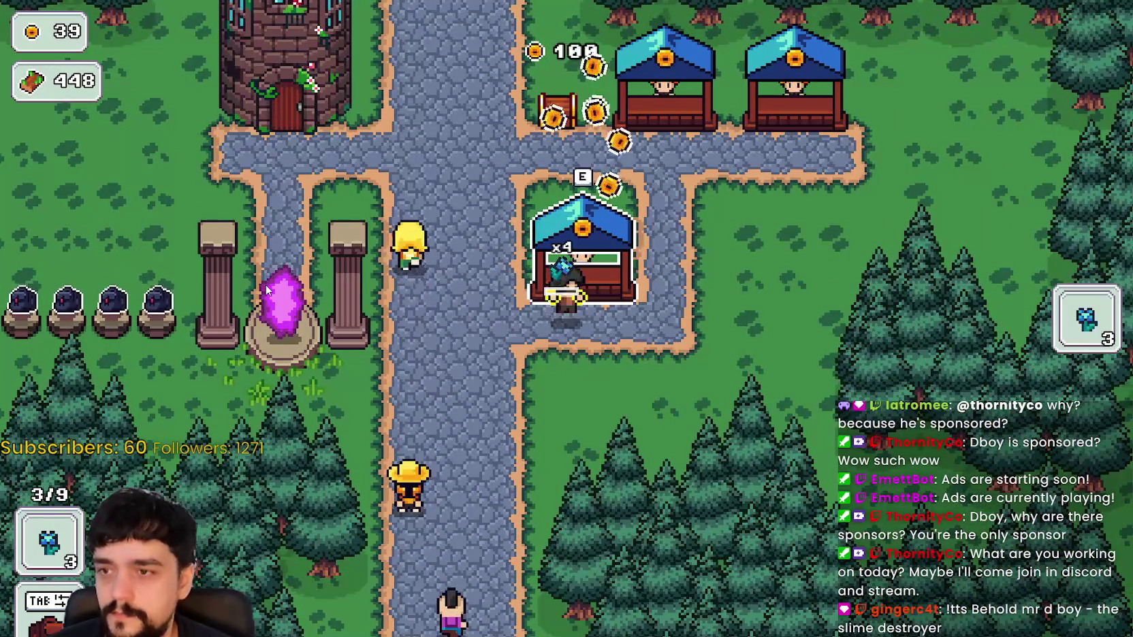
{"action": "key", "text": "a"}
{"action": "key", "text": "w"}
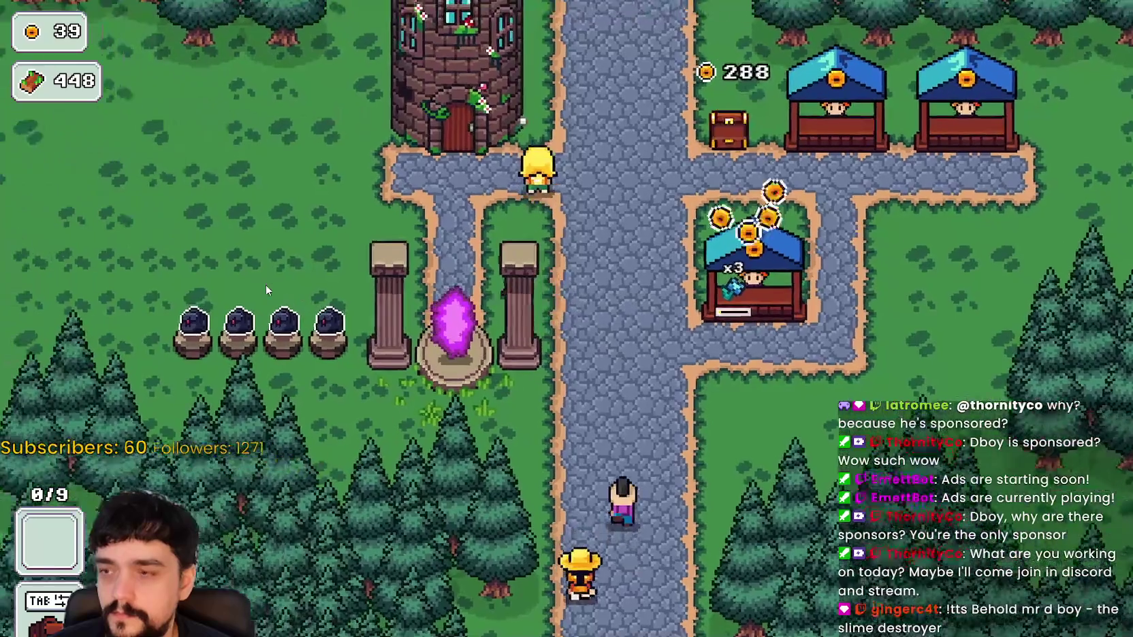
{"action": "key", "text": "d"}
{"action": "key", "text": "s"}
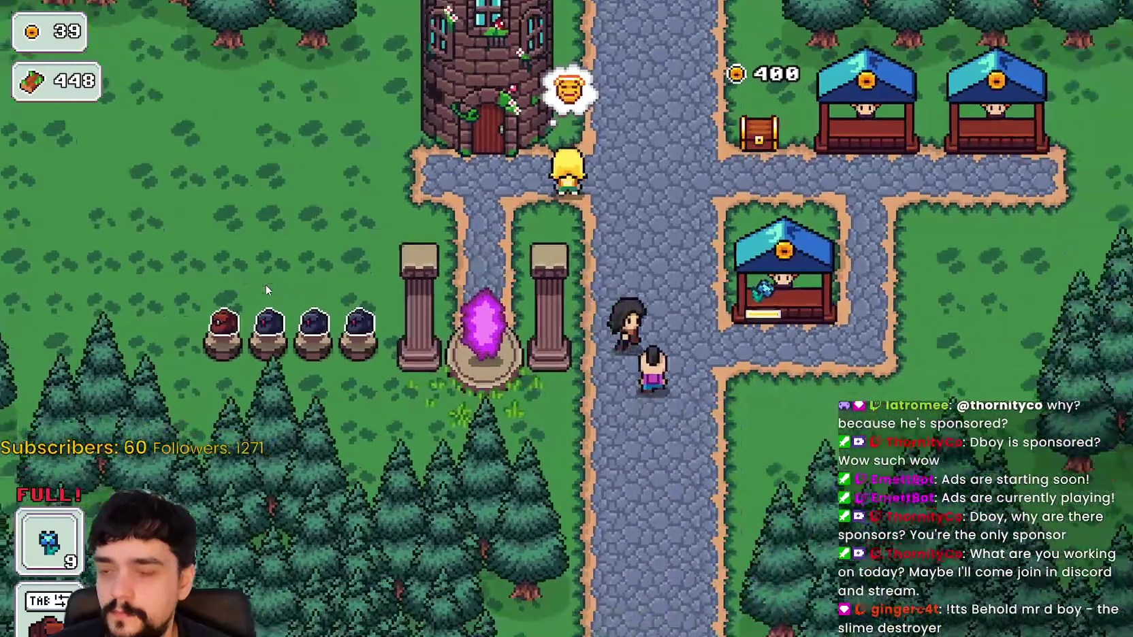
{"action": "key", "text": "d"}
{"action": "key", "text": "w"}
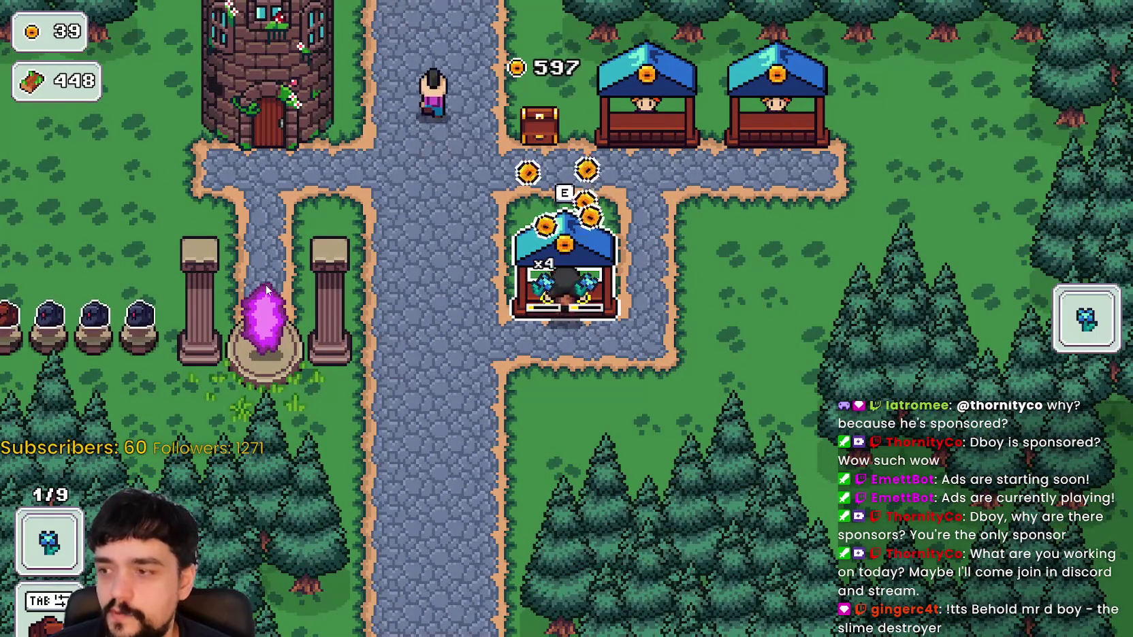
{"action": "key", "text": "a"}
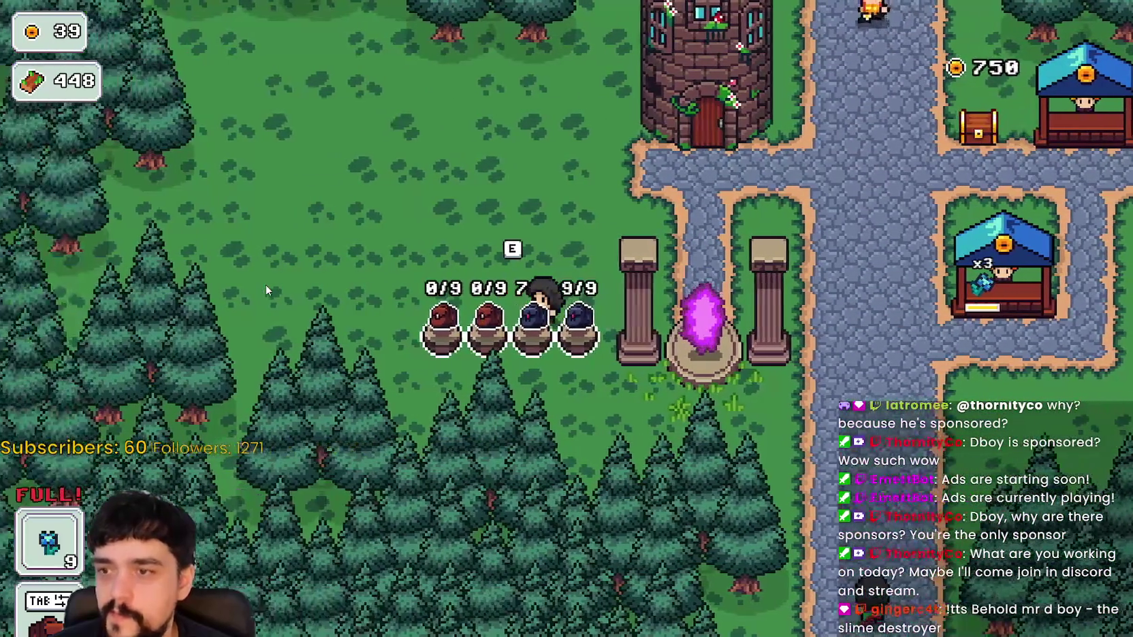
{"action": "key", "text": "d"}
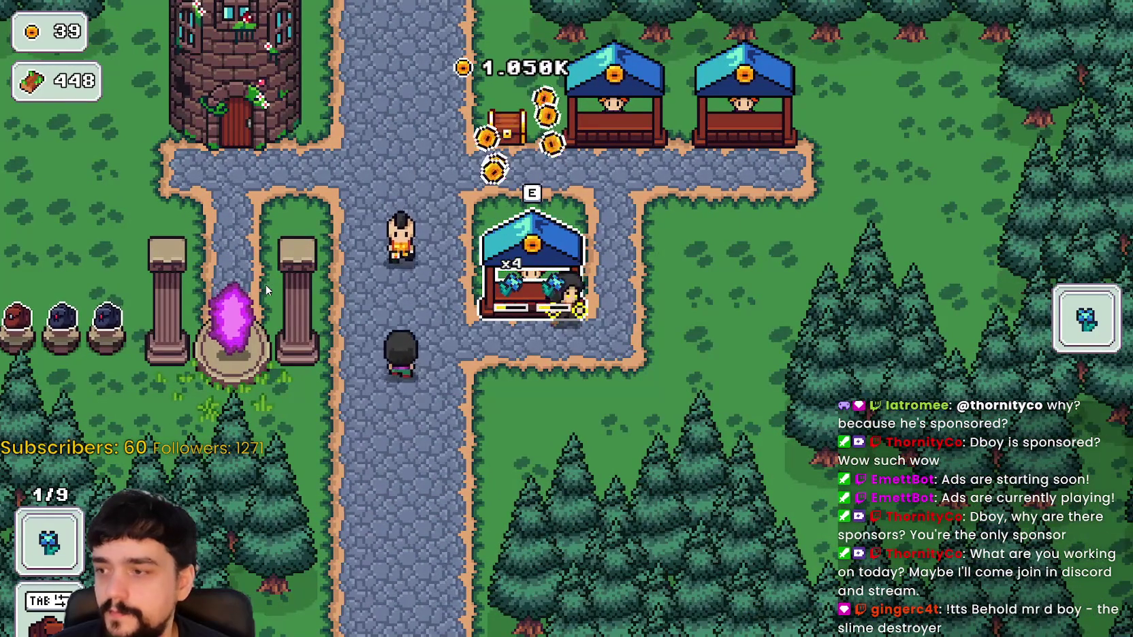
{"action": "key", "text": "a"}
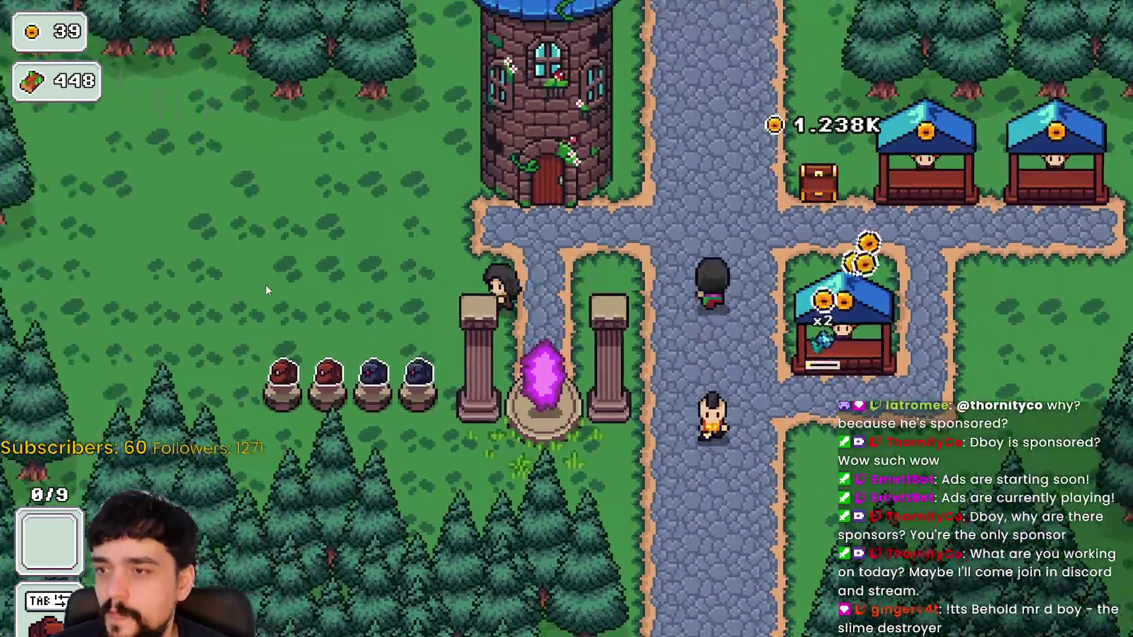
{"action": "key", "text": "d"}
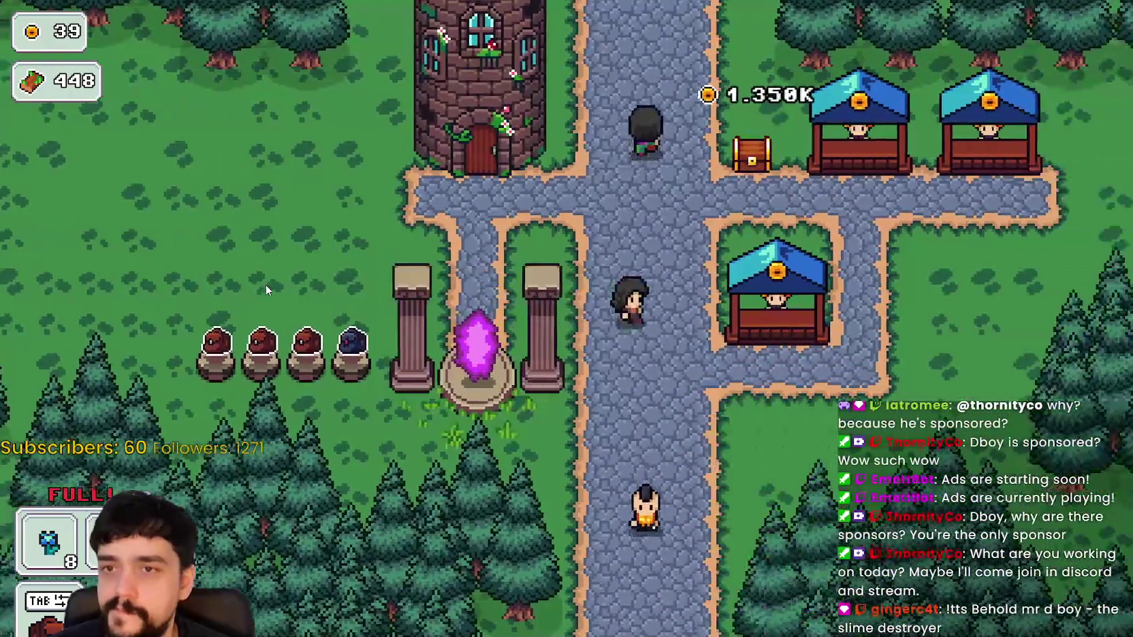
{"action": "key", "text": "w"}
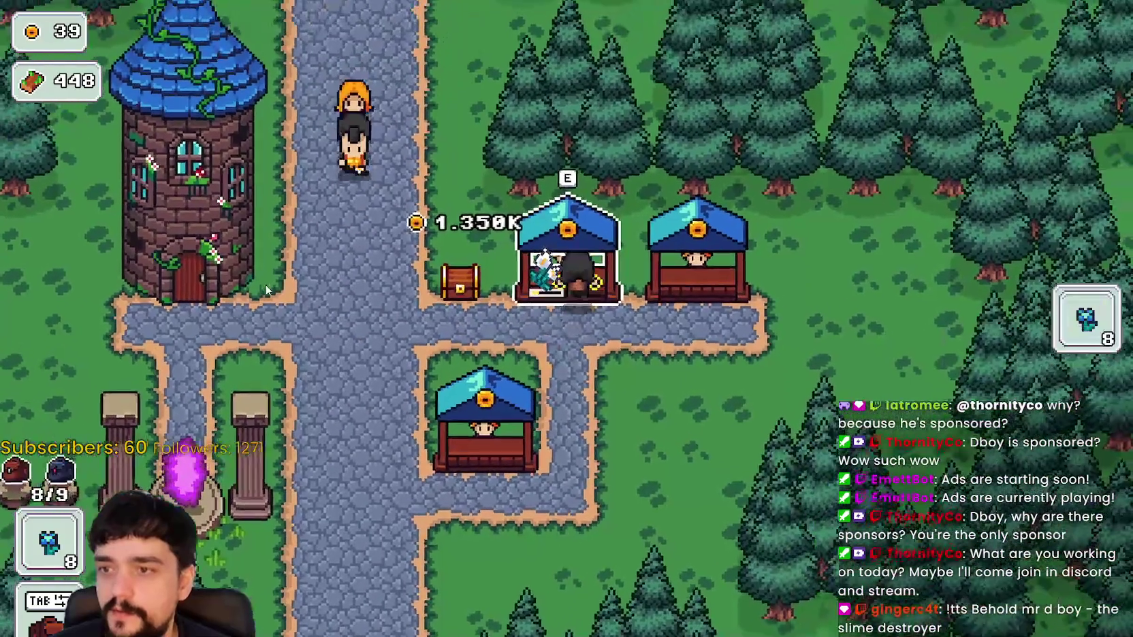
{"action": "key", "text": "e"}
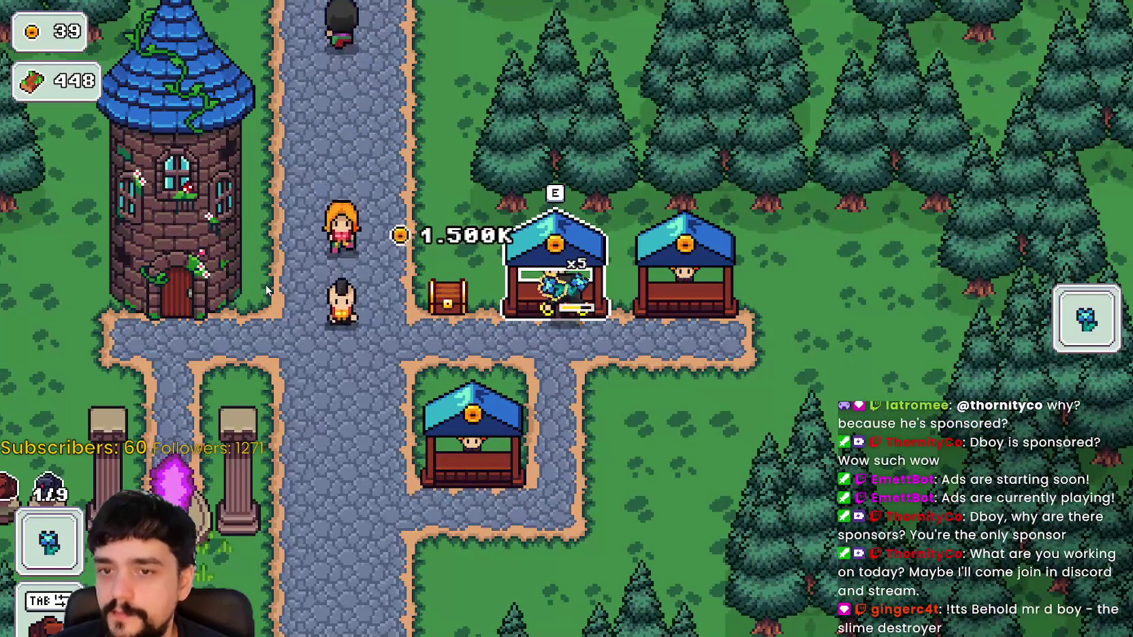
{"action": "key", "text": "s"}
{"action": "key", "text": "a"}
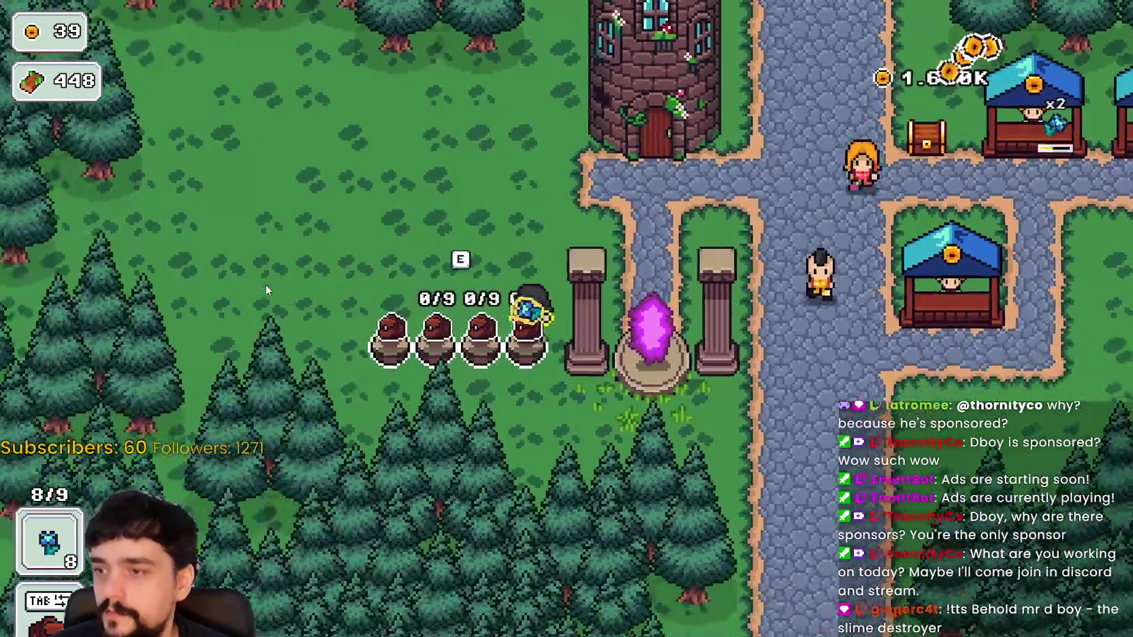
{"action": "key", "text": "d"}
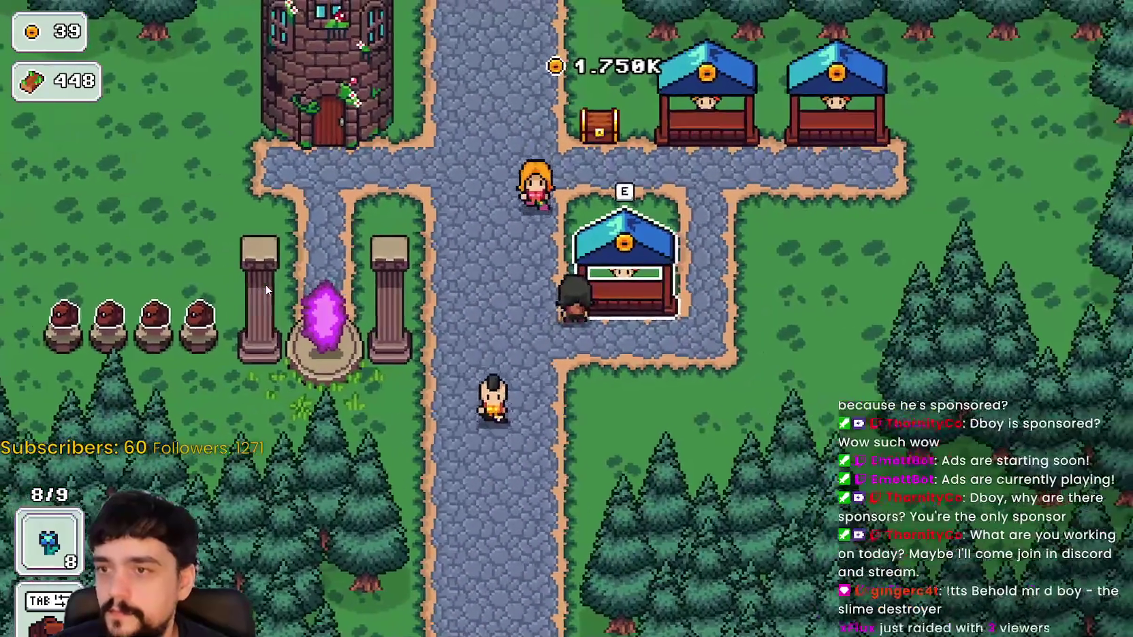
{"action": "key", "text": "e"}
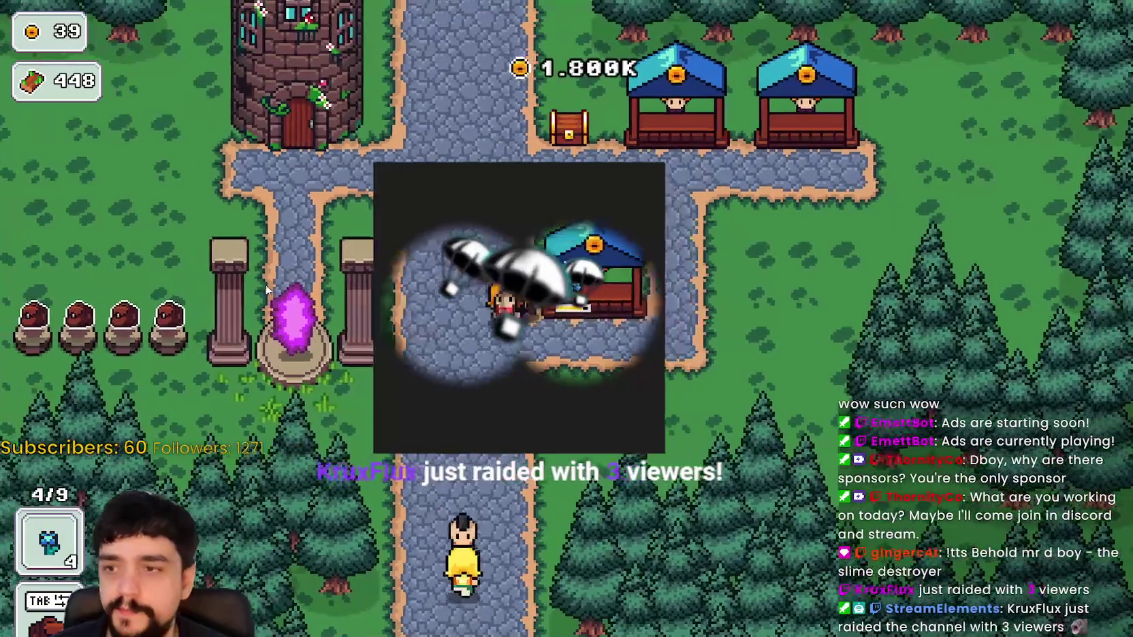
Walk up to the 1.950K stall chest and collect it, bringing coins to 1.614K
{"action": "key", "text": "a"}
{"action": "key", "text": "w"}
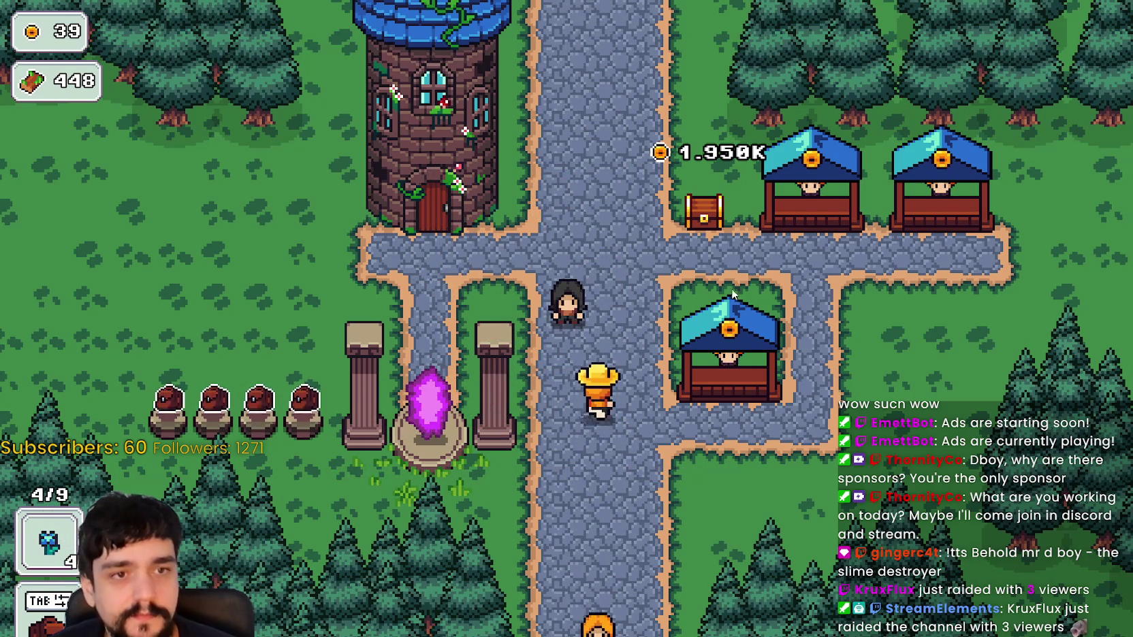
{"action": "key", "text": "w"}
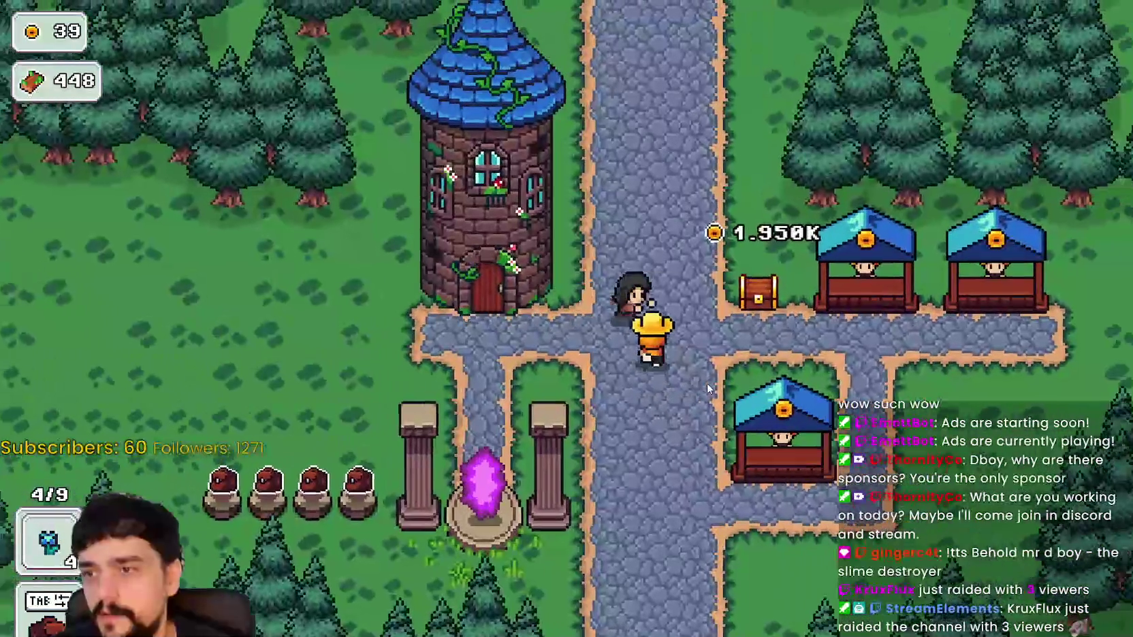
{"action": "key", "text": "e"}
{"action": "key", "text": "w"}
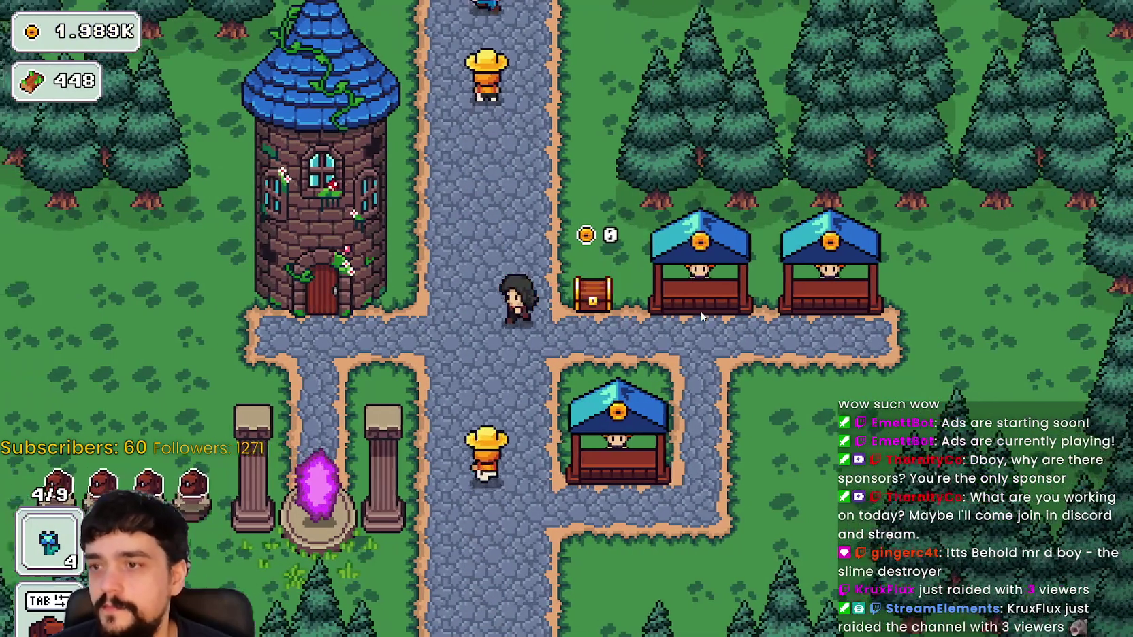
Open the Prestige level 3 skill tree at the tower door, zoom around it, then close it
{"action": "key", "text": "a"}
{"action": "key", "text": "e"}
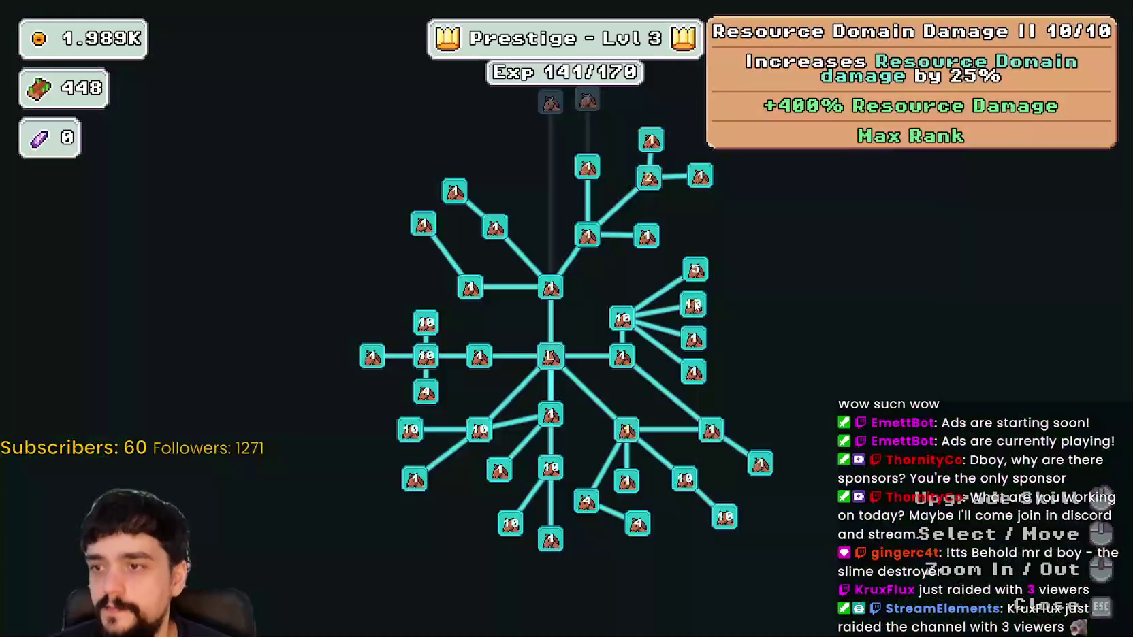
{"action": "scroll", "coordinate": [670, 348], "scroll_direction": "up", "scroll_amount": 4}
{"action": "scroll", "coordinate": [814, 327], "scroll_direction": "down", "scroll_amount": 3}
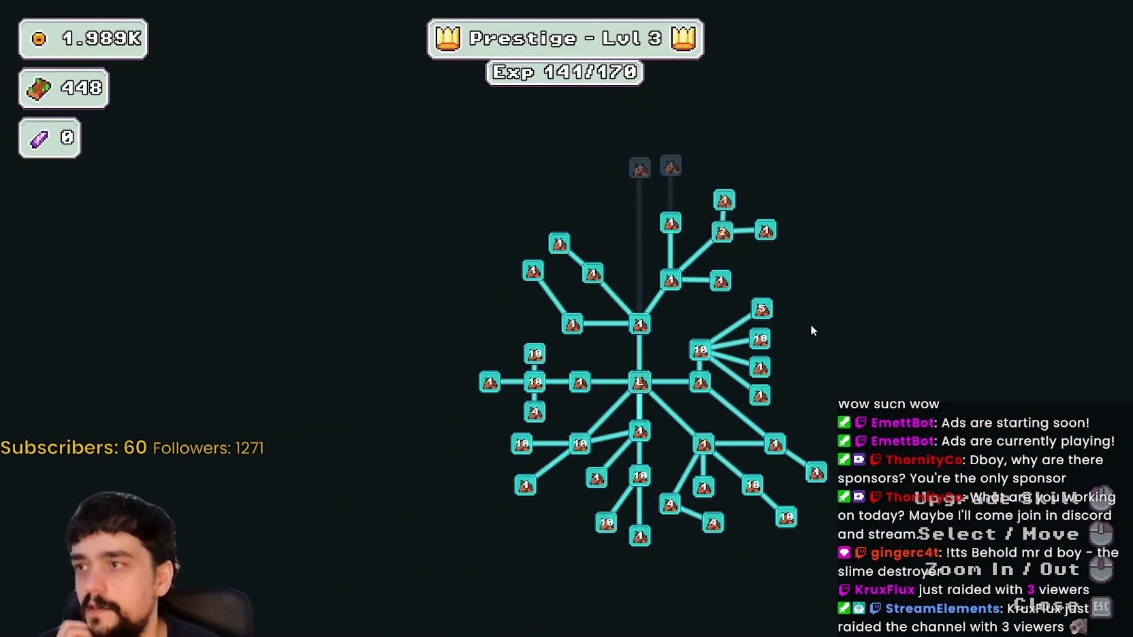
{"action": "scroll", "coordinate": [810, 324], "scroll_direction": "up", "scroll_amount": 3}
{"action": "key", "text": "Escape"}
Walk east in town, then stop the running game with F8 to return to the editor
{"action": "key", "text": "d"}
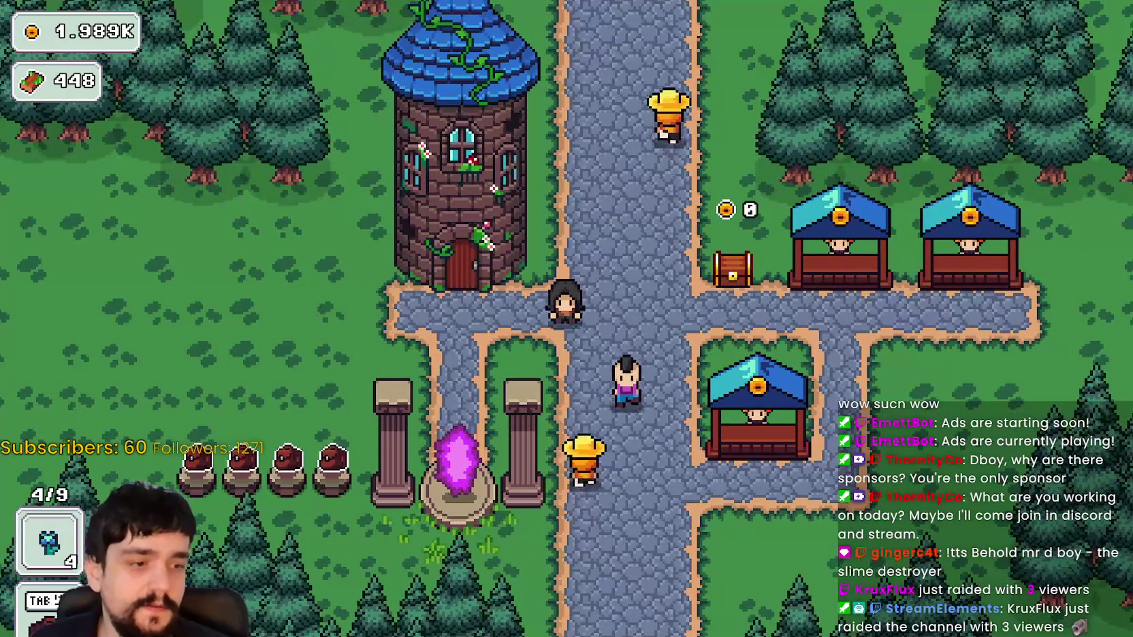
{"action": "key", "text": "F8"}
{"action": "scroll", "coordinate": [816, 285], "scroll_direction": "down", "scroll_amount": 2}
Switch to the 2D view of game_ui.tscn and select the Inventory node showing the bag slot with 99
{"action": "left_click", "coordinate": [738, 209]}
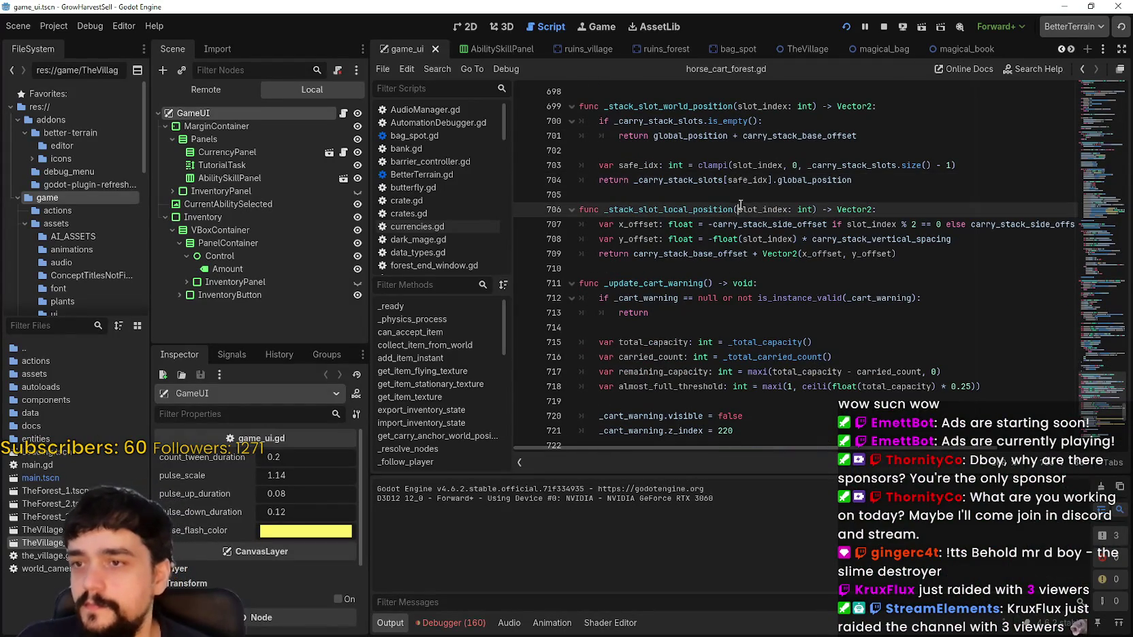
{"action": "key", "text": "ctrl+F1"}
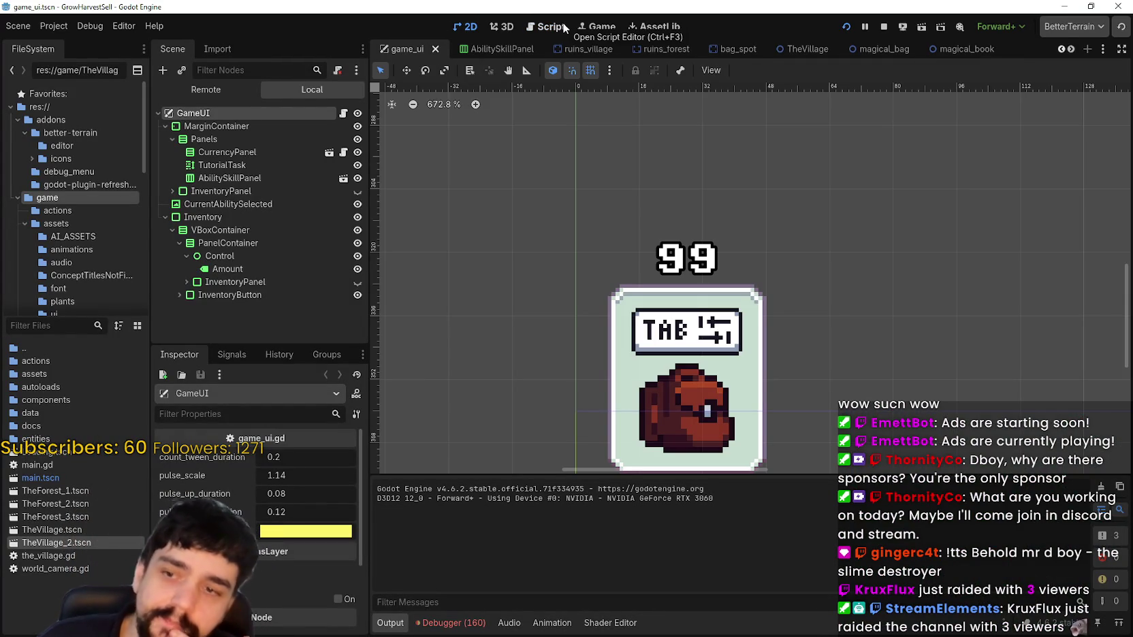
{"action": "scroll", "coordinate": [385, 254], "scroll_direction": "down", "scroll_amount": 2}
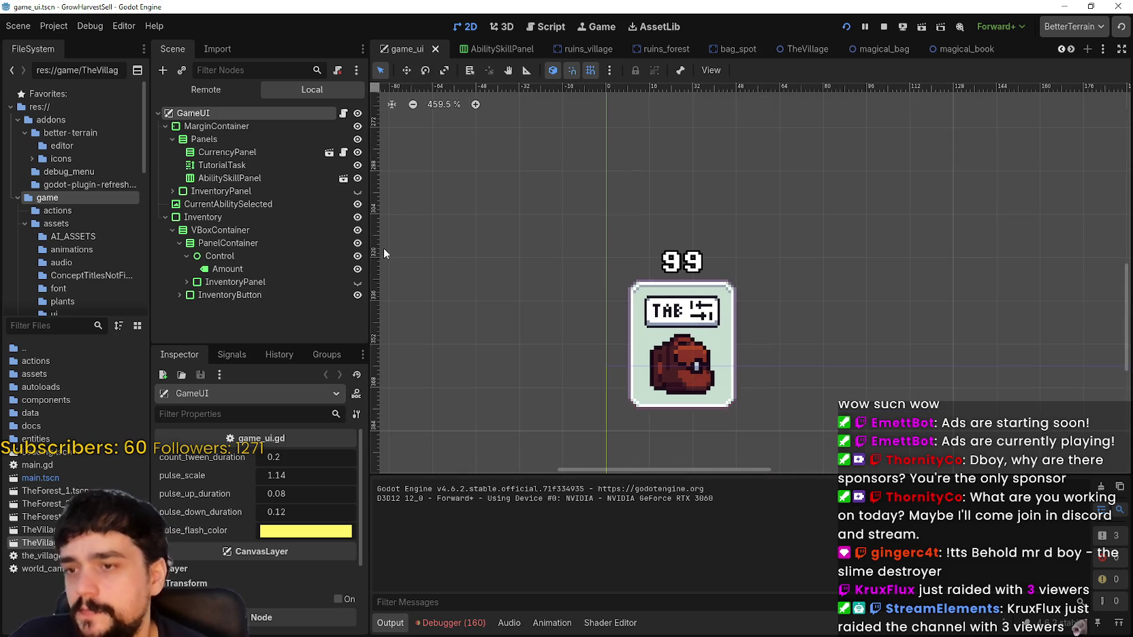
{"action": "left_click", "coordinate": [260, 218]}
{"action": "scroll", "coordinate": [659, 255], "scroll_direction": "down", "scroll_amount": 2}
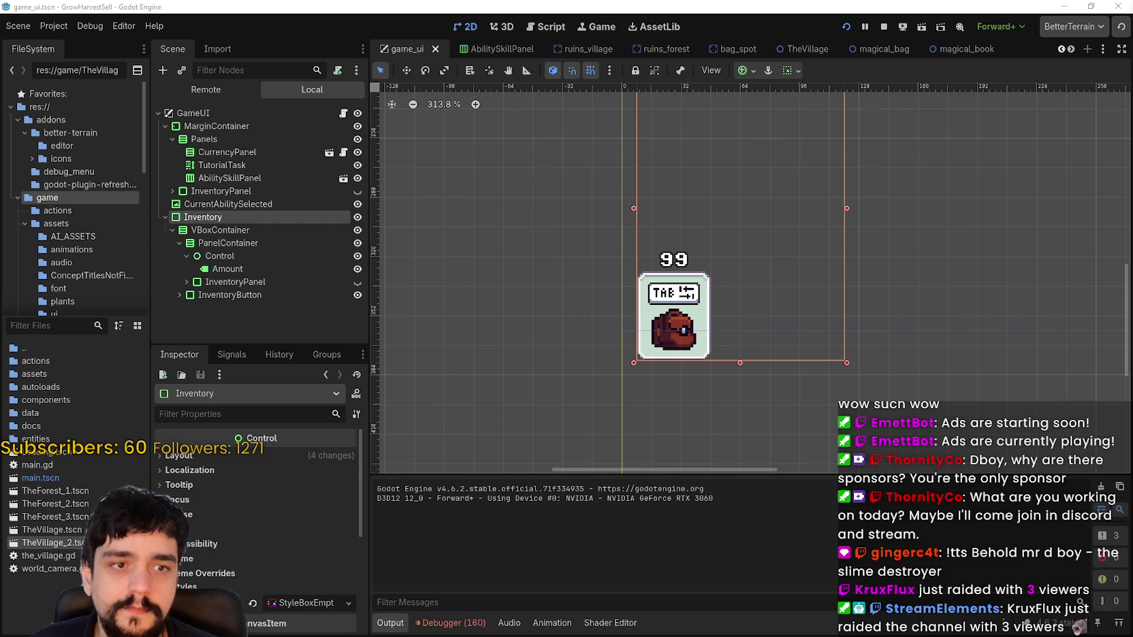
Select the CurrencyPanel node and open its scene for editing
{"action": "left_click", "coordinate": [293, 152]}
{"action": "scroll", "coordinate": [712, 246], "scroll_direction": "down", "scroll_amount": 5}
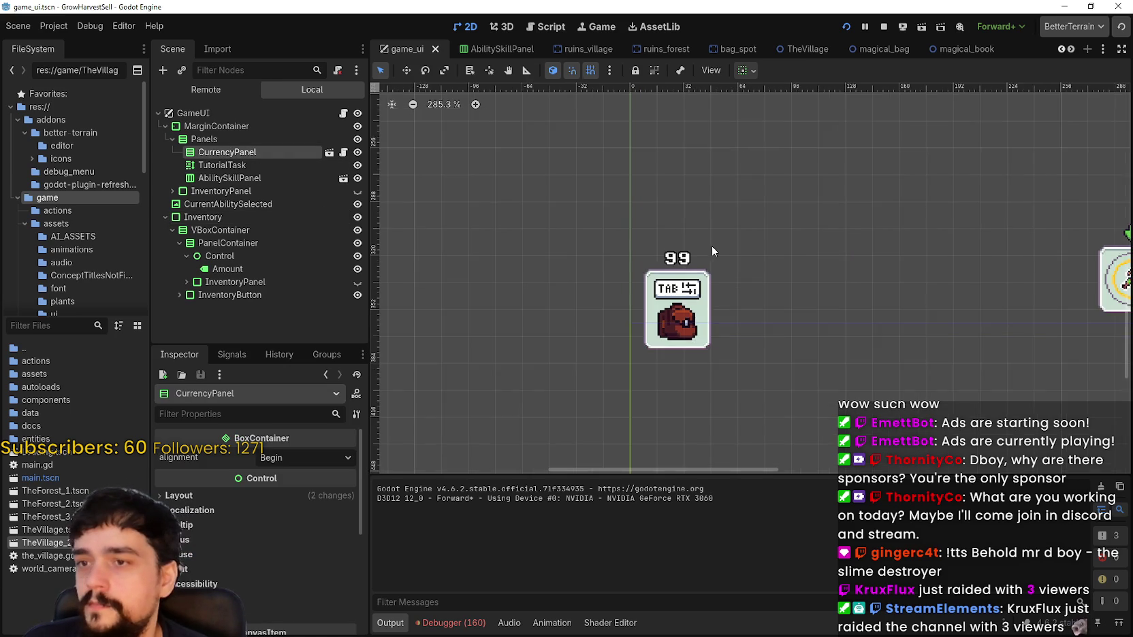
{"action": "scroll", "coordinate": [726, 181], "scroll_direction": "down", "scroll_amount": 1}
{"action": "scroll", "coordinate": [725, 273], "scroll_direction": "up", "scroll_amount": 3}
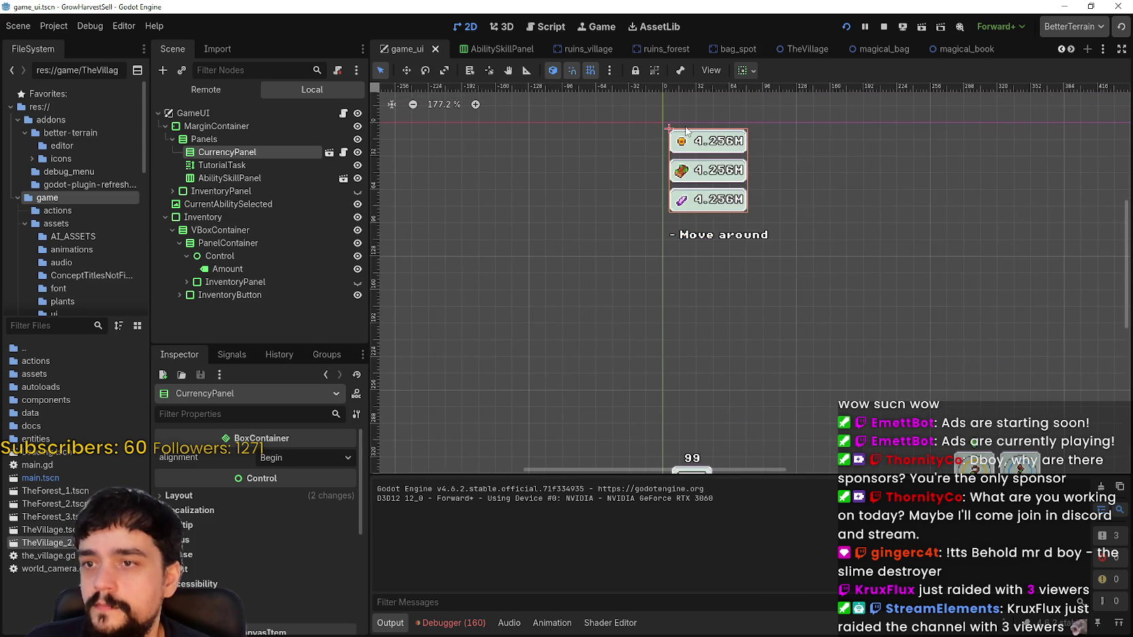
{"action": "scroll", "coordinate": [686, 131], "scroll_direction": "up", "scroll_amount": 3}
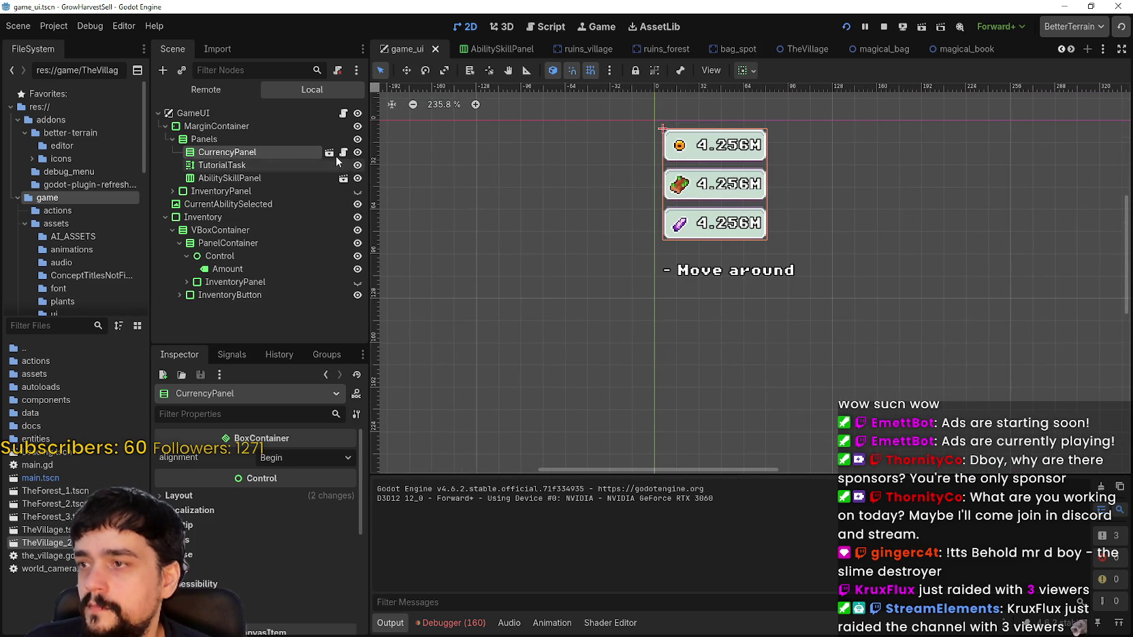
{"action": "left_click", "coordinate": [329, 152]}
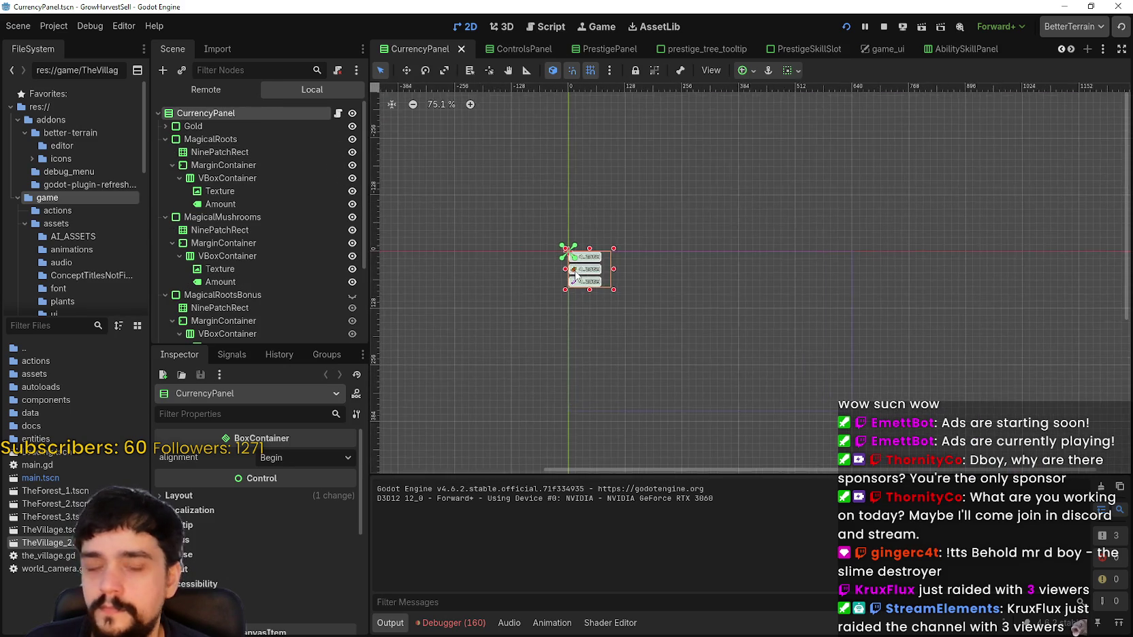
Inspect the Gold and MagicalRoots entries, plus MagicalRoots' container and NinePatchRect background
{"action": "left_click", "coordinate": [224, 126]}
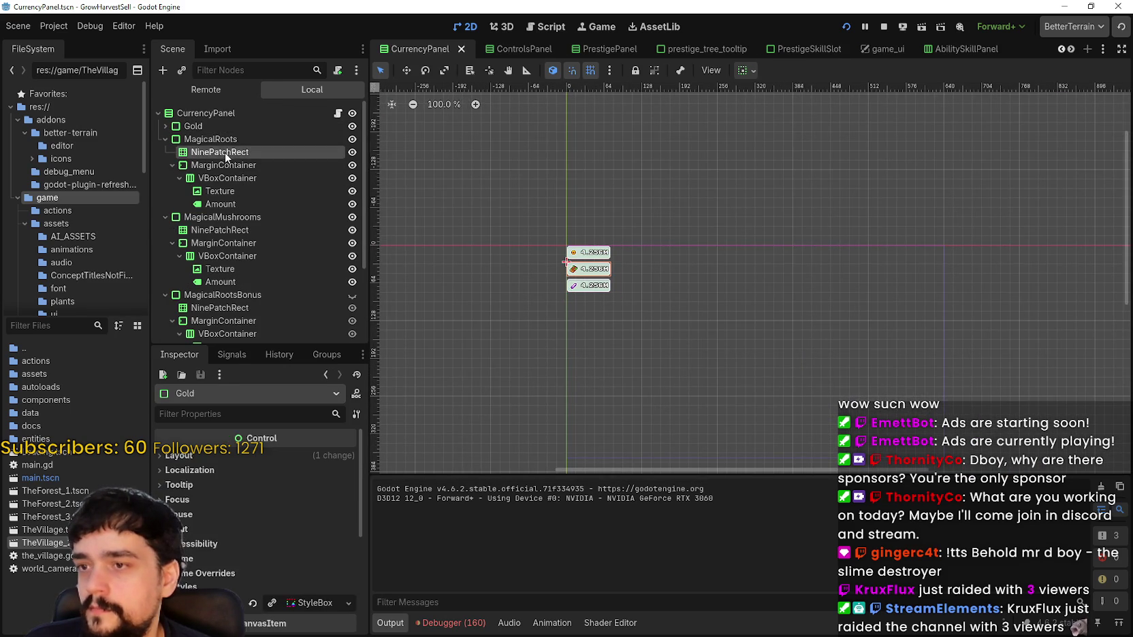
{"action": "left_click", "coordinate": [225, 138]}
{"action": "scroll", "coordinate": [577, 270], "scroll_direction": "up", "scroll_amount": 12}
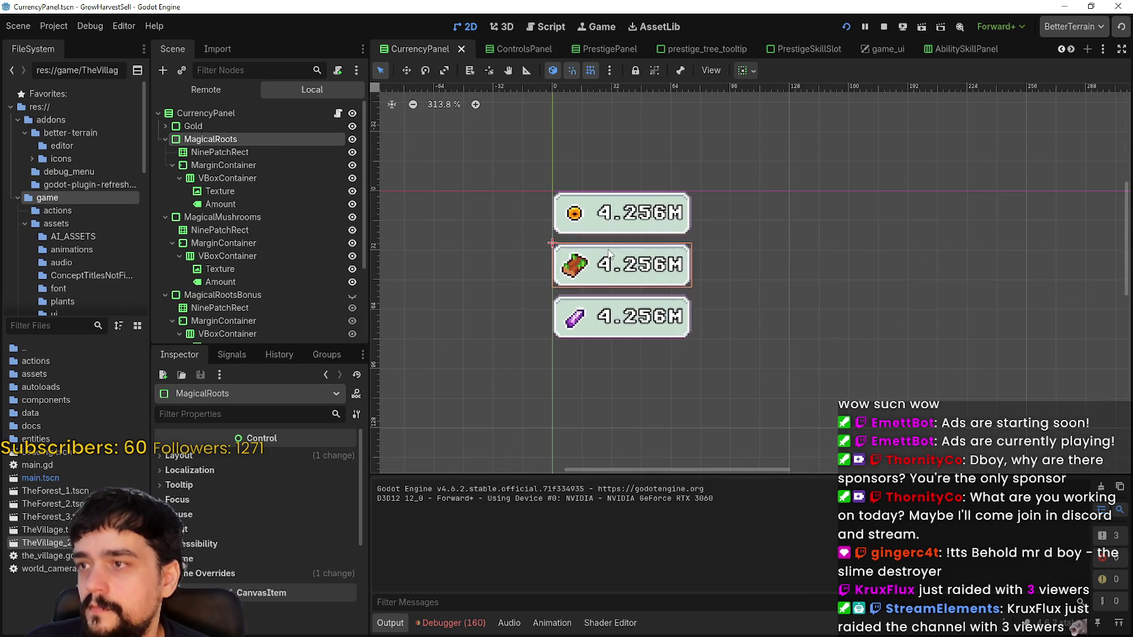
{"action": "left_click", "coordinate": [225, 179]}
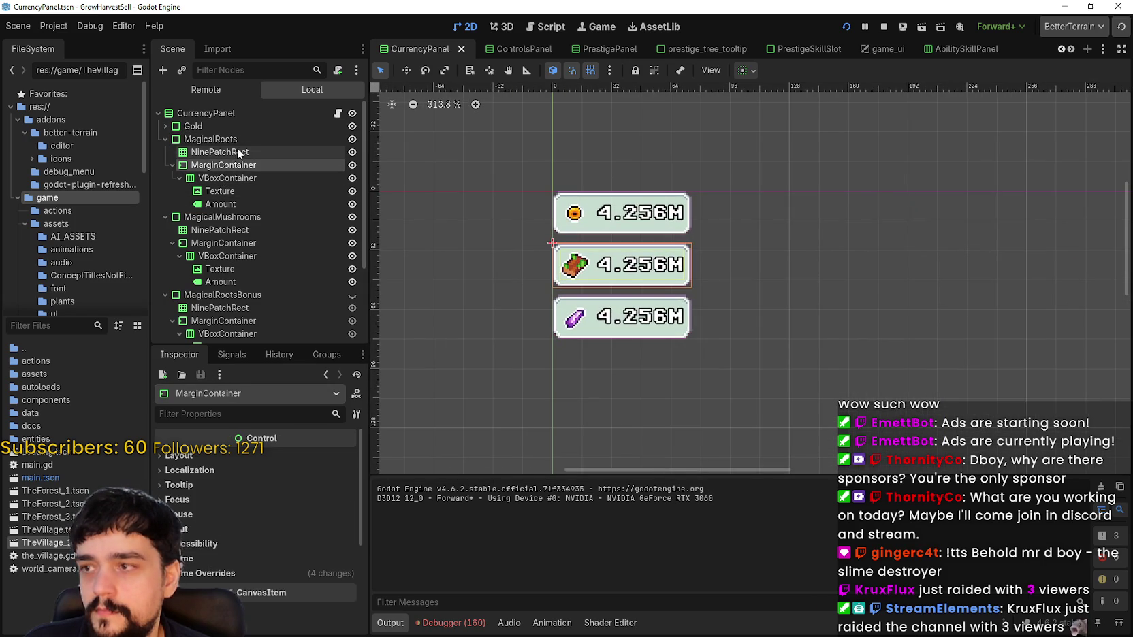
{"action": "left_click", "coordinate": [237, 148]}
{"action": "left_click", "coordinate": [237, 135]}
Inspect MagicalRoots' MarginContainer, VBoxContainer and Amount label, then open currencies.gd
{"action": "left_click", "coordinate": [237, 164]}
{"action": "left_click", "coordinate": [230, 179]}
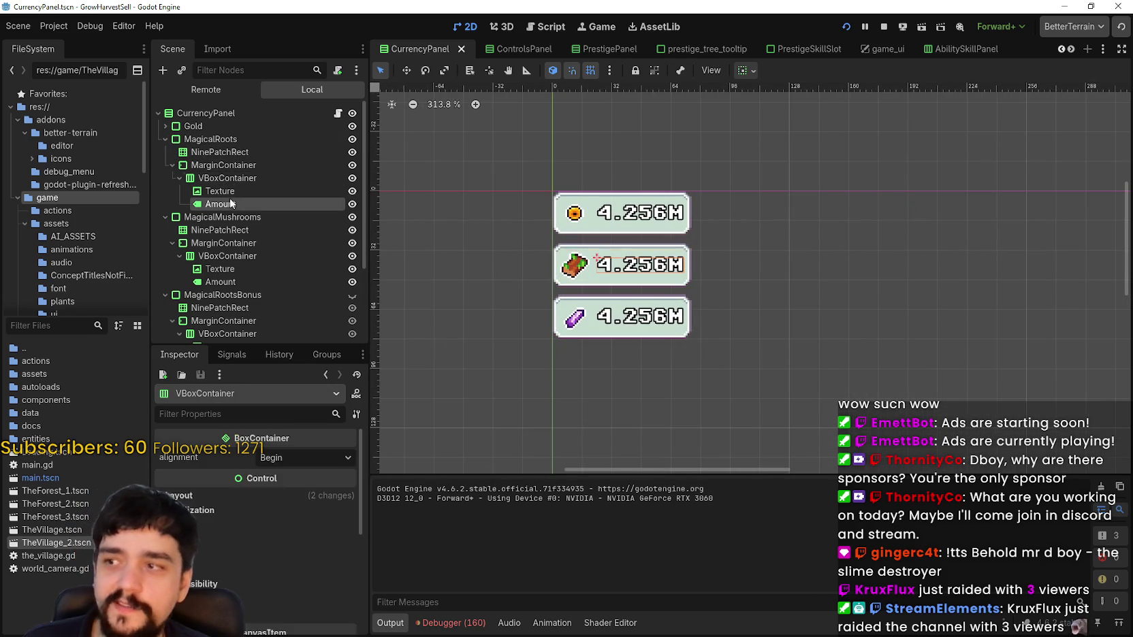
{"action": "left_click", "coordinate": [229, 204]}
{"action": "left_click", "coordinate": [337, 115]}
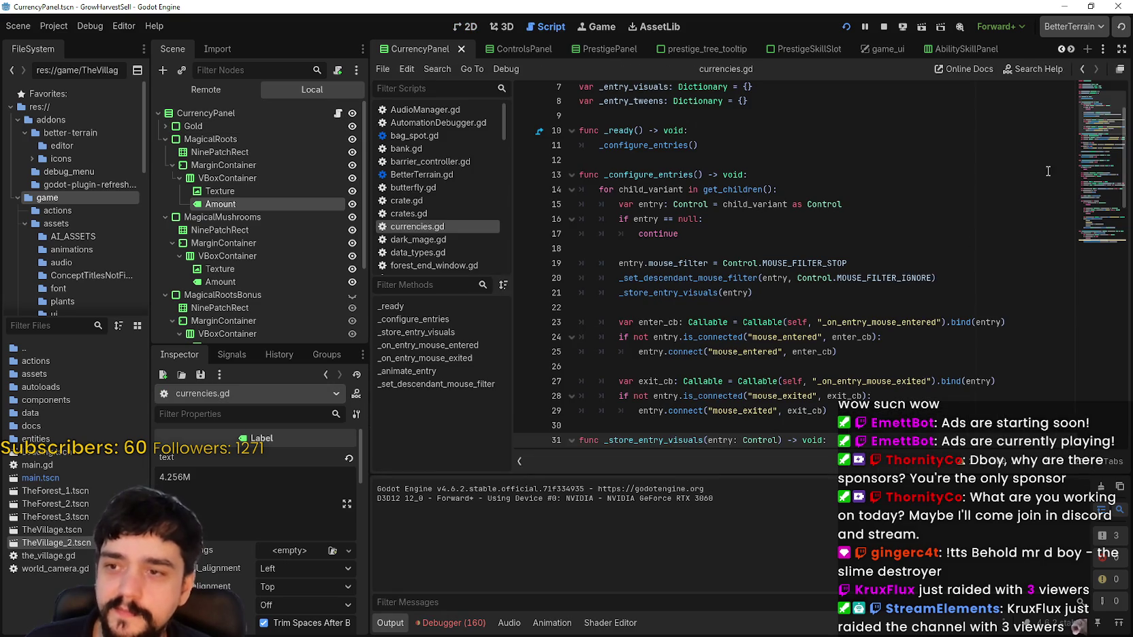
{"action": "scroll", "coordinate": [766, 231], "scroll_direction": "down", "scroll_amount": 2}
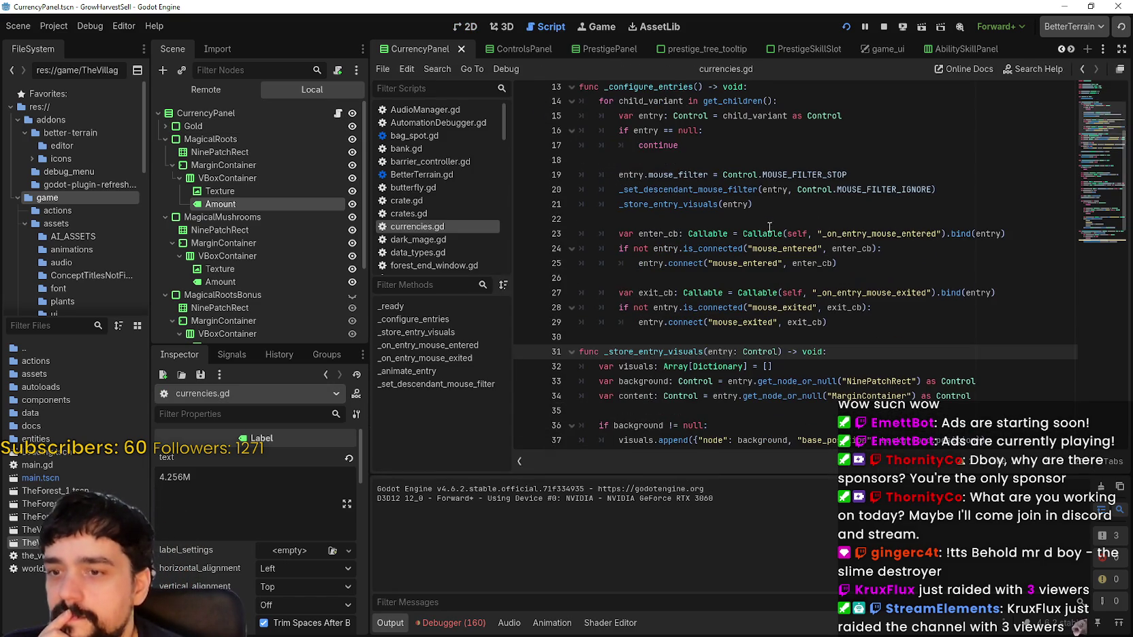
{"action": "left_click", "coordinate": [876, 328]}
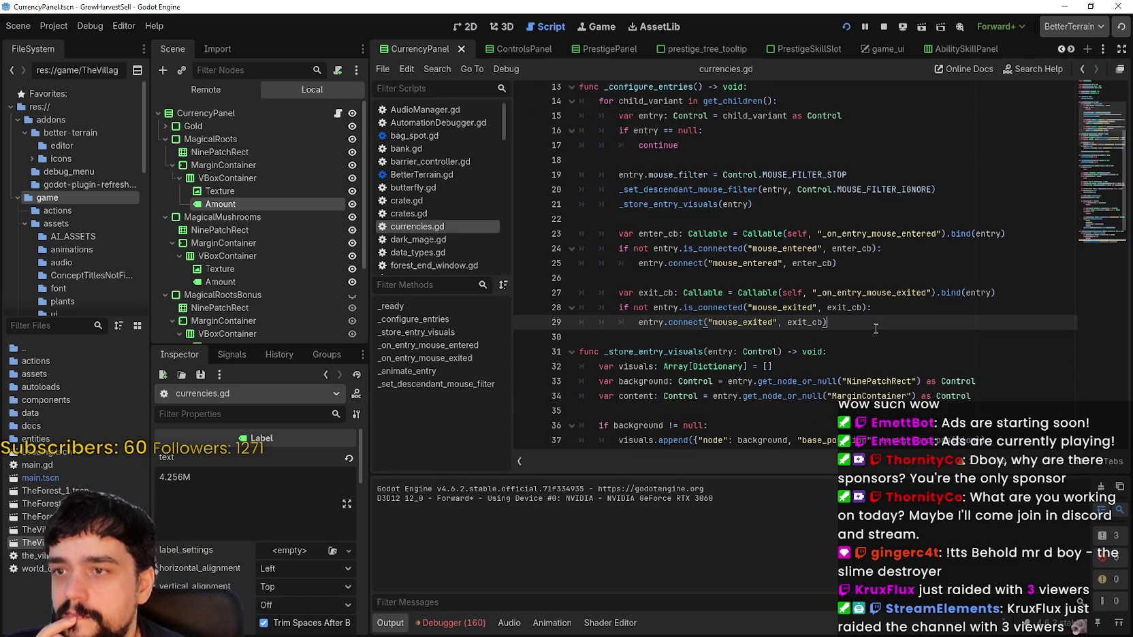
{"action": "scroll", "coordinate": [876, 328], "scroll_direction": "up", "scroll_amount": 1}
{"action": "scroll", "coordinate": [875, 331], "scroll_direction": "up", "scroll_amount": 2}
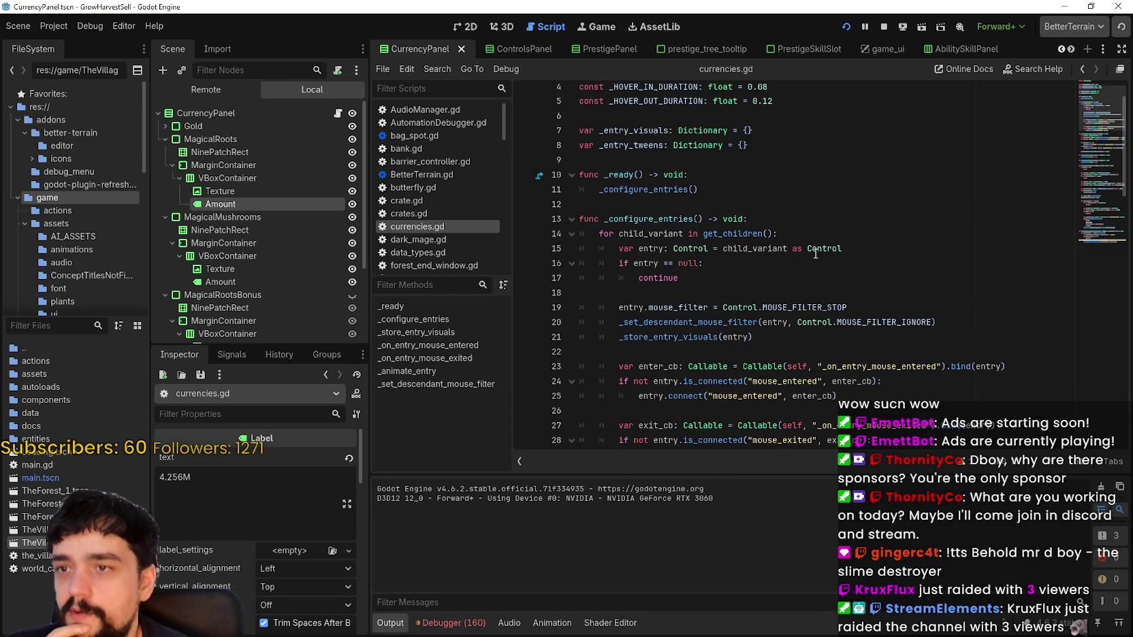
{"action": "double_click", "coordinate": [667, 191]}
{"action": "scroll", "coordinate": [832, 328], "scroll_direction": "down", "scroll_amount": 2}
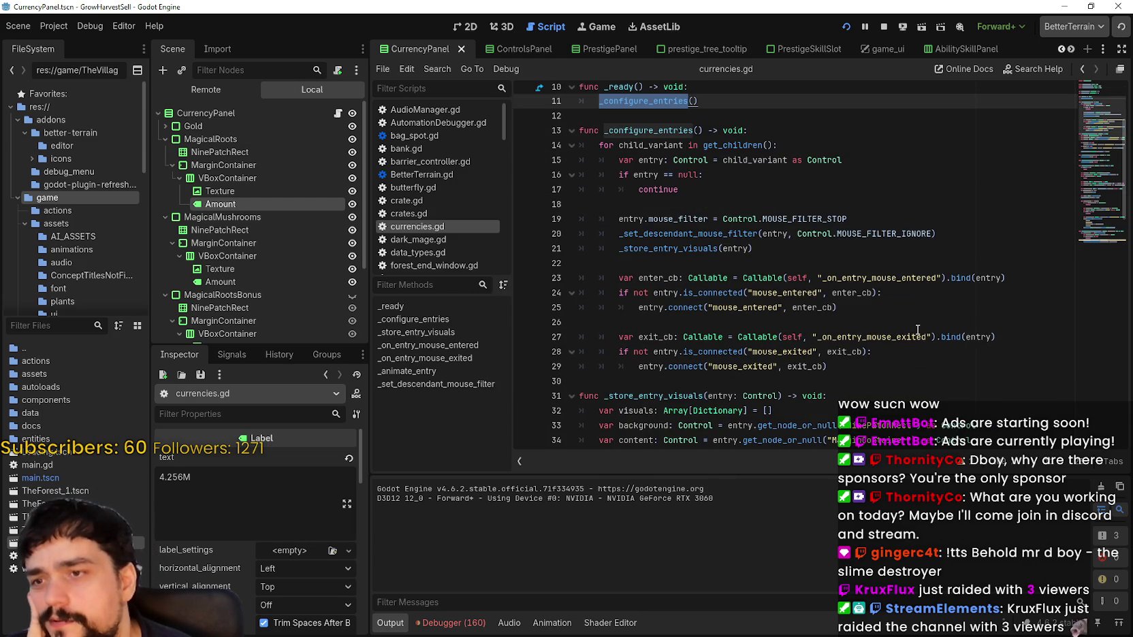
{"action": "scroll", "coordinate": [969, 372], "scroll_direction": "down", "scroll_amount": 2}
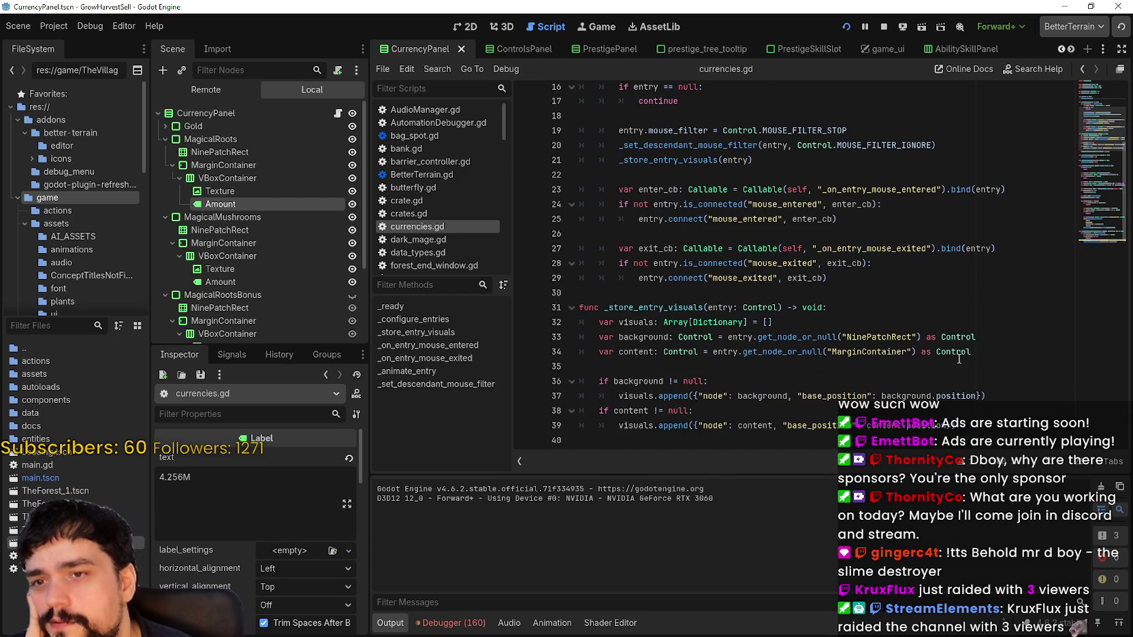
{"action": "mouse_move", "coordinate": [959, 358]}
{"action": "double_click", "coordinate": [1020, 196]}
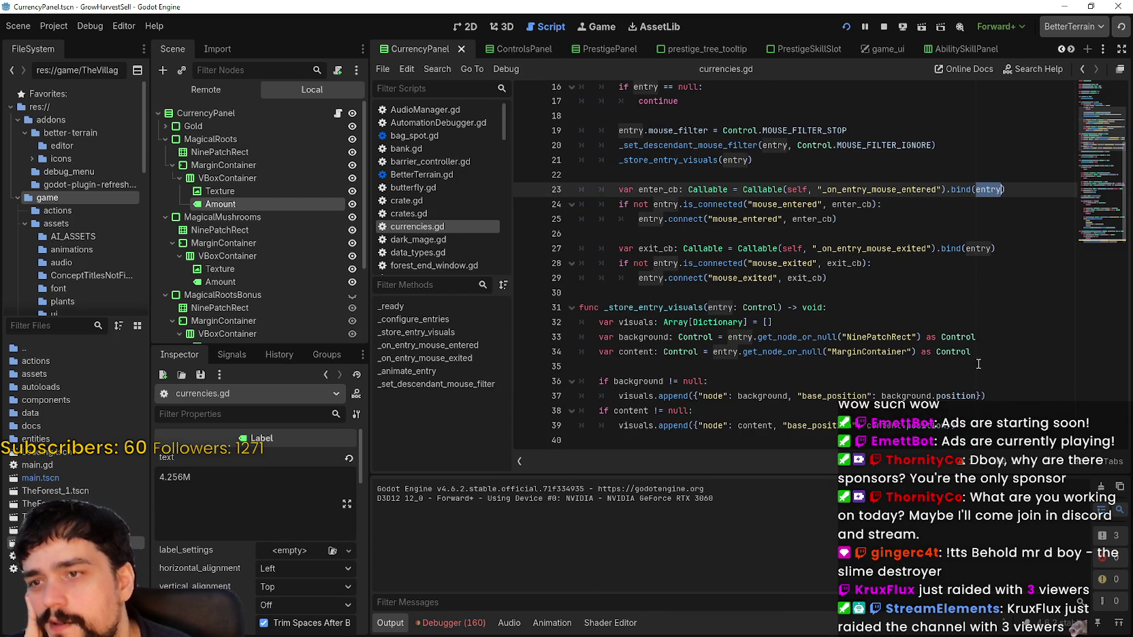
{"action": "double_click", "coordinate": [988, 249]}
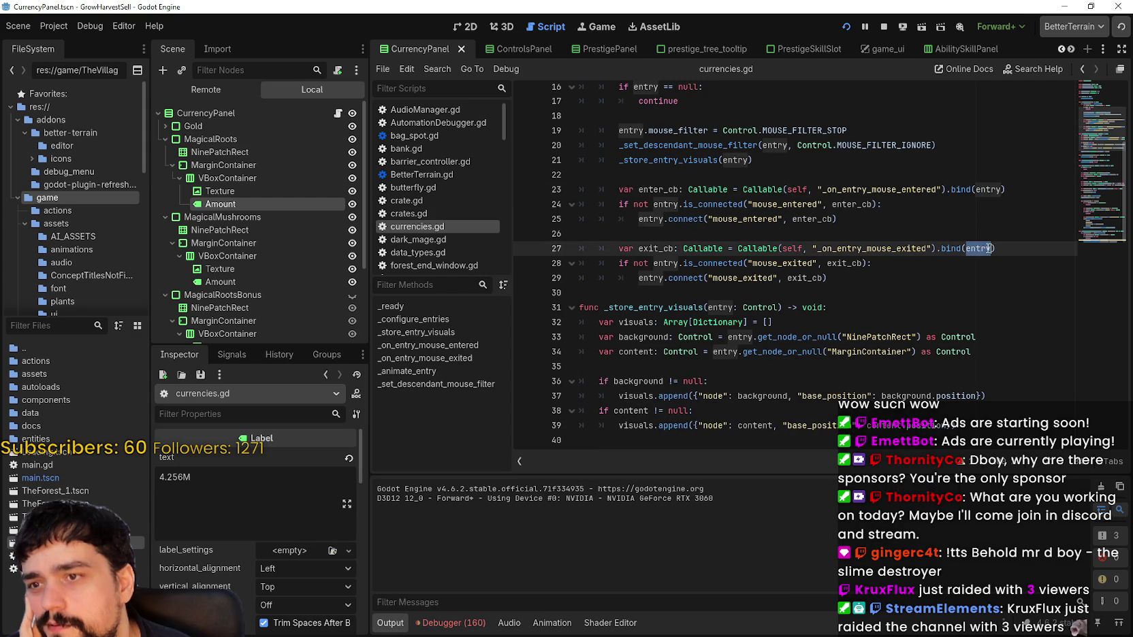
{"action": "double_click", "coordinate": [702, 161]}
{"action": "scroll", "coordinate": [870, 387], "scroll_direction": "down", "scroll_amount": 2}
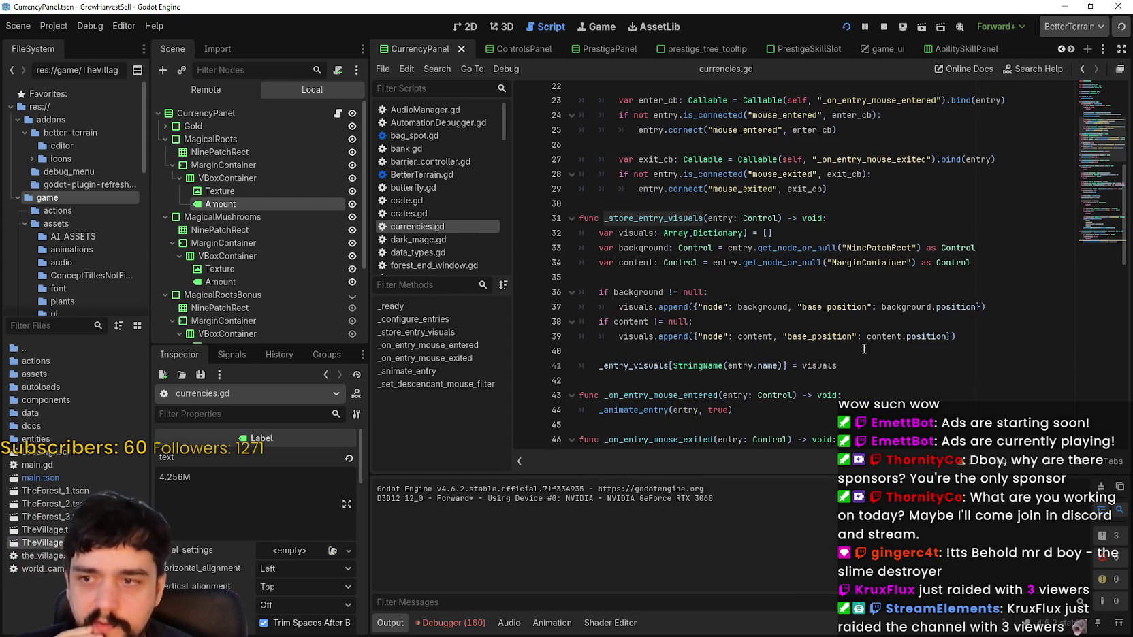
{"action": "left_click", "coordinate": [861, 351]}
{"action": "scroll", "coordinate": [861, 351], "scroll_direction": "down", "scroll_amount": 2}
{"action": "scroll", "coordinate": [860, 351], "scroll_direction": "down", "scroll_amount": 3}
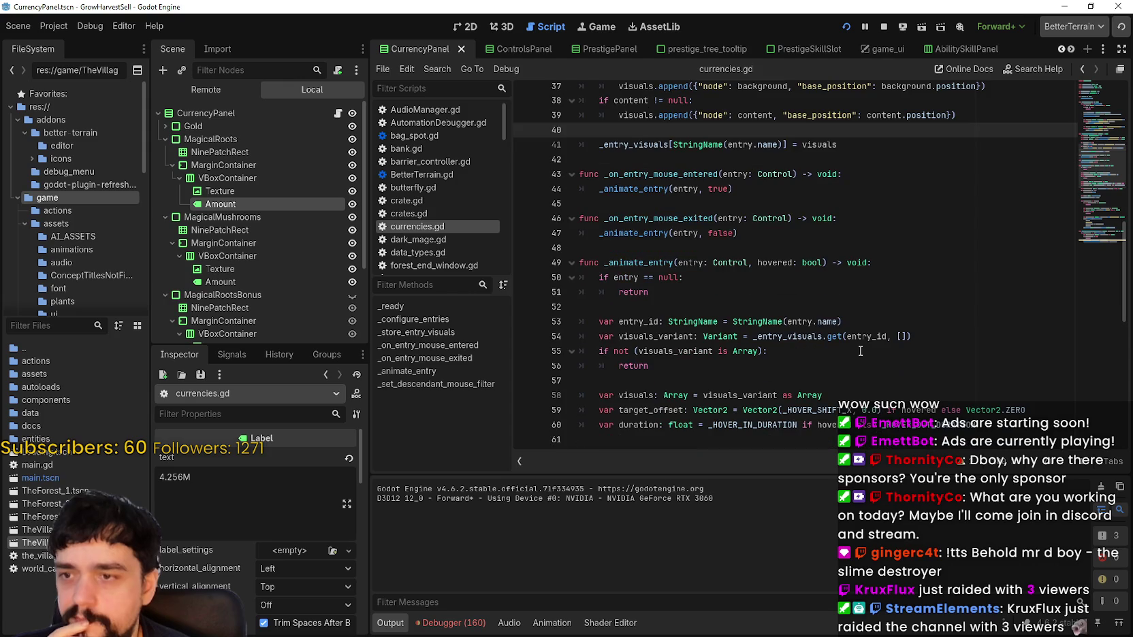
{"action": "double_click", "coordinate": [659, 233]}
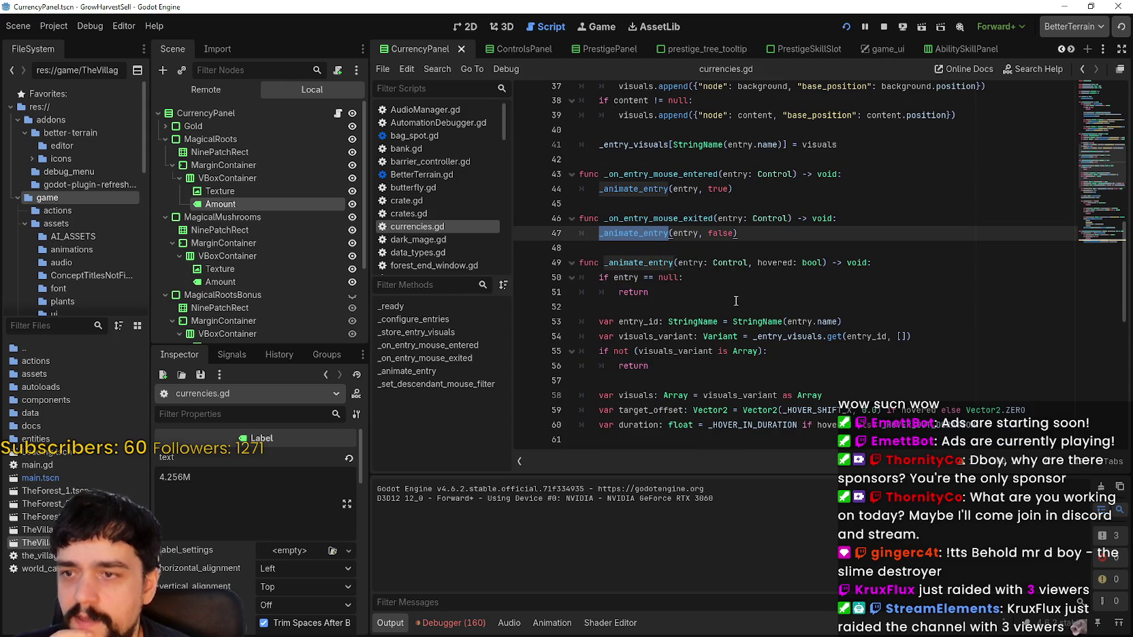
{"action": "scroll", "coordinate": [737, 301], "scroll_direction": "down", "scroll_amount": 2}
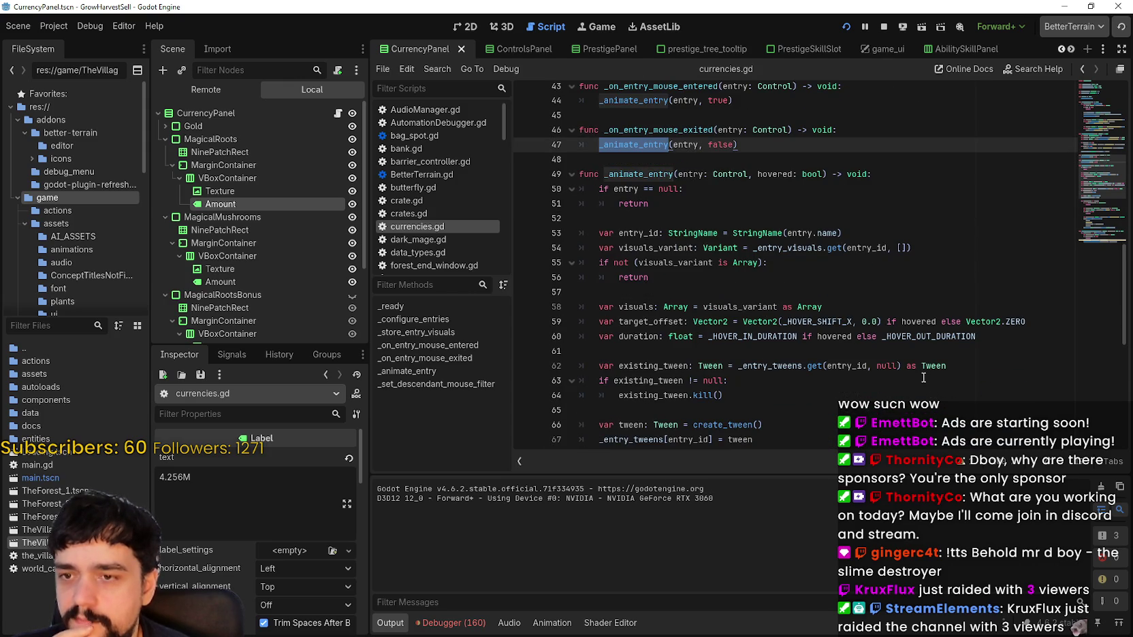
{"action": "scroll", "coordinate": [923, 377], "scroll_direction": "down", "scroll_amount": 1}
{"action": "scroll", "coordinate": [922, 374], "scroll_direction": "down", "scroll_amount": 1}
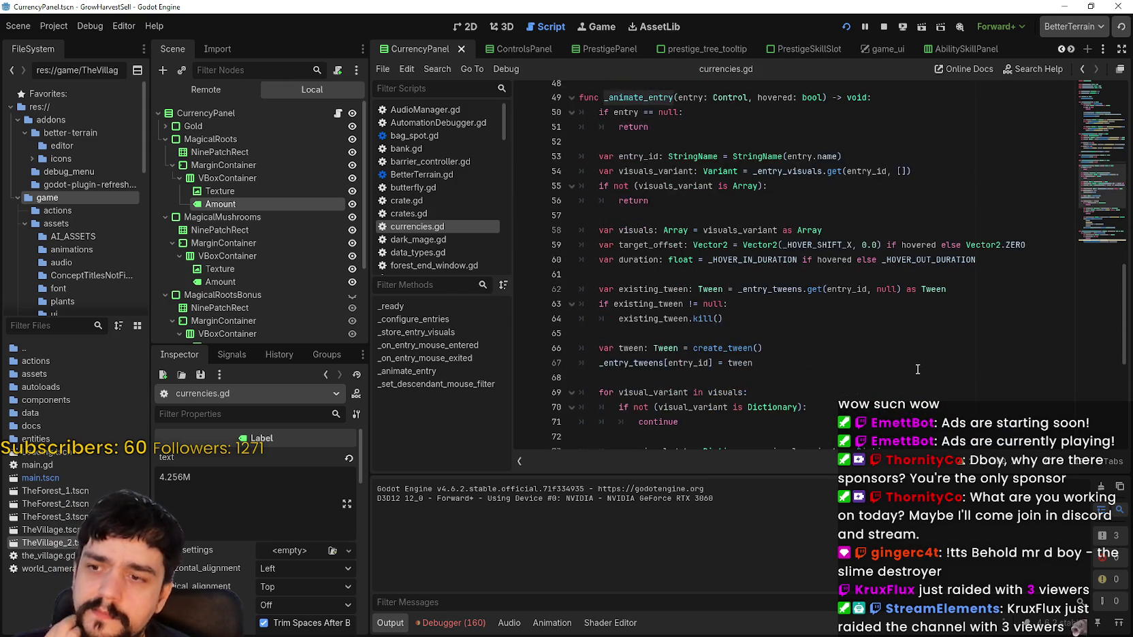
{"action": "scroll", "coordinate": [918, 369], "scroll_direction": "down", "scroll_amount": 5}
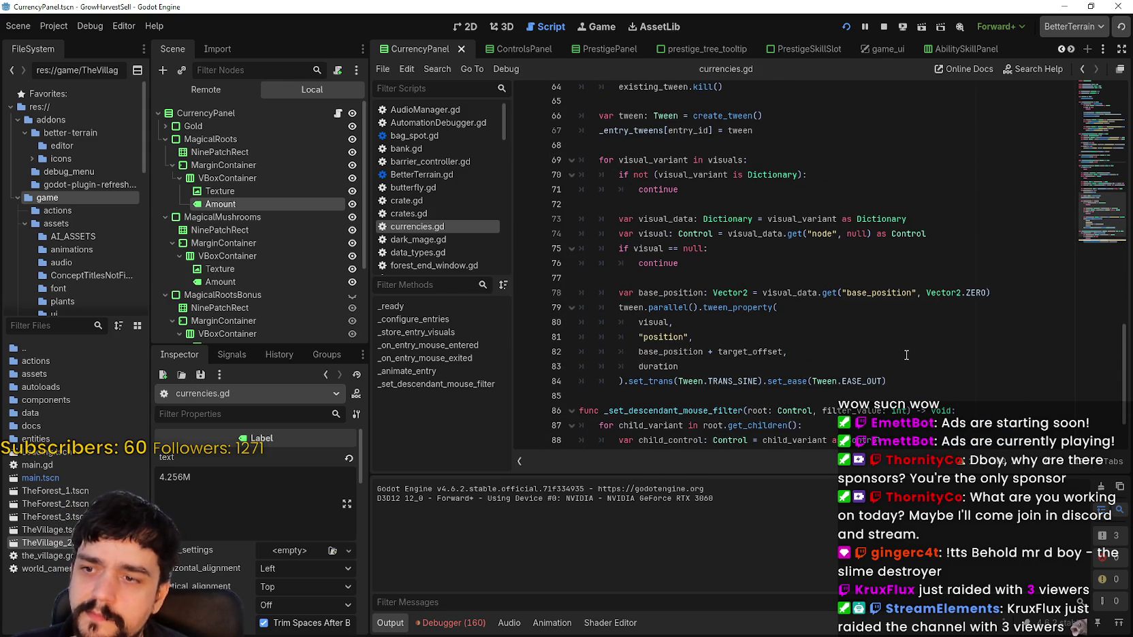
{"action": "scroll", "coordinate": [905, 353], "scroll_direction": "down", "scroll_amount": 2}
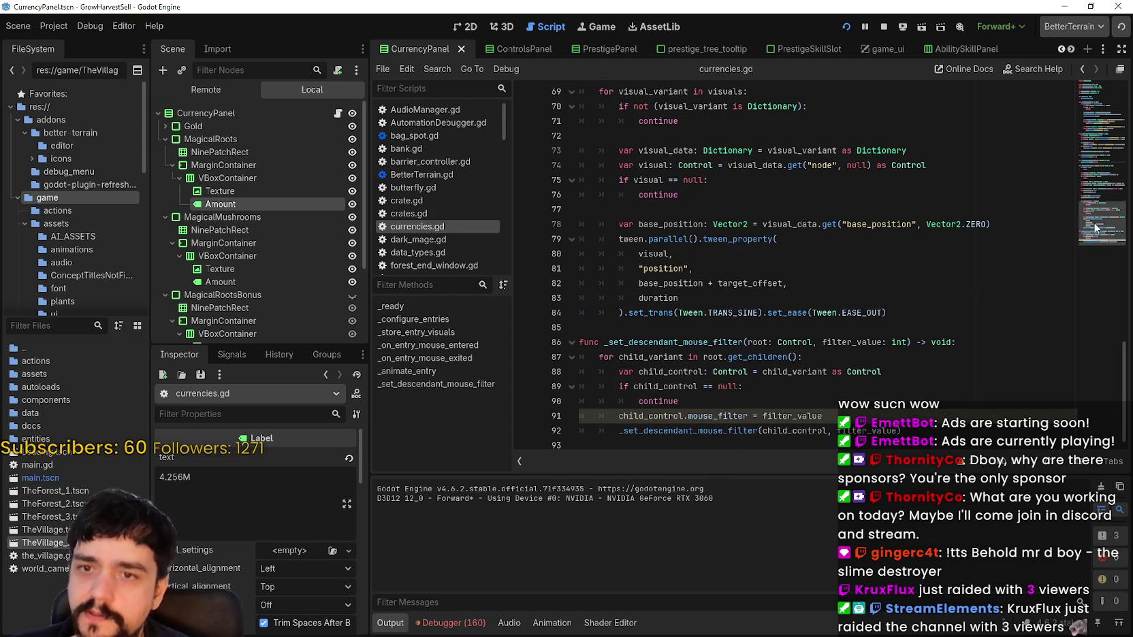
{"action": "left_click_drag", "start_coordinate": [1097, 225], "coordinate": [1096, 96]}
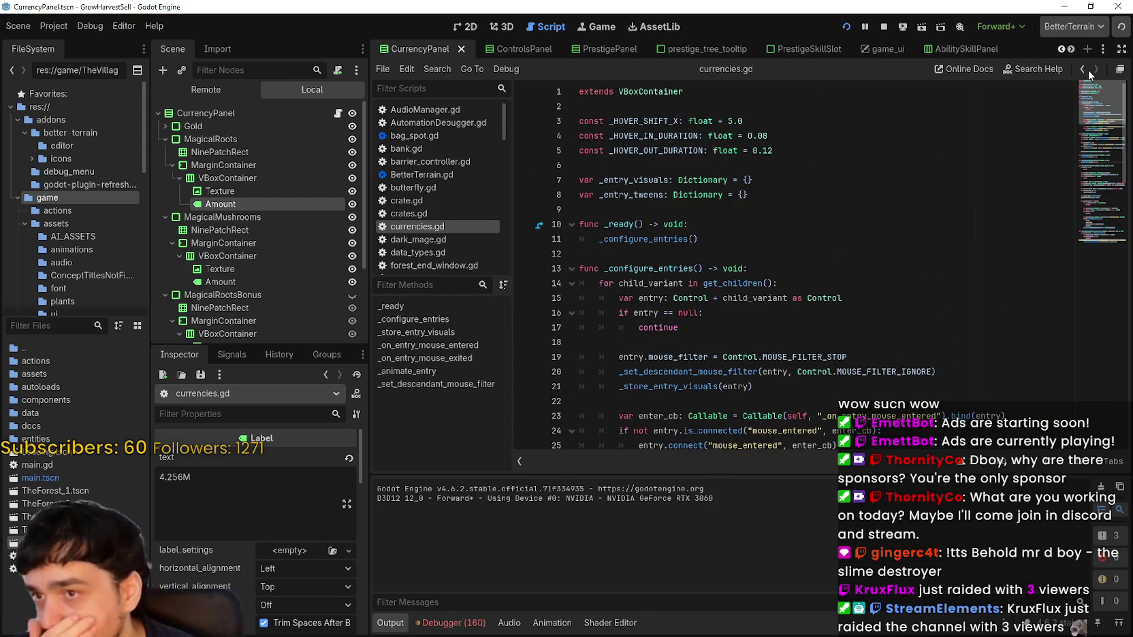
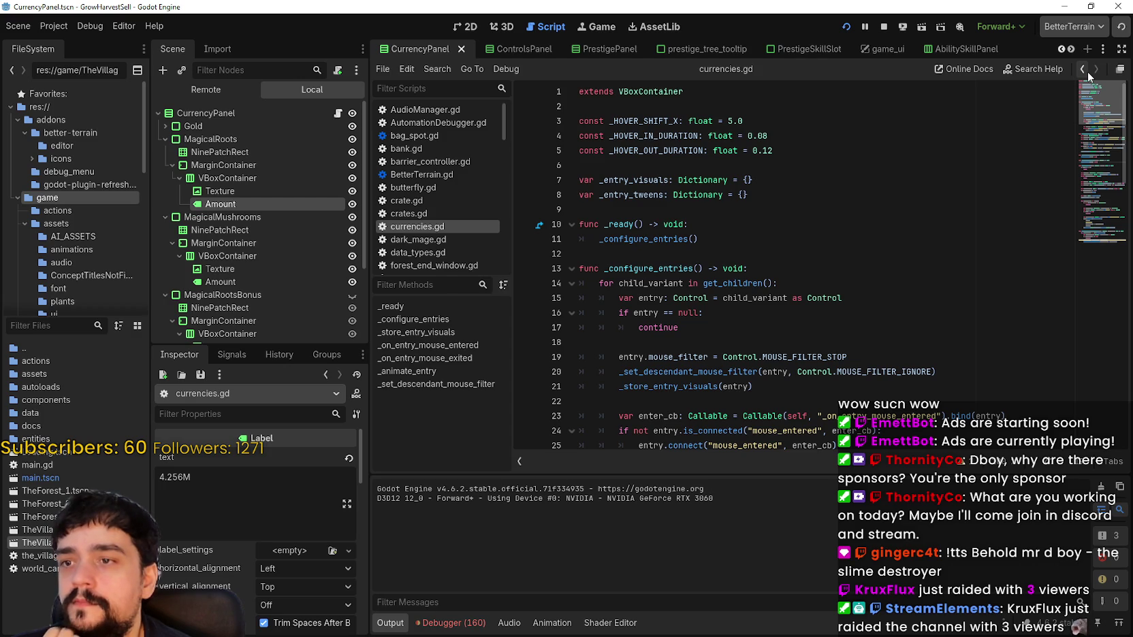
Search currencies.gd for every use of the _HOVER_SHIFT_X constant
{"action": "double_click", "coordinate": [651, 123]}
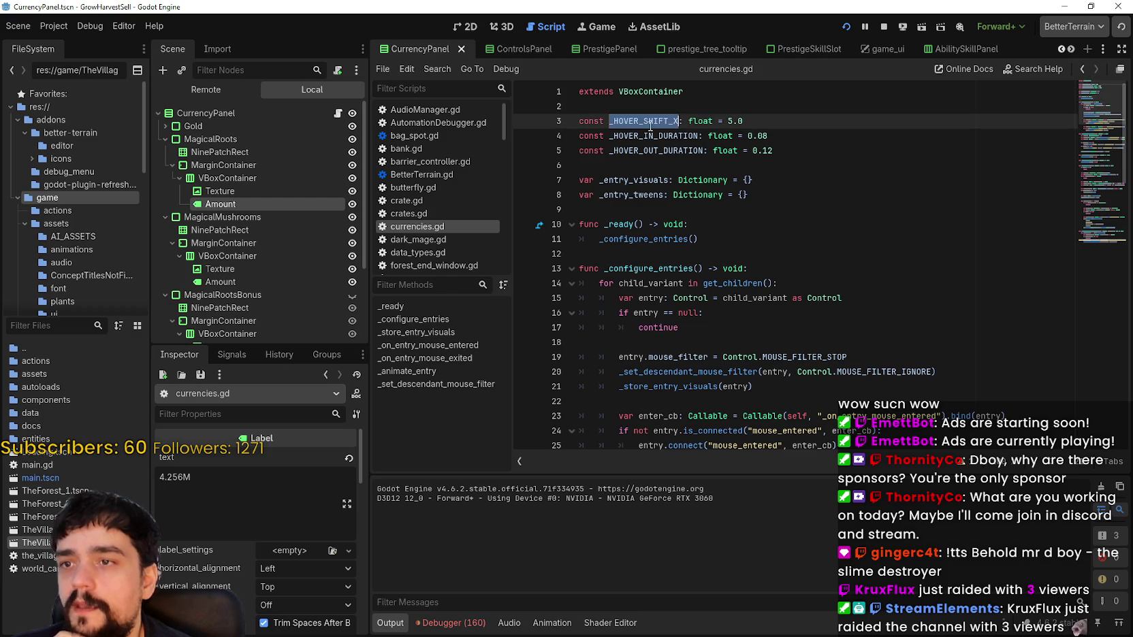
{"action": "scroll", "coordinate": [791, 306], "scroll_direction": "down", "scroll_amount": 15}
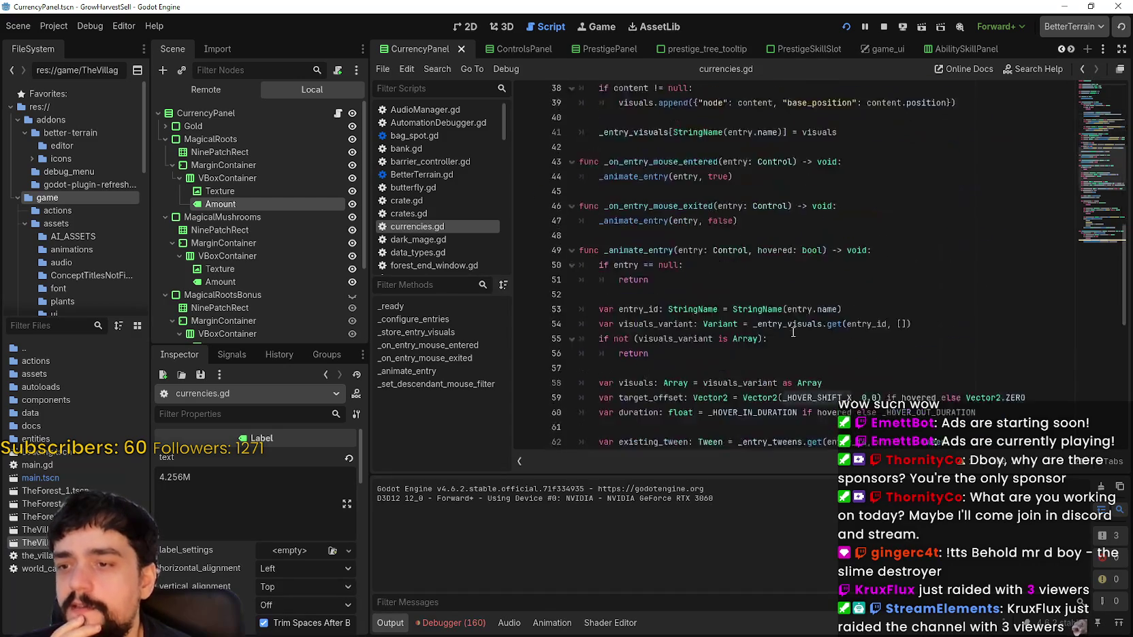
{"action": "scroll", "coordinate": [791, 332], "scroll_direction": "down", "scroll_amount": 4}
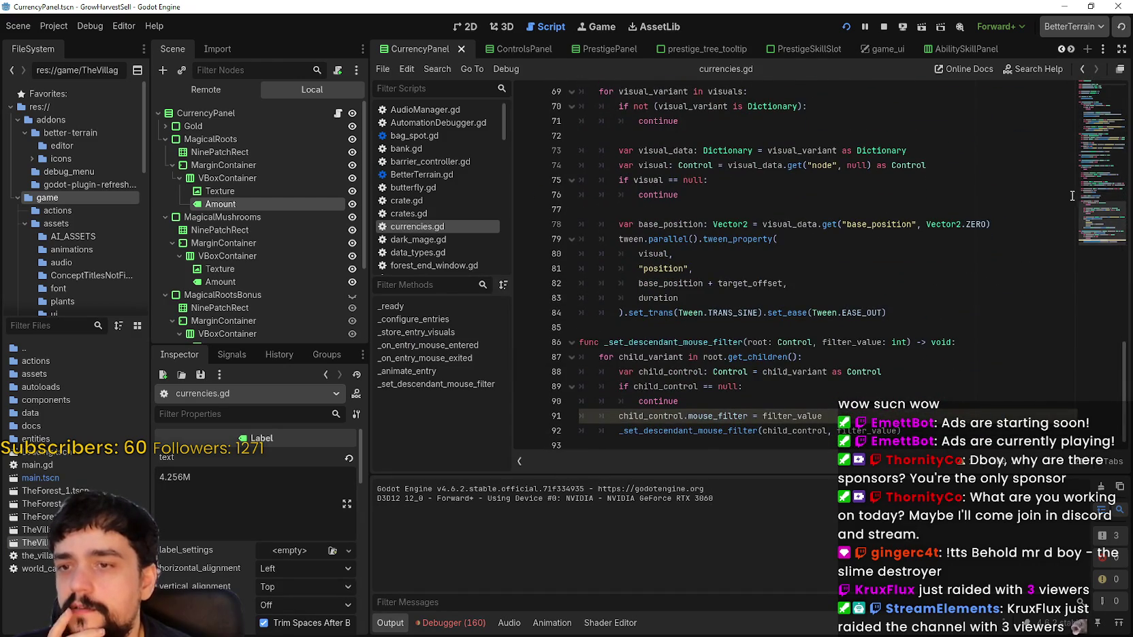
{"action": "scroll", "coordinate": [1073, 196], "scroll_direction": "up", "scroll_amount": 17}
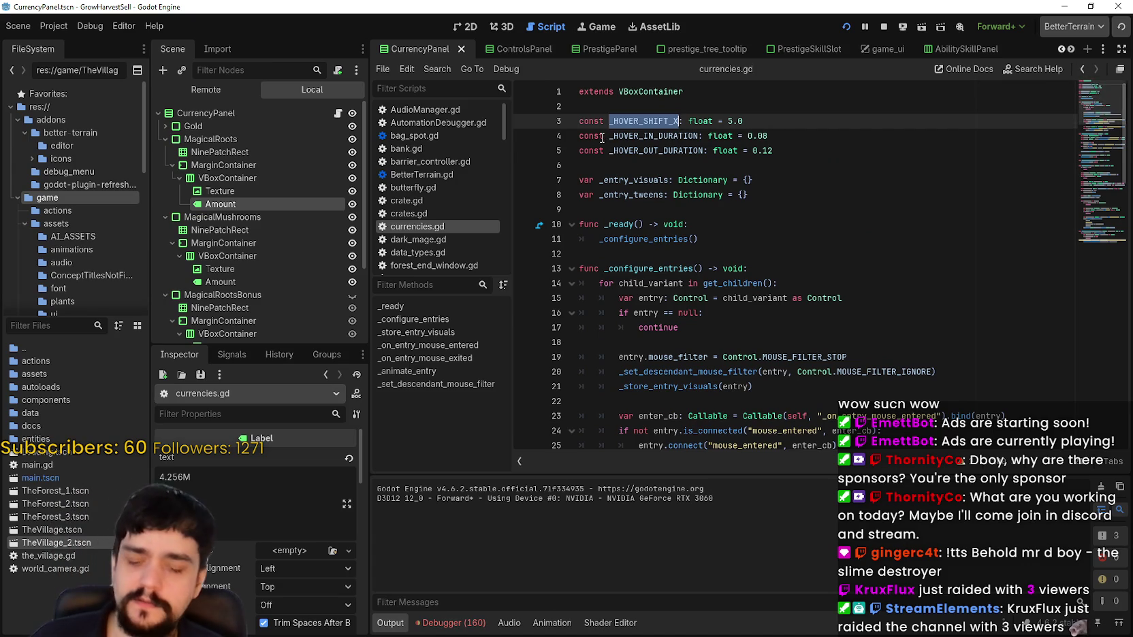
{"action": "key", "text": "ctrl+f"}
{"action": "key", "text": "Return"}
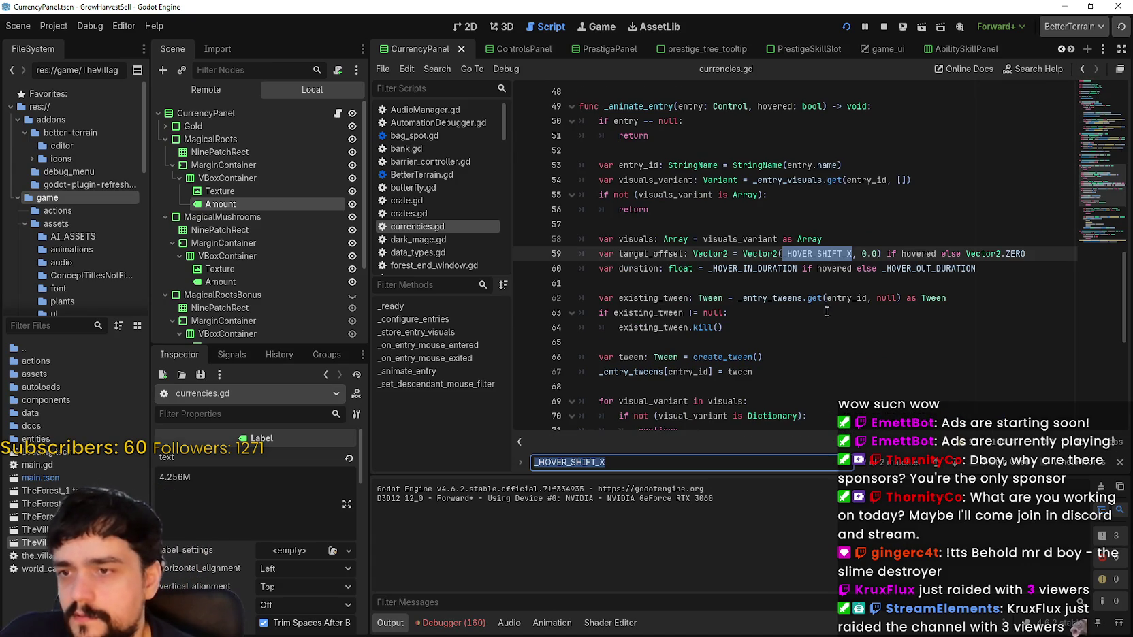
{"action": "left_click", "coordinate": [821, 304]}
{"action": "key", "text": "shift+F3"}
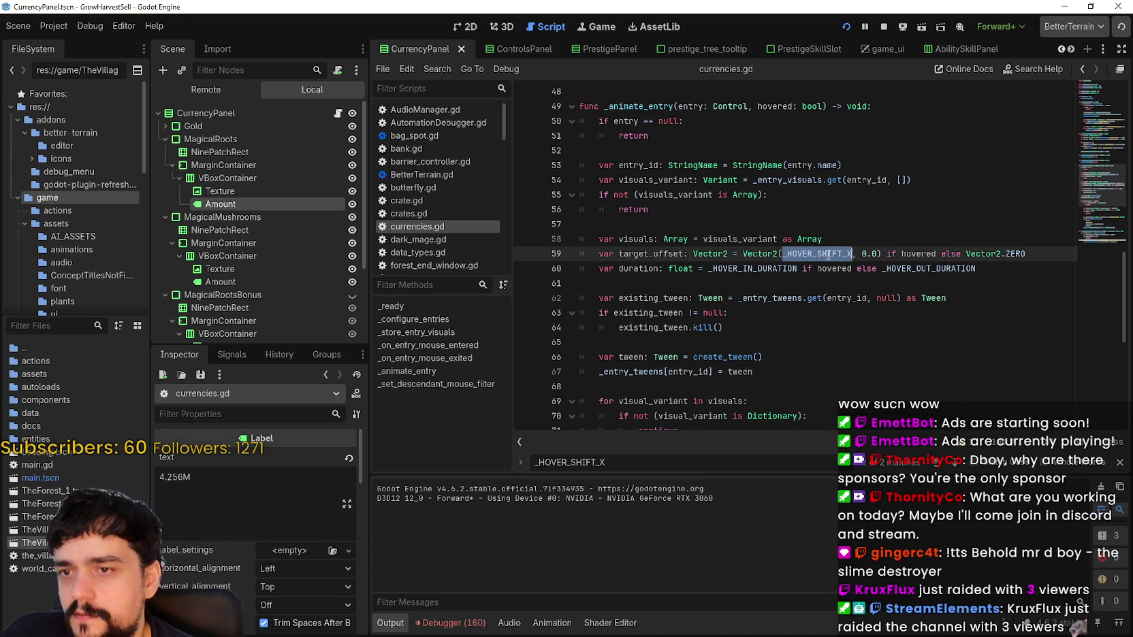
Look over the top of the script, then stop the running game
{"action": "scroll", "coordinate": [1110, 204], "scroll_direction": "up", "scroll_amount": 12}
{"action": "left_click", "coordinate": [998, 107]}
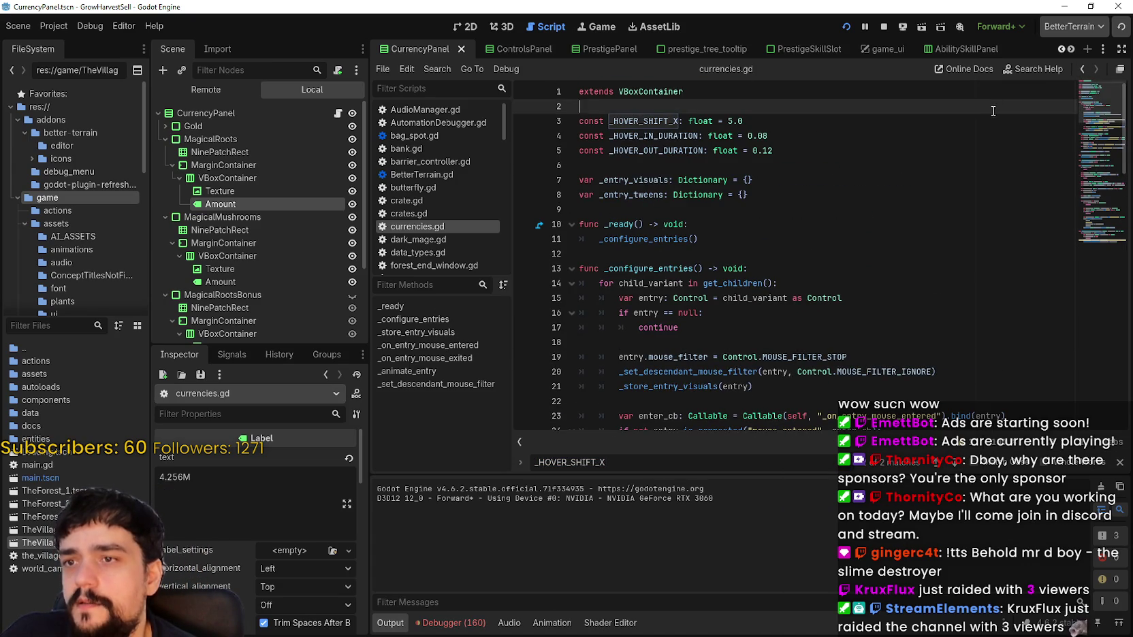
{"action": "left_click", "coordinate": [982, 133]}
{"action": "scroll", "coordinate": [832, 278], "scroll_direction": "down", "scroll_amount": 14}
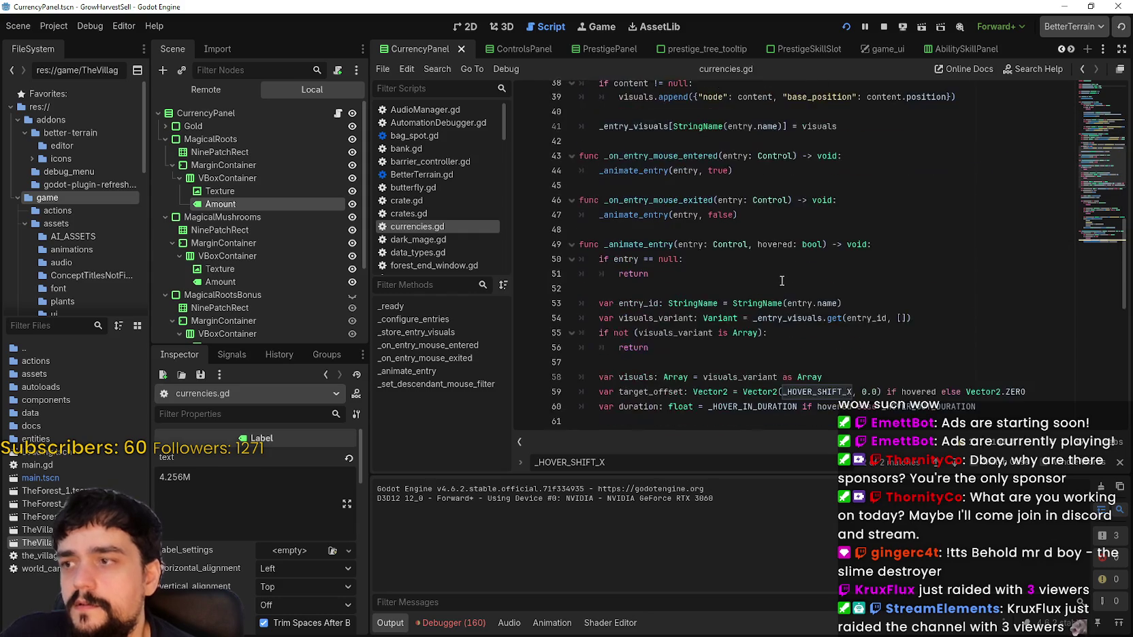
{"action": "scroll", "coordinate": [289, 283], "scroll_direction": "down", "scroll_amount": 2}
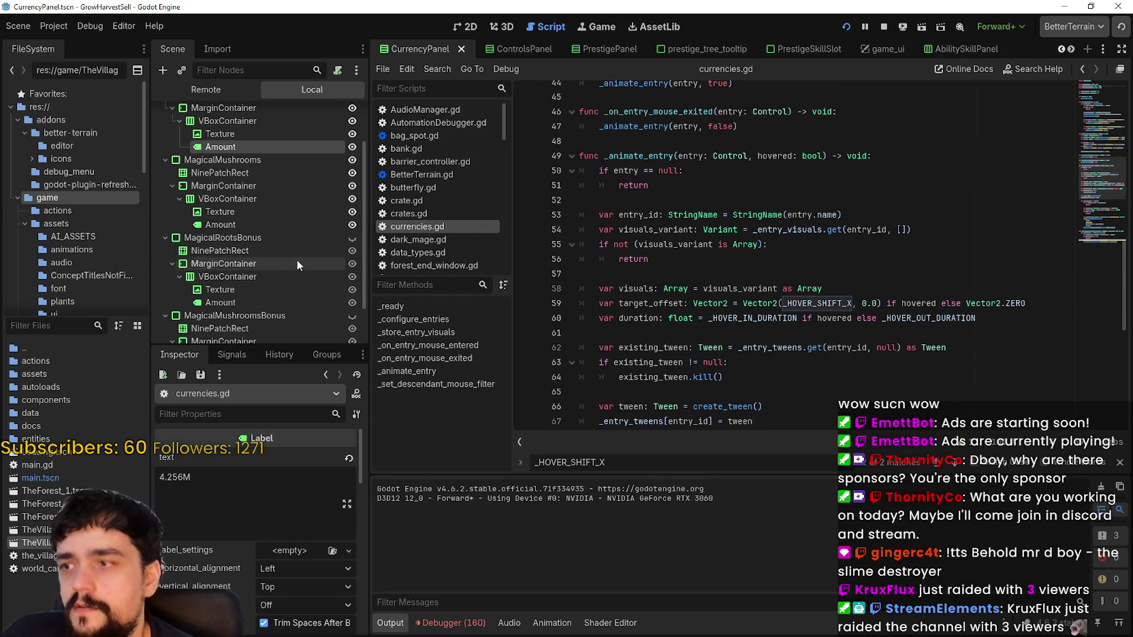
{"action": "scroll", "coordinate": [249, 318], "scroll_direction": "down", "scroll_amount": 2}
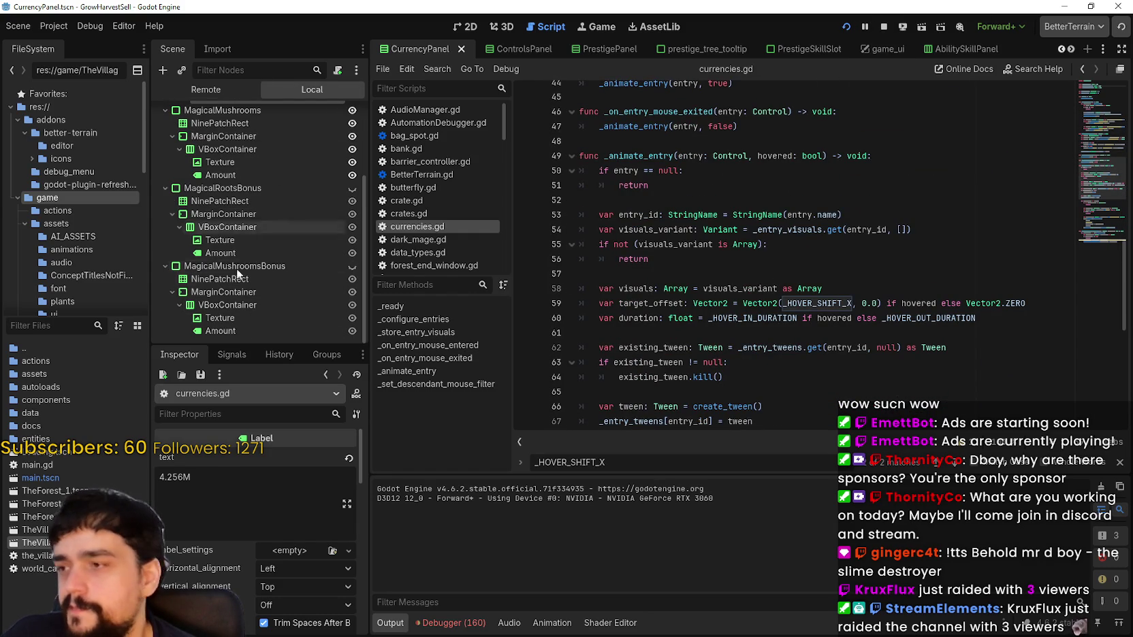
{"action": "left_click", "coordinate": [884, 26]}
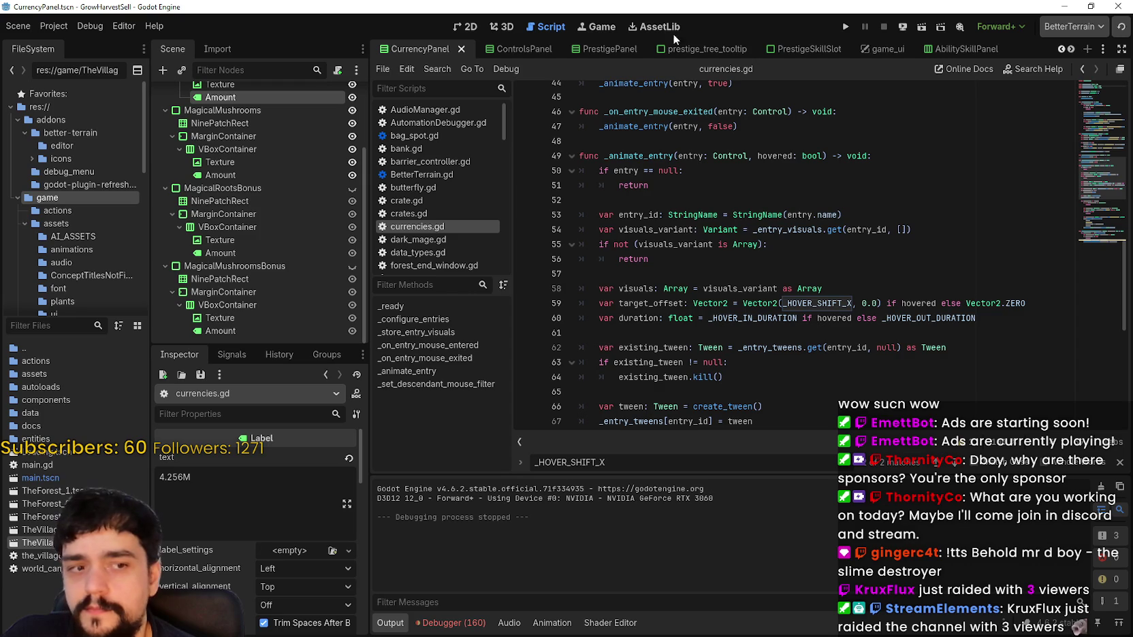
Collapse the MagicalRoots, MagicalMushrooms and MagicalRootsBonus branches in the Scene dock
{"action": "scroll", "coordinate": [249, 275], "scroll_direction": "up", "scroll_amount": 3}
{"action": "left_click", "coordinate": [252, 275]}
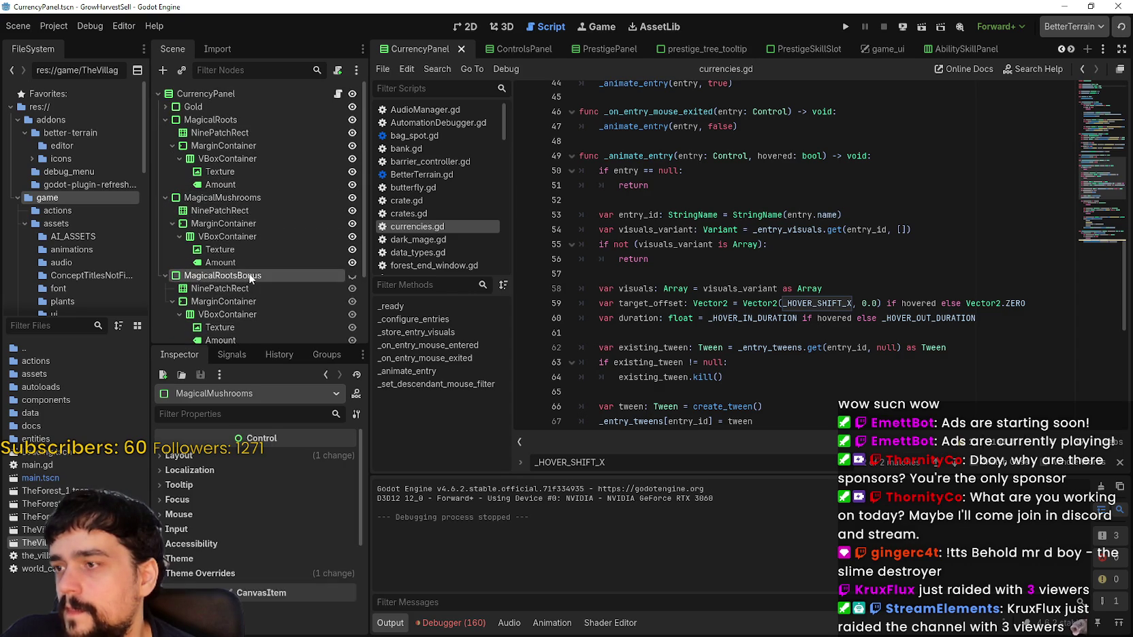
{"action": "left_click", "coordinate": [172, 145]}
{"action": "left_click", "coordinate": [164, 129]}
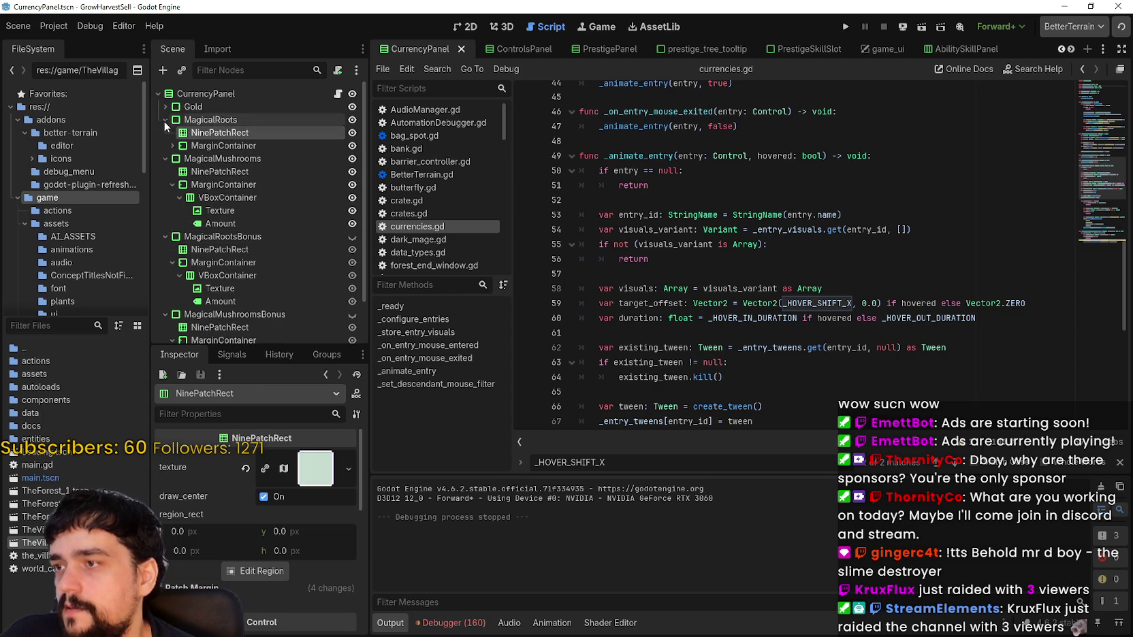
{"action": "left_click", "coordinate": [165, 120]}
{"action": "left_click", "coordinate": [166, 132]}
{"action": "left_click", "coordinate": [165, 145]}
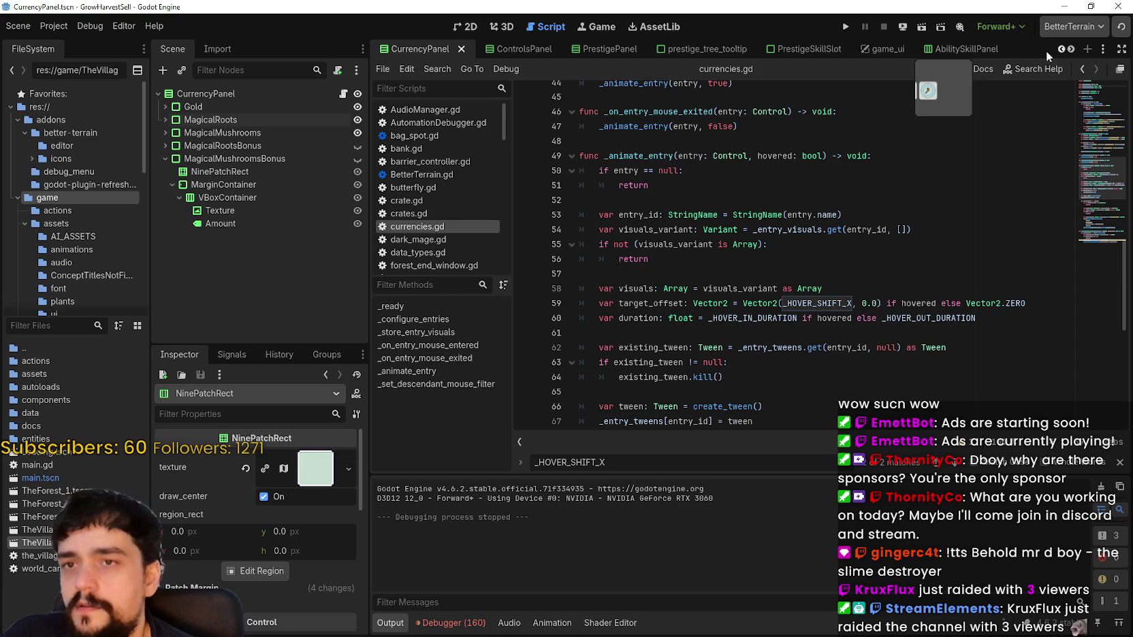
{"action": "scroll", "coordinate": [777, 301], "scroll_direction": "down", "scroll_amount": 8}
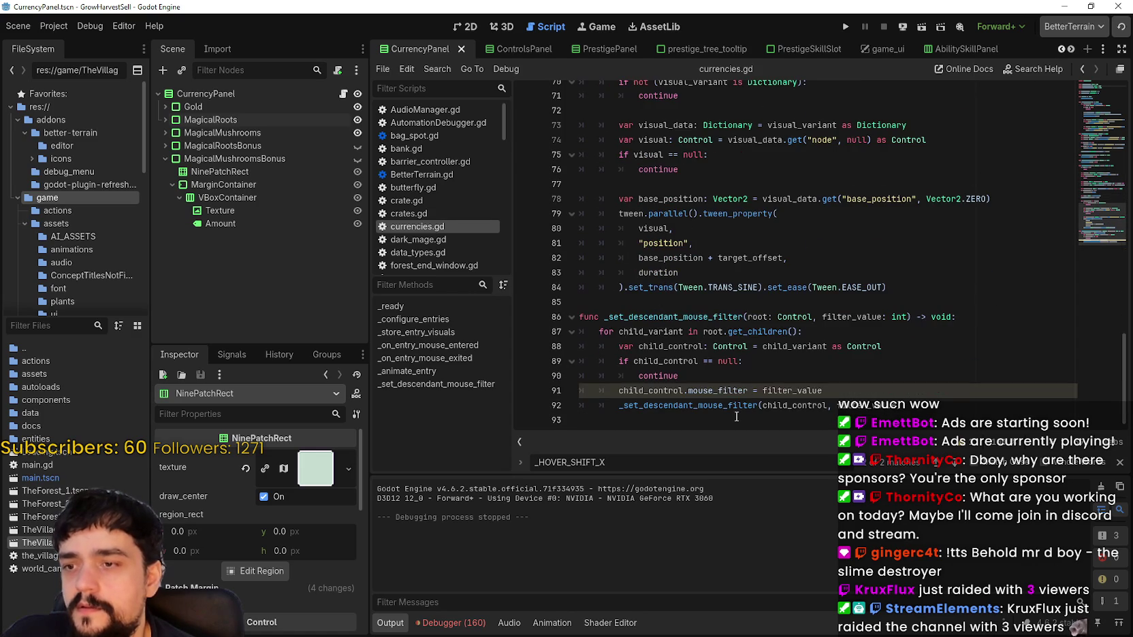
Copy the entire currencies.gd script to the clipboard
{"action": "key", "text": "Return"}
{"action": "key", "text": "Escape"}
{"action": "left_click", "coordinate": [726, 426], "text": "shift"}
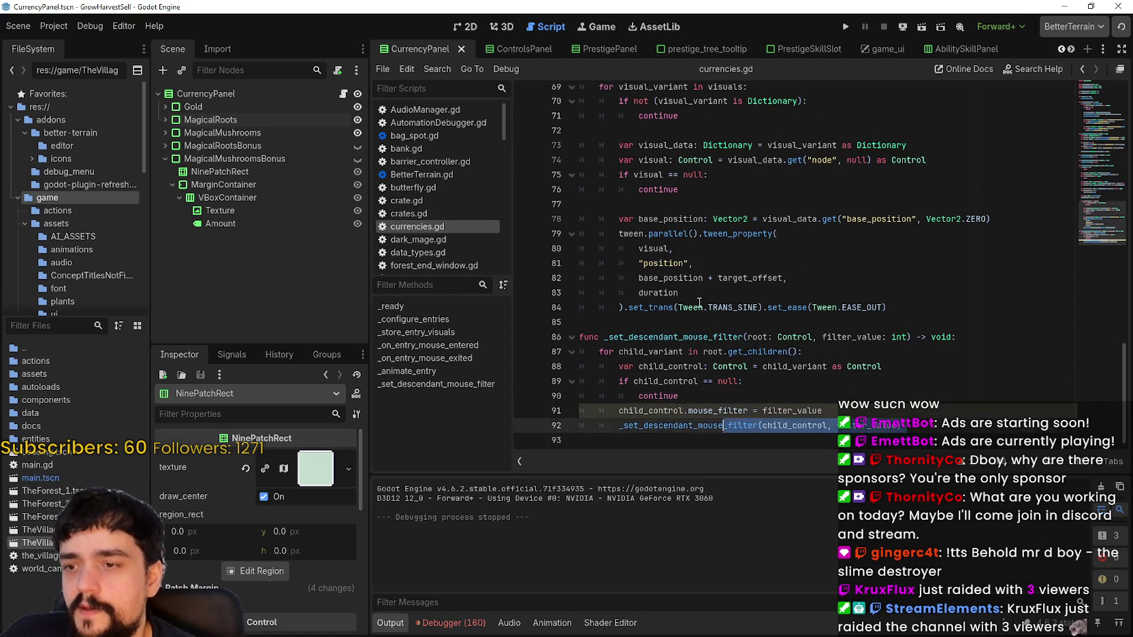
{"action": "key", "text": "ctrl+a"}
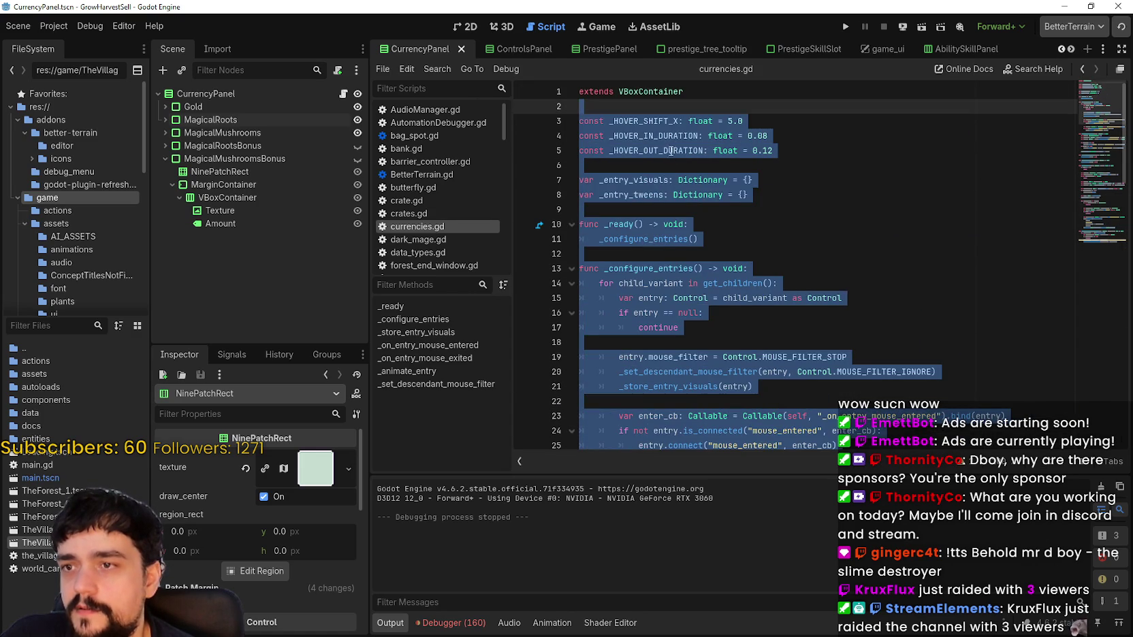
{"action": "right_click", "coordinate": [671, 151]}
{"action": "left_click", "coordinate": [705, 229]}
{"action": "left_click", "coordinate": [820, 208]}
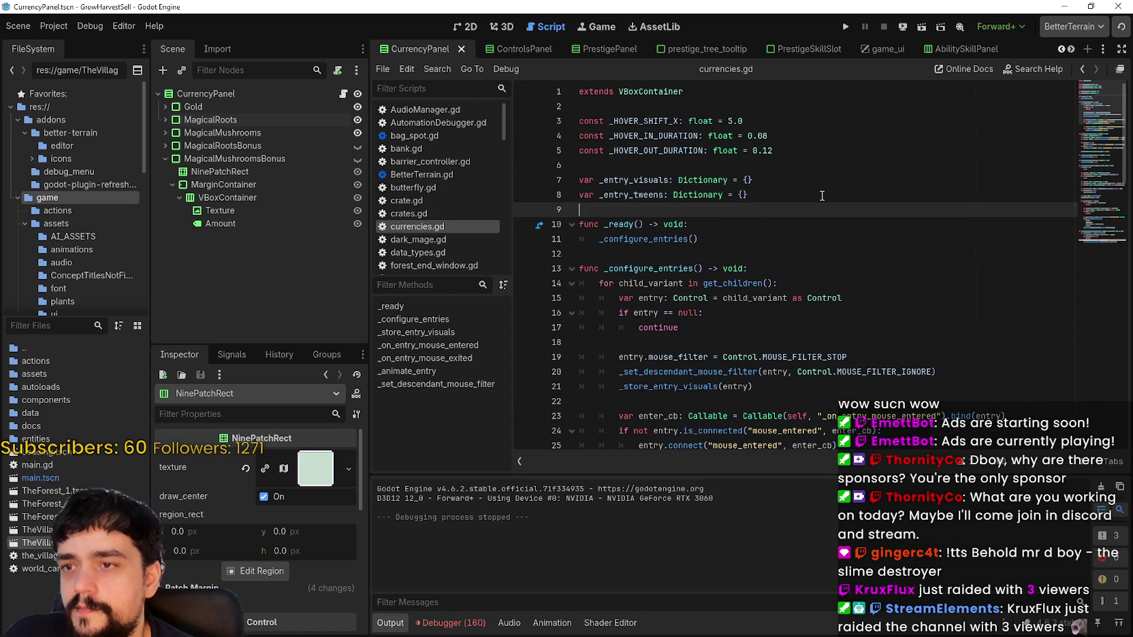
Switch to the game_ui scene from the open scene tabs
{"action": "left_click", "coordinate": [1059, 49]}
{"action": "left_click", "coordinate": [1059, 49]}
{"action": "left_click", "coordinate": [1059, 49]}
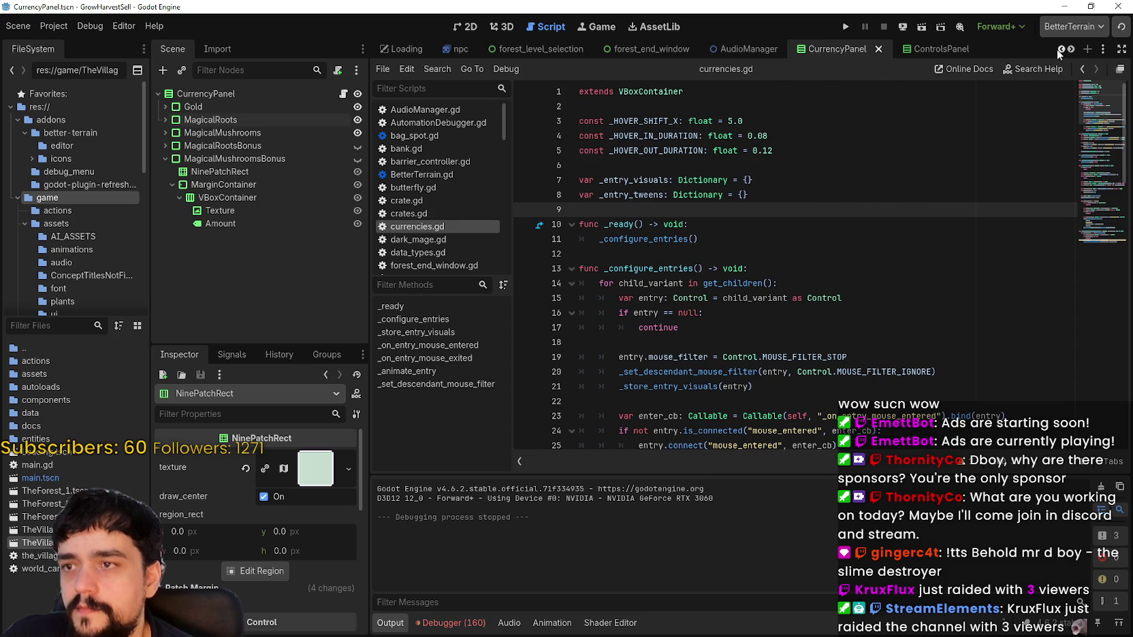
{"action": "left_click", "coordinate": [1071, 49]}
{"action": "left_click", "coordinate": [1071, 49]}
{"action": "left_click", "coordinate": [1071, 49]}
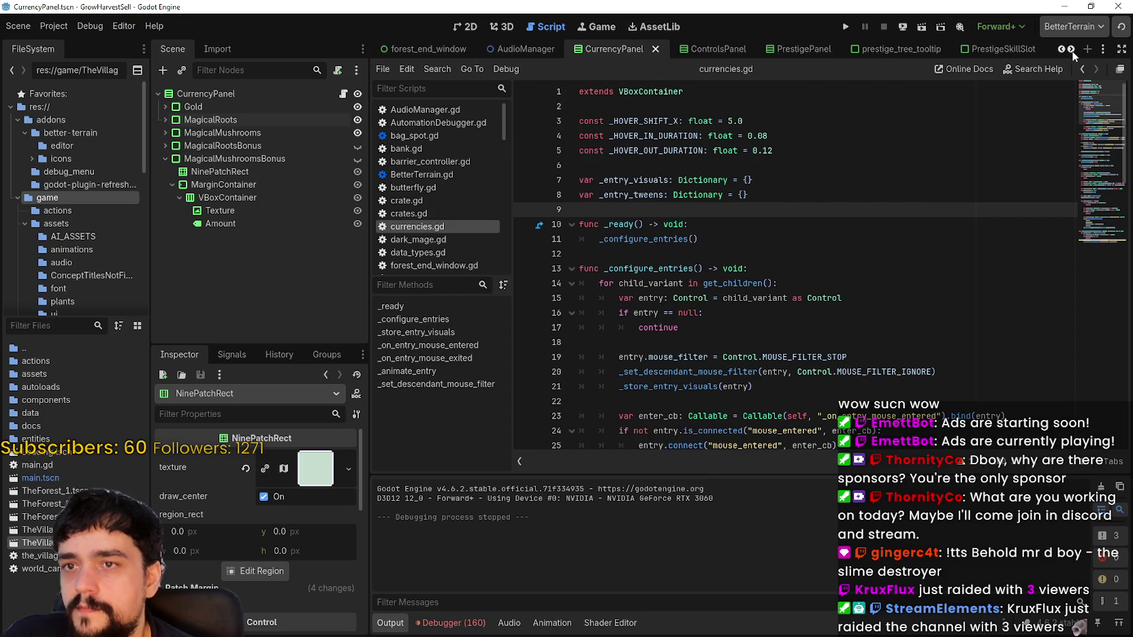
{"action": "left_click", "coordinate": [1071, 49]}
{"action": "left_click", "coordinate": [872, 53]}
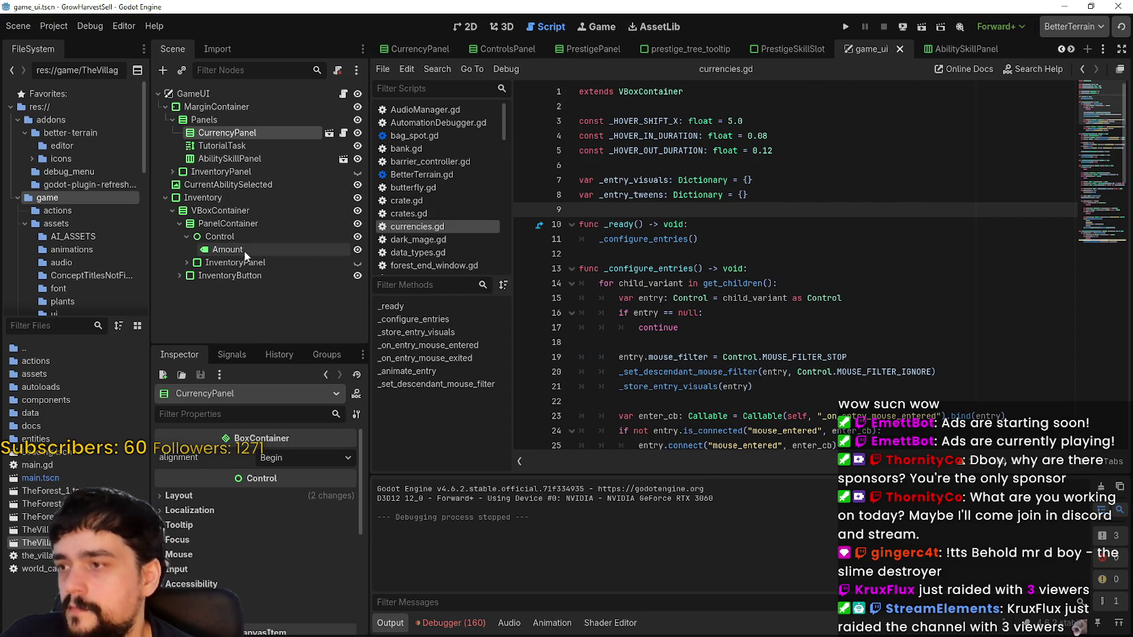
In the 2D view, inspect Inventory's PanelContainer, Control and InventoryButton nodes
{"action": "left_click", "coordinate": [468, 27]}
{"action": "left_click", "coordinate": [290, 199]}
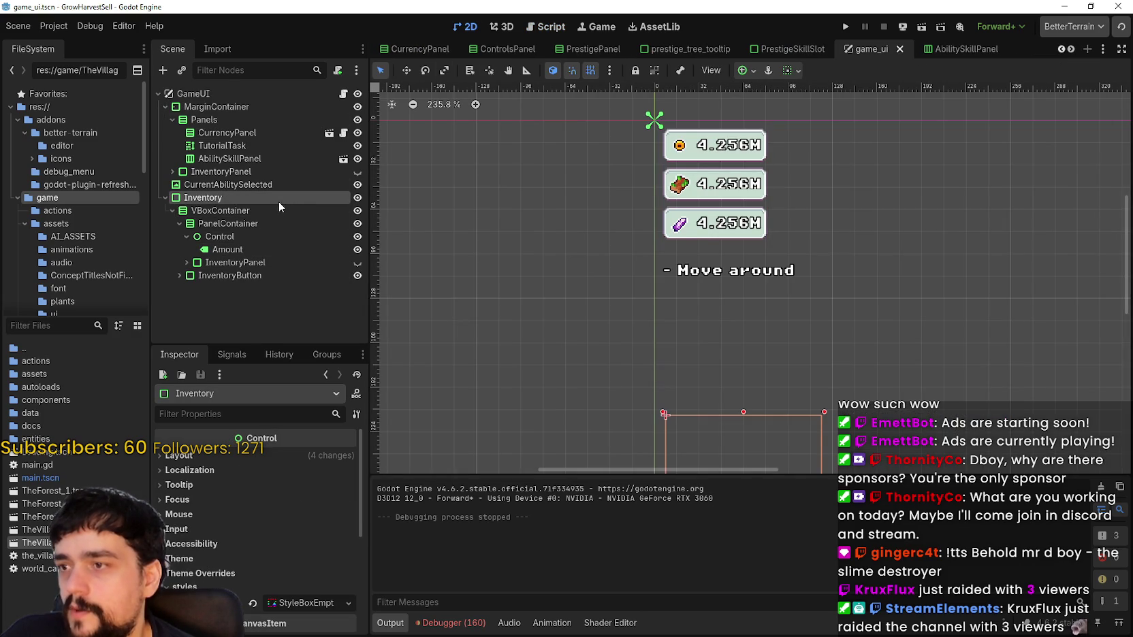
{"action": "scroll", "coordinate": [807, 244], "scroll_direction": "down", "scroll_amount": 2}
{"action": "scroll", "coordinate": [807, 244], "scroll_direction": "down", "scroll_amount": 3}
{"action": "scroll", "coordinate": [659, 359], "scroll_direction": "up", "scroll_amount": 2}
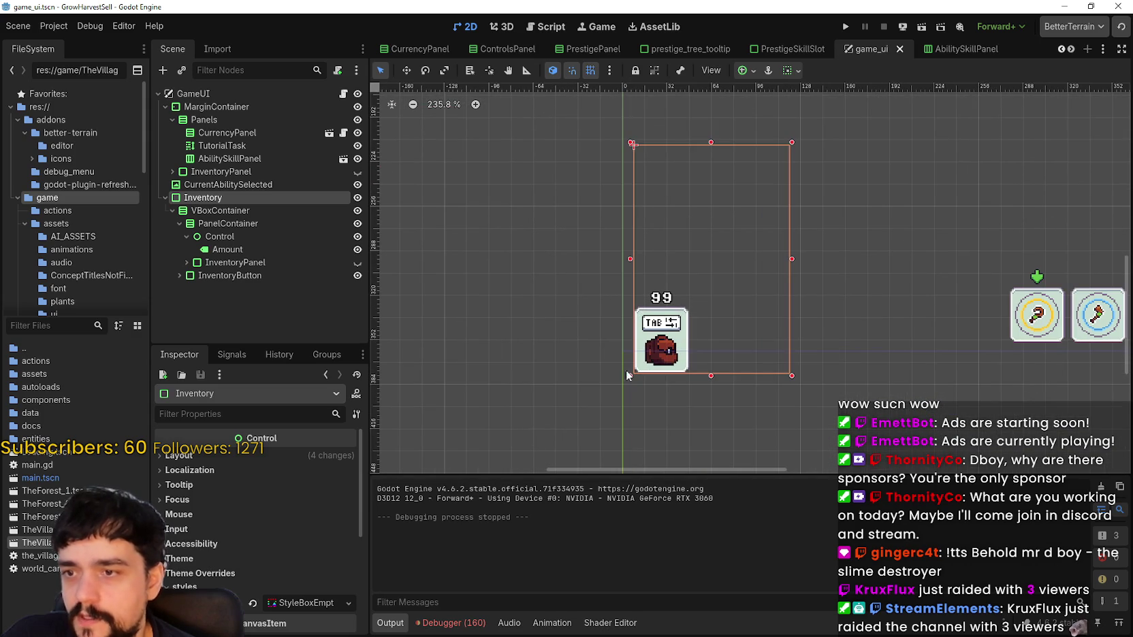
{"action": "scroll", "coordinate": [658, 359], "scroll_direction": "up", "scroll_amount": 2}
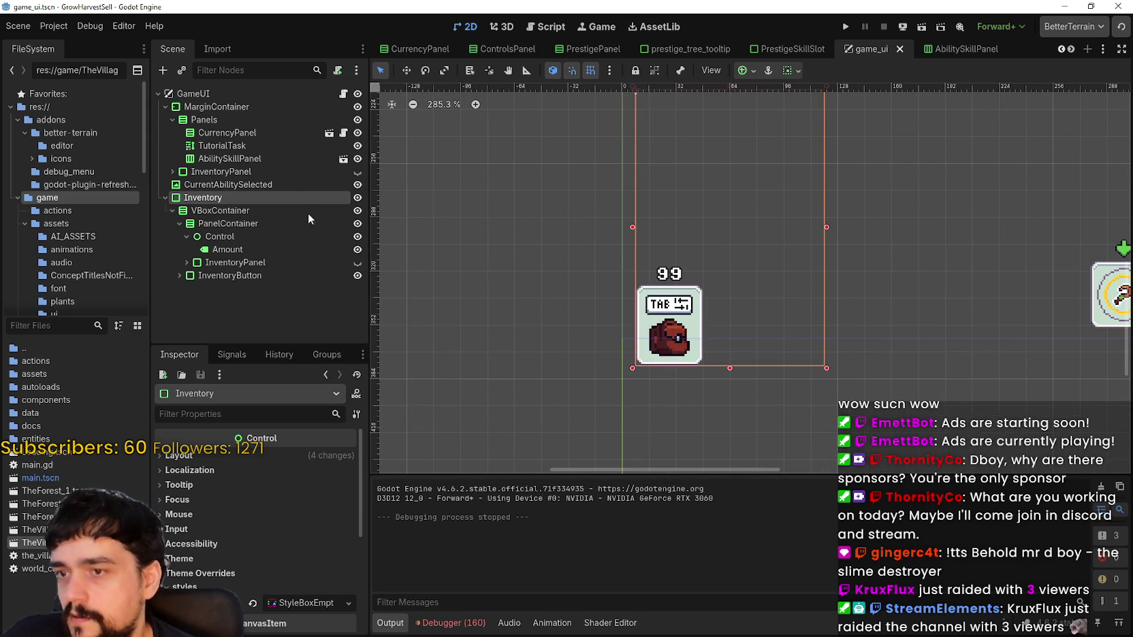
{"action": "left_click", "coordinate": [244, 224]}
{"action": "left_click", "coordinate": [204, 236]}
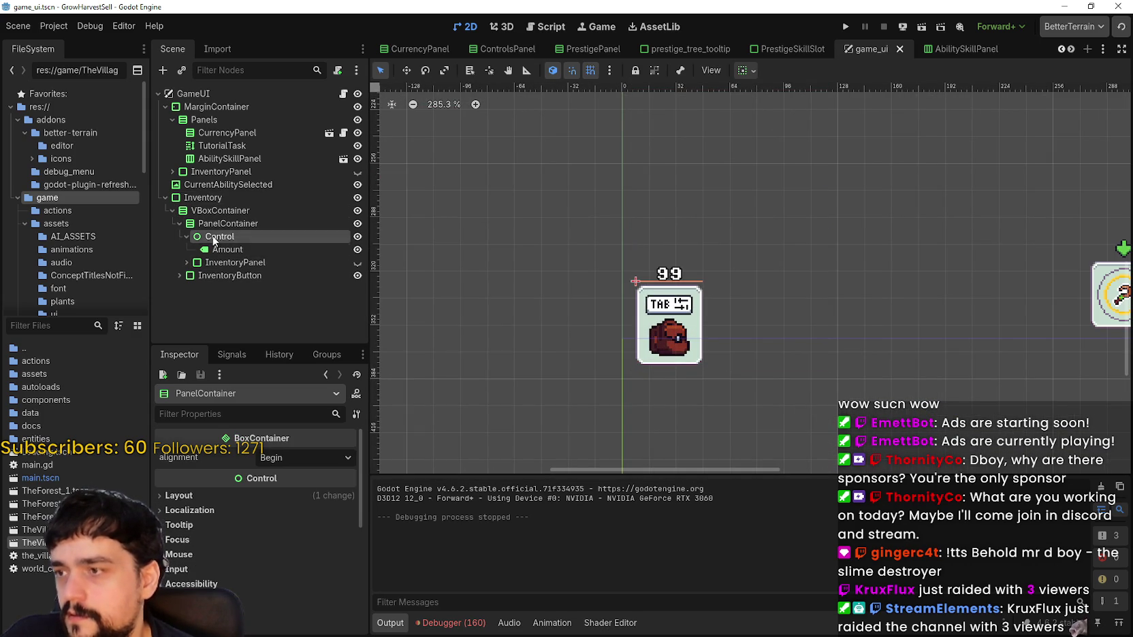
{"action": "left_click", "coordinate": [179, 224]}
{"action": "left_click", "coordinate": [198, 237]}
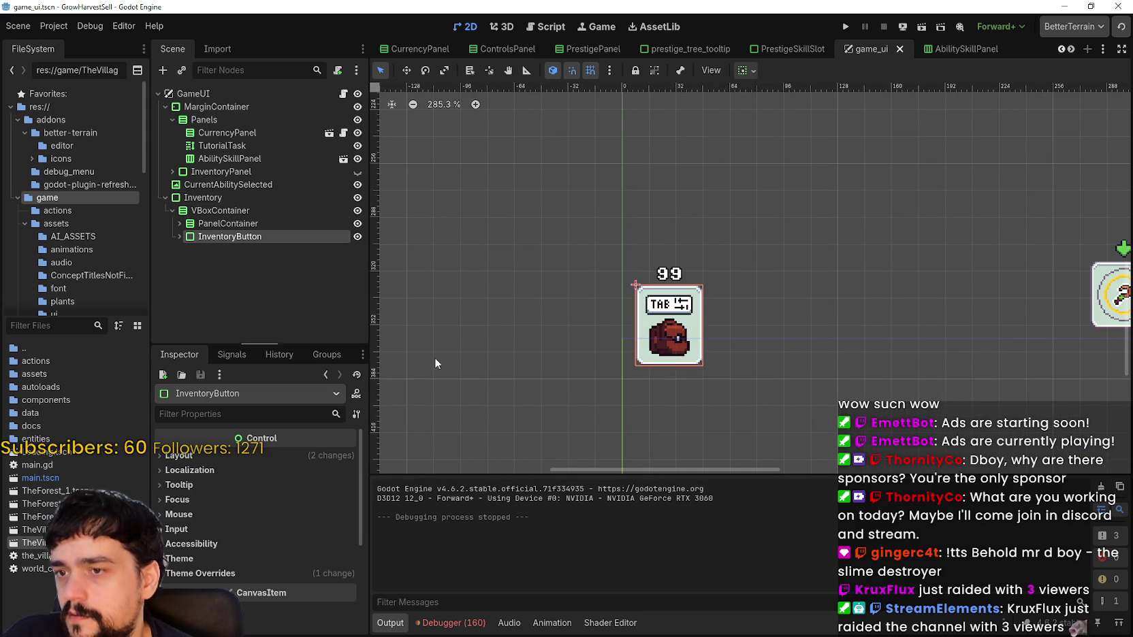
Select the Inventory node and bring up its context menu
{"action": "left_click", "coordinate": [211, 210]}
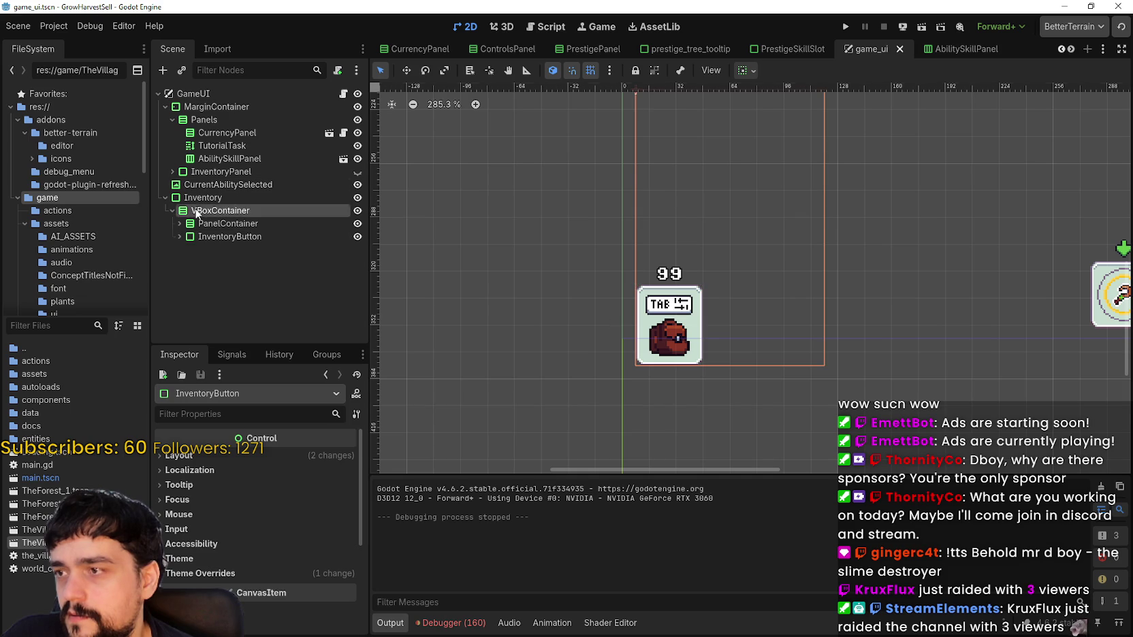
{"action": "left_click", "coordinate": [201, 194]}
{"action": "scroll", "coordinate": [579, 225], "scroll_direction": "down", "scroll_amount": 2}
{"action": "right_click", "coordinate": [622, 119]}
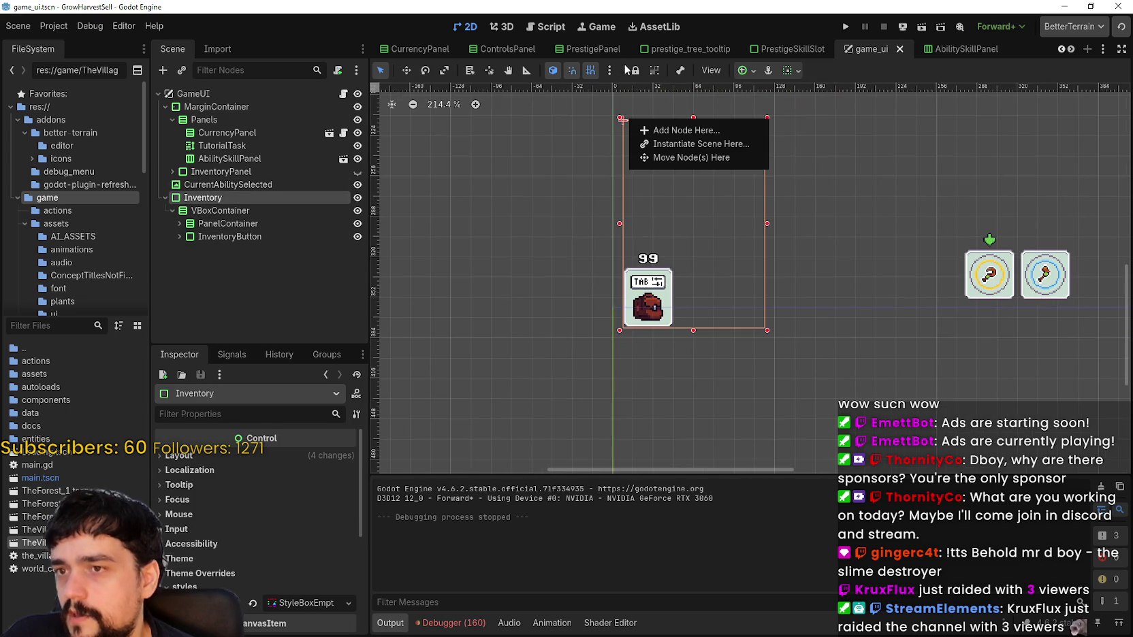
{"action": "left_click", "coordinate": [824, 77]}
{"action": "scroll", "coordinate": [674, 312], "scroll_direction": "up", "scroll_amount": 2}
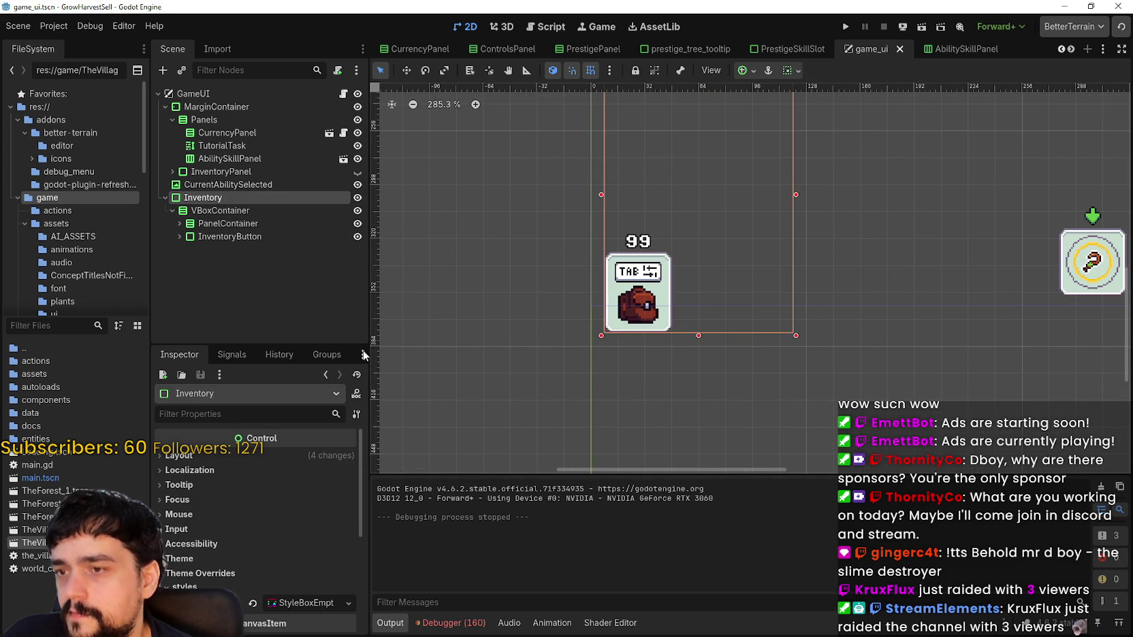
{"action": "right_click", "coordinate": [305, 197]}
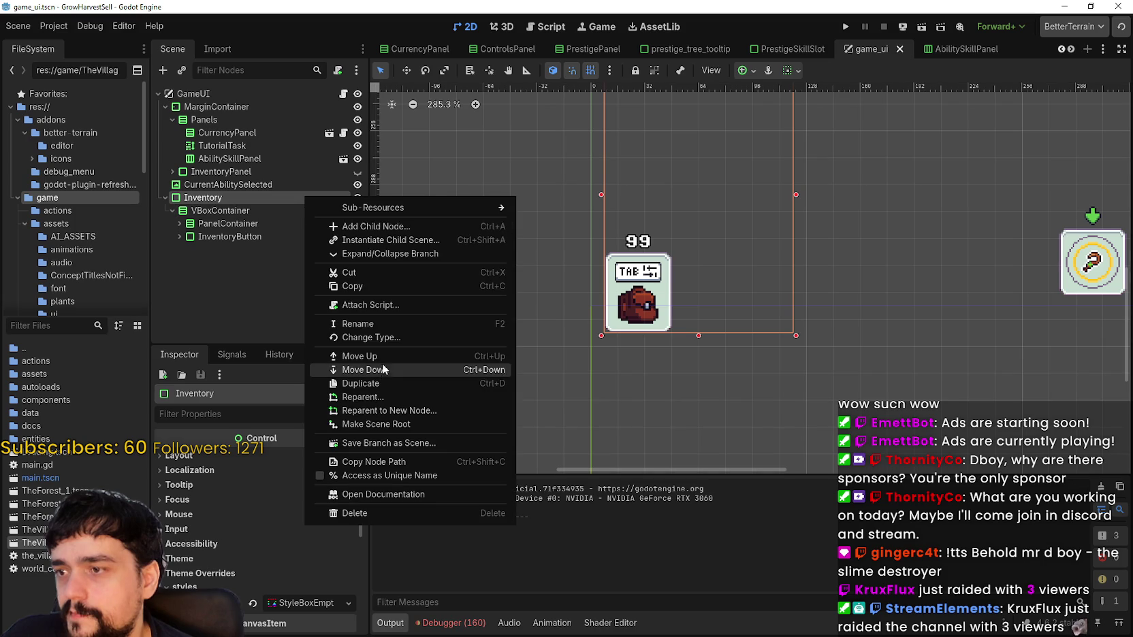
Attach a new inventory.gd script to Inventory and paste in the copied tween code
{"action": "left_click", "coordinate": [386, 304]}
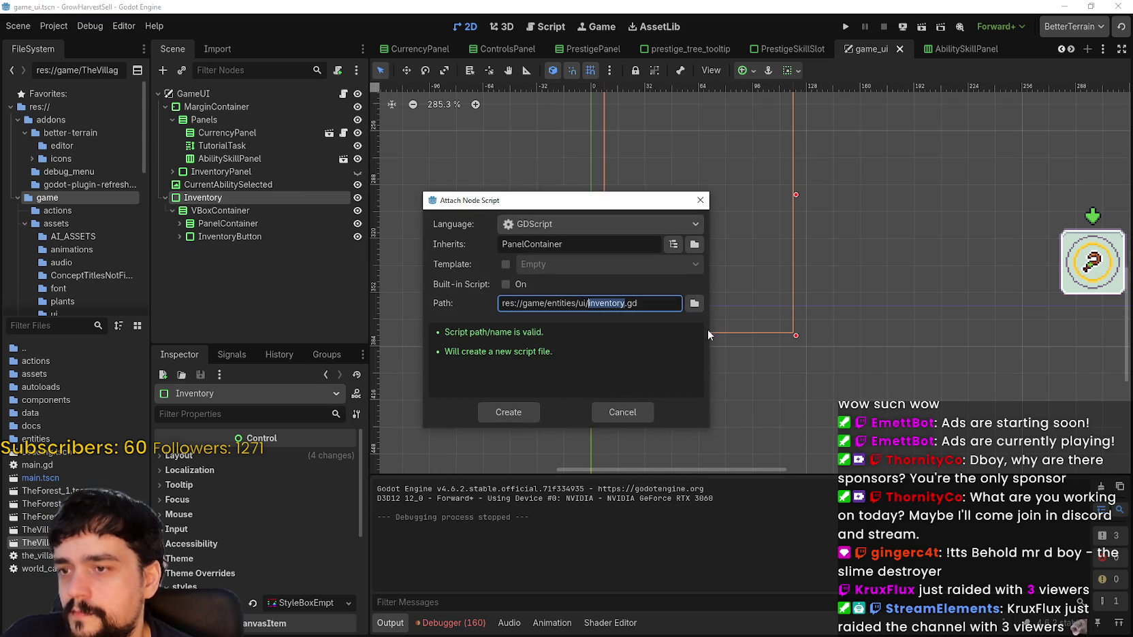
{"action": "left_click", "coordinate": [535, 409]}
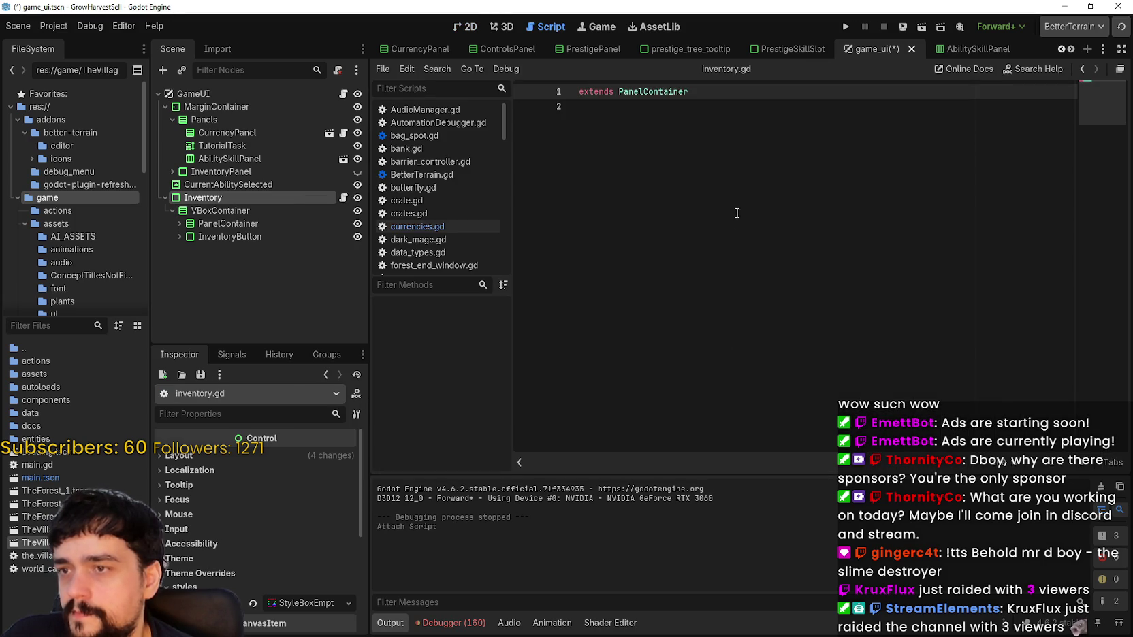
{"action": "key", "text": "ctrl+a"}
{"action": "key", "text": "ctrl+v"}
Review the pasted _on_entry_mouse_entered callback and its self binding
{"action": "scroll", "coordinate": [722, 259], "scroll_direction": "up", "scroll_amount": 10}
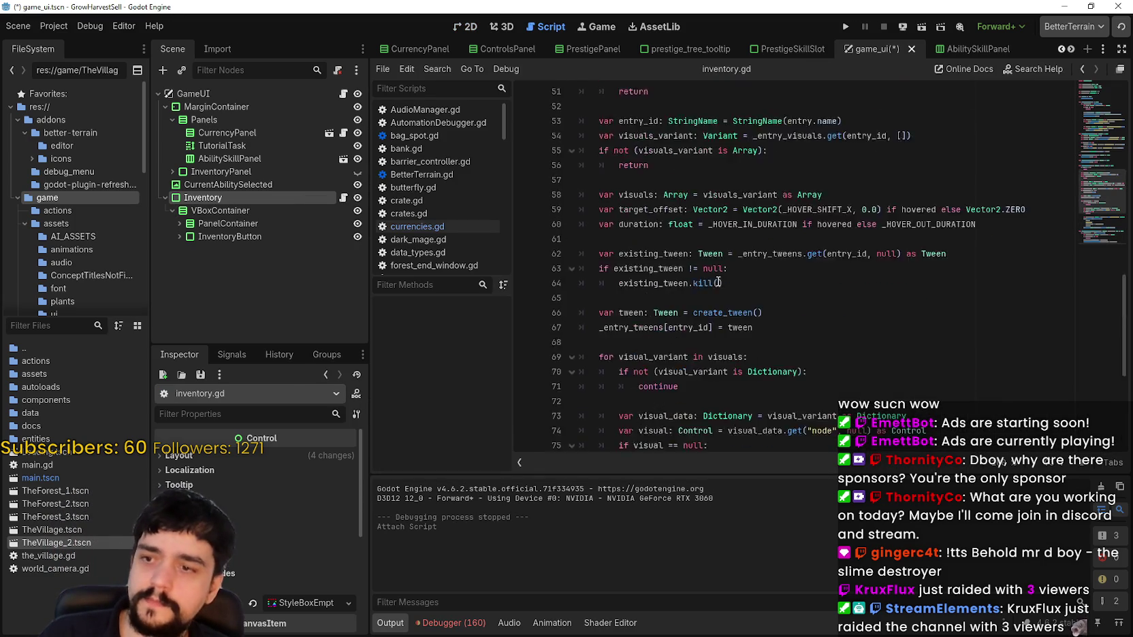
{"action": "scroll", "coordinate": [718, 281], "scroll_direction": "up", "scroll_amount": 15}
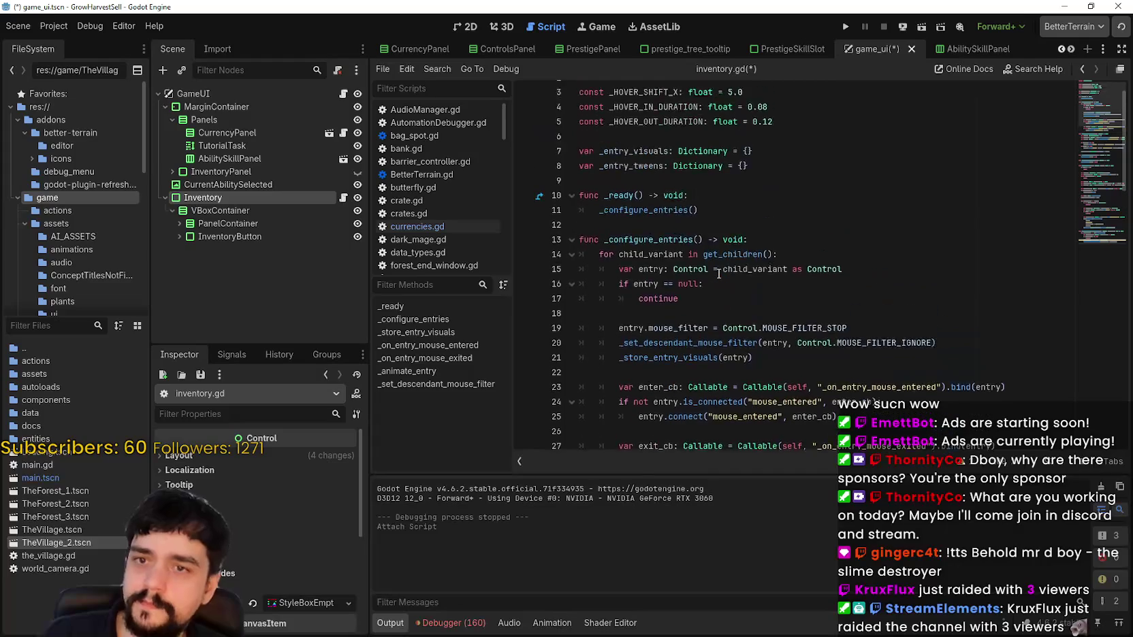
{"action": "scroll", "coordinate": [719, 274], "scroll_direction": "up", "scroll_amount": 1}
{"action": "left_click", "coordinate": [719, 222]}
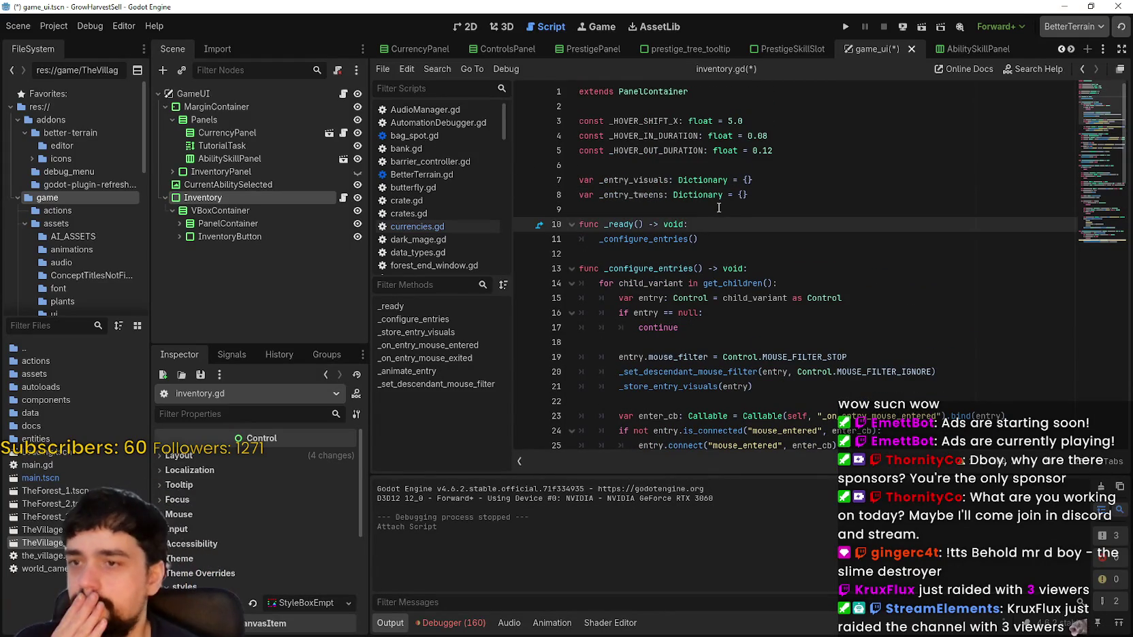
{"action": "scroll", "coordinate": [718, 208], "scroll_direction": "down", "scroll_amount": 3}
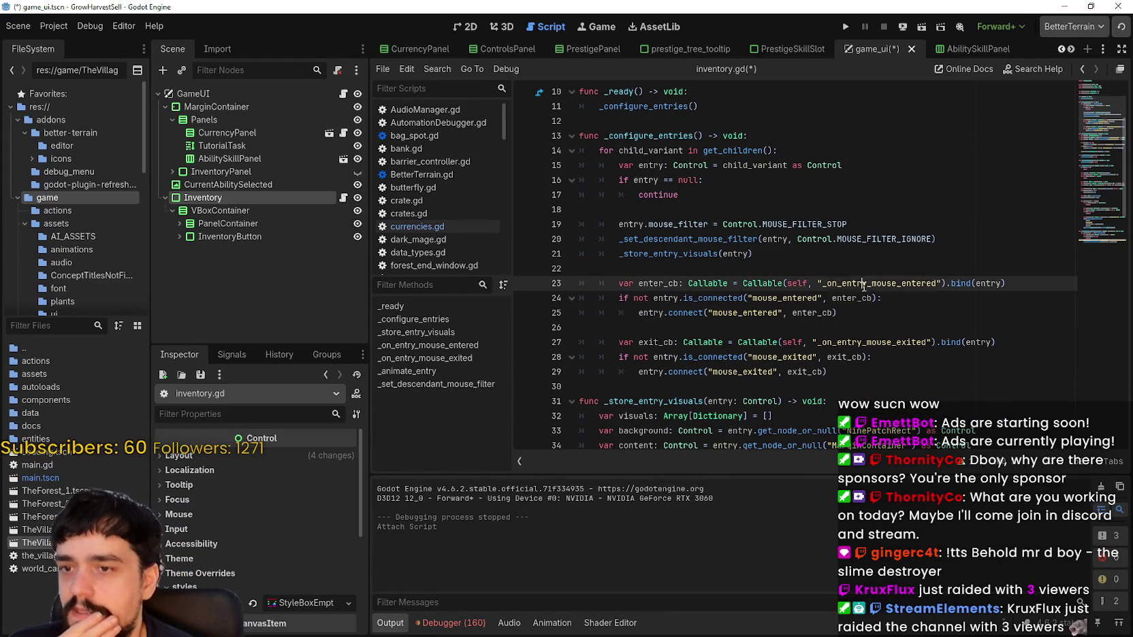
{"action": "double_click", "coordinate": [861, 286]}
{"action": "double_click", "coordinate": [802, 286]}
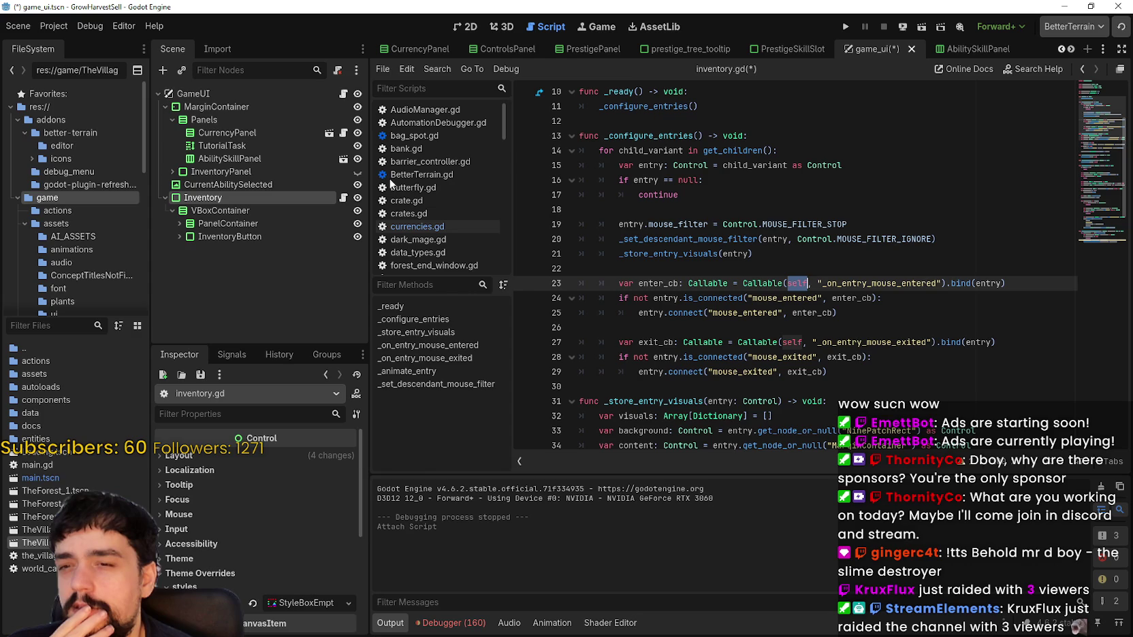
{"action": "left_click", "coordinate": [914, 312]}
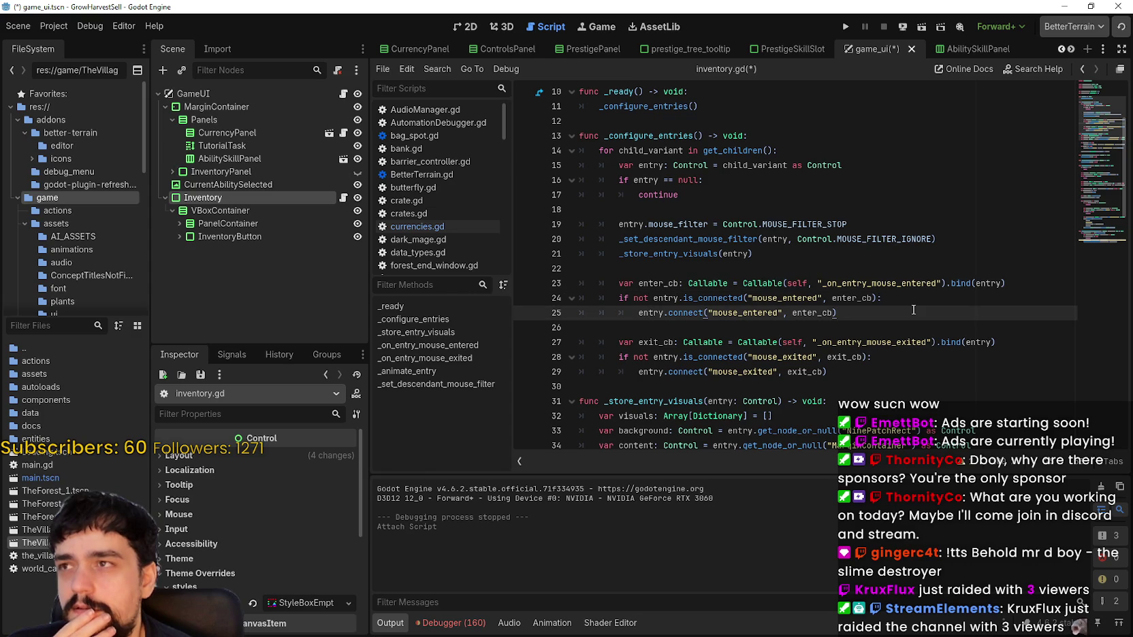
{"action": "scroll", "coordinate": [903, 300], "scroll_direction": "down", "scroll_amount": 1}
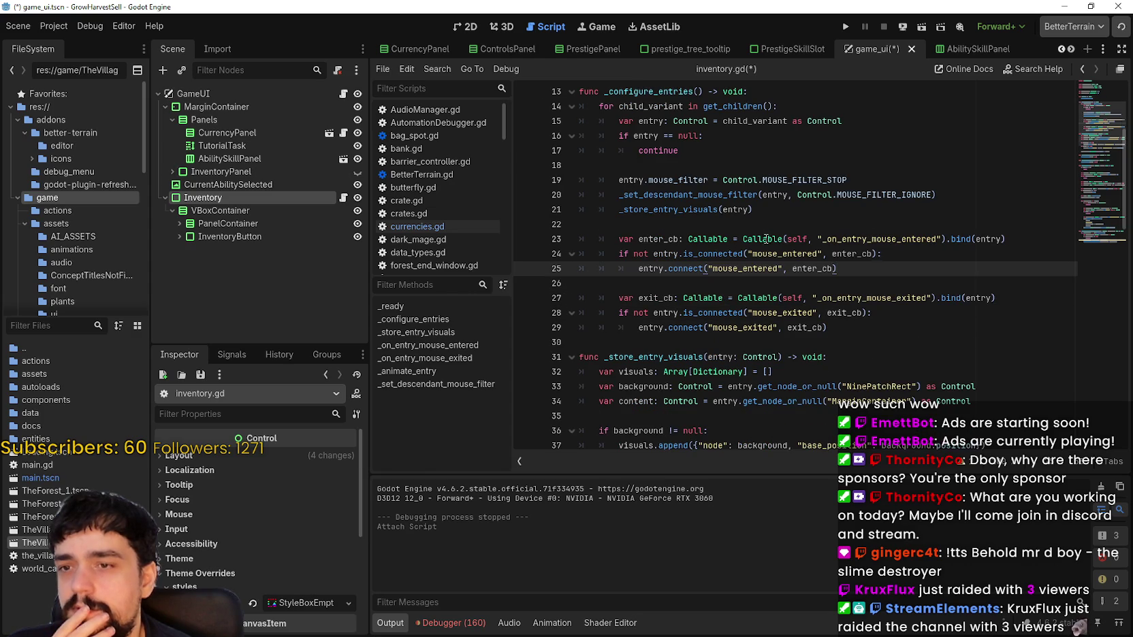
Inspect InventoryButton's children on the 2D canvas, then return to inventory.gd
{"action": "left_click", "coordinate": [217, 237]}
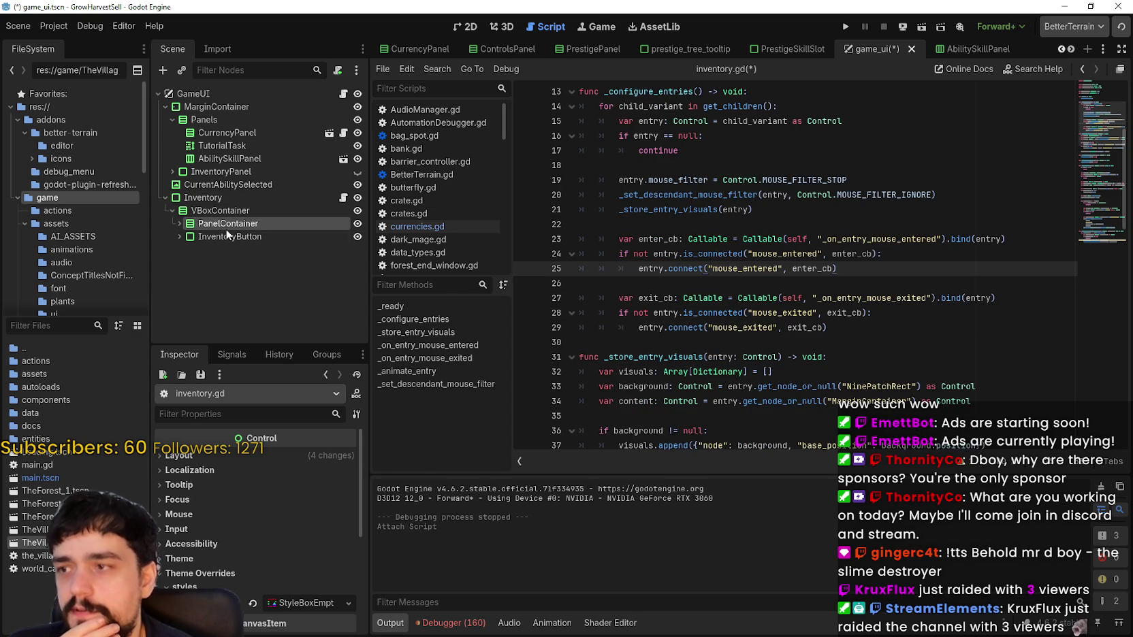
{"action": "left_click", "coordinate": [179, 236]}
{"action": "left_click", "coordinate": [187, 262]}
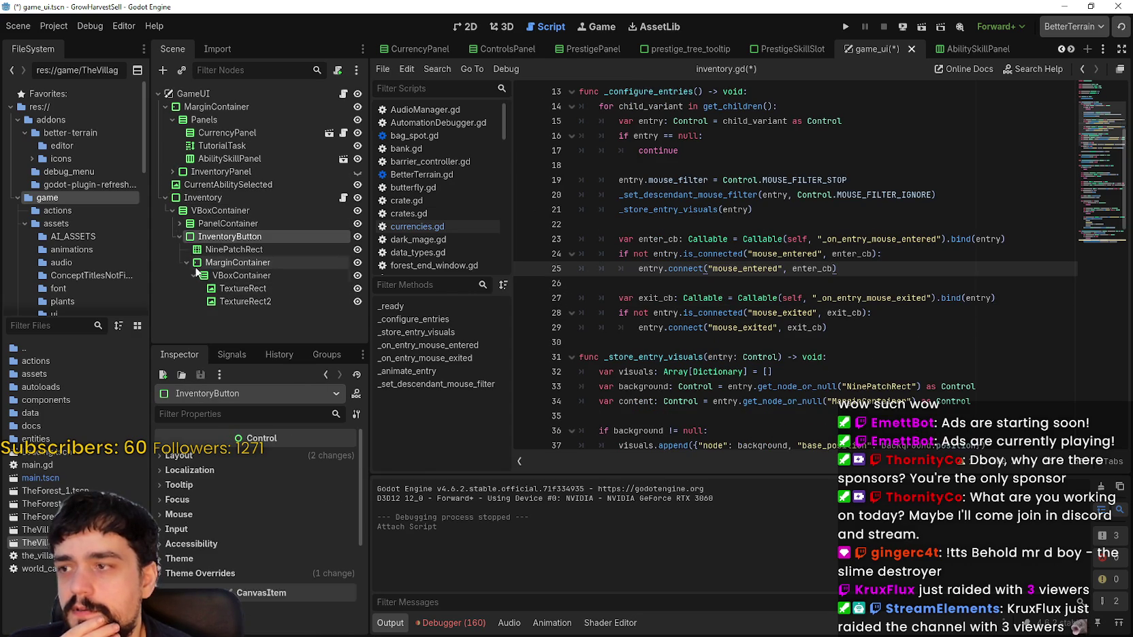
{"action": "left_click", "coordinate": [468, 27]}
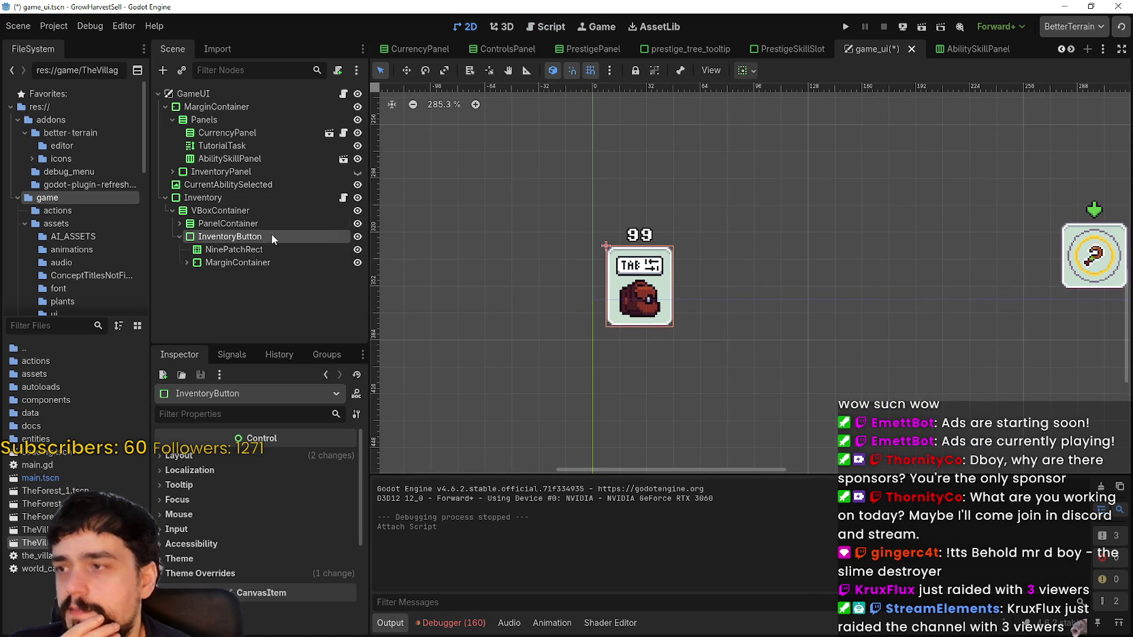
{"action": "left_click", "coordinate": [344, 198]}
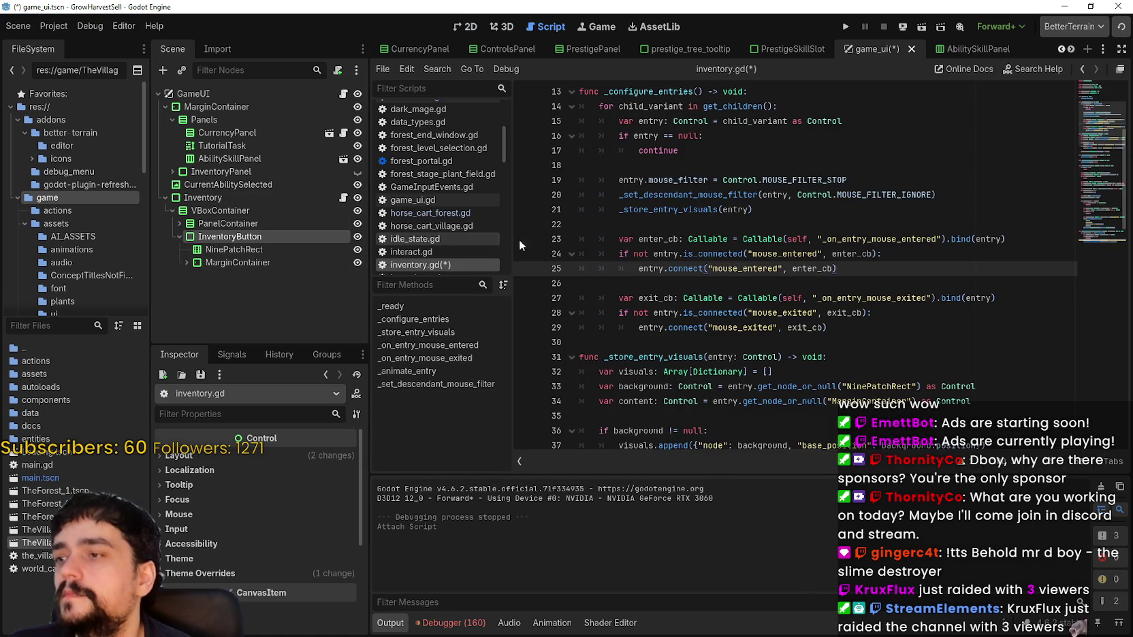
{"action": "left_click", "coordinate": [621, 213]}
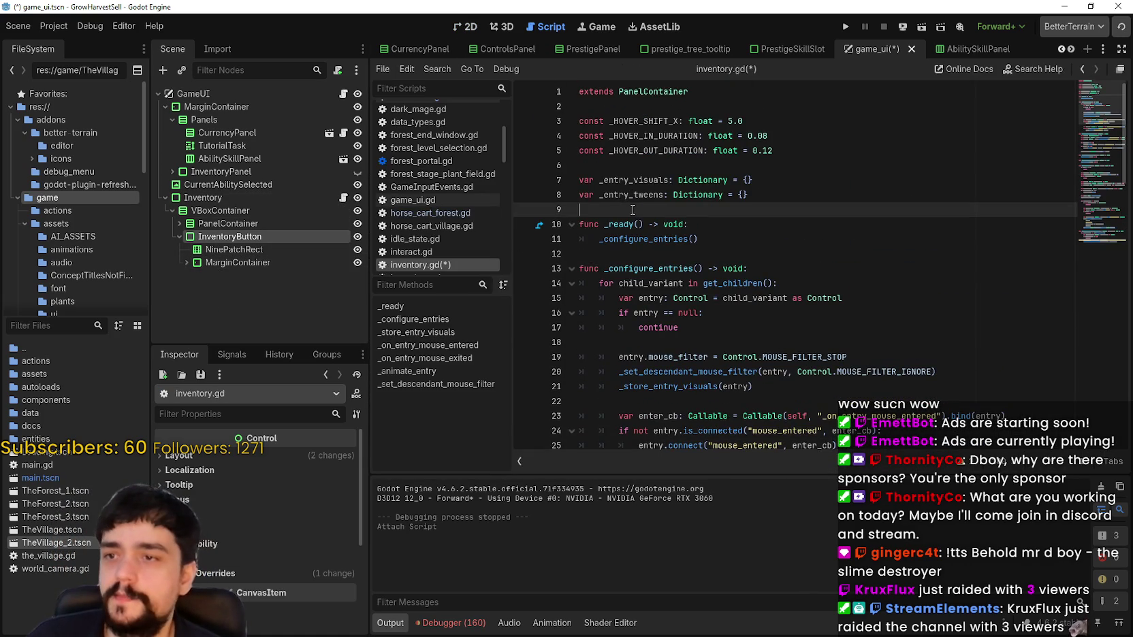
{"action": "key", "text": "Return"}
{"action": "key", "text": "Return"}
{"action": "left_click_drag", "start_coordinate": [259, 235], "coordinate": [691, 224]}
{"action": "double_click", "coordinate": [677, 212]}
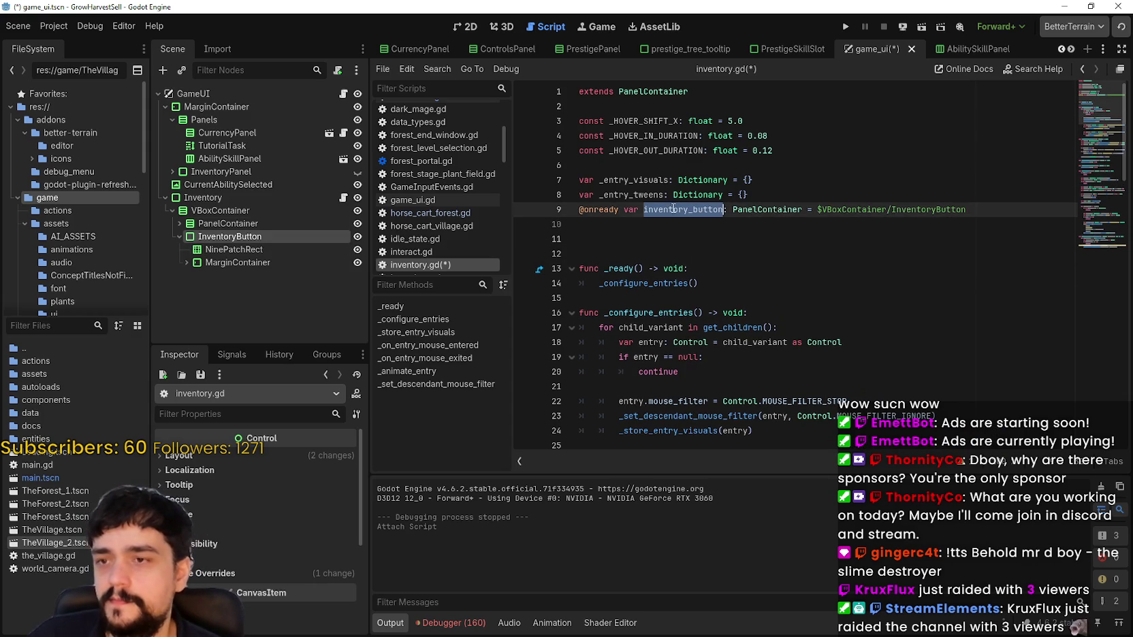
{"action": "left_click", "coordinate": [673, 242]}
{"action": "key", "text": "BackSpace"}
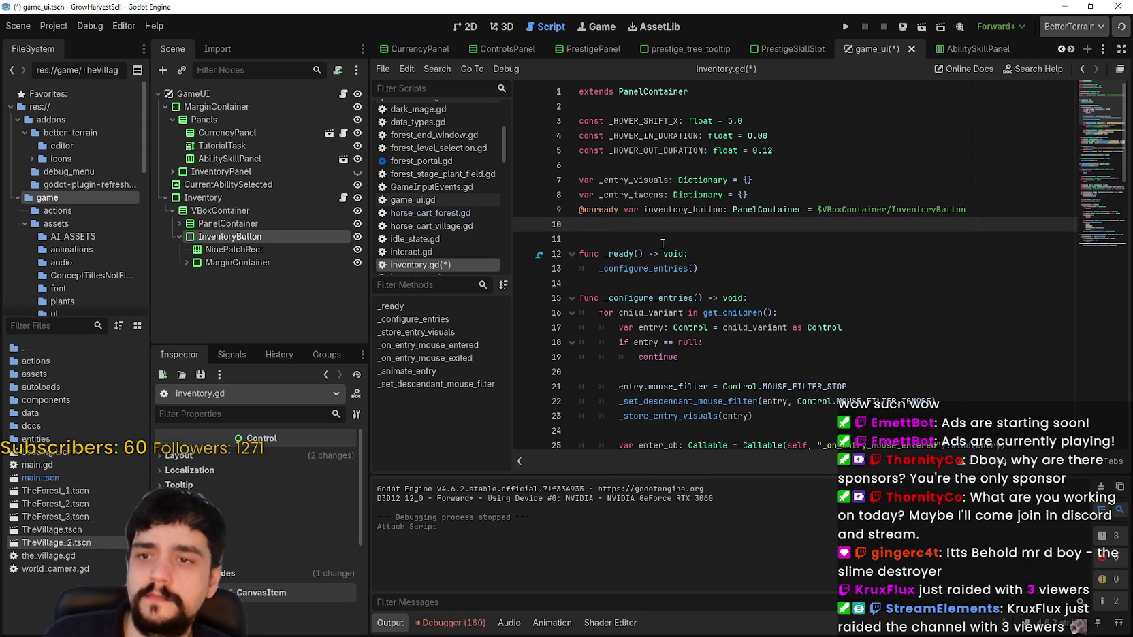
{"action": "double_click", "coordinate": [709, 205]}
{"action": "key", "text": "ctrl+c"}
Replace self with inventory_button in both the enter and exit callables
{"action": "scroll", "coordinate": [694, 272], "scroll_direction": "down", "scroll_amount": 1}
{"action": "scroll", "coordinate": [693, 274], "scroll_direction": "down", "scroll_amount": 4}
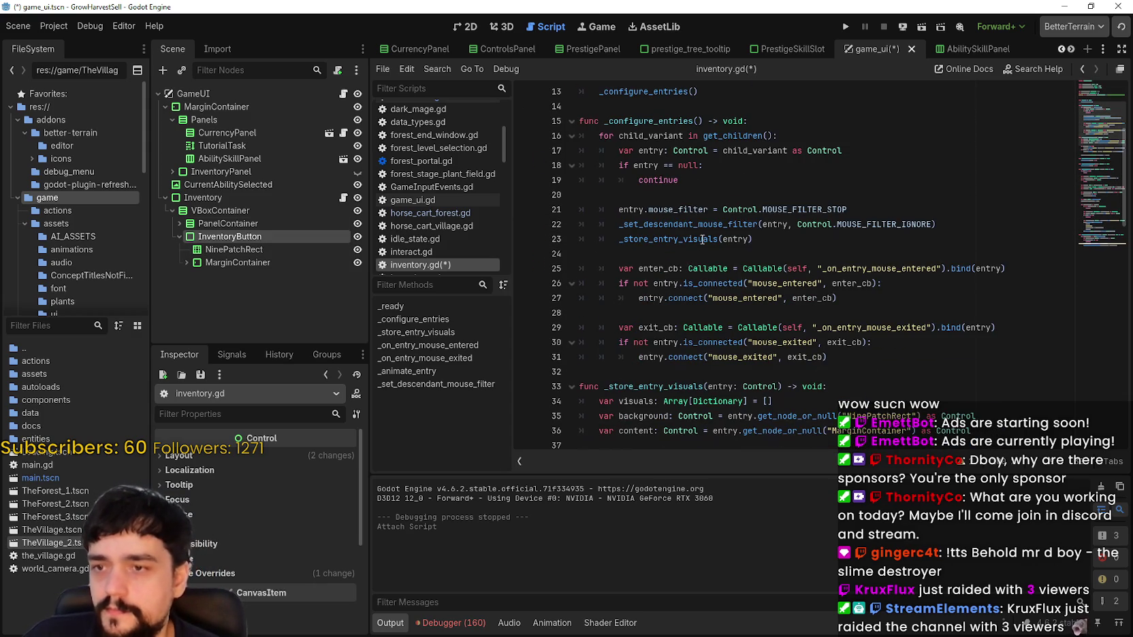
{"action": "double_click", "coordinate": [798, 269]}
{"action": "key", "text": "ctrl+v"}
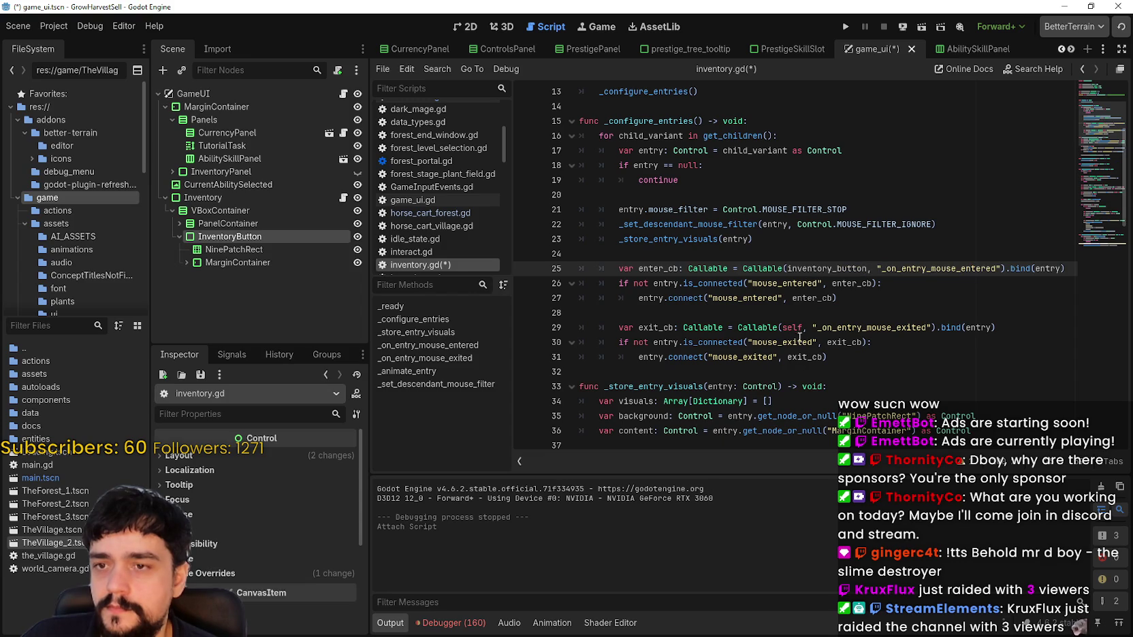
{"action": "double_click", "coordinate": [791, 327]}
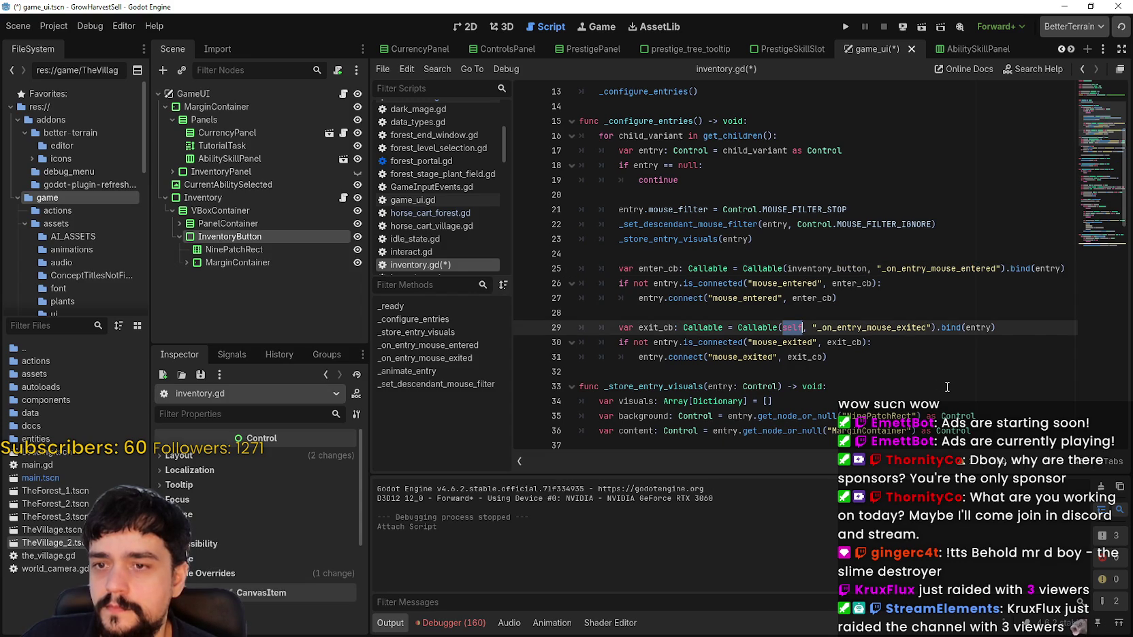
{"action": "key", "text": "ctrl+v"}
{"action": "scroll", "coordinate": [850, 293], "scroll_direction": "down", "scroll_amount": 2}
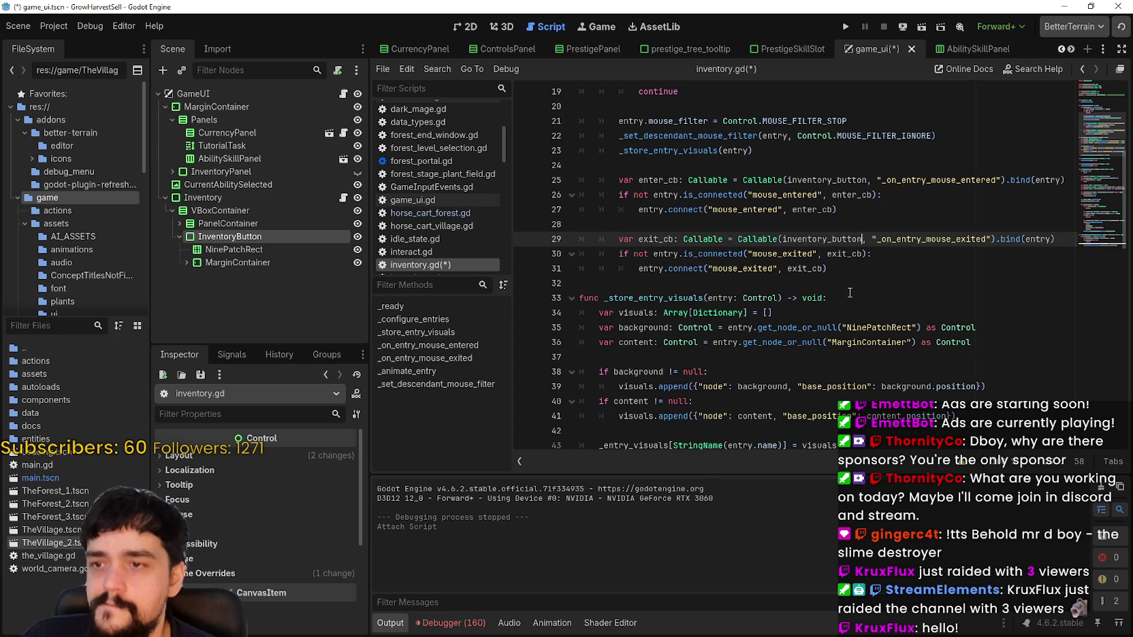
Check the NinePatchRect lookup and every use of entry in the tween code
{"action": "left_click", "coordinate": [877, 329]}
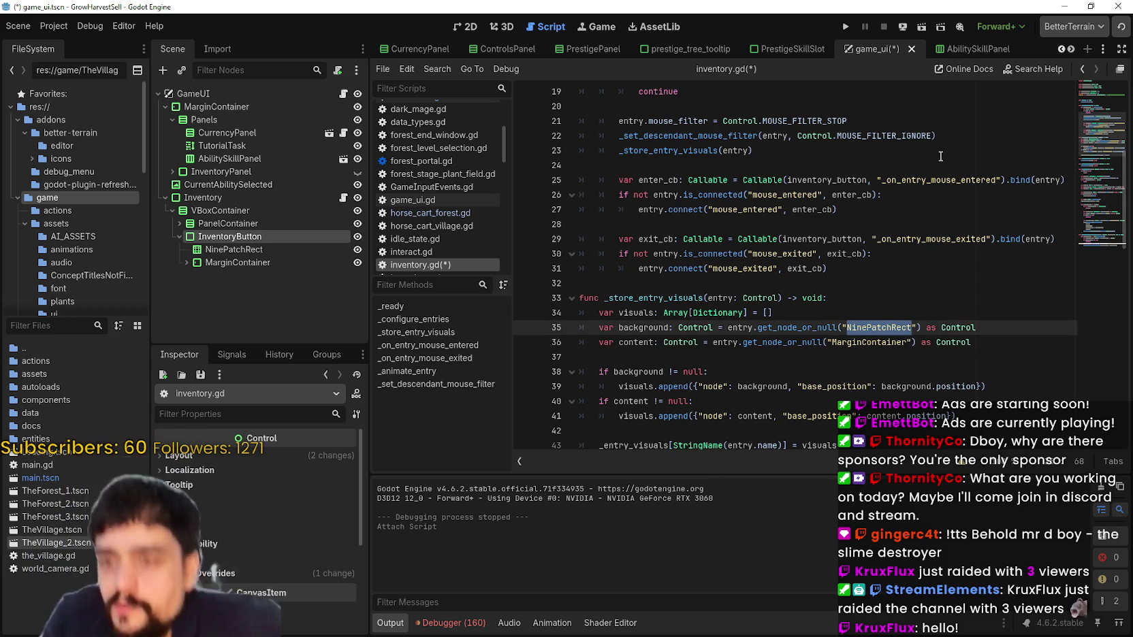
{"action": "left_click", "coordinate": [187, 263]}
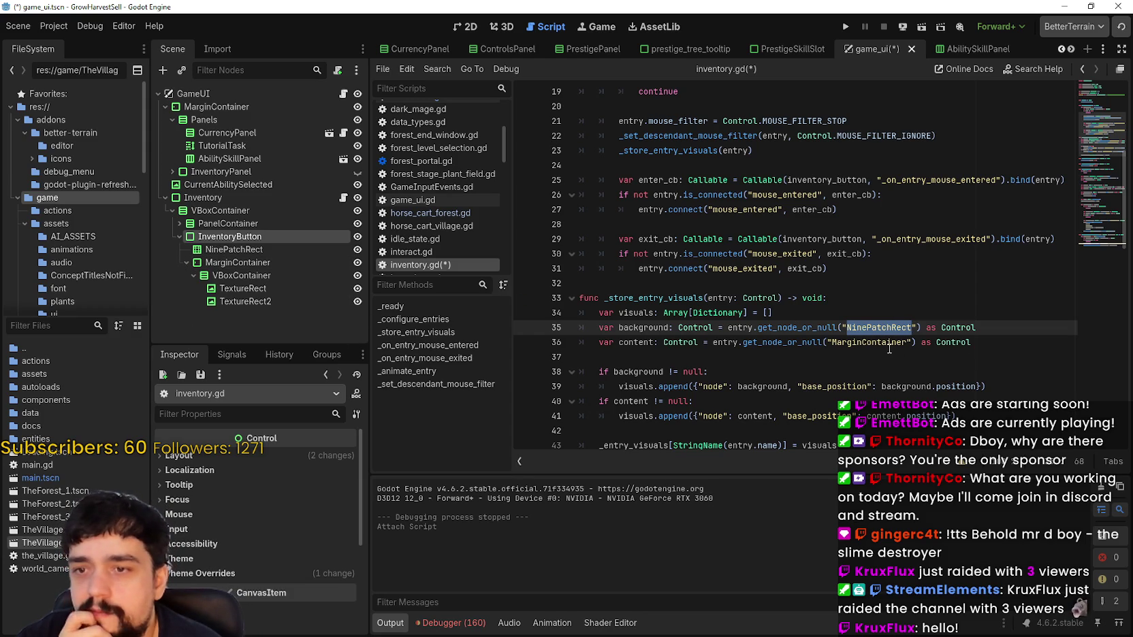
{"action": "double_click", "coordinate": [740, 328]}
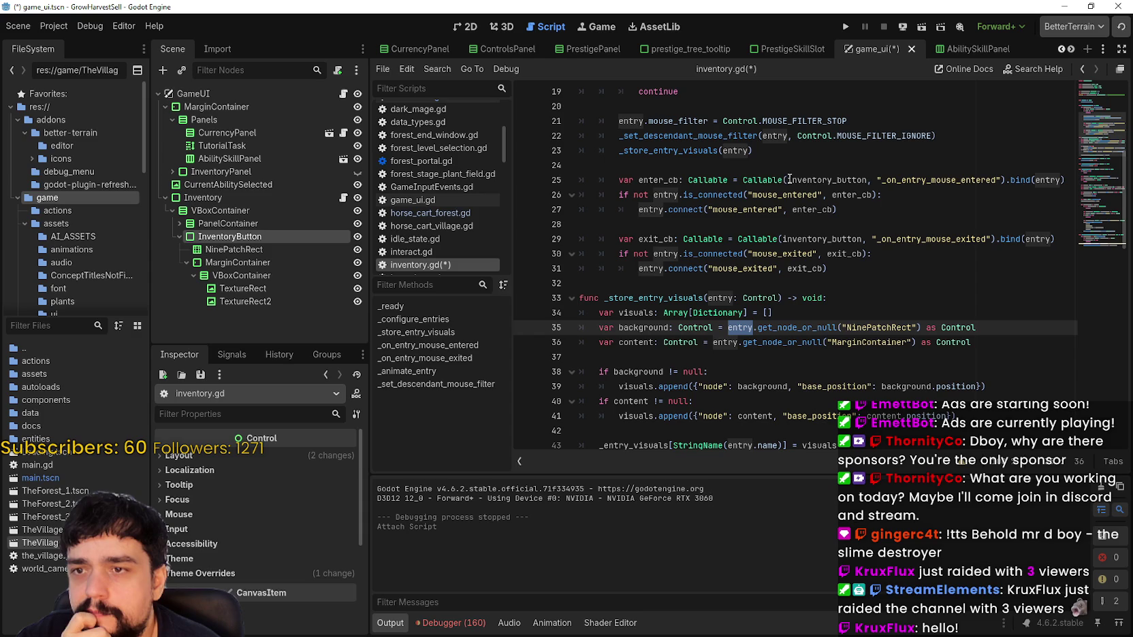
{"action": "scroll", "coordinate": [794, 333], "scroll_direction": "down", "scroll_amount": 5}
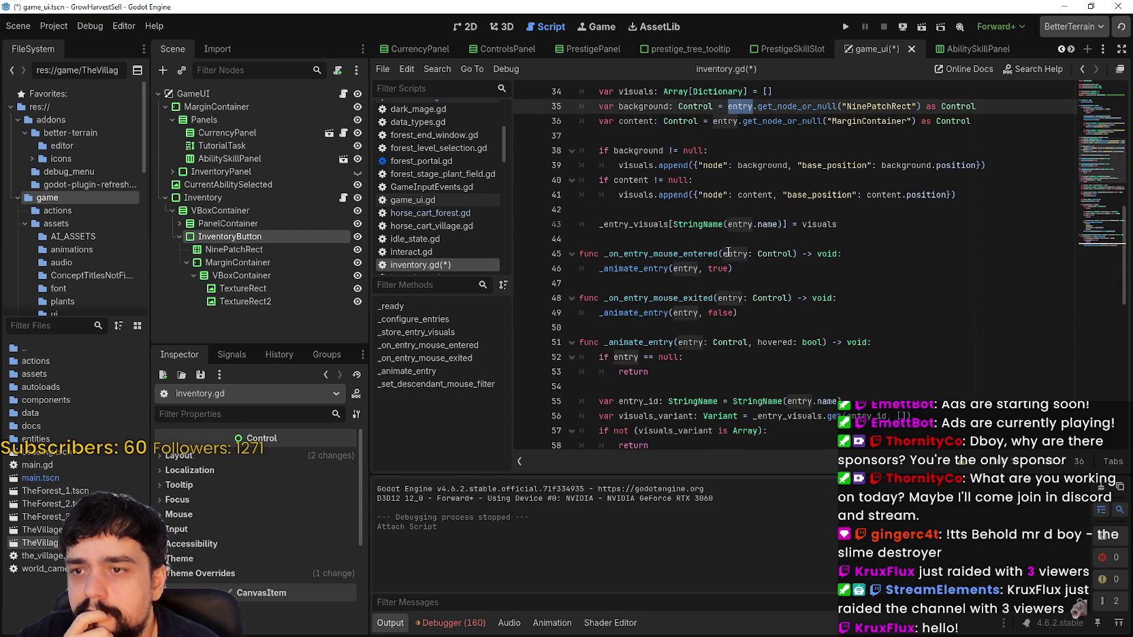
{"action": "scroll", "coordinate": [722, 259], "scroll_direction": "down", "scroll_amount": 2}
{"action": "scroll", "coordinate": [694, 279], "scroll_direction": "down", "scroll_amount": 3}
{"action": "left_click", "coordinate": [758, 237]}
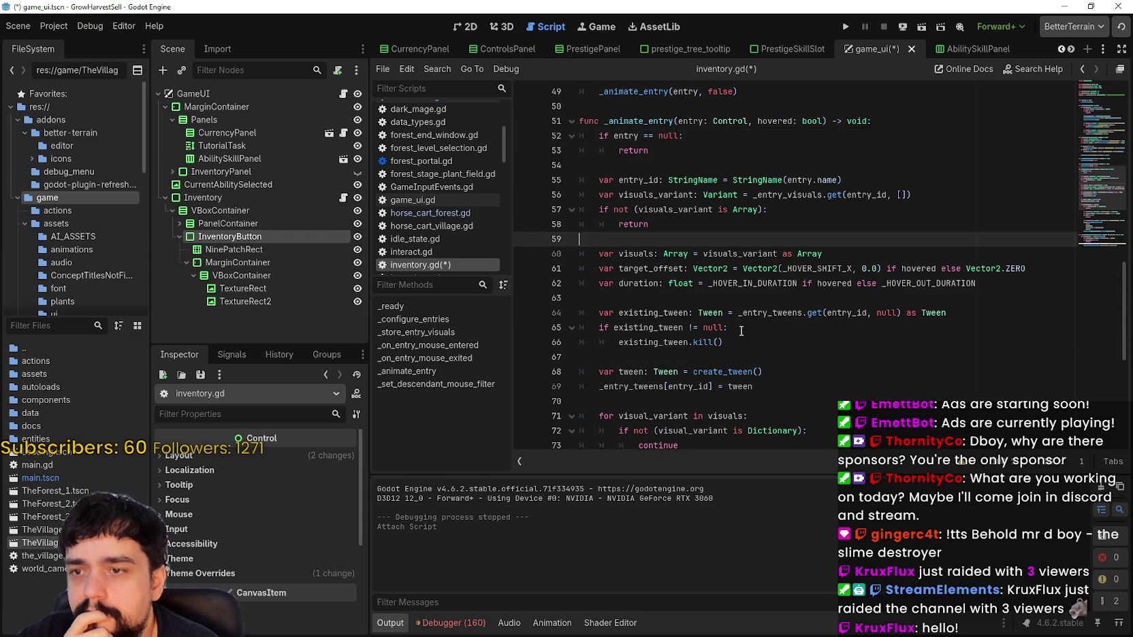
{"action": "scroll", "coordinate": [741, 330], "scroll_direction": "down", "scroll_amount": 7}
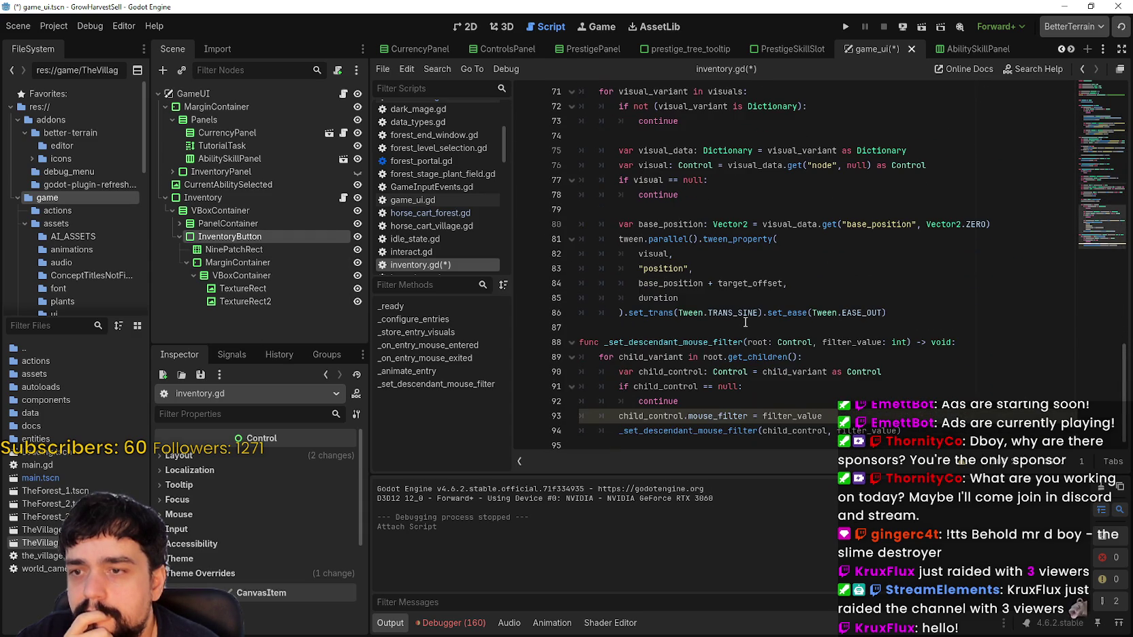
{"action": "left_click", "coordinate": [749, 283]}
{"action": "key", "text": "Down"}
{"action": "key", "text": "Down"}
{"action": "key", "text": "Down"}
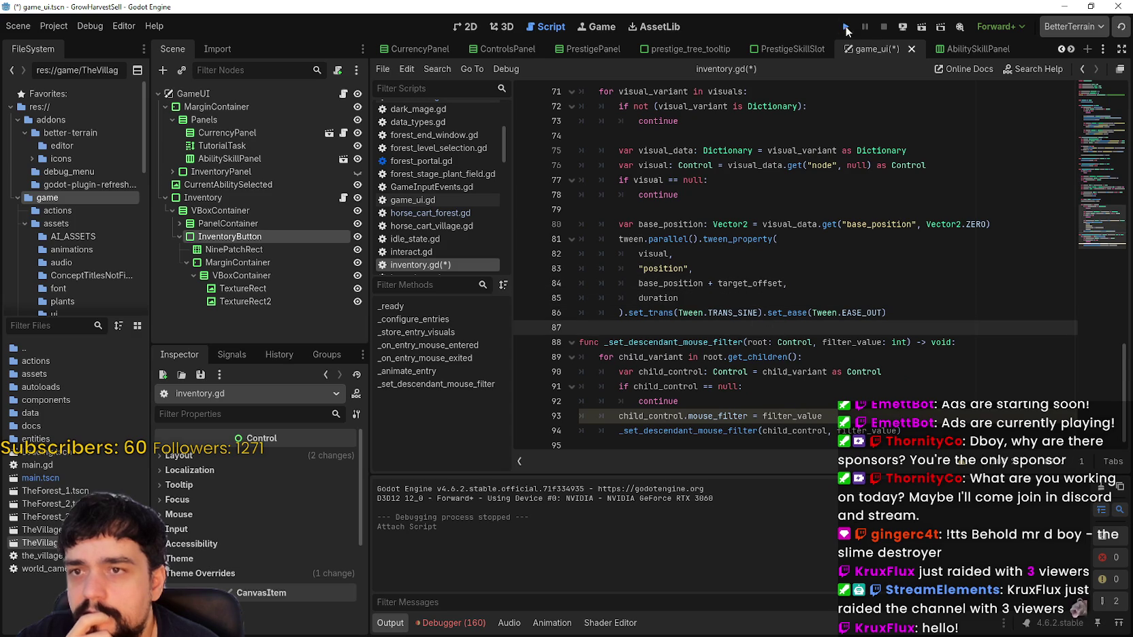
Play-test the loaded save in The Village, then stop the game with F8
{"action": "left_click", "coordinate": [846, 28]}
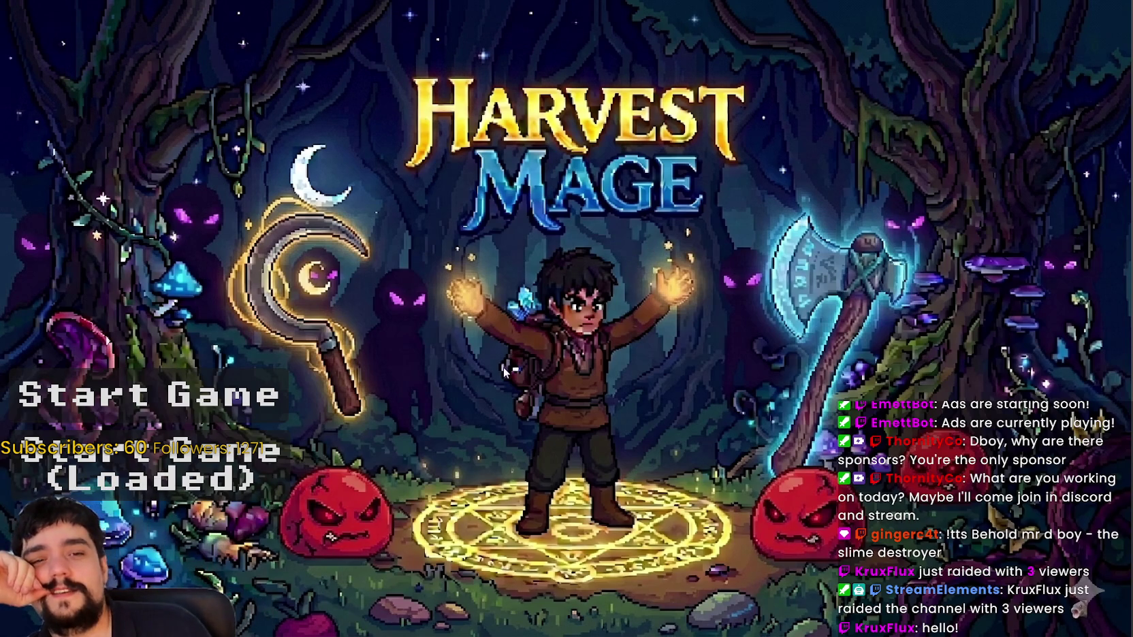
{"action": "left_click", "coordinate": [226, 481]}
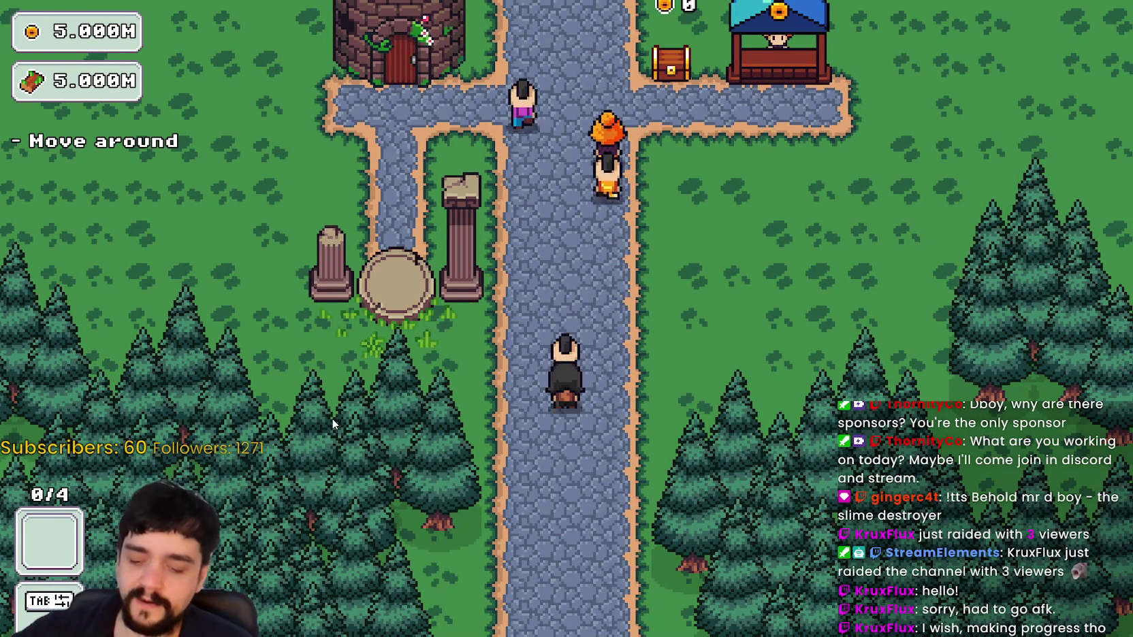
{"action": "key", "text": "w"}
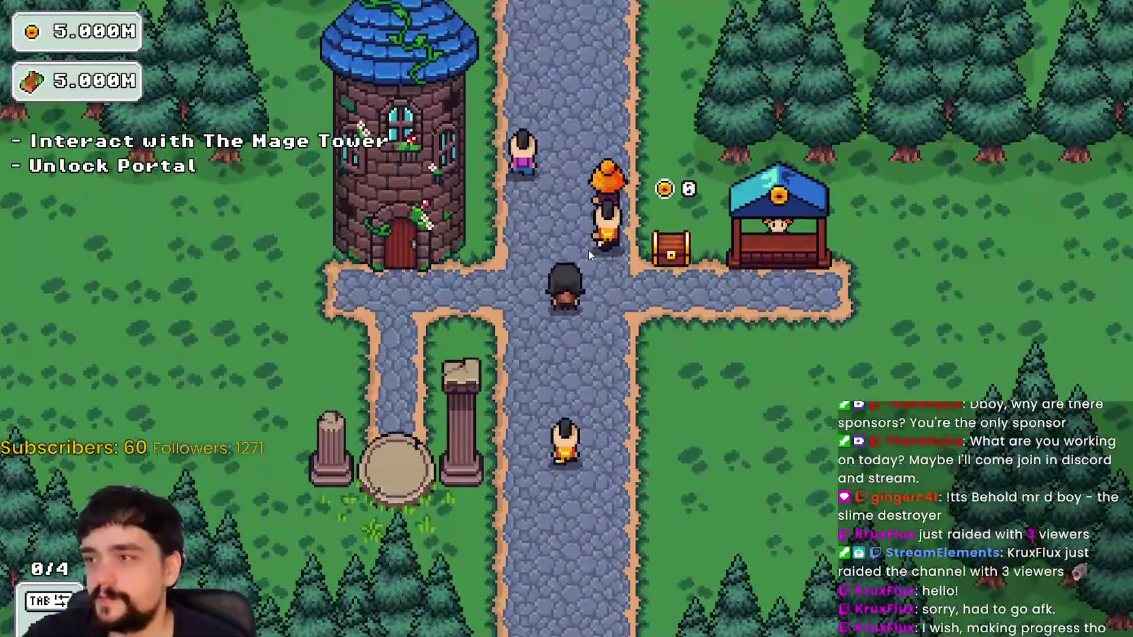
{"action": "key", "text": "F8"}
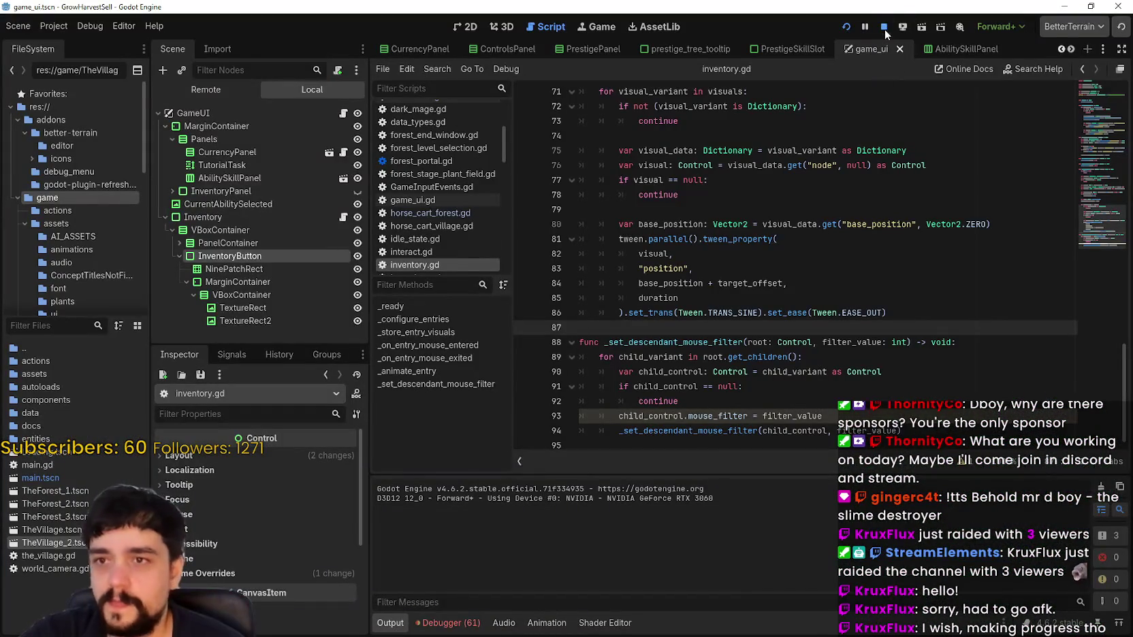
Open the debugger's error list and jump to the inventory.gd line 27 connection error
{"action": "left_click", "coordinate": [479, 622]}
{"action": "left_click", "coordinate": [469, 420]}
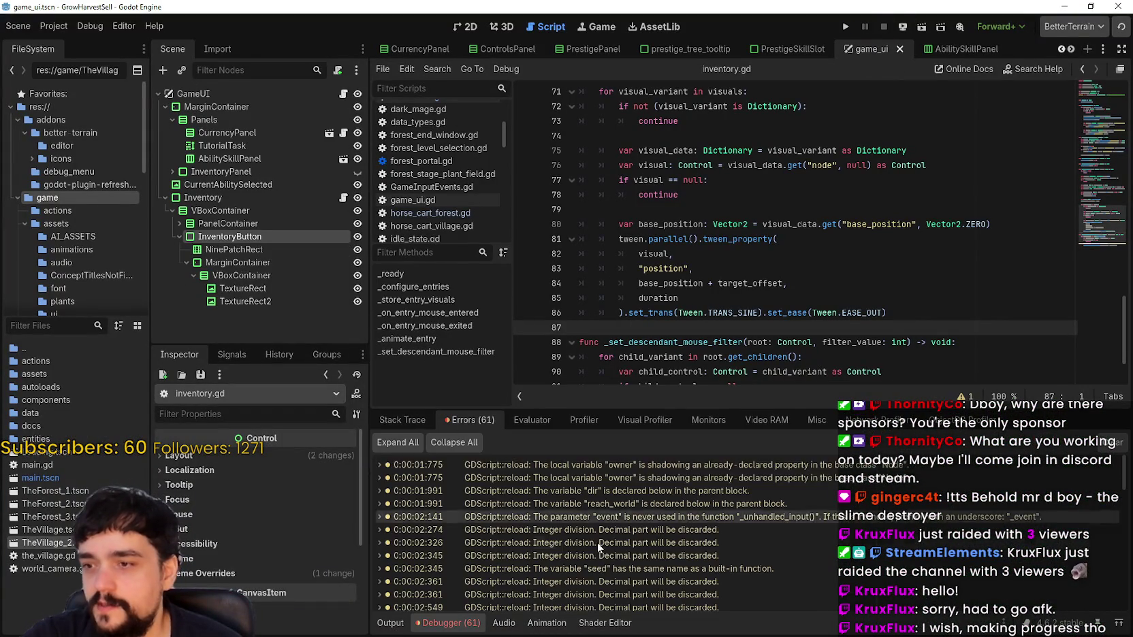
{"action": "scroll", "coordinate": [953, 552], "scroll_direction": "down", "scroll_amount": 10}
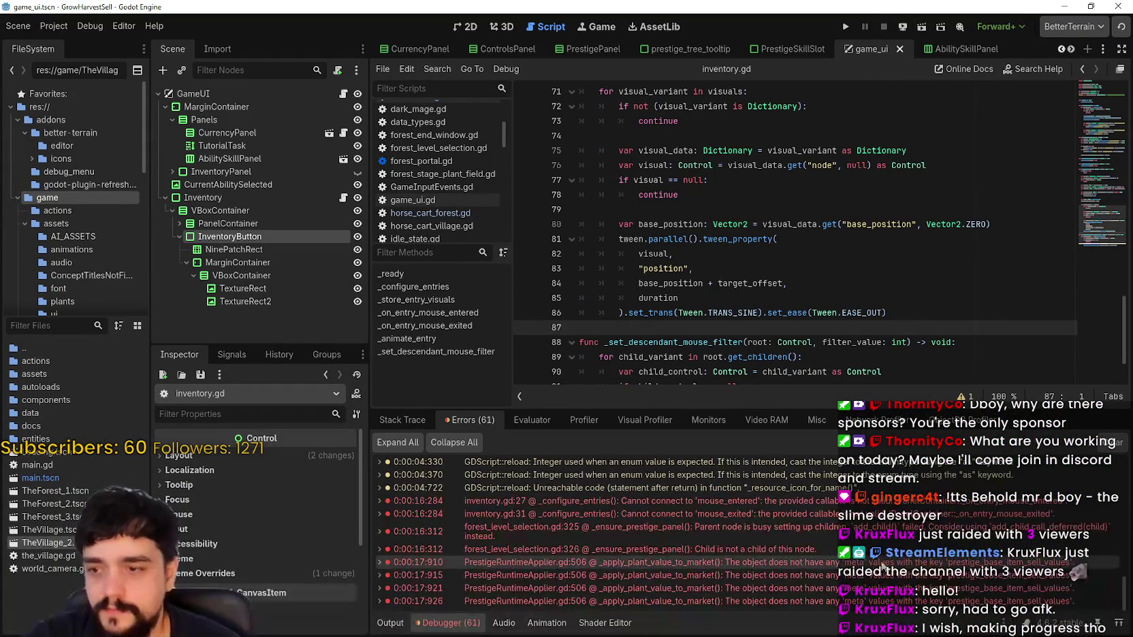
{"action": "left_click", "coordinate": [804, 510]}
{"action": "left_click", "coordinate": [803, 501]}
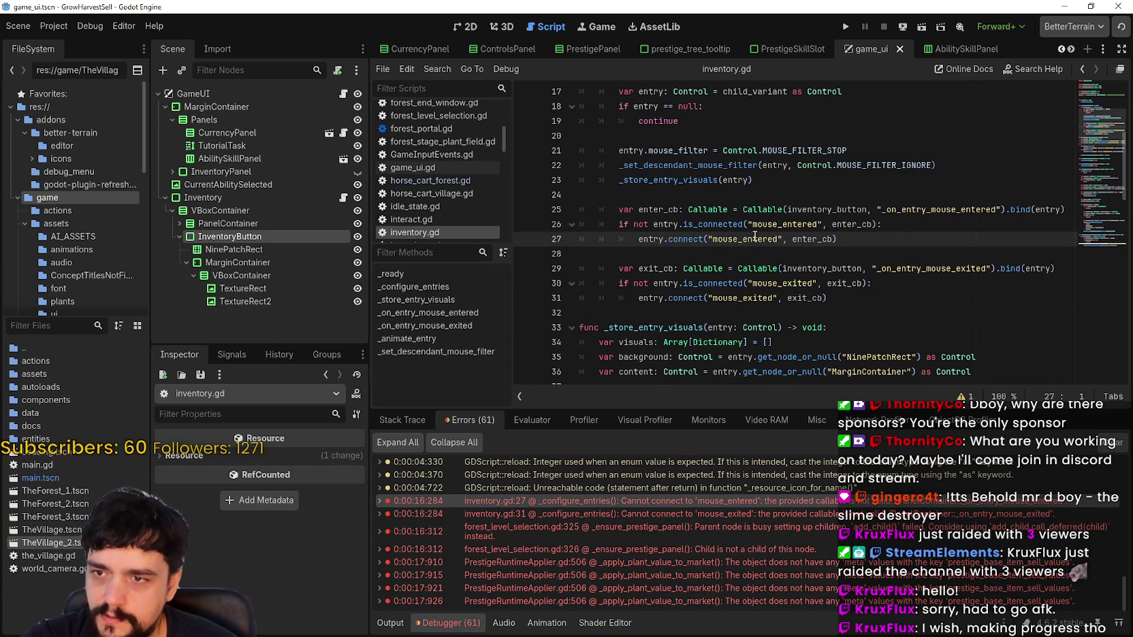
{"action": "mouse_move", "coordinate": [977, 505]}
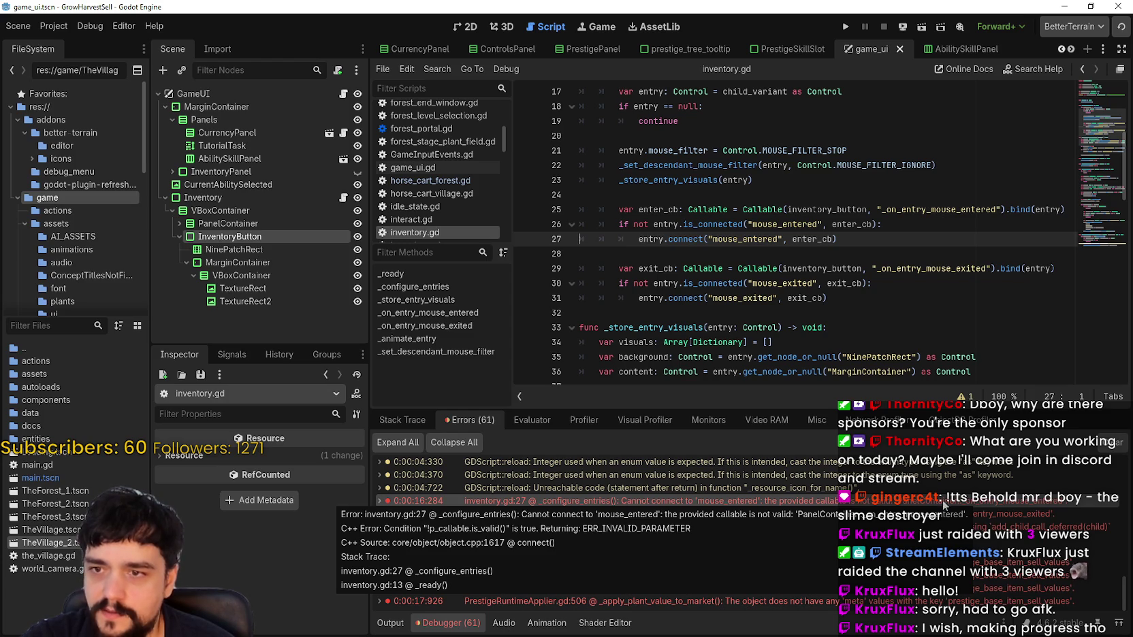
Examine the connect code: inventory_button callable, mouse_entered signal, is_connected and the entry argument
{"action": "double_click", "coordinate": [794, 213]}
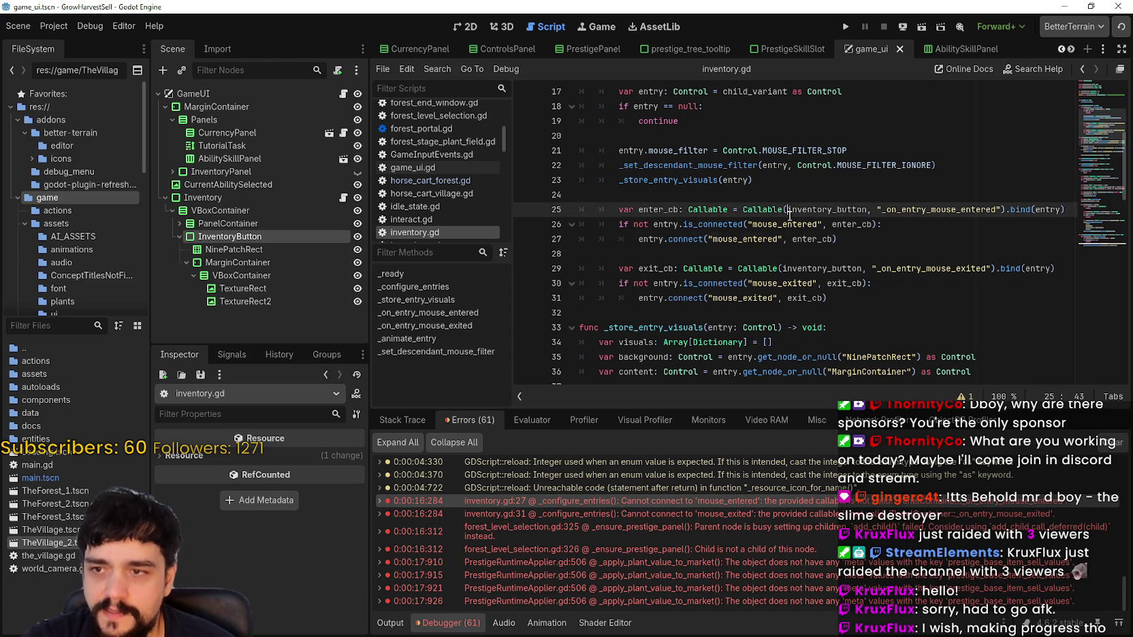
{"action": "double_click", "coordinate": [789, 223]}
{"action": "scroll", "coordinate": [749, 299], "scroll_direction": "up", "scroll_amount": 2}
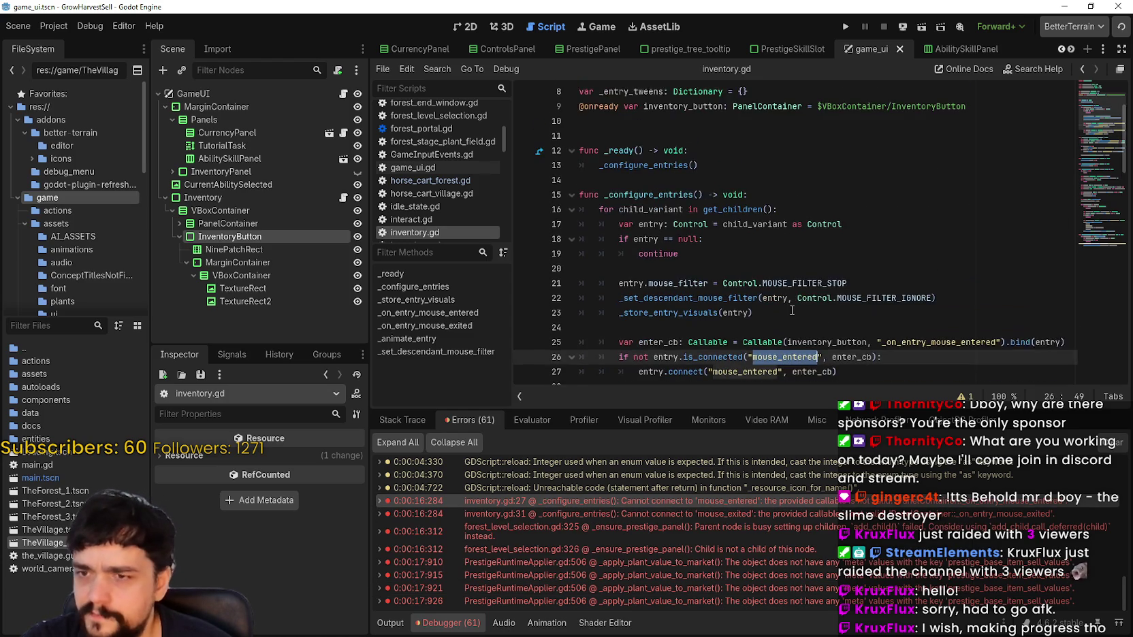
{"action": "double_click", "coordinate": [703, 312]}
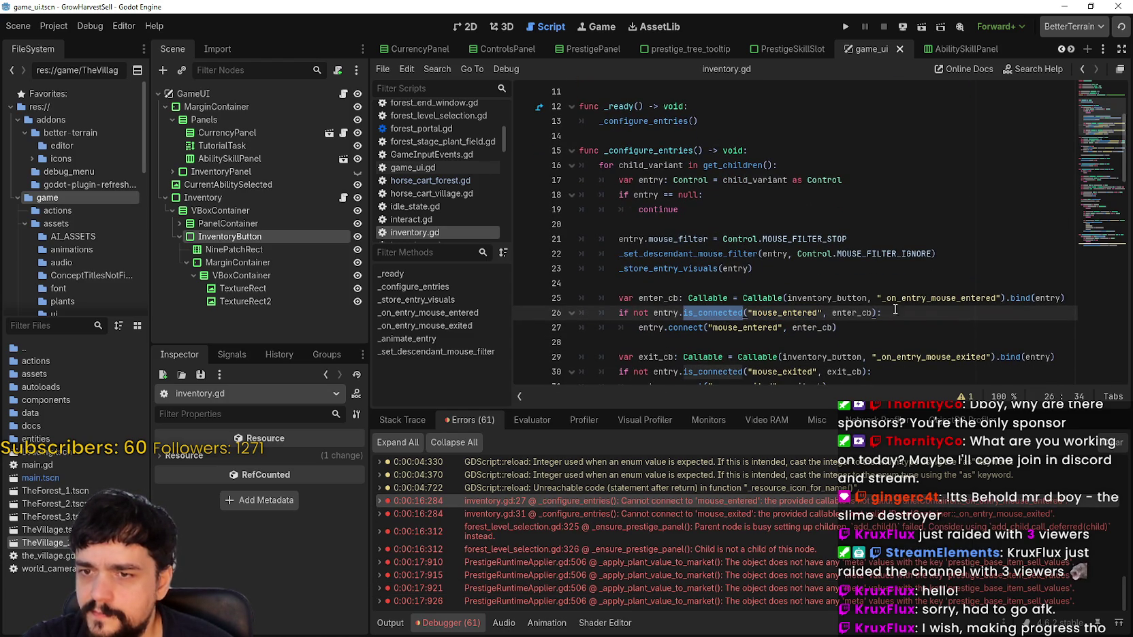
{"action": "mouse_move", "coordinate": [903, 296]}
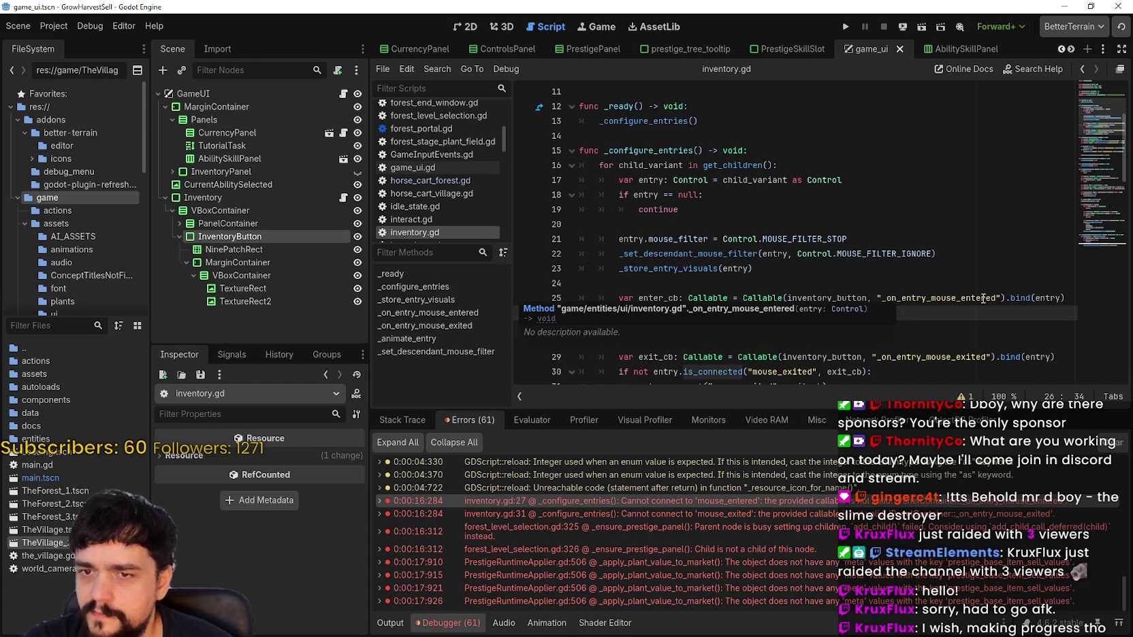
{"action": "double_click", "coordinate": [835, 297]}
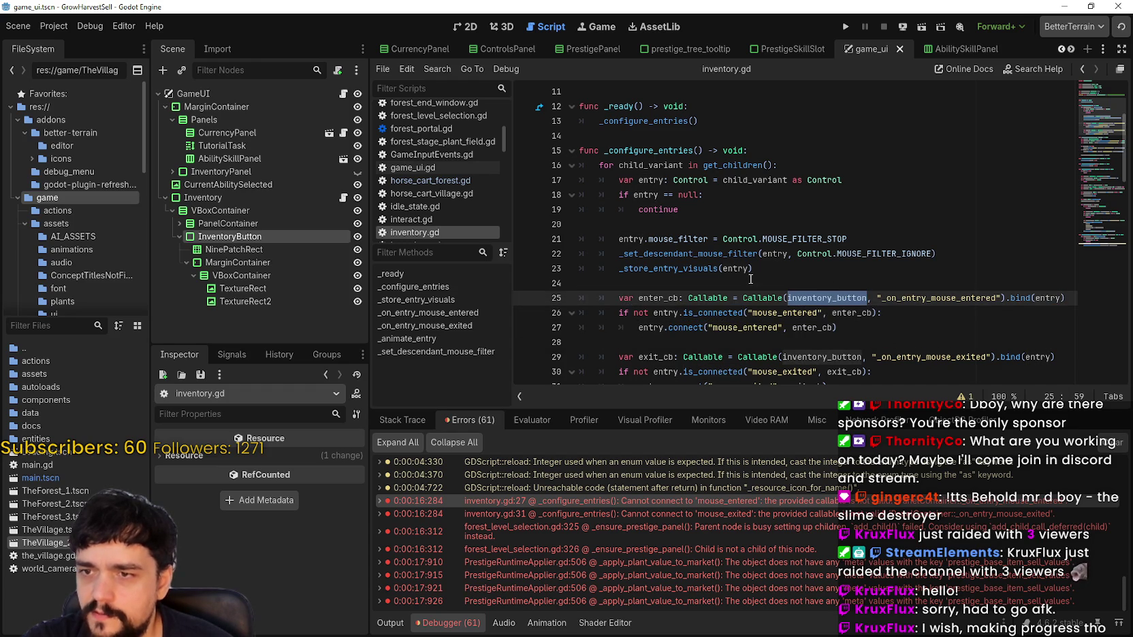
{"action": "double_click", "coordinate": [742, 268]}
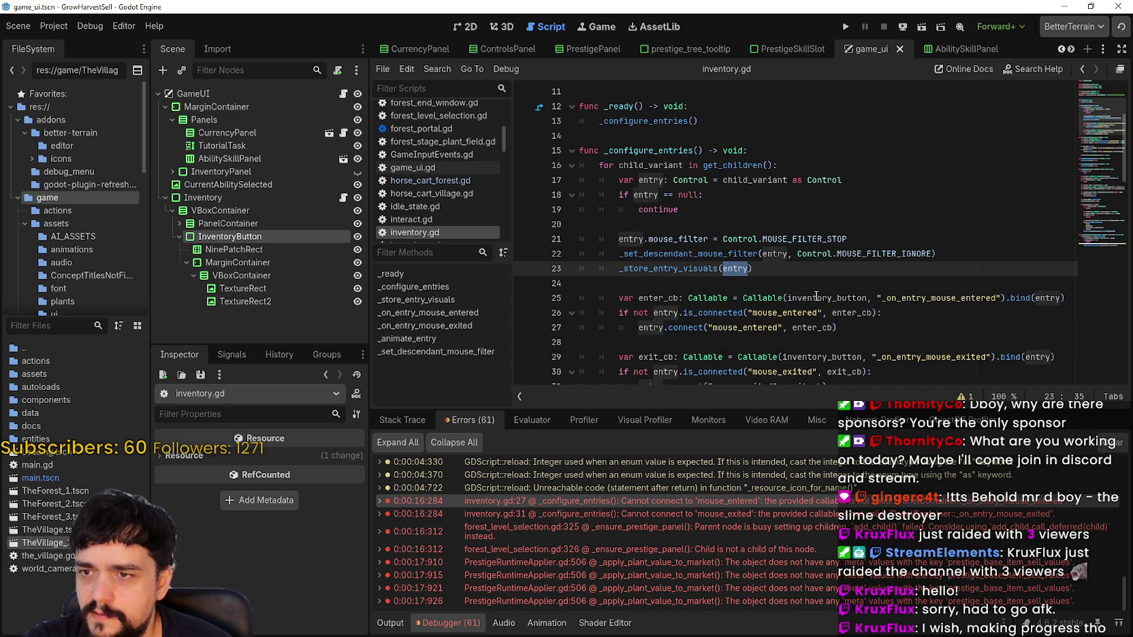
{"action": "mouse_move", "coordinate": [701, 179]}
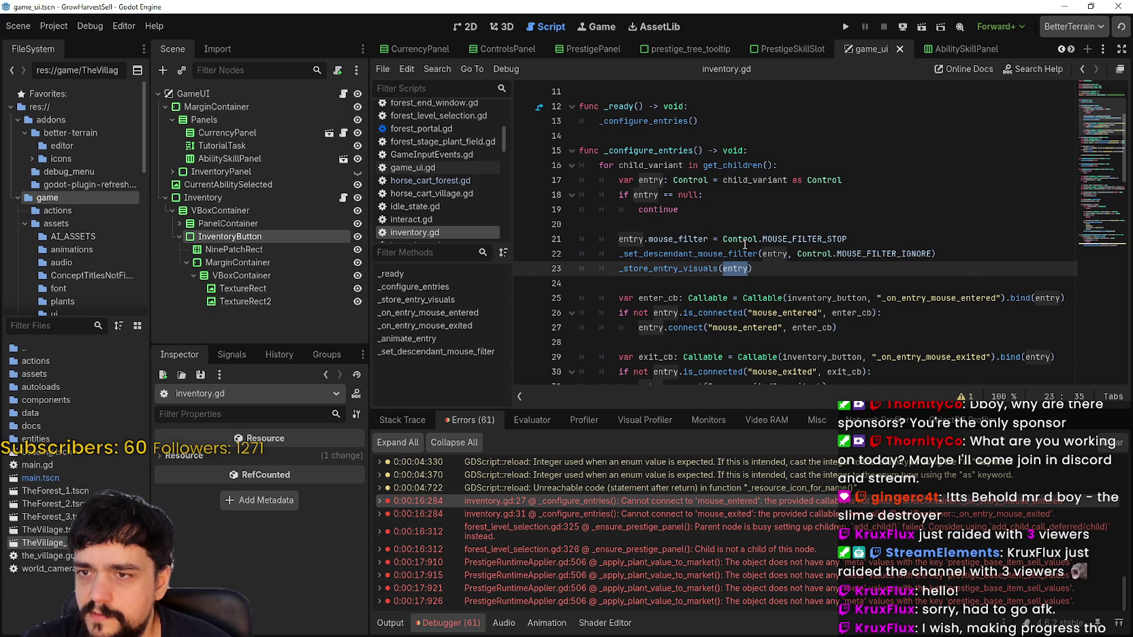
{"action": "left_click", "coordinate": [683, 181]}
{"action": "left_click", "coordinate": [662, 180]}
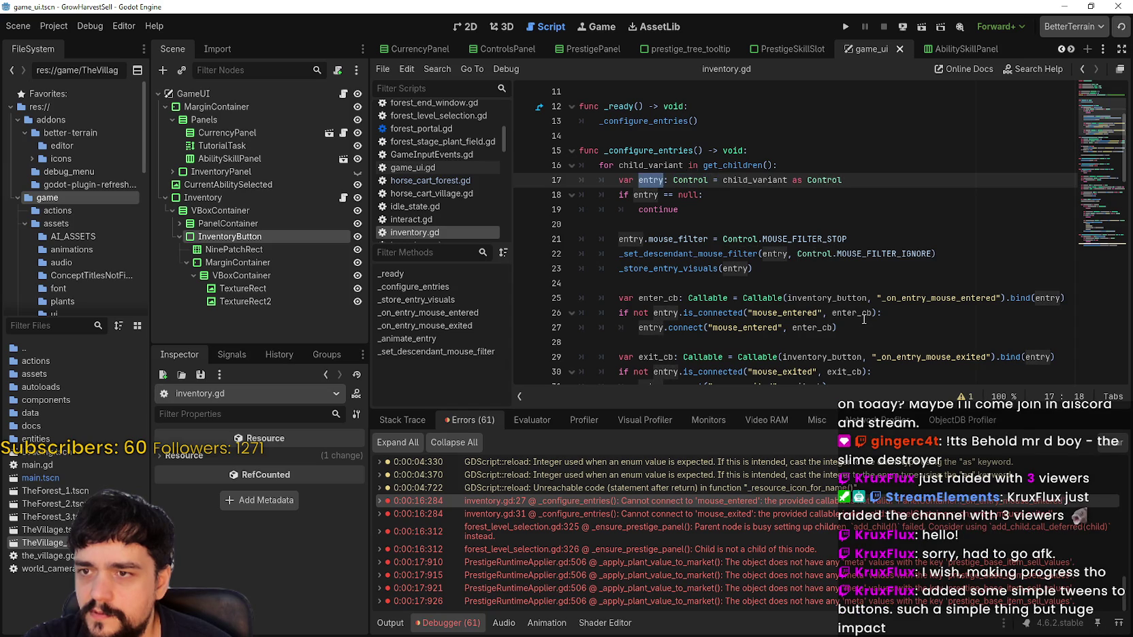
Scroll through the tween code and revisit the line 31 and line 27 errors
{"action": "scroll", "coordinate": [863, 319], "scroll_direction": "down", "scroll_amount": 8}
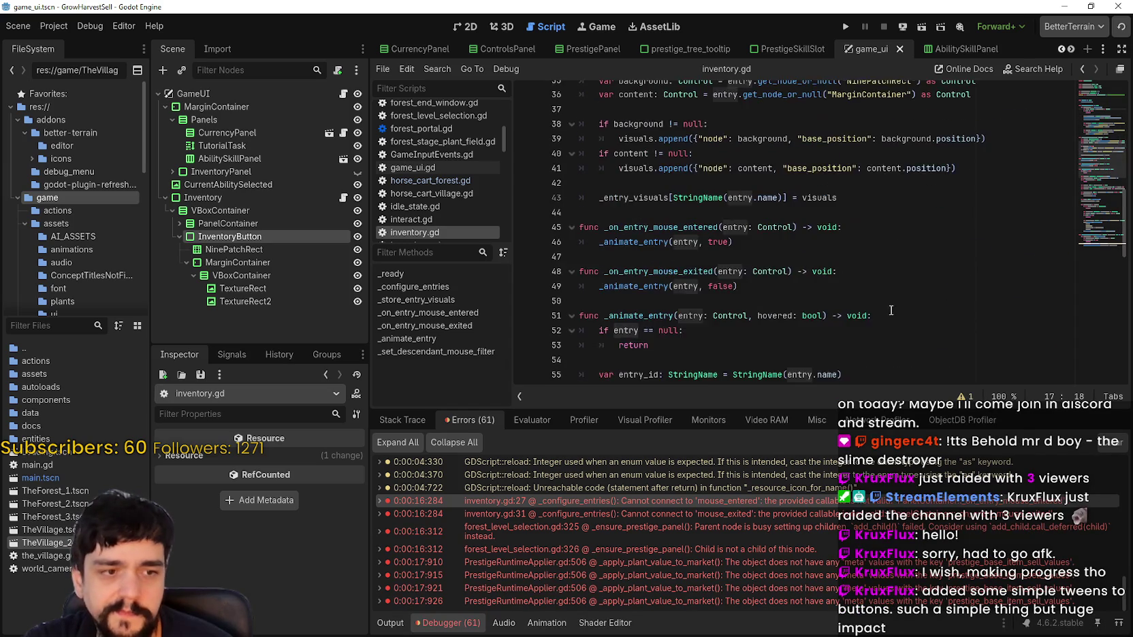
{"action": "scroll", "coordinate": [885, 307], "scroll_direction": "down", "scroll_amount": 6}
{"action": "left_click", "coordinate": [870, 290]}
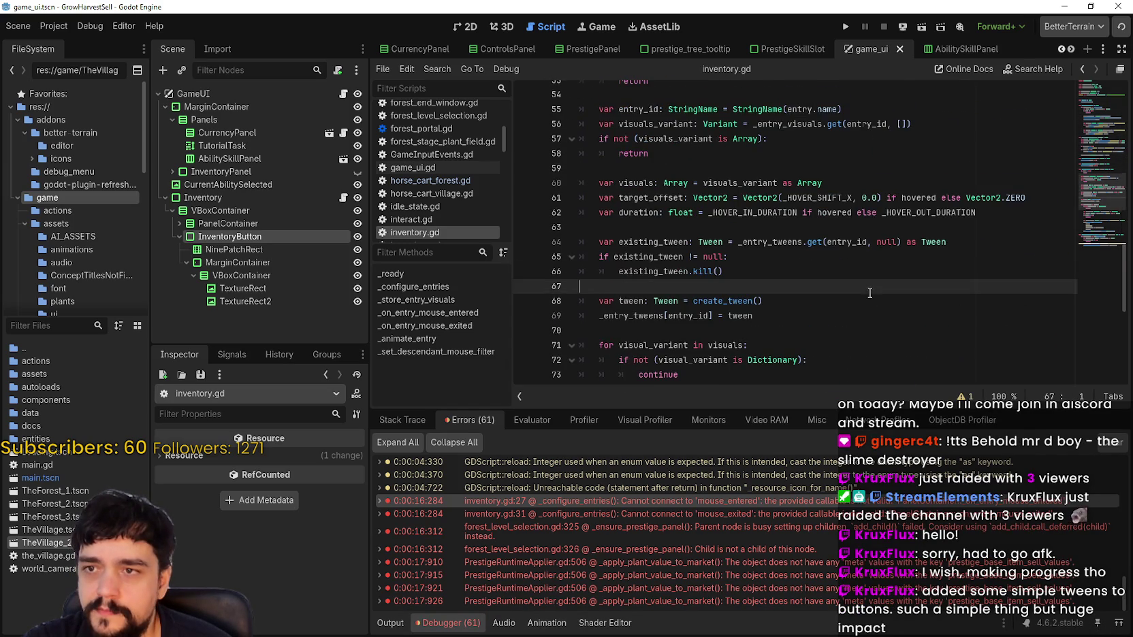
{"action": "scroll", "coordinate": [870, 292], "scroll_direction": "down", "scroll_amount": 7}
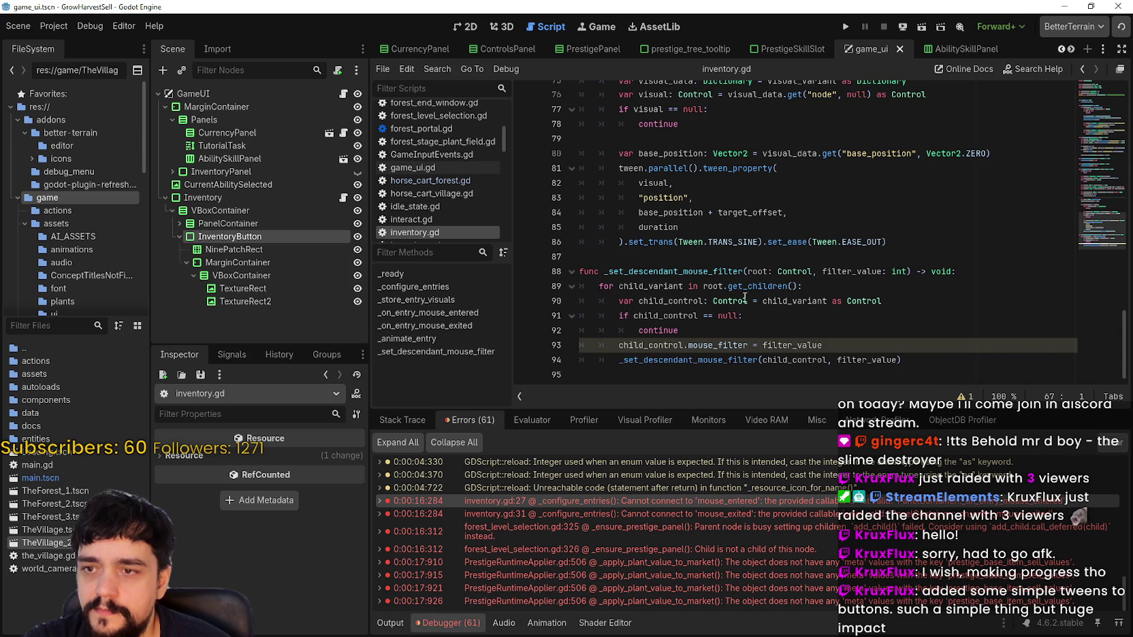
{"action": "scroll", "coordinate": [749, 301], "scroll_direction": "up", "scroll_amount": 11}
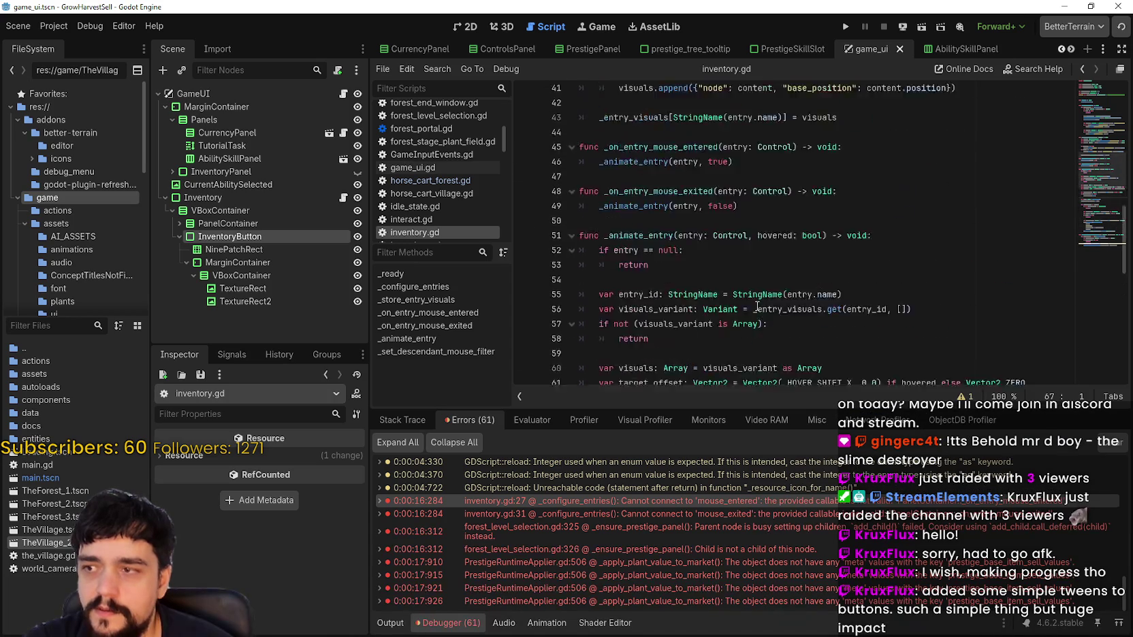
{"action": "scroll", "coordinate": [757, 307], "scroll_direction": "up", "scroll_amount": 4}
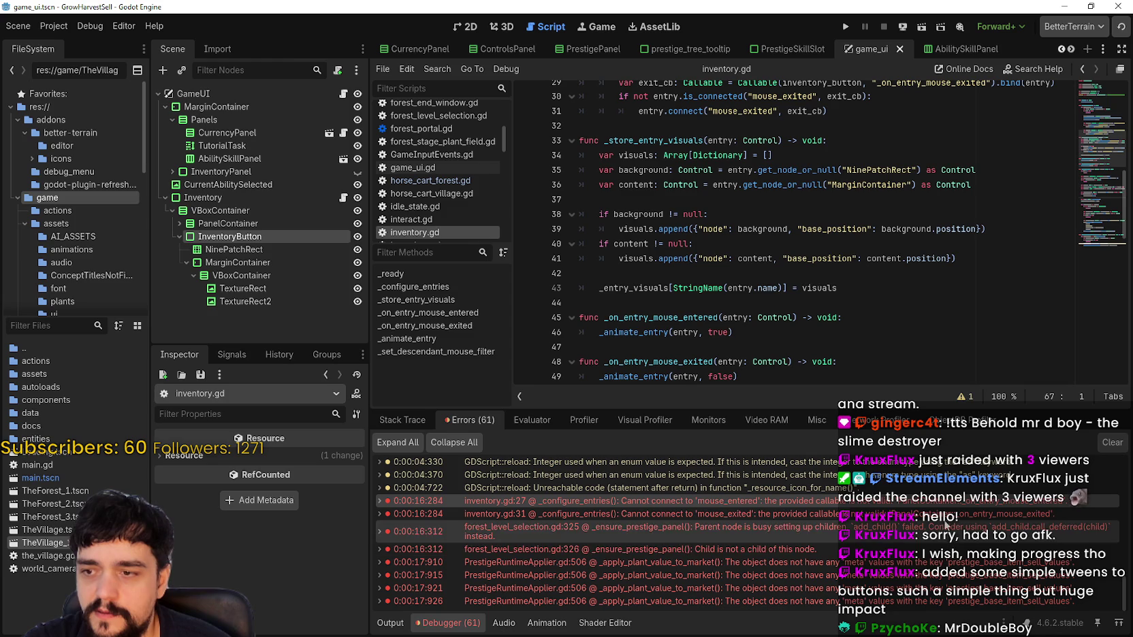
{"action": "left_click", "coordinate": [945, 515]}
{"action": "left_click", "coordinate": [935, 503]}
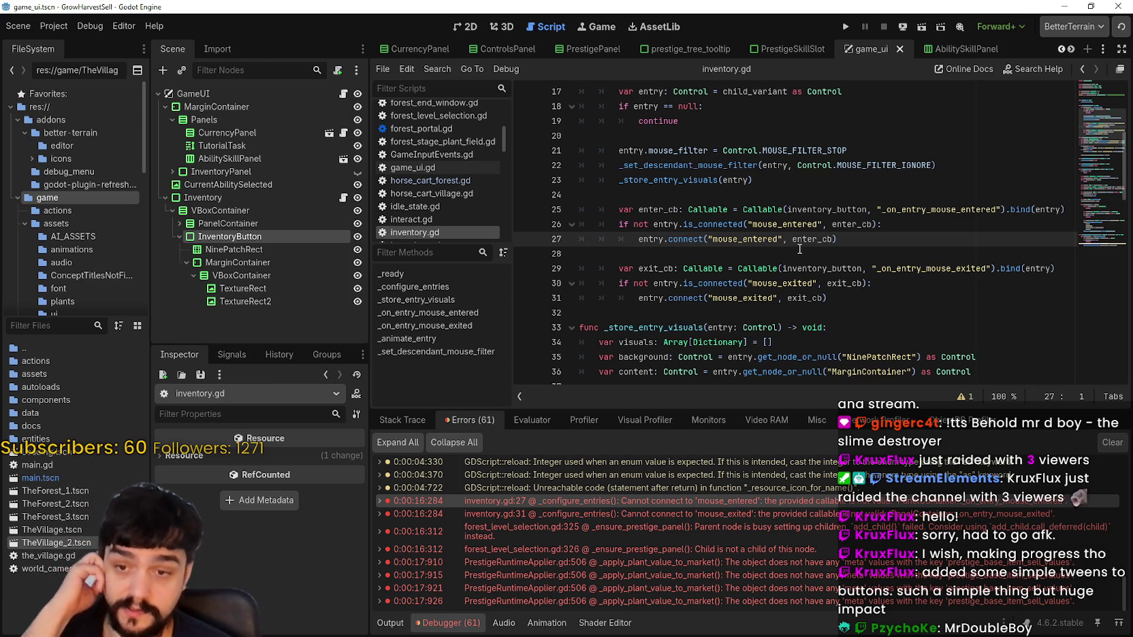
List InventoryButton's signals and compare mouse_entered with the enter_cb connection on line 26
{"action": "left_click", "coordinate": [232, 354]}
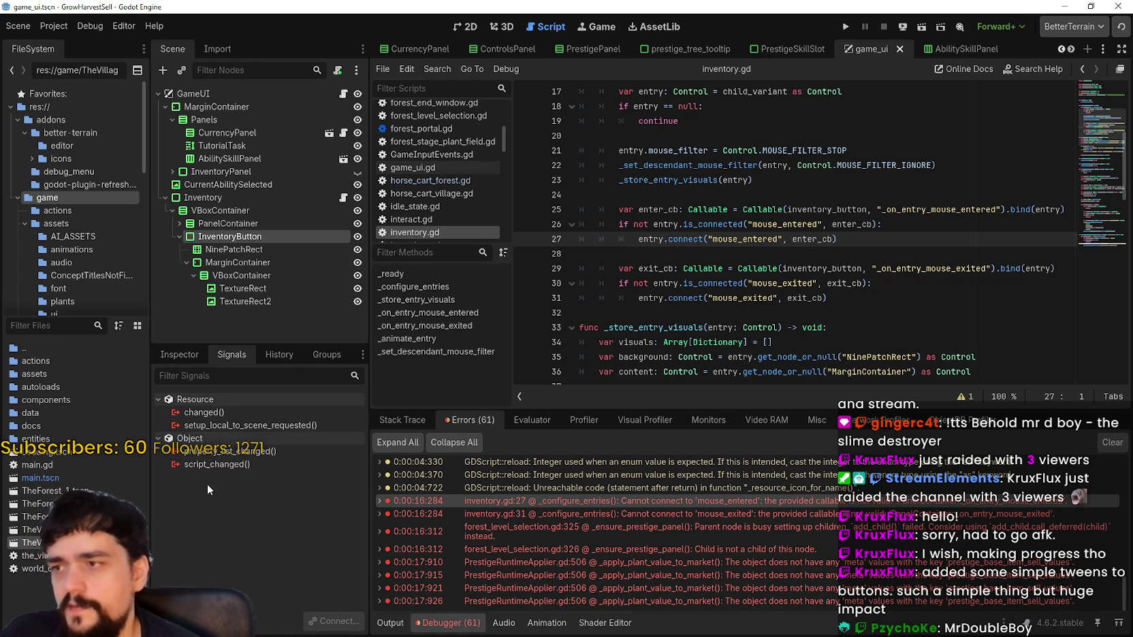
{"action": "left_click", "coordinate": [215, 237]}
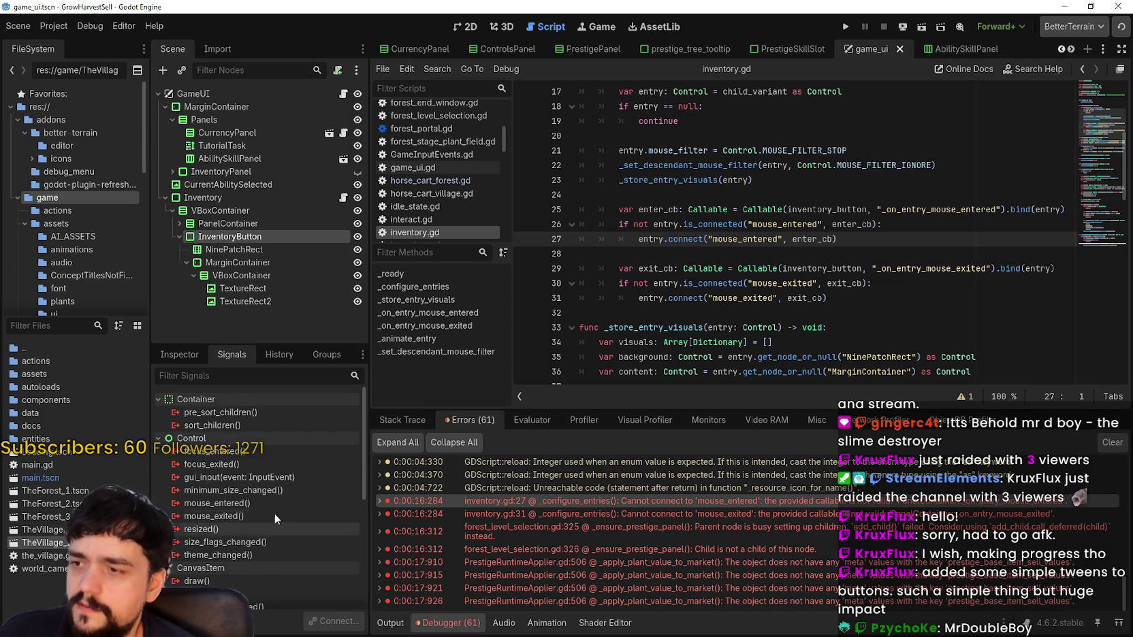
{"action": "scroll", "coordinate": [275, 513], "scroll_direction": "down", "scroll_amount": 1}
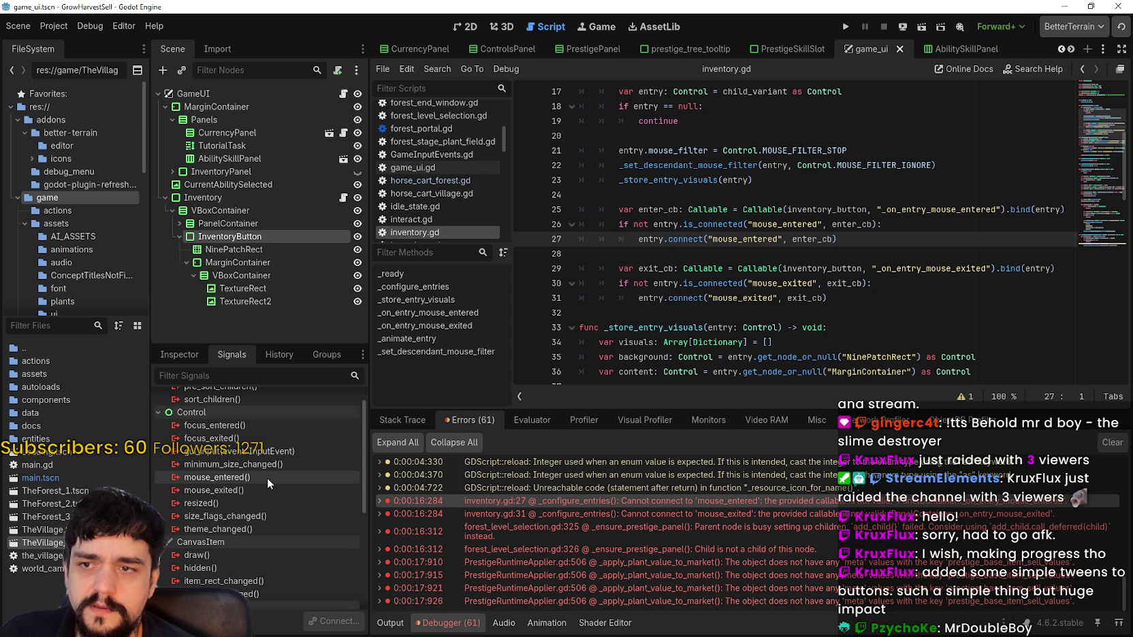
{"action": "left_click", "coordinate": [776, 224]}
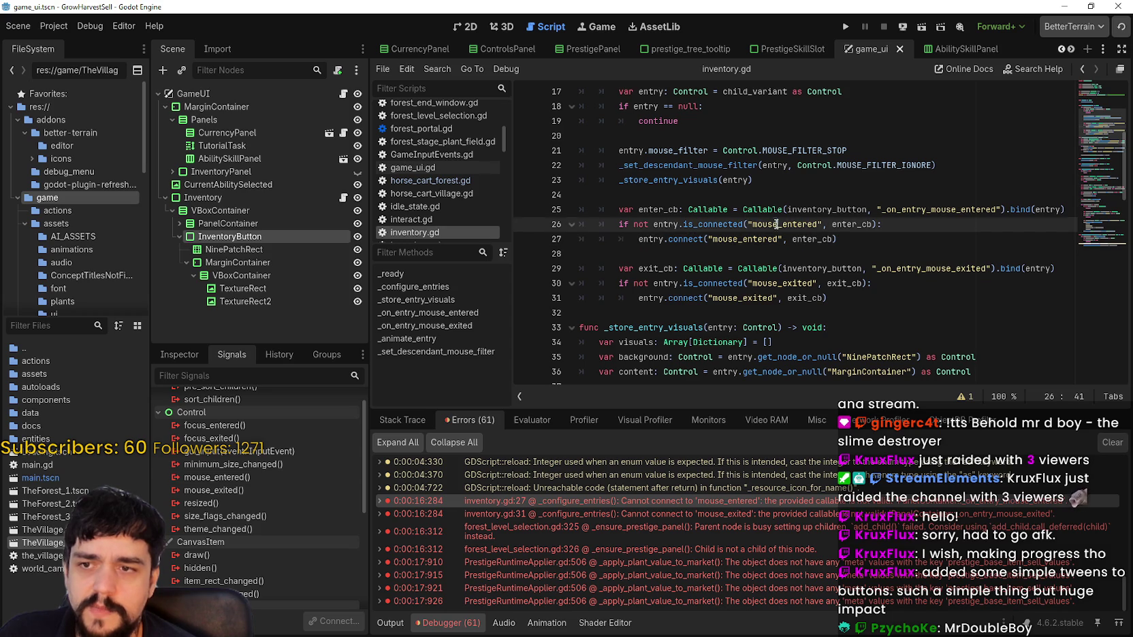
{"action": "double_click", "coordinate": [779, 224]}
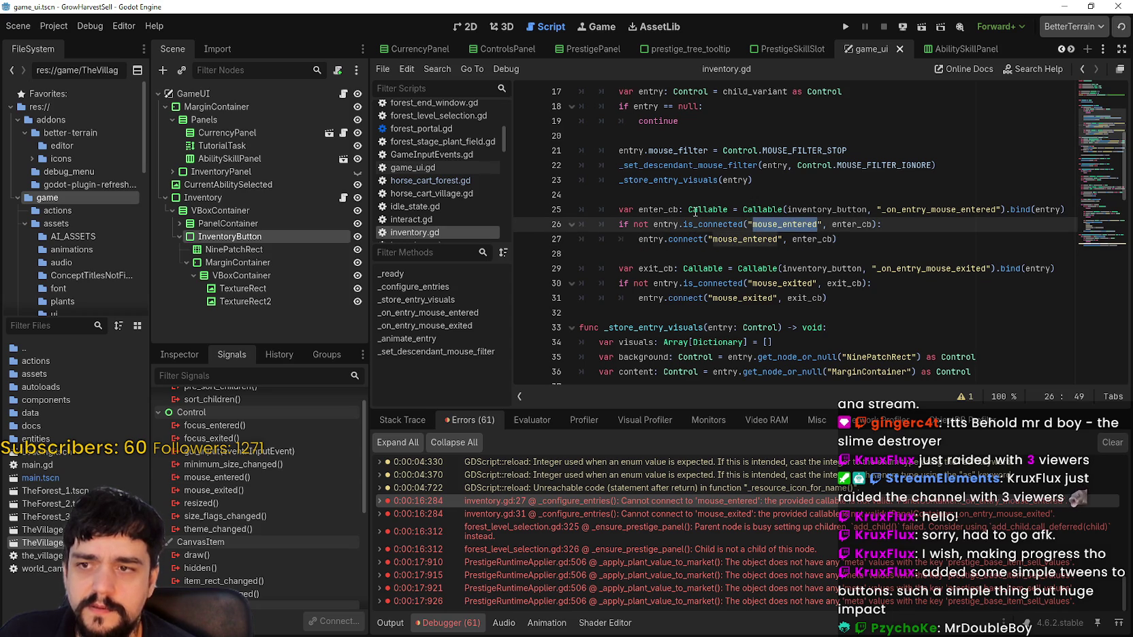
{"action": "double_click", "coordinate": [852, 224]}
{"action": "mouse_move", "coordinate": [855, 373]}
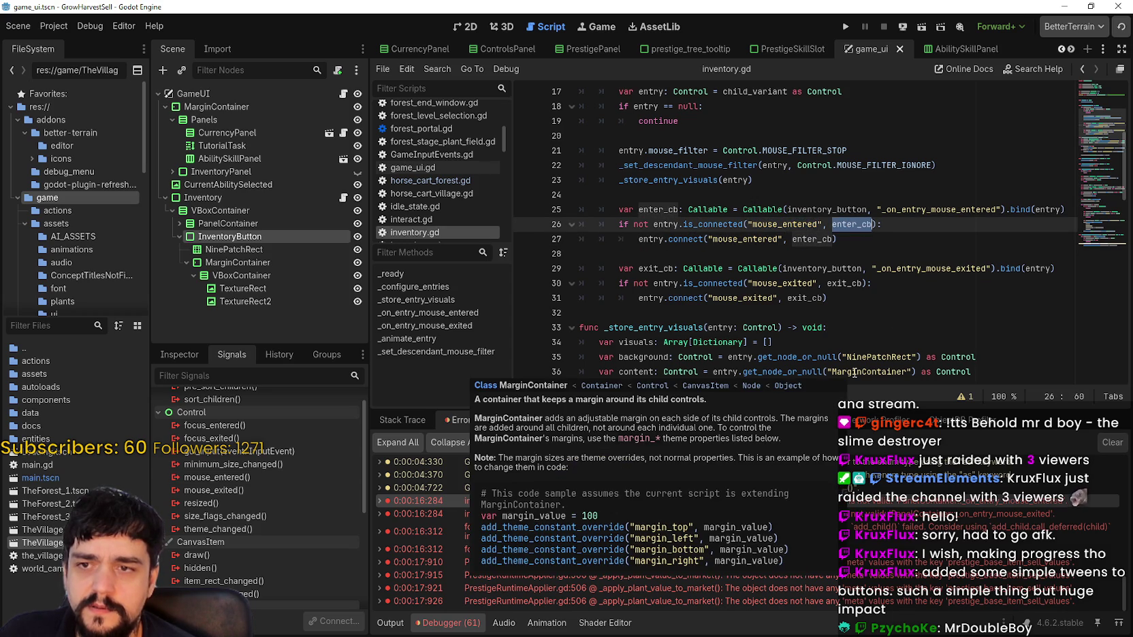
{"action": "mouse_move", "coordinate": [851, 220]}
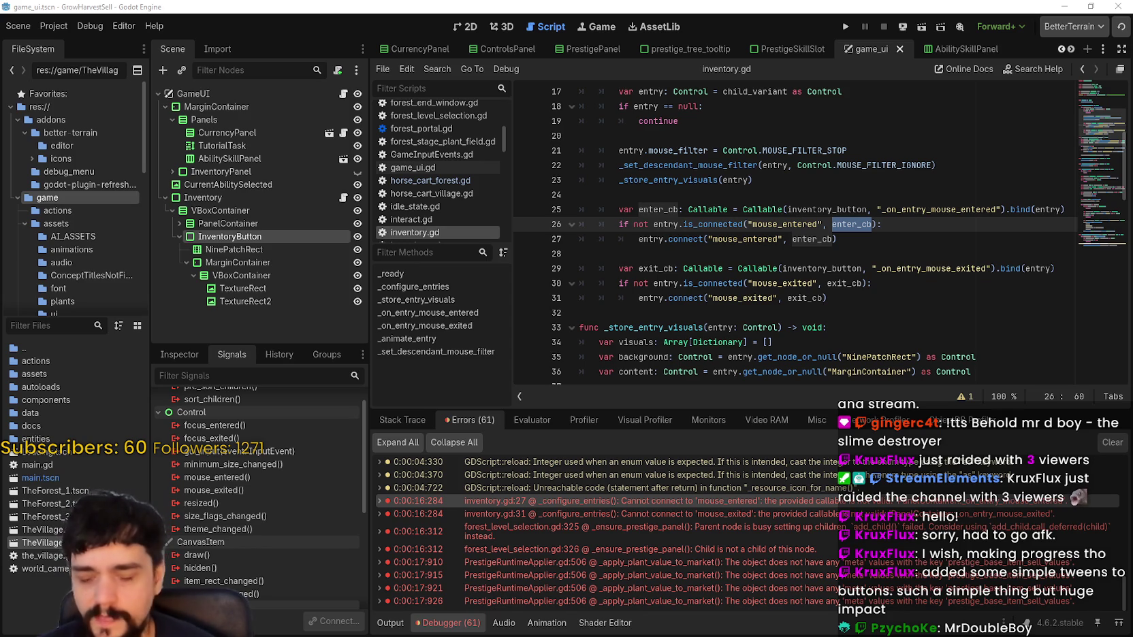
{"action": "scroll", "coordinate": [1024, 193], "scroll_direction": "down", "scroll_amount": 15}
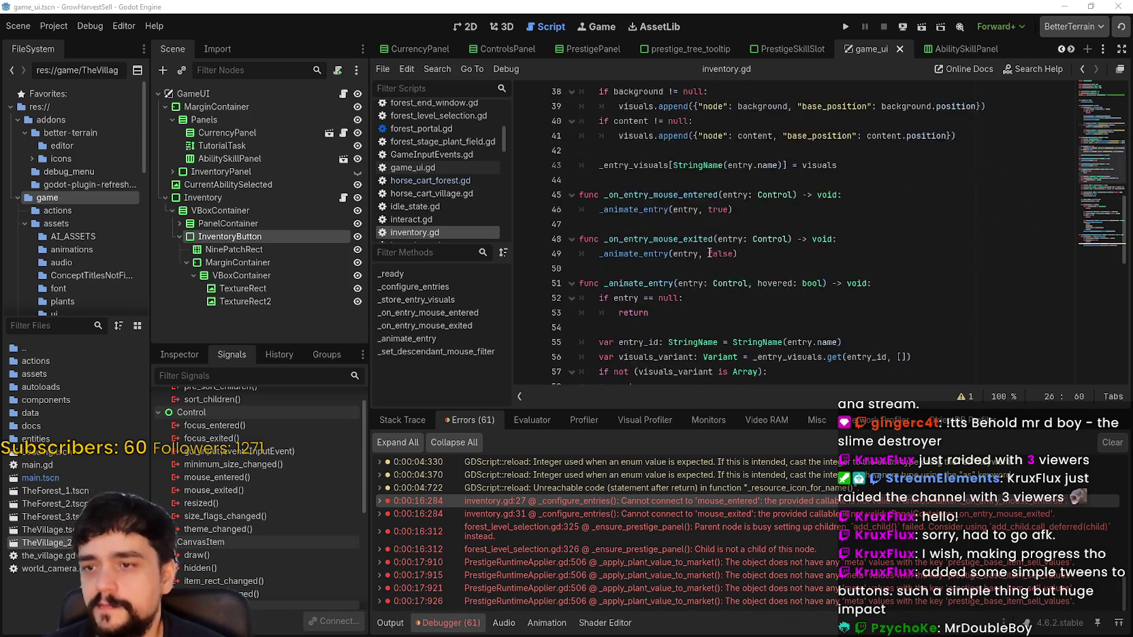
{"action": "scroll", "coordinate": [1083, 259], "scroll_direction": "down", "scroll_amount": 2}
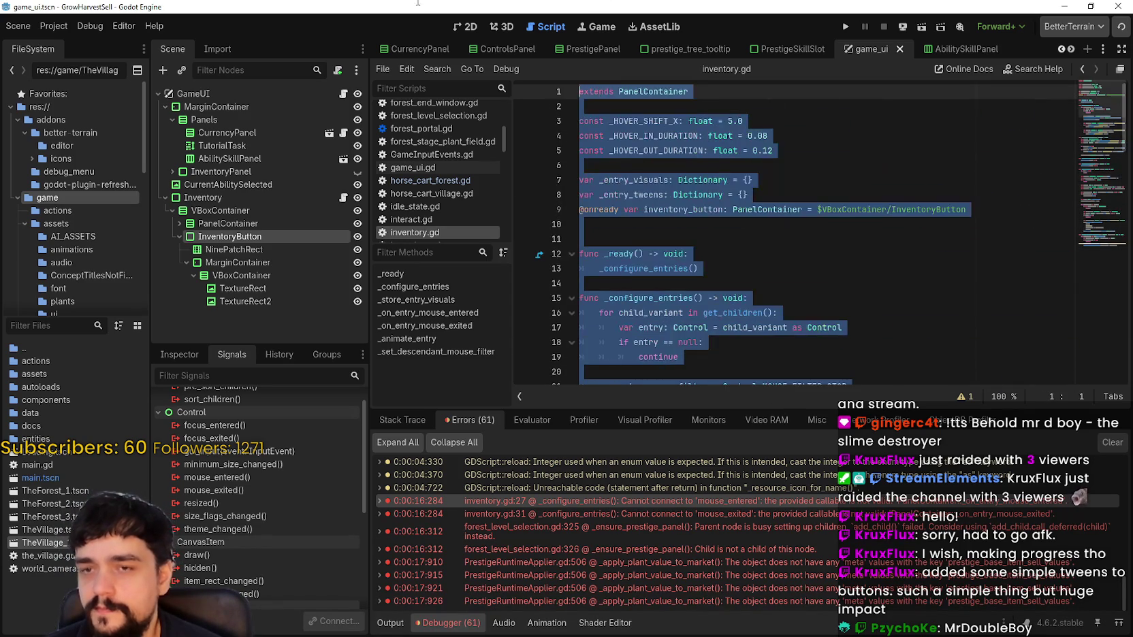
Strip inventory.gd down to its extends PanelContainer line and save it
{"action": "key", "text": "Delete"}
{"action": "key", "text": "BackSpace"}
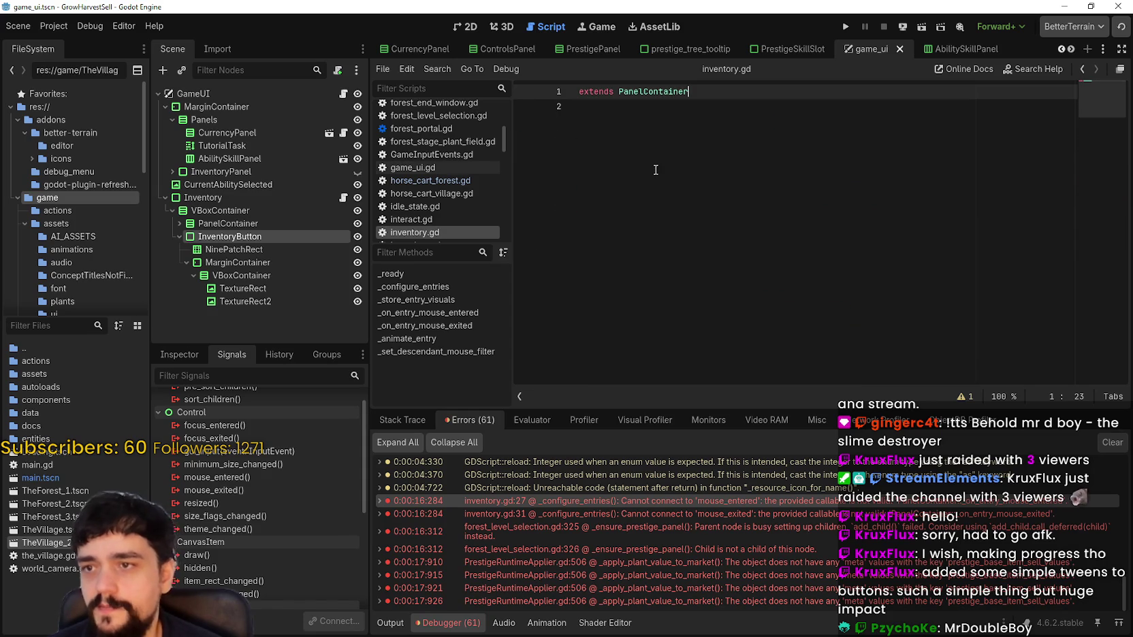
{"action": "key", "text": "ctrl+s"}
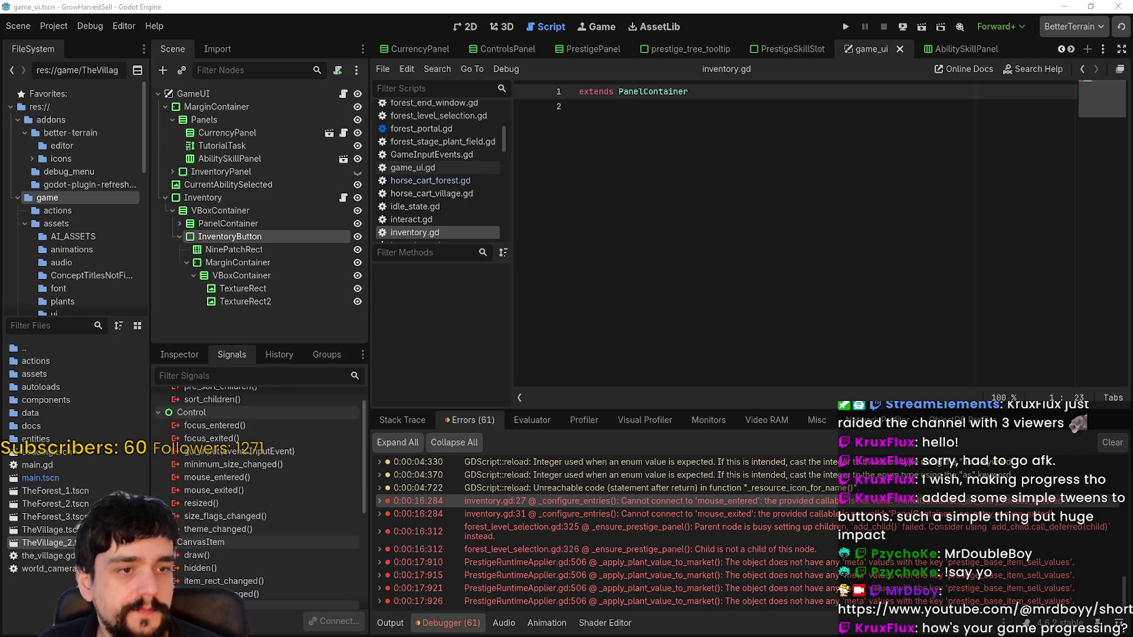
Review the reloaded inventory.gd tween duration line and launch the game
{"action": "scroll", "coordinate": [797, 218], "scroll_direction": "down", "scroll_amount": 8}
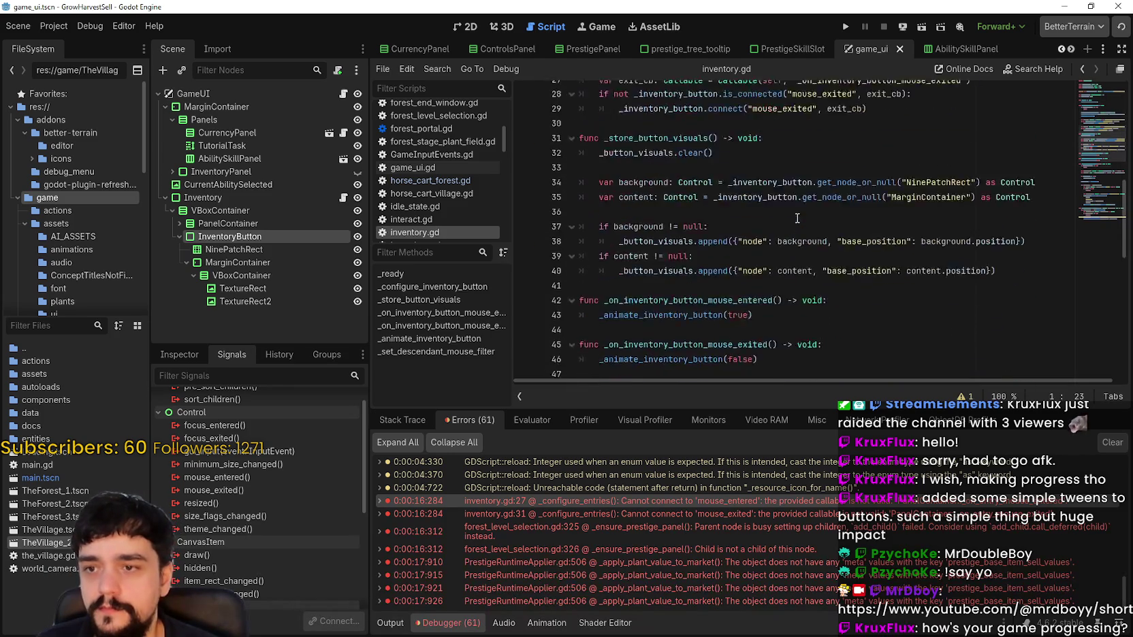
{"action": "scroll", "coordinate": [797, 218], "scroll_direction": "down", "scroll_amount": 11}
{"action": "left_click", "coordinate": [810, 220]}
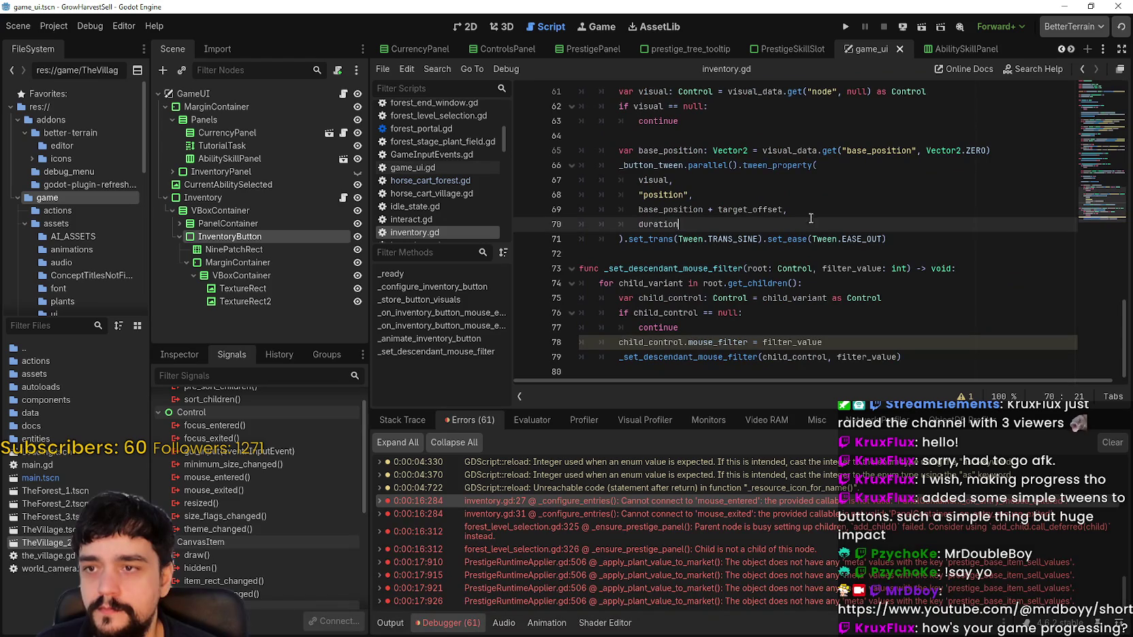
{"action": "left_click", "coordinate": [845, 26]}
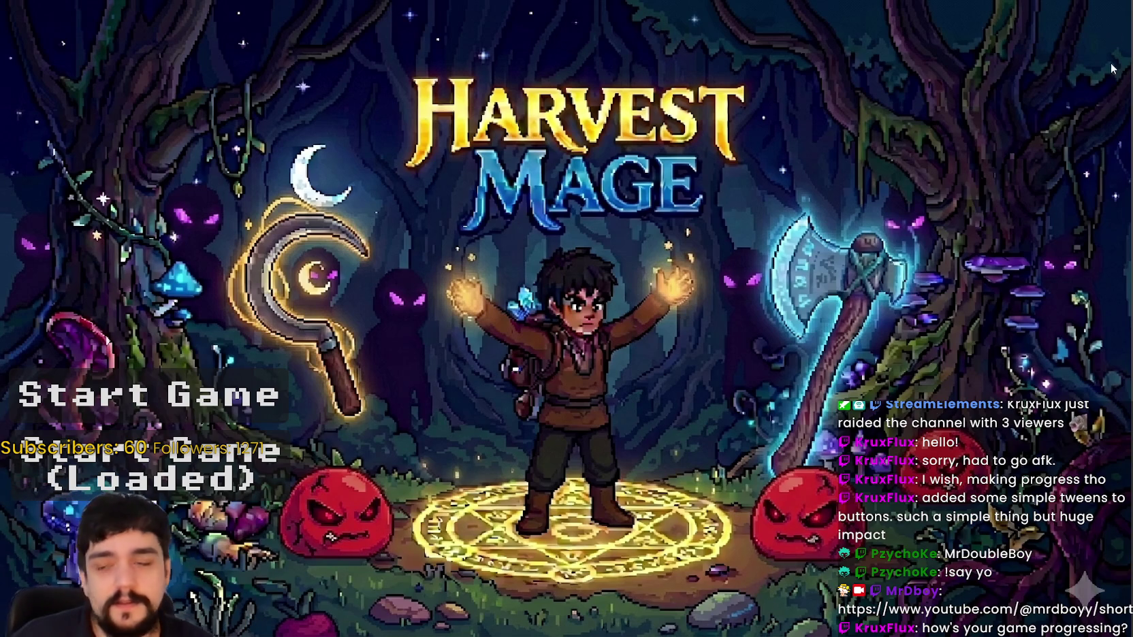
Start the loaded game and walk the mage up the village path to the Mage Tower entrance
{"action": "left_click", "coordinate": [268, 479]}
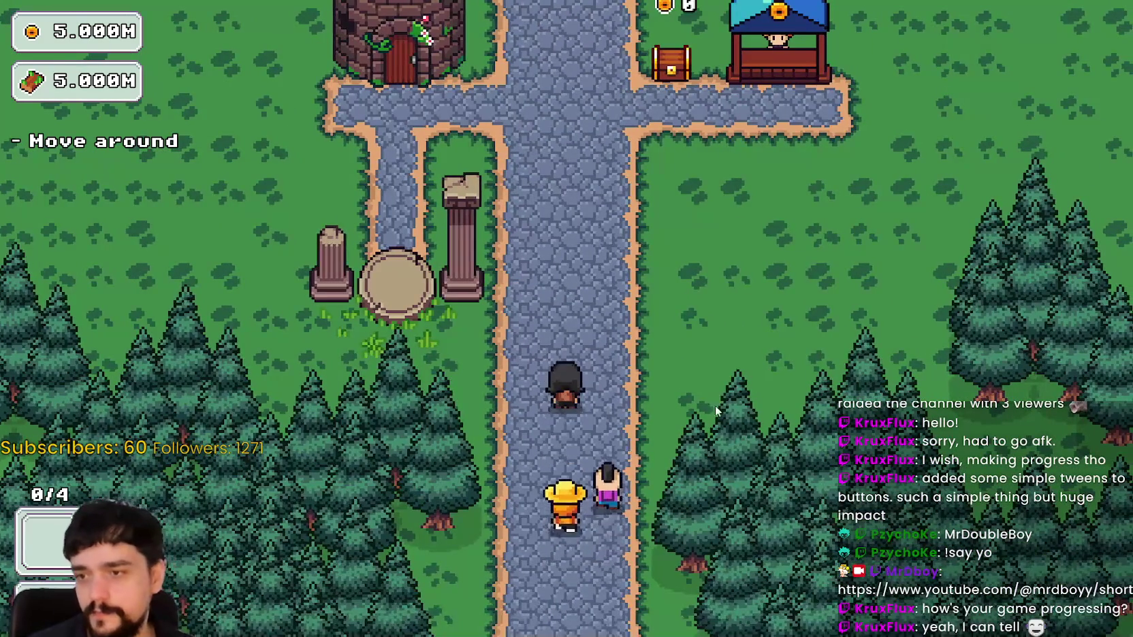
{"action": "key", "text": "w"}
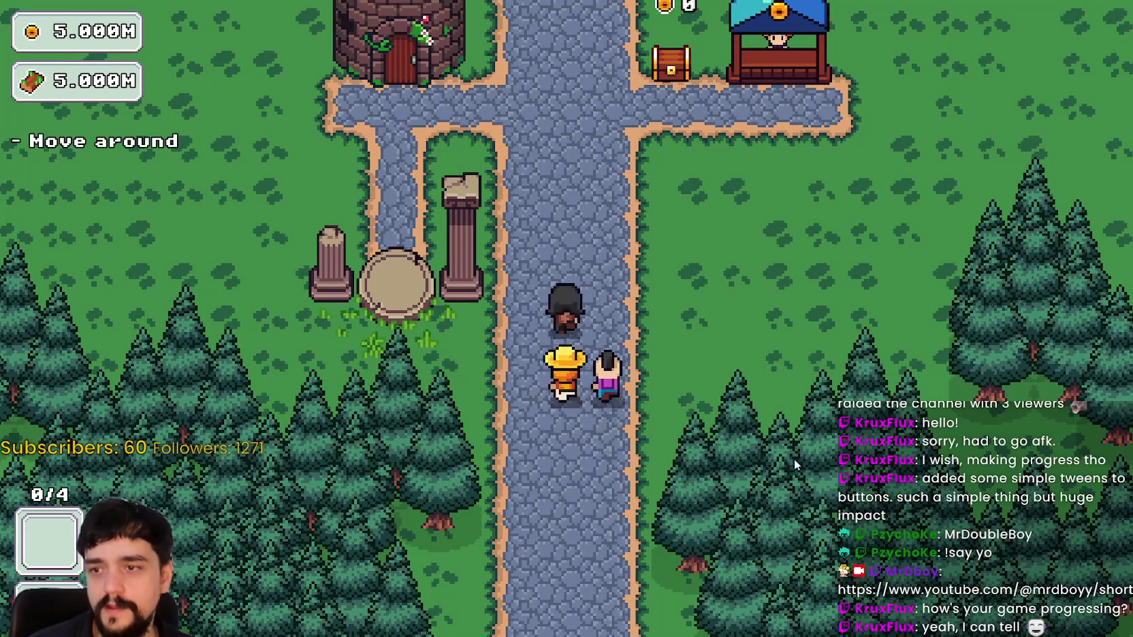
{"action": "key", "text": "a"}
{"action": "key", "text": "w"}
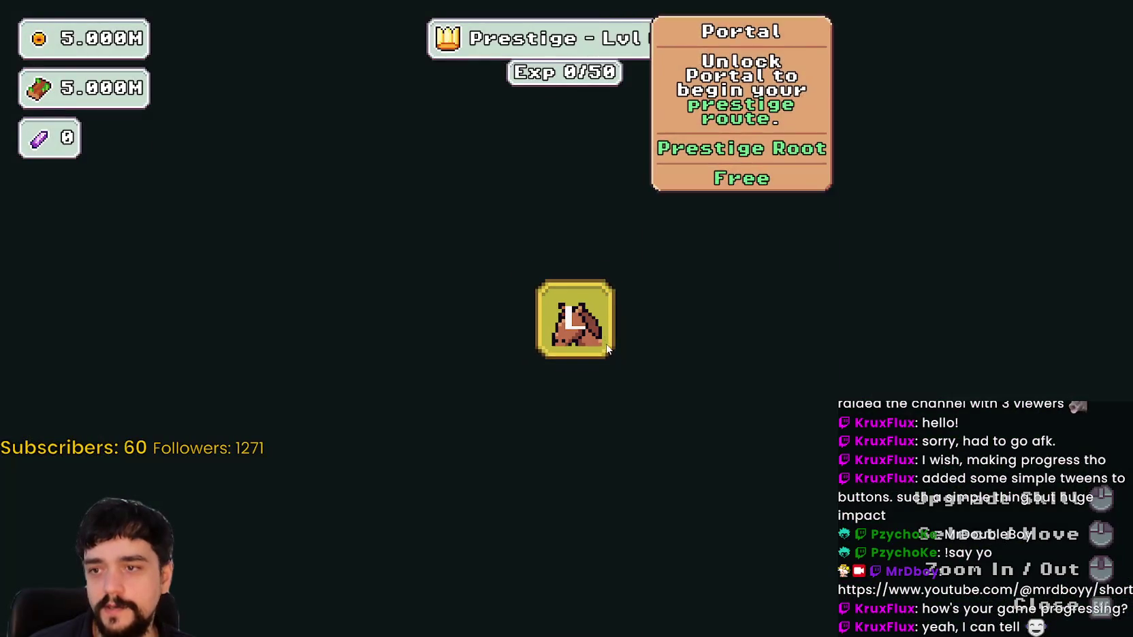
Unlock the Portal in the prestige tree, then use the portal to travel to Stage 1
{"action": "left_click", "coordinate": [586, 350]}
{"action": "key", "text": "Escape"}
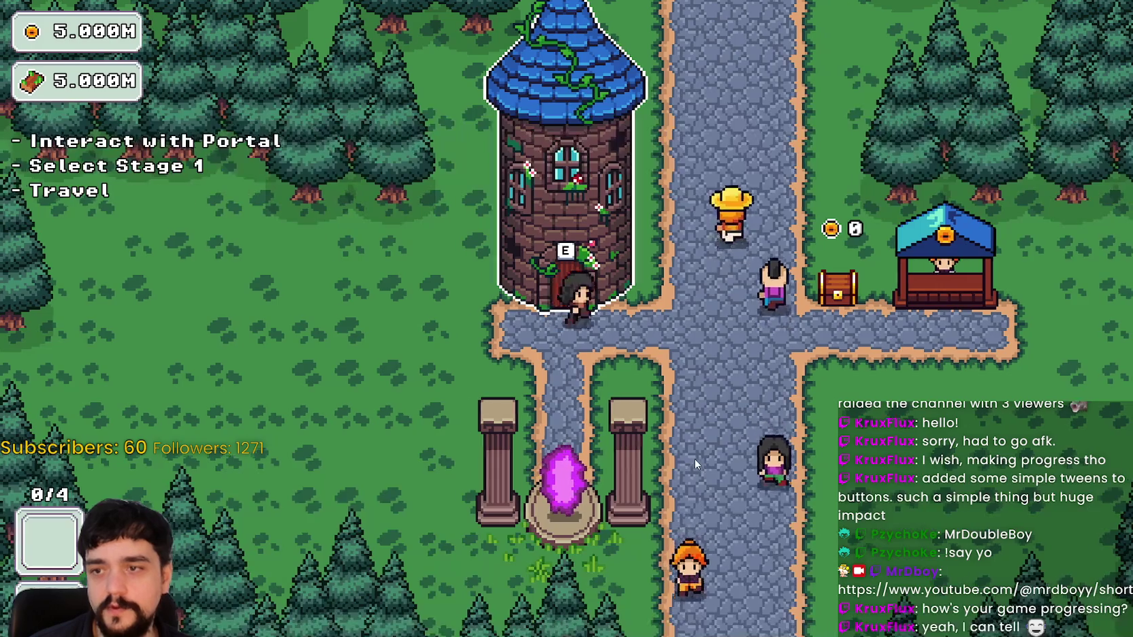
{"action": "key", "text": "e"}
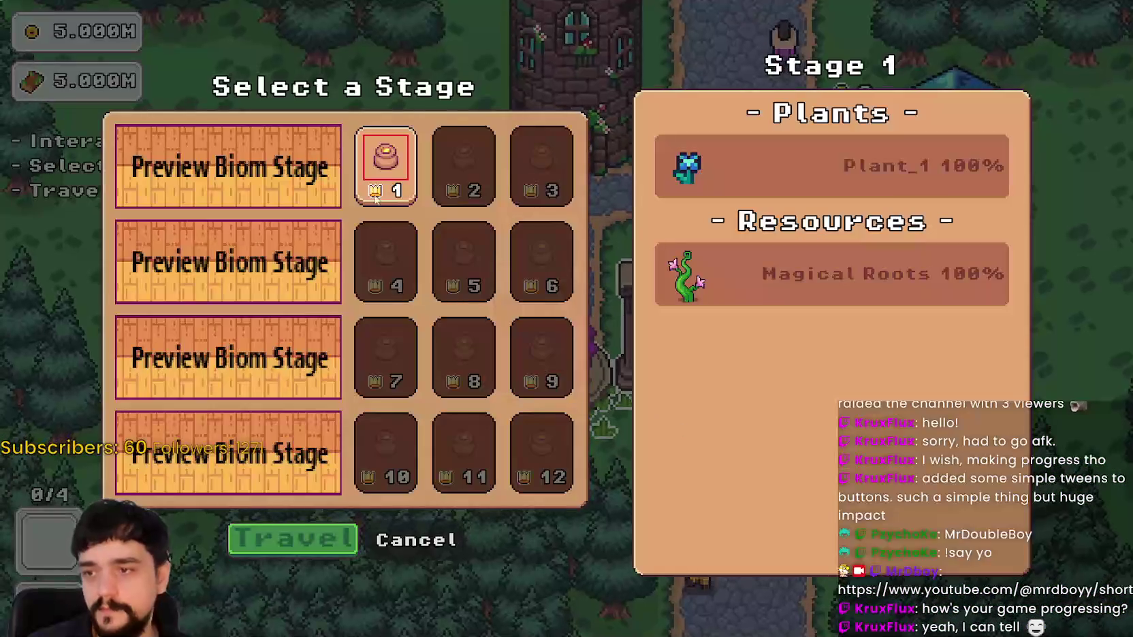
{"action": "key", "text": "Return"}
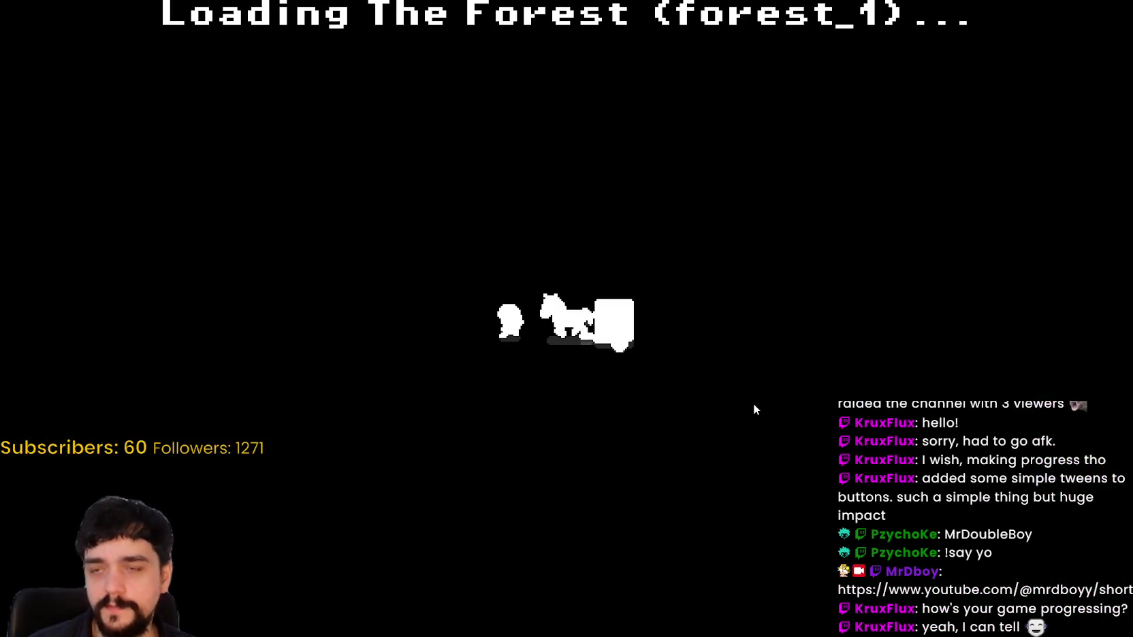
Harvest the first blue flower and two more while walking right through the forest
{"action": "key", "text": "a"}
{"action": "key", "text": "e"}
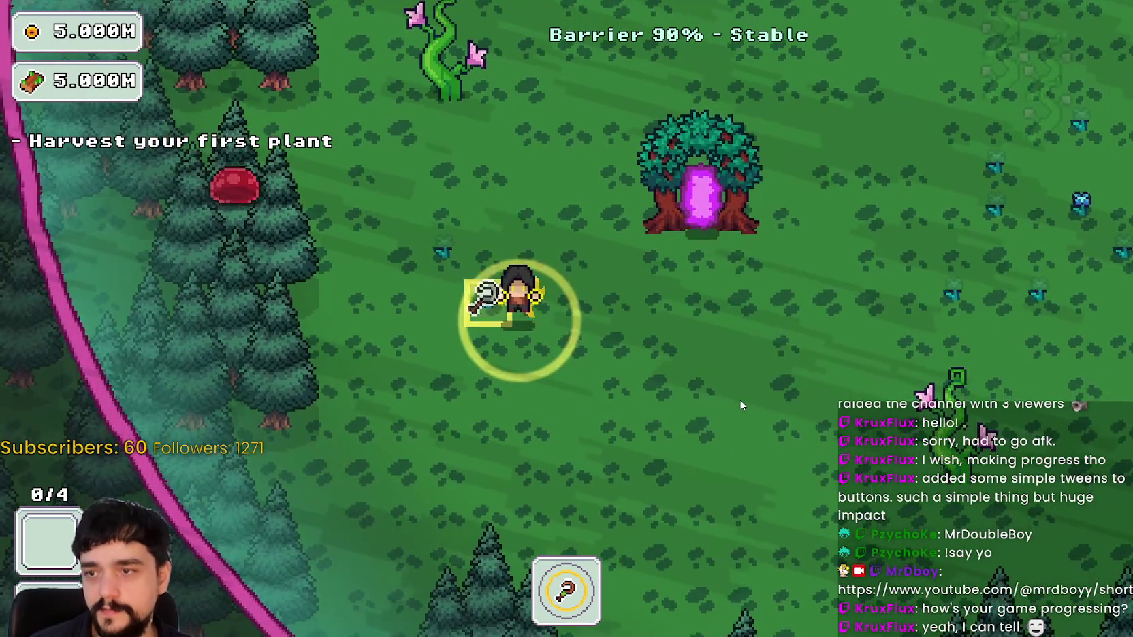
{"action": "key", "text": "d"}
{"action": "key", "text": "w"}
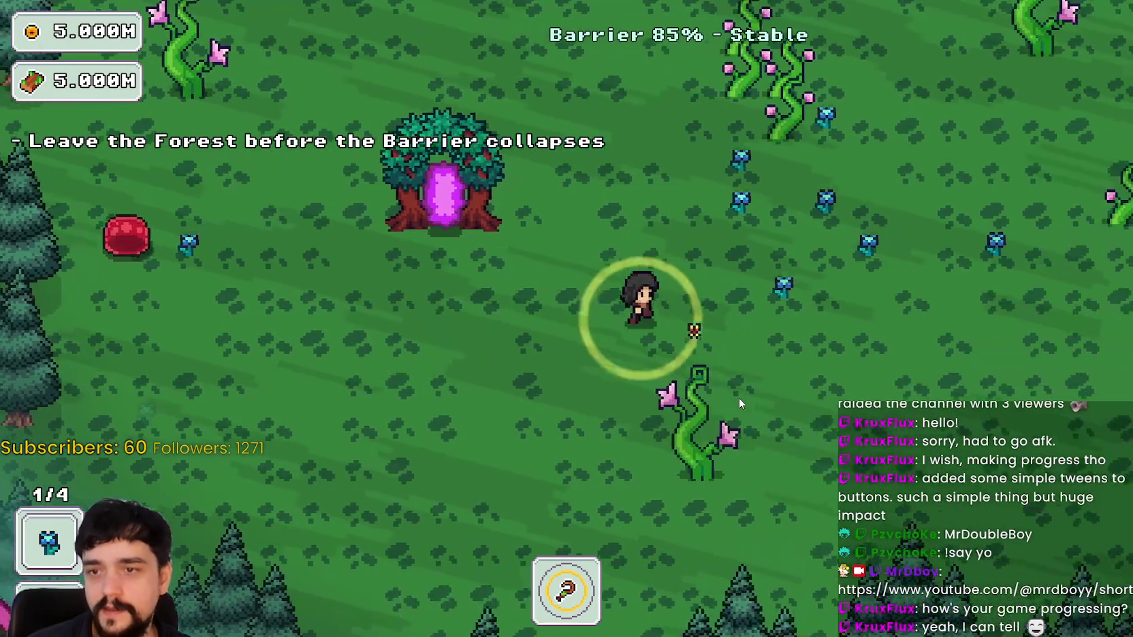
{"action": "key", "text": "d"}
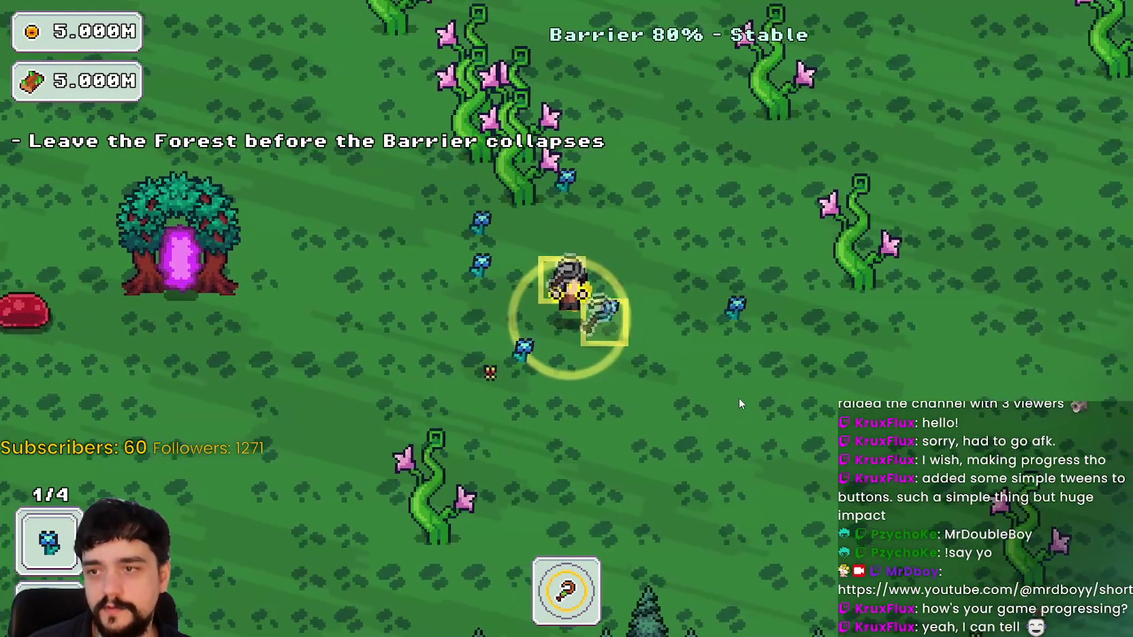
{"action": "key", "text": "a"}
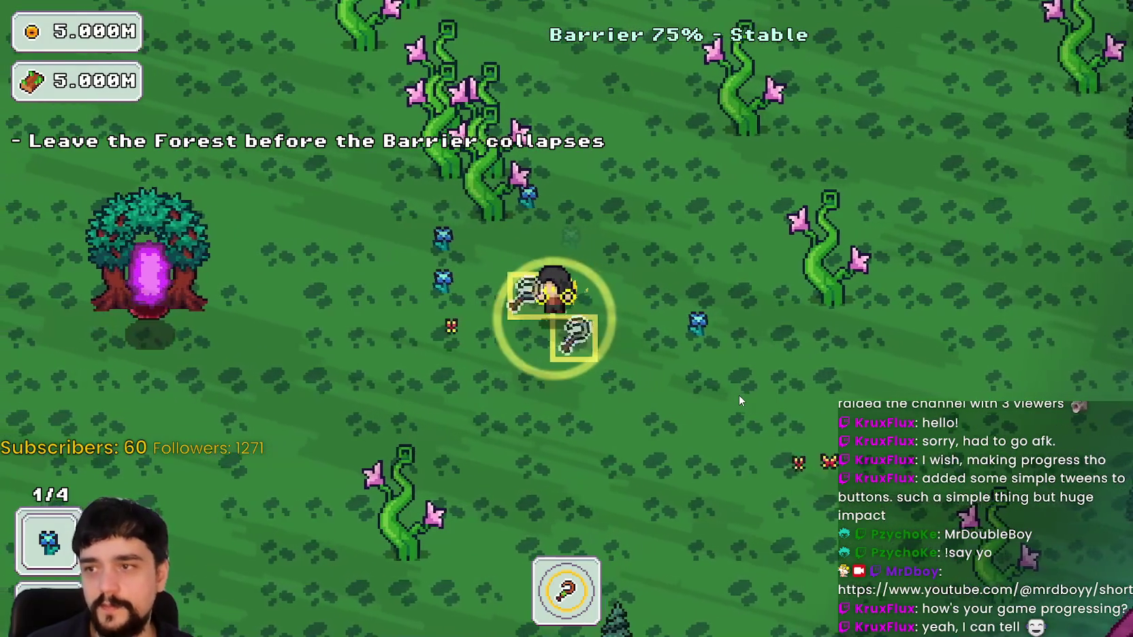
Roam the forest near the barrier edge and harvest another blue flower to fill the inventory
{"action": "key", "text": "s"}
{"action": "key", "text": "d"}
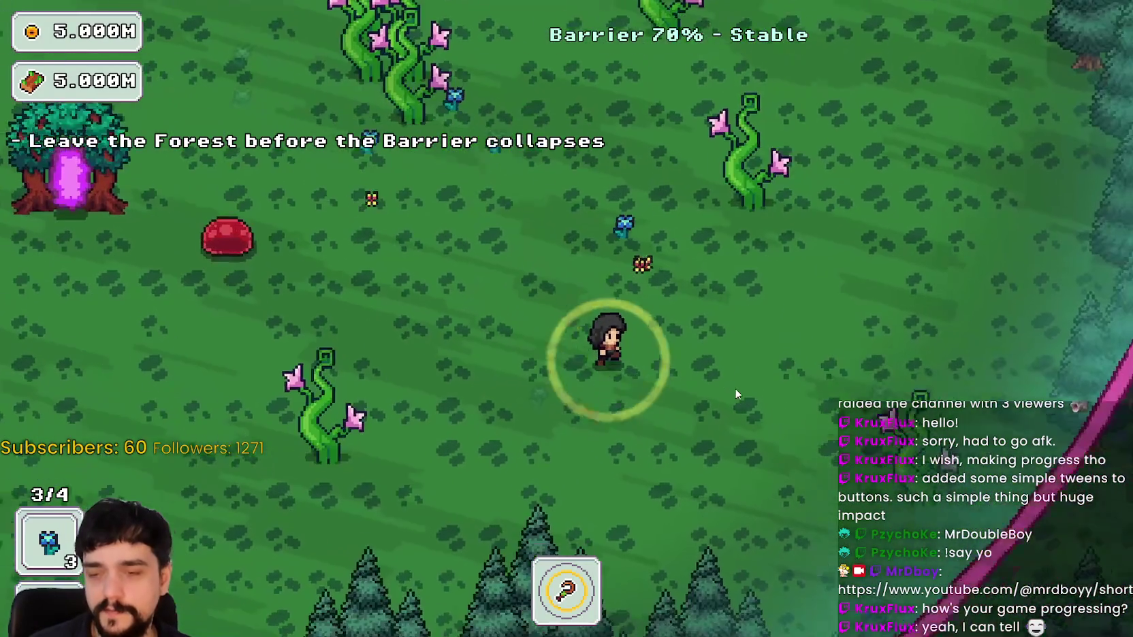
{"action": "key", "text": "a"}
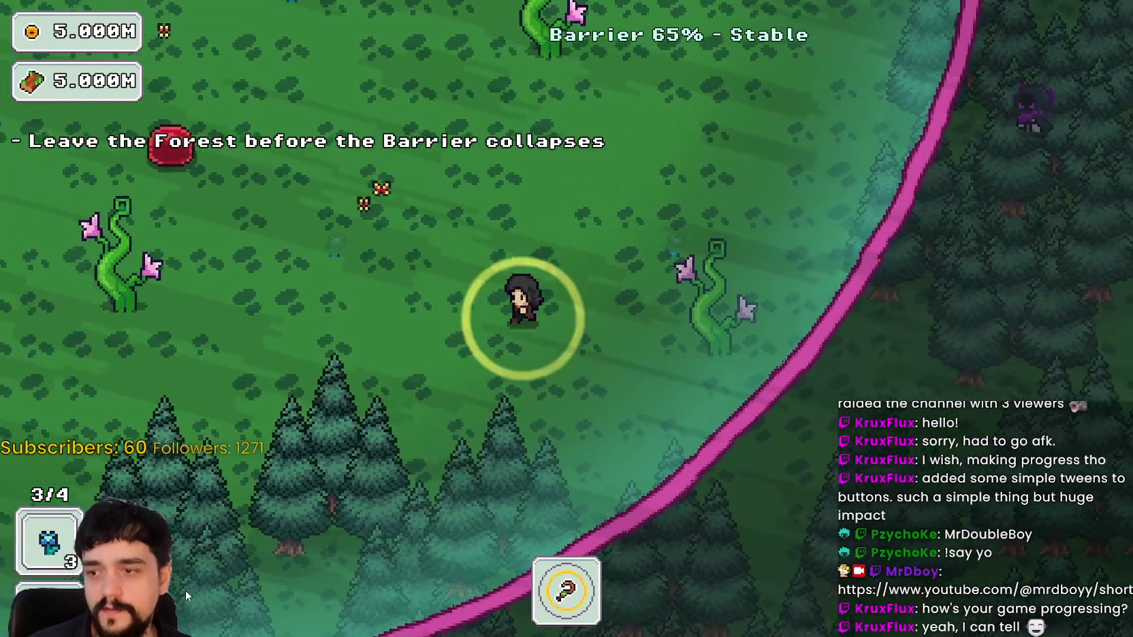
{"action": "key", "text": "a"}
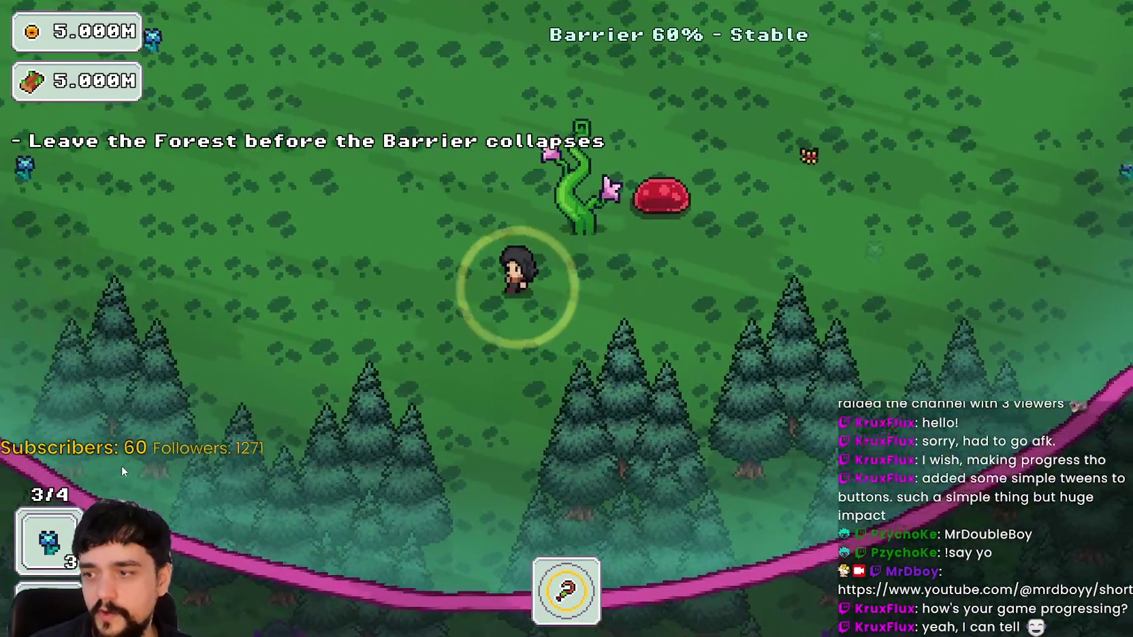
{"action": "key", "text": "s"}
{"action": "key", "text": "d"}
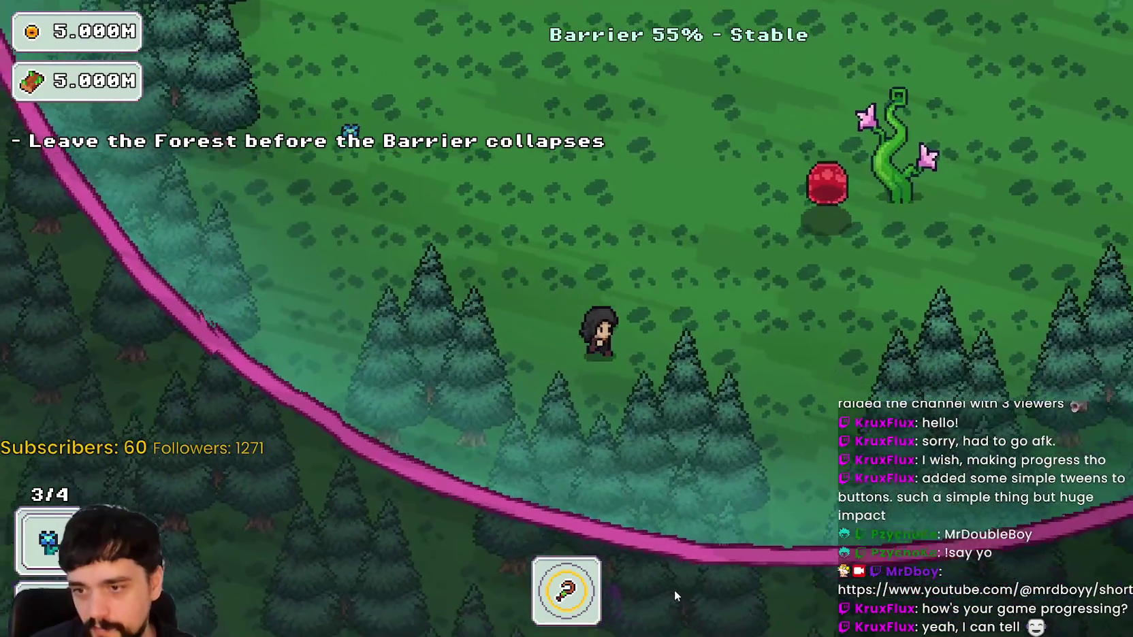
{"action": "key", "text": "w"}
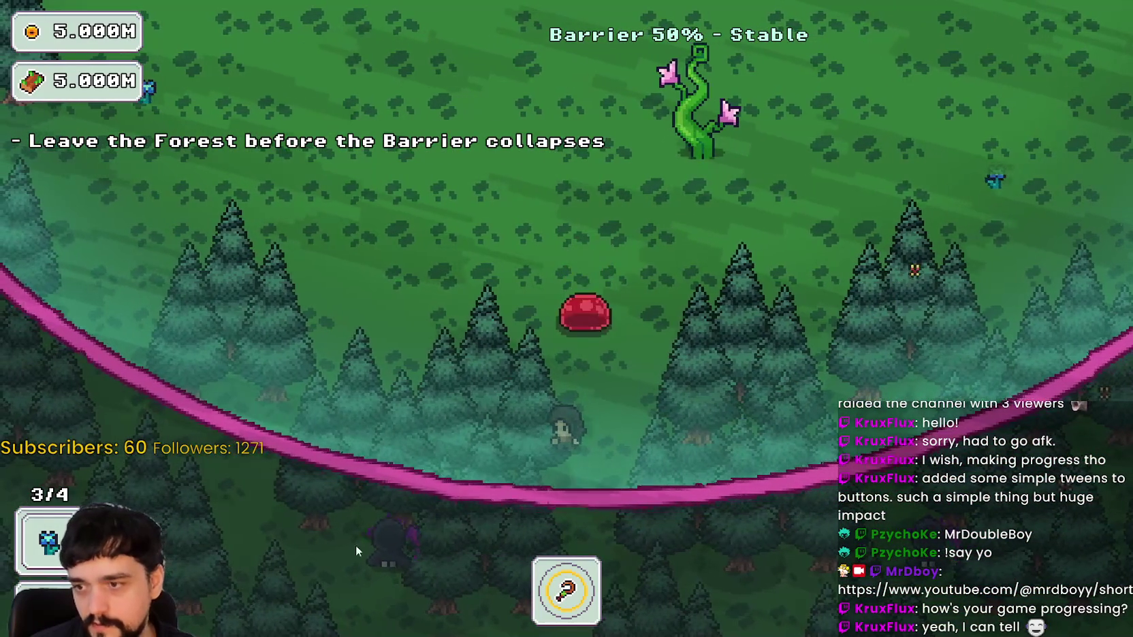
{"action": "key", "text": "a"}
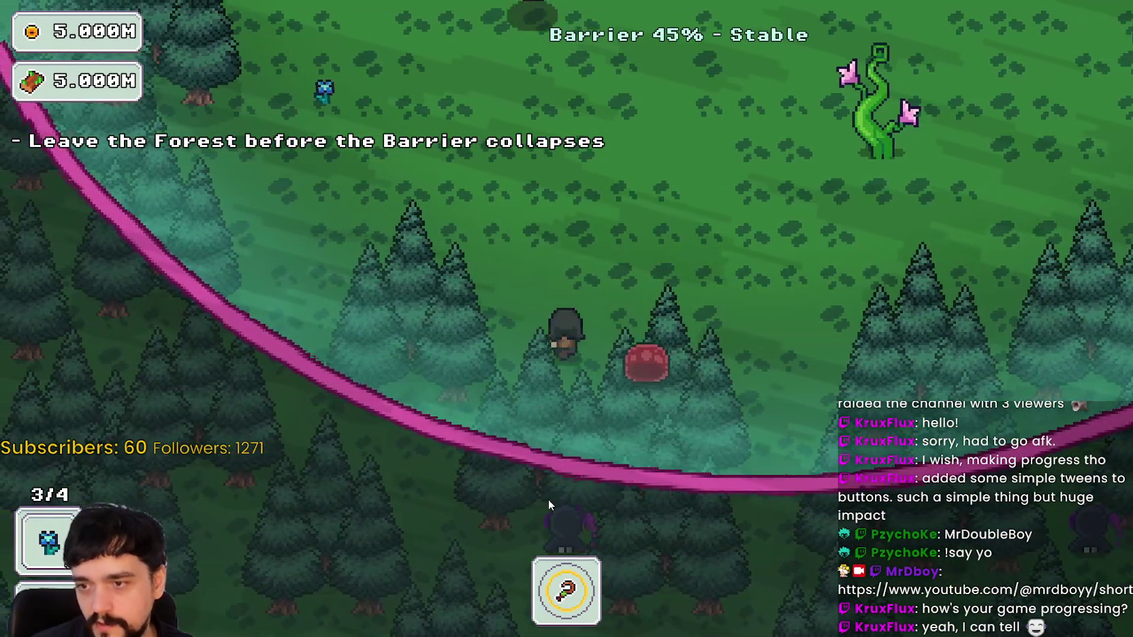
{"action": "key", "text": "d"}
{"action": "key", "text": "d"}
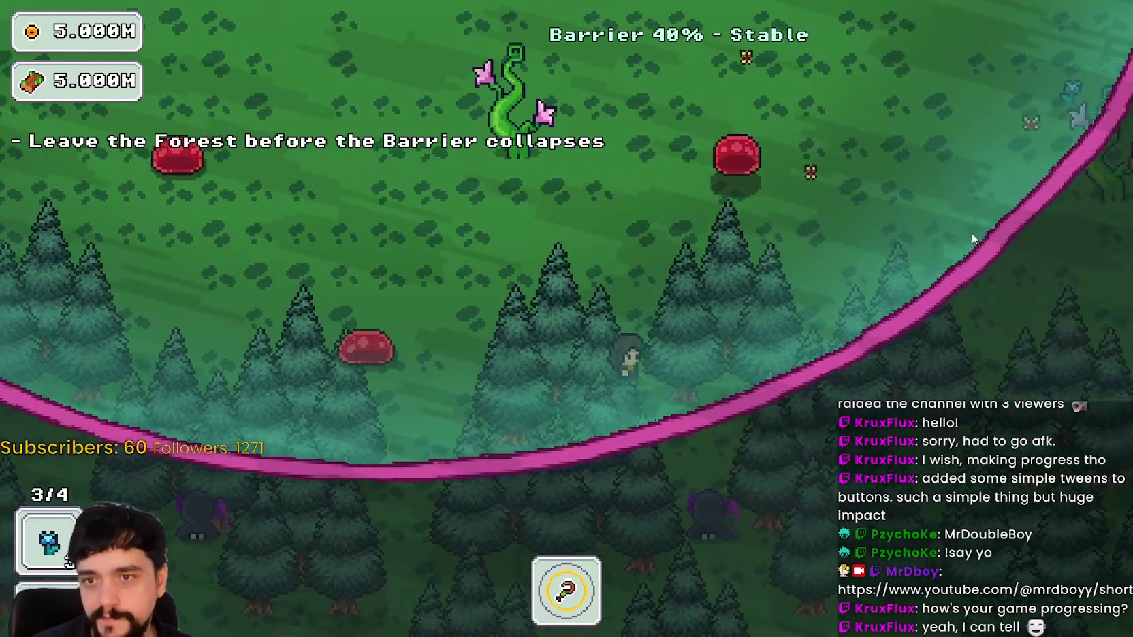
{"action": "key", "text": "w"}
{"action": "key", "text": "w"}
{"action": "key", "text": "d"}
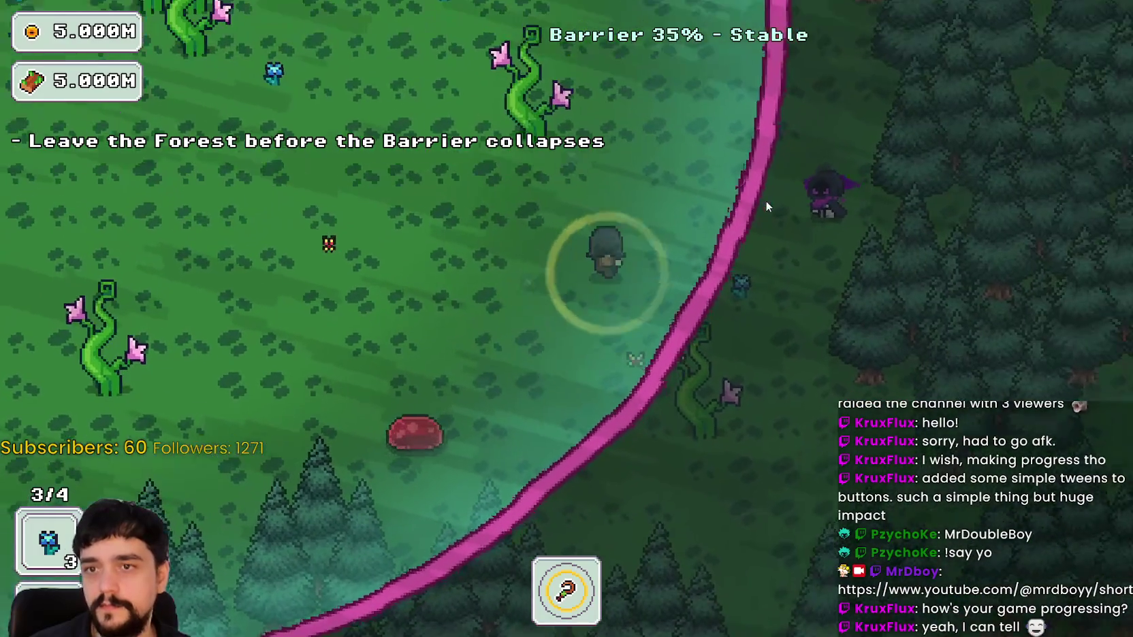
{"action": "key", "text": "a"}
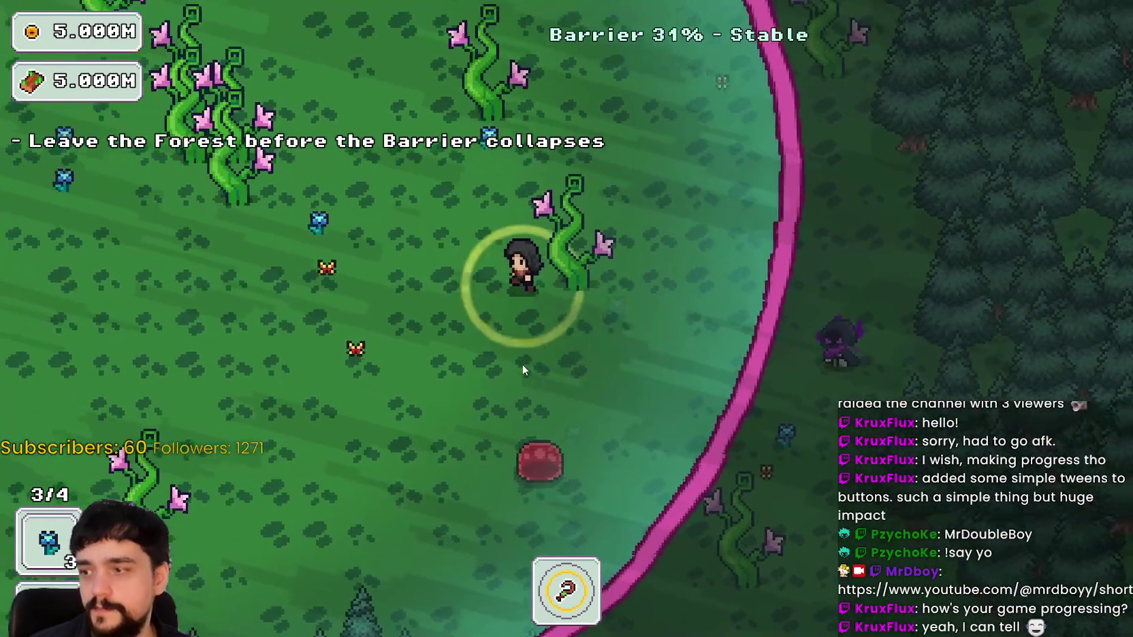
{"action": "key", "text": "w"}
{"action": "key", "text": "w"}
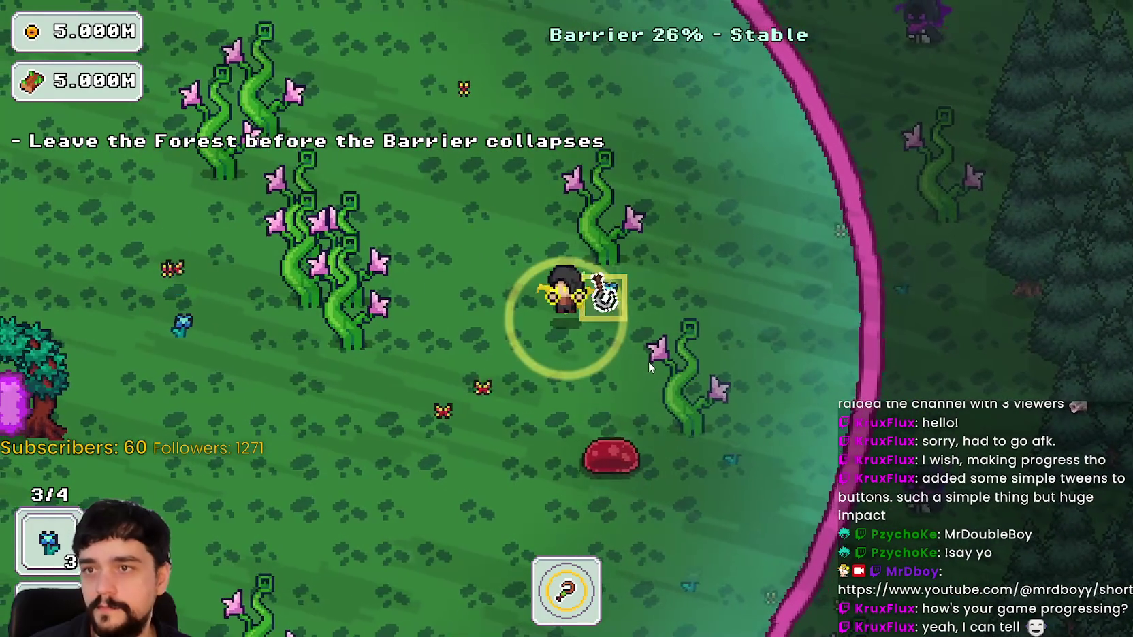
{"action": "key", "text": "w"}
Make your way around to the portal tree and walk into it to leave the forest
{"action": "key", "text": "d"}
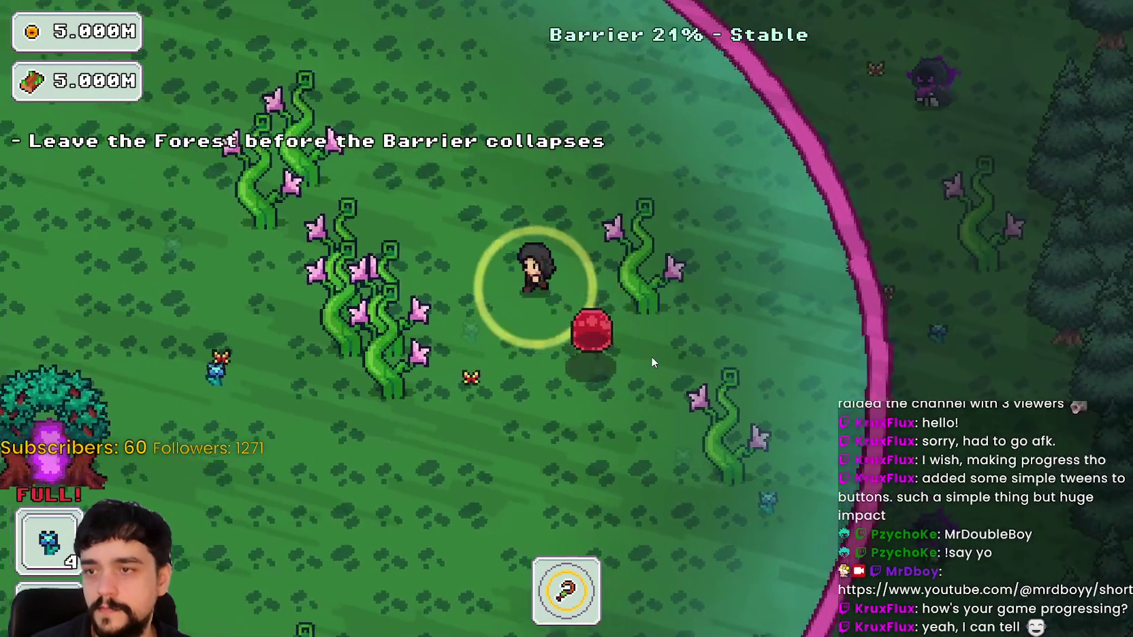
{"action": "key", "text": "a"}
{"action": "key", "text": "s"}
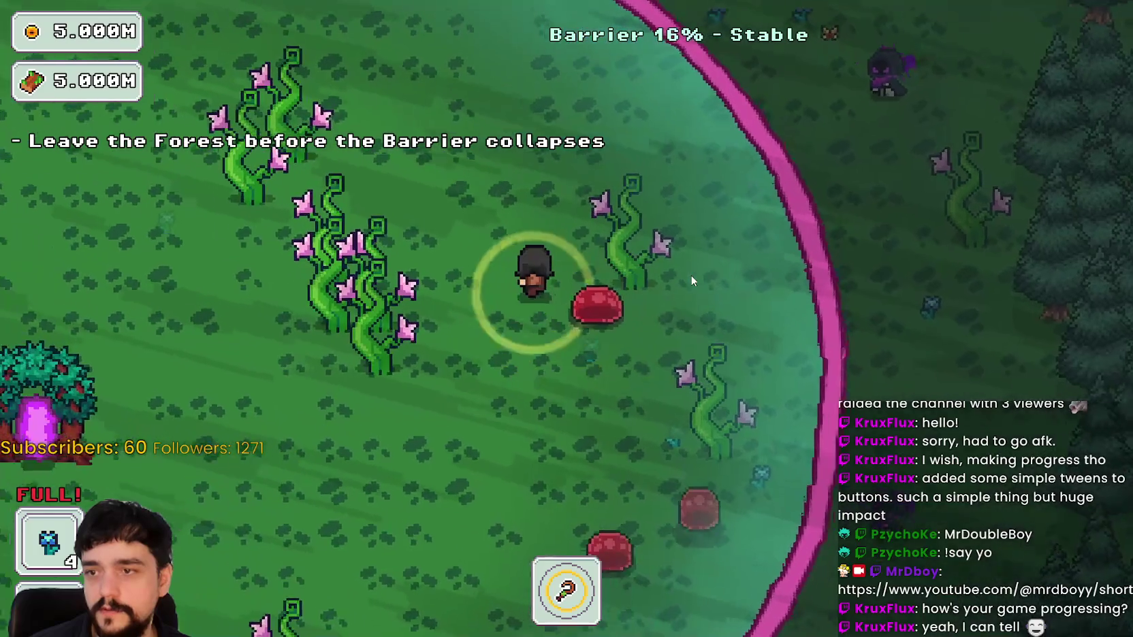
{"action": "key", "text": "a"}
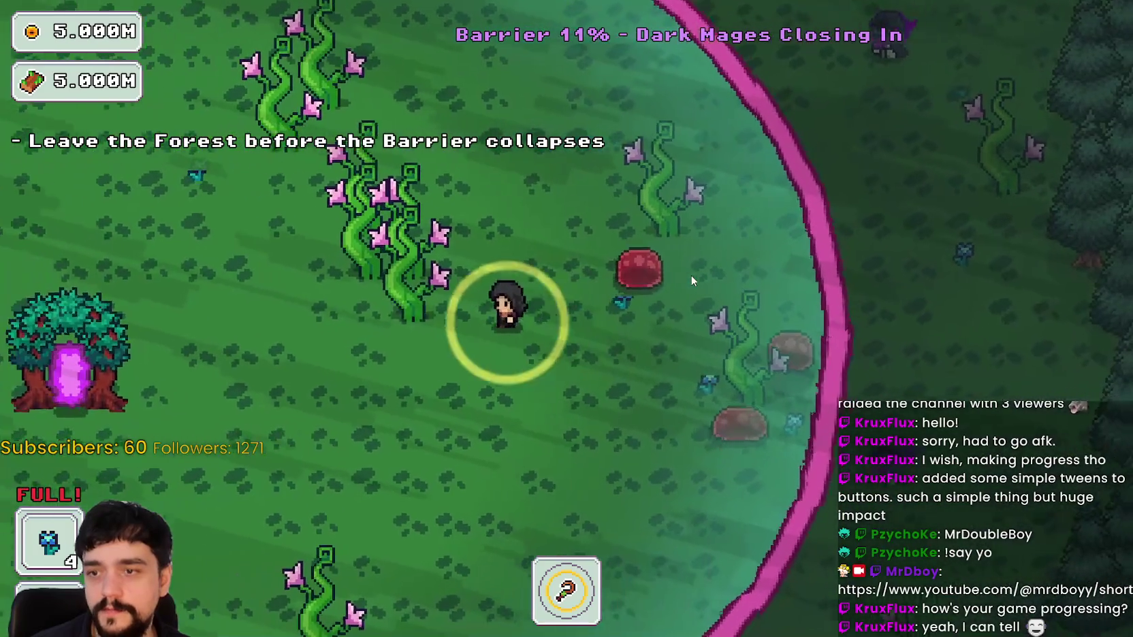
{"action": "key", "text": "w"}
{"action": "key", "text": "w"}
{"action": "key", "text": "d"}
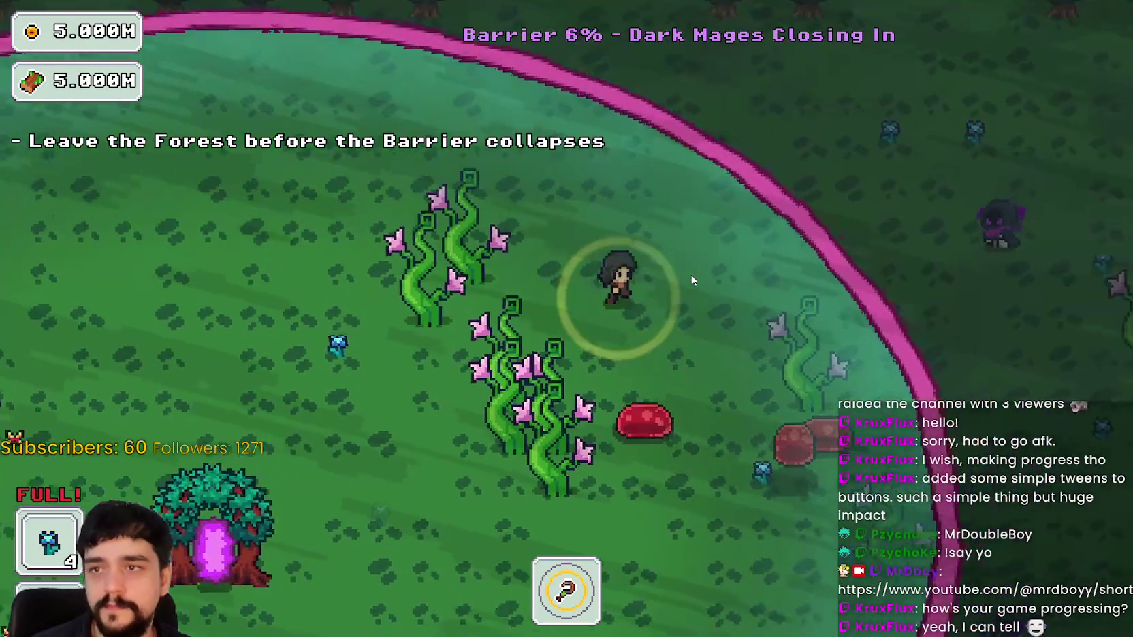
{"action": "key", "text": "a"}
{"action": "key", "text": "a"}
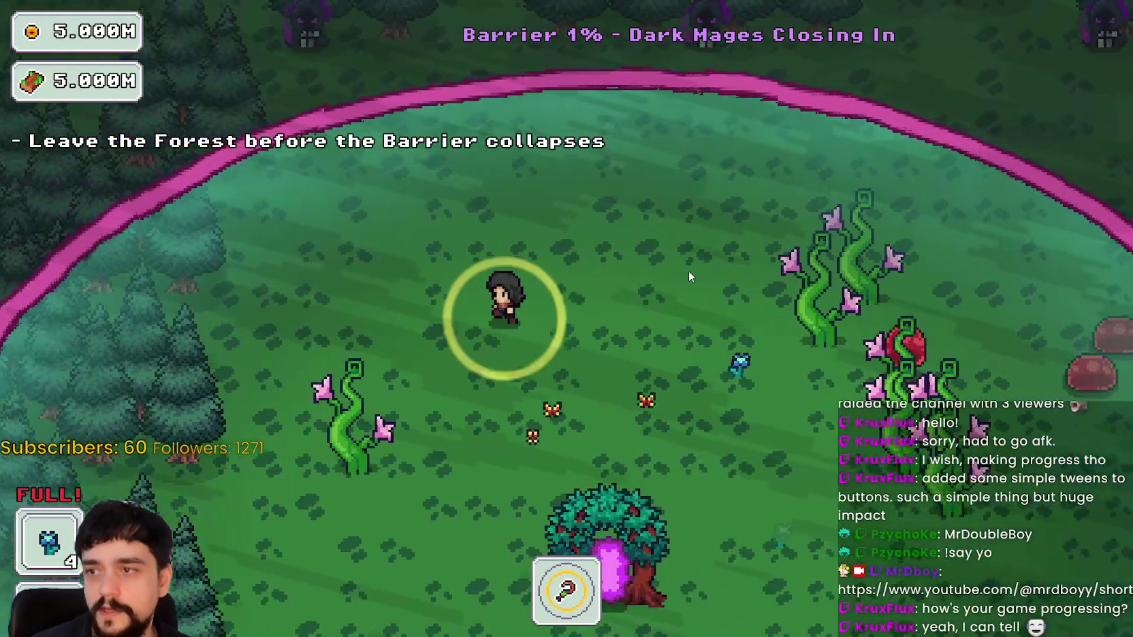
{"action": "key", "text": "s"}
{"action": "key", "text": "s"}
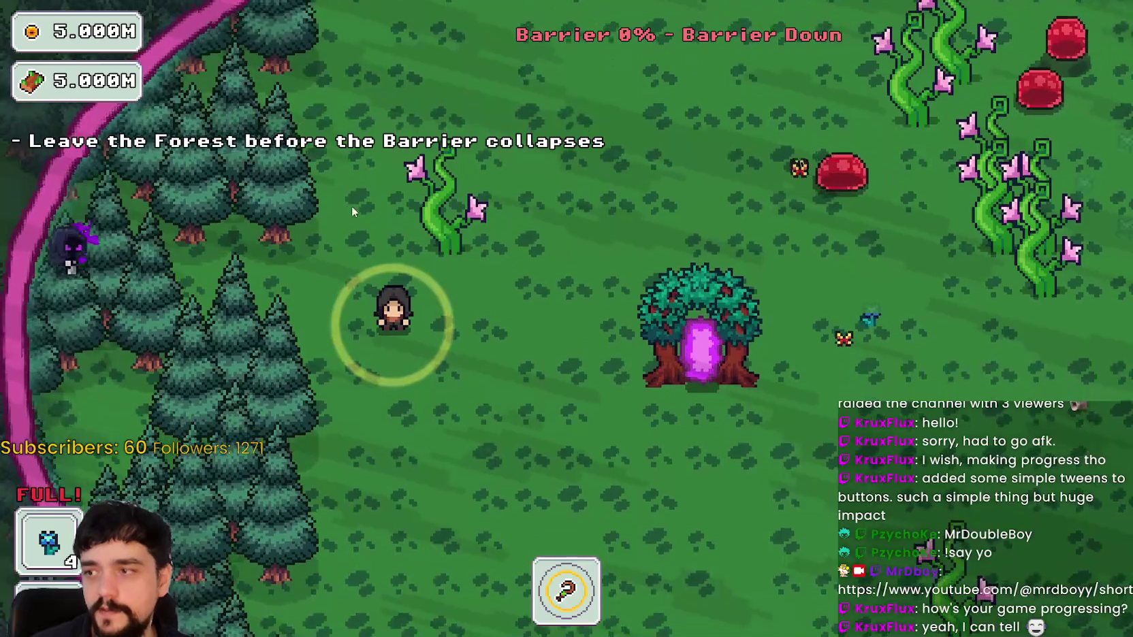
{"action": "key", "text": "d"}
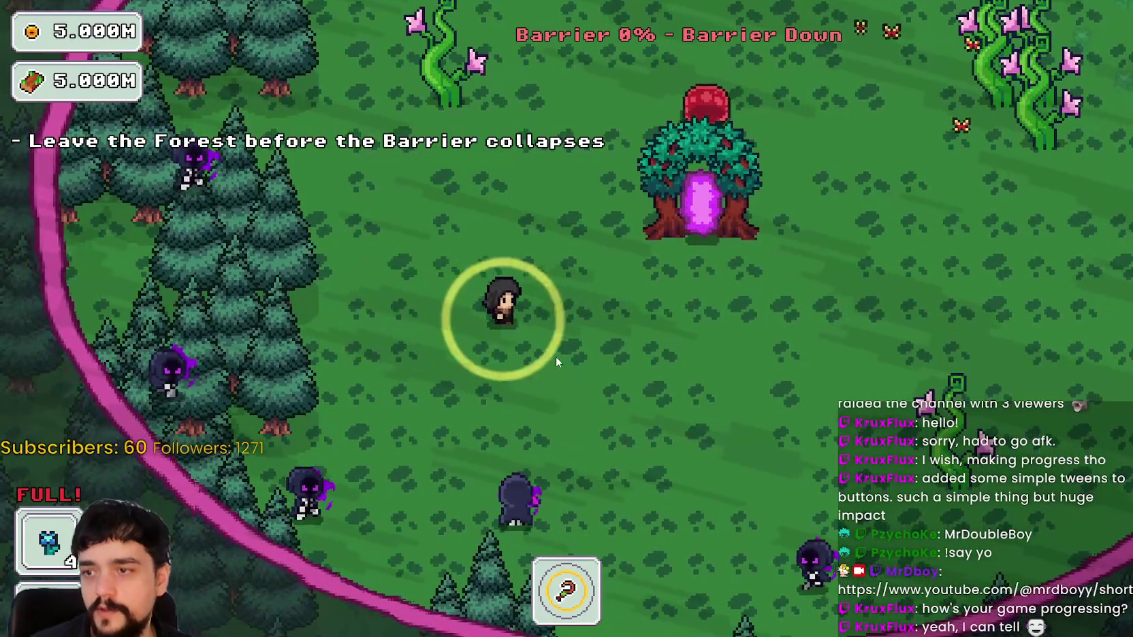
{"action": "key", "text": "w"}
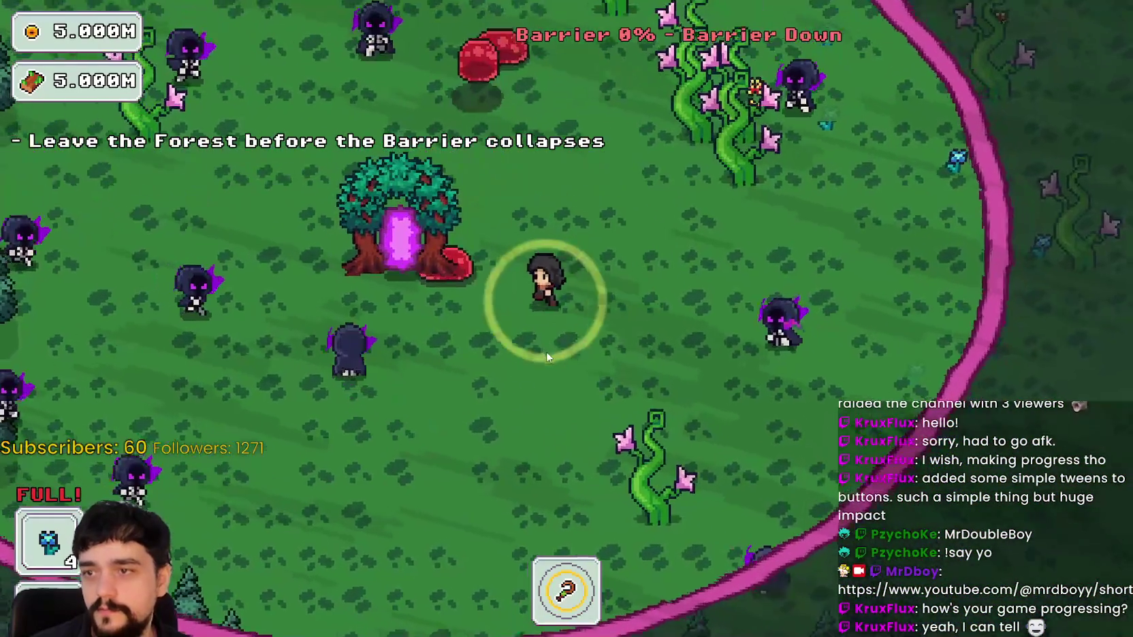
{"action": "key", "text": "a"}
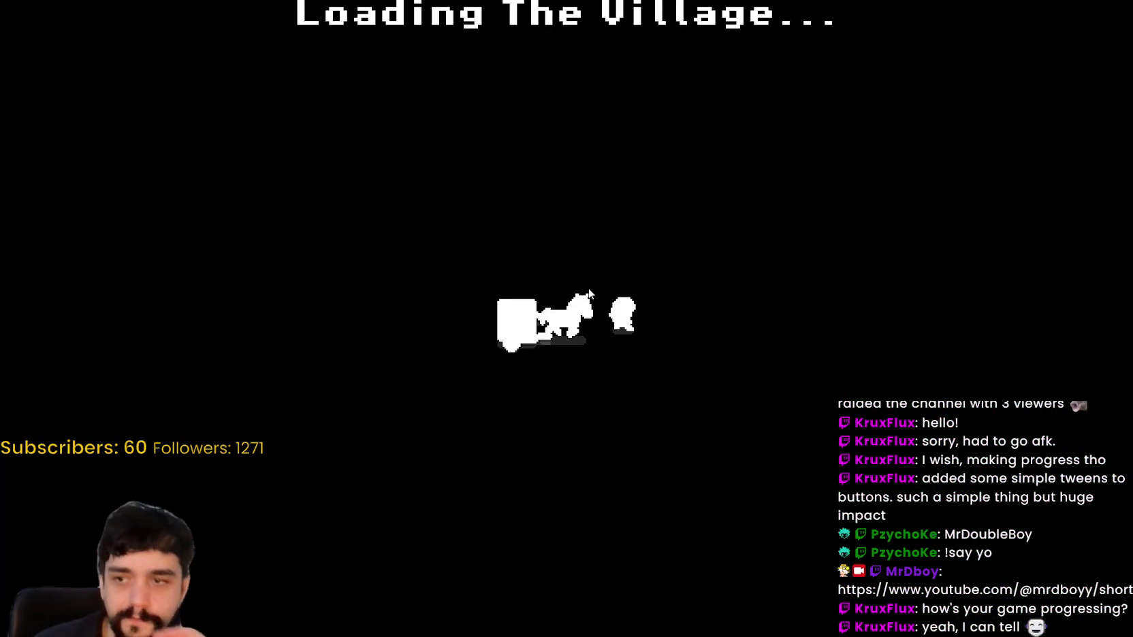
Sell the carried plants at the market stall and collect the coins from the chest
{"action": "key", "text": "d"}
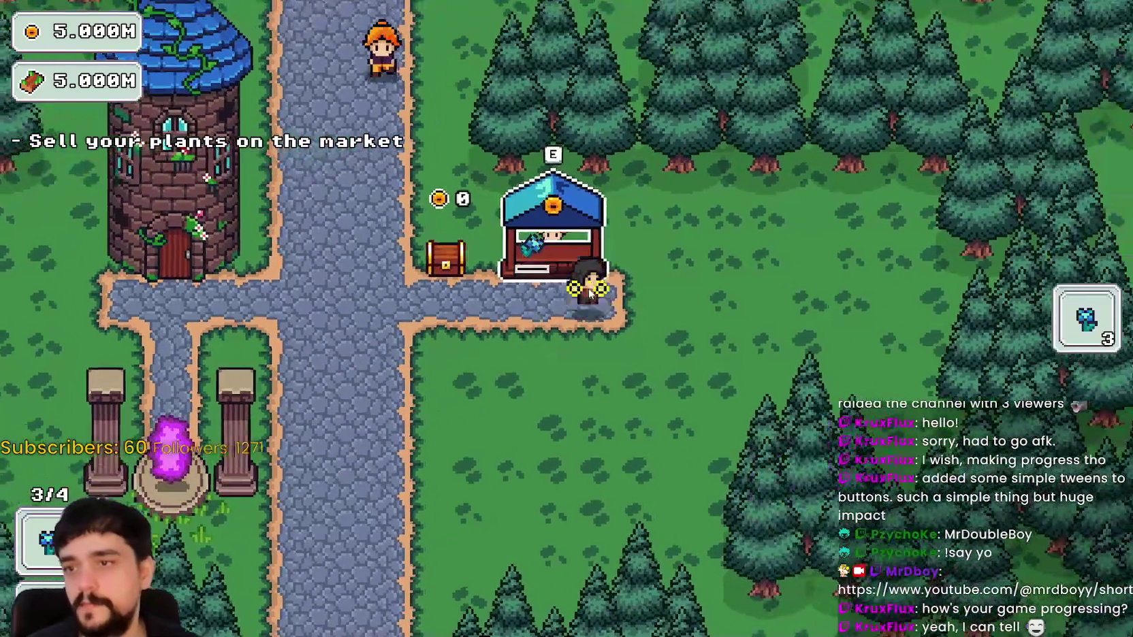
{"action": "key", "text": "e"}
{"action": "key", "text": "a"}
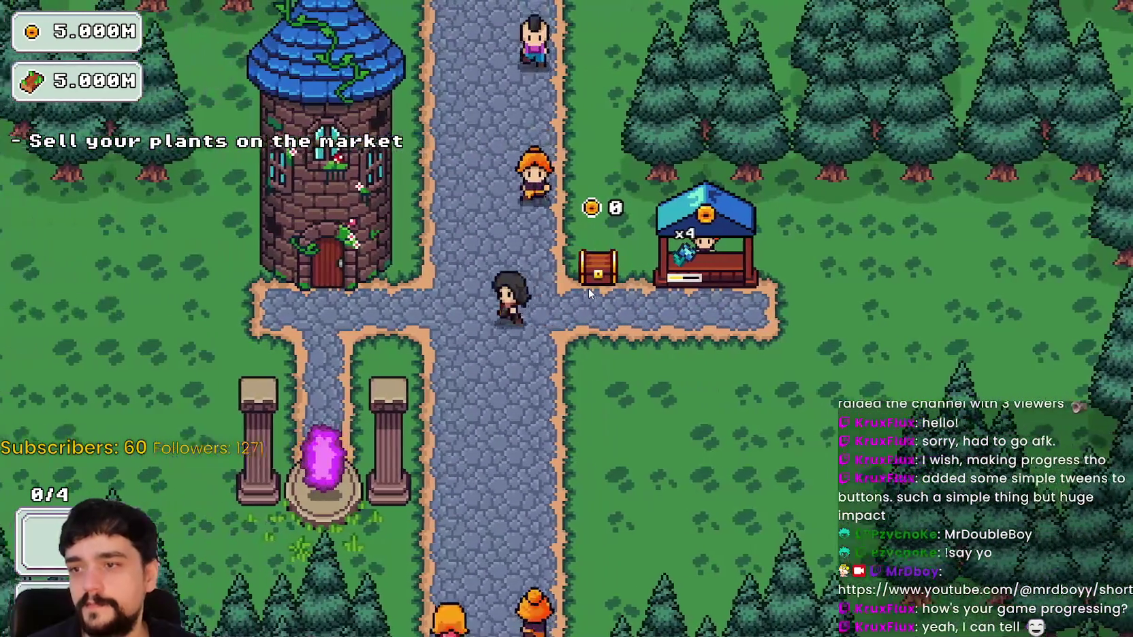
{"action": "key", "text": "d"}
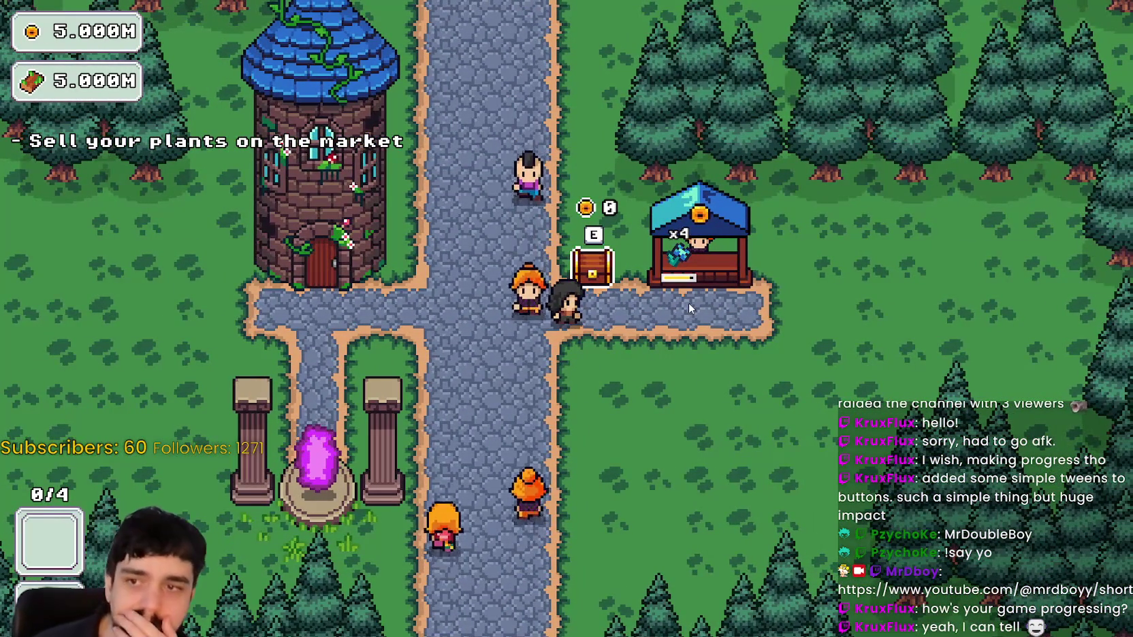
{"action": "key", "text": "e"}
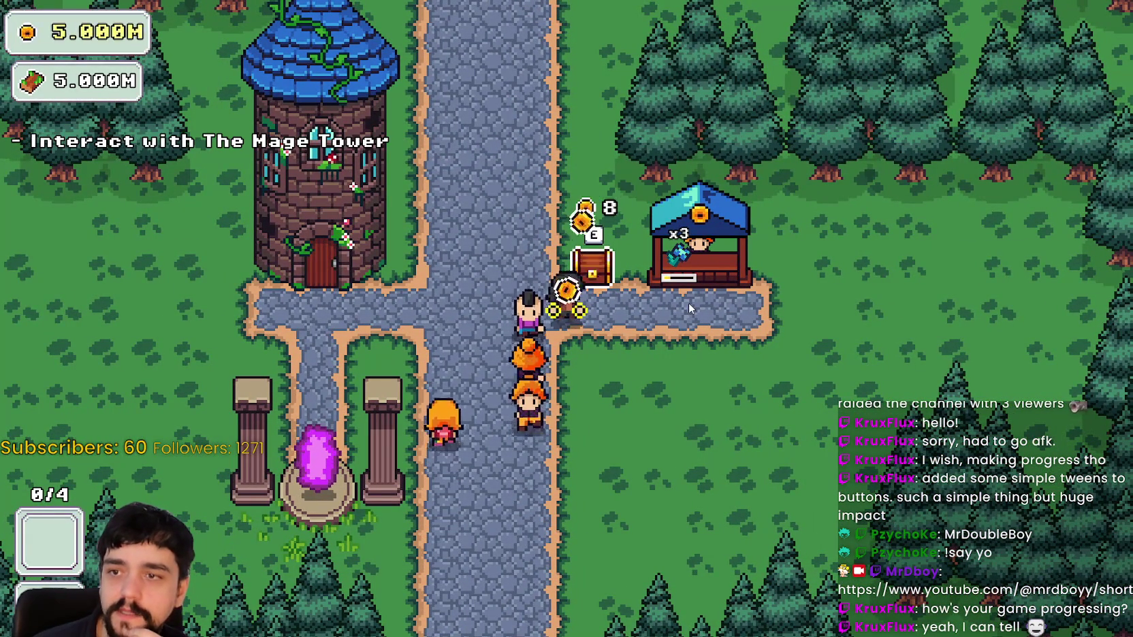
Upgrade the right and left prestige skill nodes at the Mage Tower, then return to the main path
{"action": "key", "text": "a"}
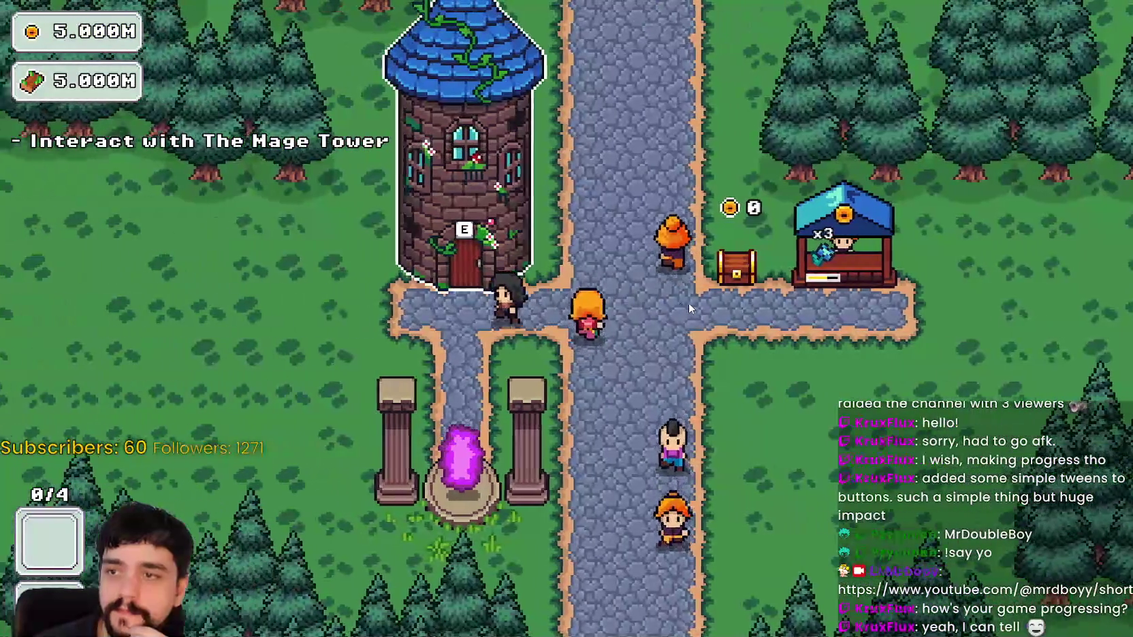
{"action": "key", "text": "e"}
{"action": "left_click", "coordinate": [774, 281]}
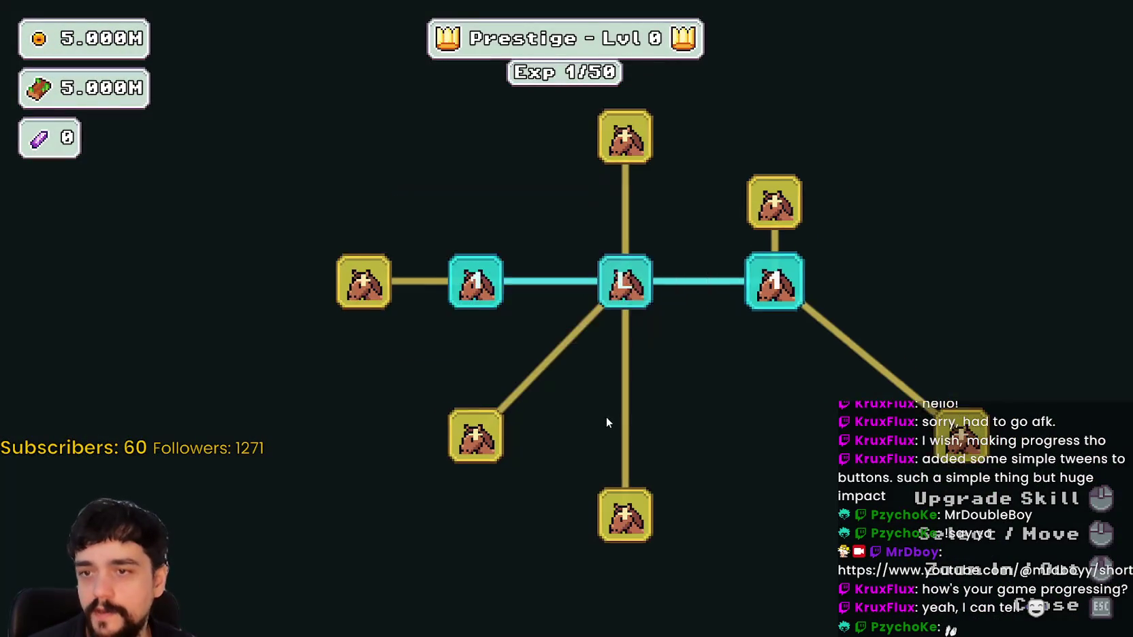
{"action": "left_click", "coordinate": [381, 321]}
{"action": "scroll", "coordinate": [757, 439], "scroll_direction": "down", "scroll_amount": 2}
{"action": "key", "text": "Escape"}
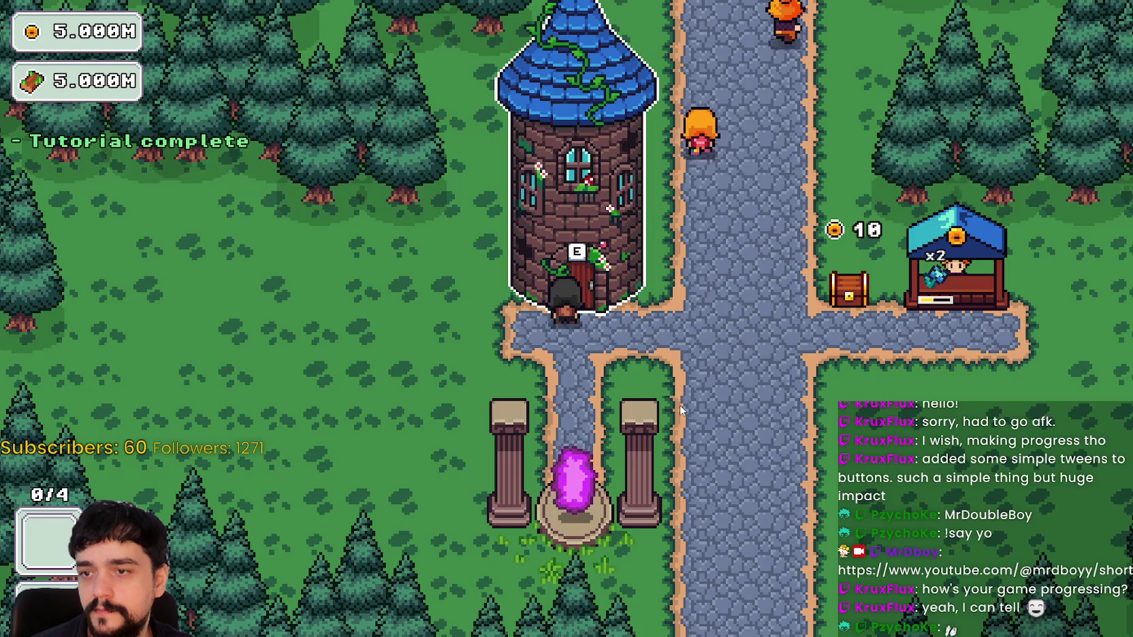
{"action": "key", "text": "d"}
{"action": "key", "text": "s"}
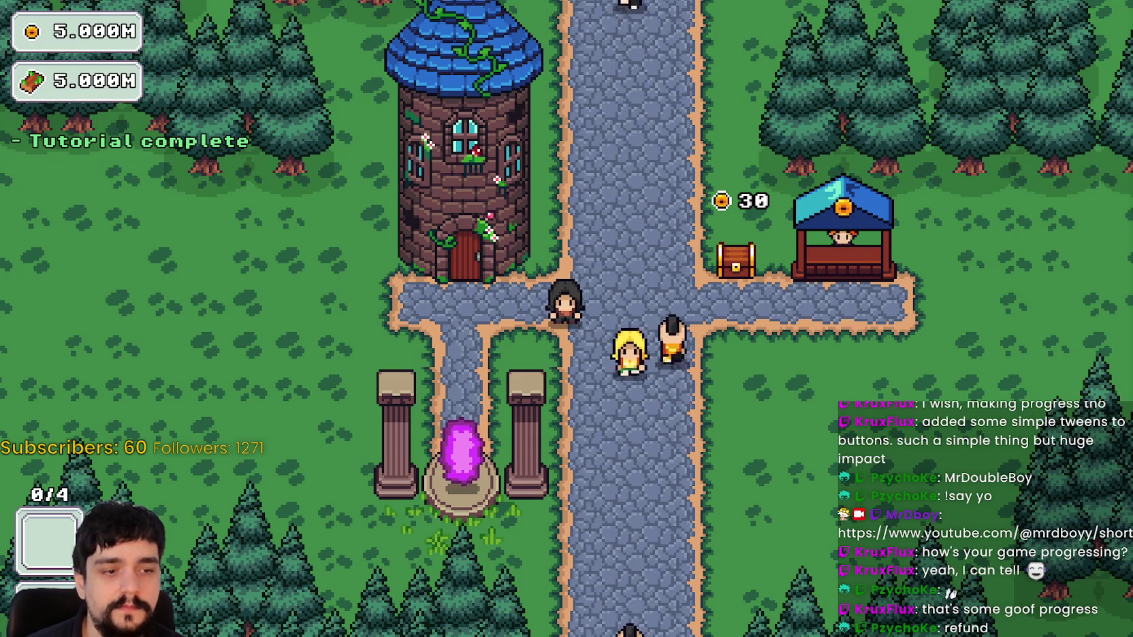
Quit the game, open and close Project Settings, and switch to the 2D canvas
{"action": "key", "text": "alt+F4"}
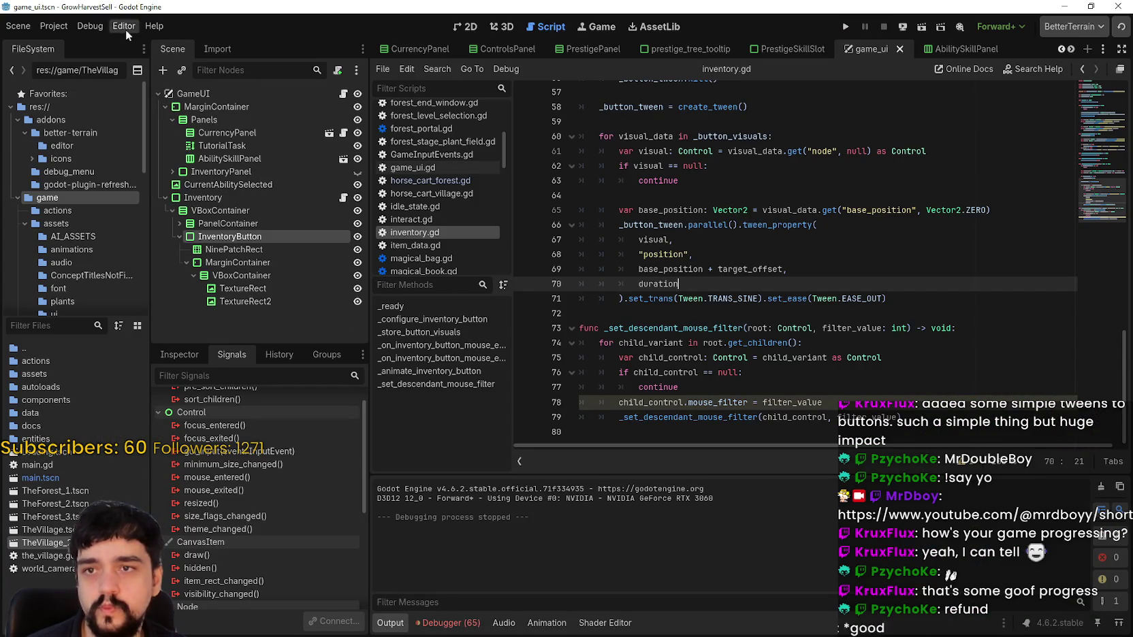
{"action": "left_click", "coordinate": [54, 26]}
{"action": "left_click", "coordinate": [72, 43]}
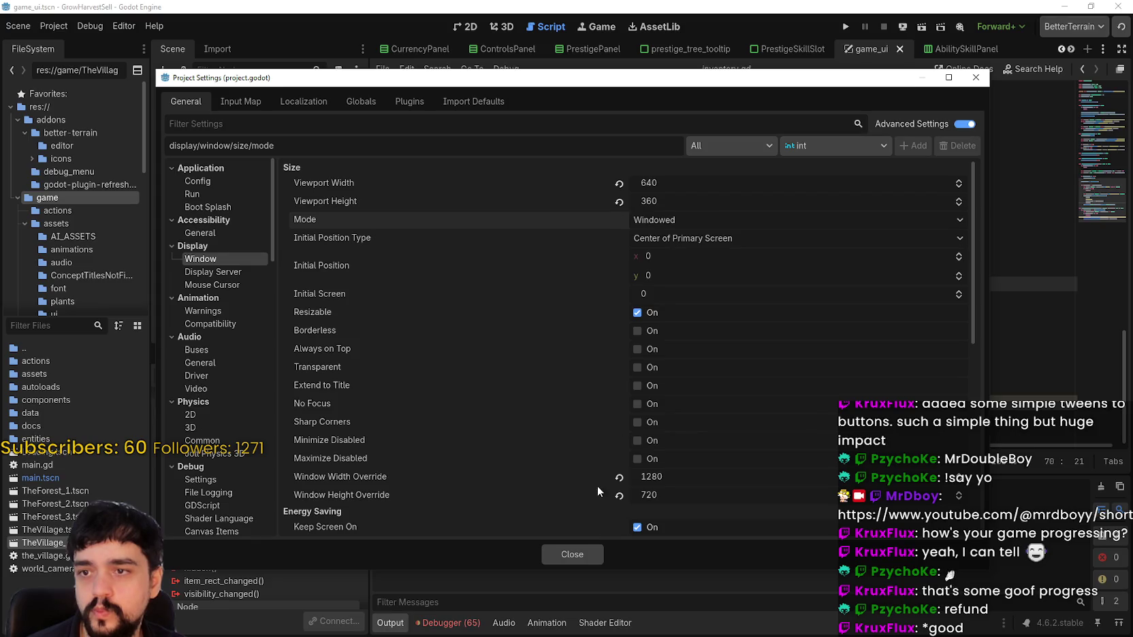
{"action": "left_click", "coordinate": [574, 553]}
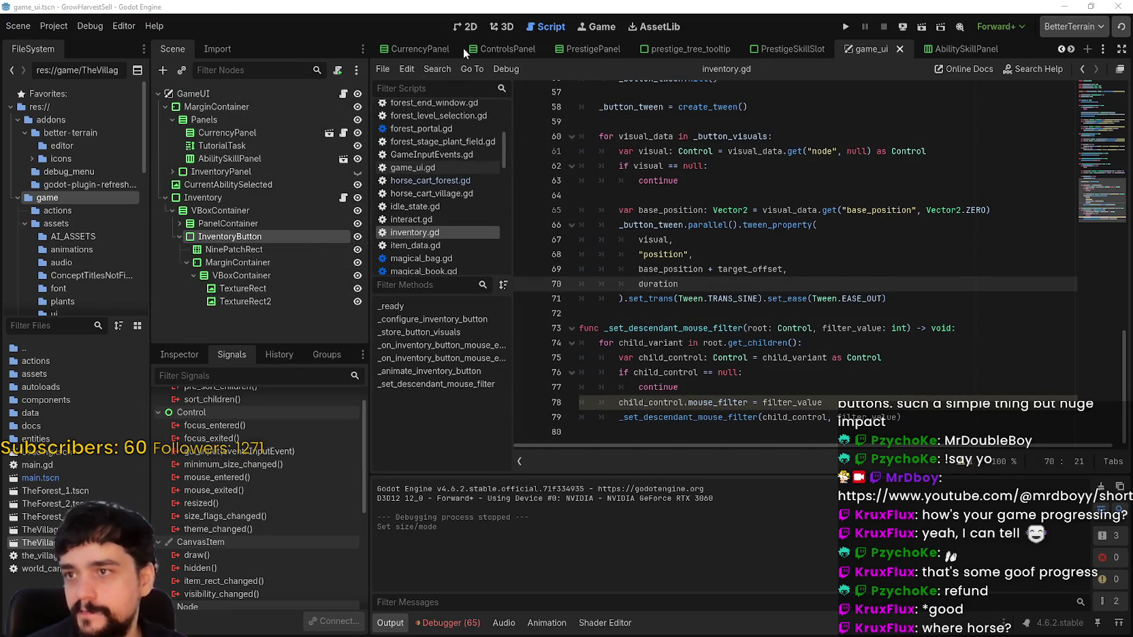
{"action": "left_click", "coordinate": [465, 27]}
Zoom the game_ui canvas out to view the InventoryButton and the two ability slots
{"action": "scroll", "coordinate": [855, 386], "scroll_direction": "down", "scroll_amount": 3}
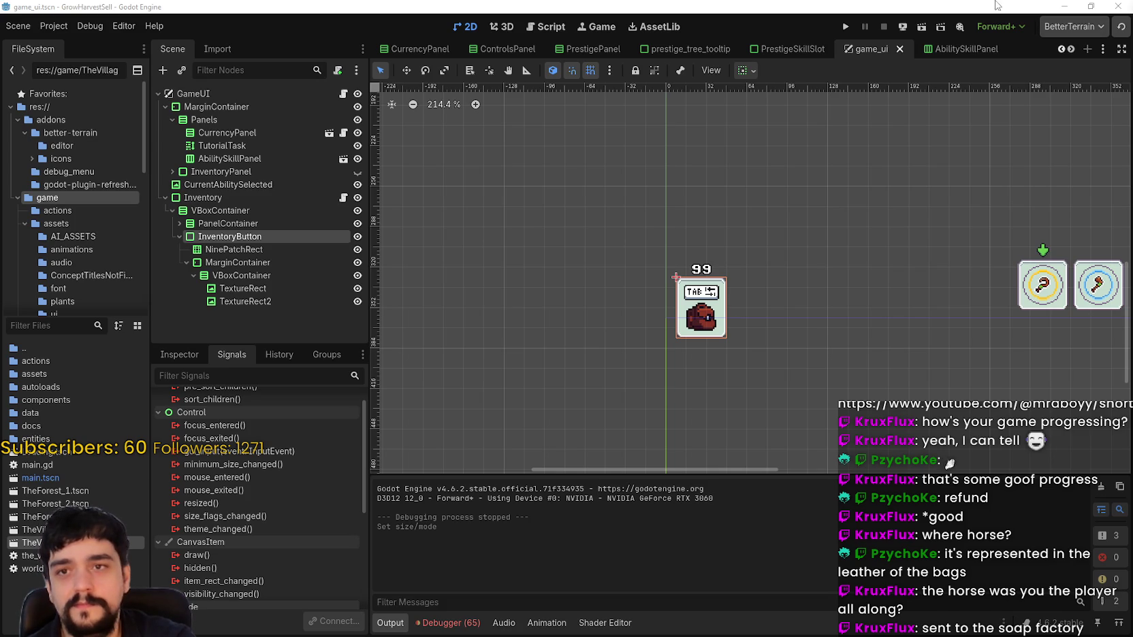
{"action": "scroll", "coordinate": [829, 283], "scroll_direction": "down", "scroll_amount": 3}
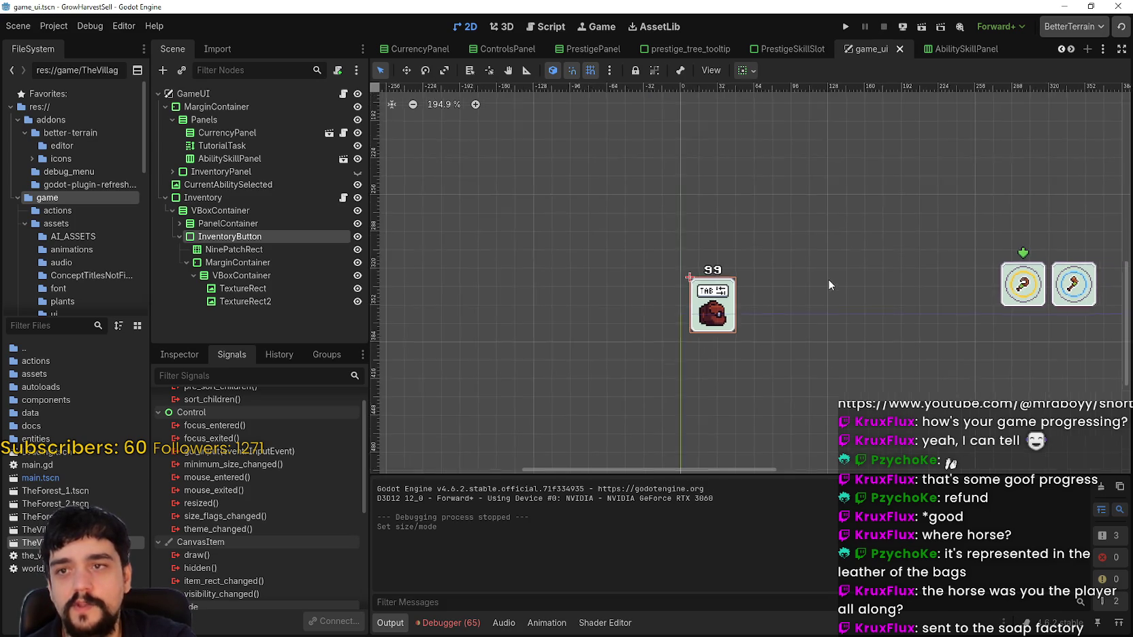
Run the game, pass the title and loading screens, and walk up the village road
{"action": "left_click", "coordinate": [845, 27]}
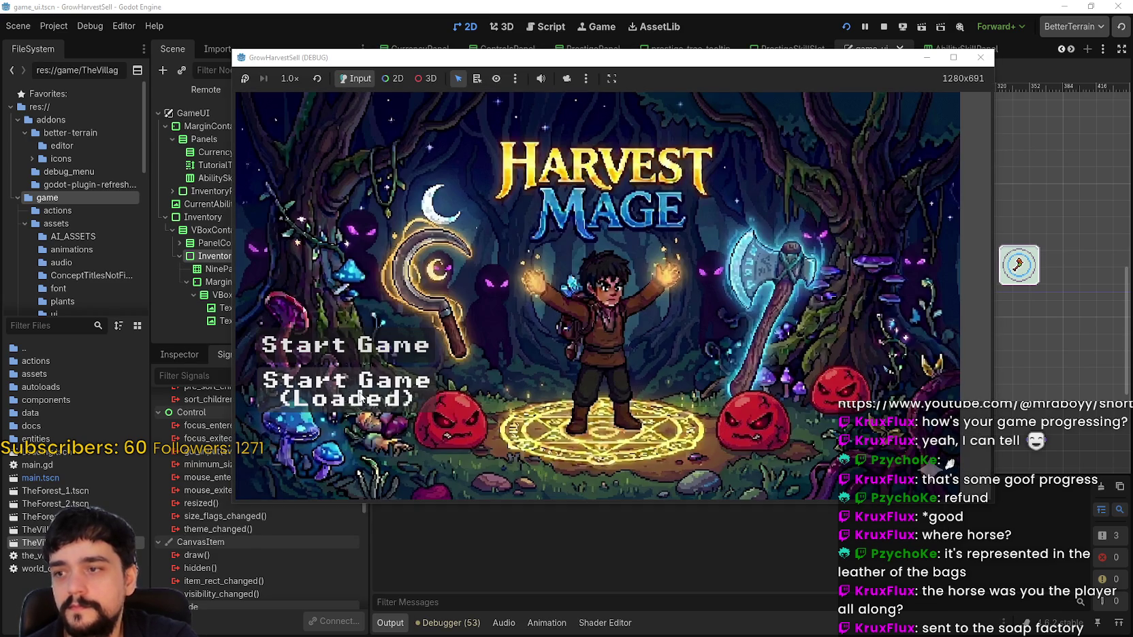
{"action": "left_click", "coordinate": [366, 392]}
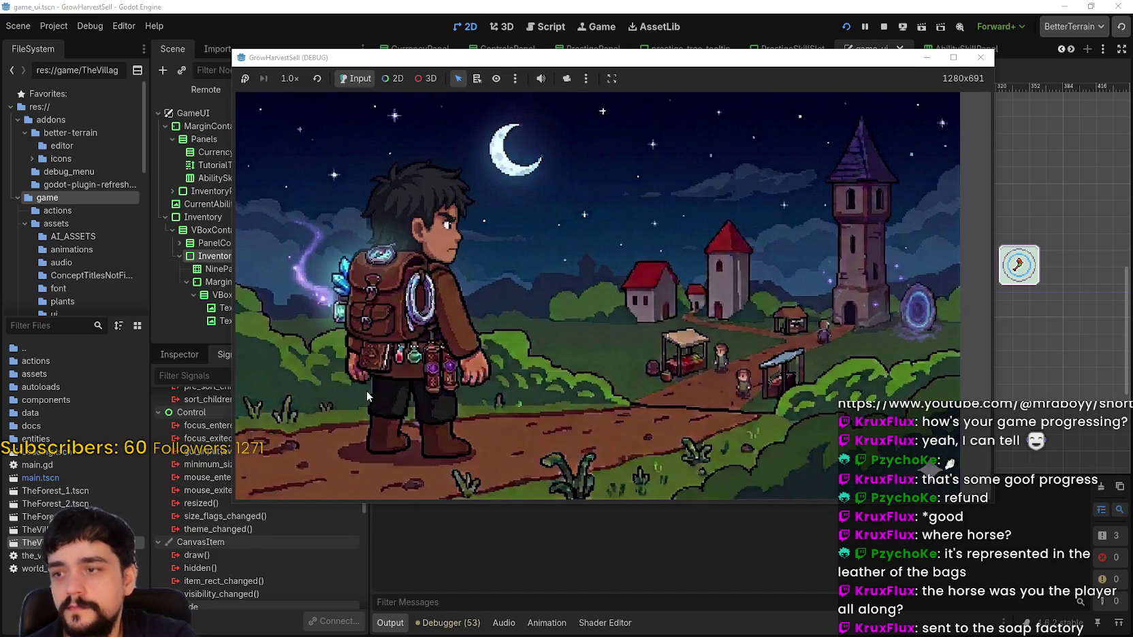
{"action": "left_click", "coordinate": [679, 376]}
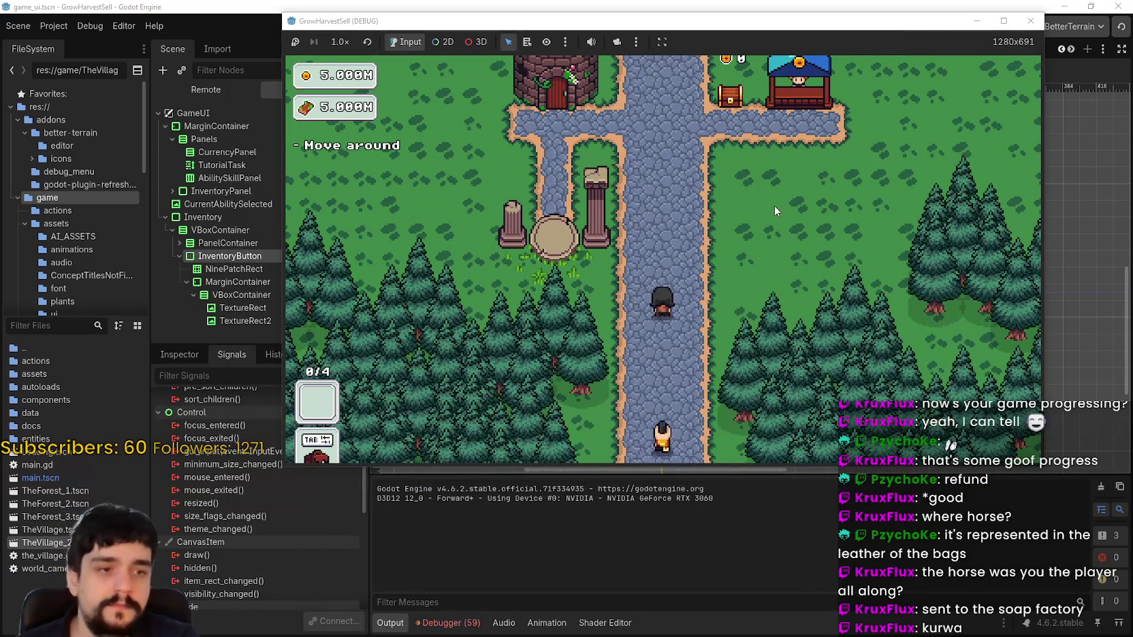
{"action": "key", "text": "w"}
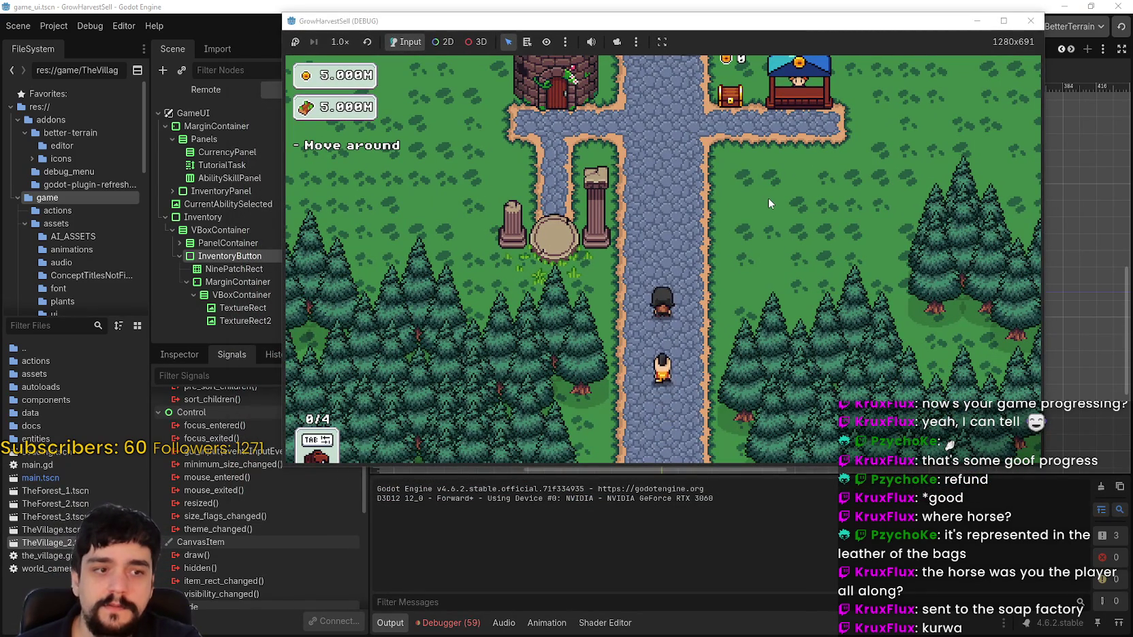
{"action": "key", "text": "w"}
Check the inventory panel's hover shift, then move the game window and return to the editor
{"action": "left_click", "coordinate": [325, 451]}
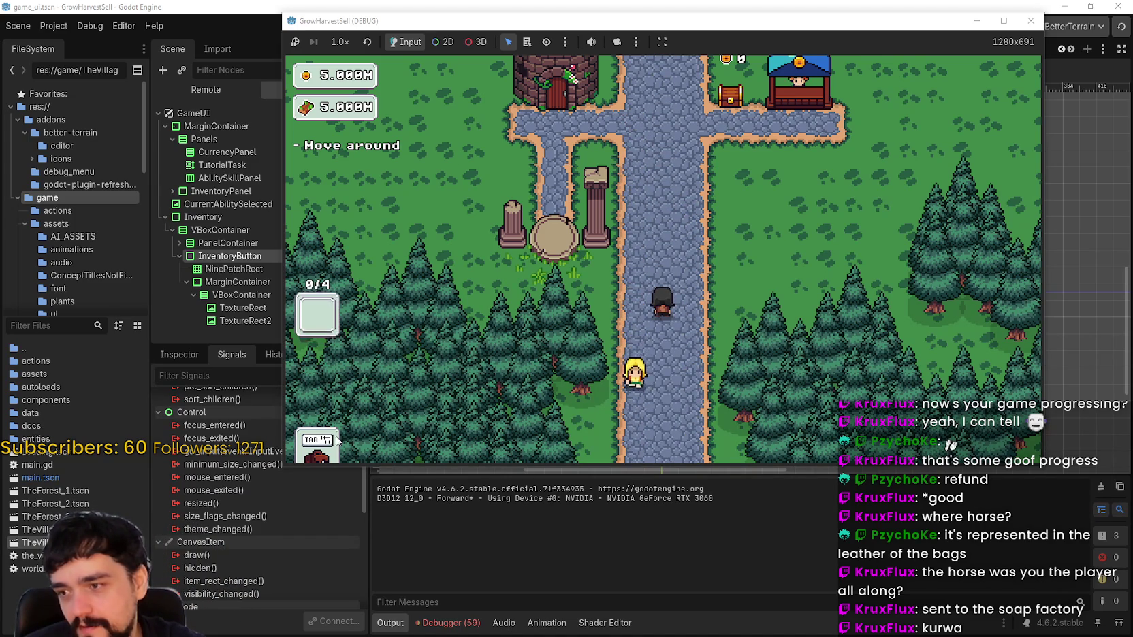
{"action": "left_click_drag", "start_coordinate": [439, 21], "coordinate": [526, 11]}
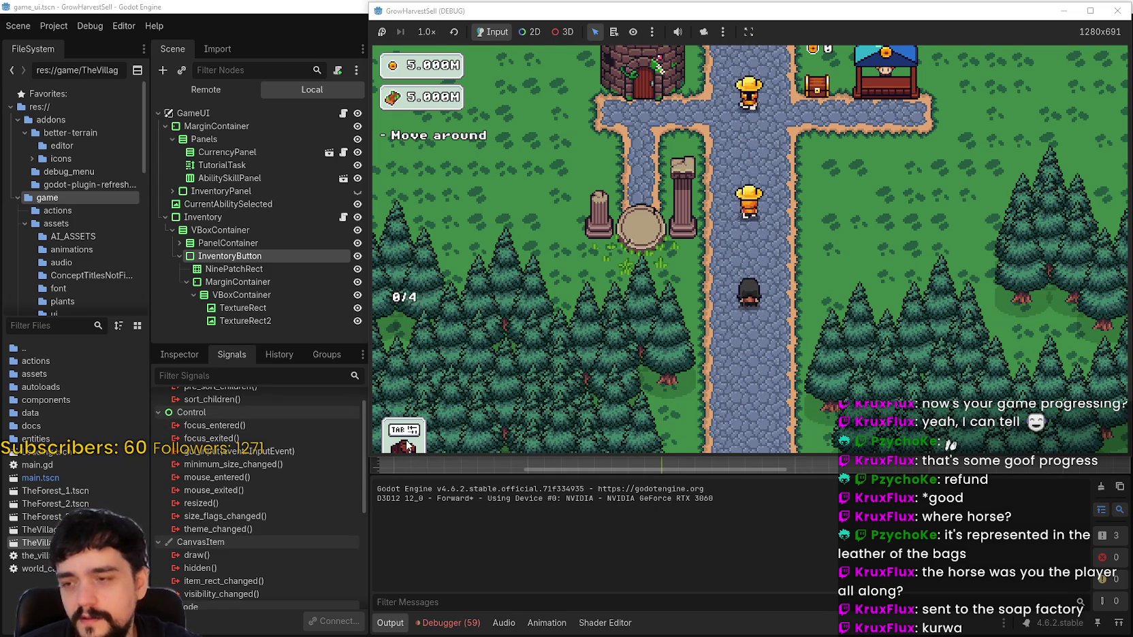
{"action": "left_click", "coordinate": [315, 5]}
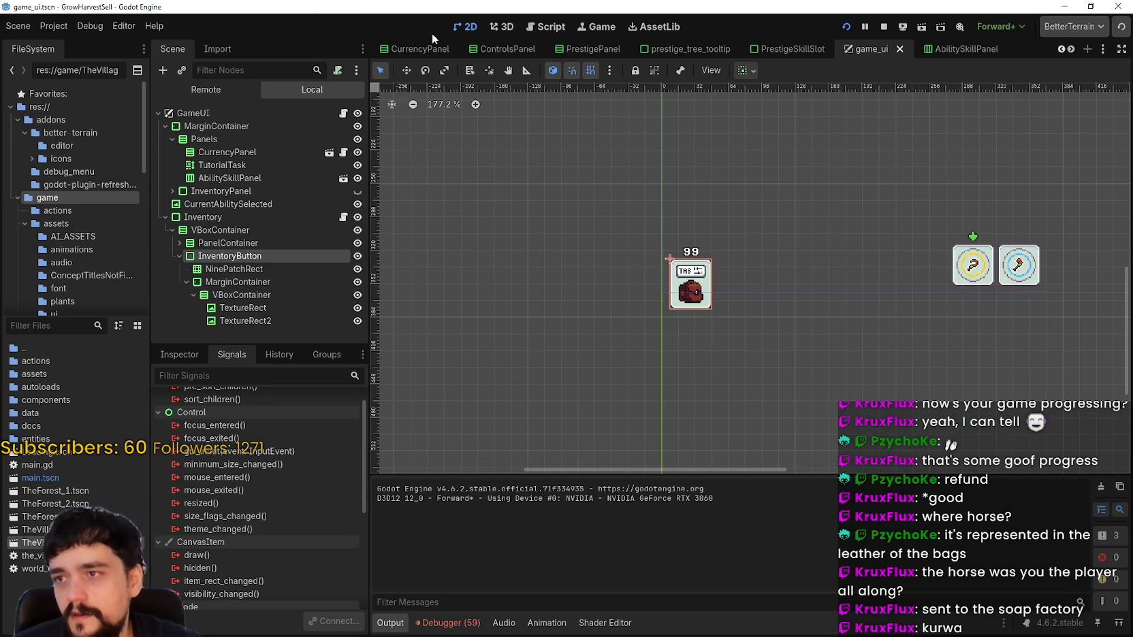
Select the Inventory node and expand its Layout and Transform properties in the Inspector
{"action": "scroll", "coordinate": [595, 147], "scroll_direction": "down", "scroll_amount": 1}
{"action": "scroll", "coordinate": [594, 130], "scroll_direction": "up", "scroll_amount": 2}
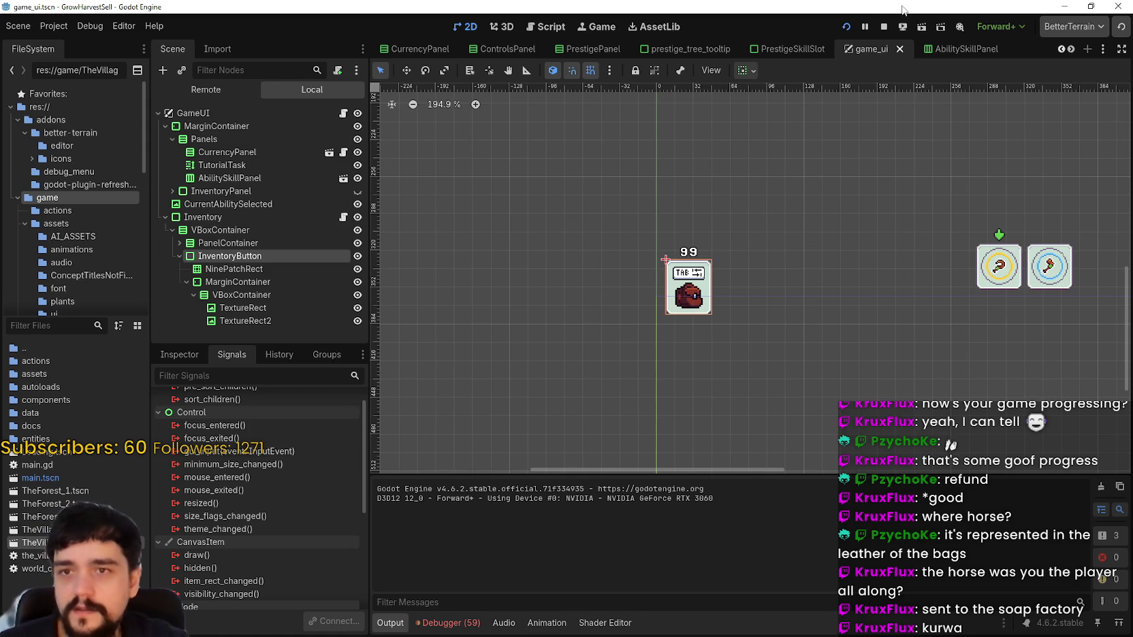
{"action": "left_click", "coordinate": [218, 218]}
{"action": "scroll", "coordinate": [777, 279], "scroll_direction": "right", "scroll_amount": 1}
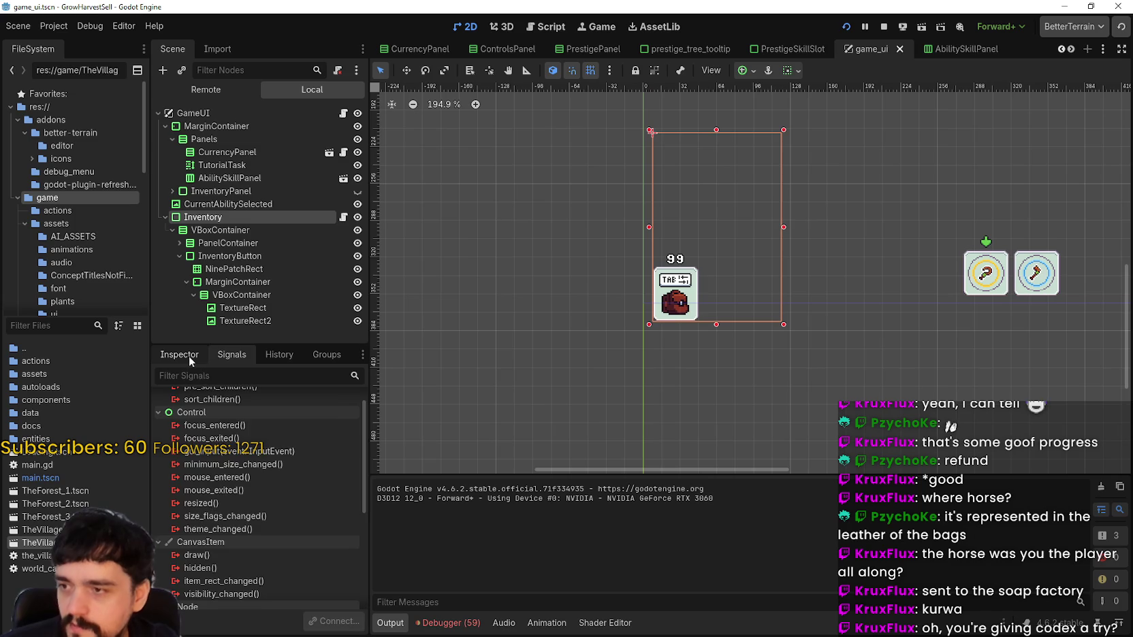
{"action": "left_click", "coordinate": [184, 355]}
{"action": "scroll", "coordinate": [230, 572], "scroll_direction": "down", "scroll_amount": 3}
{"action": "scroll", "coordinate": [225, 555], "scroll_direction": "up", "scroll_amount": 6}
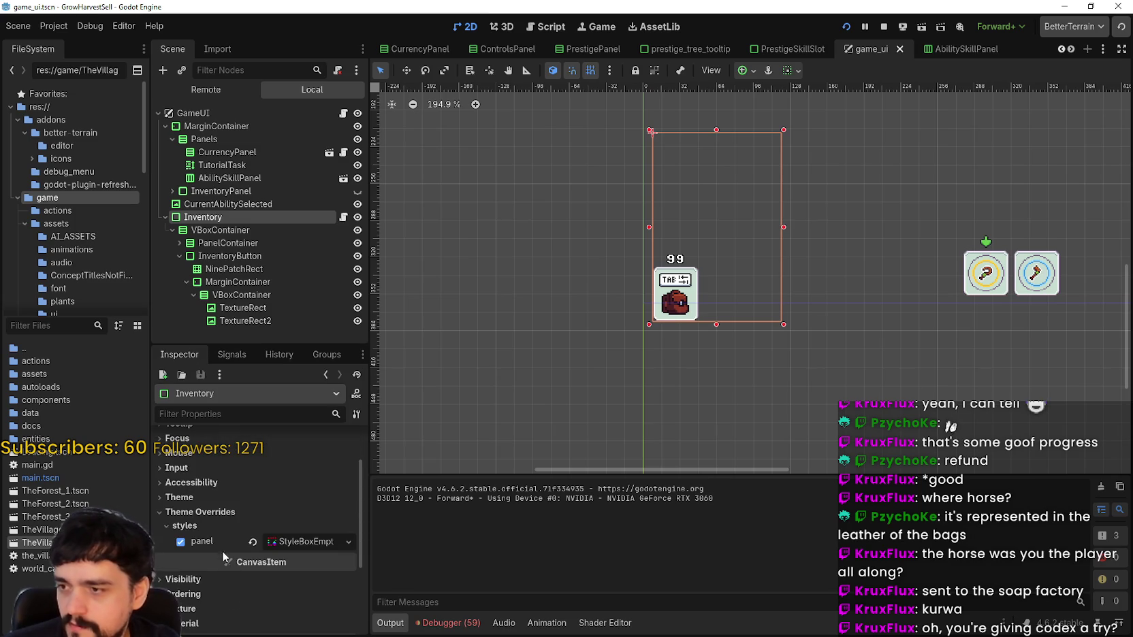
{"action": "left_click", "coordinate": [180, 456]}
{"action": "scroll", "coordinate": [252, 560], "scroll_direction": "down", "scroll_amount": 2}
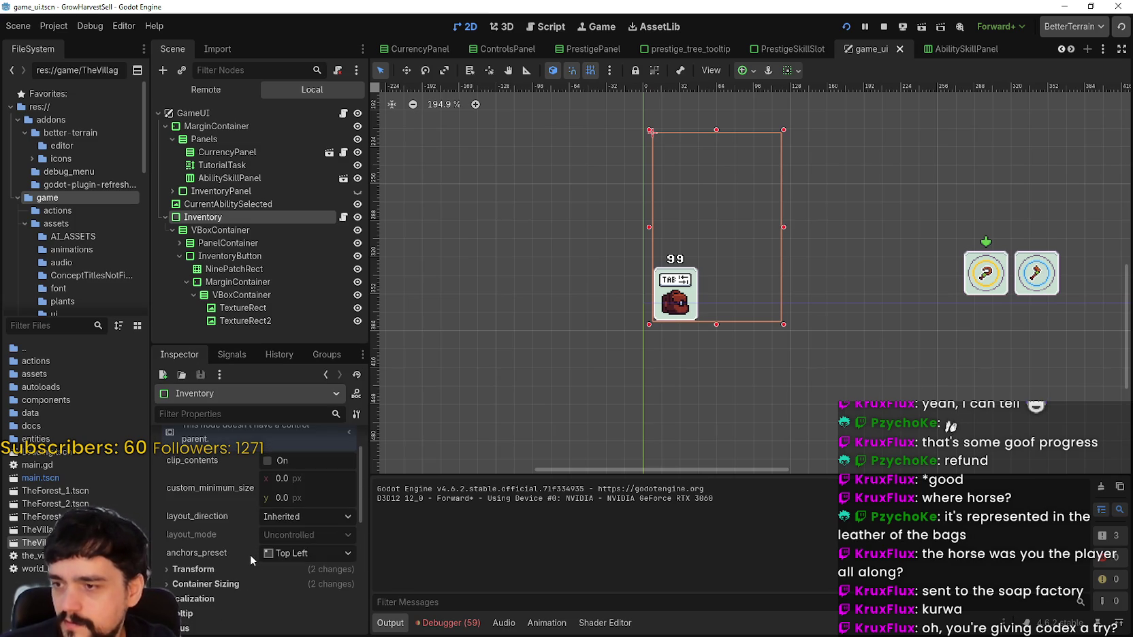
{"action": "left_click", "coordinate": [225, 542]}
{"action": "scroll", "coordinate": [238, 555], "scroll_direction": "down", "scroll_amount": 3}
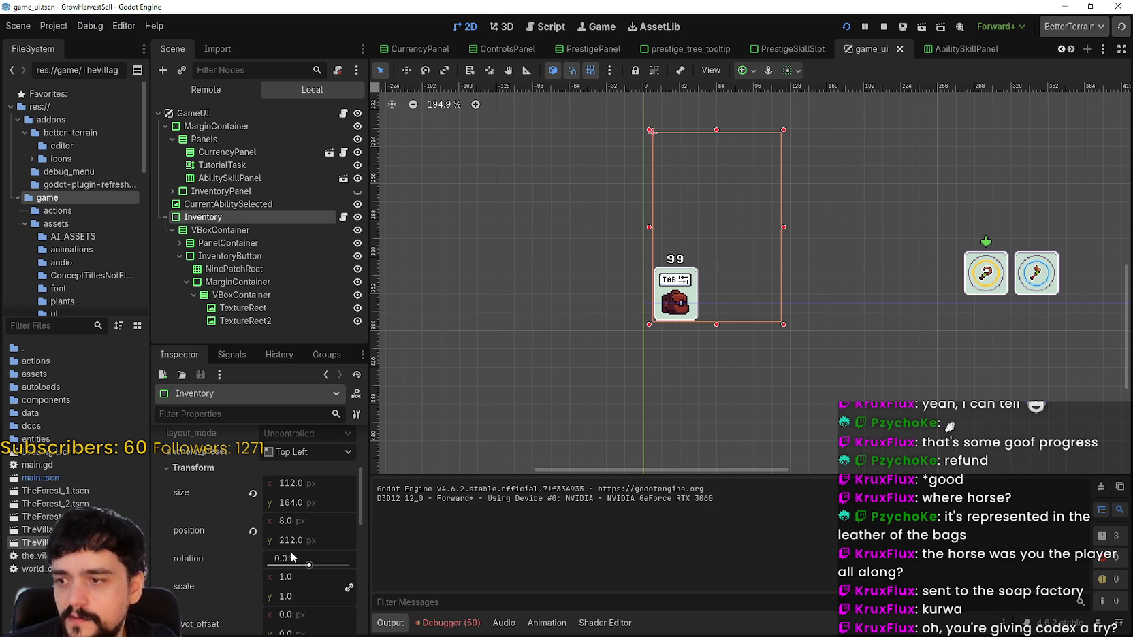
Expand PanelContainer and InventoryPanel, make InventoryPanel visible, and inspect the VBoxContainer under Inventory
{"action": "left_click", "coordinate": [179, 243]}
{"action": "scroll", "coordinate": [327, 257], "scroll_direction": "down", "scroll_amount": 2}
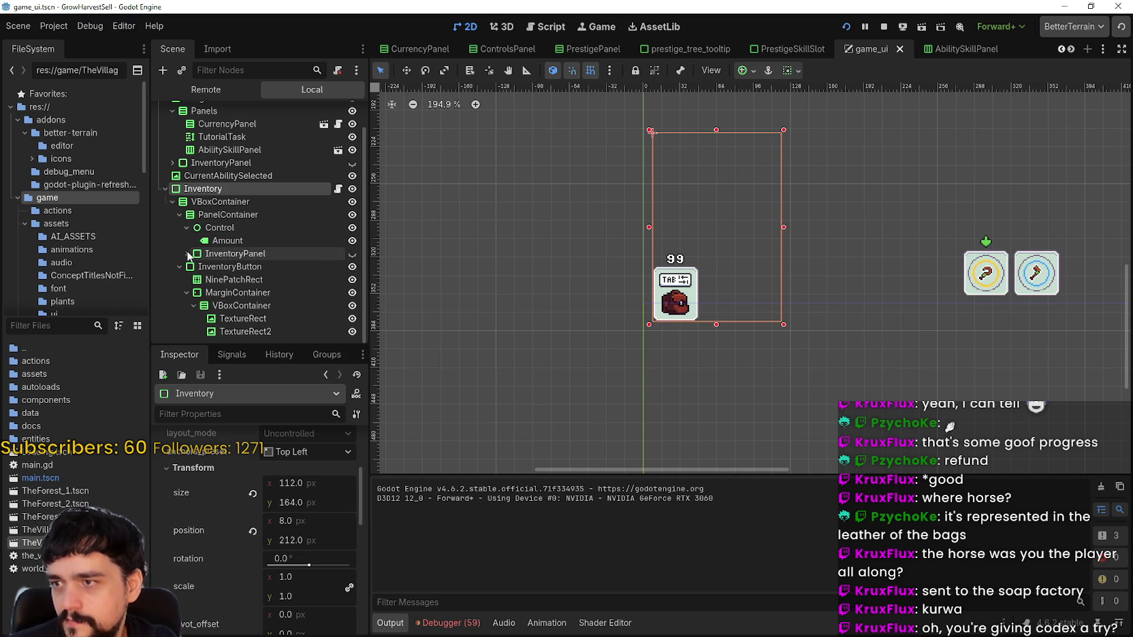
{"action": "left_click", "coordinate": [186, 253]}
{"action": "left_click", "coordinate": [352, 253]}
{"action": "scroll", "coordinate": [255, 276], "scroll_direction": "up", "scroll_amount": 2}
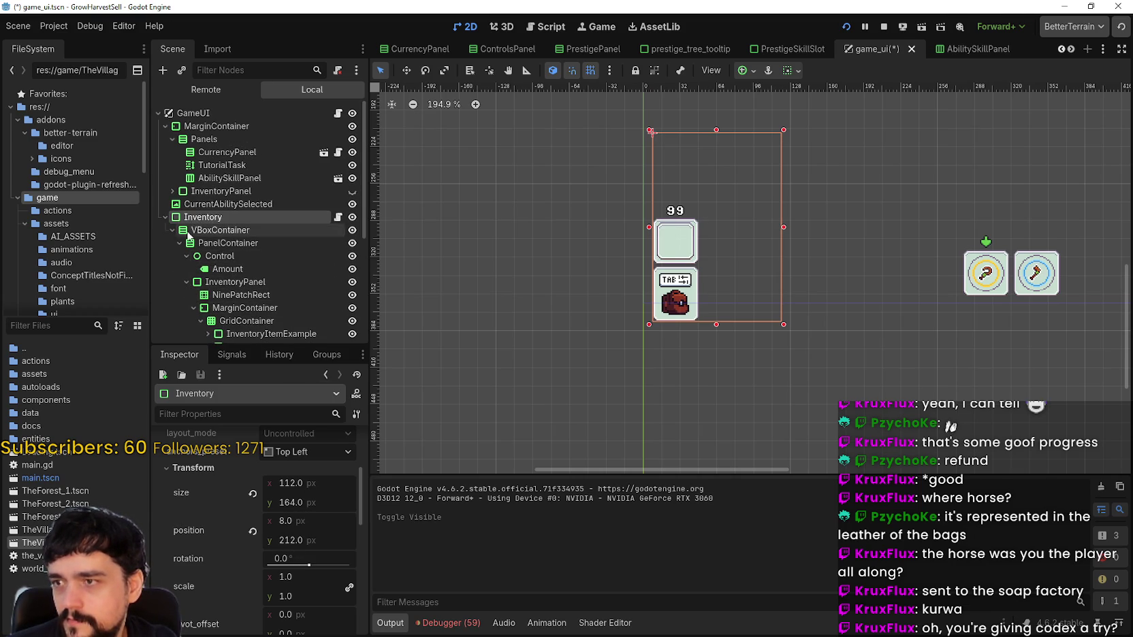
{"action": "left_click", "coordinate": [171, 229]}
{"action": "left_click", "coordinate": [173, 229]}
{"action": "left_click", "coordinate": [173, 229]}
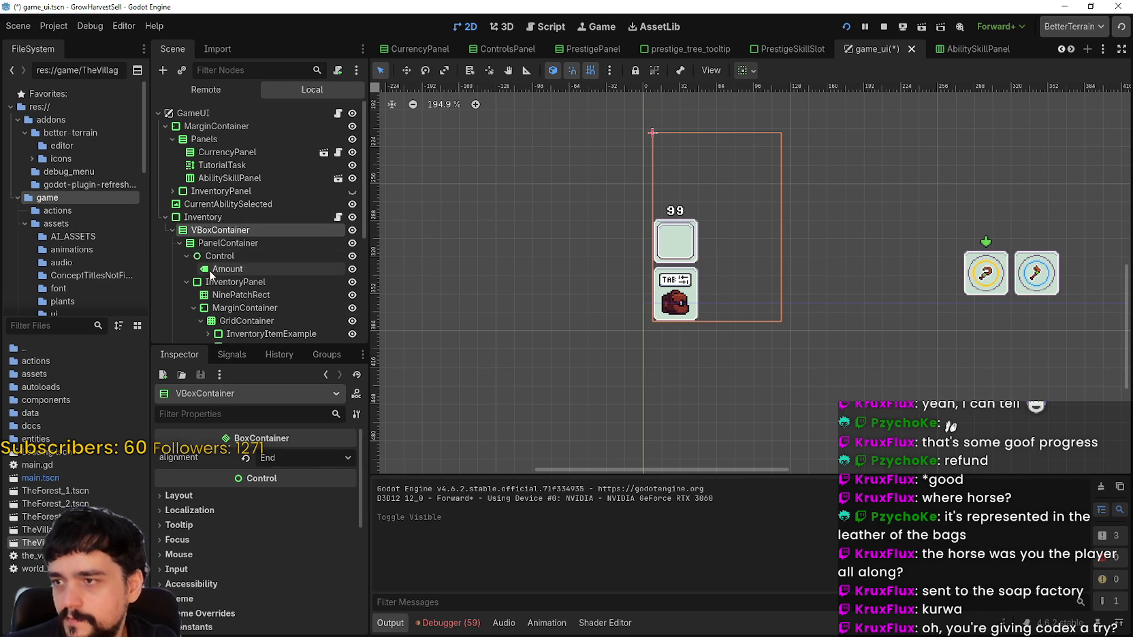
{"action": "left_click", "coordinate": [185, 280]}
{"action": "scroll", "coordinate": [232, 305], "scroll_direction": "down", "scroll_amount": 2}
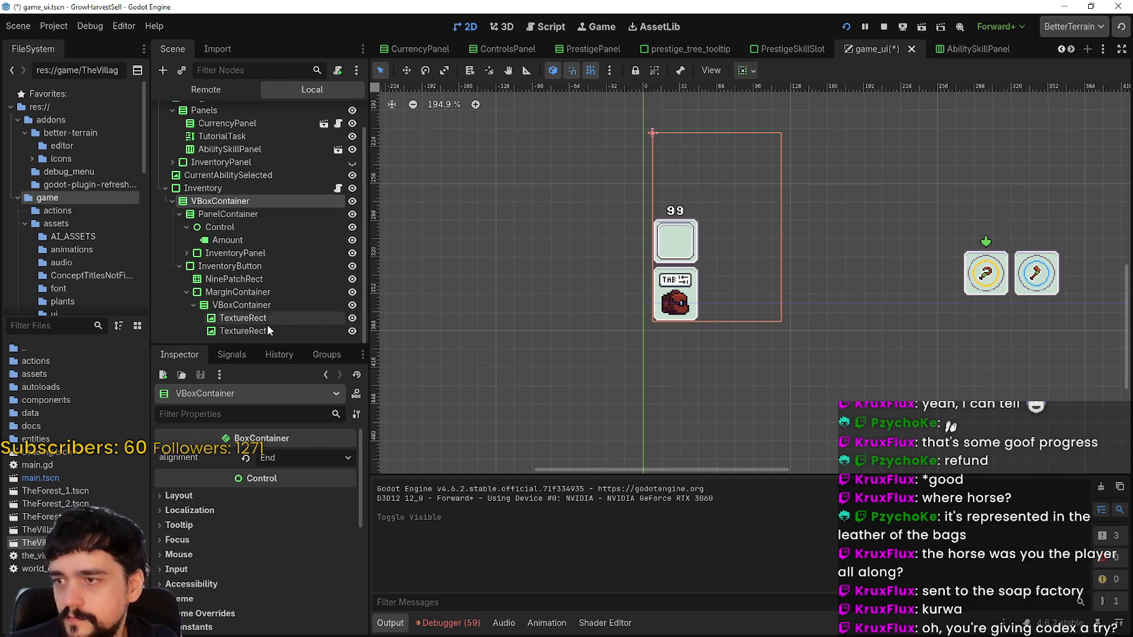
Select the whole Inventory node and drag its position up to y 206.54 px
{"action": "left_click", "coordinate": [255, 188]}
{"action": "scroll", "coordinate": [286, 543], "scroll_direction": "down", "scroll_amount": 1}
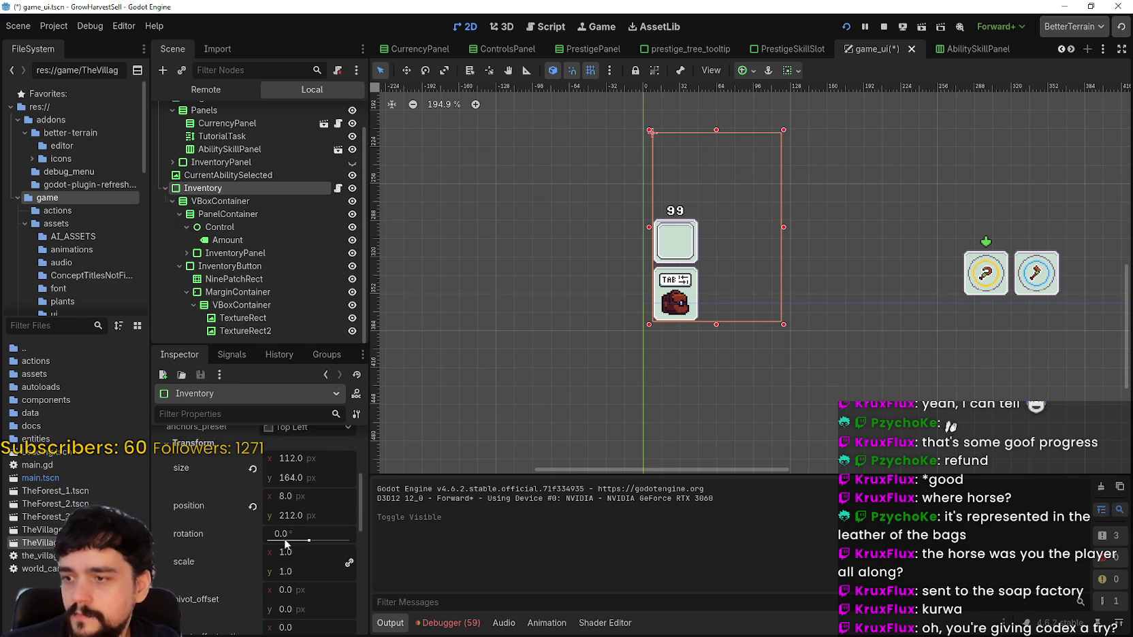
{"action": "left_click_drag", "start_coordinate": [290, 516], "coordinate": [274, 515]}
{"action": "mouse_move", "coordinate": [652, 120]}
{"action": "left_mouse_down"}
{"action": "mouse_move", "coordinate": [652, 141]}
{"action": "mouse_move", "coordinate": [652, 126]}
{"action": "left_mouse_up"}
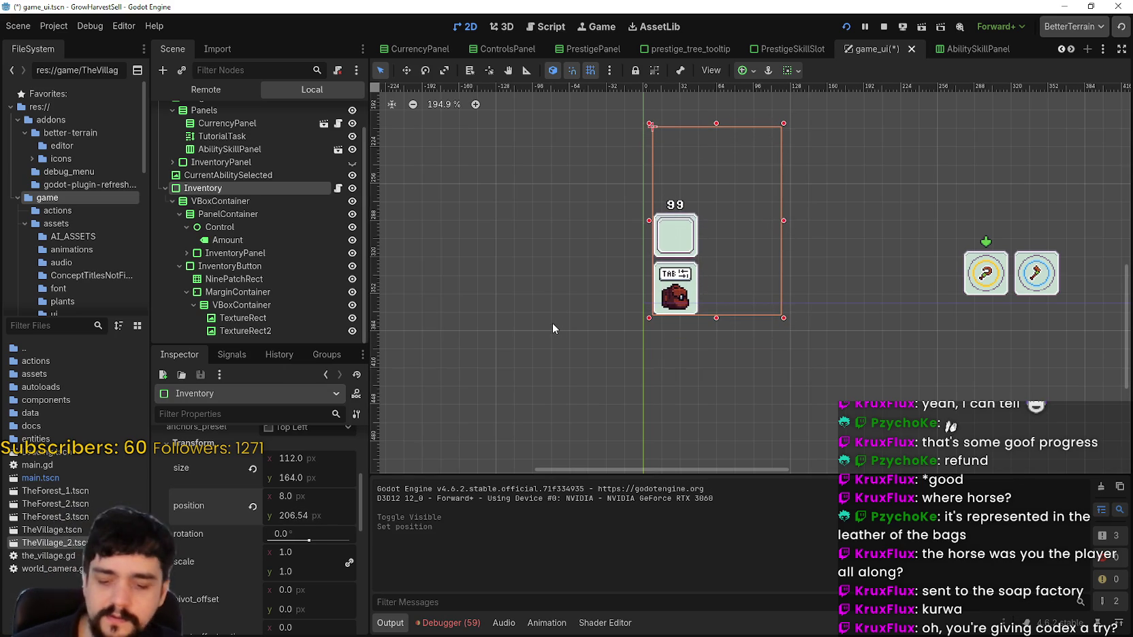
Undo the move so Inventory returns to position x 8.0, y 212.0 px
{"action": "key", "text": "ctrl+z"}
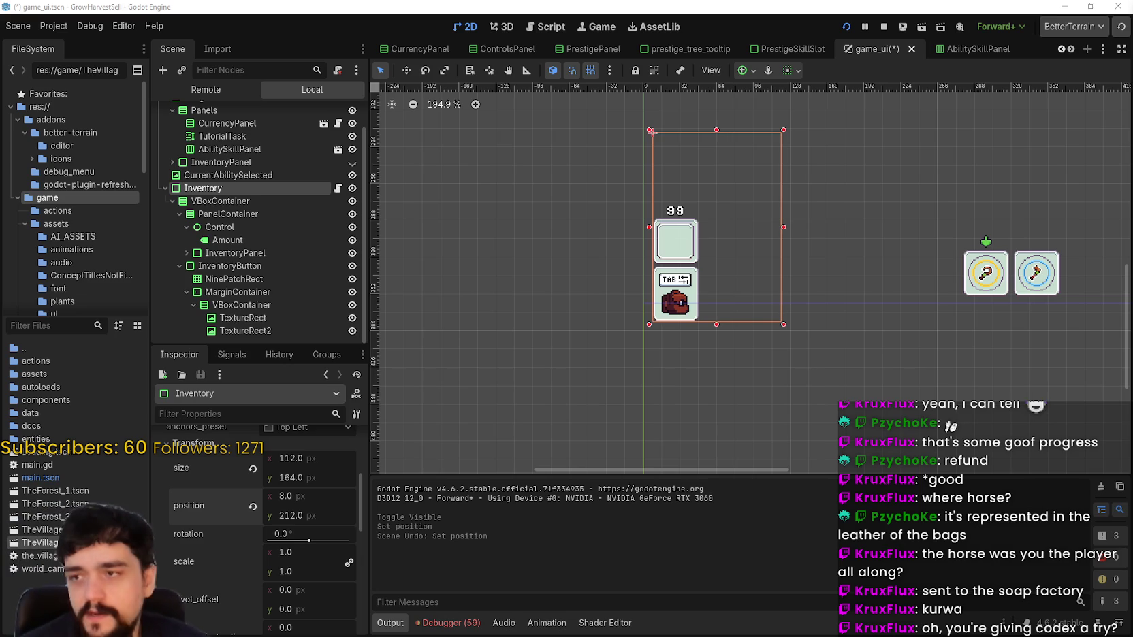
Open inventory.gd from the Inventory node and scroll through the hover tween code
{"action": "left_click", "coordinate": [338, 189]}
{"action": "scroll", "coordinate": [804, 263], "scroll_direction": "up", "scroll_amount": 12}
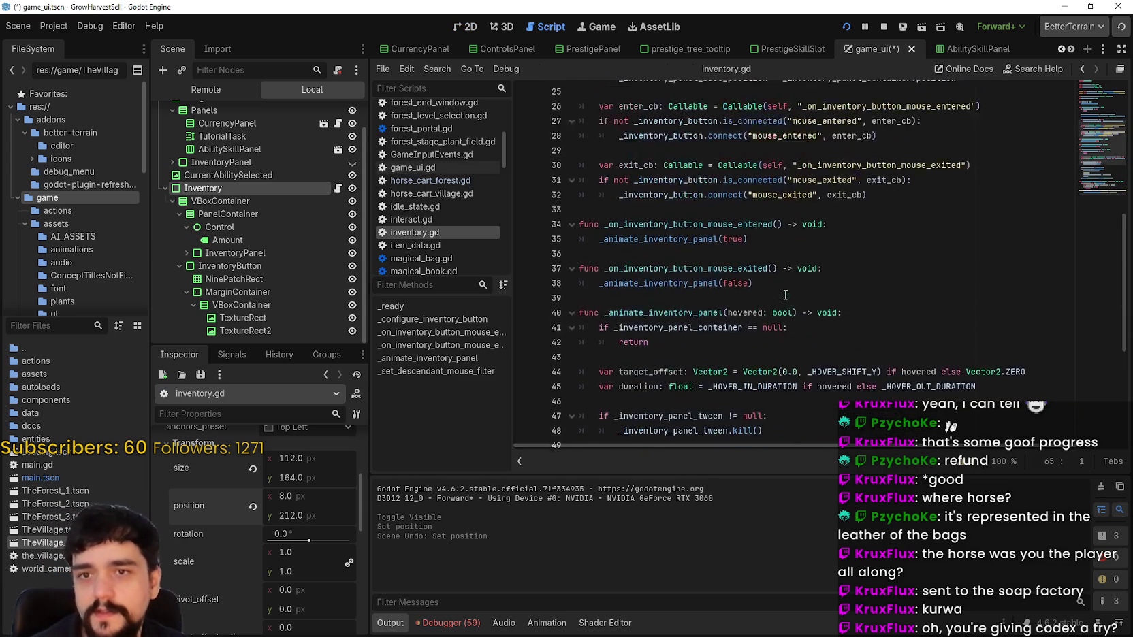
{"action": "scroll", "coordinate": [733, 332], "scroll_direction": "down", "scroll_amount": 13}
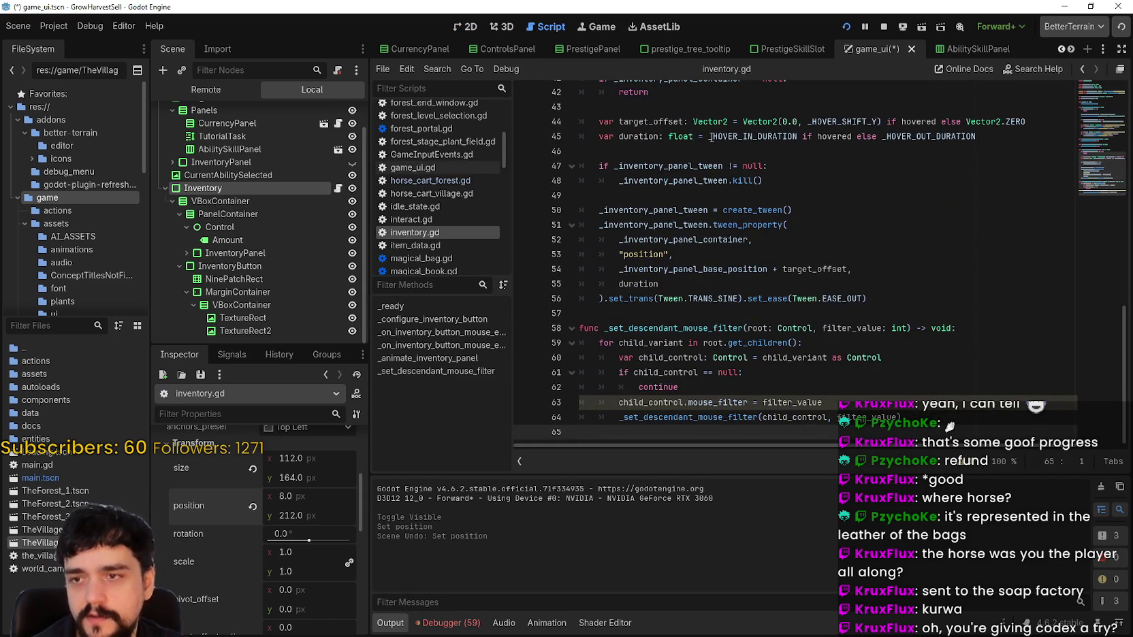
{"action": "mouse_move", "coordinate": [711, 137]}
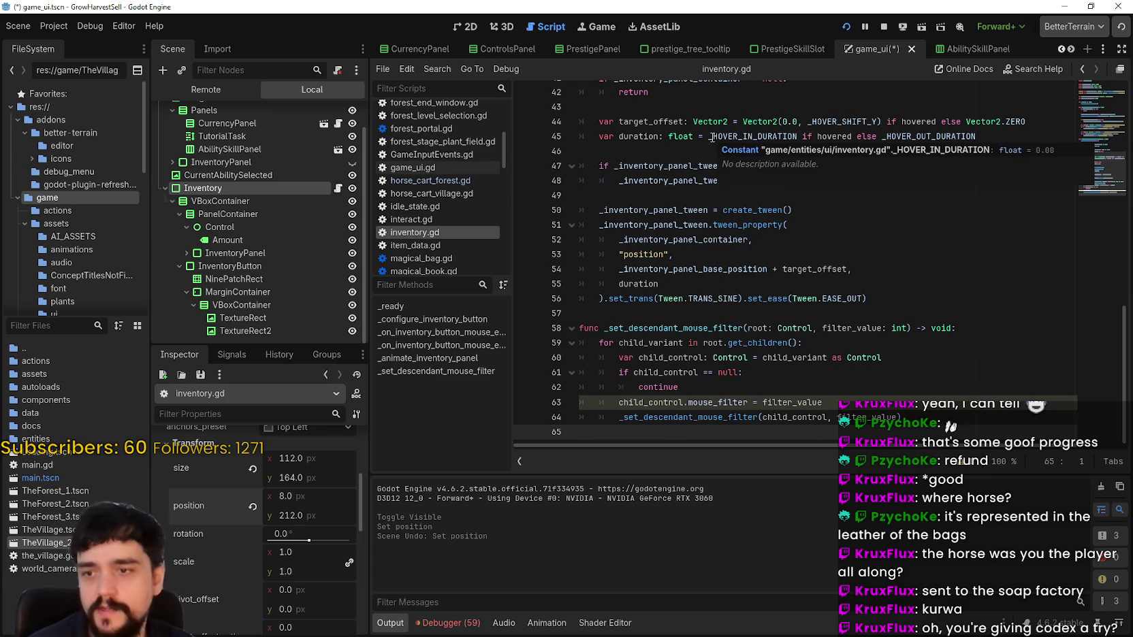
{"action": "scroll", "coordinate": [478, 251], "scroll_direction": "down", "scroll_amount": 1}
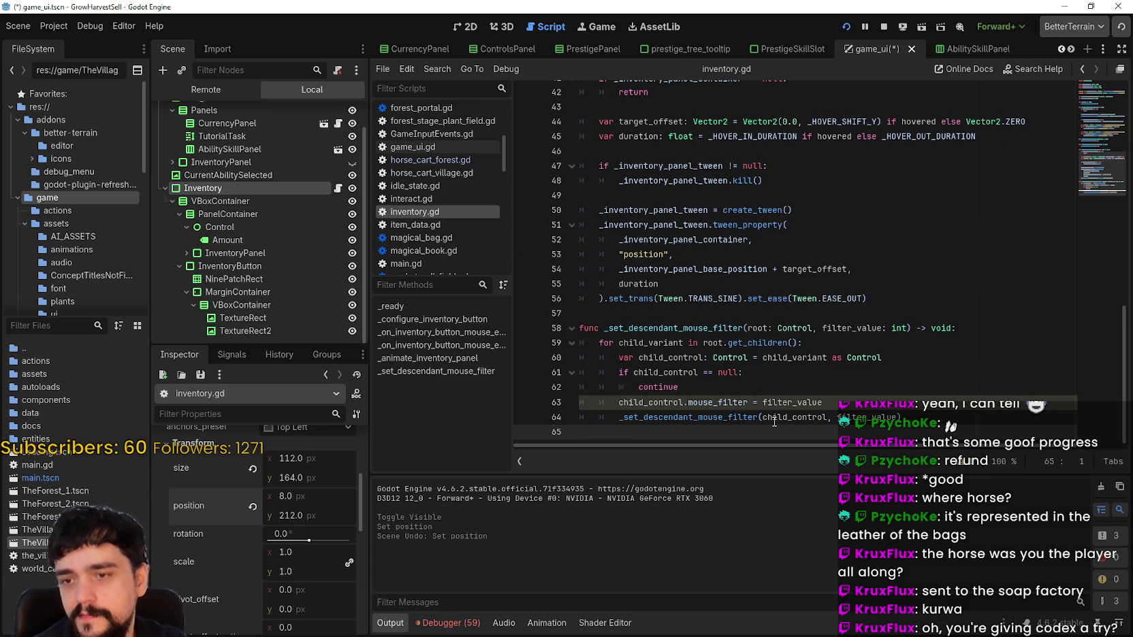
Review the code around line 62 and the end of the script, then run the project with F5
{"action": "left_click", "coordinate": [797, 384]}
{"action": "left_click", "coordinate": [687, 429]}
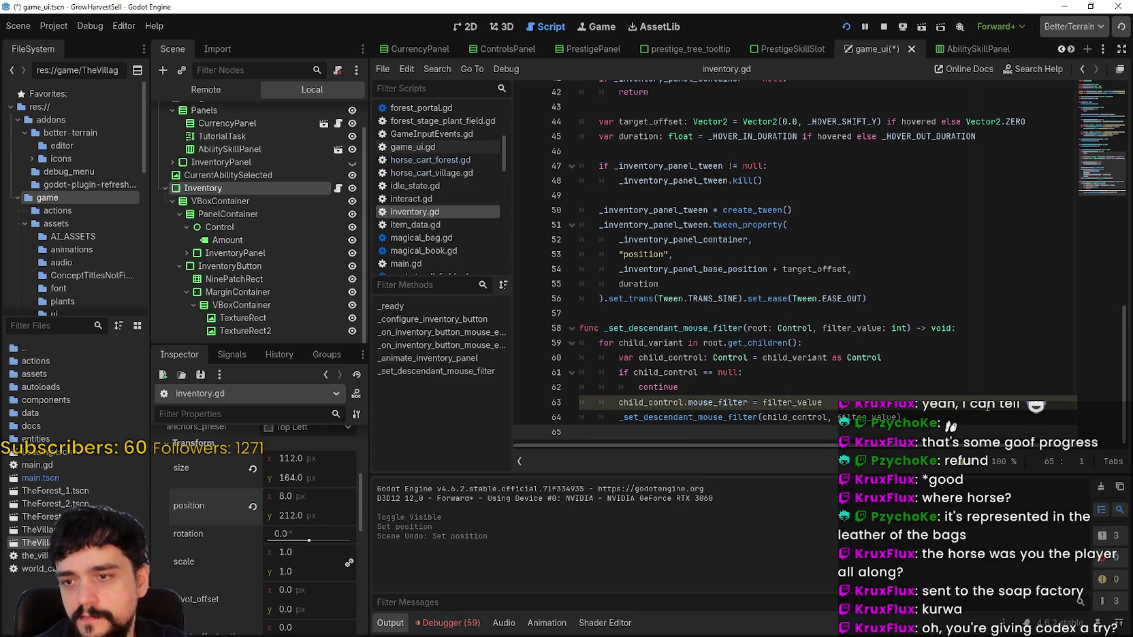
{"action": "scroll", "coordinate": [981, 400], "scroll_direction": "up", "scroll_amount": 10}
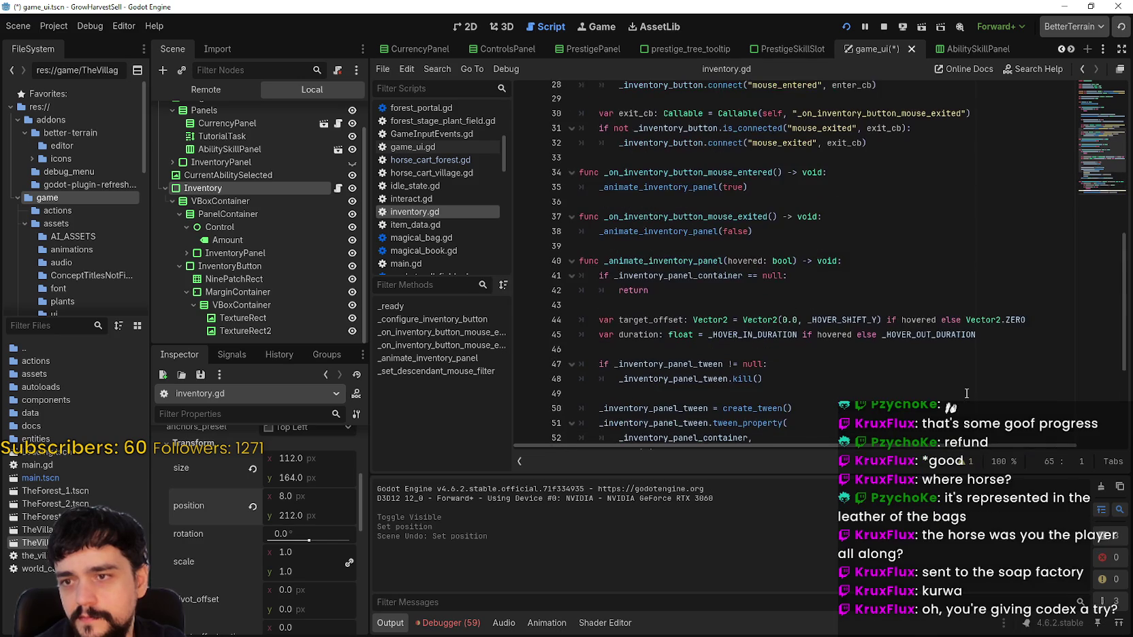
{"action": "scroll", "coordinate": [967, 393], "scroll_direction": "up", "scroll_amount": 2}
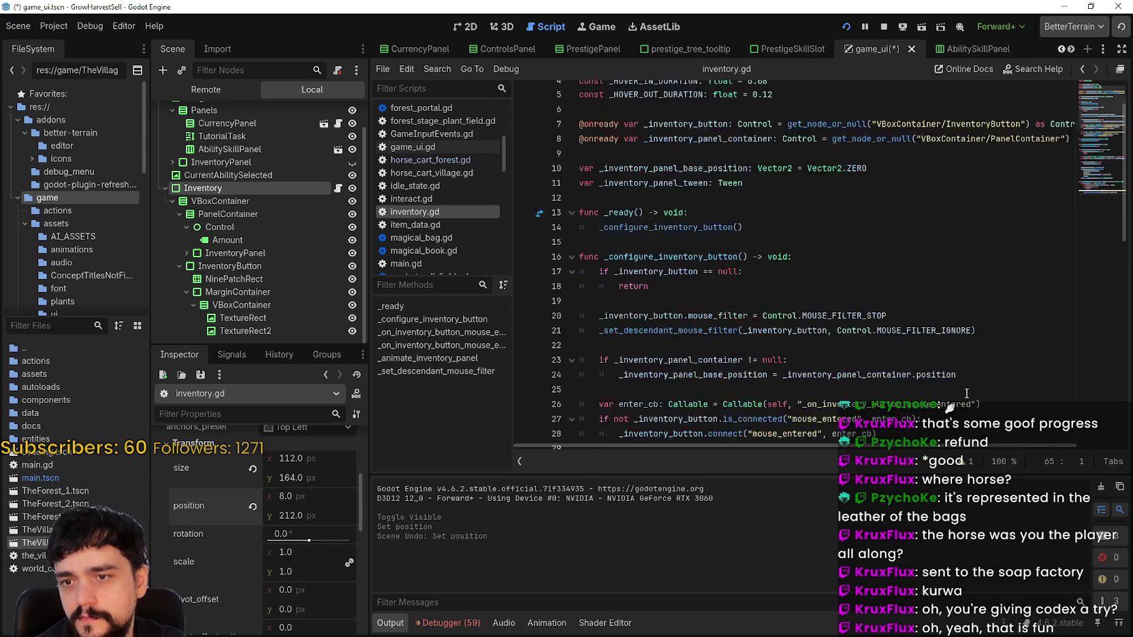
{"action": "scroll", "coordinate": [967, 393], "scroll_direction": "down", "scroll_amount": 5}
{"action": "scroll", "coordinate": [966, 393], "scroll_direction": "down", "scroll_amount": 7}
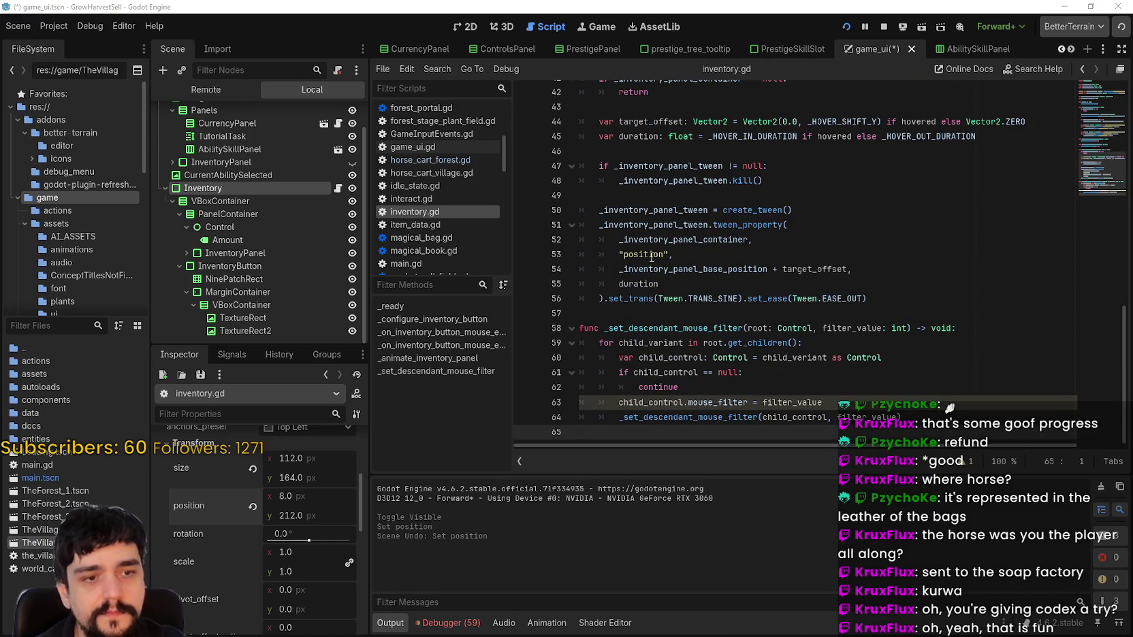
{"action": "scroll", "coordinate": [783, 327], "scroll_direction": "up", "scroll_amount": 9}
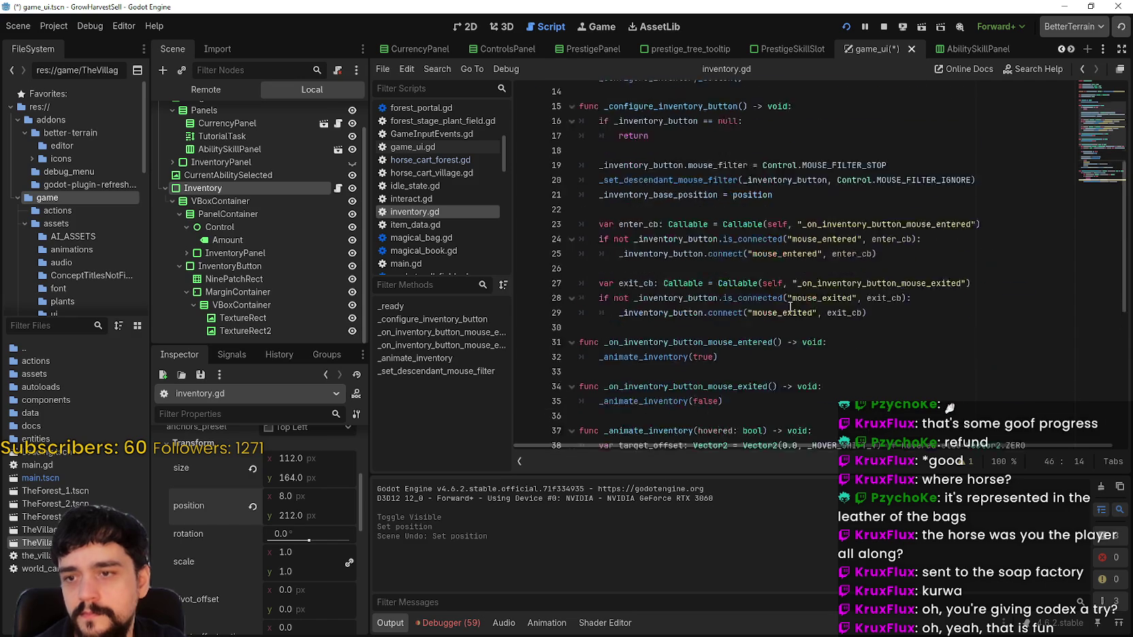
{"action": "key", "text": "F5"}
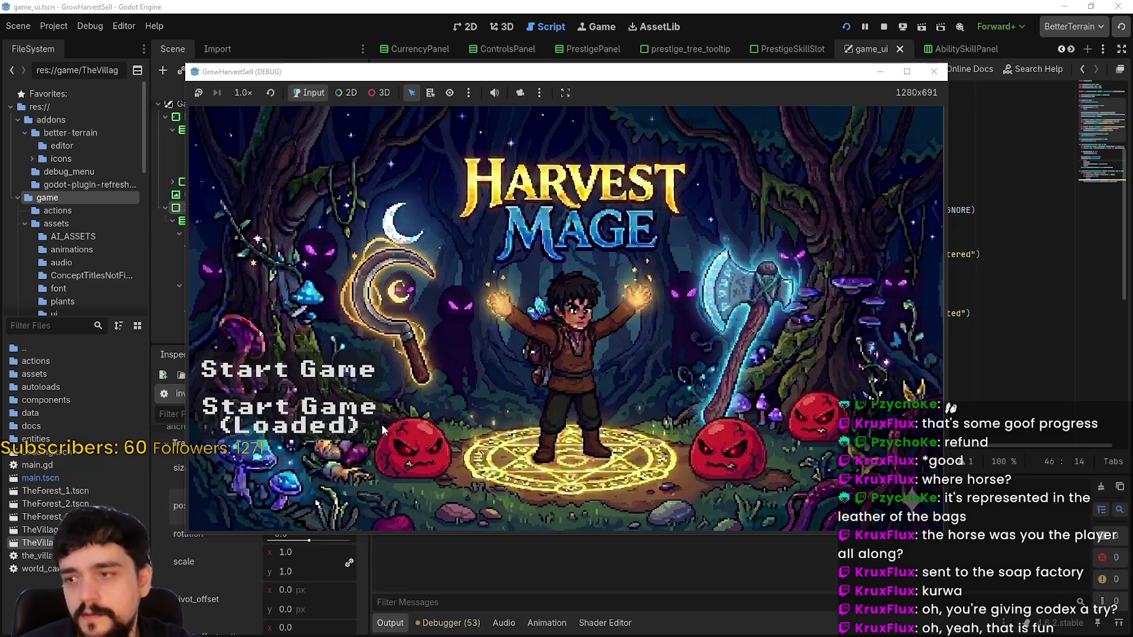
Start from the saved progress, rerun the game with F6, and close the prestige tree overlay
{"action": "left_click", "coordinate": [367, 419]}
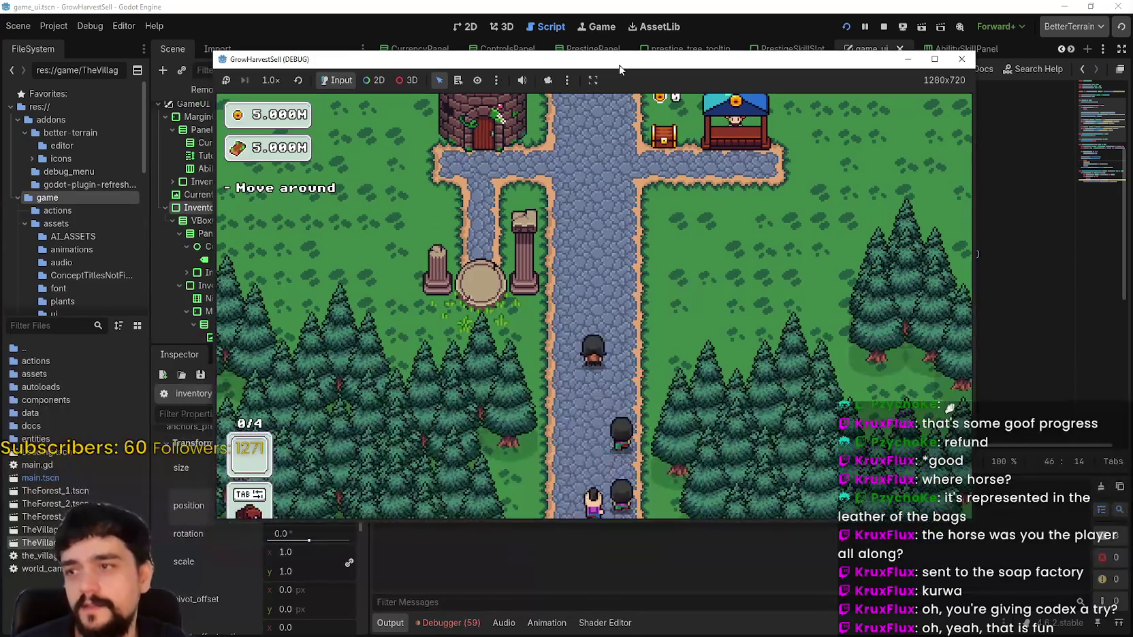
{"action": "key", "text": "w"}
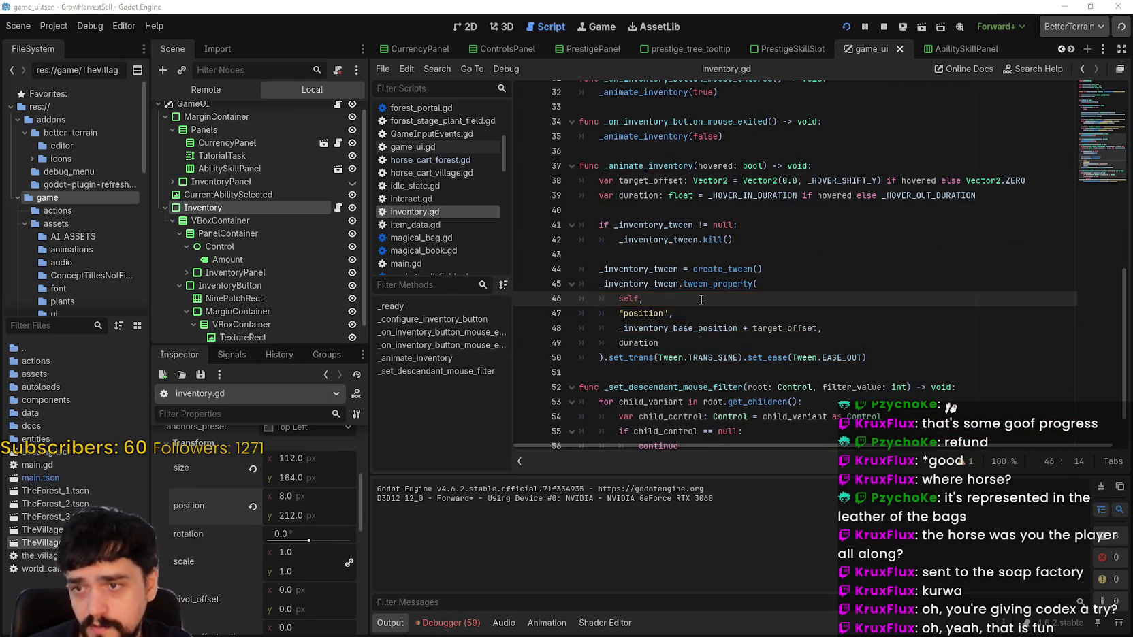
{"action": "key", "text": "F6"}
{"action": "key", "text": "Tab"}
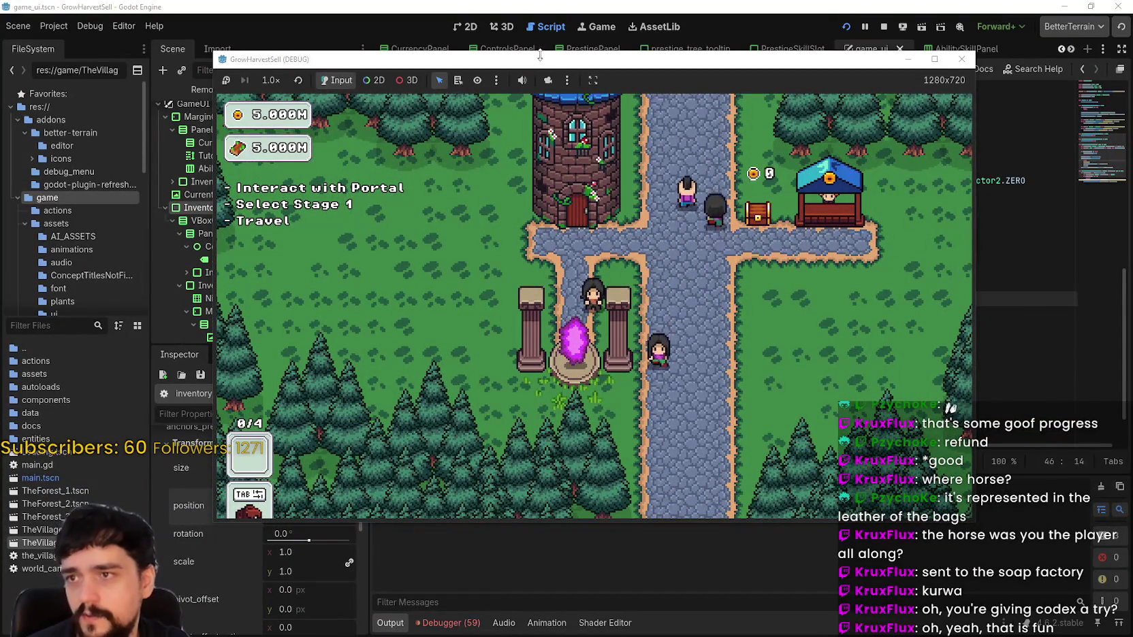
Move the game window aside and open the inventory slots panel to check the hover
{"action": "left_click_drag", "start_coordinate": [539, 59], "coordinate": [648, 32]}
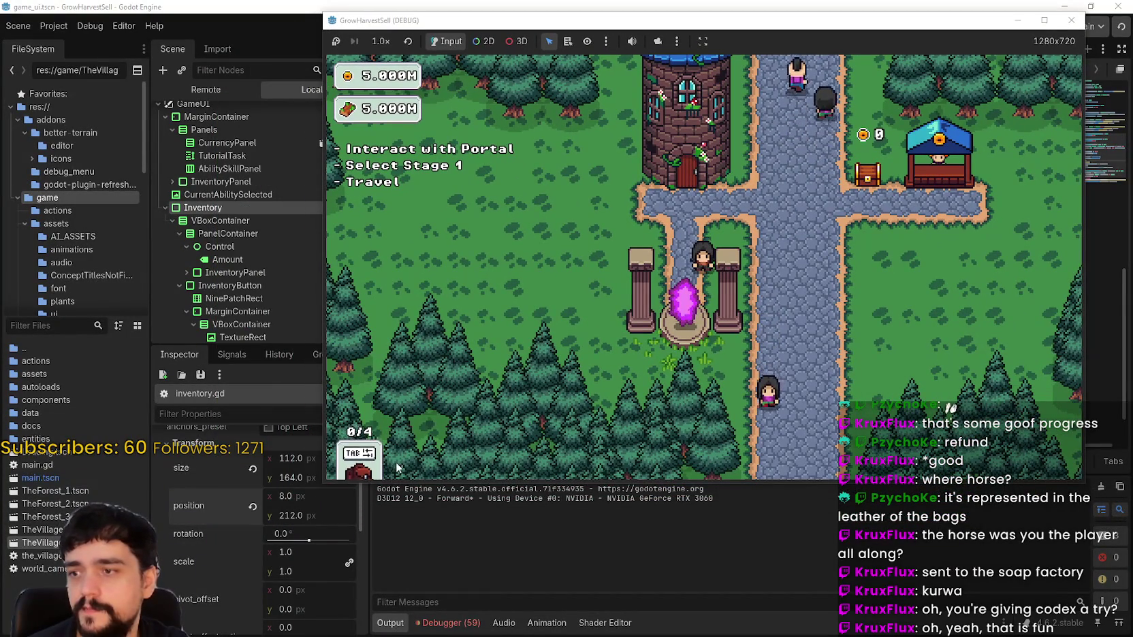
{"action": "left_click_drag", "start_coordinate": [395, 20], "coordinate": [421, 13]}
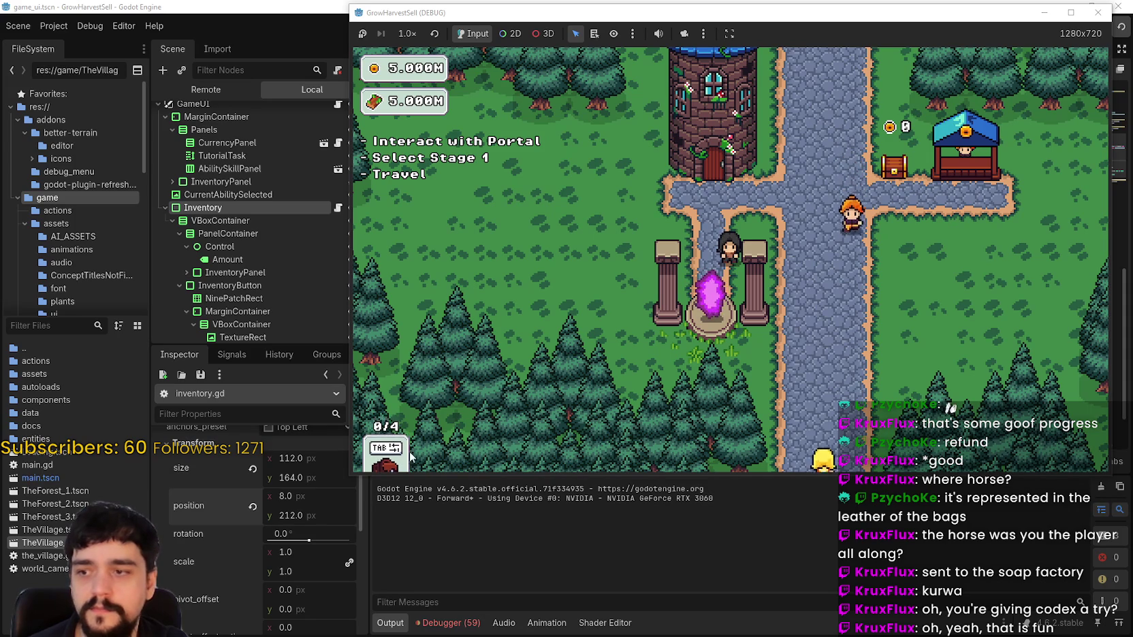
{"action": "left_click", "coordinate": [386, 454]}
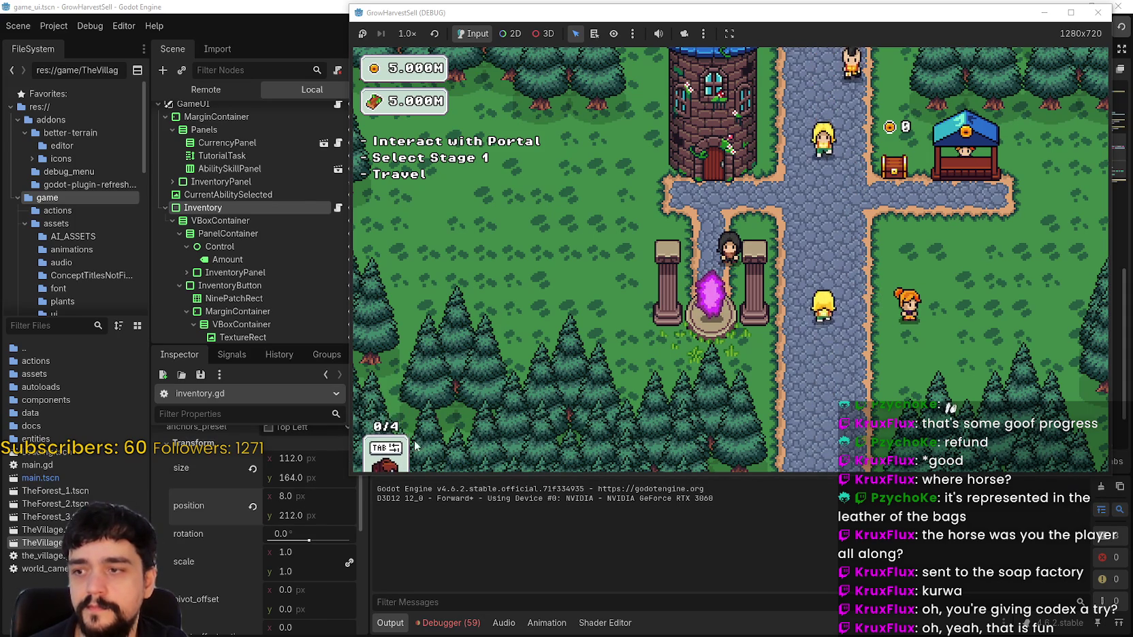
{"action": "left_click", "coordinate": [733, 509]}
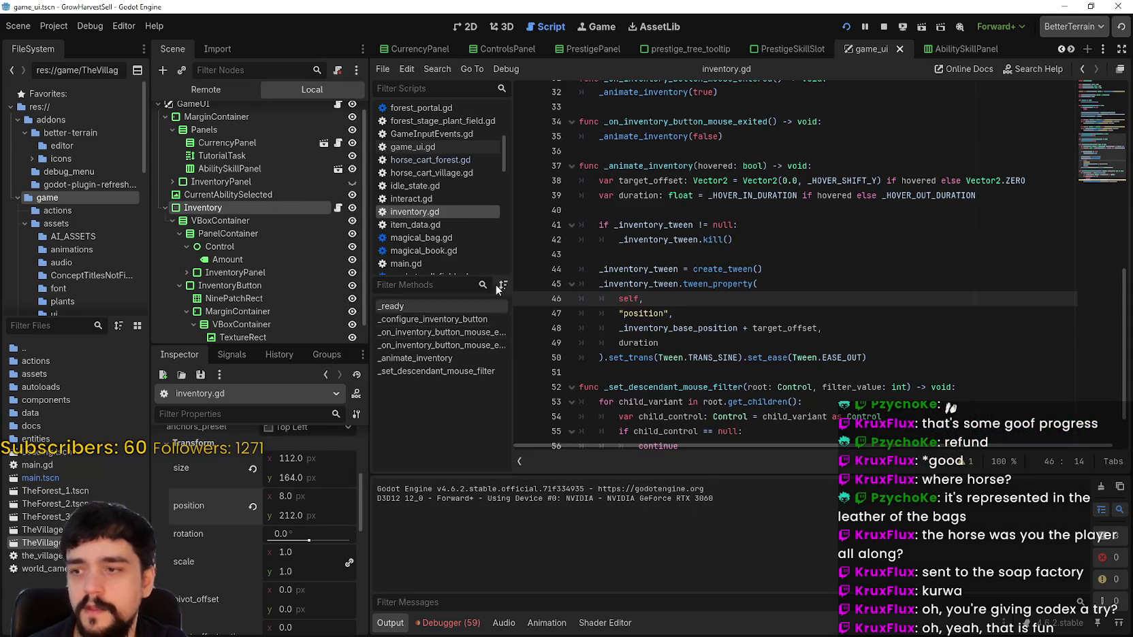
{"action": "scroll", "coordinate": [773, 245], "scroll_direction": "down", "scroll_amount": 1}
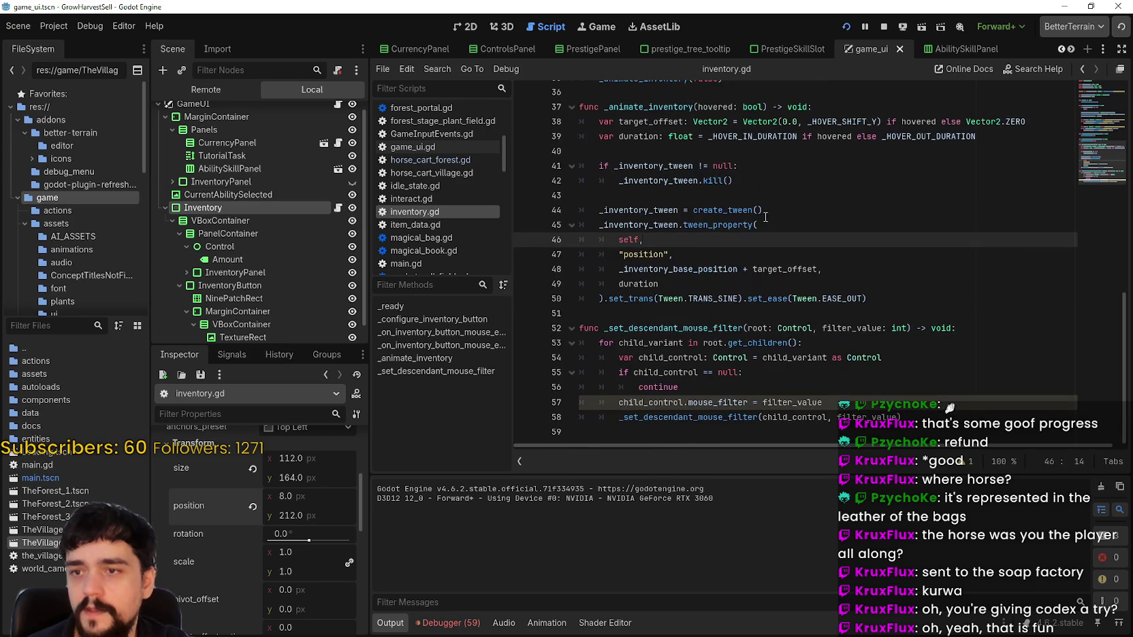
{"action": "scroll", "coordinate": [773, 246], "scroll_direction": "up", "scroll_amount": 10}
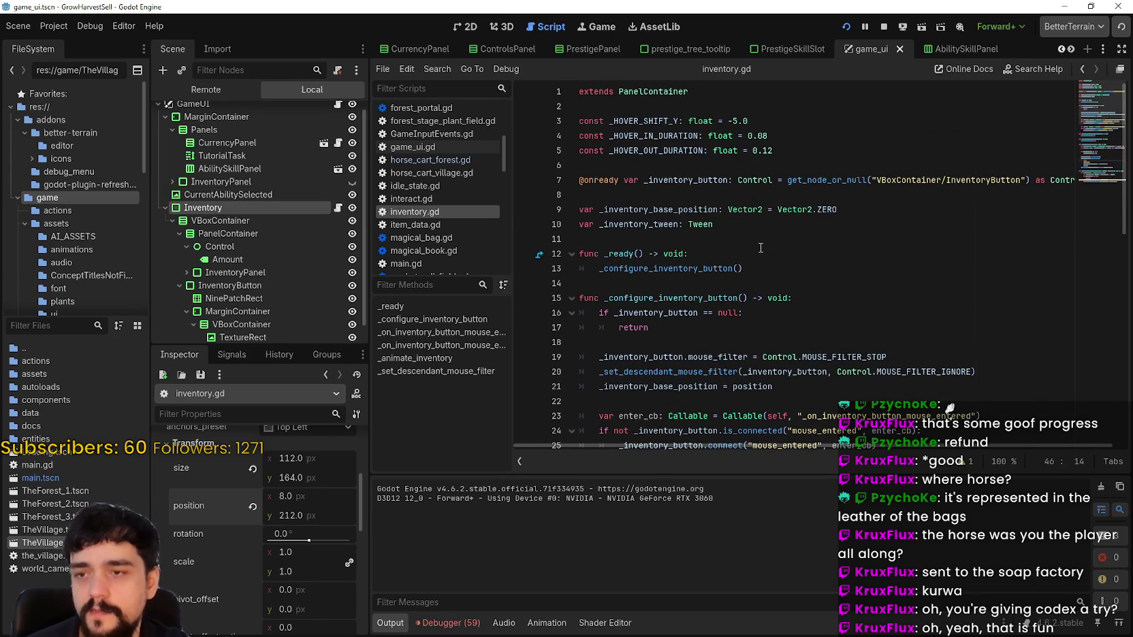
{"action": "key", "text": "Up"}
{"action": "key", "text": "Up"}
{"action": "key", "text": "Up"}
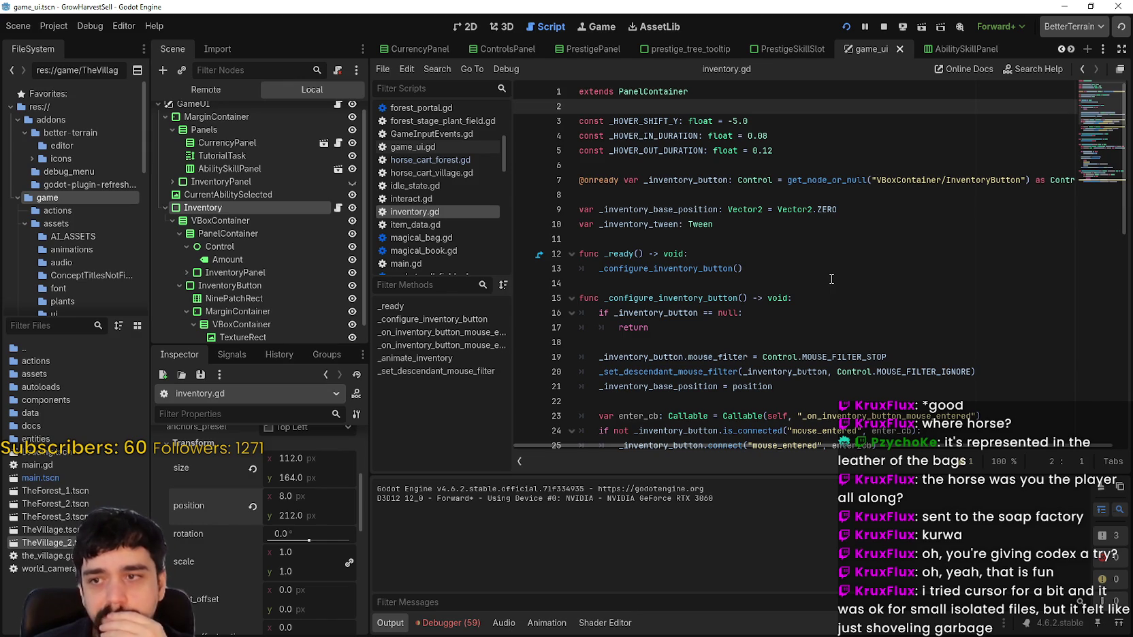
{"action": "scroll", "coordinate": [831, 279], "scroll_direction": "down", "scroll_amount": 10}
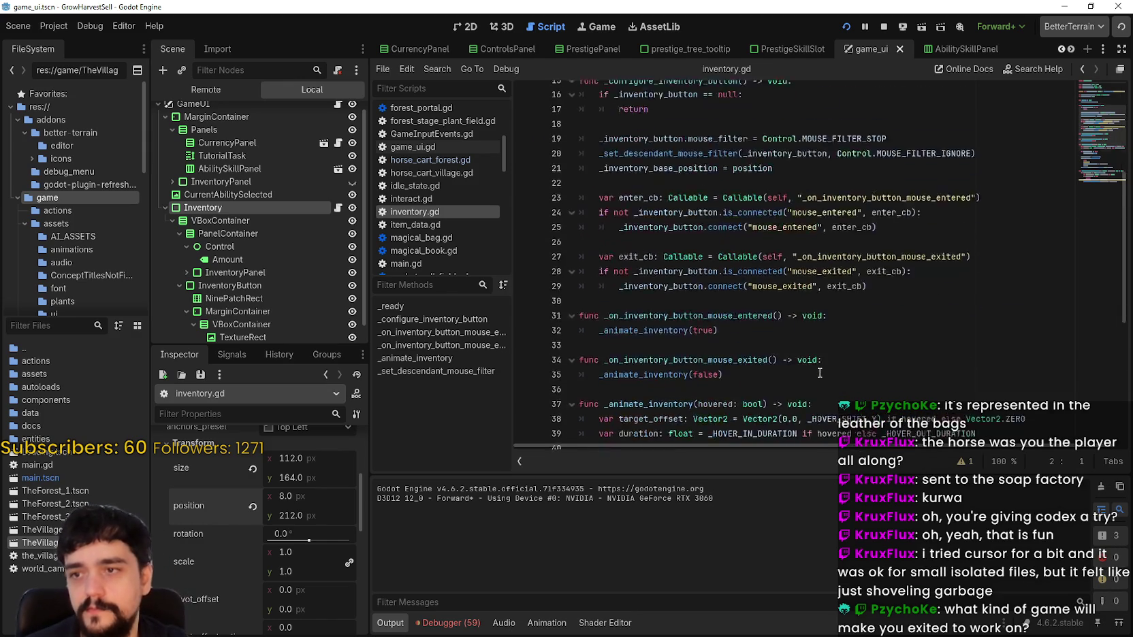
{"action": "left_click", "coordinate": [815, 315]}
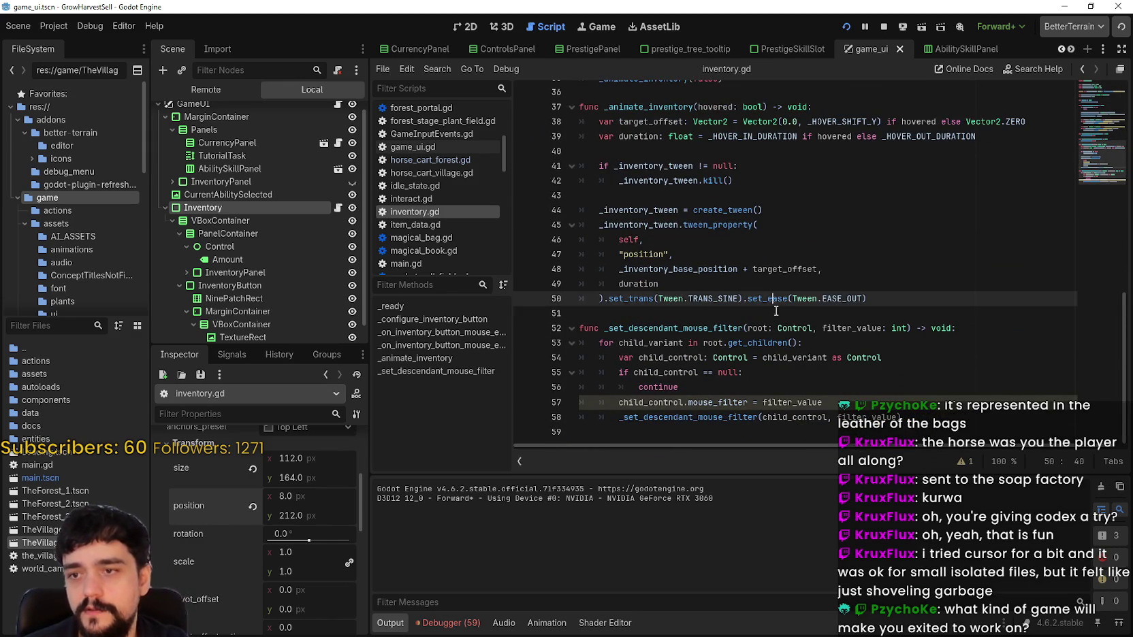
{"action": "scroll", "coordinate": [780, 328], "scroll_direction": "up", "scroll_amount": 5}
{"action": "scroll", "coordinate": [779, 316], "scroll_direction": "up", "scroll_amount": 7}
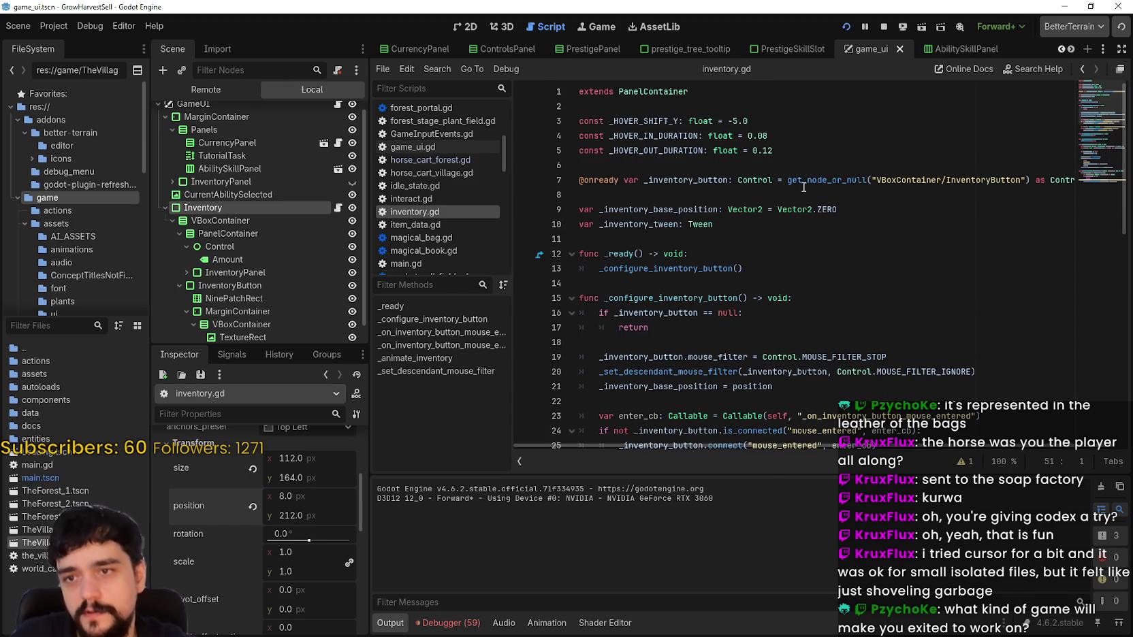
{"action": "scroll", "coordinate": [804, 187], "scroll_direction": "right", "scroll_amount": 2}
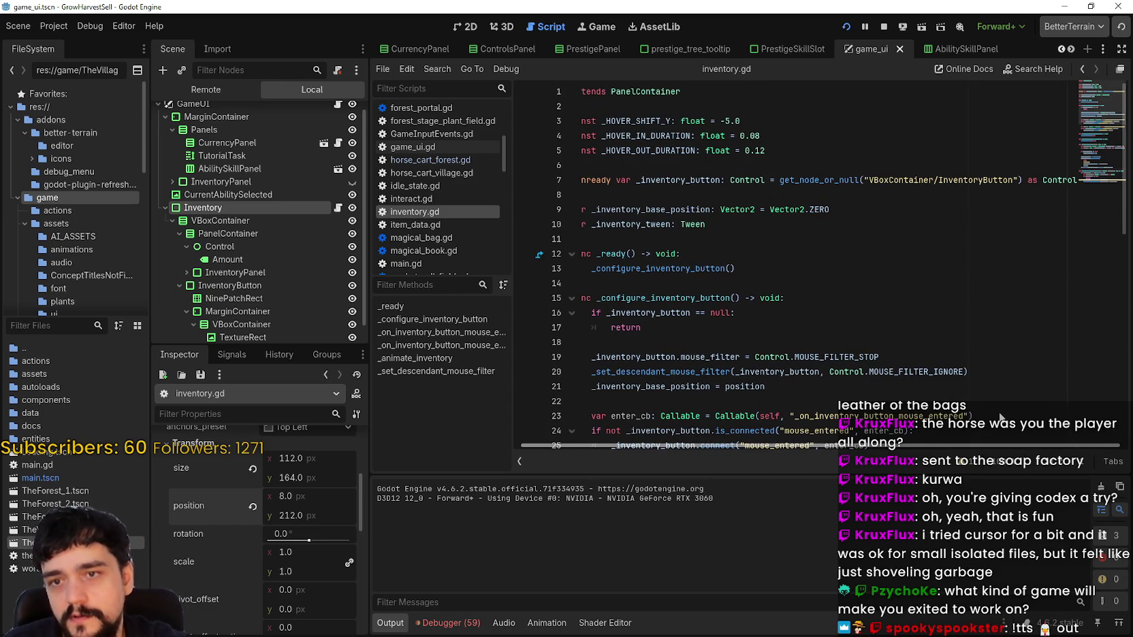
{"action": "left_click_drag", "start_coordinate": [1006, 180], "coordinate": [566, 184]}
{"action": "left_click", "coordinate": [707, 200]}
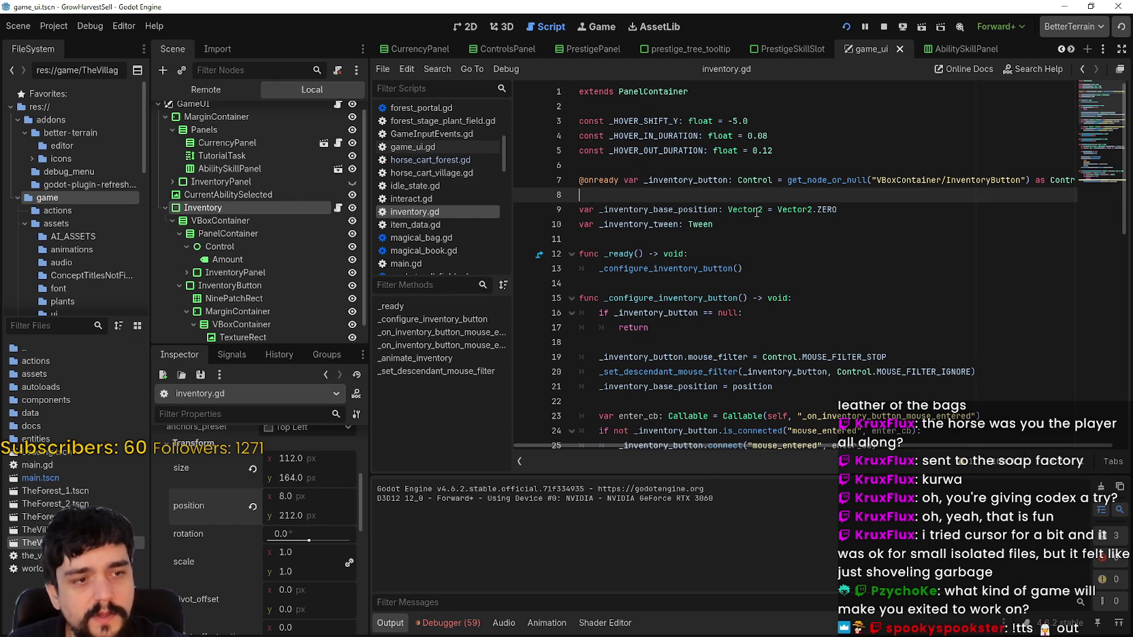
Jump to the _ready function in inventory.gd, where InventoryButton's mouse enter/exit callbacks are wired
{"action": "mouse_move", "coordinate": [756, 212]}
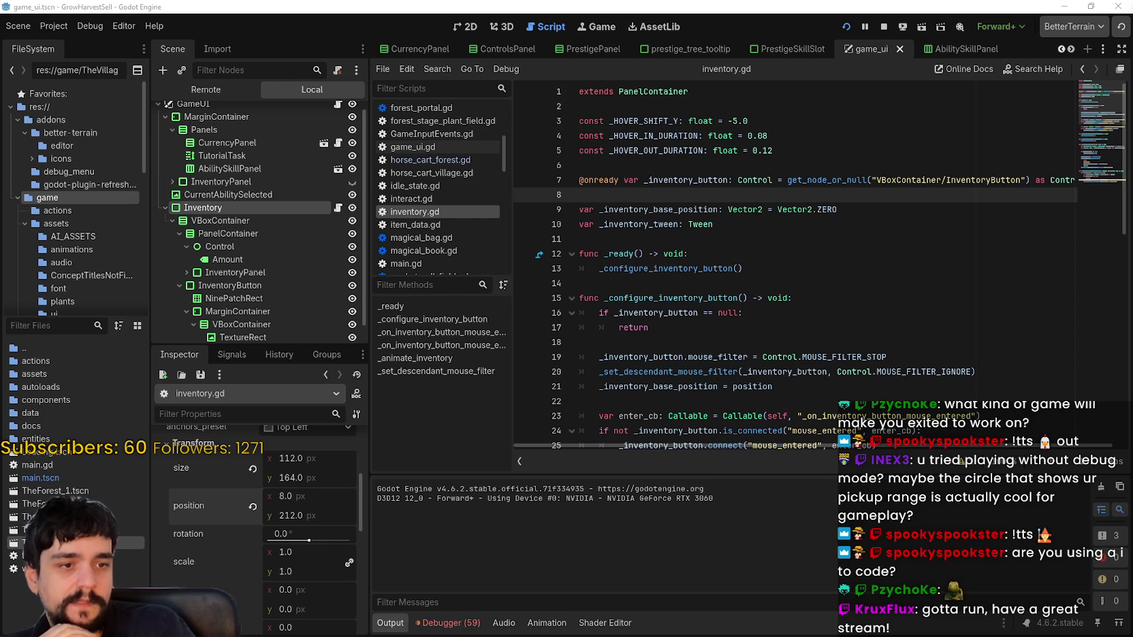
{"action": "left_click", "coordinate": [913, 254]}
{"action": "scroll", "coordinate": [820, 227], "scroll_direction": "down", "scroll_amount": 2}
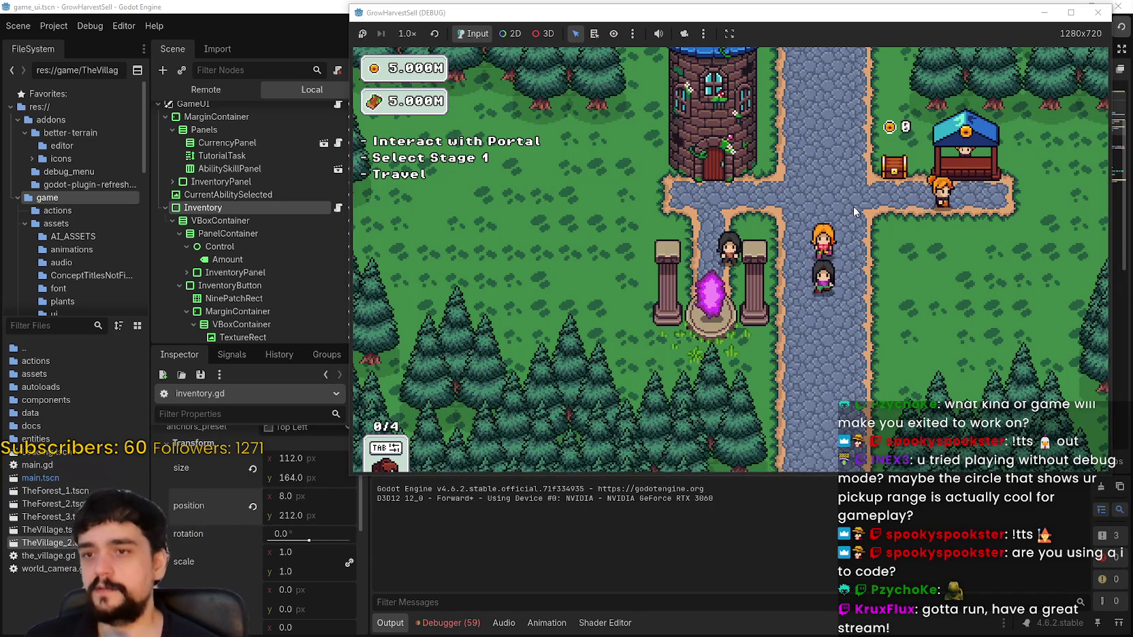
At the portal, maximize the game window and travel to the Stage 1 forest
{"action": "key", "text": "e"}
{"action": "key", "text": "super+Up"}
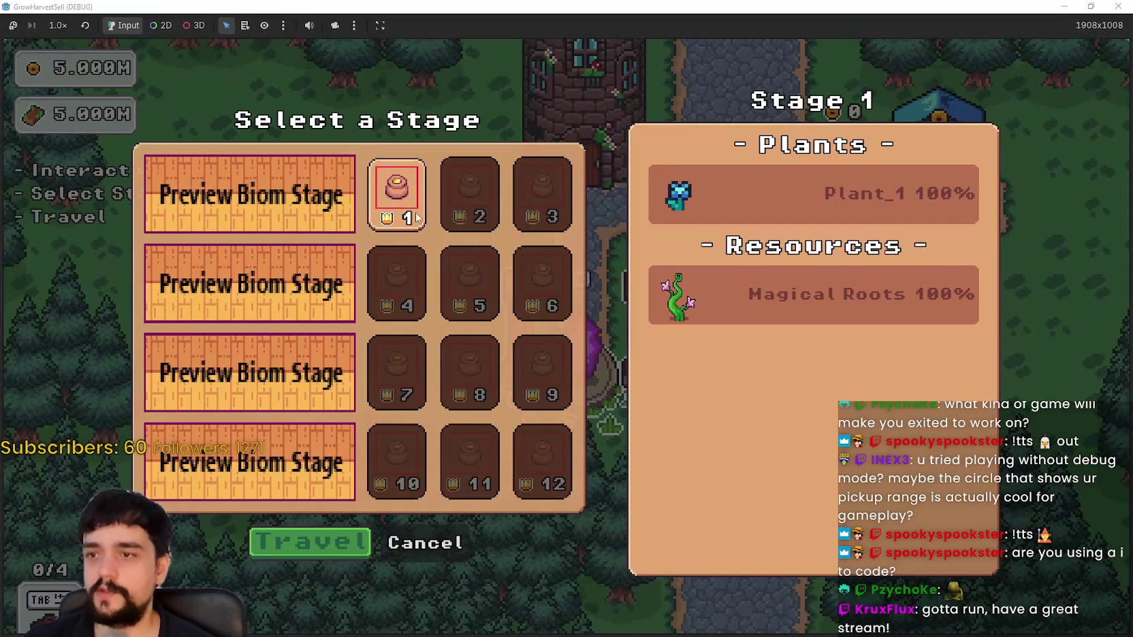
{"action": "left_click", "coordinate": [310, 542]}
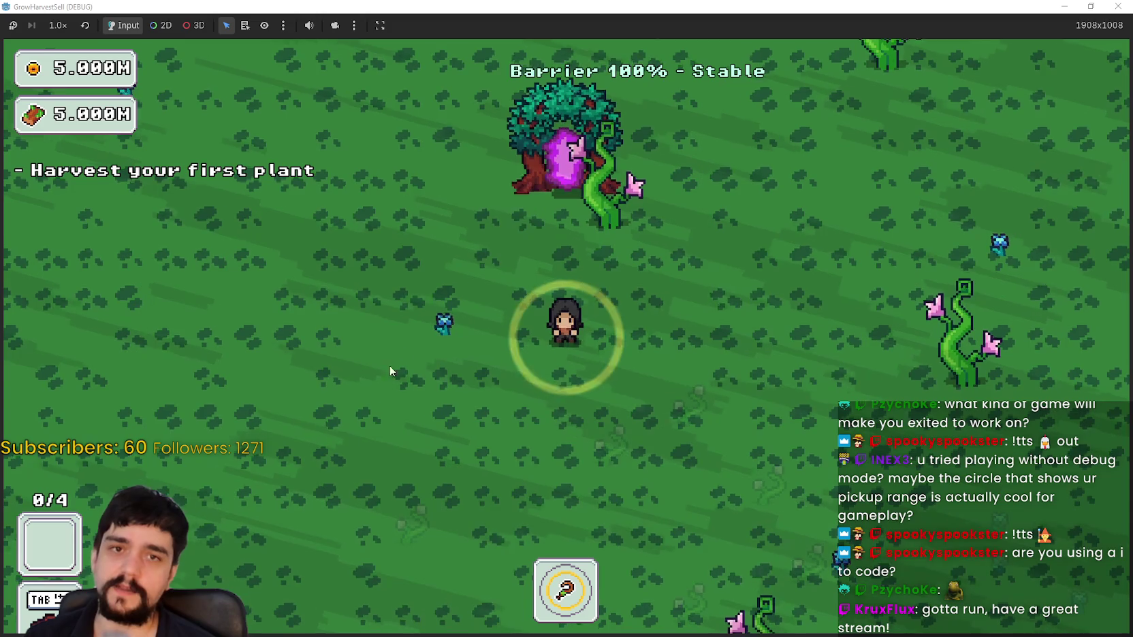
Walk across the forest field and harvest the first plant
{"action": "key", "text": "d"}
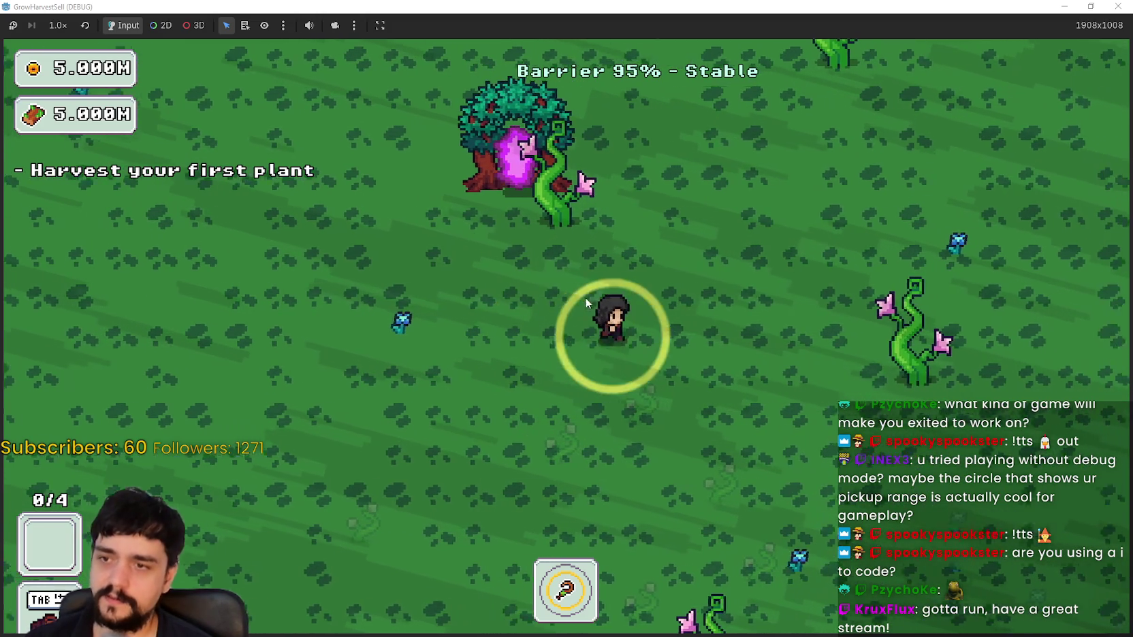
{"action": "key", "text": "d"}
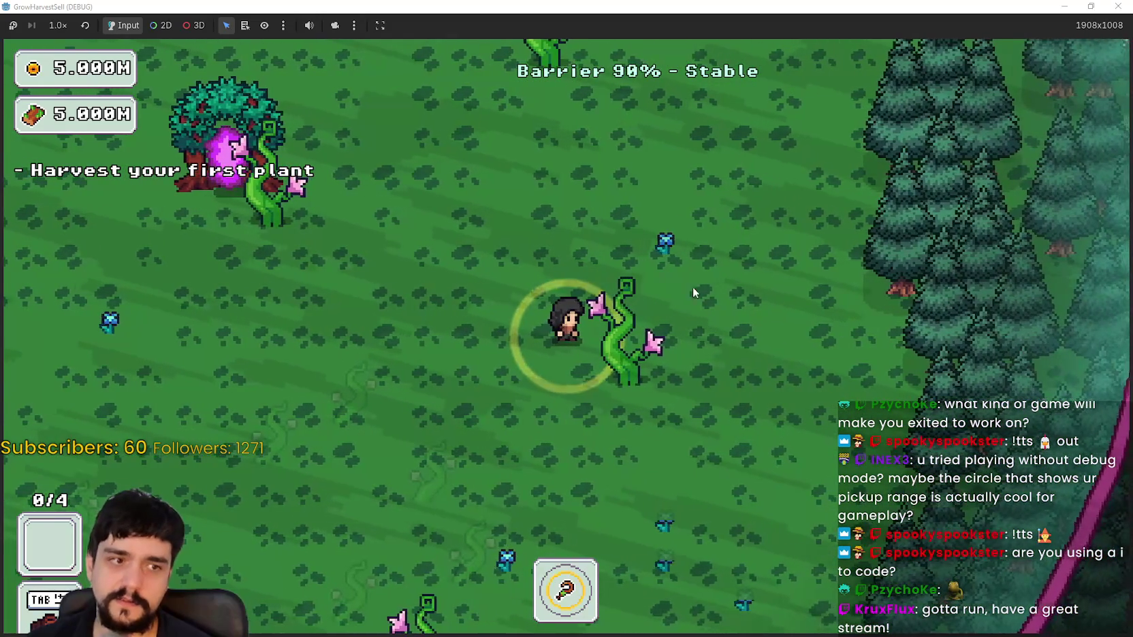
{"action": "key", "text": "w"}
{"action": "key", "text": "d"}
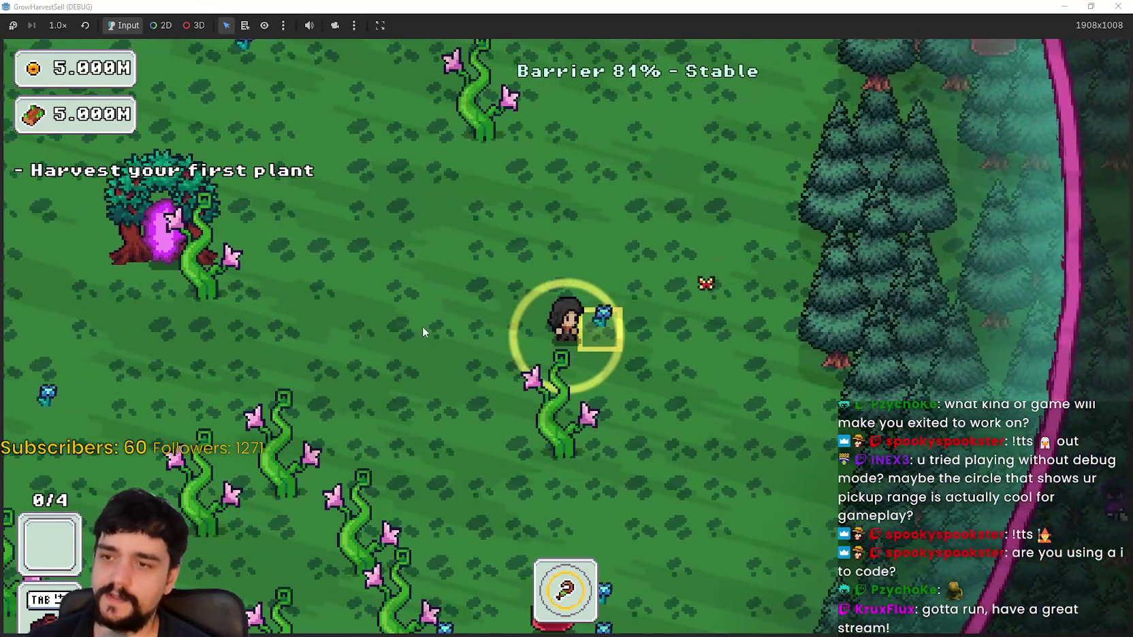
{"action": "left_click", "coordinate": [645, 393]}
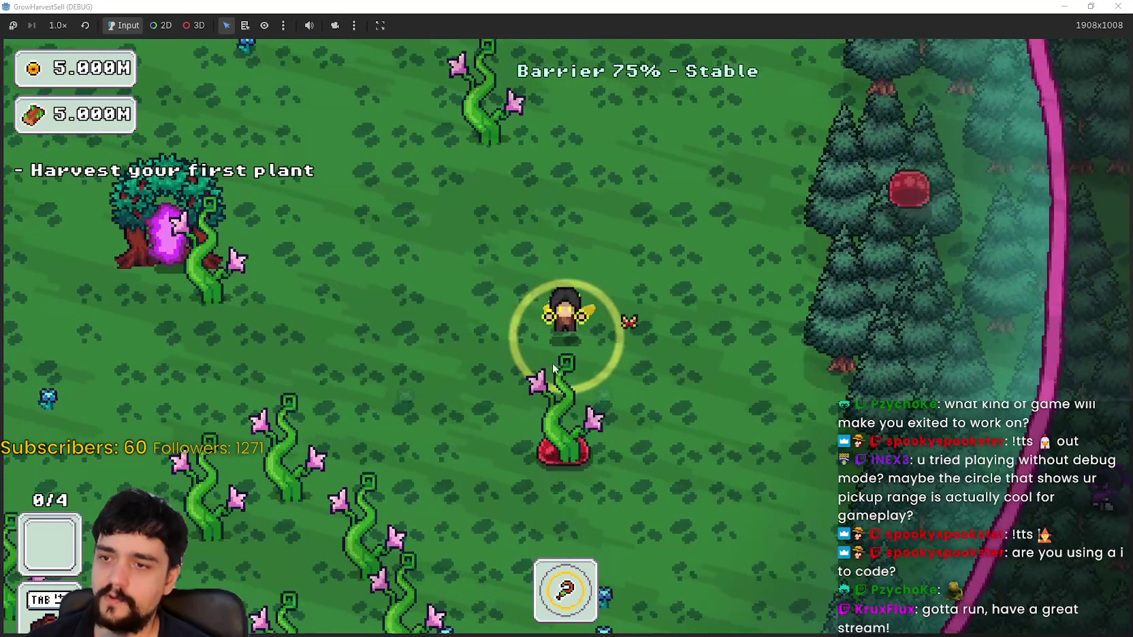
{"action": "key", "text": "a"}
{"action": "key", "text": "a"}
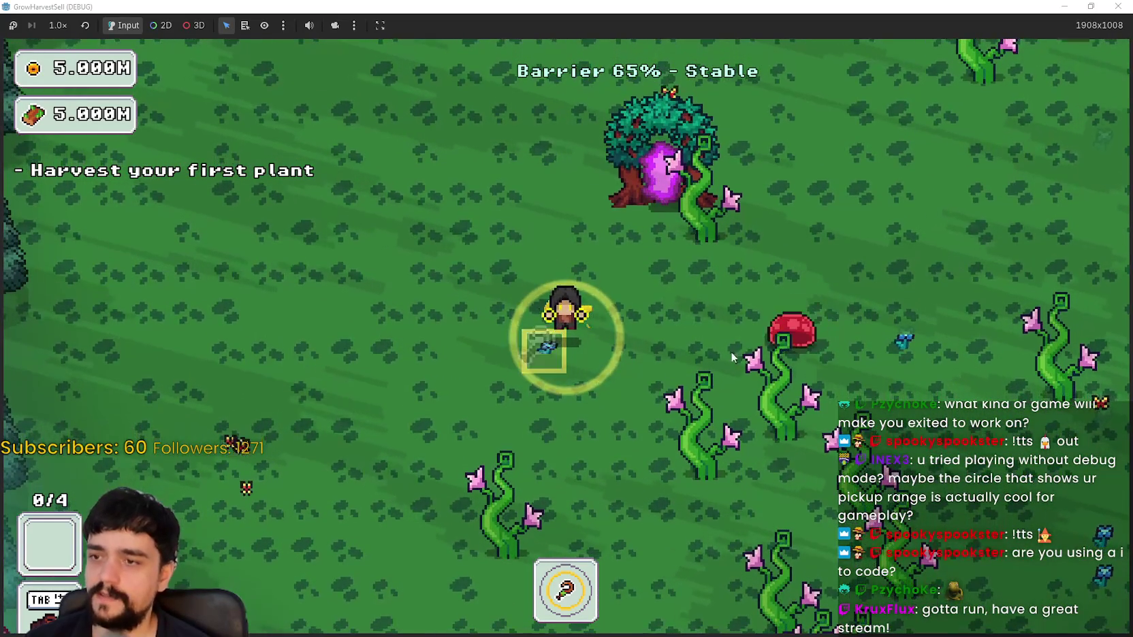
{"action": "key", "text": "w"}
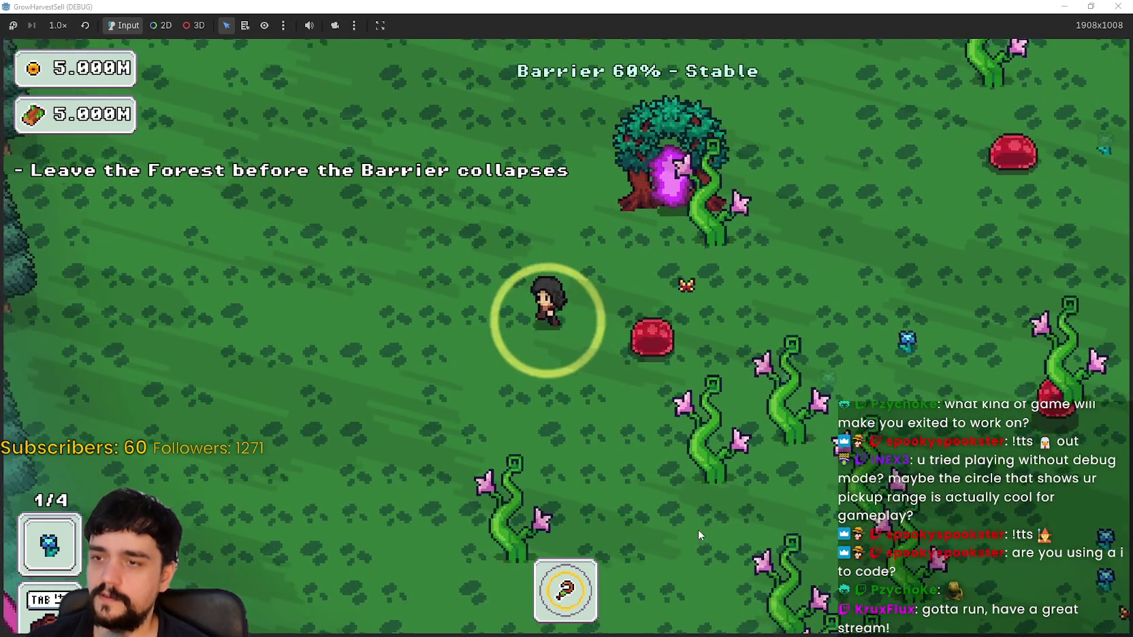
Walk back to the portal tree and return to the village carrying 1/4 plants
{"action": "key", "text": "d"}
{"action": "key", "text": "s"}
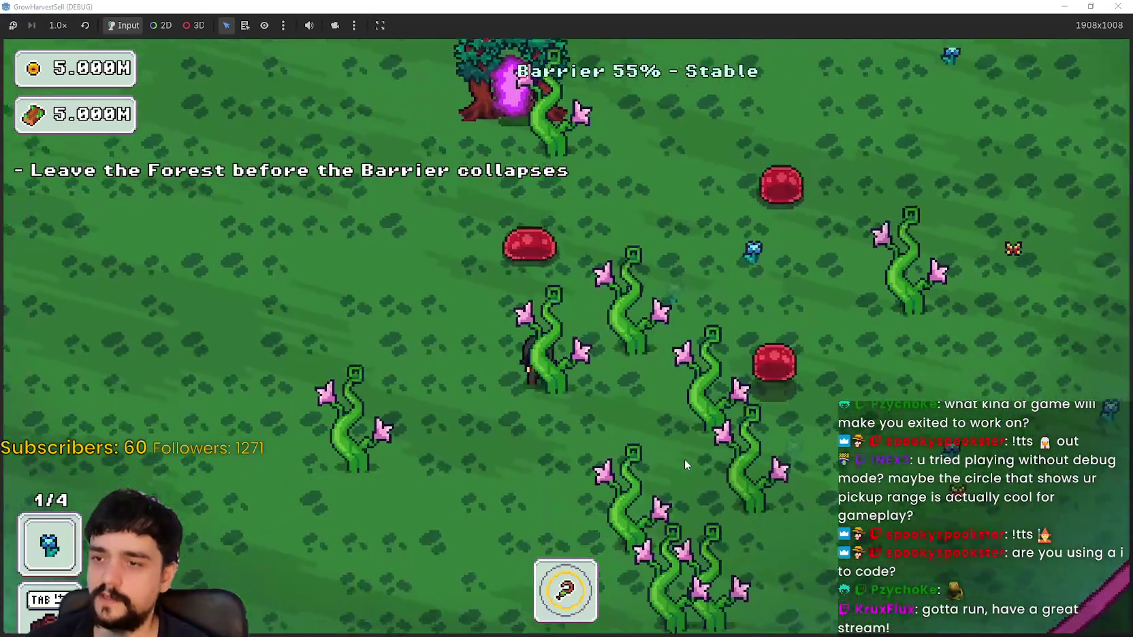
{"action": "key", "text": "w"}
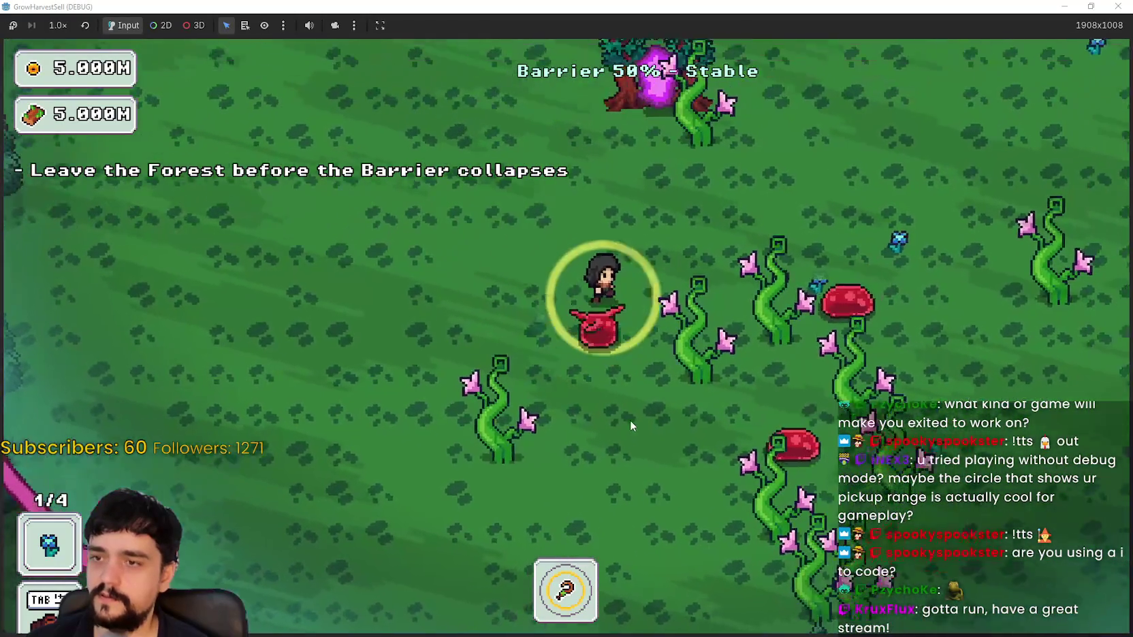
{"action": "key", "text": "w"}
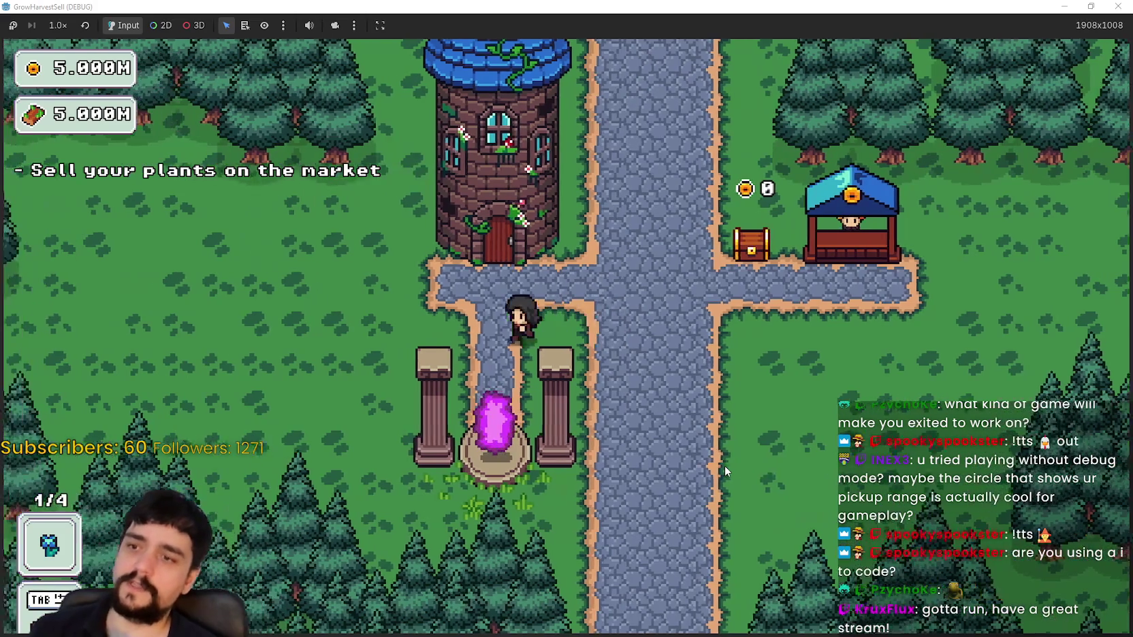
{"action": "key", "text": "w"}
{"action": "key", "text": "d"}
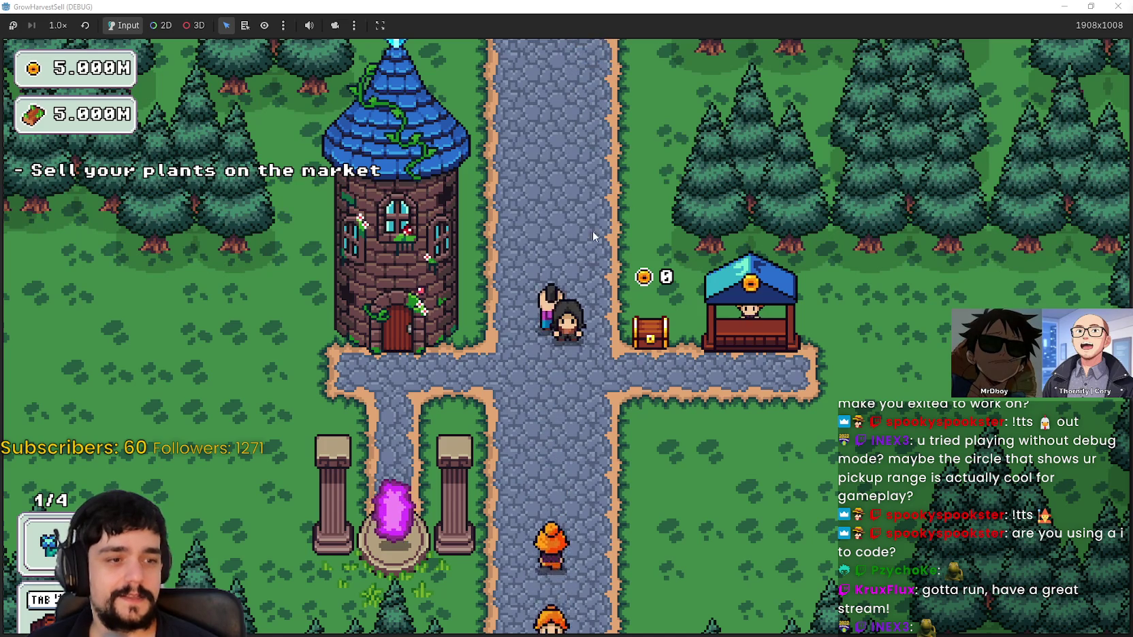
Walk toward the villager, checking the Prestige screen and stage selection before closing both
{"action": "key", "text": "w"}
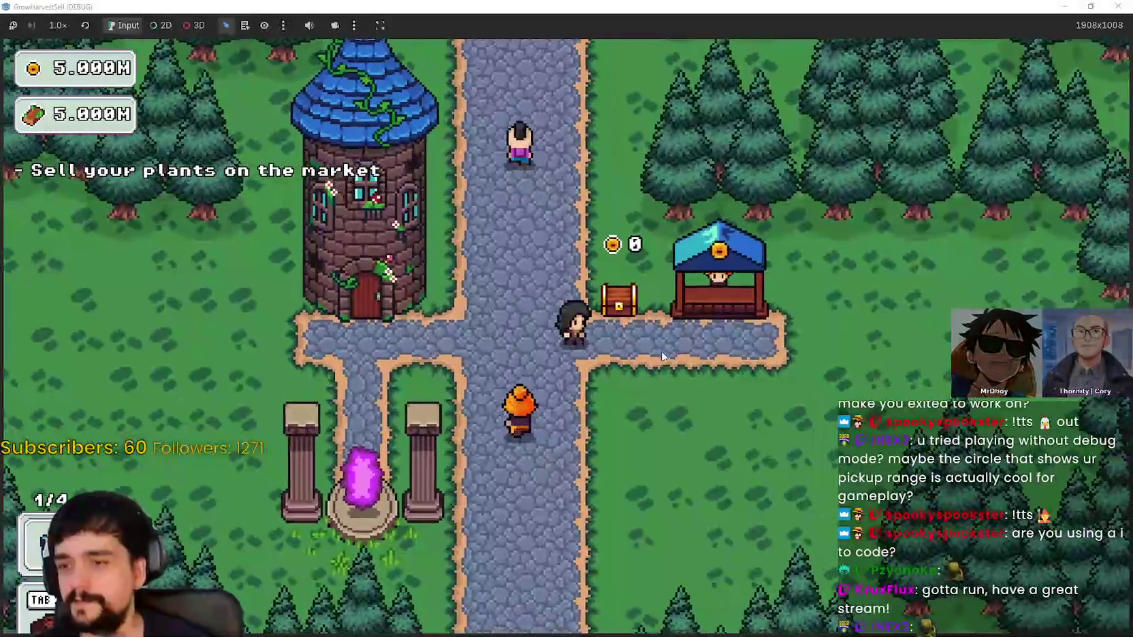
{"action": "key", "text": "e"}
{"action": "key", "text": "Escape"}
{"action": "key", "text": "e"}
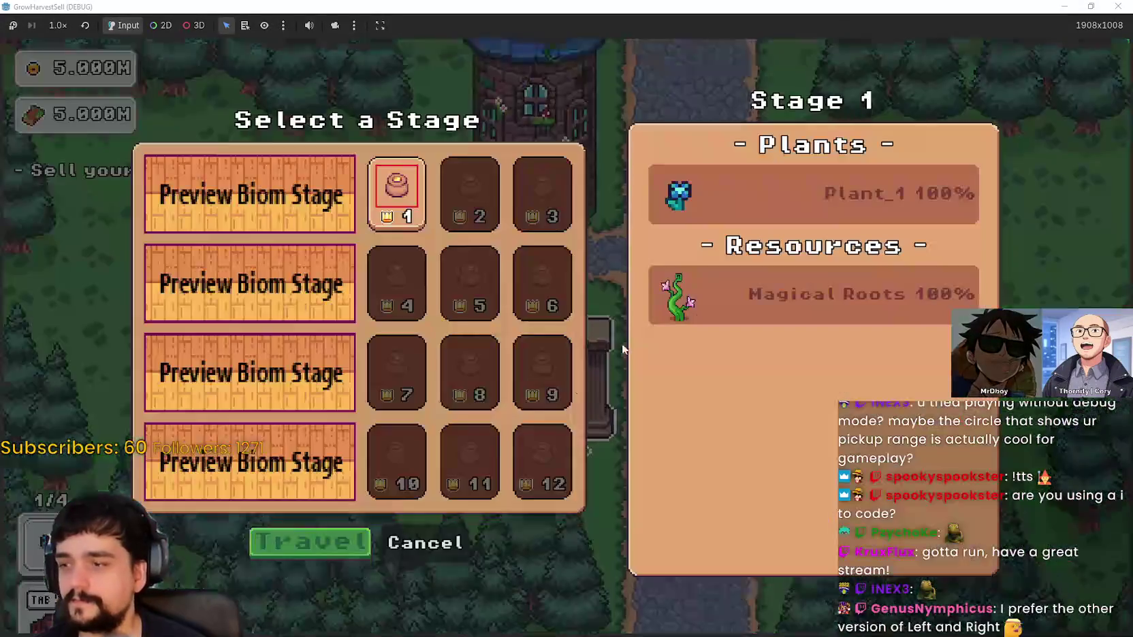
{"action": "key", "text": "Escape"}
Walk to the market stall and sell the plant for 10 gold
{"action": "key", "text": "d"}
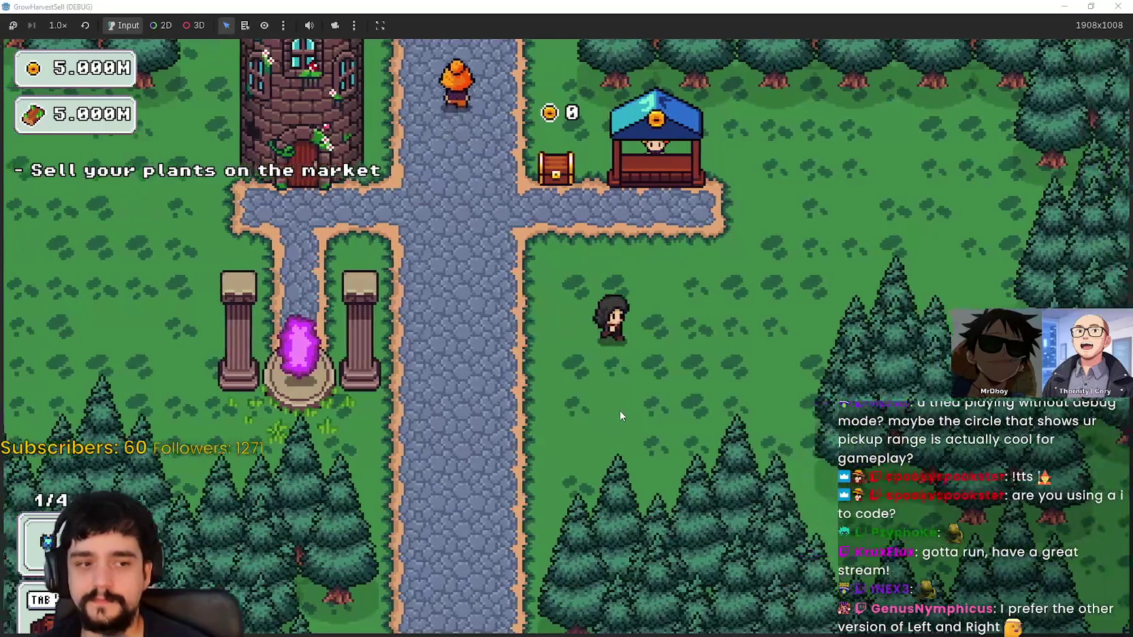
{"action": "key", "text": "w"}
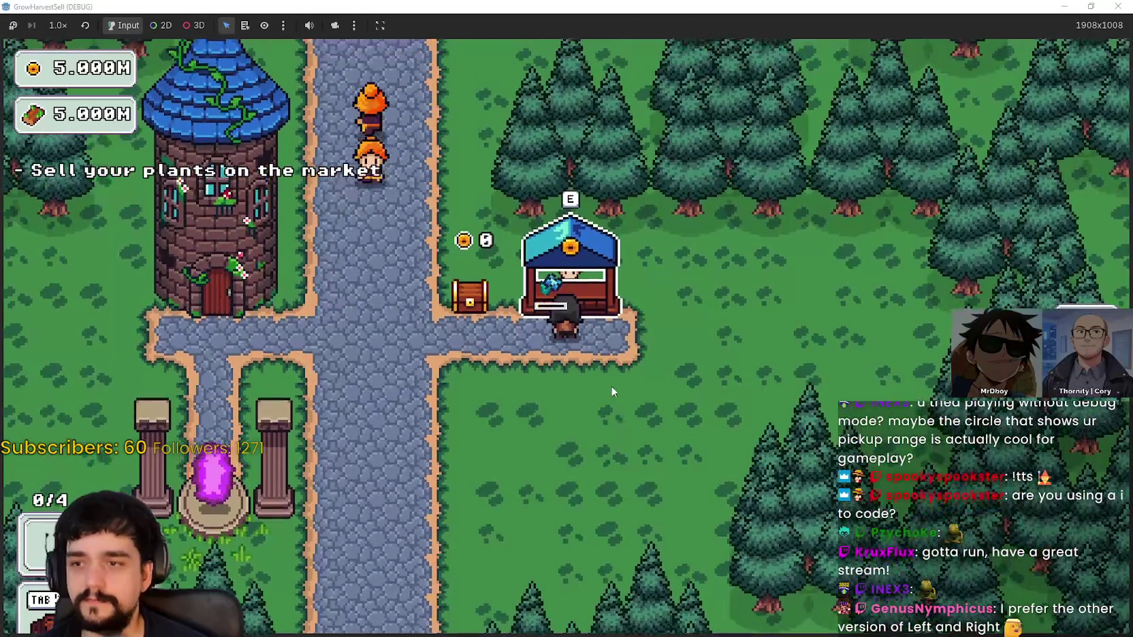
{"action": "key", "text": "a"}
Walk left to the bank tower door, briefly doubling back to the crossroads
{"action": "key", "text": "a"}
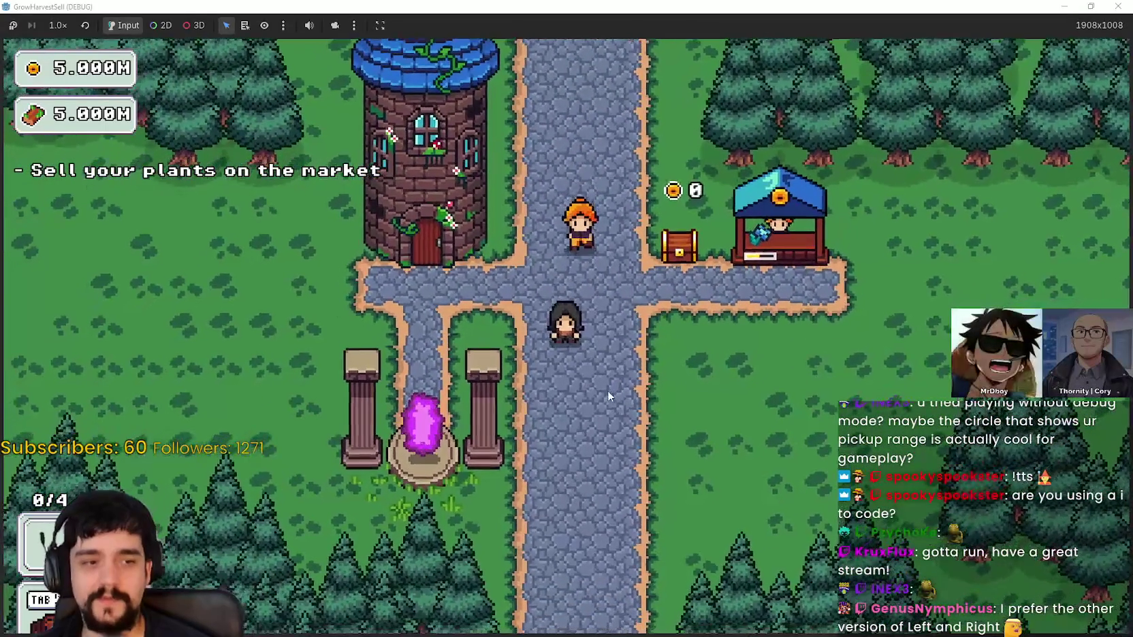
{"action": "key", "text": "a"}
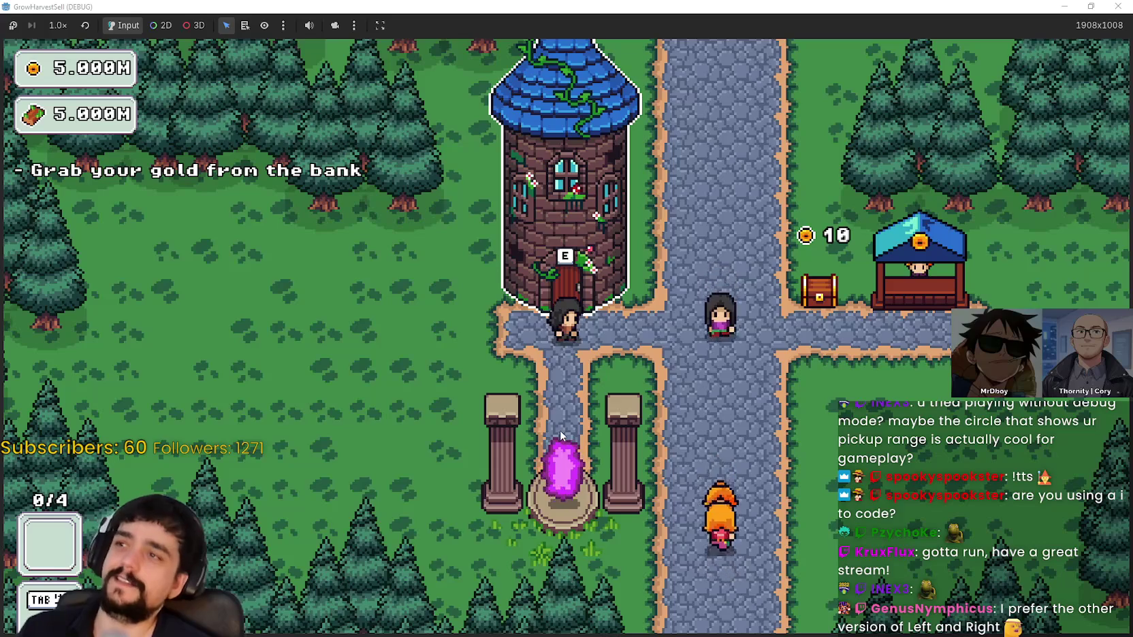
{"action": "key", "text": "d"}
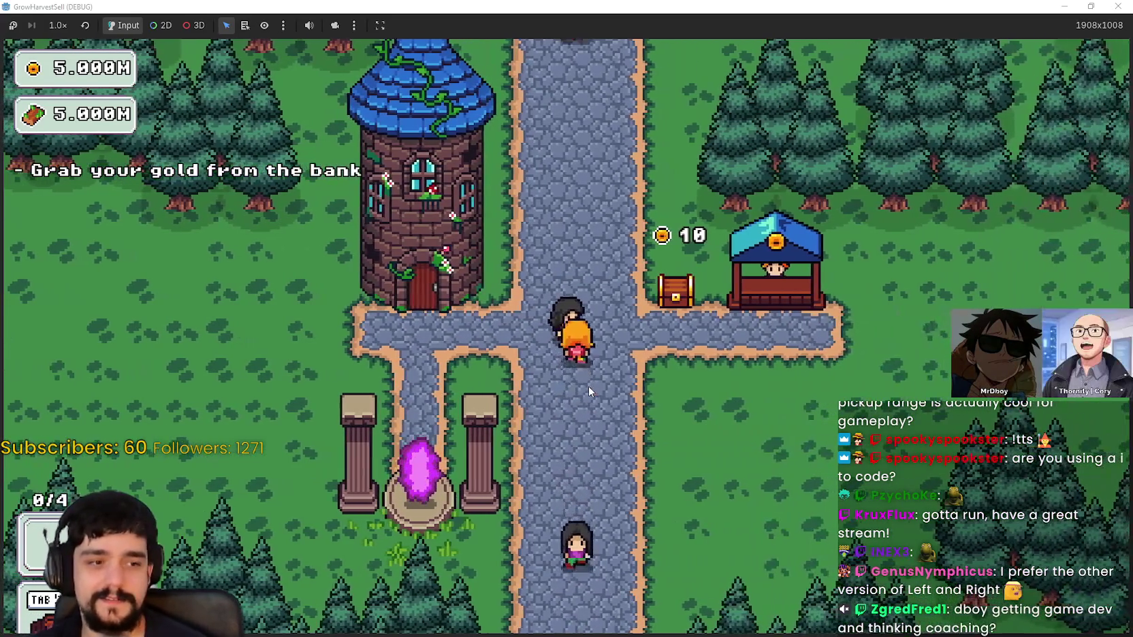
{"action": "key", "text": "a"}
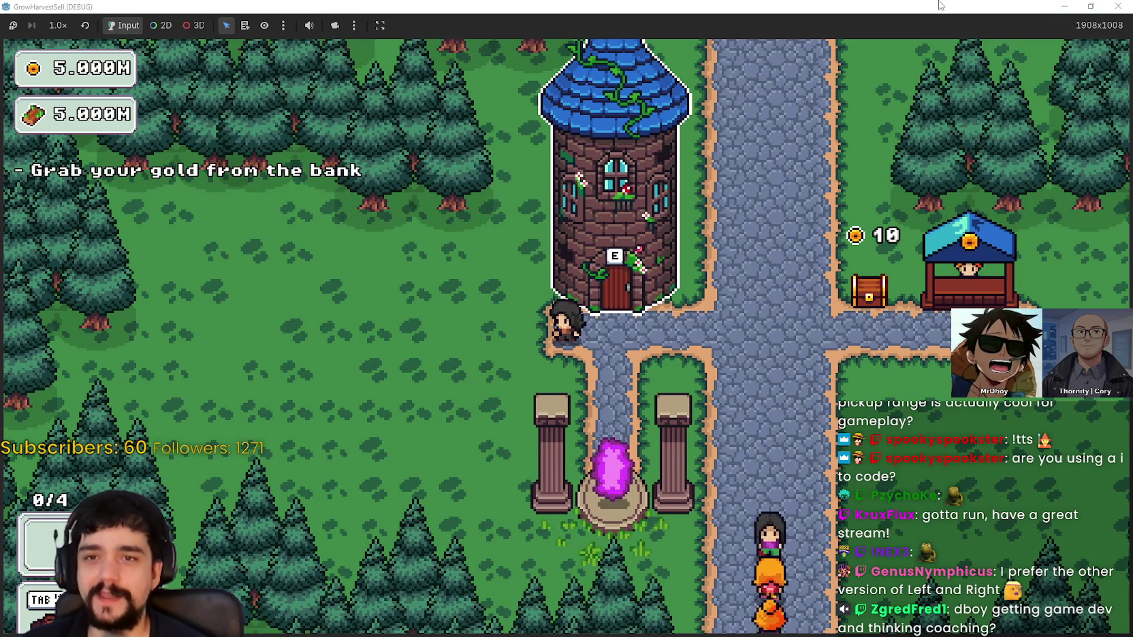
Restore the game window, walk to the portal and travel to the forest stage
{"action": "left_click", "coordinate": [1090, 6]}
{"action": "key", "text": "d"}
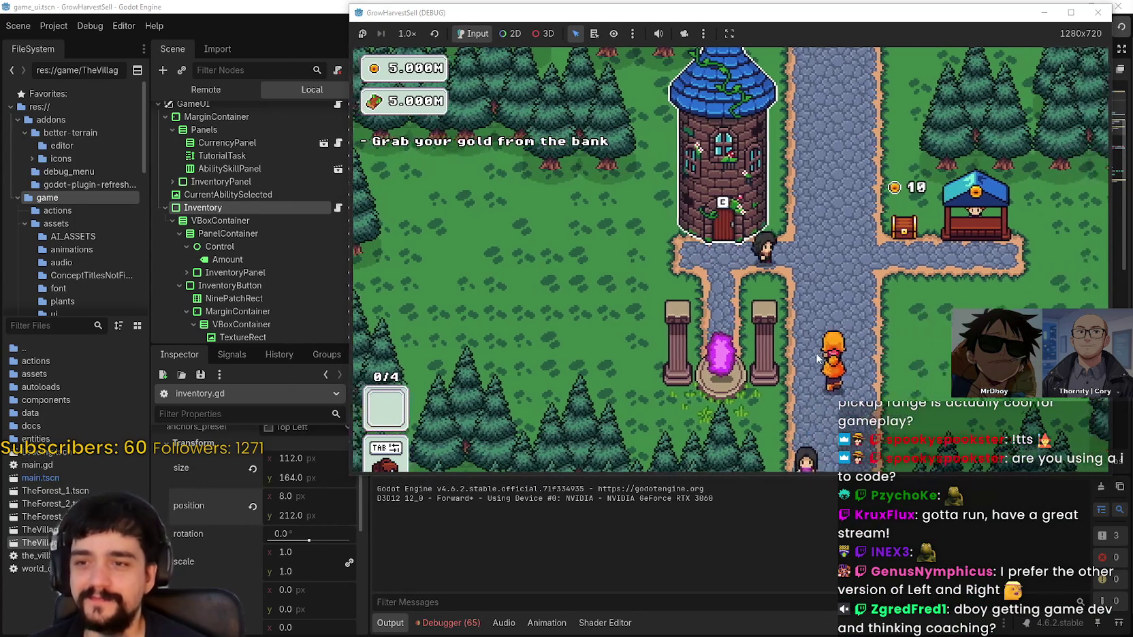
{"action": "key", "text": "w"}
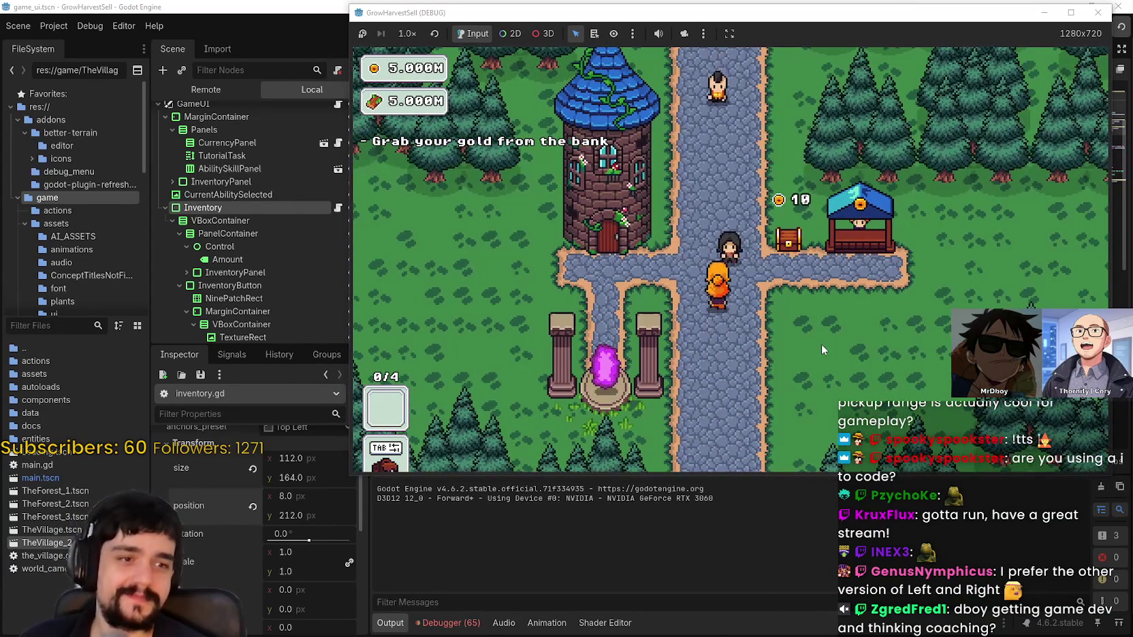
{"action": "key", "text": "w"}
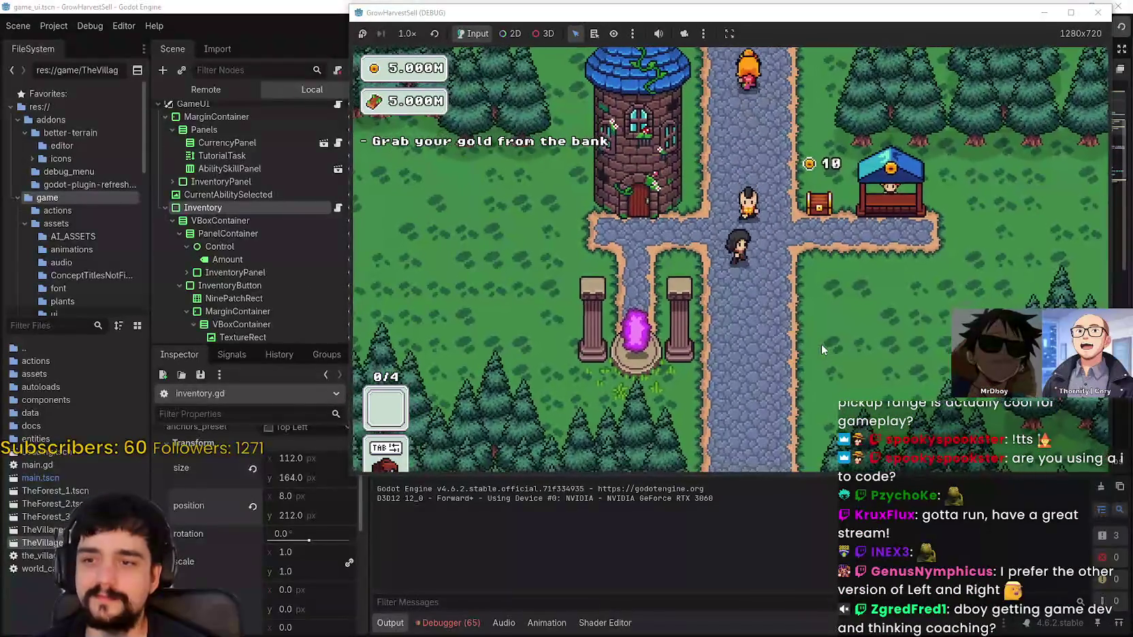
{"action": "key", "text": "a"}
{"action": "key", "text": "s"}
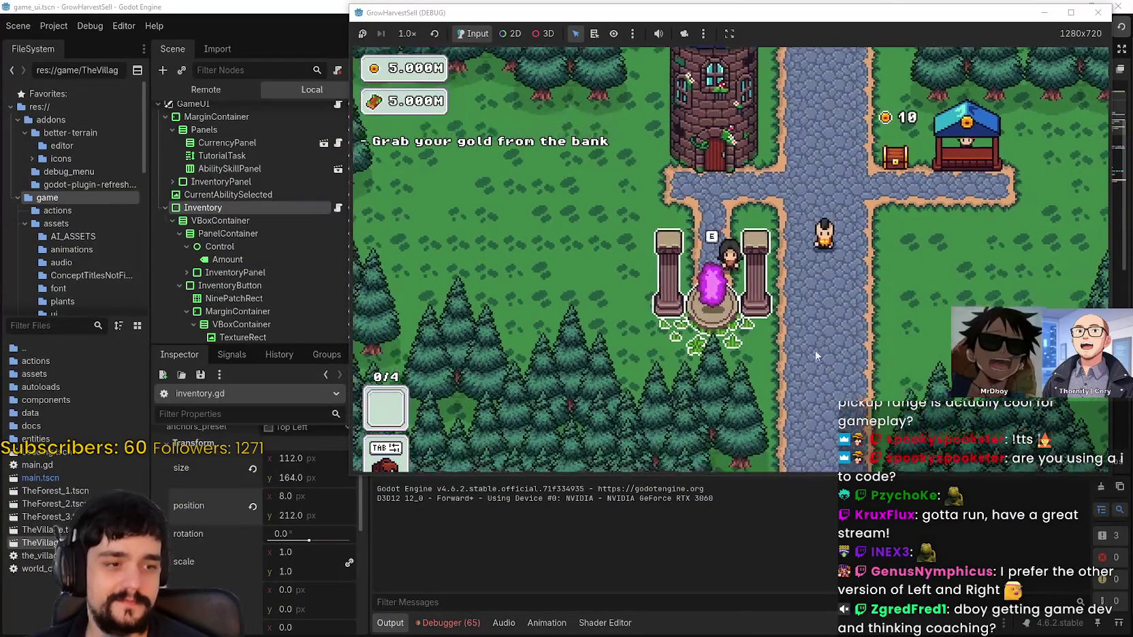
{"action": "left_click", "coordinate": [530, 410]}
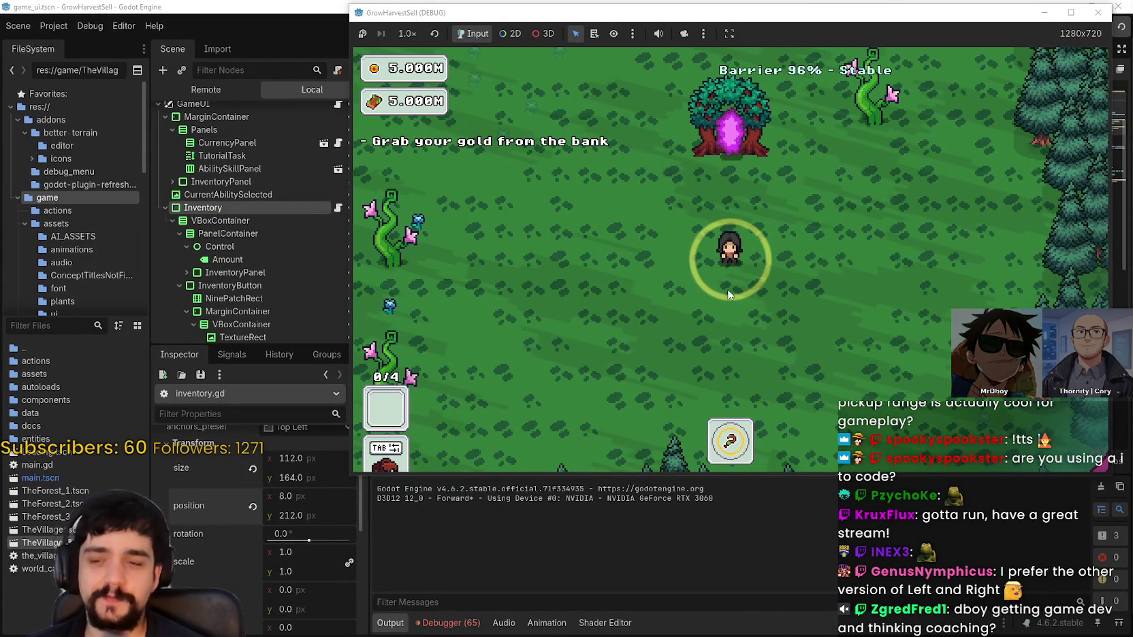
Harvest plants around the forest, fighting with the shovel and picking up drops
{"action": "key", "text": "a"}
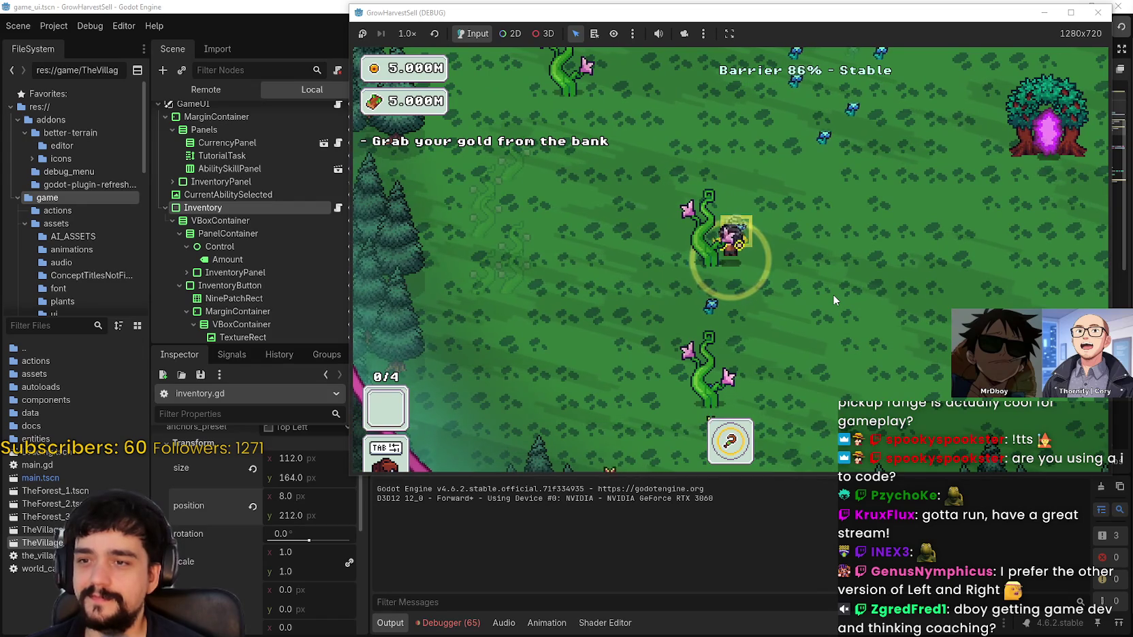
{"action": "key", "text": "w"}
{"action": "key", "text": "d"}
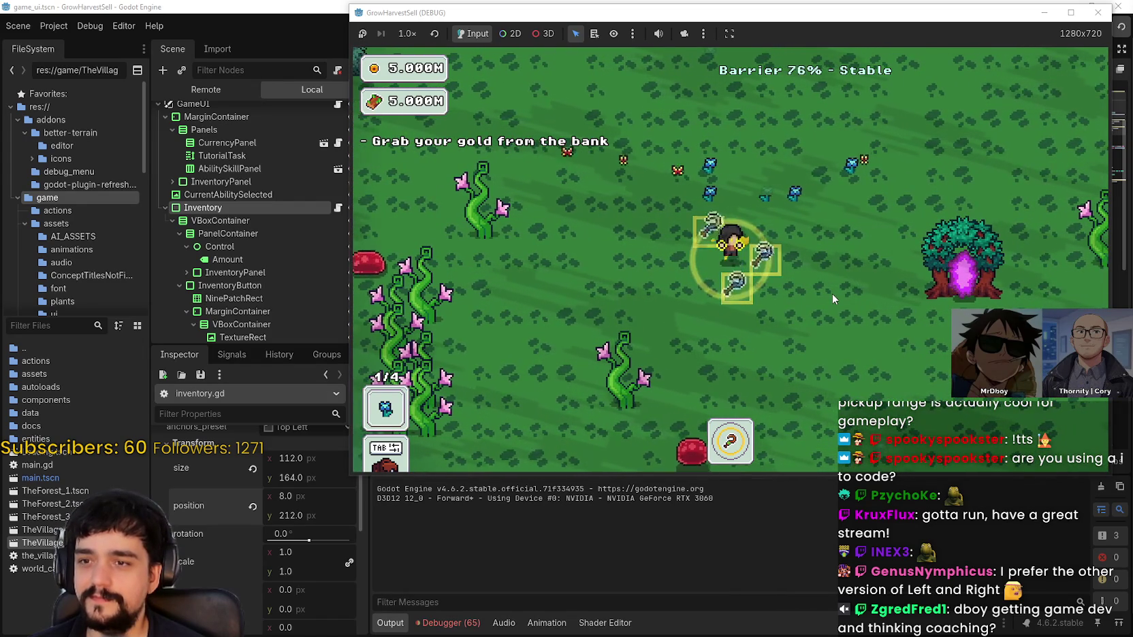
{"action": "key", "text": "a"}
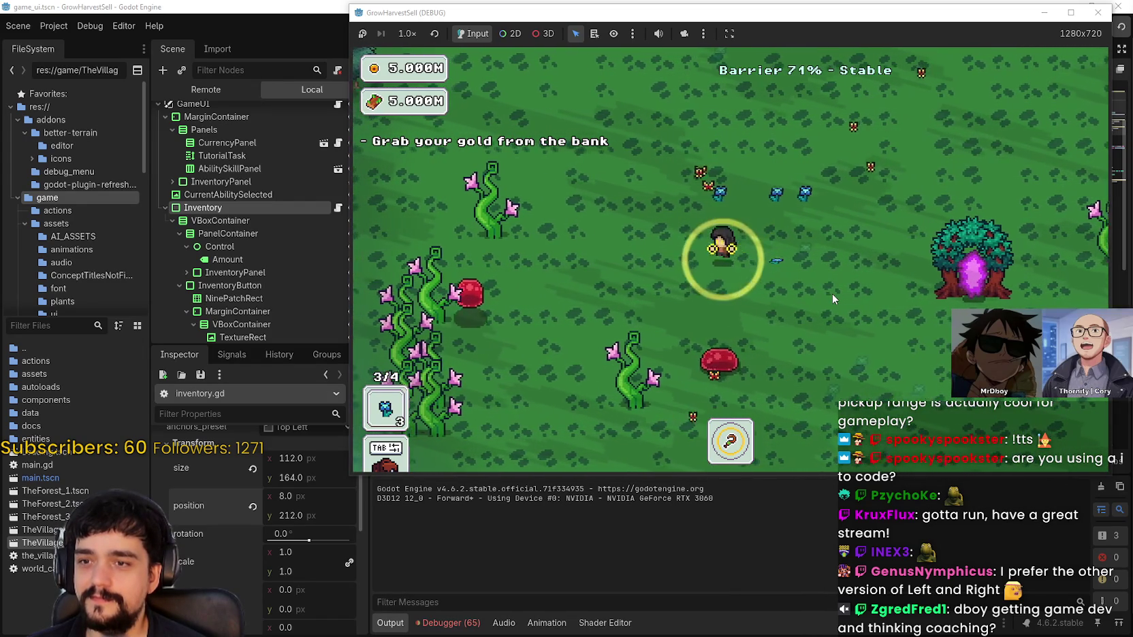
{"action": "key", "text": "w"}
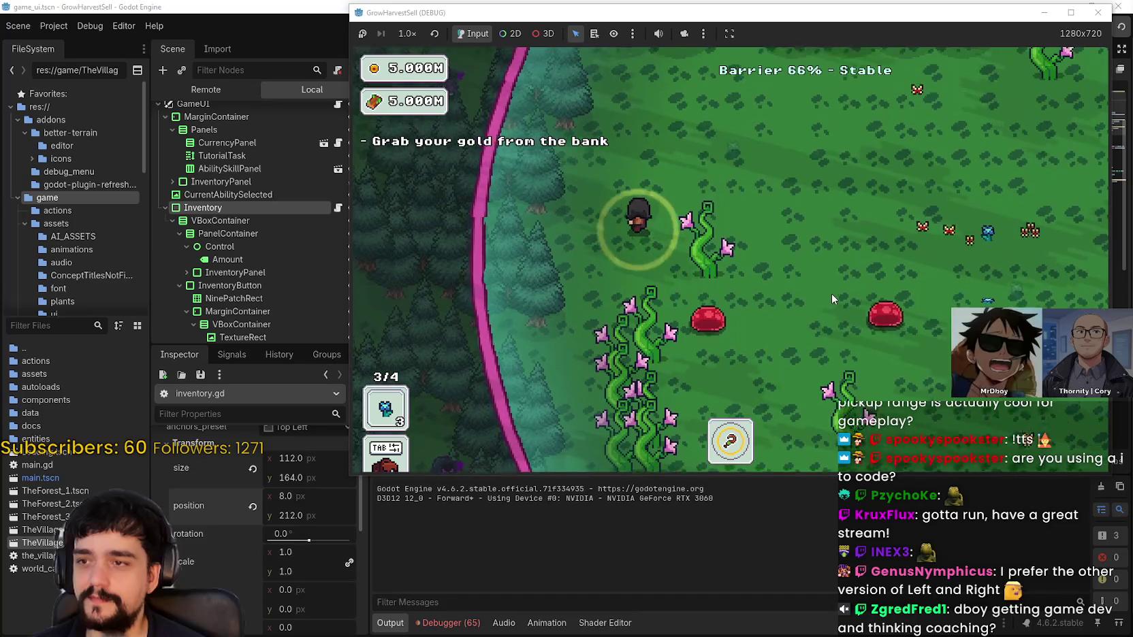
{"action": "key", "text": "w"}
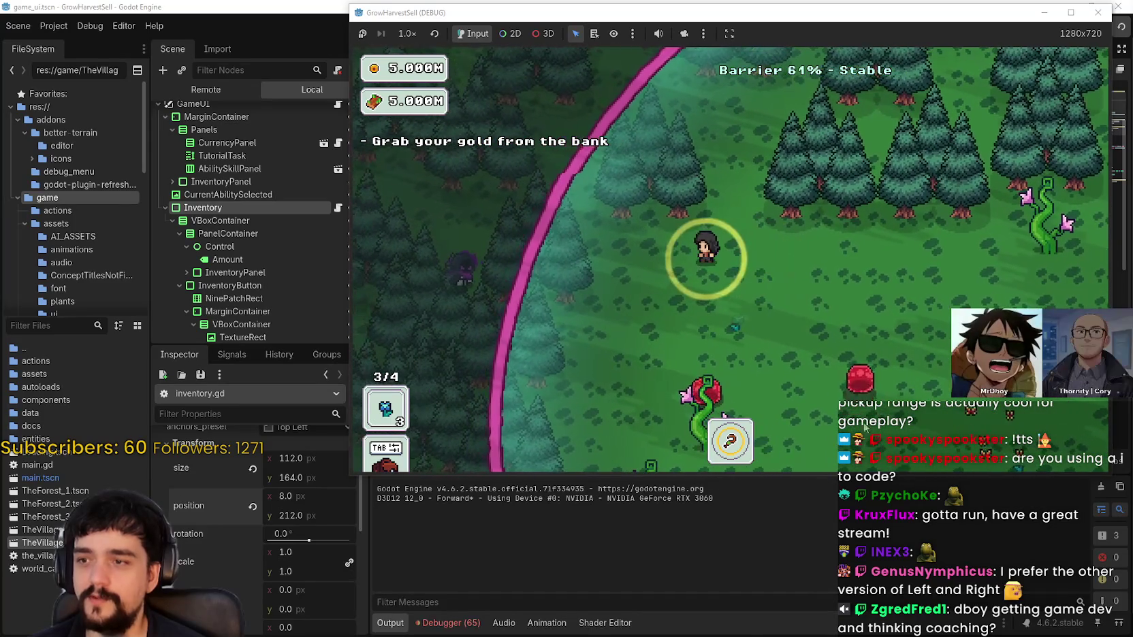
{"action": "key", "text": "s"}
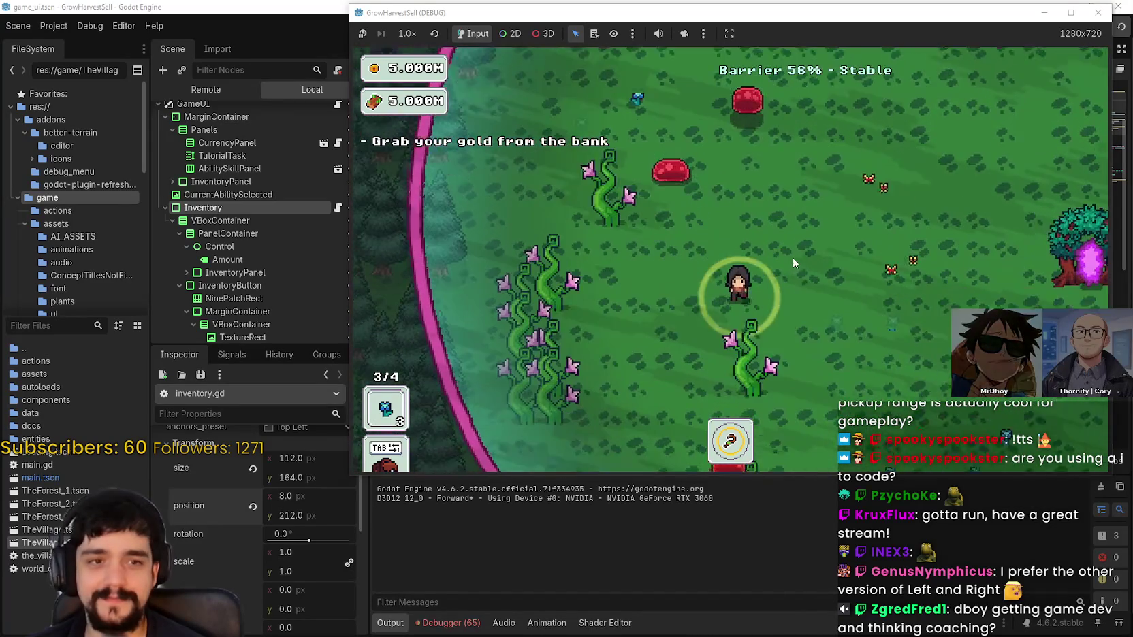
{"action": "key", "text": "s"}
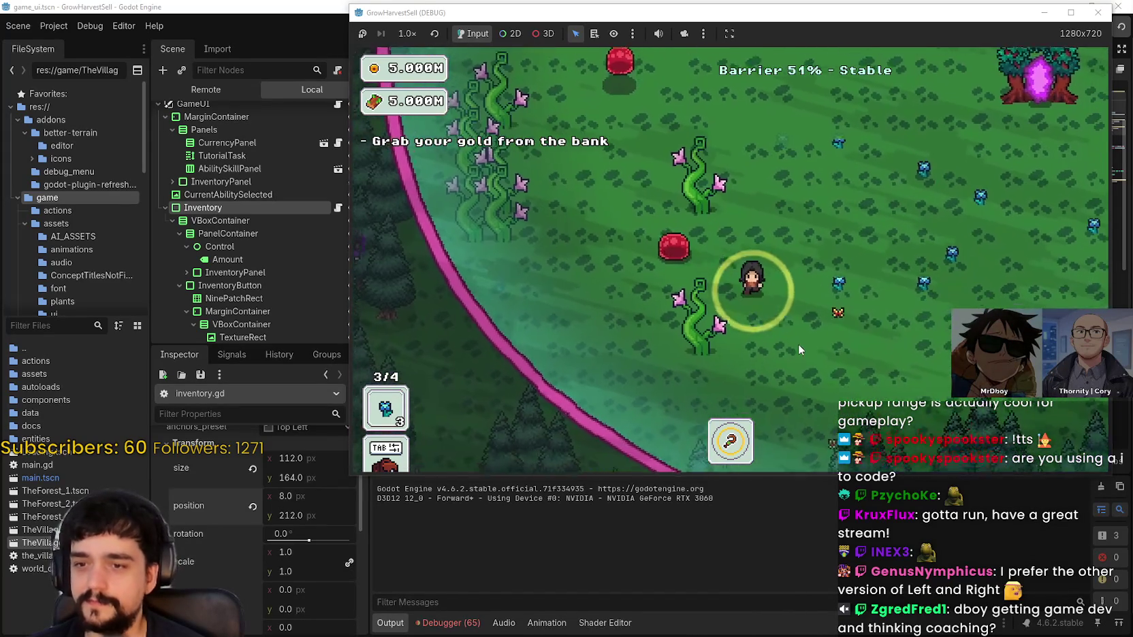
{"action": "key", "text": "d"}
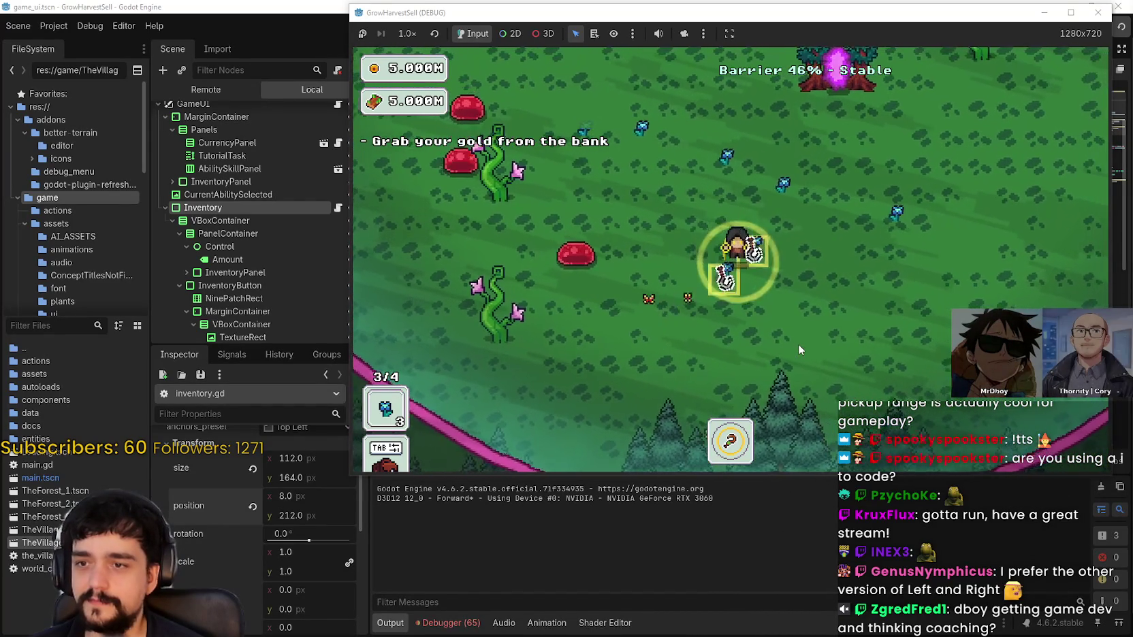
{"action": "key", "text": "d"}
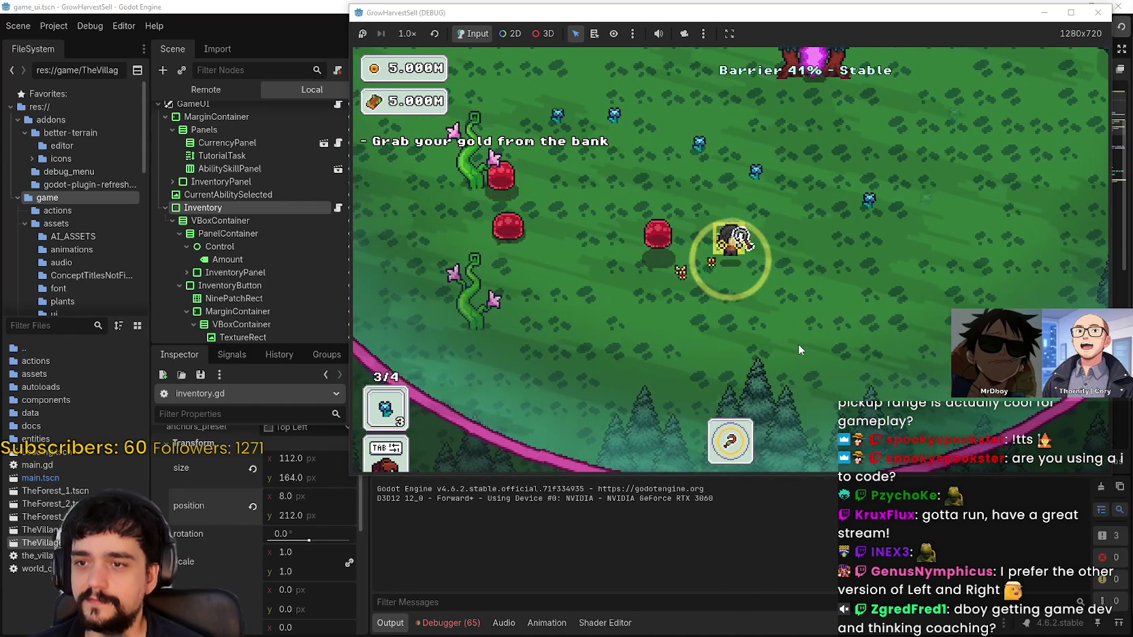
{"action": "key", "text": "d"}
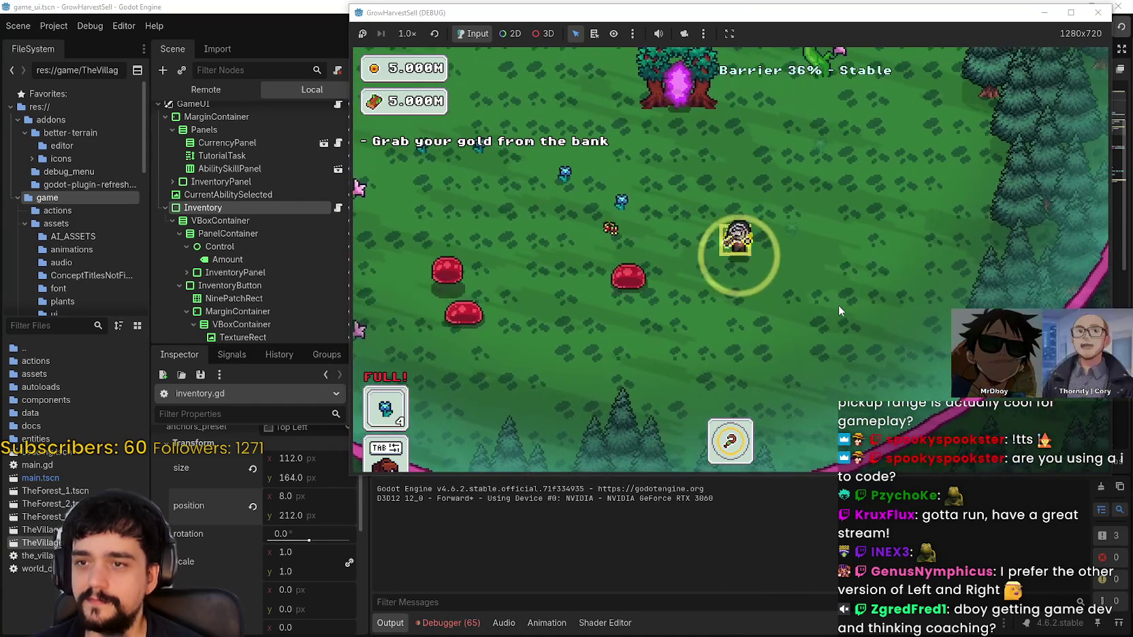
{"action": "key", "text": "w"}
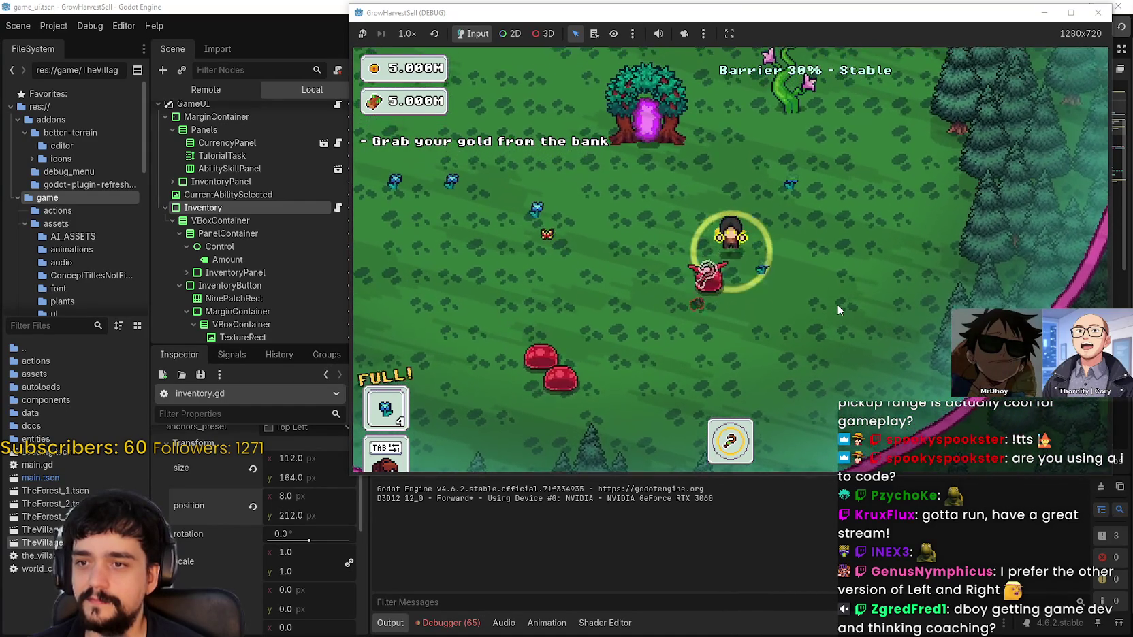
{"action": "key", "text": "w"}
{"action": "key", "text": "d"}
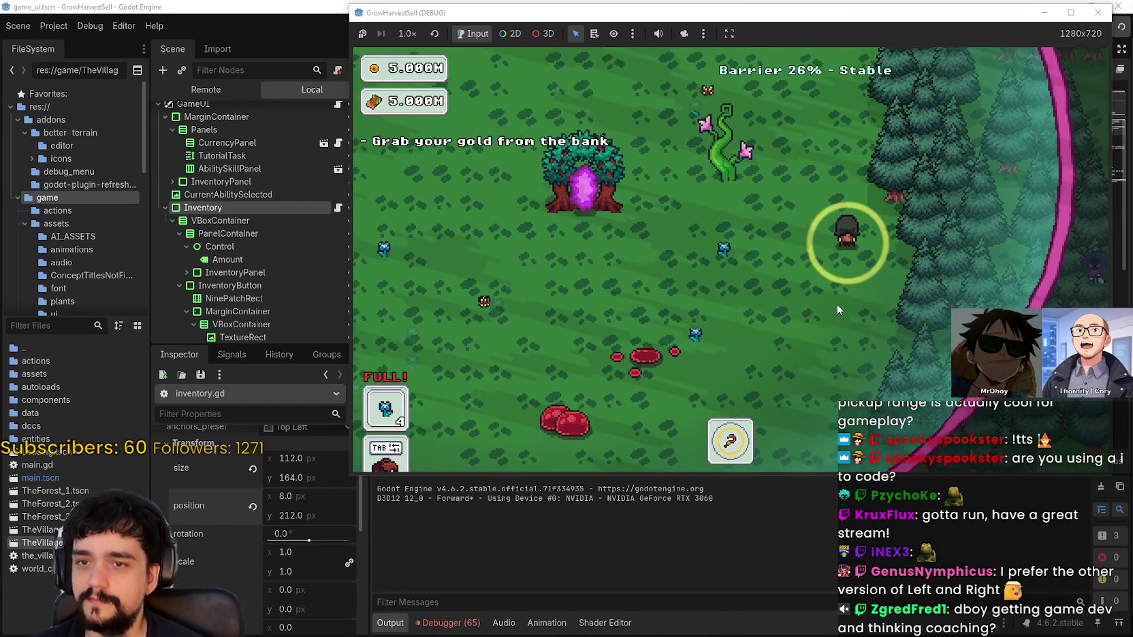
Keep circling the clearing harvesting until the bag shows FULL and the barrier reaches 0%
{"action": "key", "text": "s"}
{"action": "key", "text": "a"}
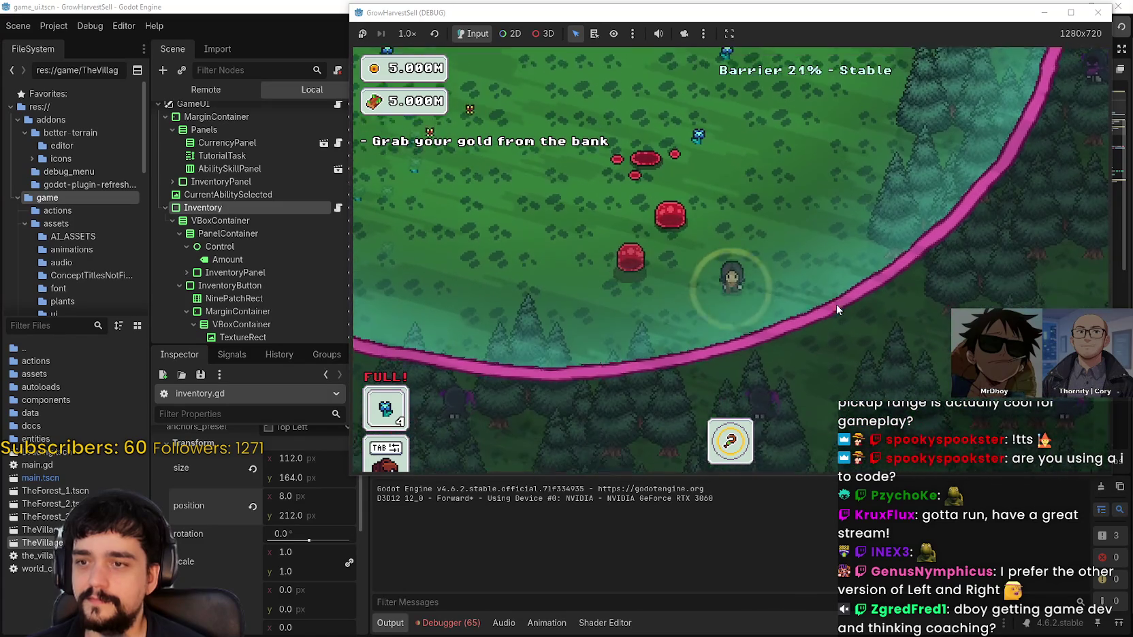
{"action": "key", "text": "w"}
{"action": "key", "text": "d"}
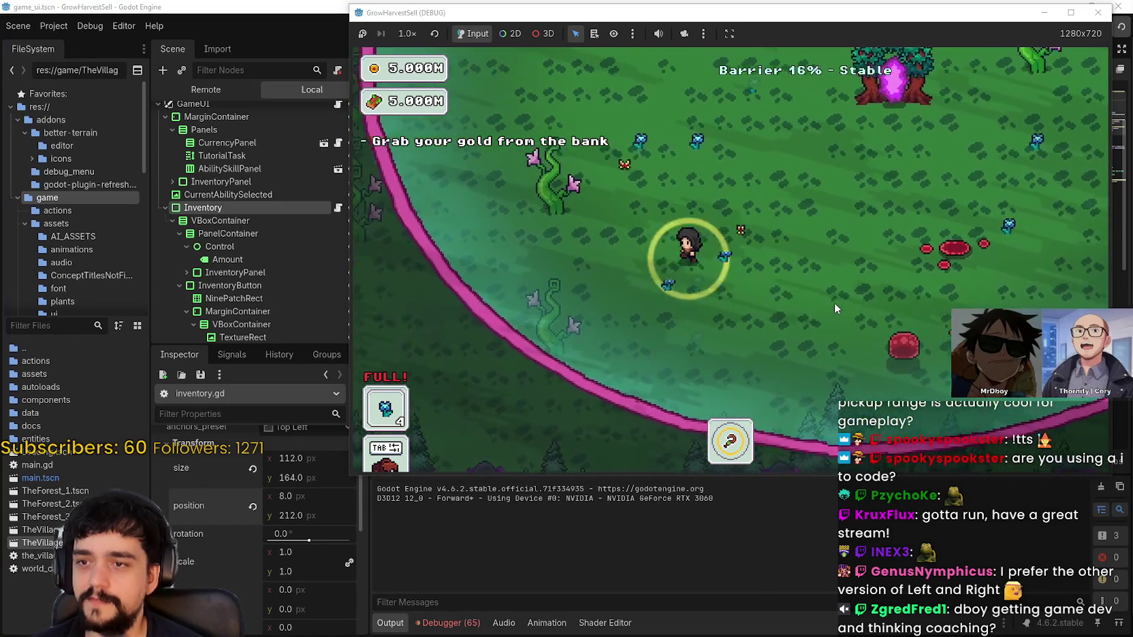
{"action": "key", "text": "w"}
{"action": "key", "text": "d"}
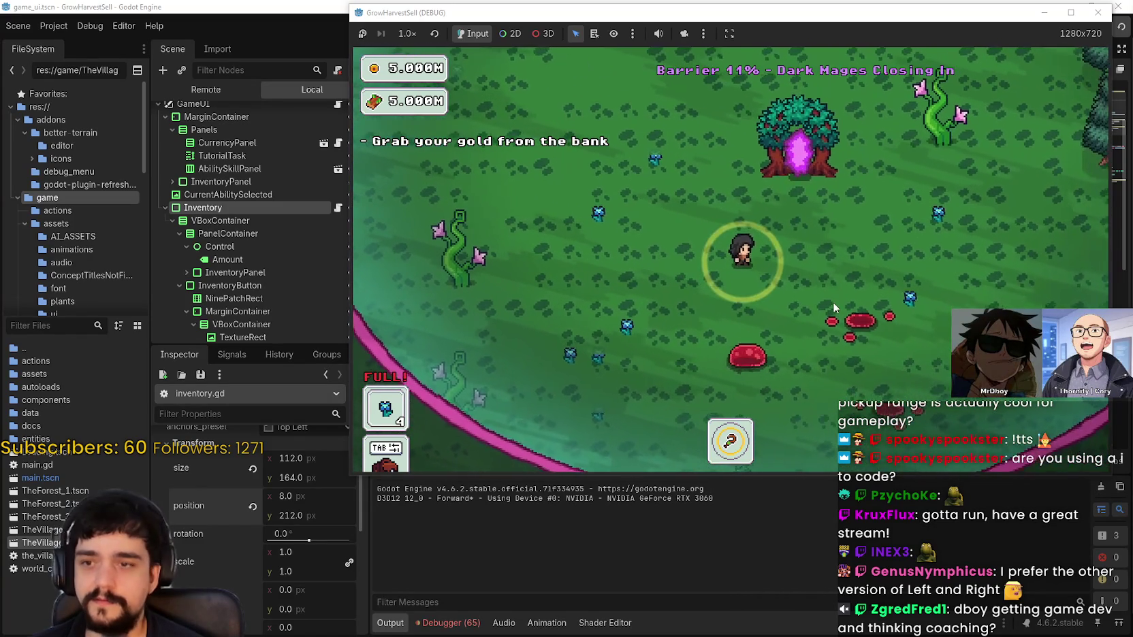
{"action": "key", "text": "a"}
{"action": "key", "text": "w"}
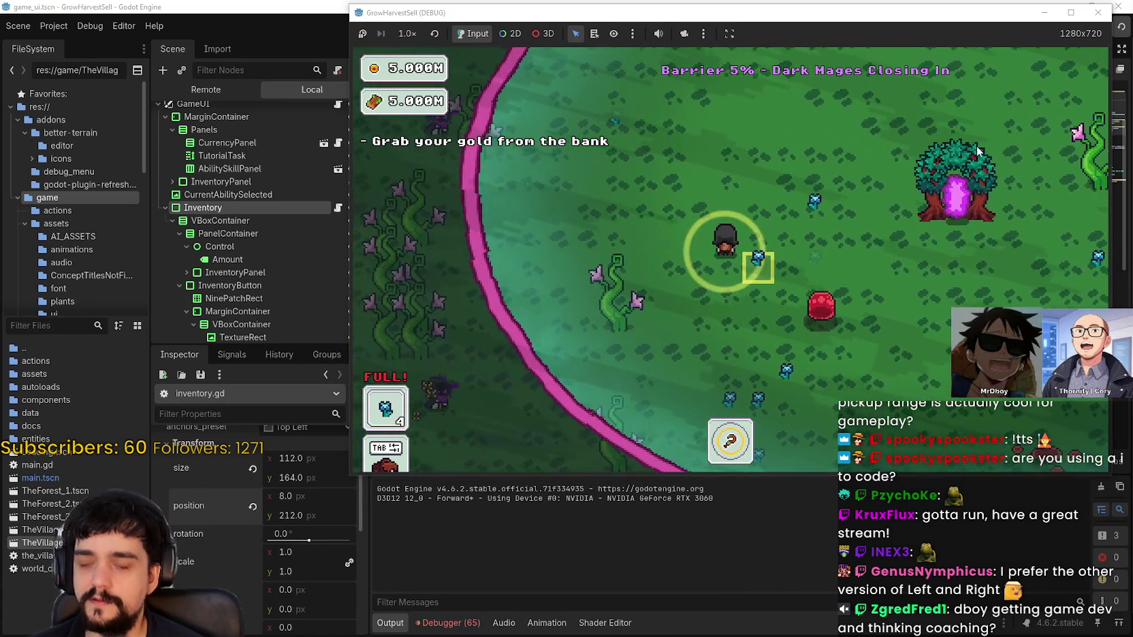
{"action": "key", "text": "w"}
{"action": "key", "text": "d"}
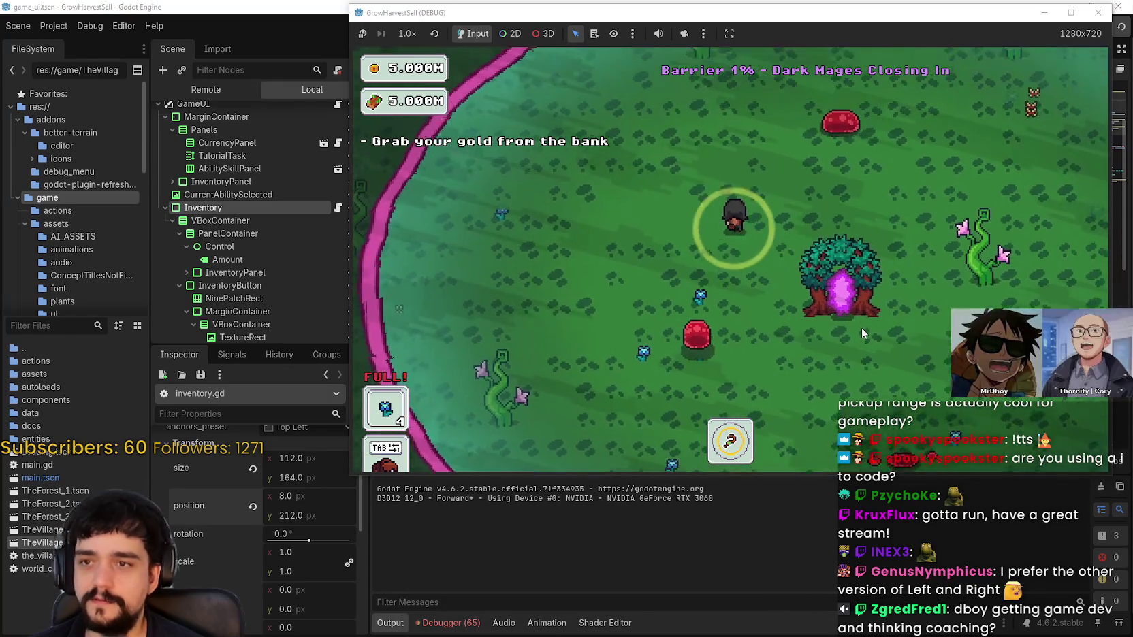
{"action": "key", "text": "a"}
{"action": "key", "text": "s"}
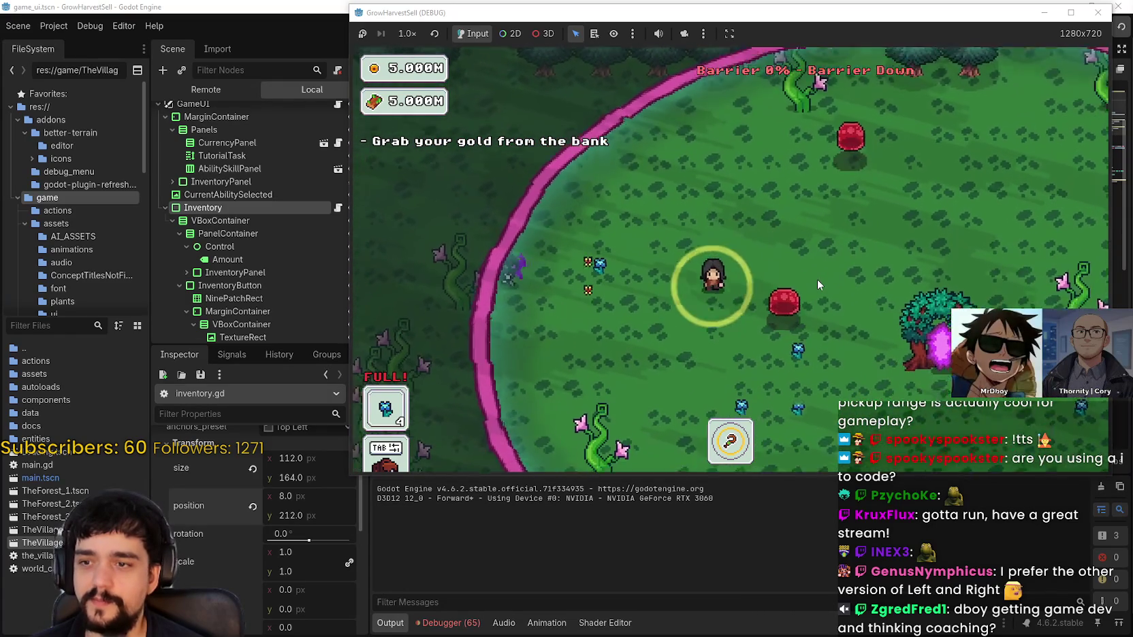
{"action": "key", "text": "s"}
{"action": "key", "text": "d"}
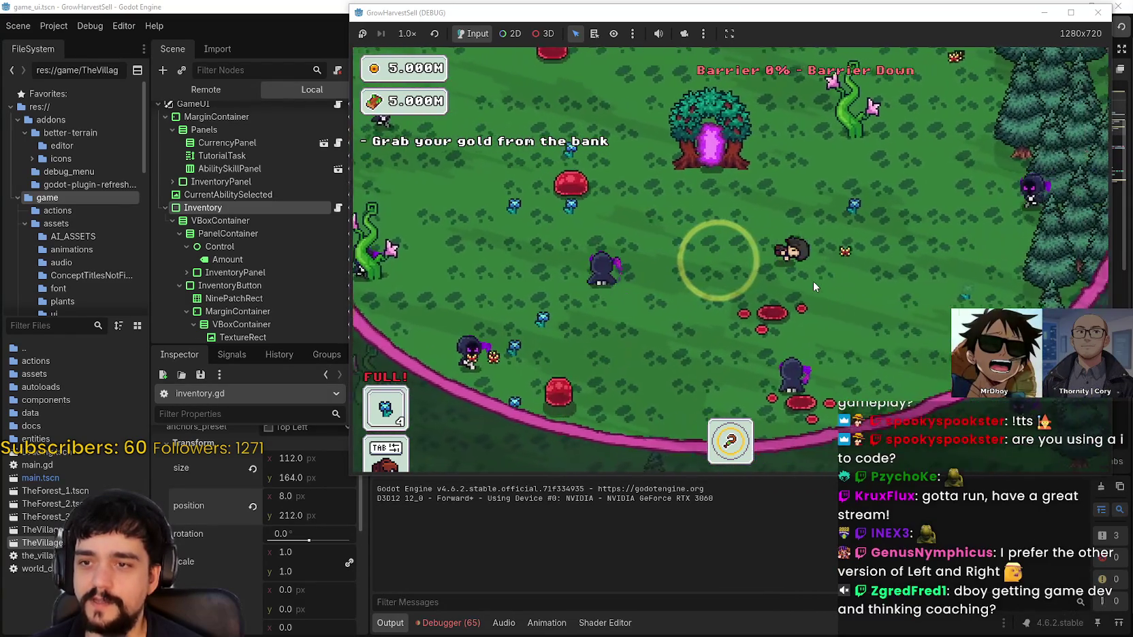
Dodge past the enemies back to the tree portal and return to the village
{"action": "key", "text": "d"}
{"action": "key", "text": "w"}
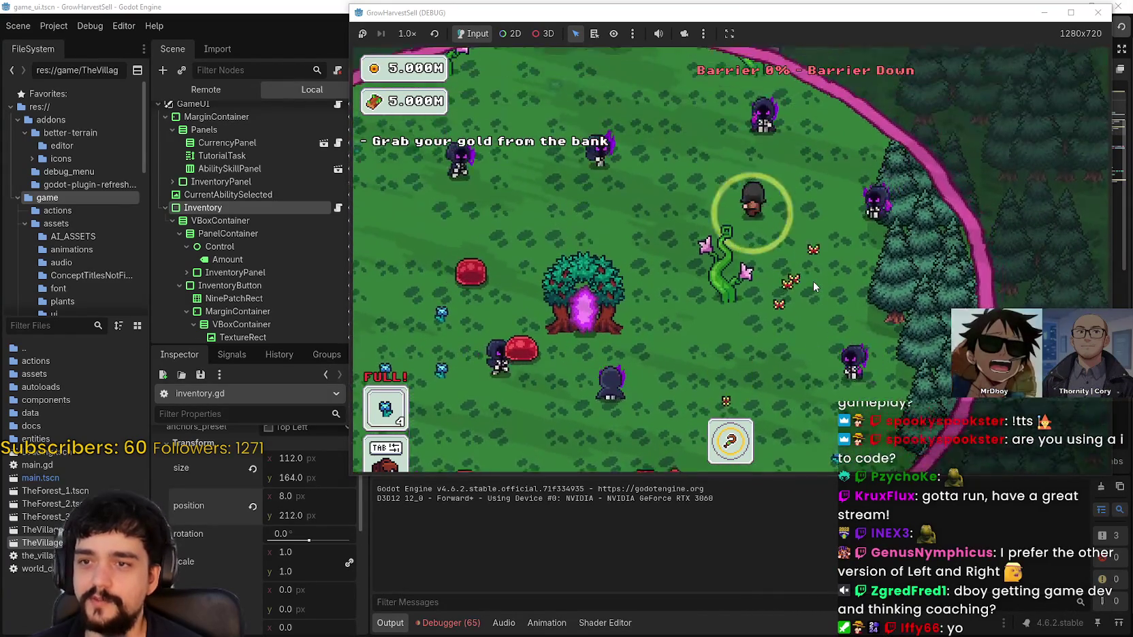
{"action": "key", "text": "s"}
{"action": "key", "text": "a"}
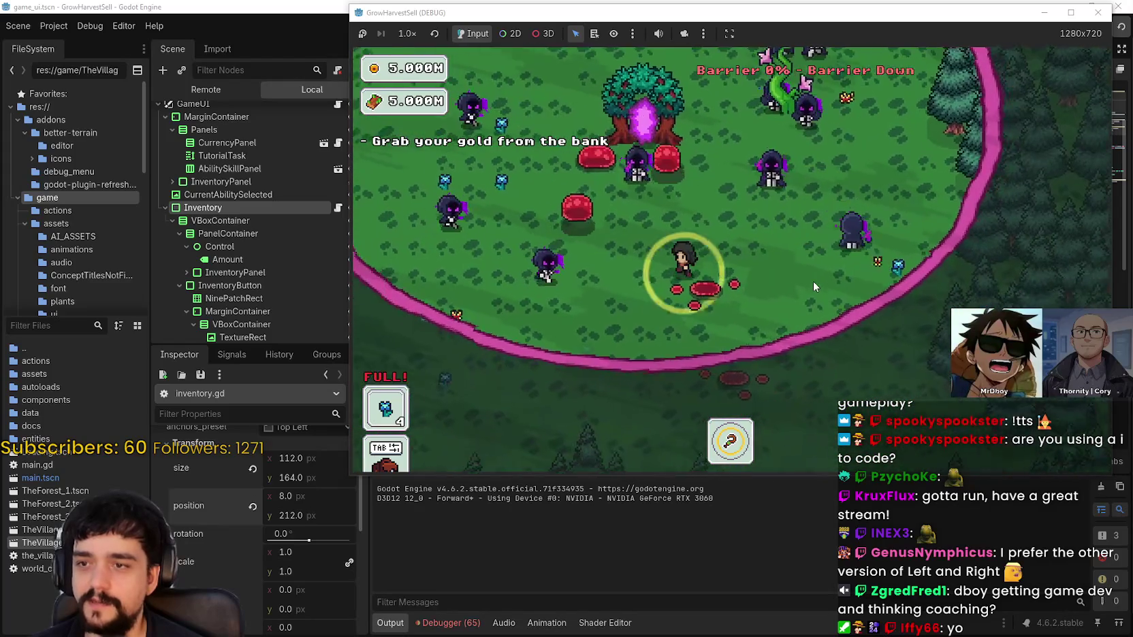
{"action": "key", "text": "a"}
{"action": "key", "text": "w"}
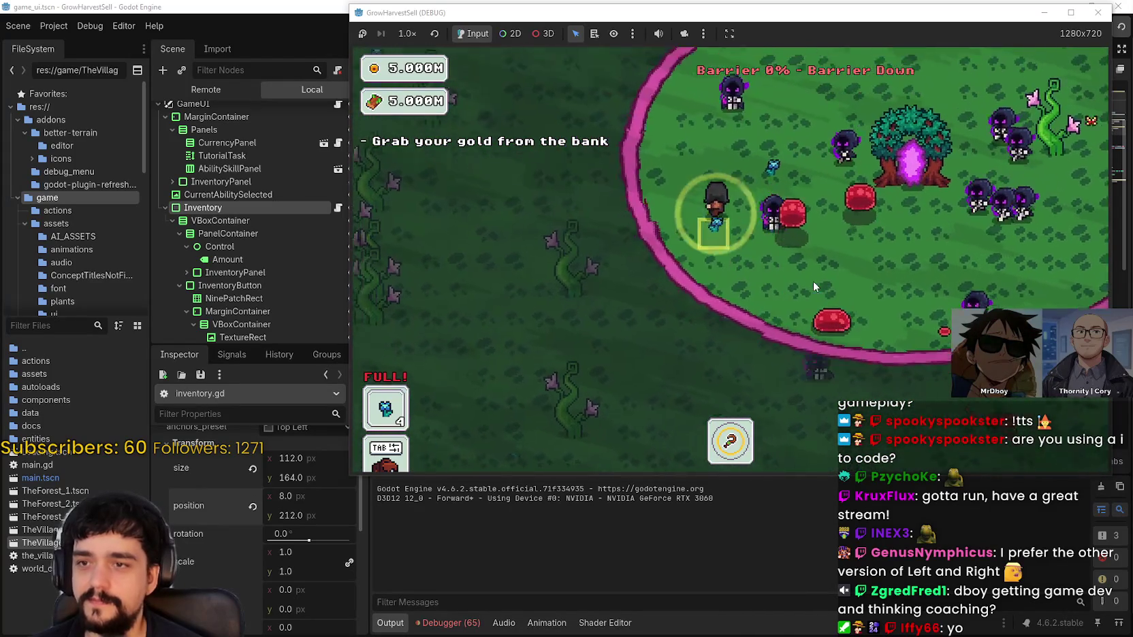
{"action": "key", "text": "d"}
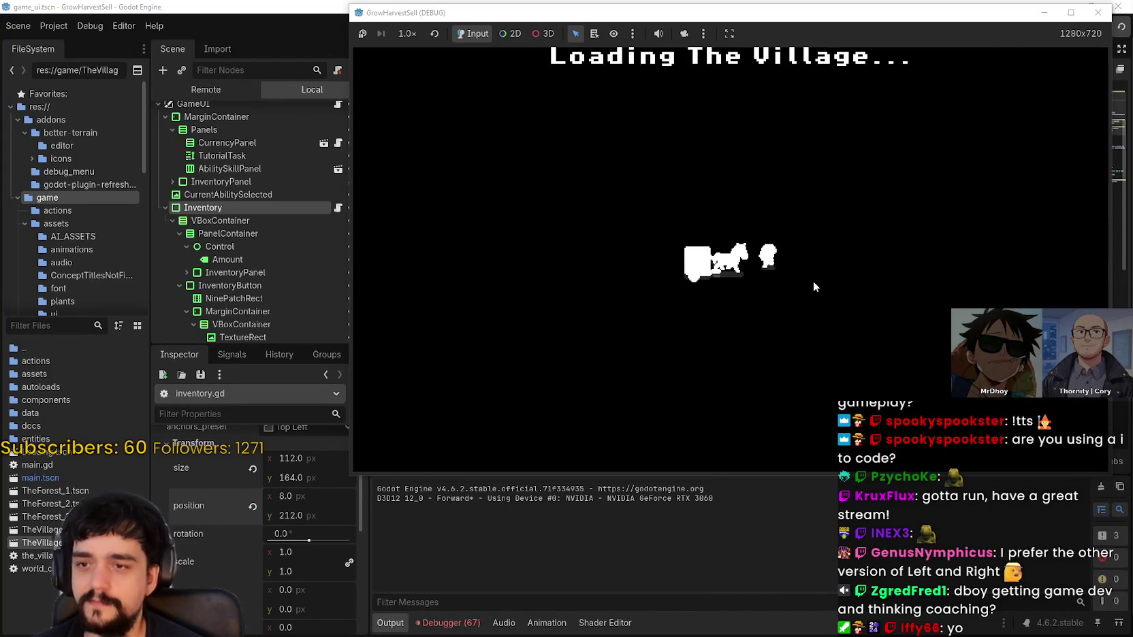
Sell the full load of plants at the village shop stall, then return to the path crossing
{"action": "key", "text": "d"}
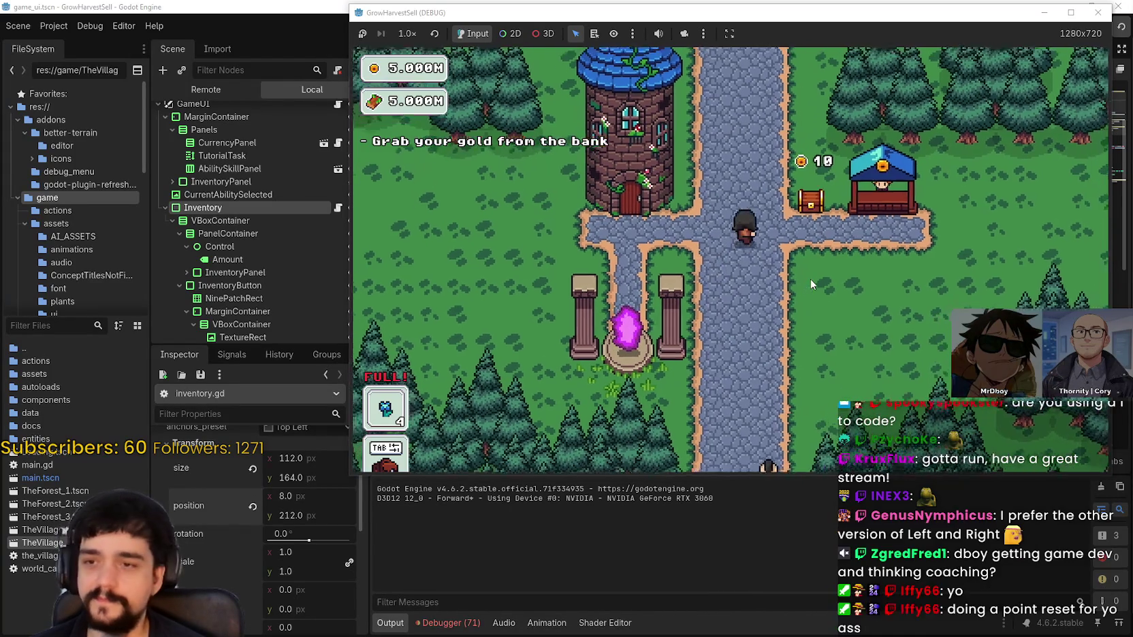
{"action": "key", "text": "d"}
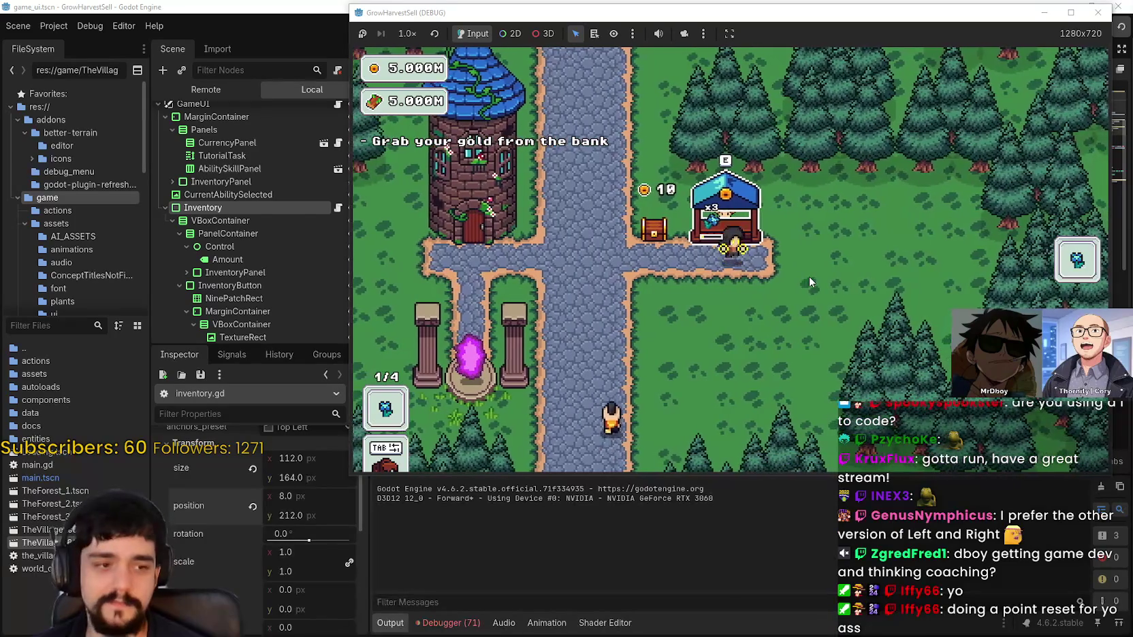
{"action": "key", "text": "a"}
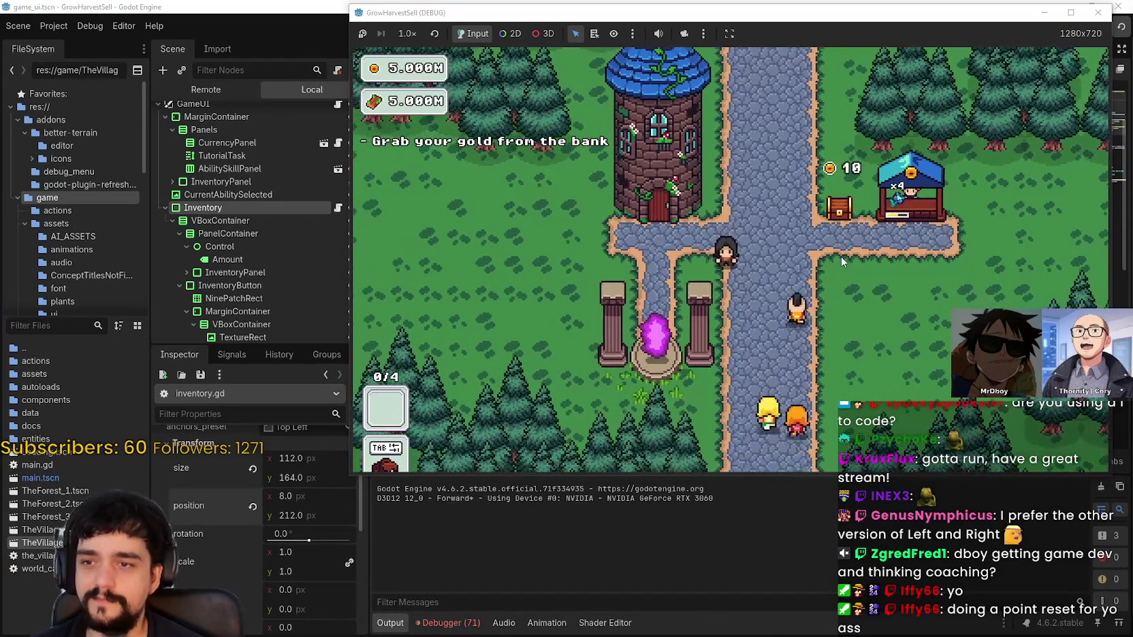
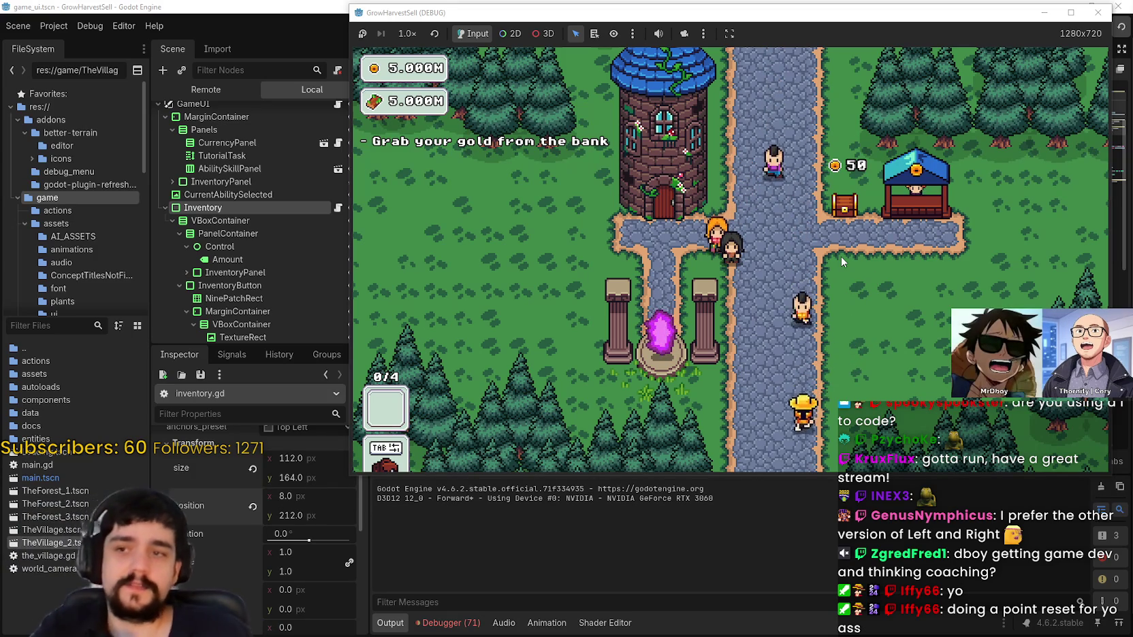
Walk right and up to the village bank chest and collect its gold
{"action": "key", "text": "d"}
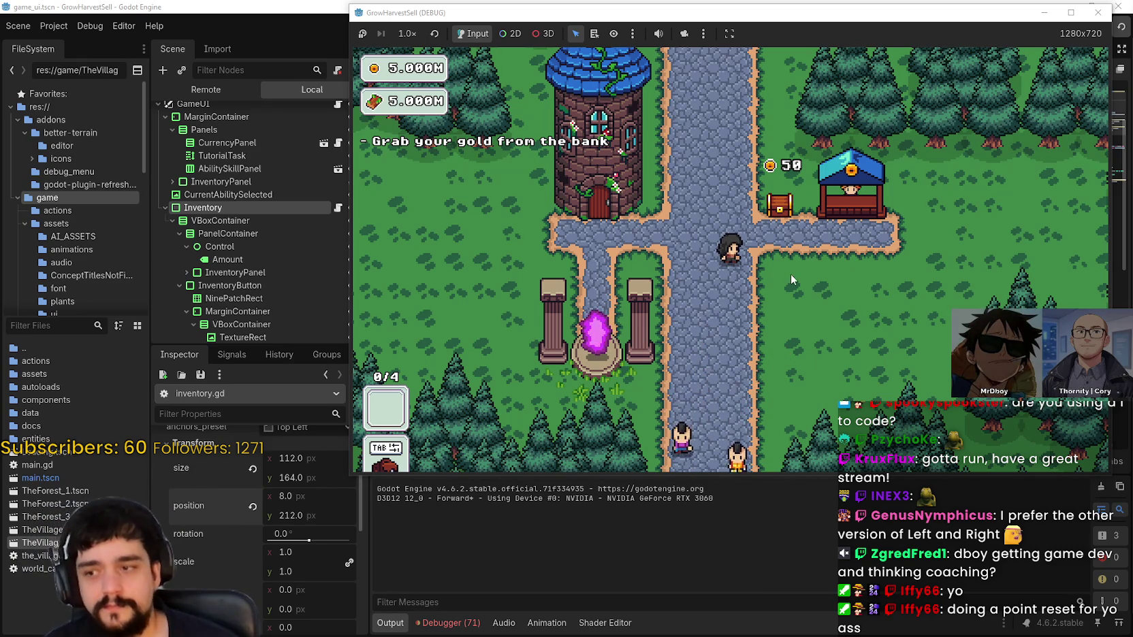
{"action": "key", "text": "d"}
{"action": "key", "text": "w"}
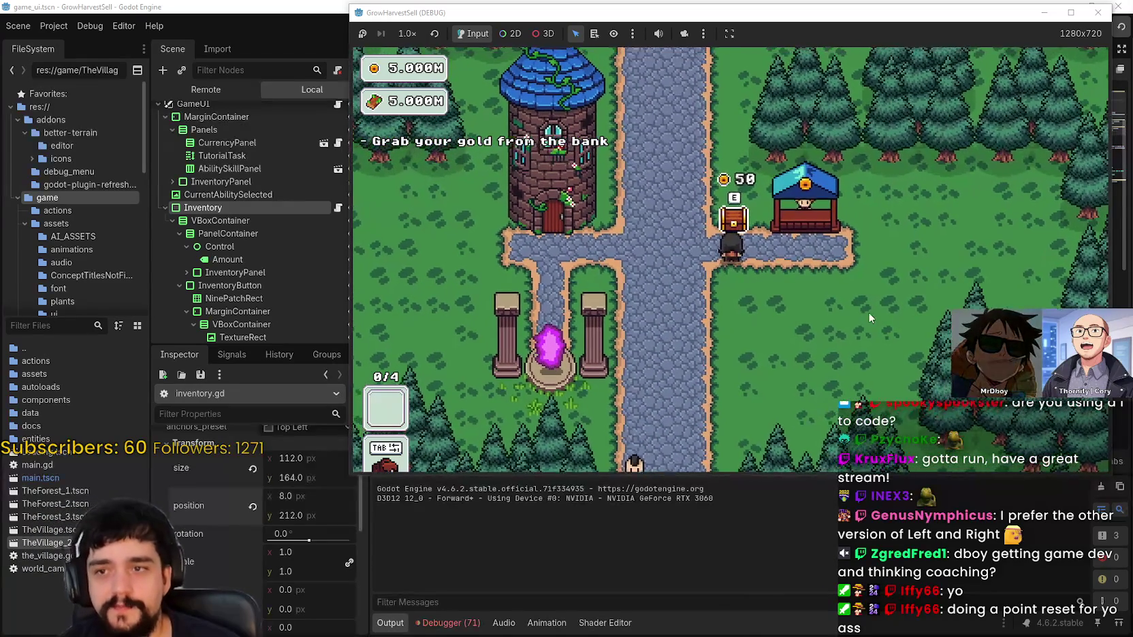
{"action": "key", "text": "e"}
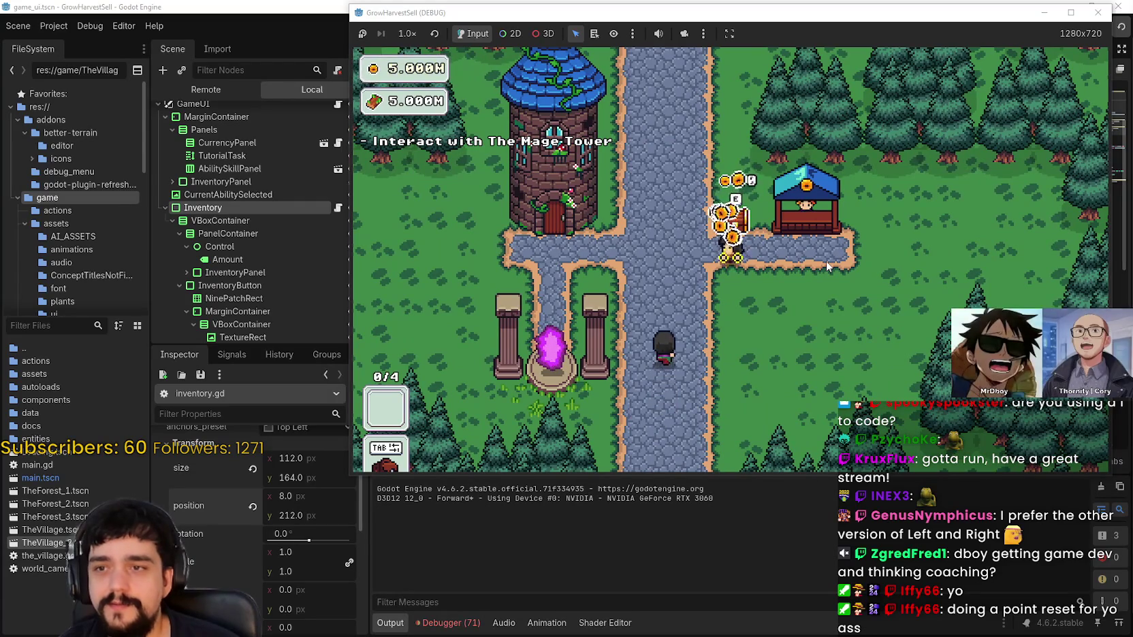
Open the Prestige tree at the Mage Tower and unlock the right and left-branch skills
{"action": "key", "text": "a"}
{"action": "key", "text": "e"}
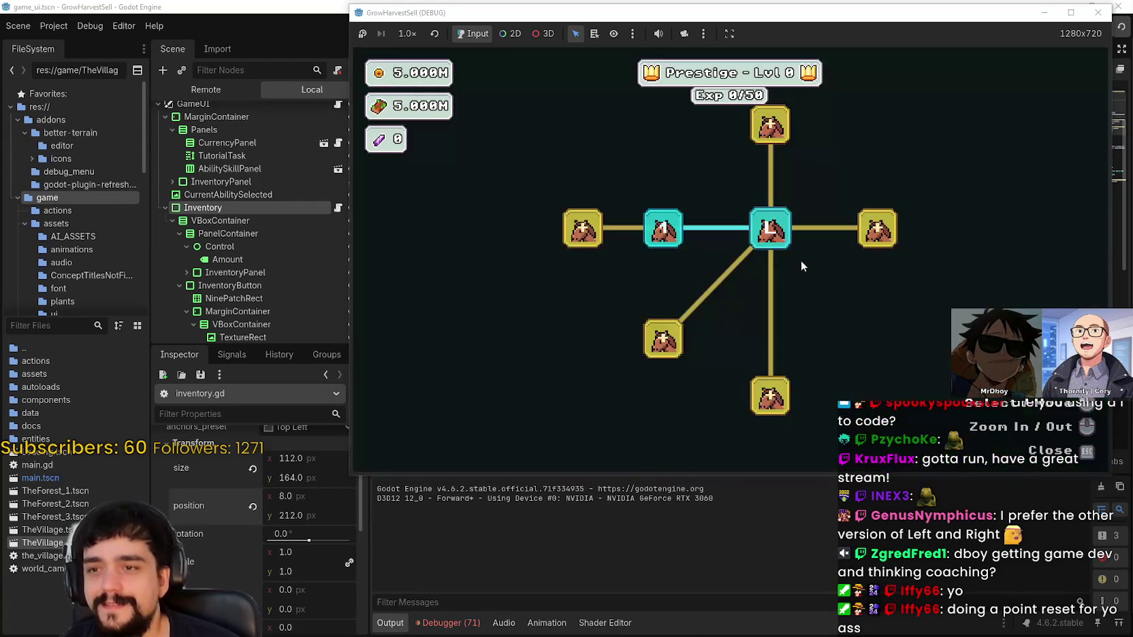
{"action": "left_click", "coordinate": [790, 284]}
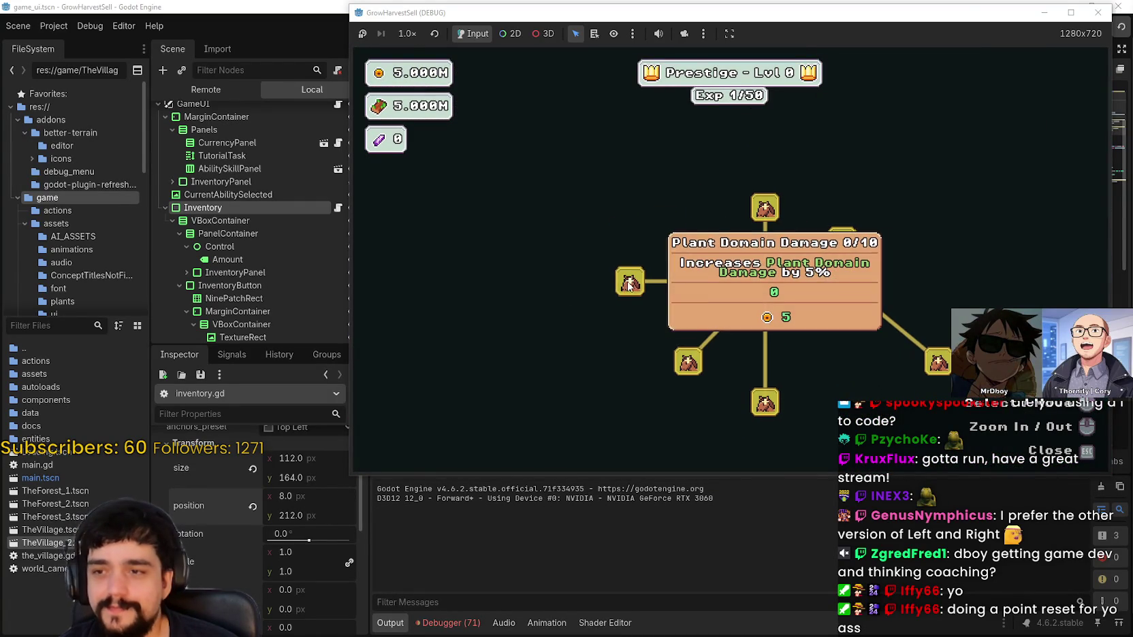
{"action": "left_click", "coordinate": [630, 282]}
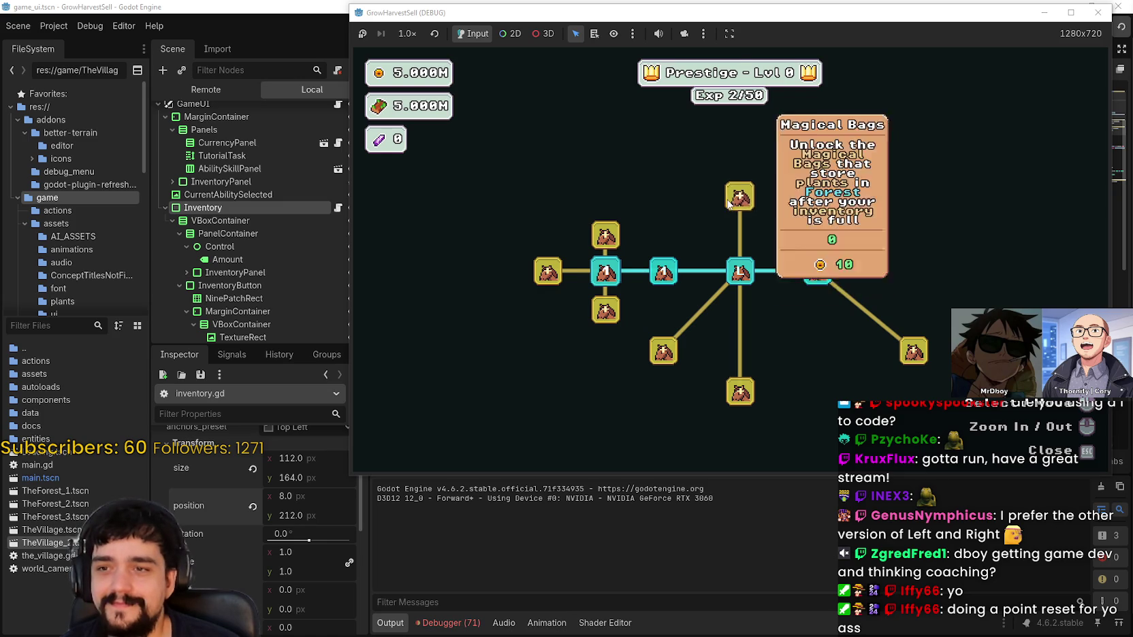
Check the Magical Bags upgrade, then close the tree and head down to the portal
{"action": "left_click", "coordinate": [817, 233]}
{"action": "key", "text": "Escape"}
{"action": "key", "text": "s"}
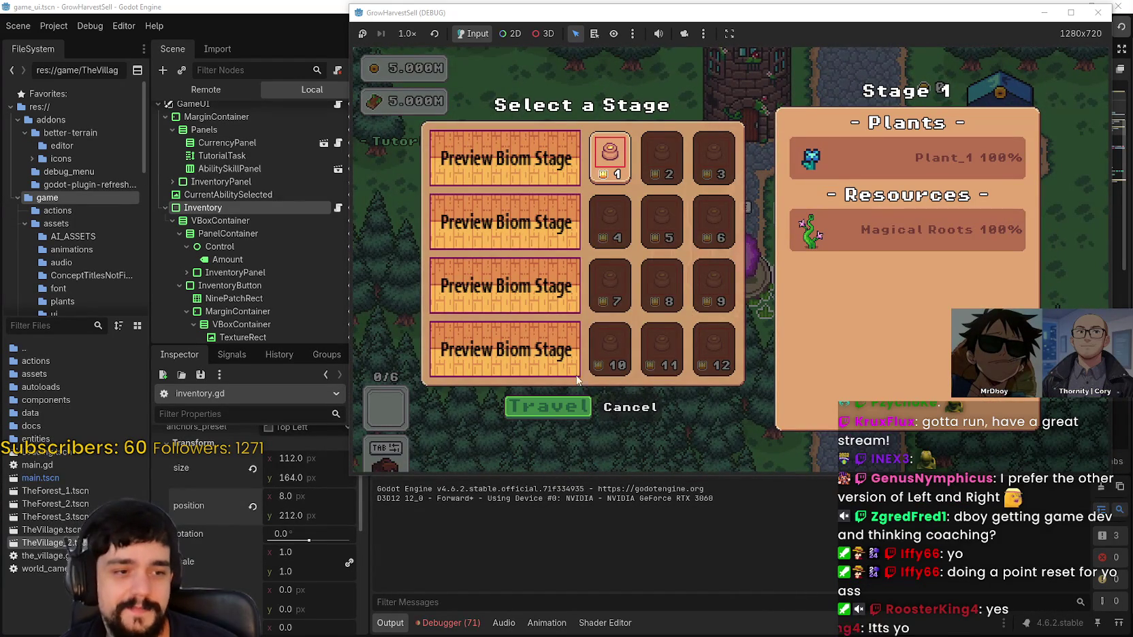
Travel to the Stage 1 forest and harvest the first plants, defeating a red slime
{"action": "key", "text": "Return"}
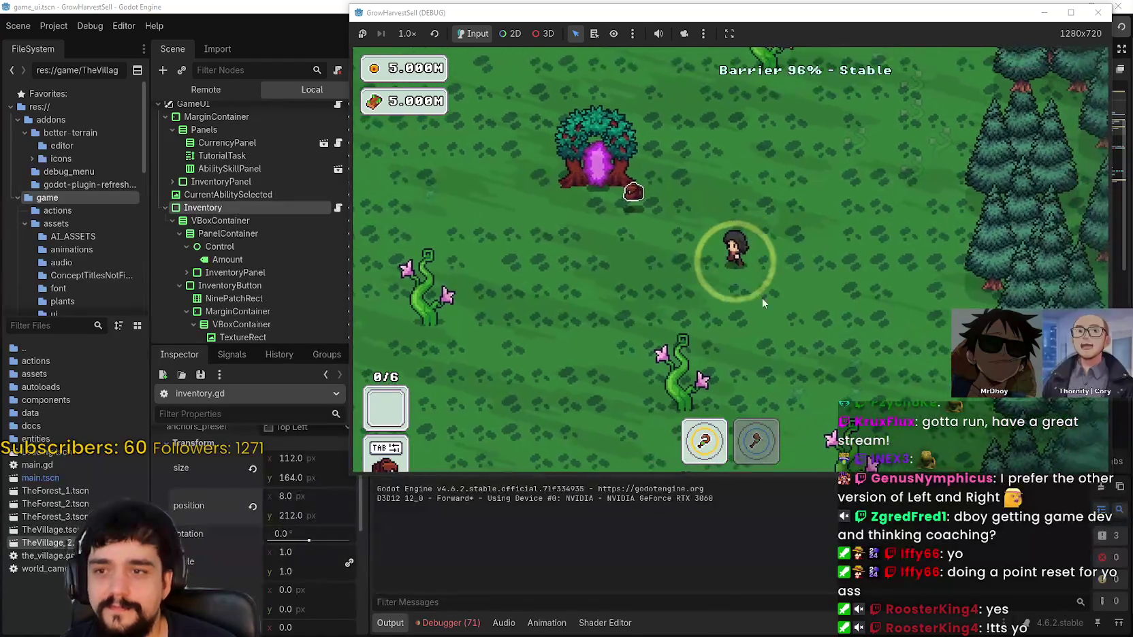
{"action": "key", "text": "s"}
{"action": "key", "text": "2"}
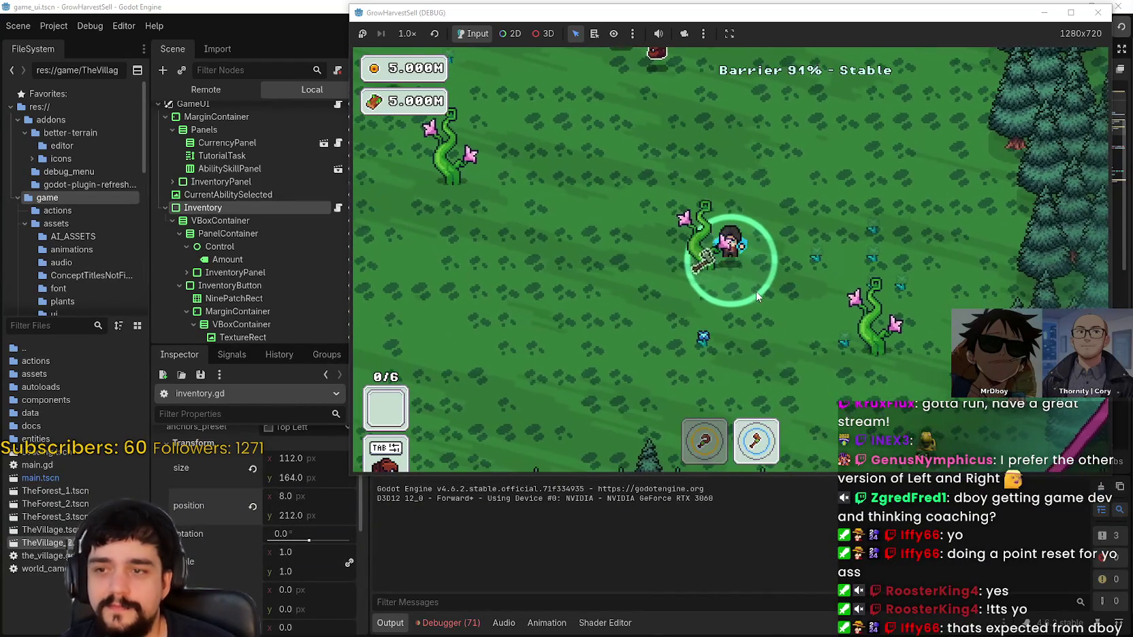
{"action": "key", "text": "d"}
{"action": "key", "text": "s"}
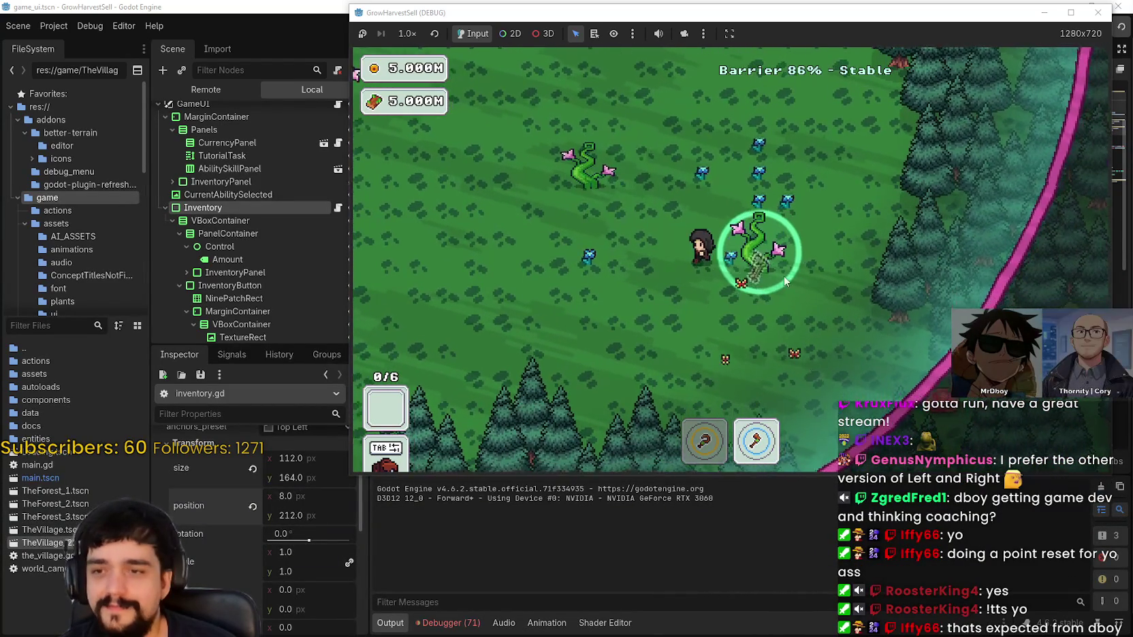
{"action": "key", "text": "w"}
{"action": "key", "text": "d"}
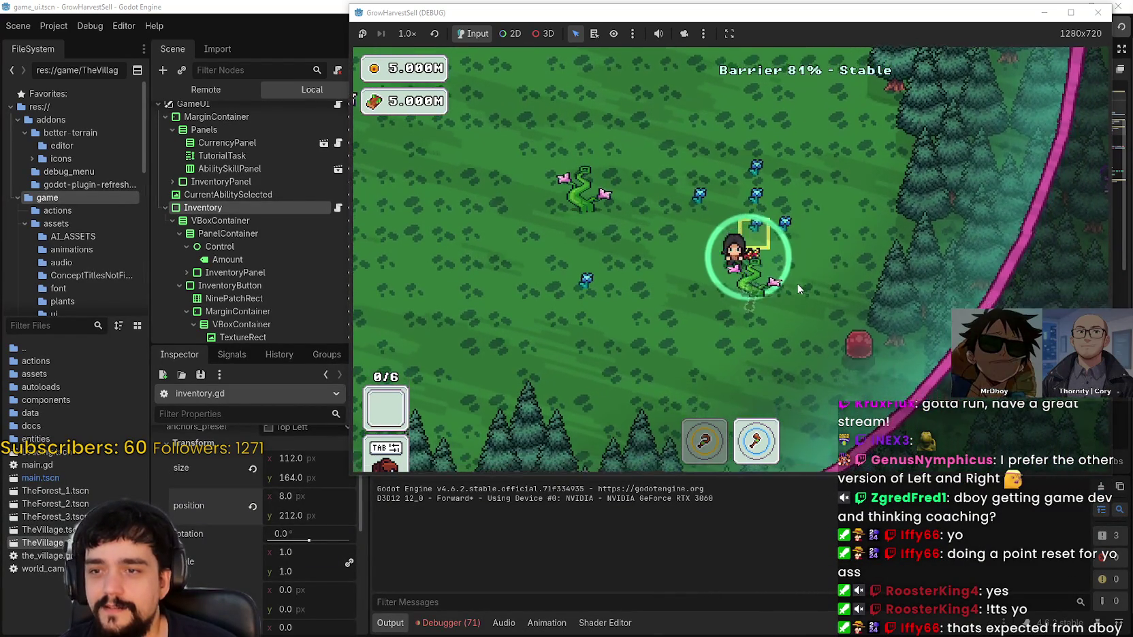
{"action": "key", "text": "w"}
{"action": "key", "text": "1"}
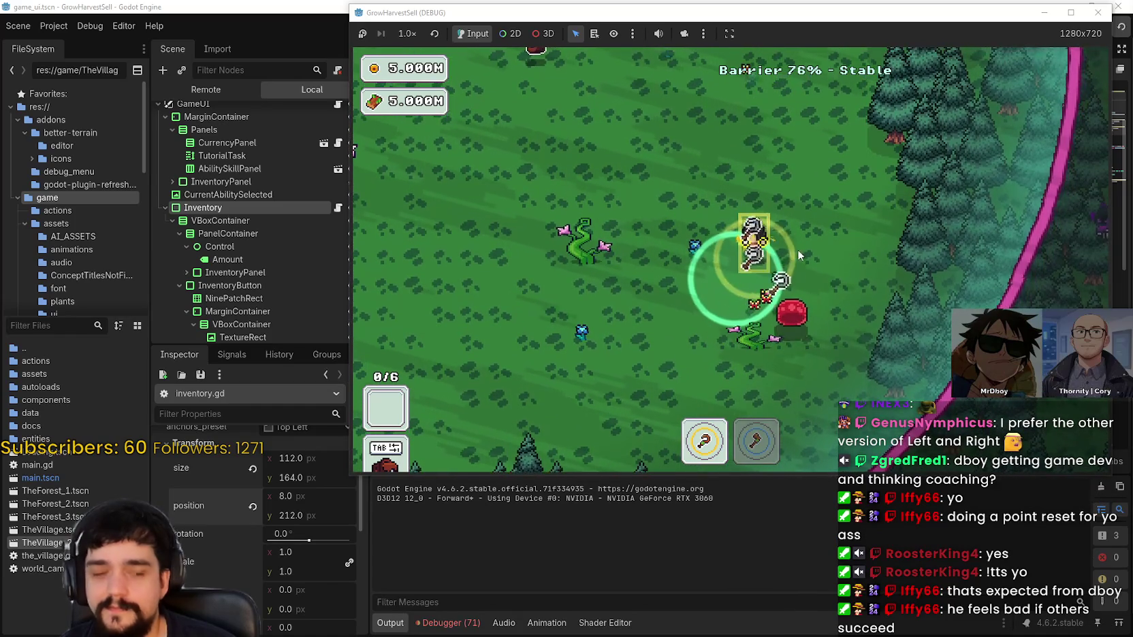
{"action": "key", "text": "a"}
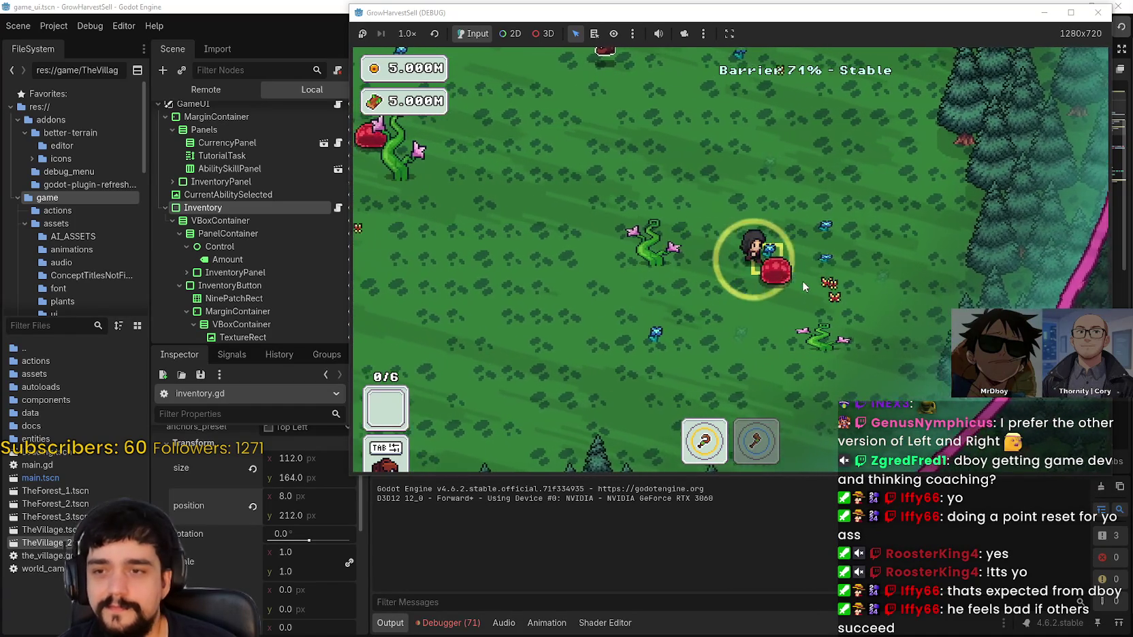
{"action": "key", "text": "d"}
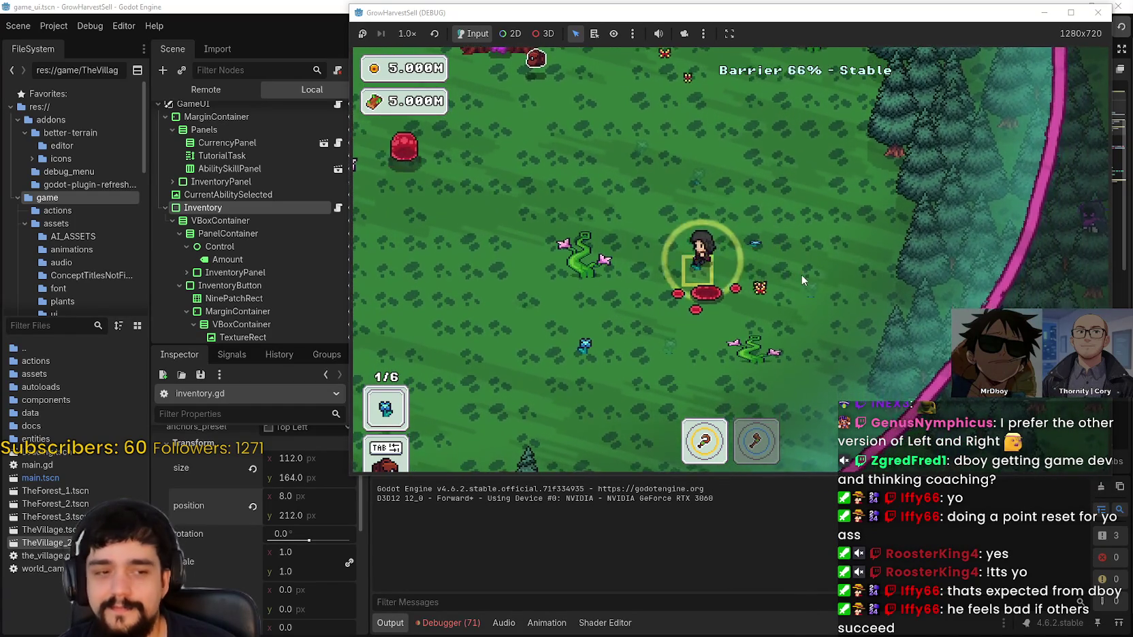
Harvest more plants around the portal tree, alternating tools 1 and 2, toward the barrier edge
{"action": "key", "text": "a"}
{"action": "key", "text": "s"}
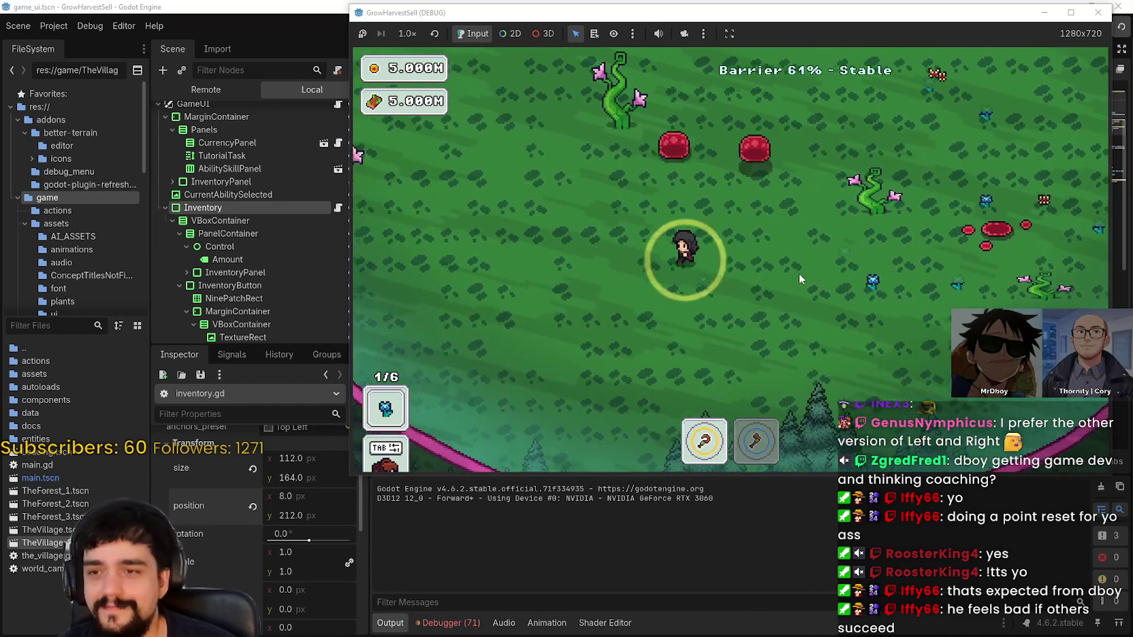
{"action": "key", "text": "w"}
{"action": "key", "text": "d"}
{"action": "key", "text": "2"}
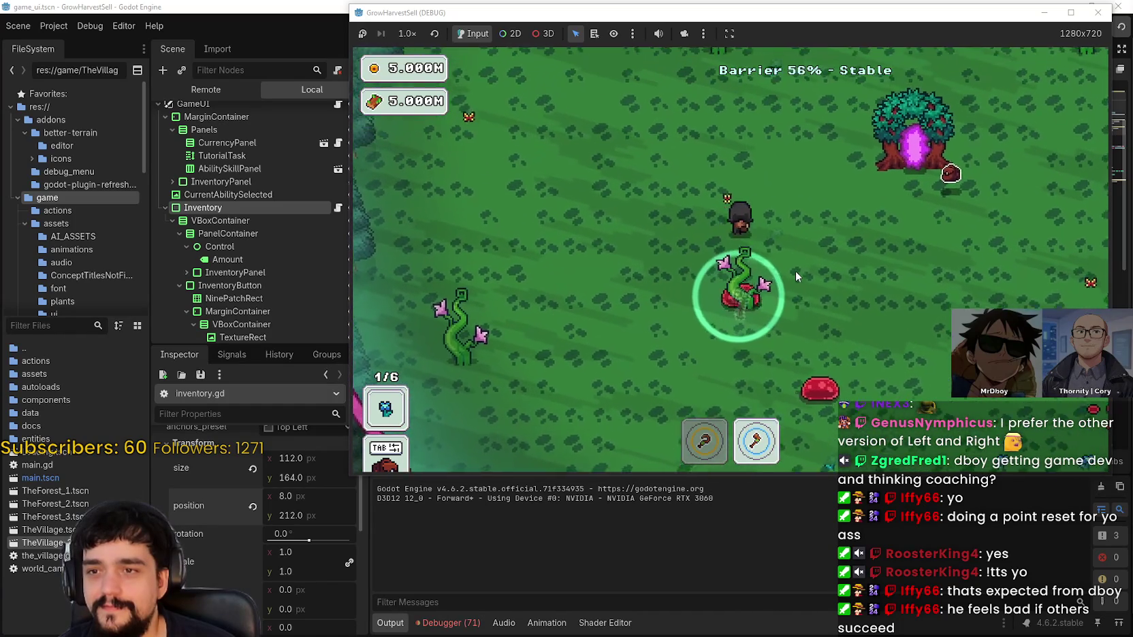
{"action": "key", "text": "w"}
{"action": "key", "text": "1"}
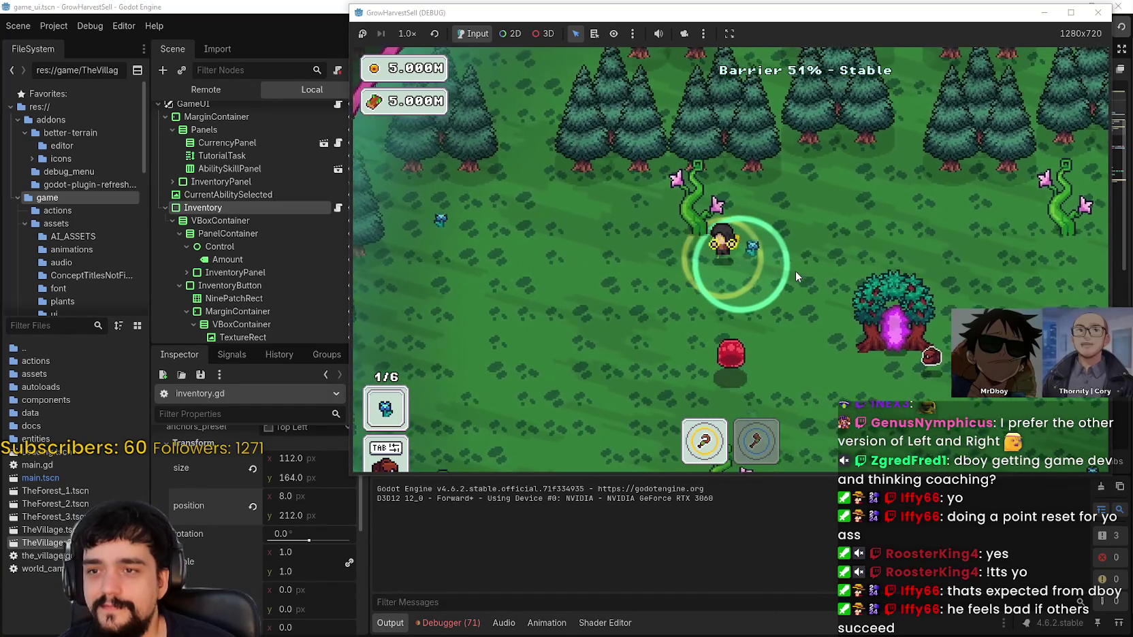
{"action": "key", "text": "a"}
{"action": "key", "text": "s"}
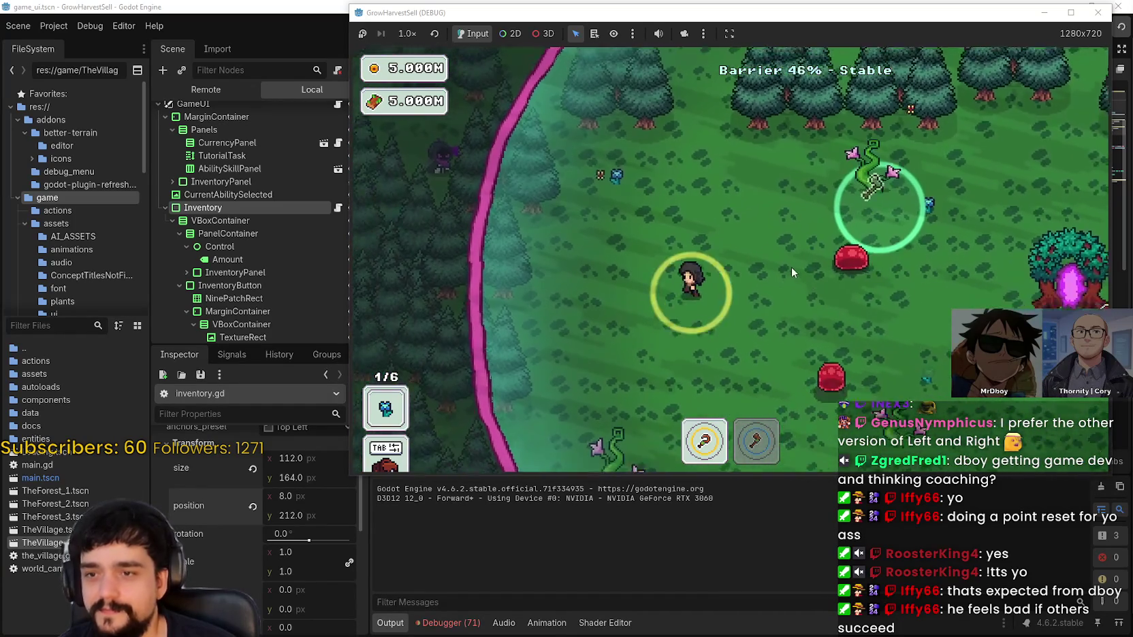
{"action": "key", "text": "s"}
{"action": "key", "text": "a"}
Harvest along the barrier edge with the blue ability, filling the inventory to 3/6
{"action": "key", "text": "2"}
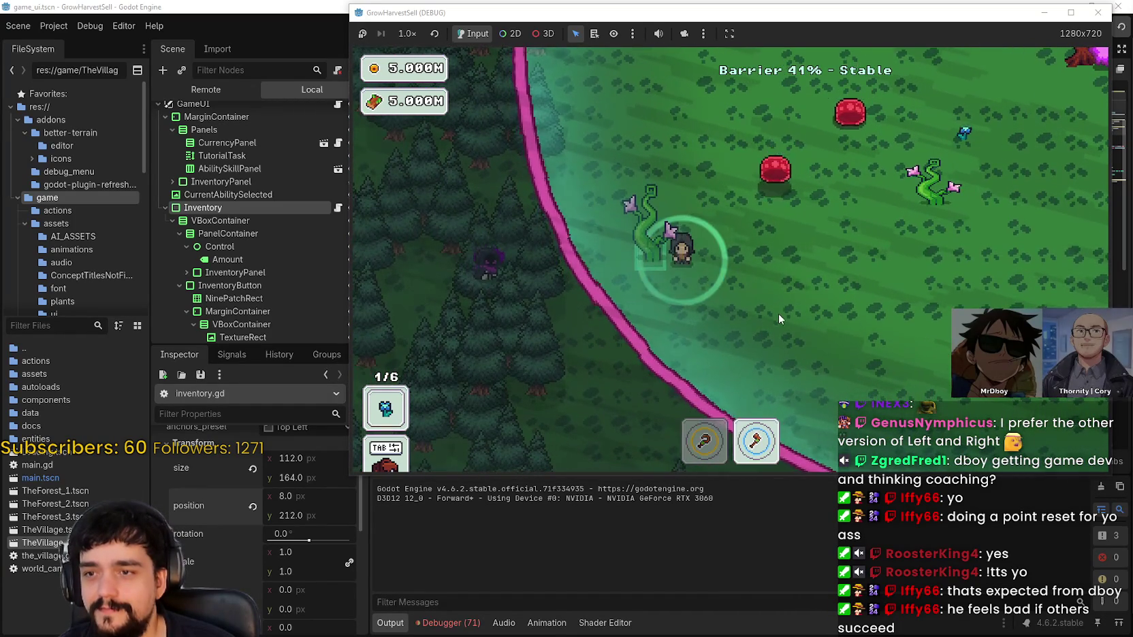
{"action": "key", "text": "w"}
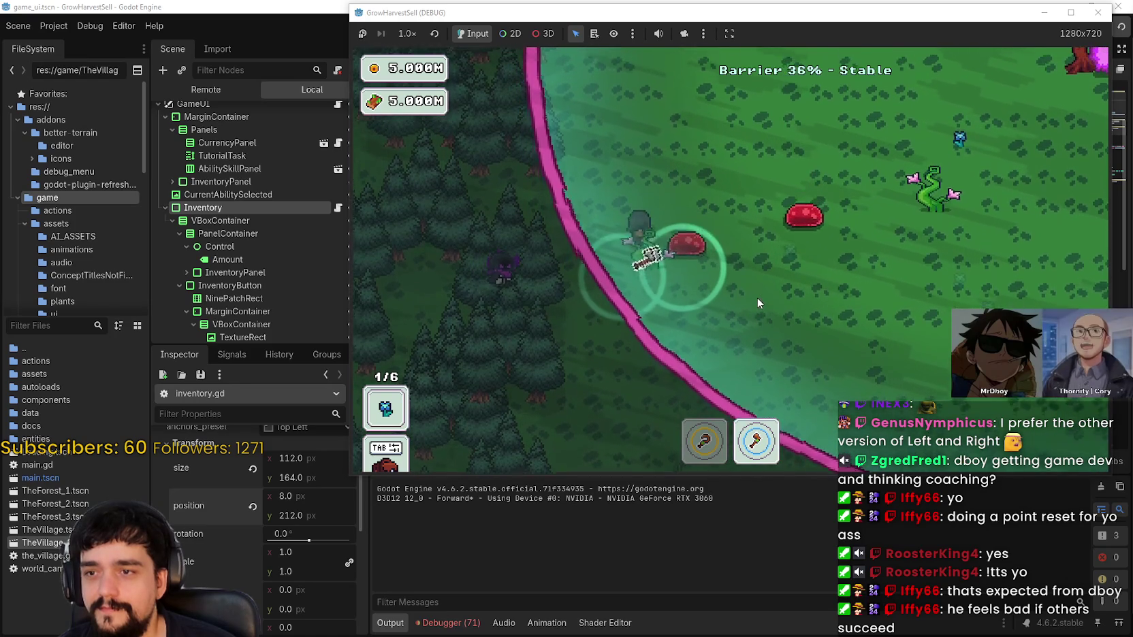
{"action": "key", "text": "s"}
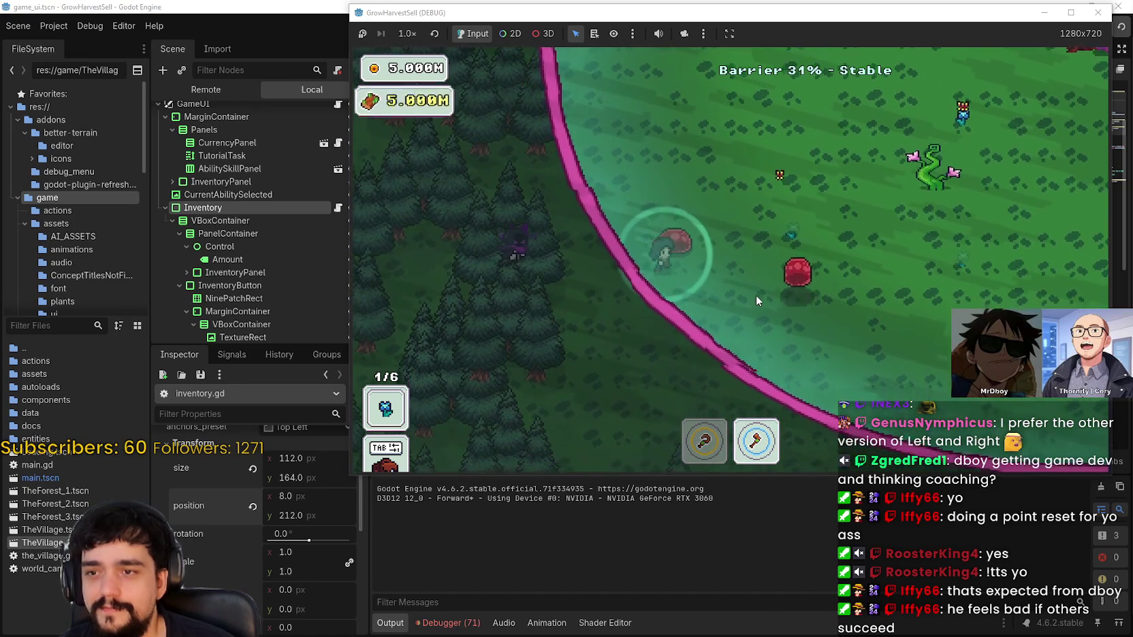
{"action": "key", "text": "d"}
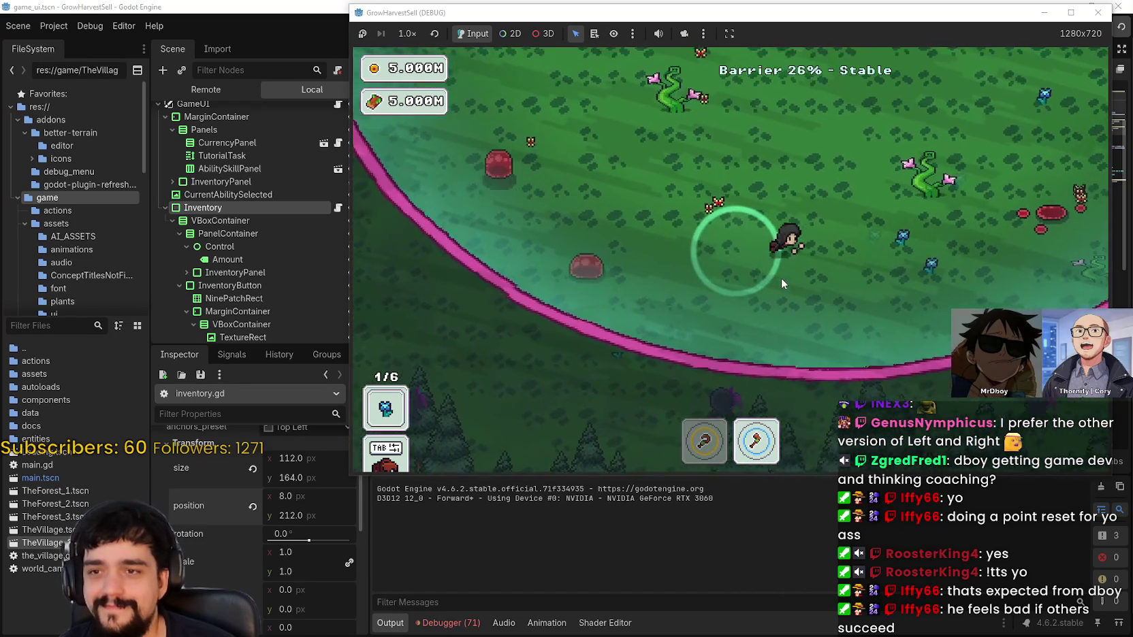
{"action": "key", "text": "d"}
{"action": "key", "text": "1"}
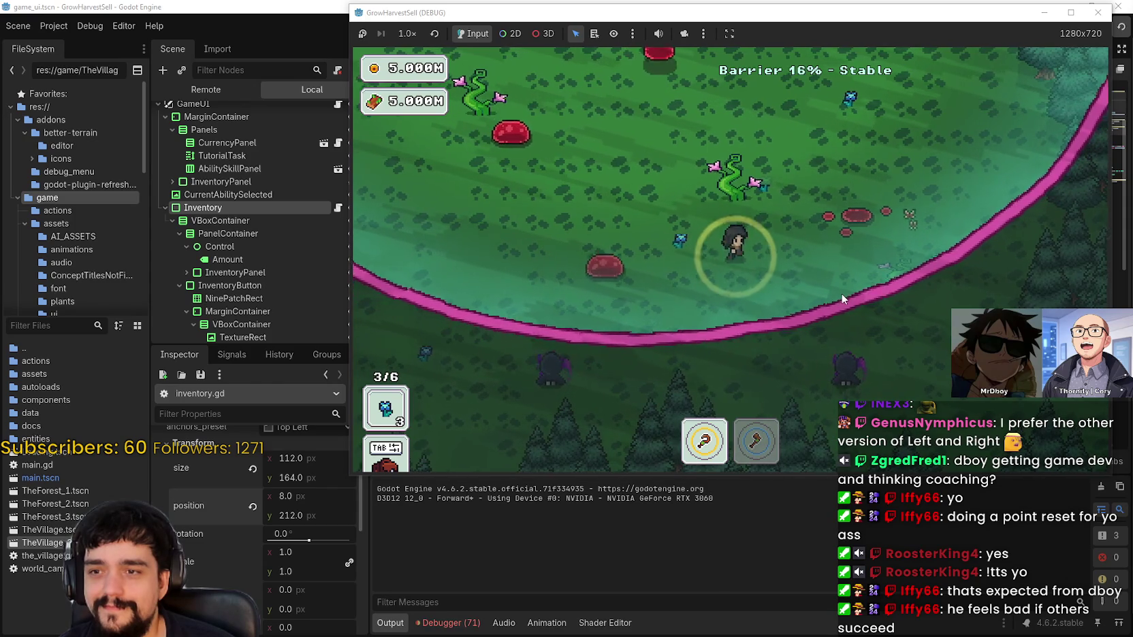
{"action": "key", "text": "w"}
{"action": "key", "text": "w"}
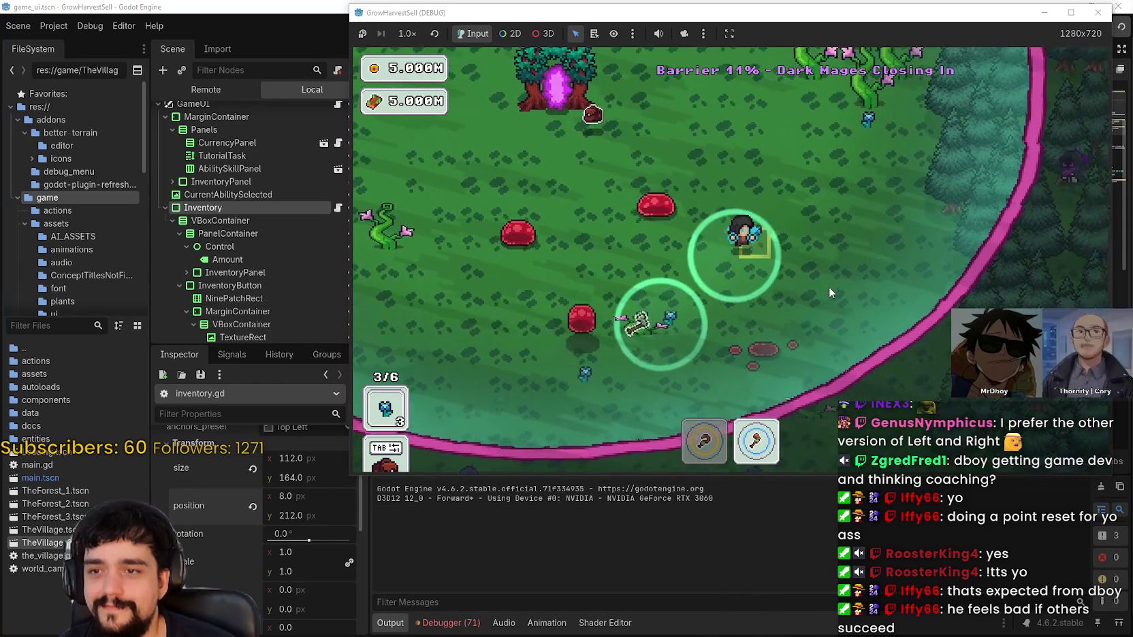
Gather another plant across the field to reach 4/6, then walk past the portal tree
{"action": "key", "text": "s"}
{"action": "key", "text": "a"}
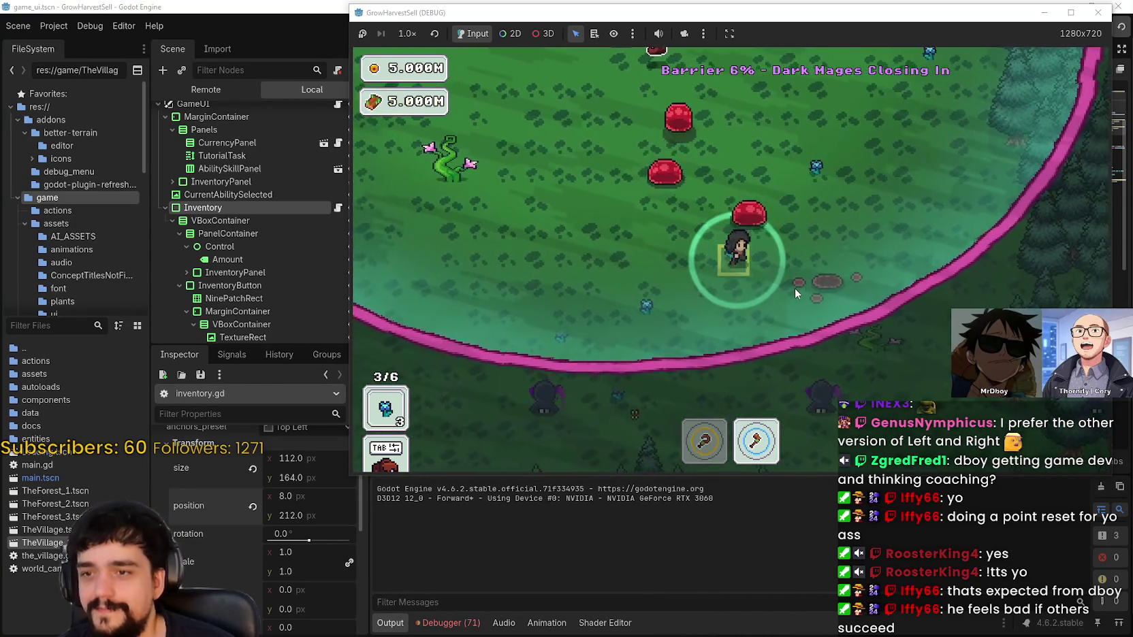
{"action": "key", "text": "2"}
{"action": "key", "text": "1"}
{"action": "key", "text": "w"}
{"action": "key", "text": "d"}
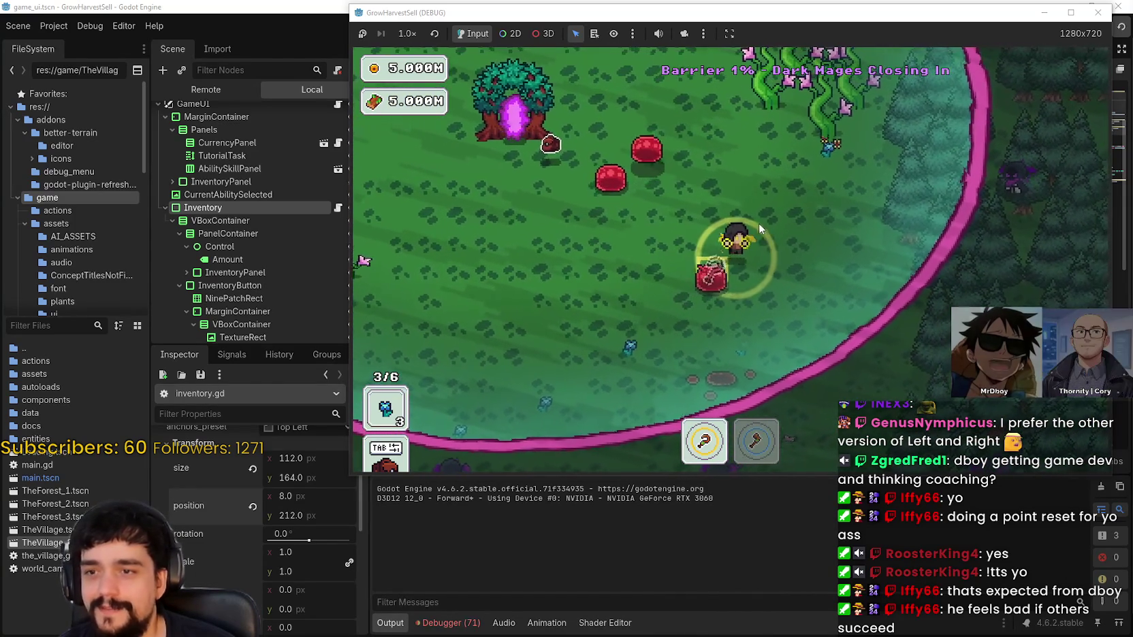
{"action": "key", "text": "a"}
{"action": "key", "text": "s"}
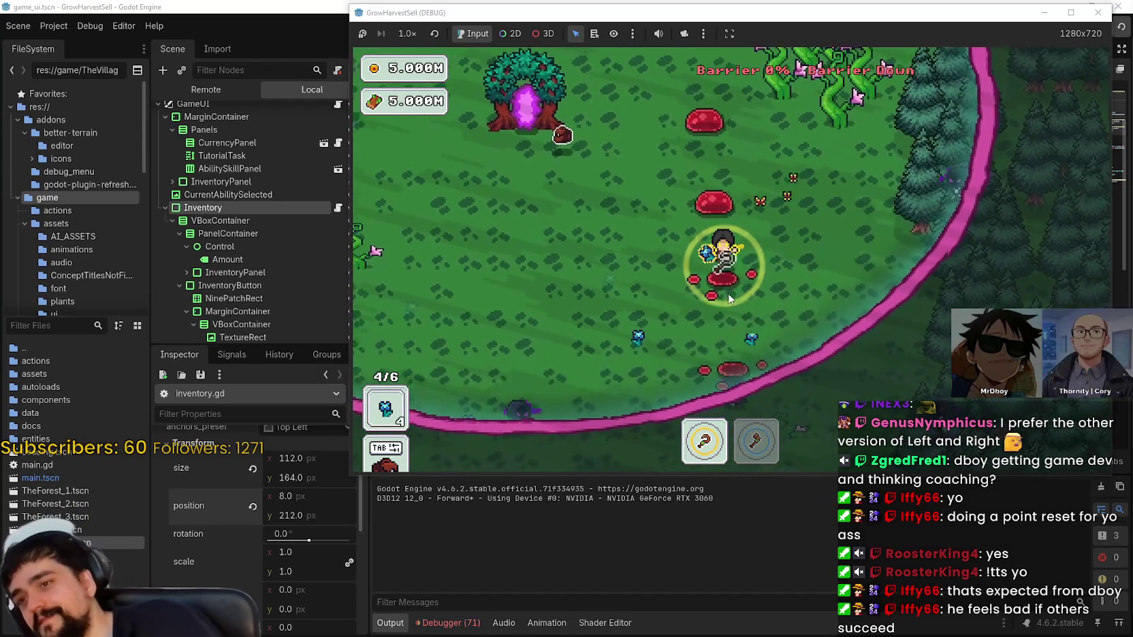
{"action": "key", "text": "a"}
{"action": "key", "text": "w"}
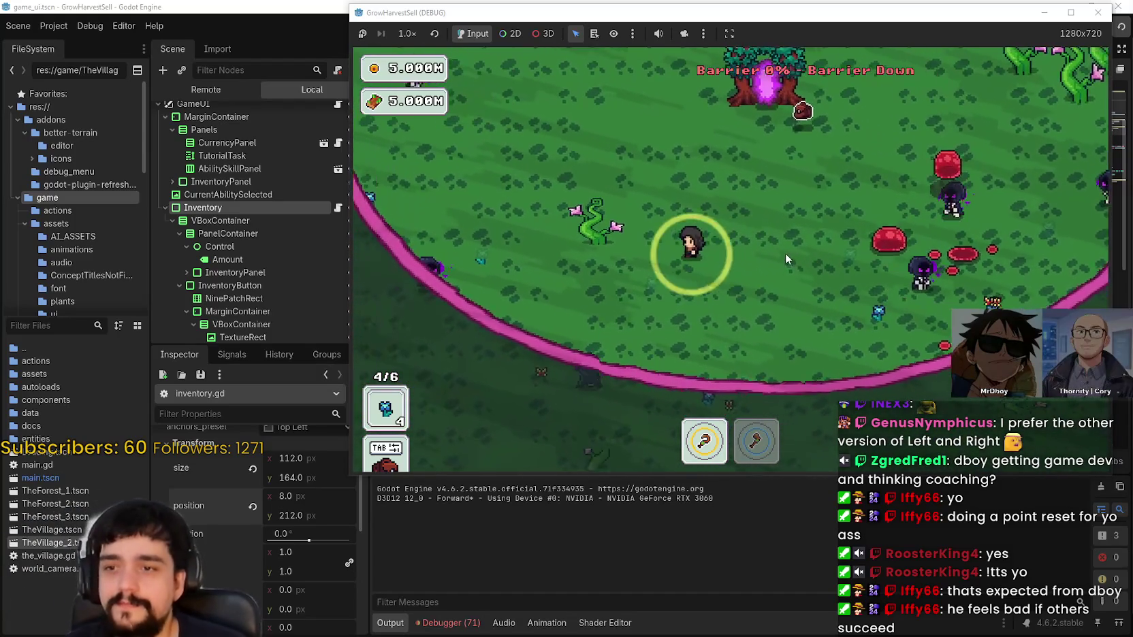
{"action": "key", "text": "w"}
{"action": "key", "text": "d"}
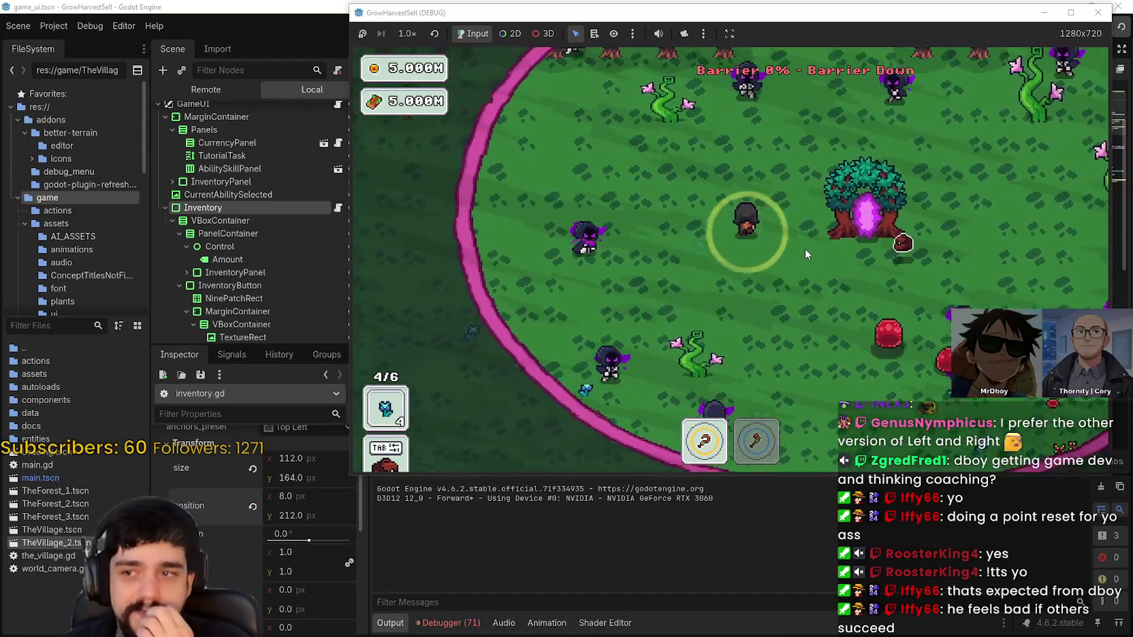
{"action": "key", "text": "d"}
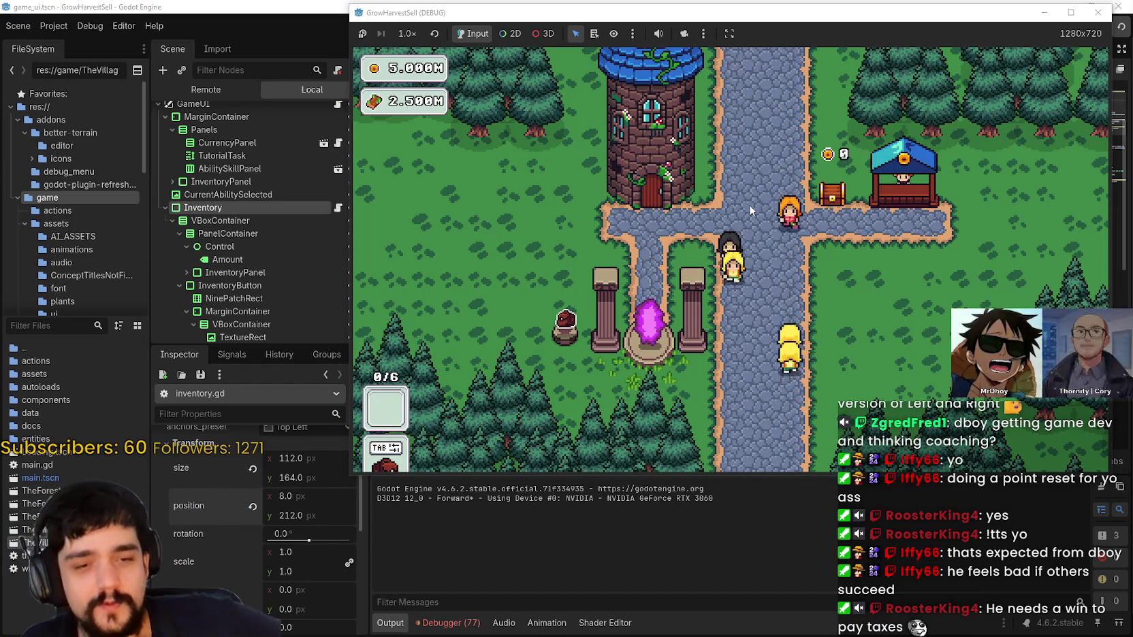
Walk the player right along the village road toward the tower
{"action": "key", "text": "d"}
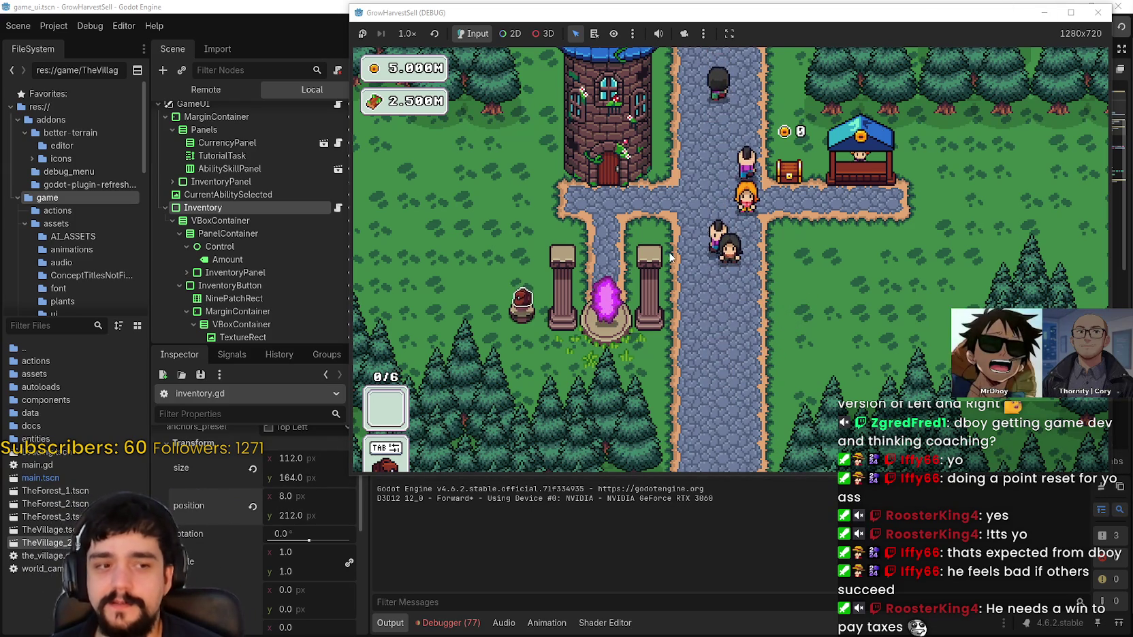
Walk to the tower door, open the Prestige skill tree and scroll through its nodes
{"action": "key", "text": "w"}
{"action": "key", "text": "a"}
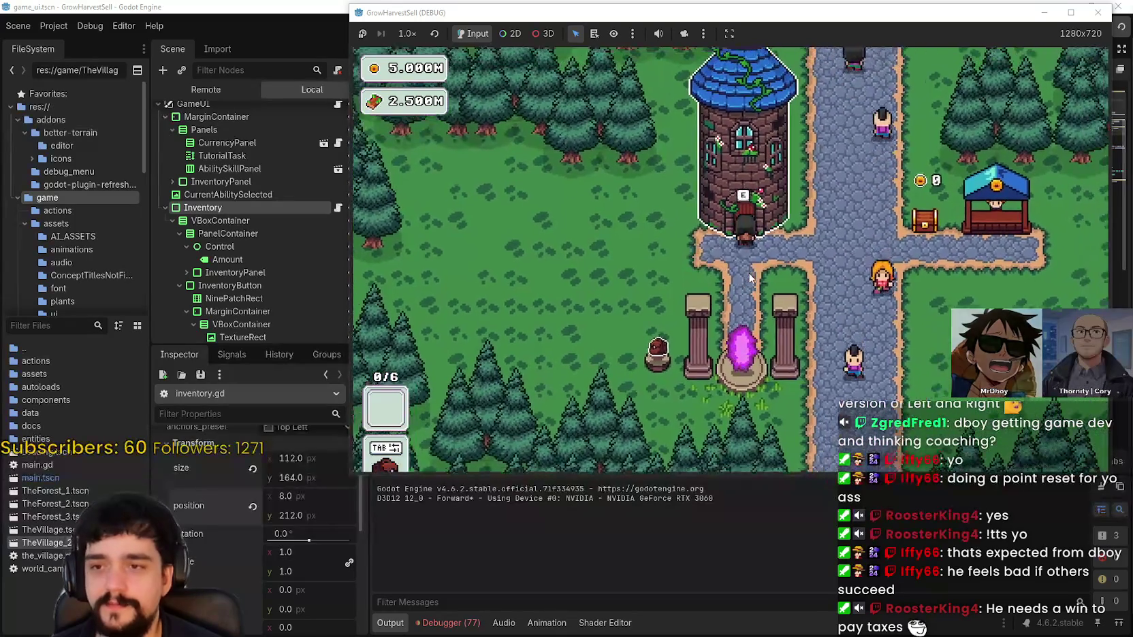
{"action": "key", "text": "e"}
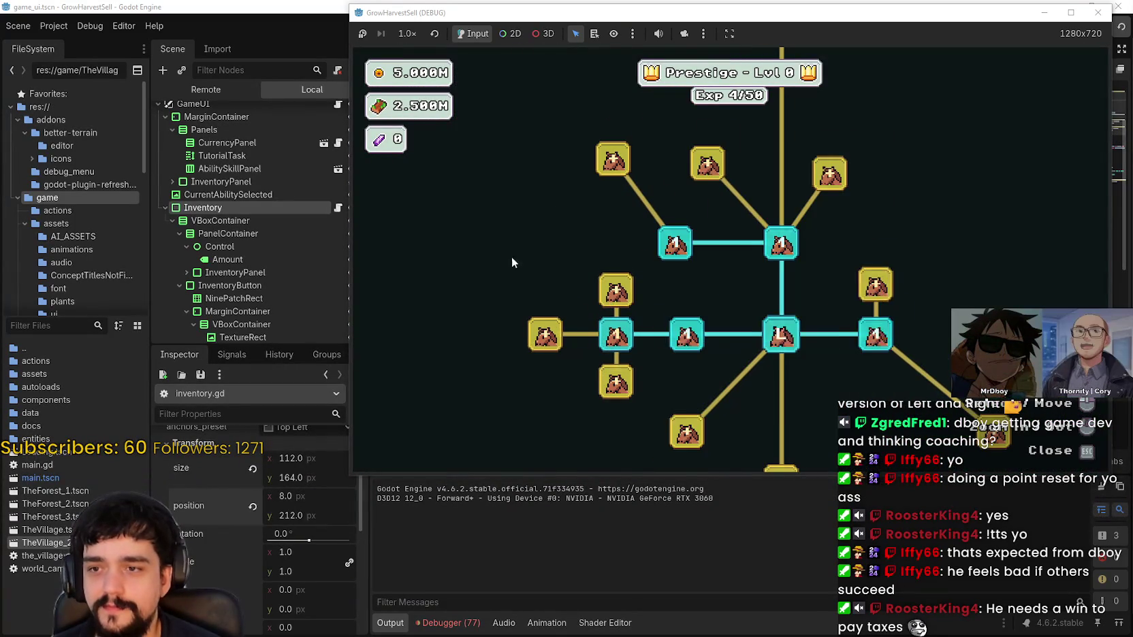
{"action": "scroll", "coordinate": [579, 292], "scroll_direction": "down", "scroll_amount": 2}
{"action": "scroll", "coordinate": [594, 411], "scroll_direction": "down", "scroll_amount": 2}
{"action": "mouse_move", "coordinate": [702, 298]}
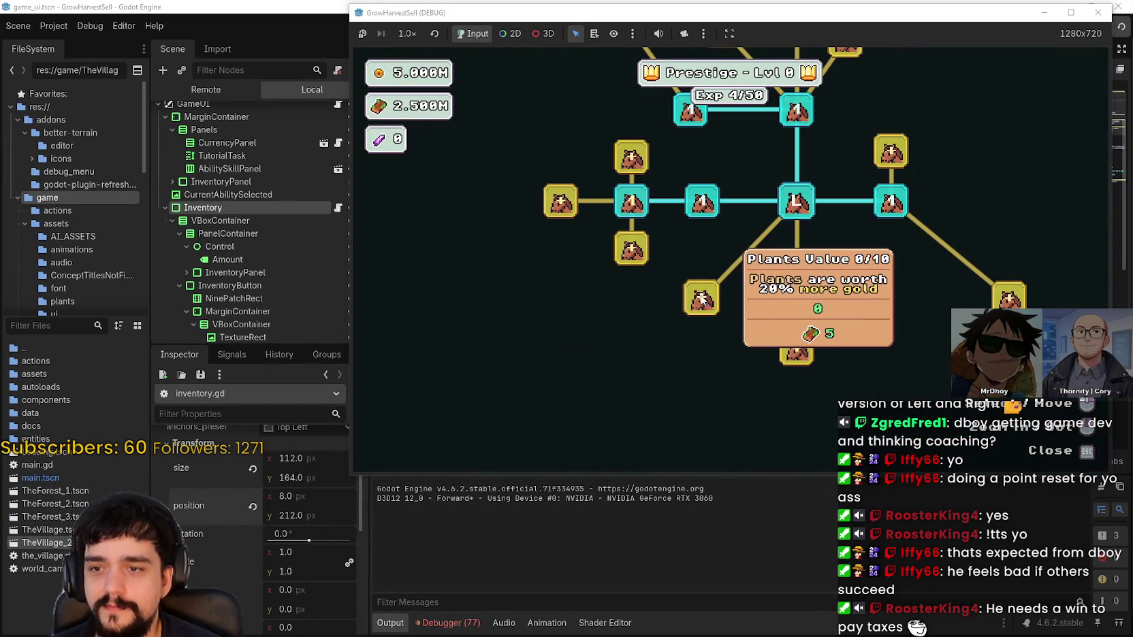
{"action": "scroll", "coordinate": [626, 273], "scroll_direction": "up", "scroll_amount": 2}
{"action": "scroll", "coordinate": [611, 301], "scroll_direction": "up", "scroll_amount": 1}
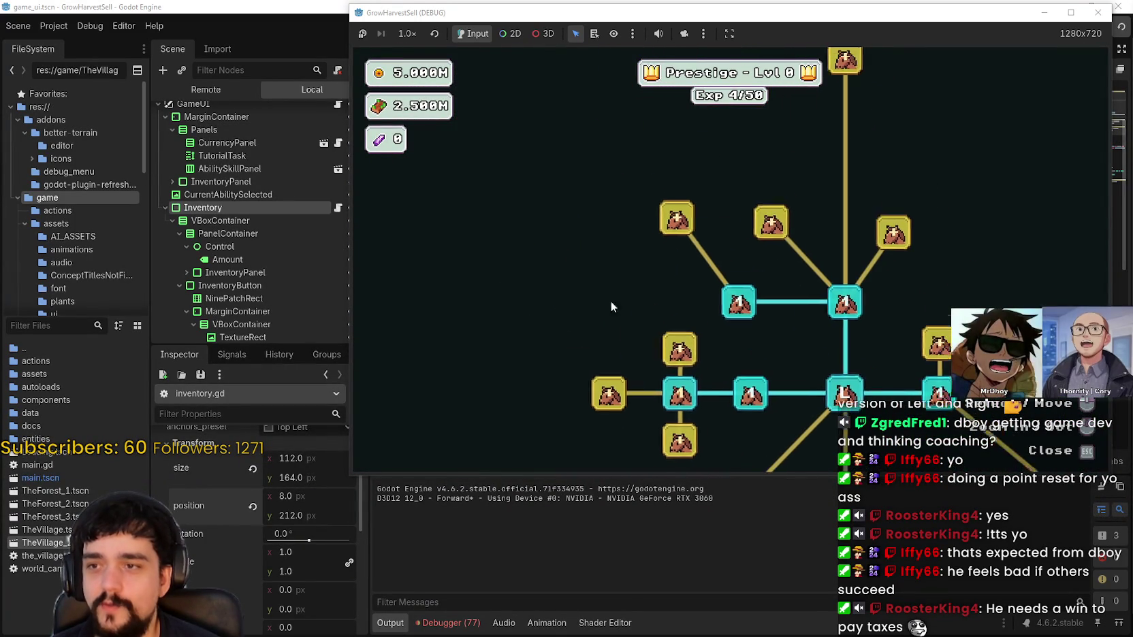
{"action": "scroll", "coordinate": [681, 220], "scroll_direction": "down", "scroll_amount": 2}
Buy the leftmost upgrade and Plant Domain Damage, then close the tree and walk onto the portal
{"action": "left_click", "coordinate": [608, 240]}
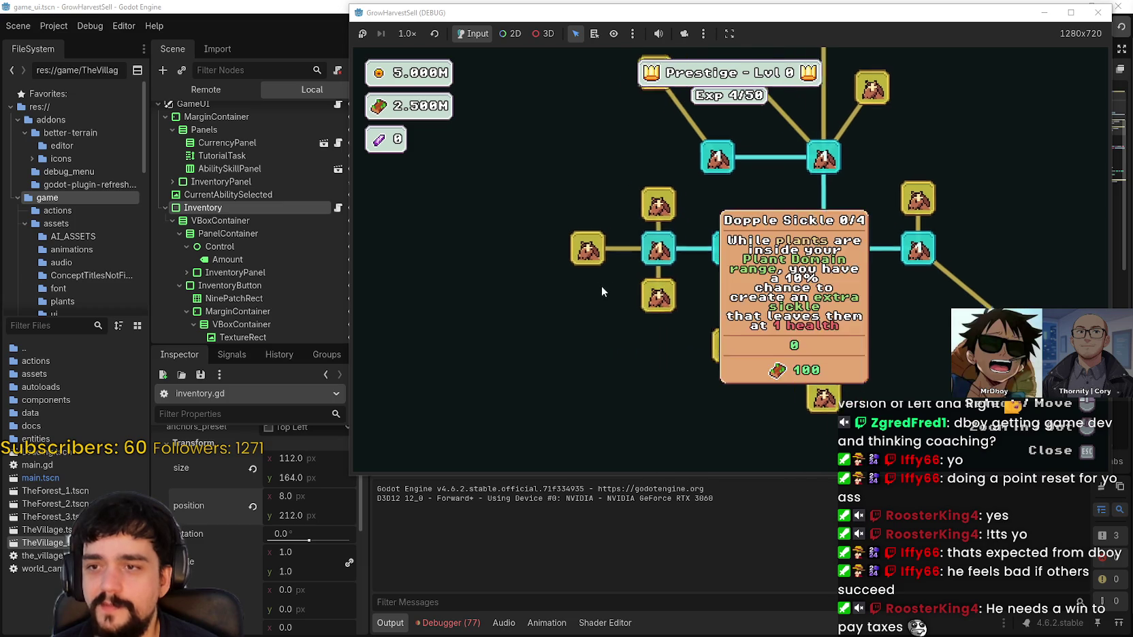
{"action": "left_click", "coordinate": [640, 208]}
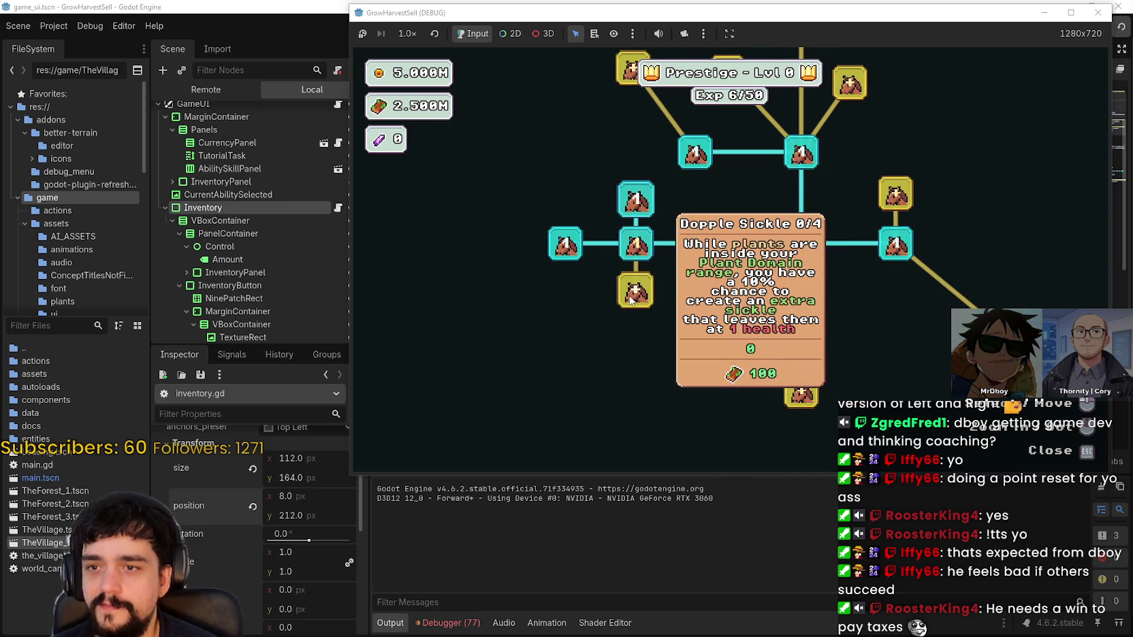
{"action": "key", "text": "Escape"}
{"action": "key", "text": "s"}
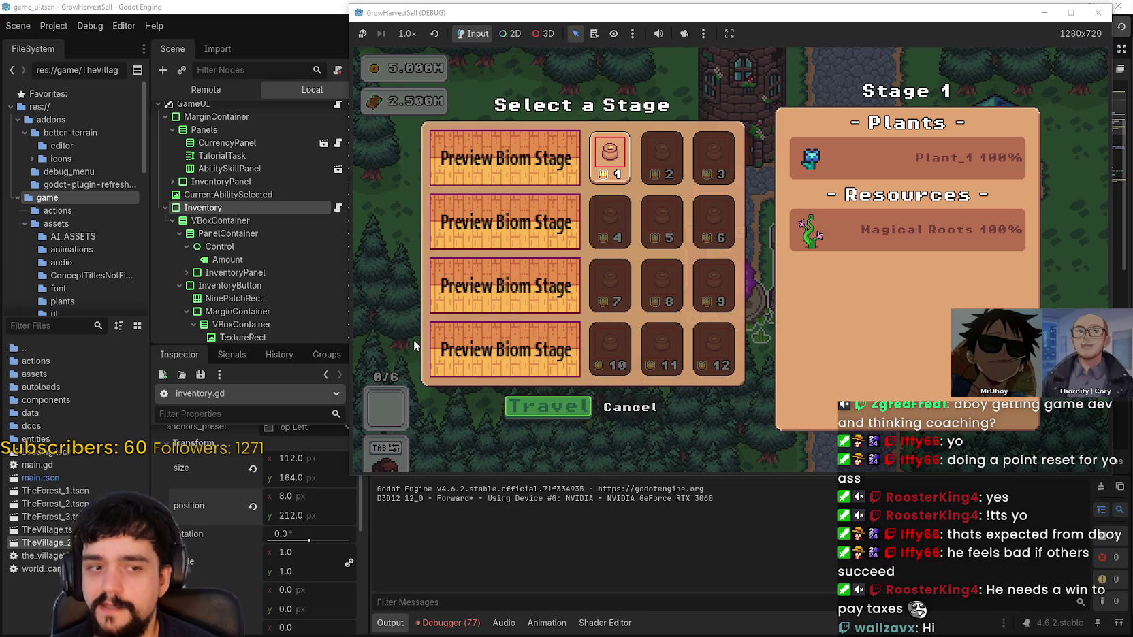
Travel to forest Stage 1 and collect the blue plants near the vine
{"action": "left_click", "coordinate": [534, 407]}
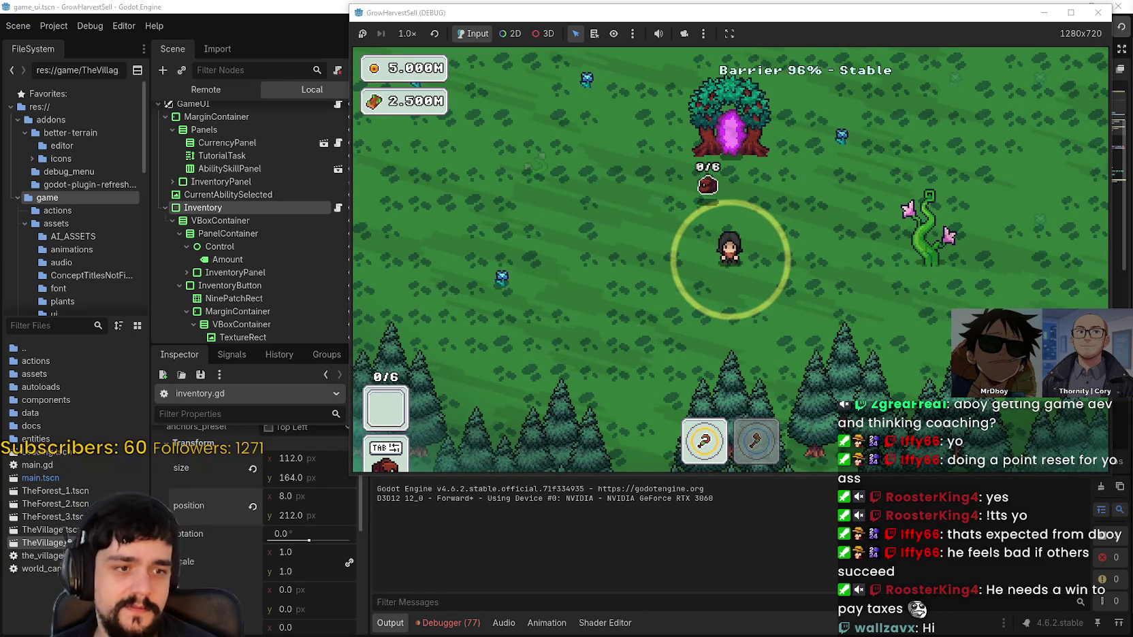
{"action": "key", "text": "a"}
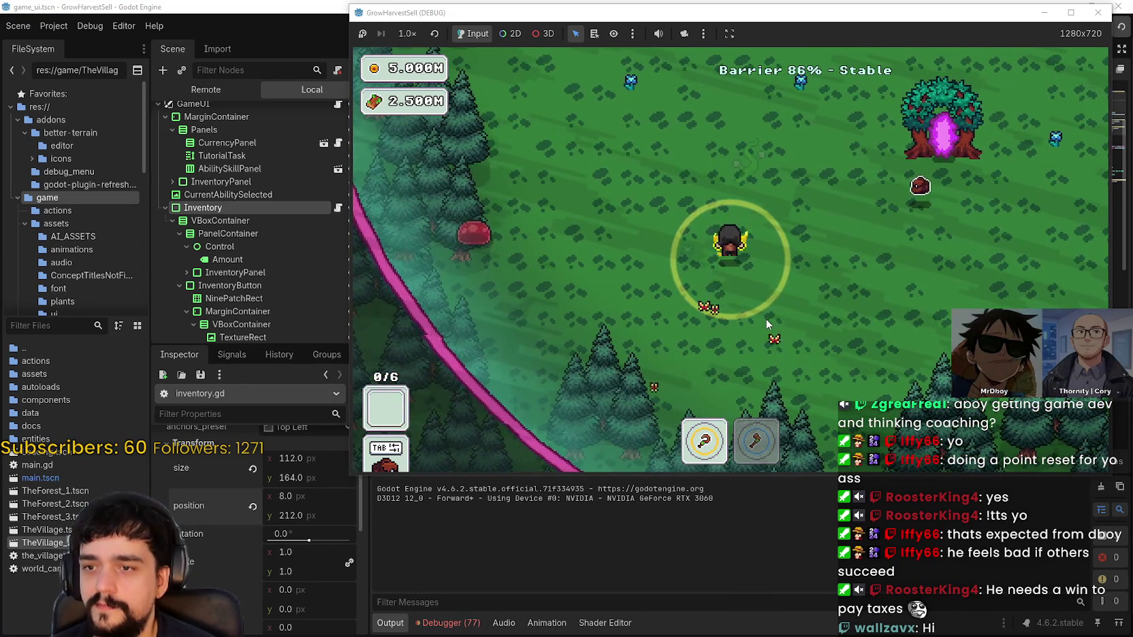
{"action": "key", "text": "w"}
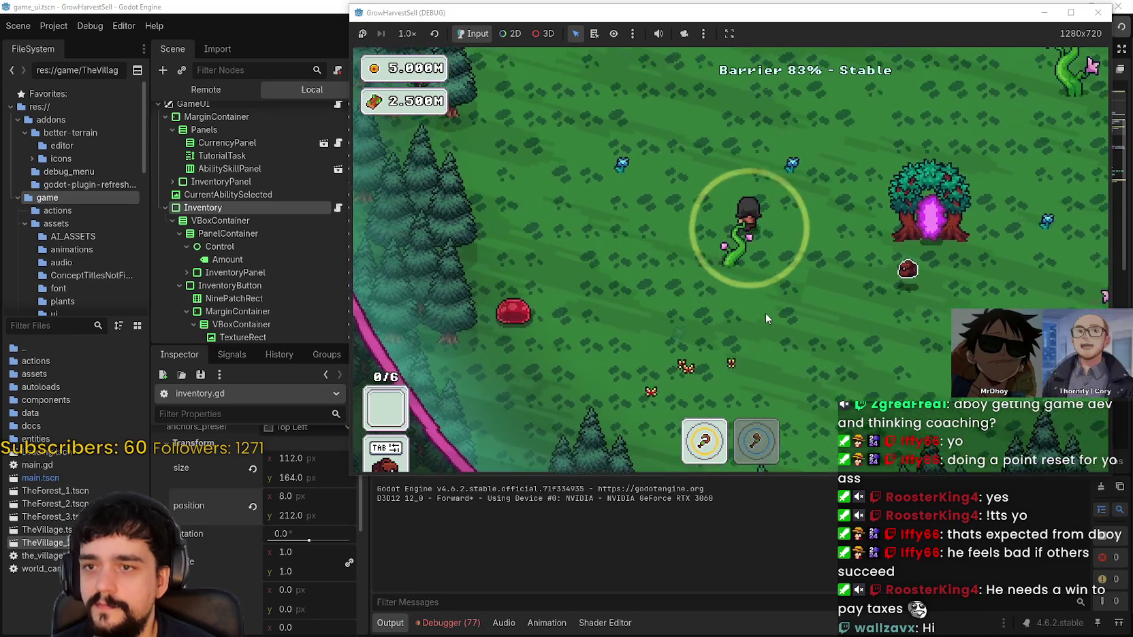
{"action": "key", "text": "w"}
{"action": "key", "text": "d"}
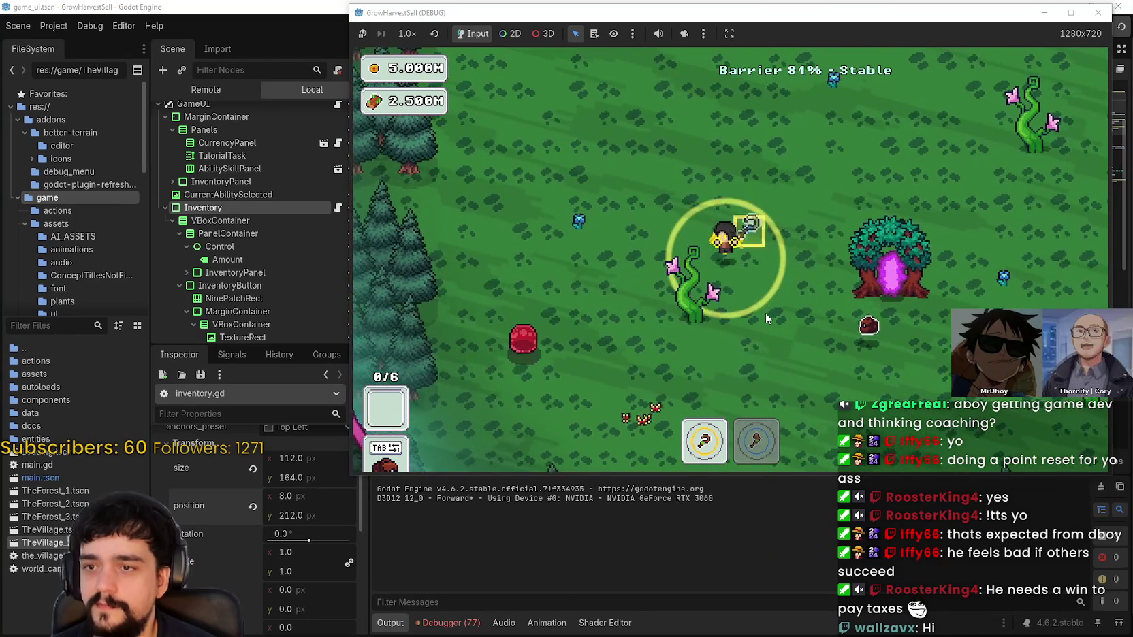
{"action": "key", "text": "d"}
{"action": "key", "text": "s"}
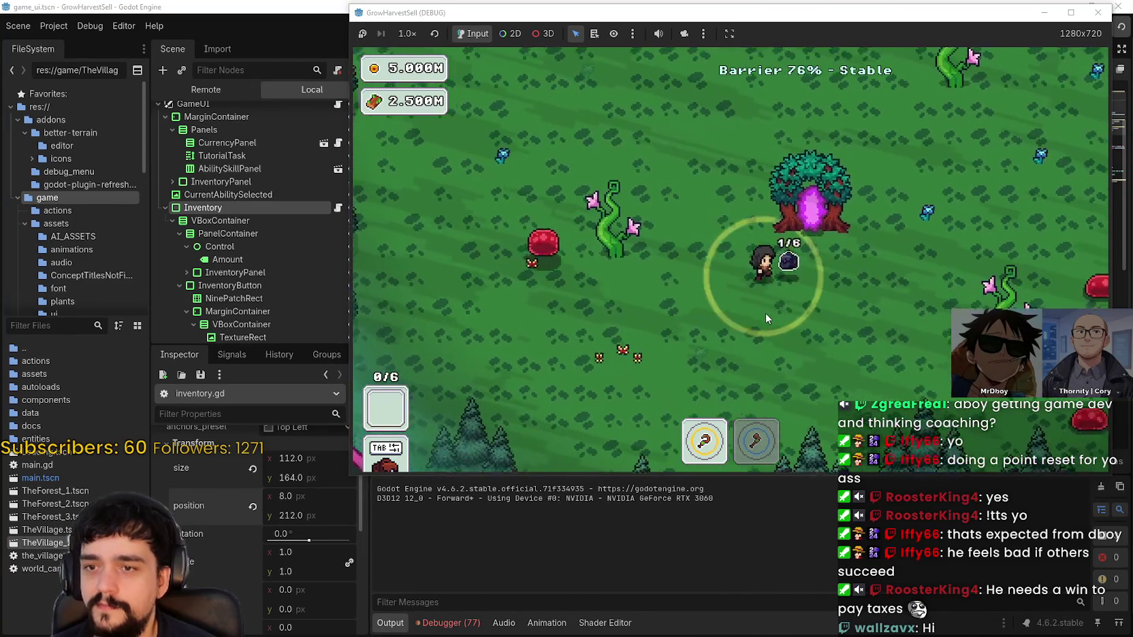
{"action": "key", "text": "d"}
{"action": "key", "text": "w"}
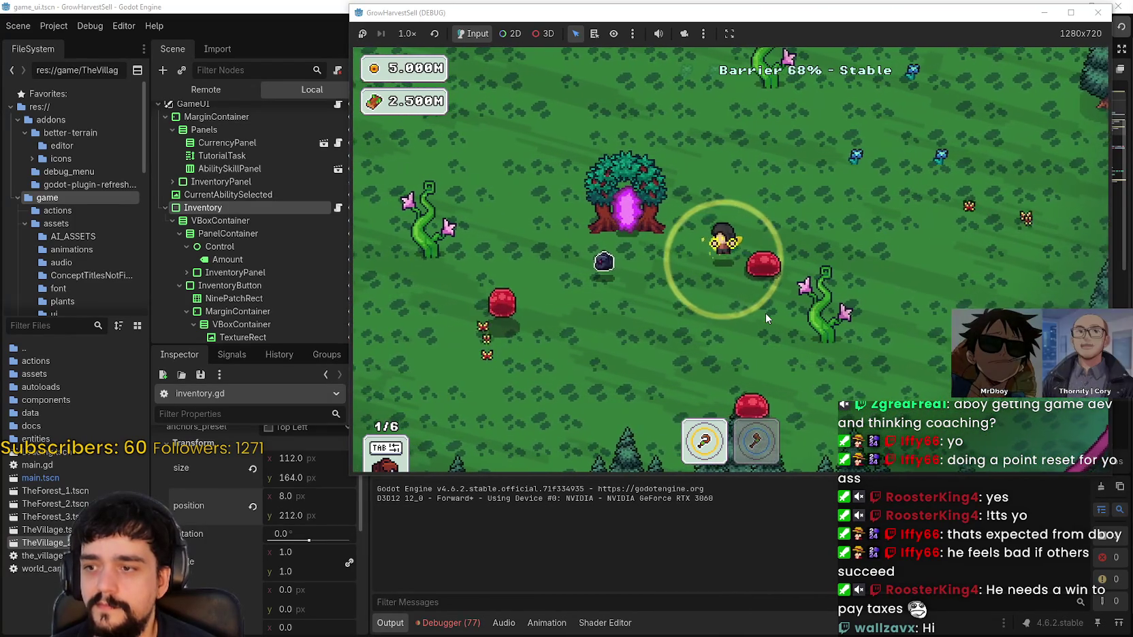
Harvest more plants across the clearing, weaving up and right between them
{"action": "key", "text": "a"}
{"action": "key", "text": "s"}
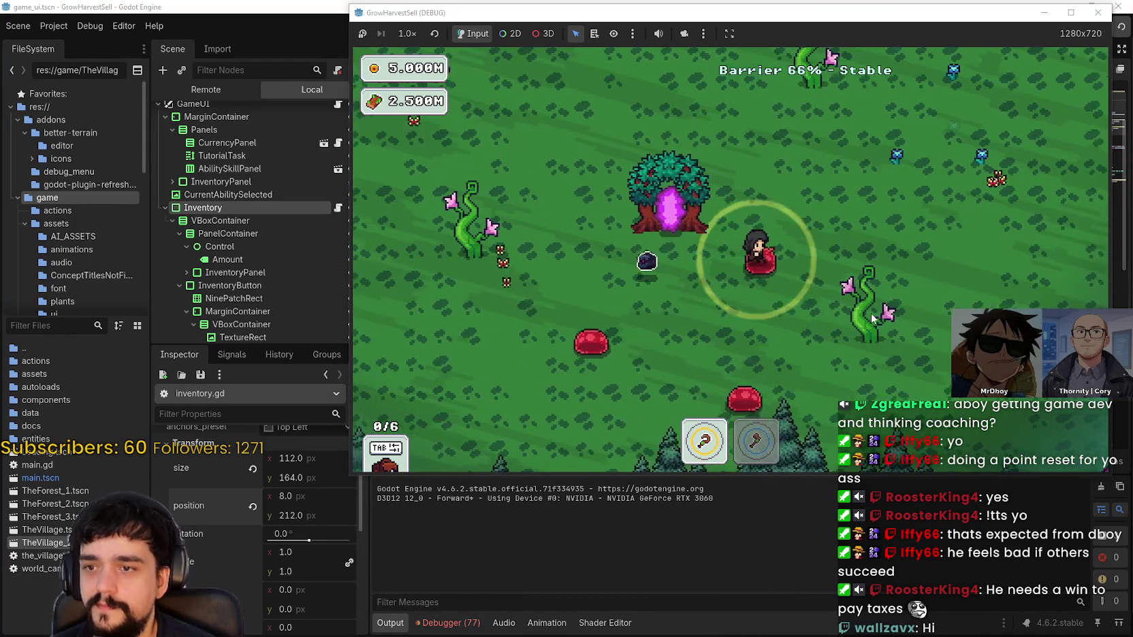
{"action": "key", "text": "d"}
{"action": "key", "text": "w"}
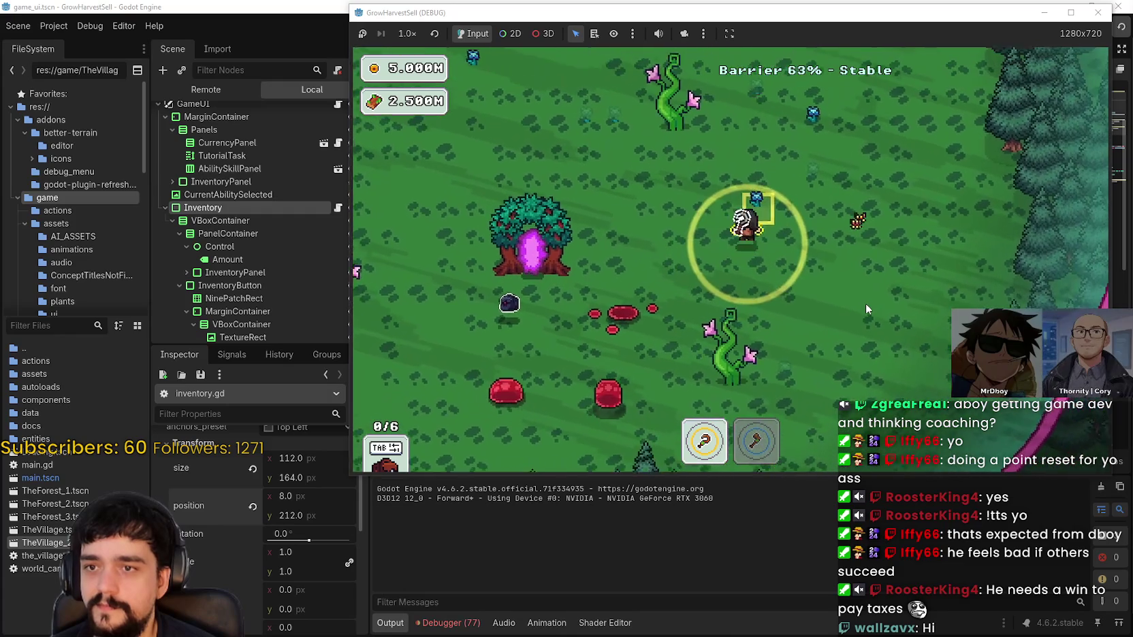
{"action": "key", "text": "d"}
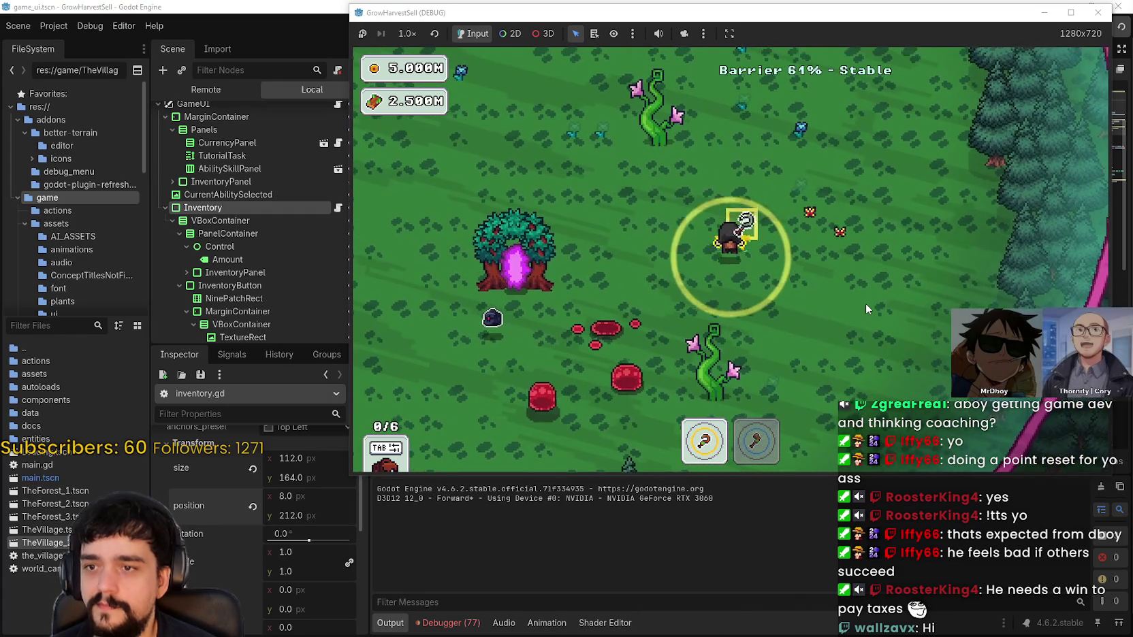
{"action": "key", "text": "w"}
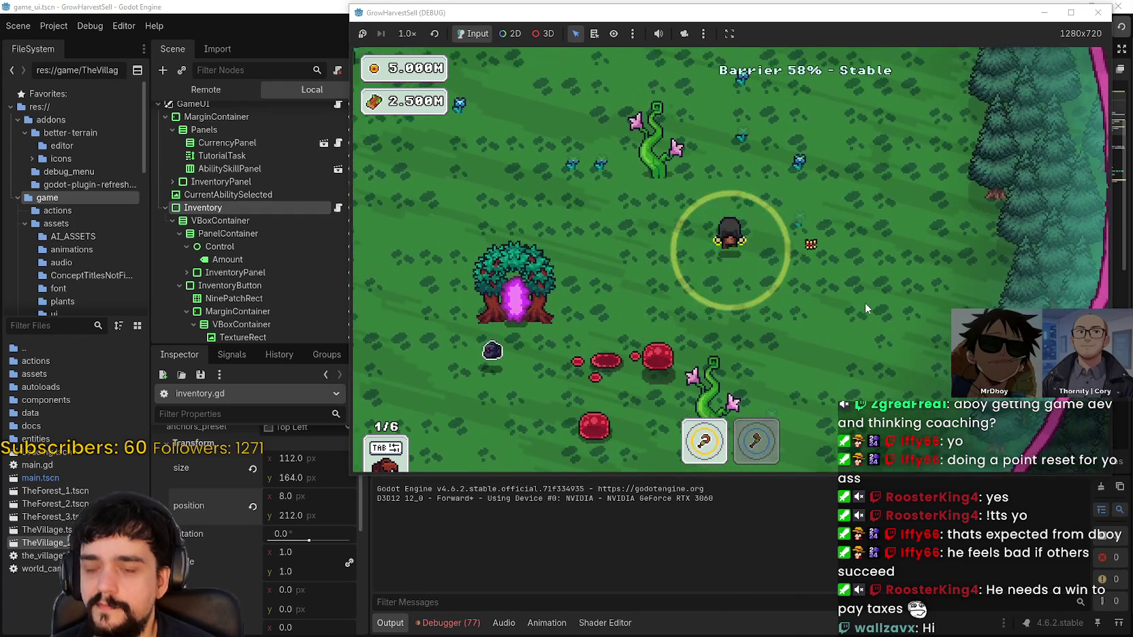
{"action": "key", "text": "d"}
{"action": "key", "text": "w"}
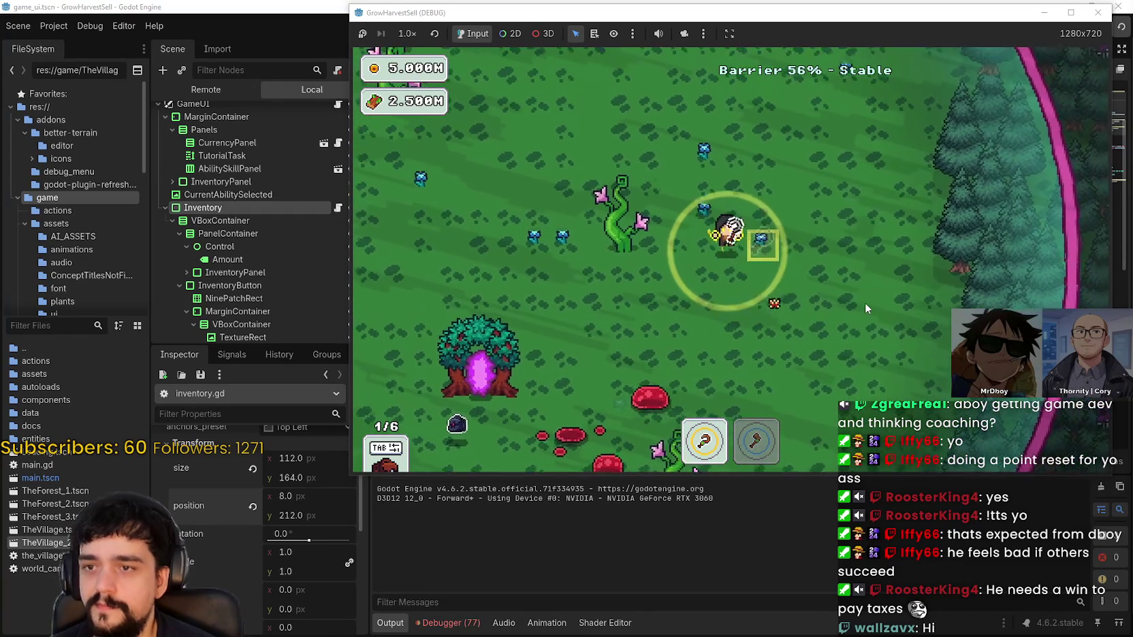
{"action": "key", "text": "a"}
{"action": "key", "text": "d"}
{"action": "key", "text": "s"}
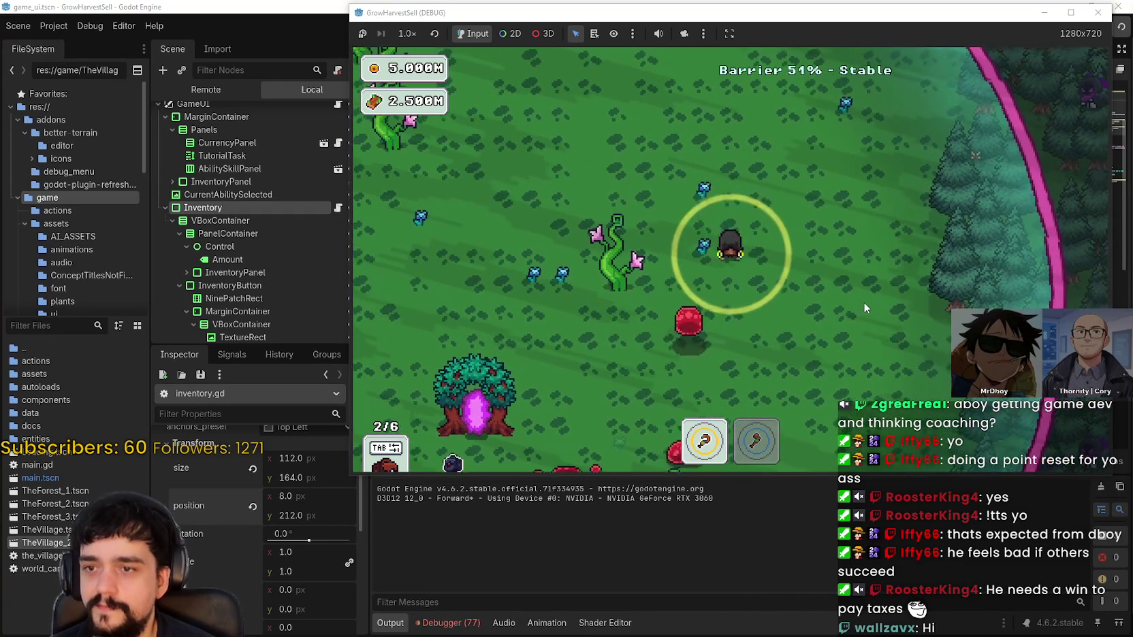
{"action": "key", "text": "w"}
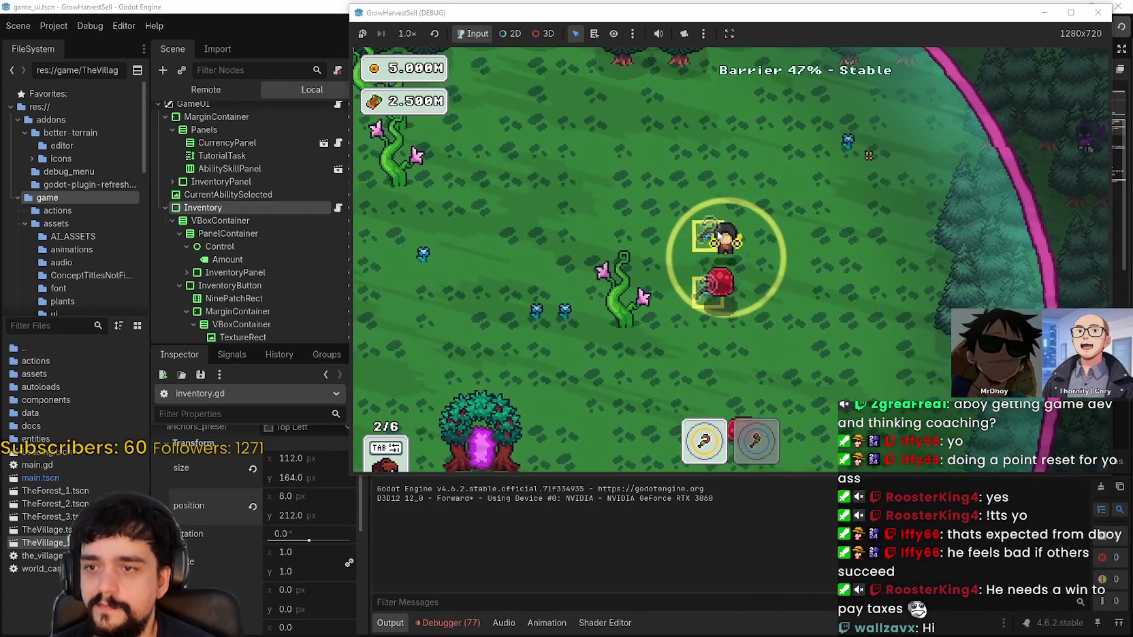
Collect the nearby plants until the bag is full and shift the game window left
{"action": "key", "text": "a"}
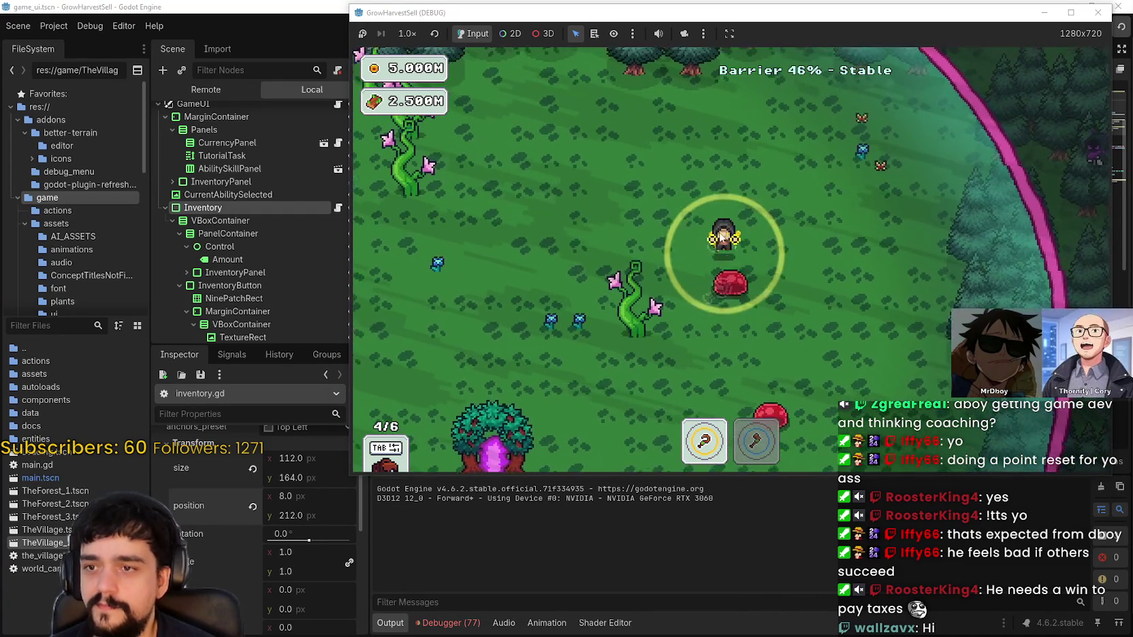
{"action": "key", "text": "w"}
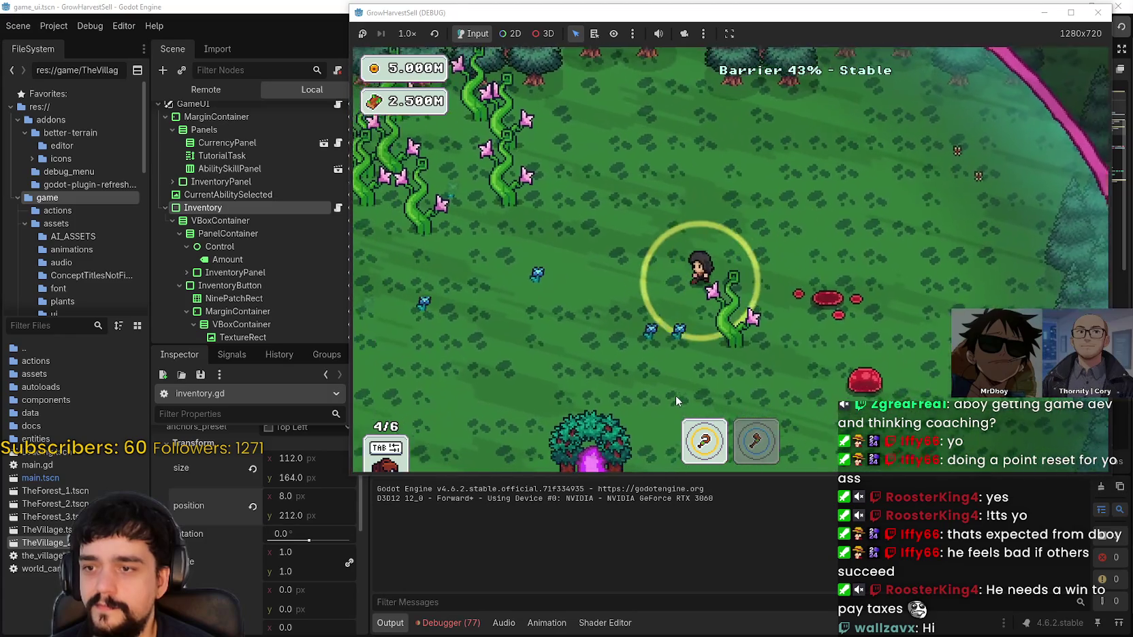
{"action": "key", "text": "s"}
{"action": "key", "text": "a"}
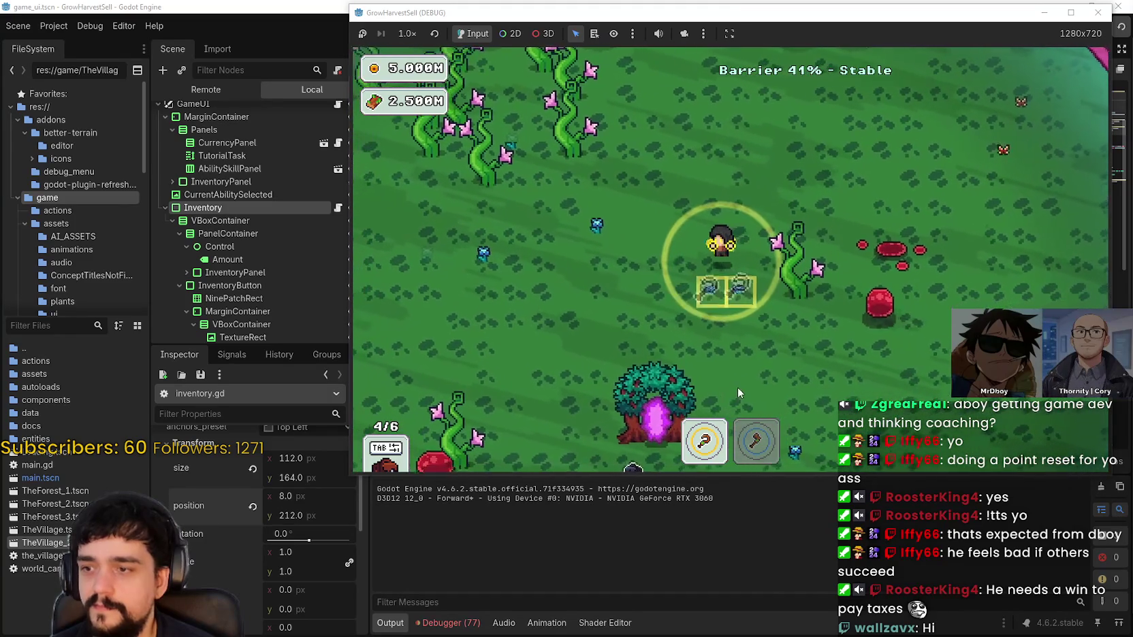
{"action": "key", "text": "s"}
{"action": "key", "text": "a"}
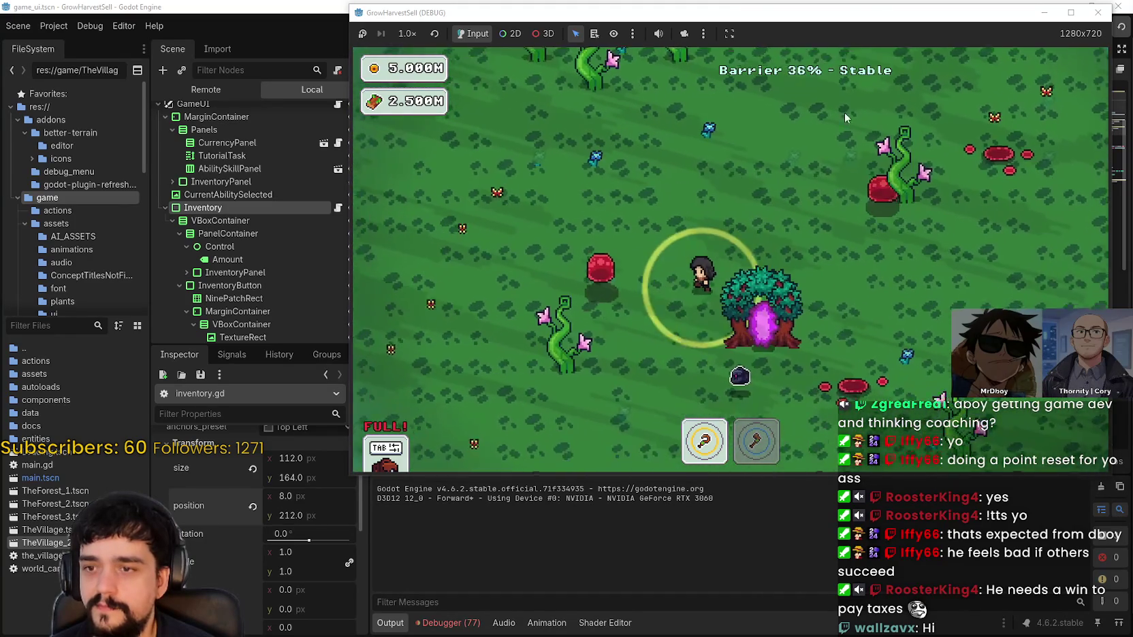
{"action": "left_click_drag", "start_coordinate": [894, 18], "coordinate": [699, 24]}
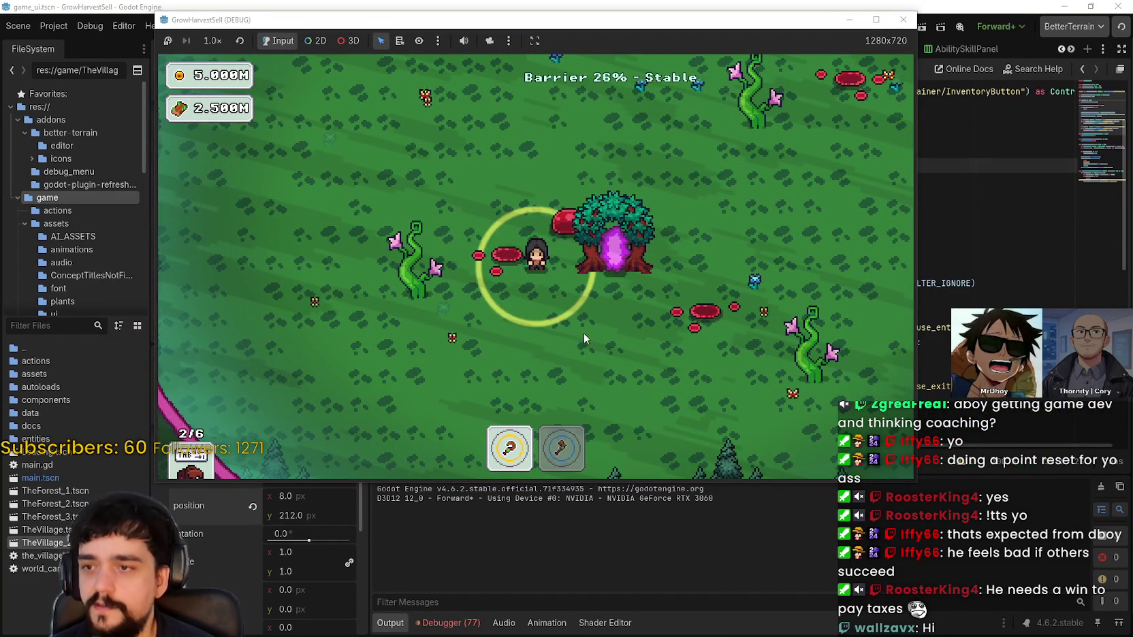
Pull the two marked plants into the inventory and return to the village via the portal tree
{"action": "key", "text": "d"}
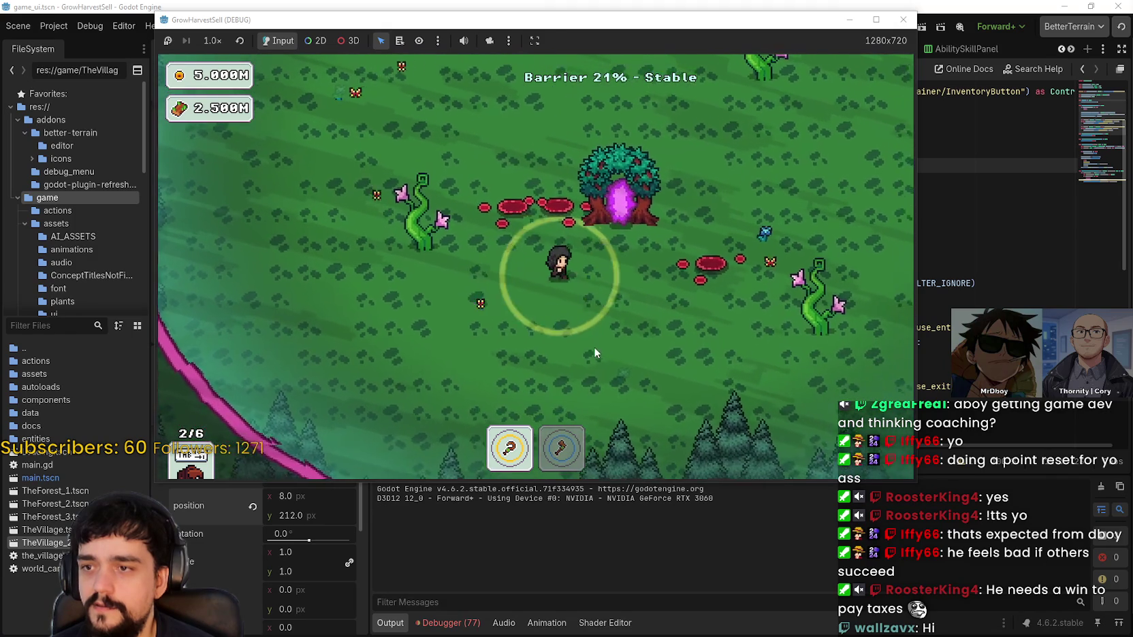
{"action": "key", "text": "a"}
{"action": "key", "text": "2"}
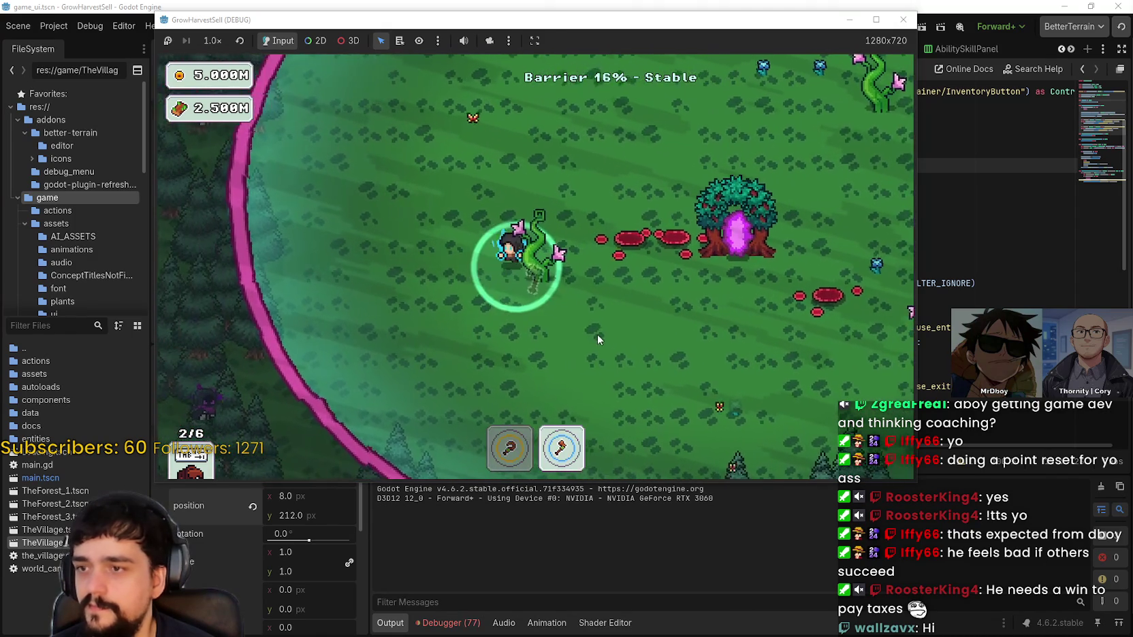
{"action": "key", "text": "s"}
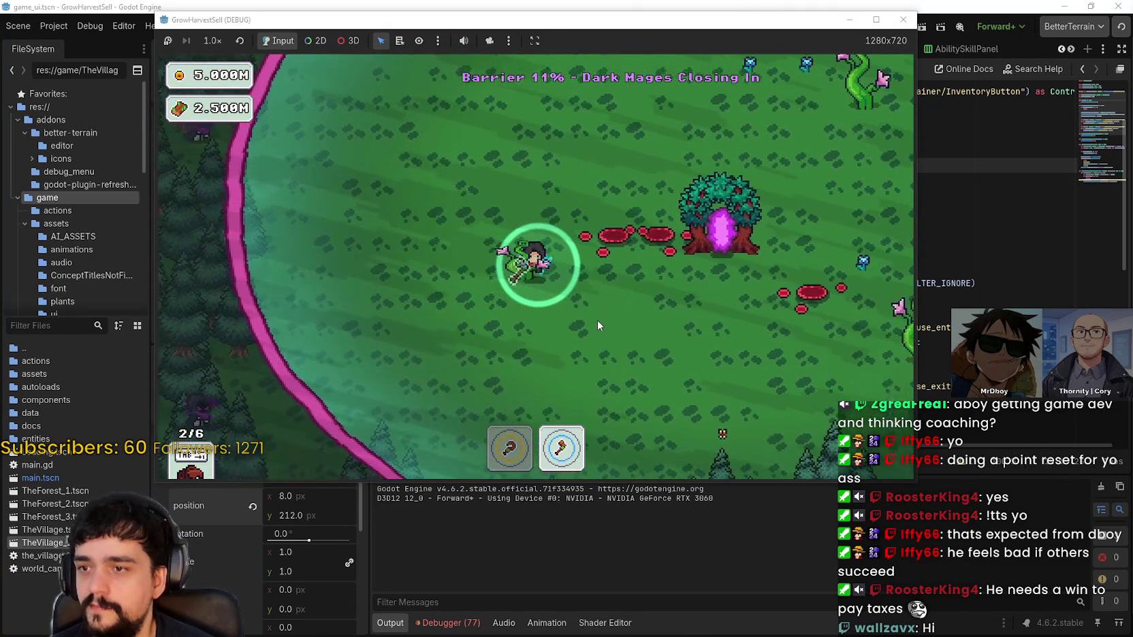
{"action": "key", "text": "a"}
{"action": "key", "text": "w"}
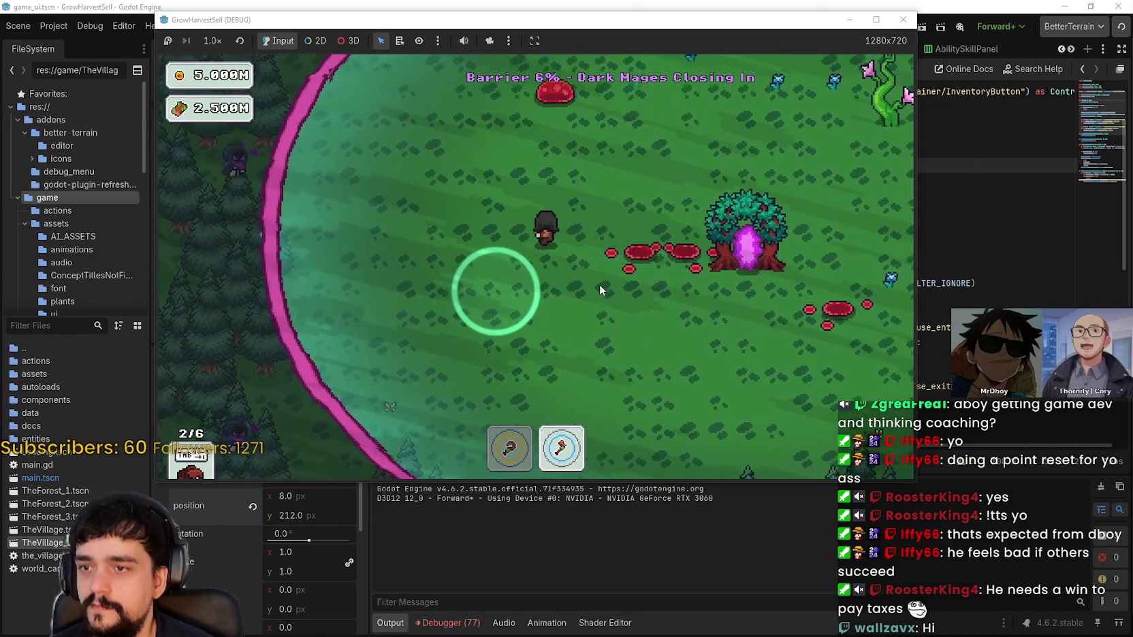
{"action": "key", "text": "d"}
{"action": "key", "text": "1"}
{"action": "key", "text": "w"}
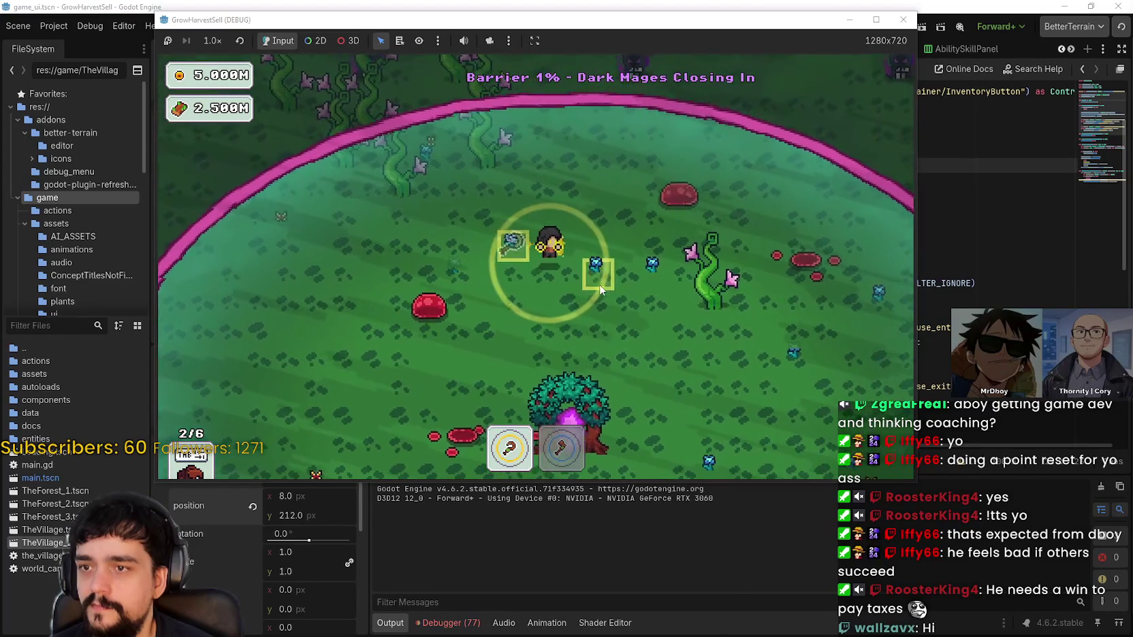
{"action": "key", "text": "d"}
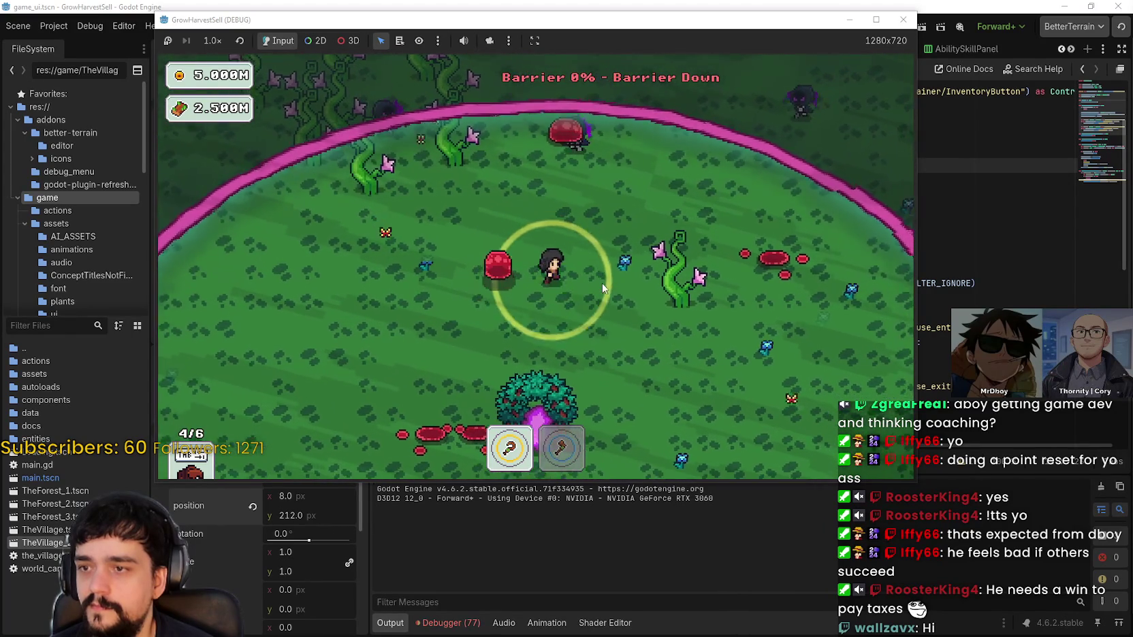
{"action": "key", "text": "s"}
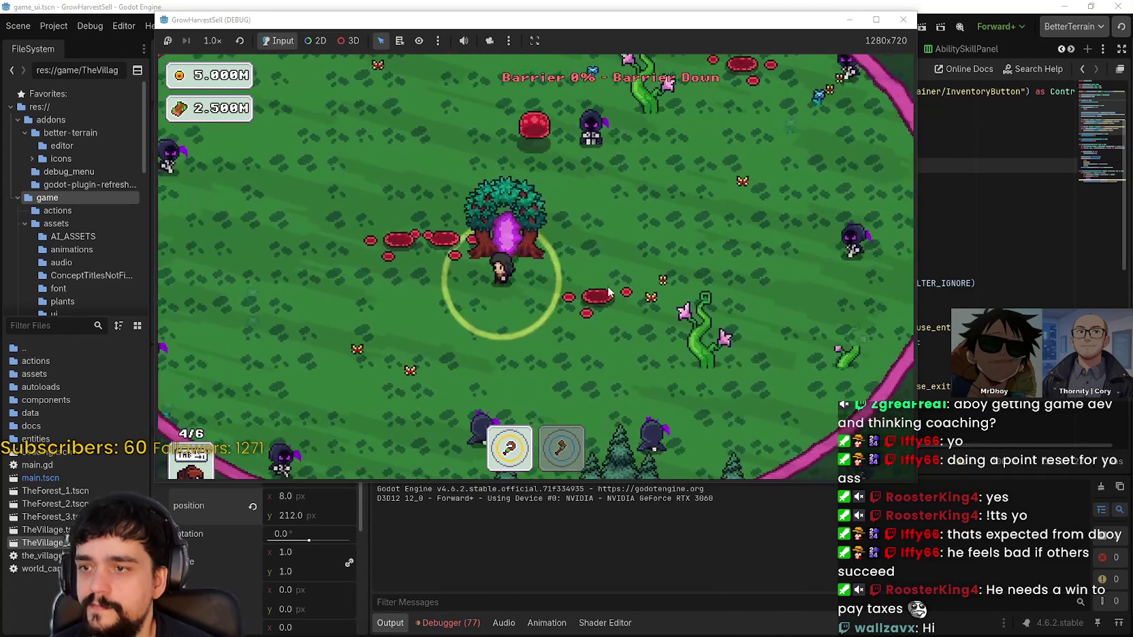
{"action": "key", "text": "e"}
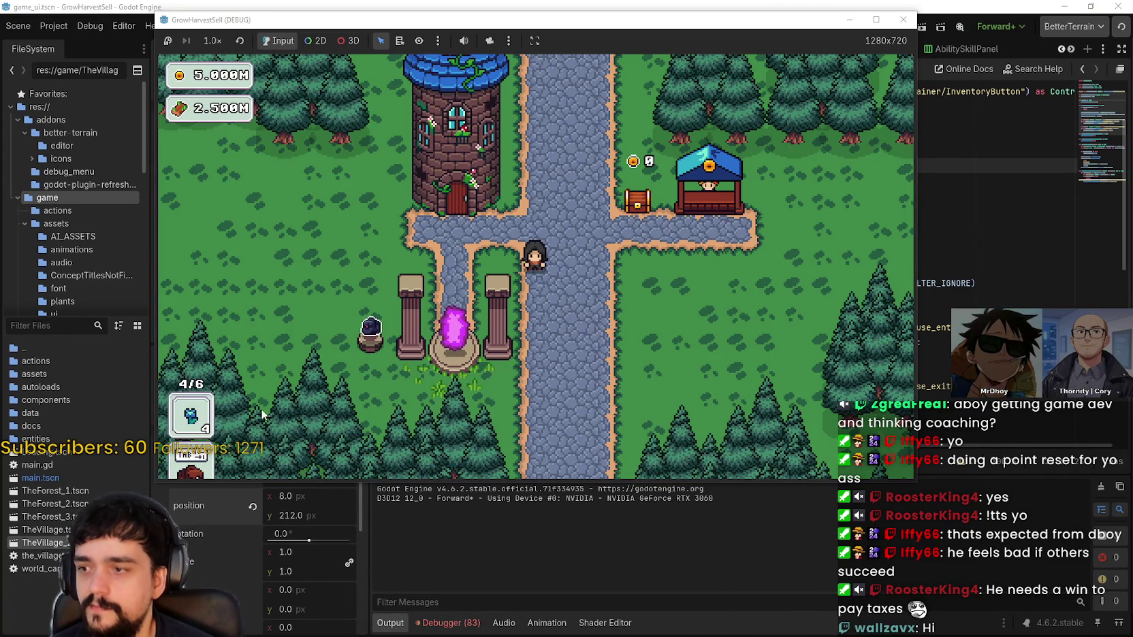
Sell the four carried items at the market stall and collect its coins
{"action": "key", "text": "d"}
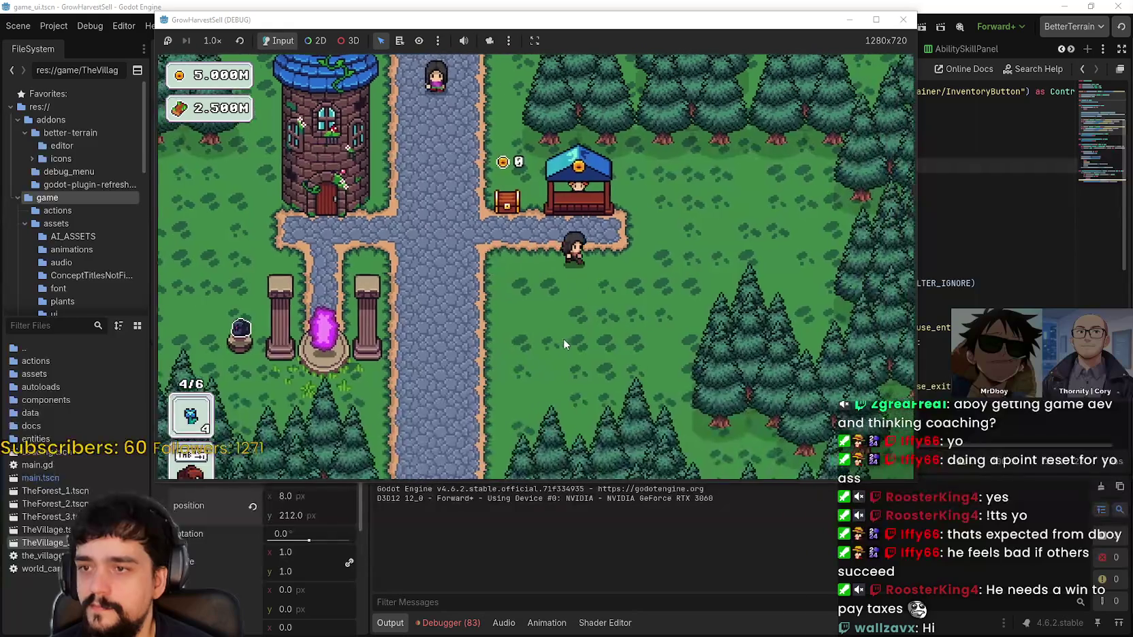
{"action": "key", "text": "w"}
{"action": "key", "text": "e"}
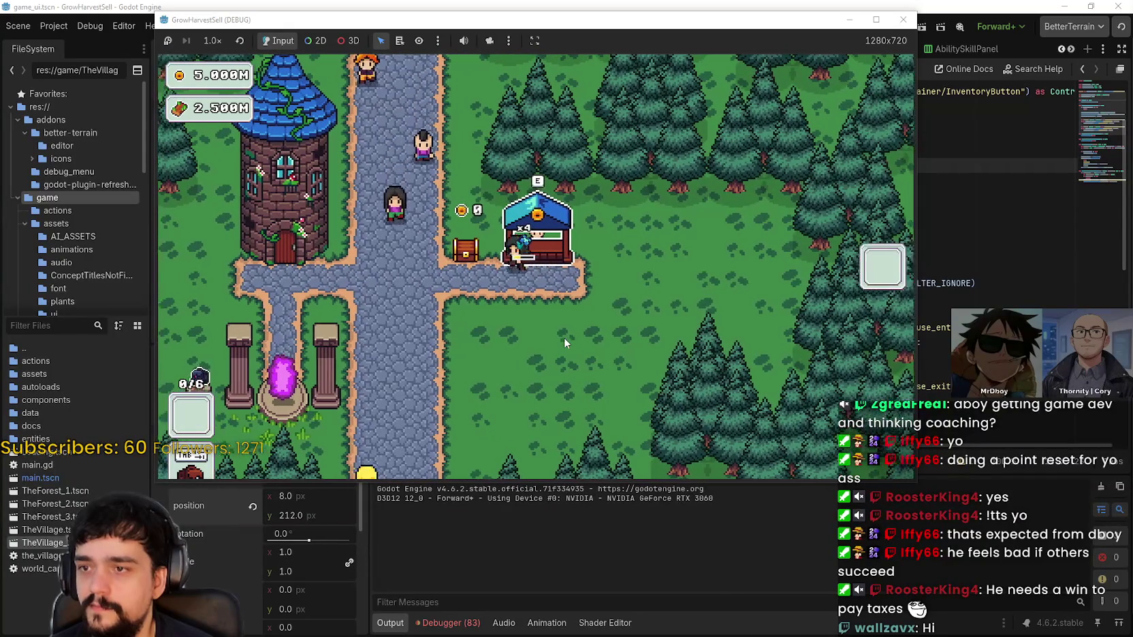
{"action": "key", "text": "a"}
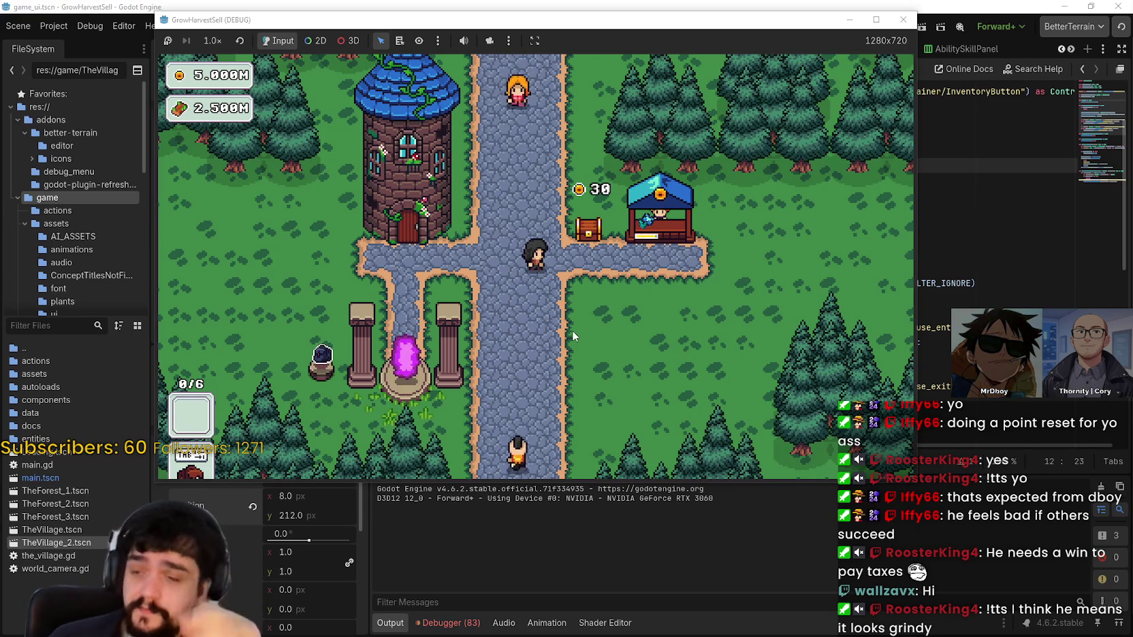
{"action": "key", "text": "d"}
{"action": "key", "text": "w"}
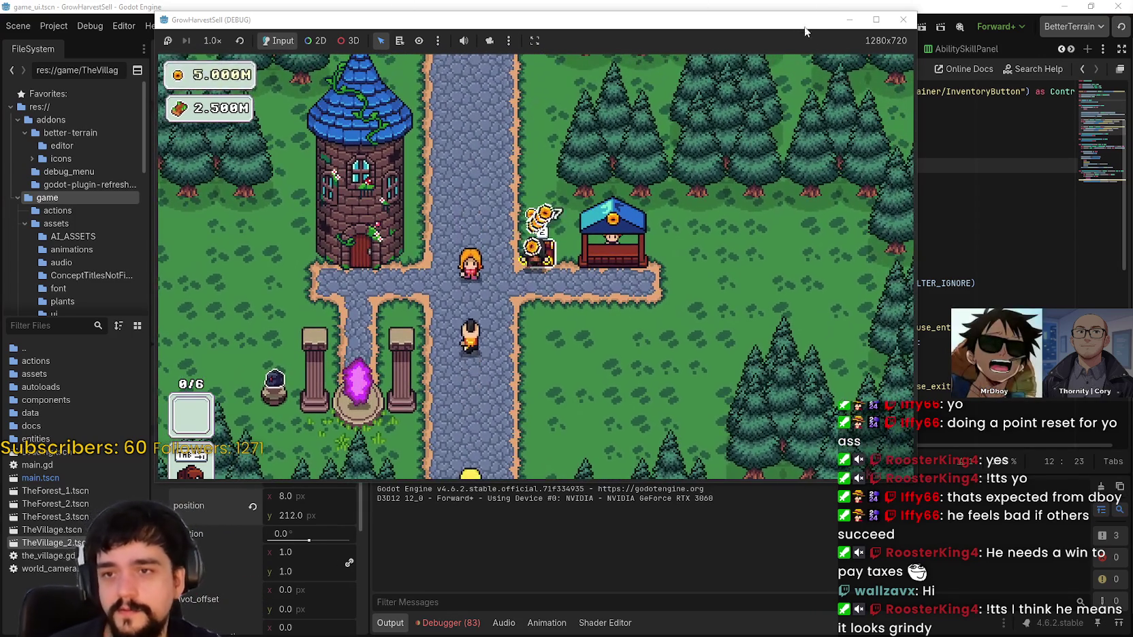
Pick up the pedestal's six items and sell them at the market stall
{"action": "left_click_drag", "start_coordinate": [805, 29], "coordinate": [903, 31]}
{"action": "key", "text": "a"}
{"action": "key", "text": "s"}
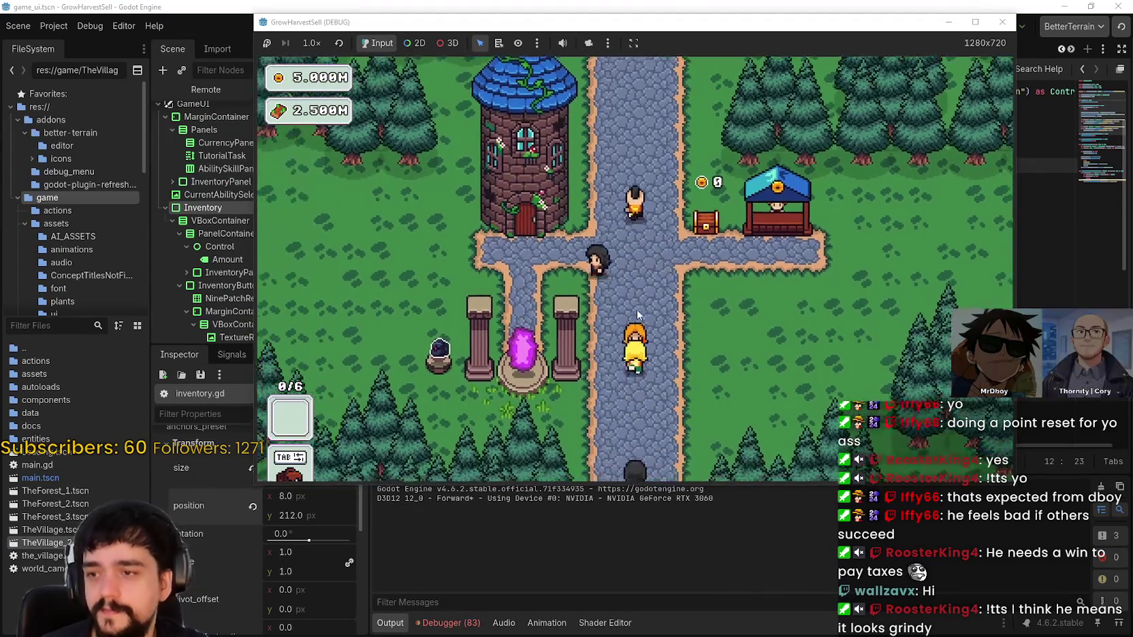
{"action": "key", "text": "d"}
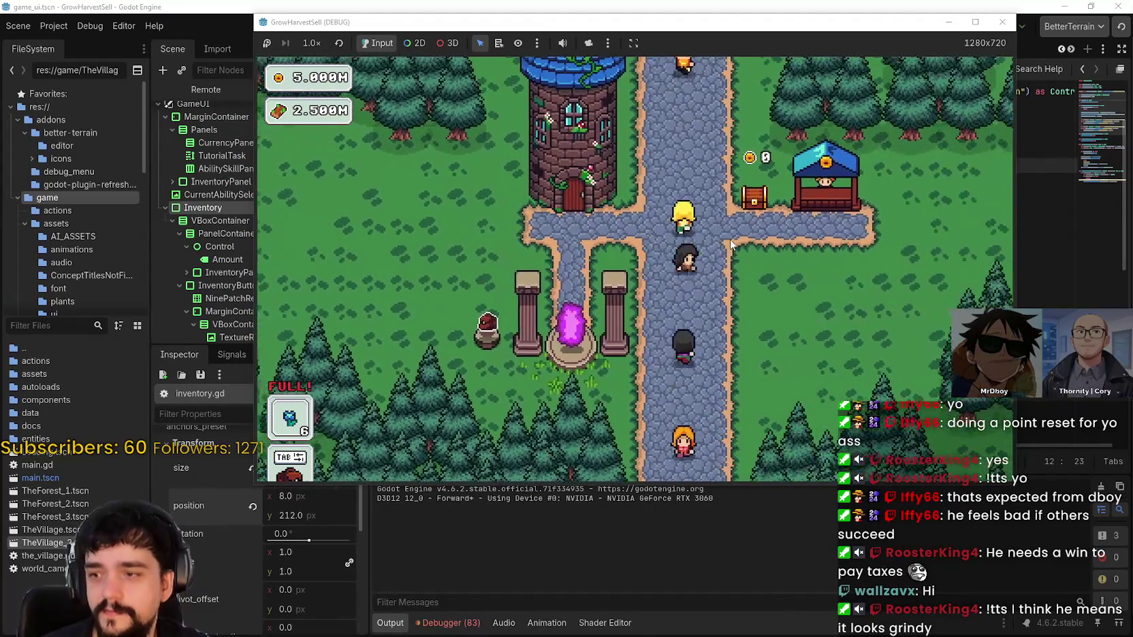
{"action": "key", "text": "w"}
{"action": "key", "text": "d"}
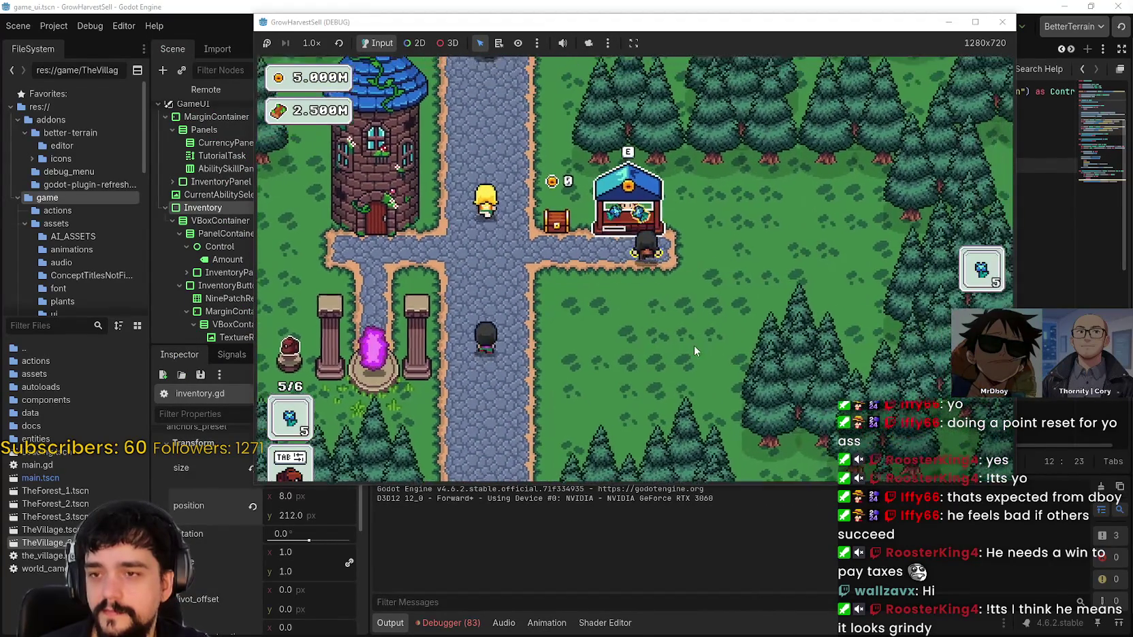
Walk beside the chest, open the prestige skill tree, then close it and head down the path
{"action": "key", "text": "a"}
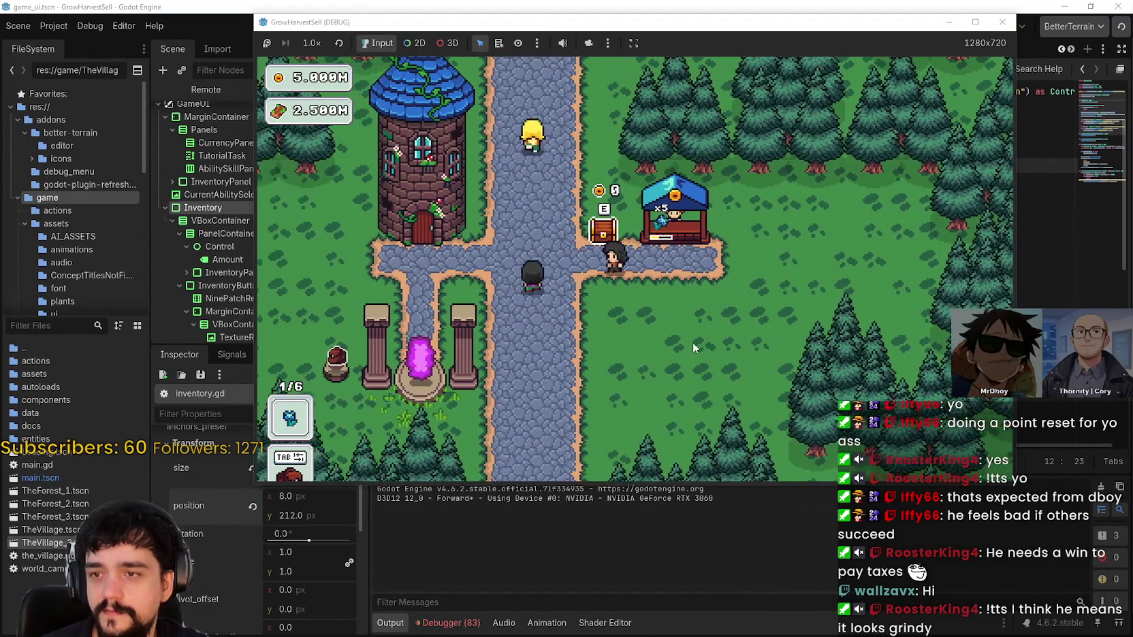
{"action": "key", "text": "e"}
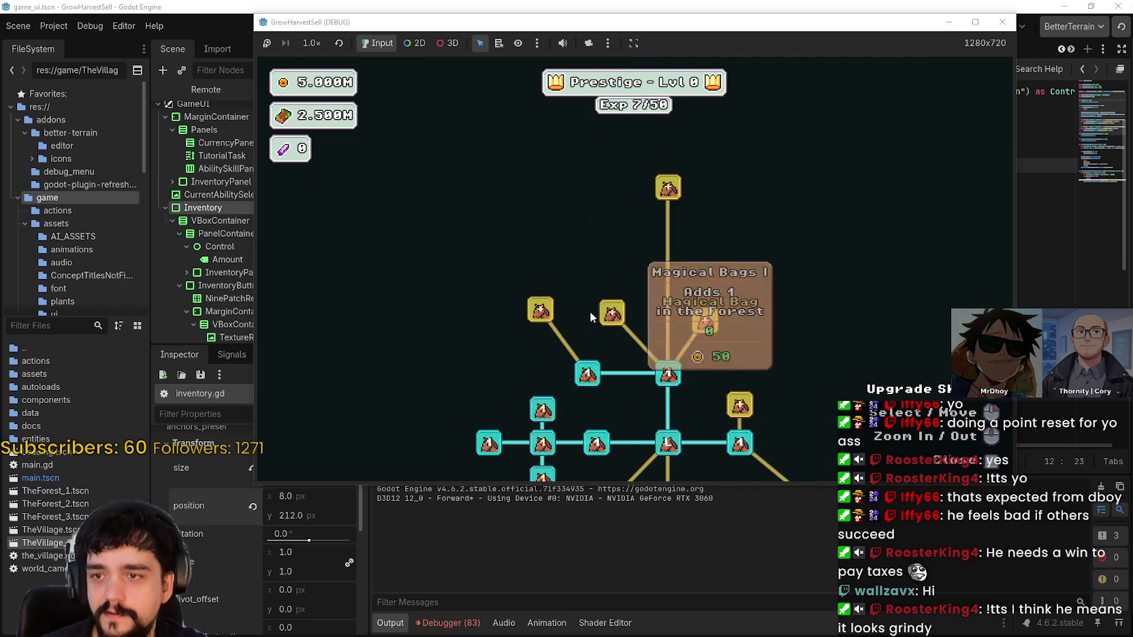
{"action": "key", "text": "Tab"}
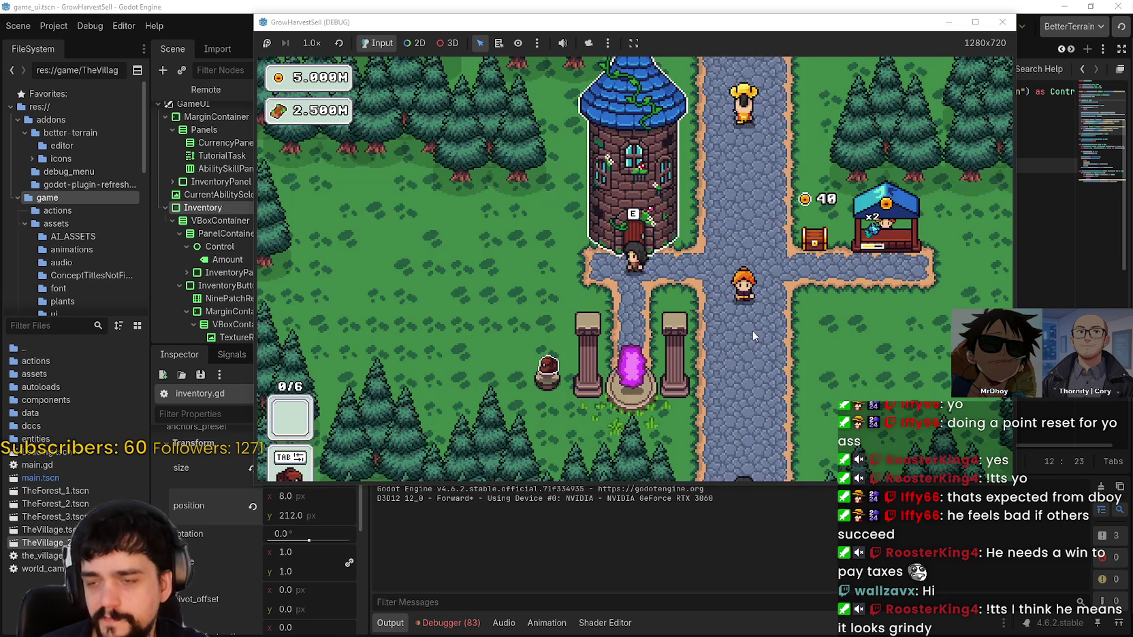
{"action": "key", "text": "s"}
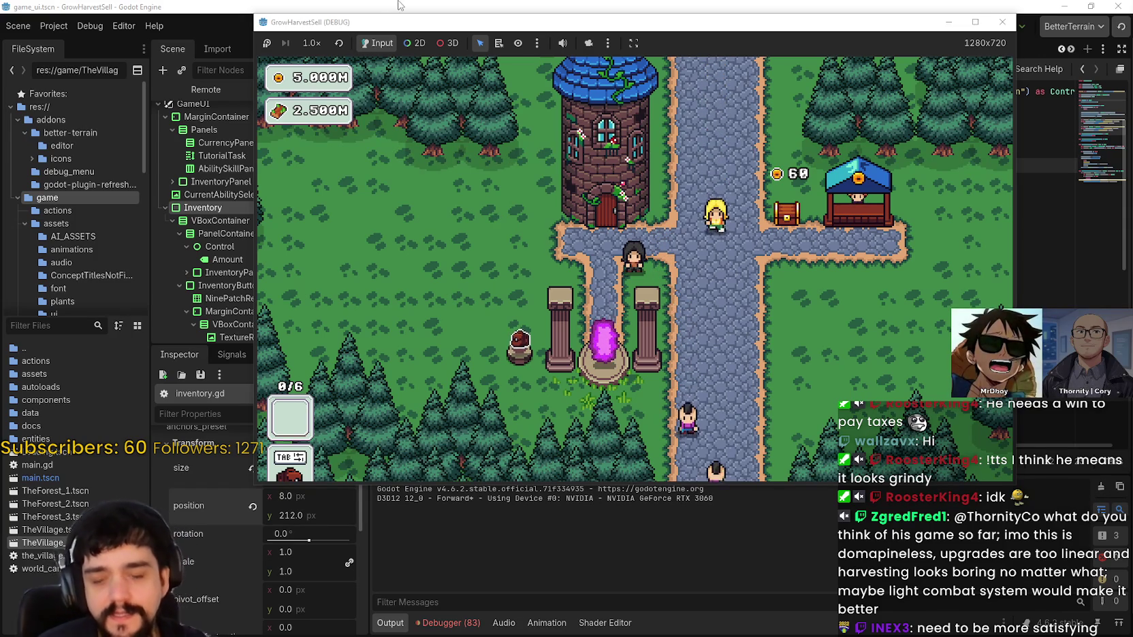
Maximise the game window, open the prestige tree with P and buy a new skill upgrade
{"action": "left_click", "coordinate": [975, 22]}
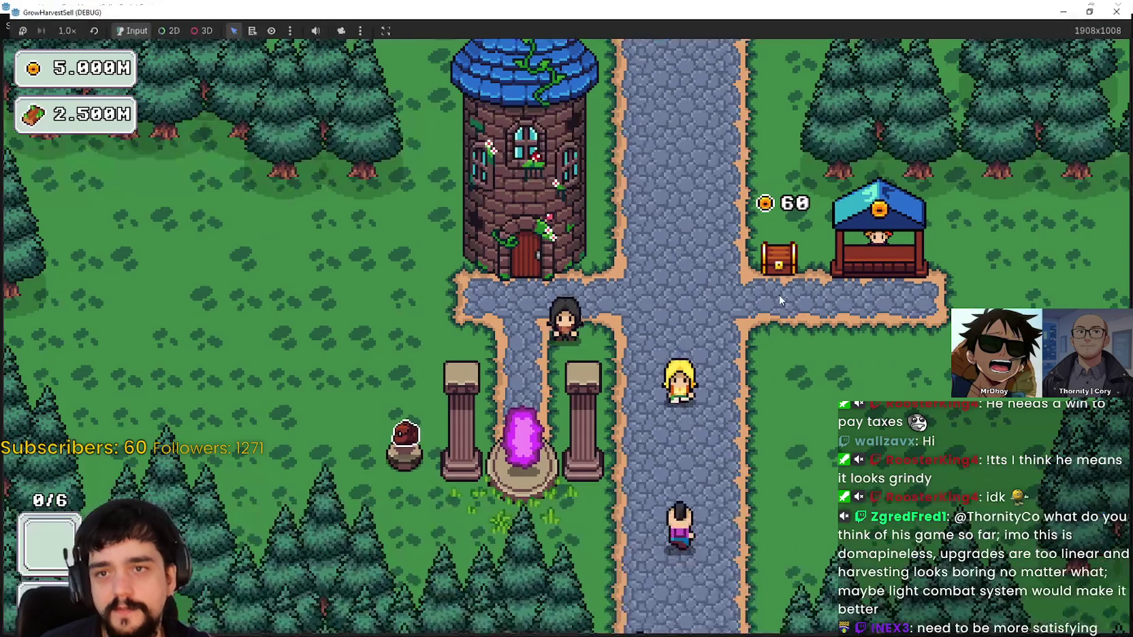
{"action": "key", "text": "p"}
{"action": "scroll", "coordinate": [658, 488], "scroll_direction": "down", "scroll_amount": 2}
{"action": "left_click_drag", "start_coordinate": [658, 488], "coordinate": [640, 223]}
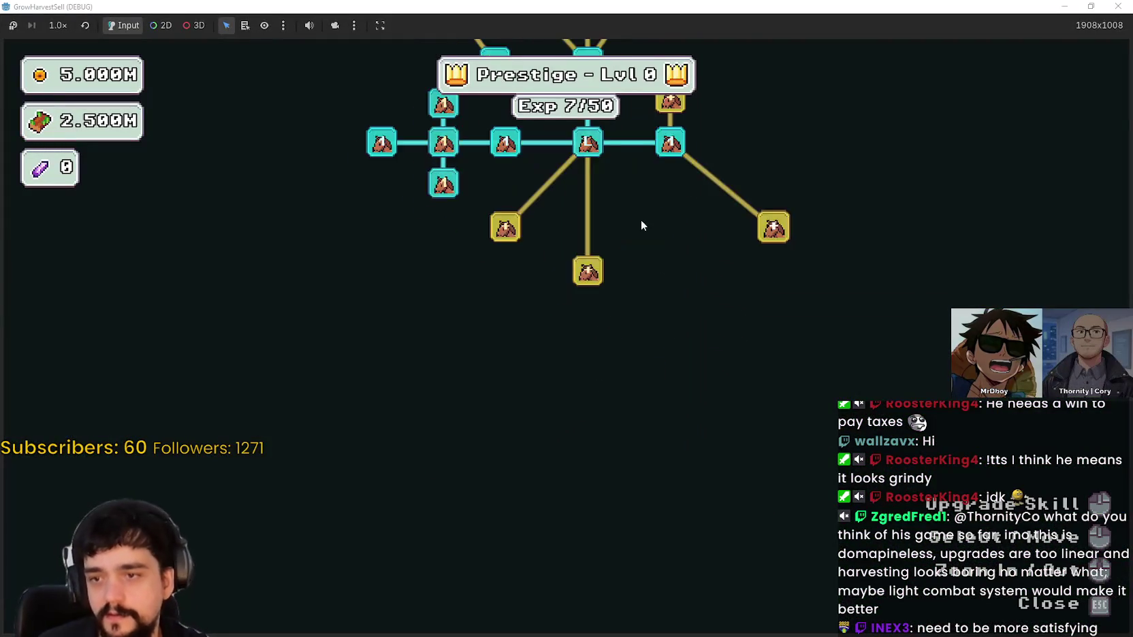
{"action": "scroll", "coordinate": [640, 223], "scroll_direction": "up", "scroll_amount": 3}
{"action": "scroll", "coordinate": [699, 469], "scroll_direction": "down", "scroll_amount": 2}
{"action": "left_click", "coordinate": [701, 471]}
Max out Slime Destroyer with three ranks, buy the newly unlocked upgrade, and close the tree
{"action": "left_click_drag", "start_coordinate": [626, 509], "coordinate": [676, 436]}
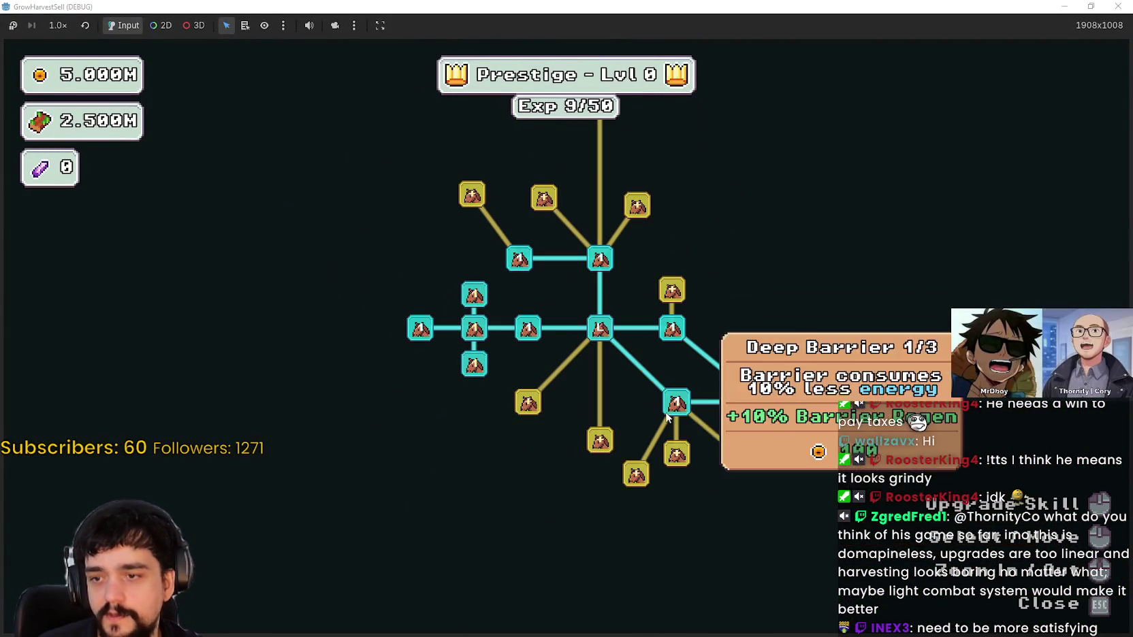
{"action": "left_click", "coordinate": [634, 483]}
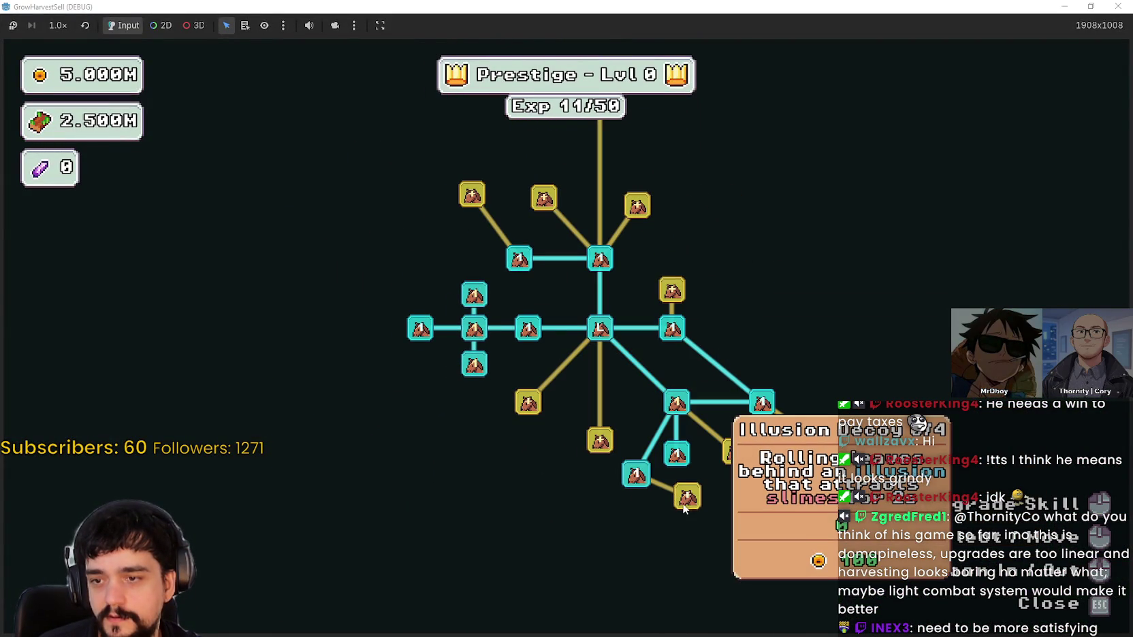
{"action": "left_click", "coordinate": [640, 482]}
{"action": "left_click", "coordinate": [643, 481]}
{"action": "left_click", "coordinate": [643, 480]}
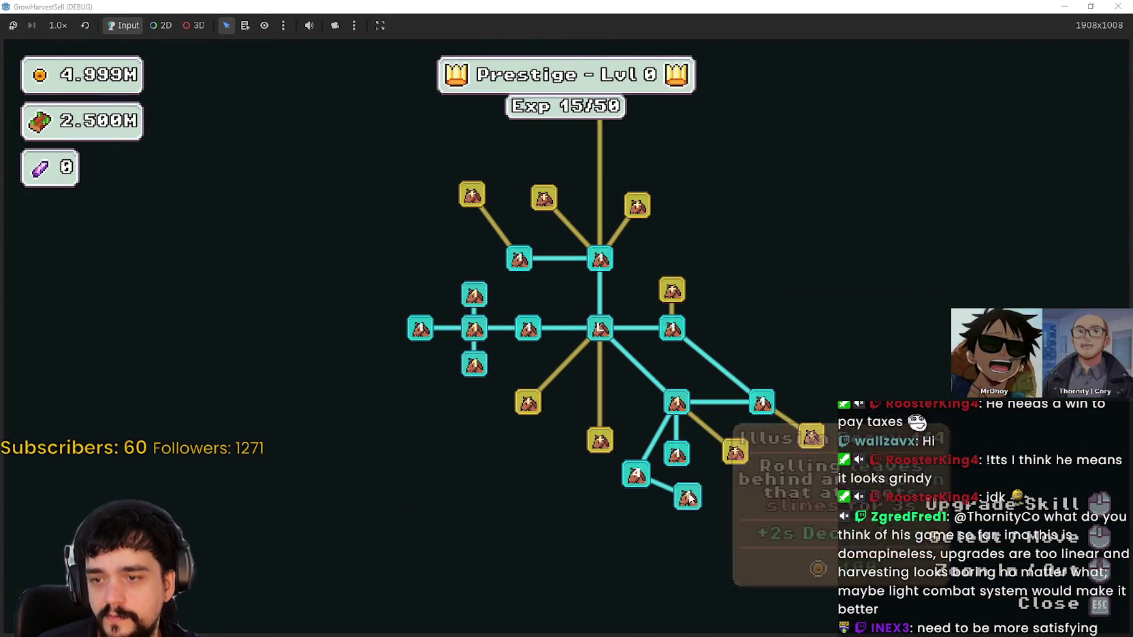
{"action": "left_click", "coordinate": [686, 514]}
{"action": "left_click", "coordinate": [686, 514]}
{"action": "key", "text": "Escape"}
Travel to forest Stage 1 and fight off the red slime near the plants
{"action": "key", "text": "s"}
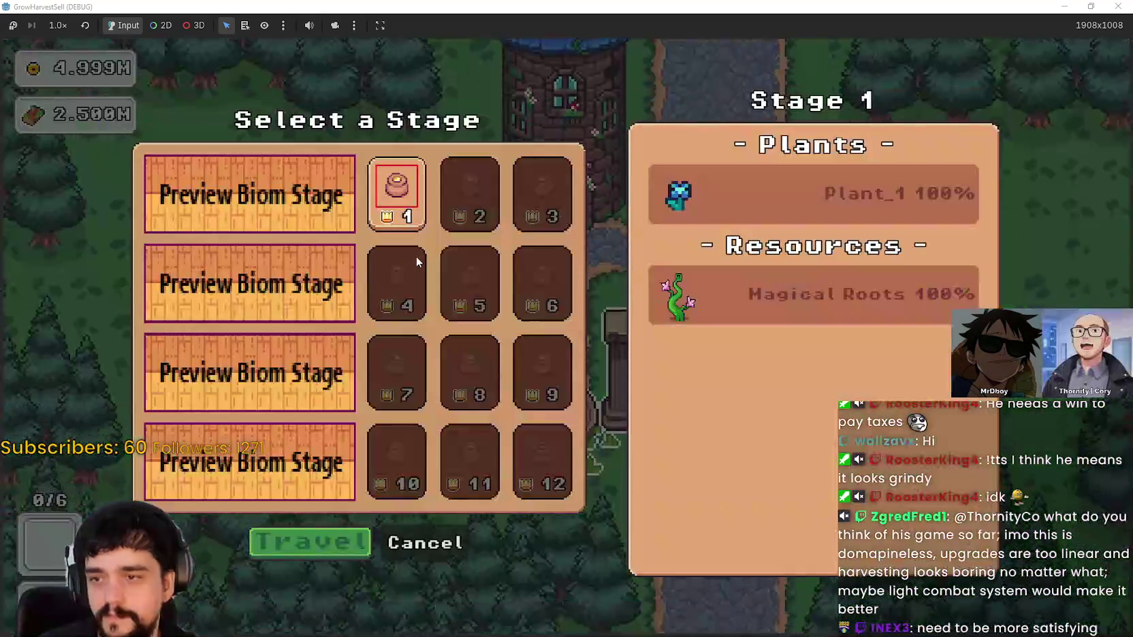
{"action": "left_click", "coordinate": [343, 552]}
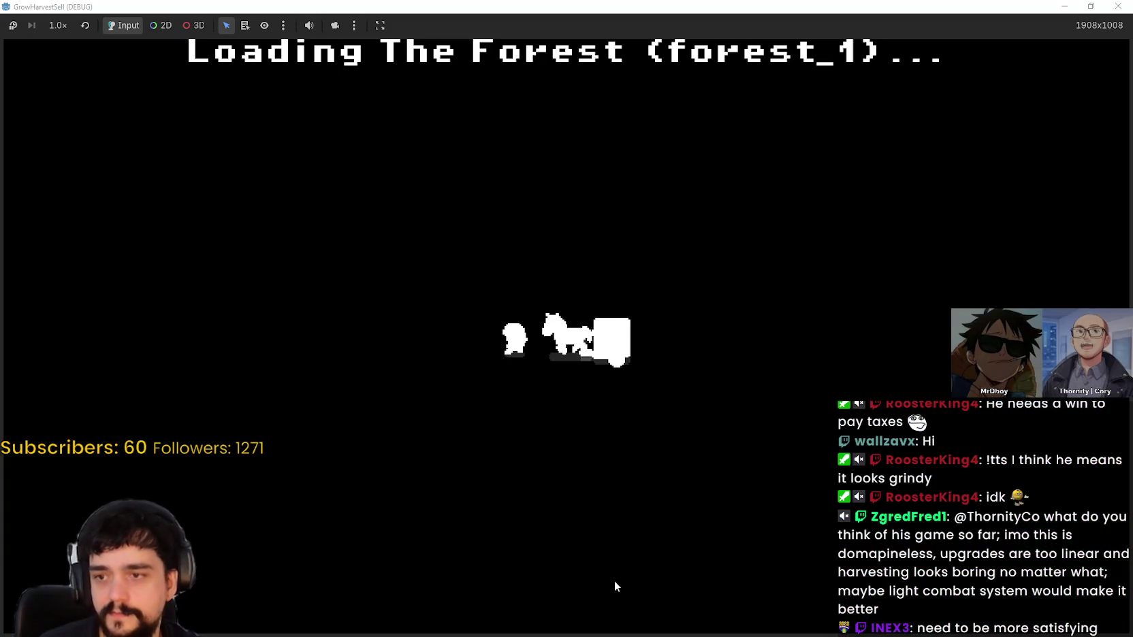
{"action": "key", "text": "a"}
{"action": "key", "text": "w"}
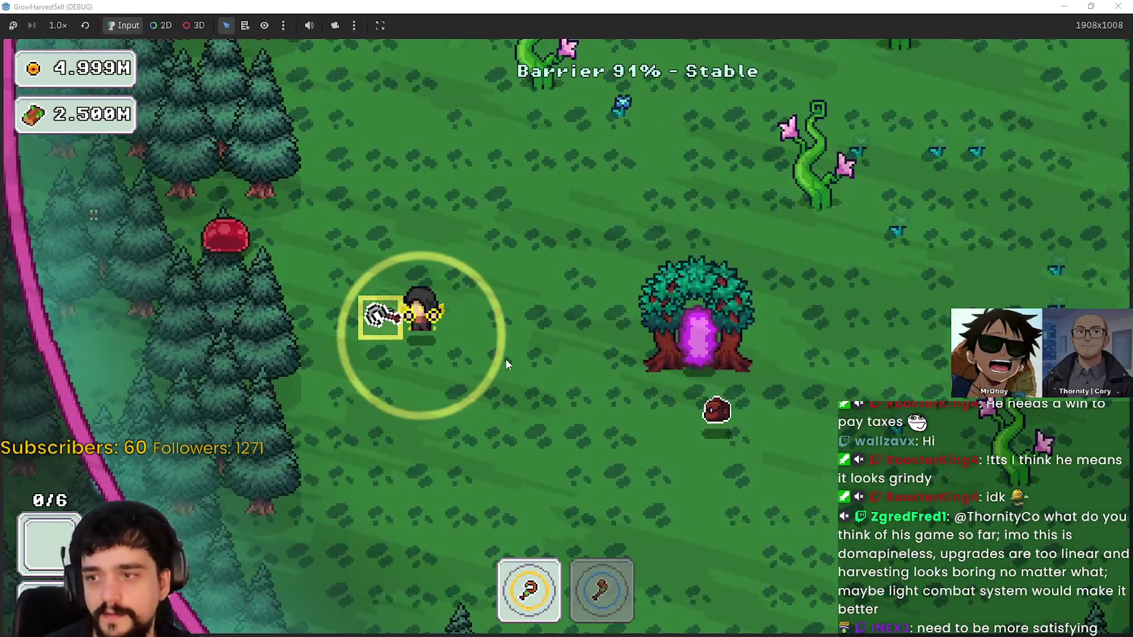
{"action": "key", "text": "w"}
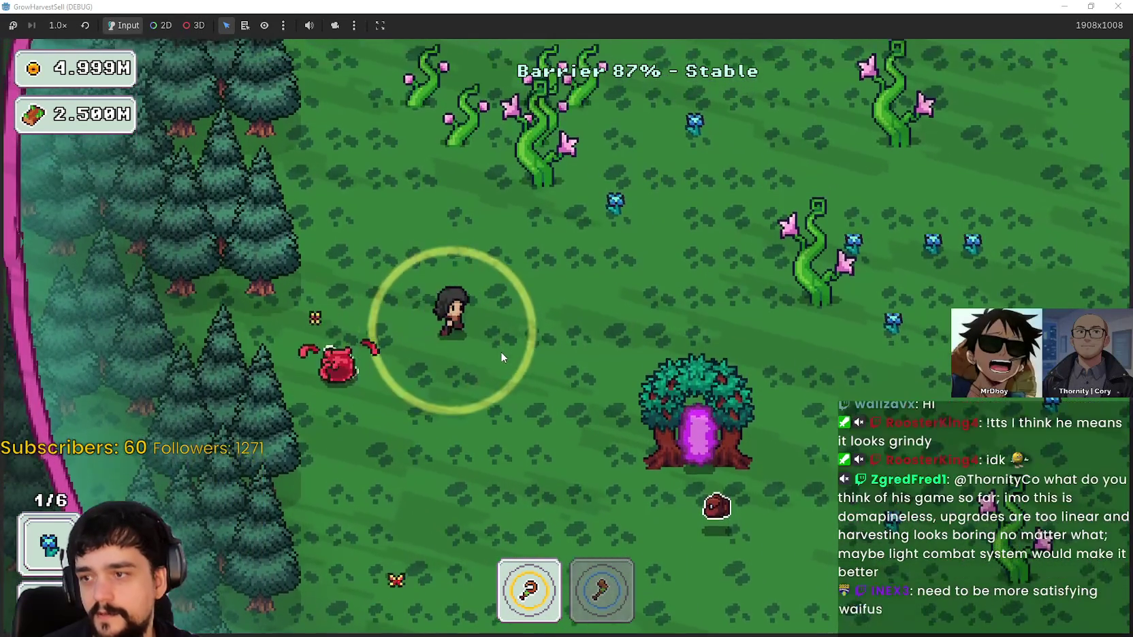
{"action": "key", "text": "s"}
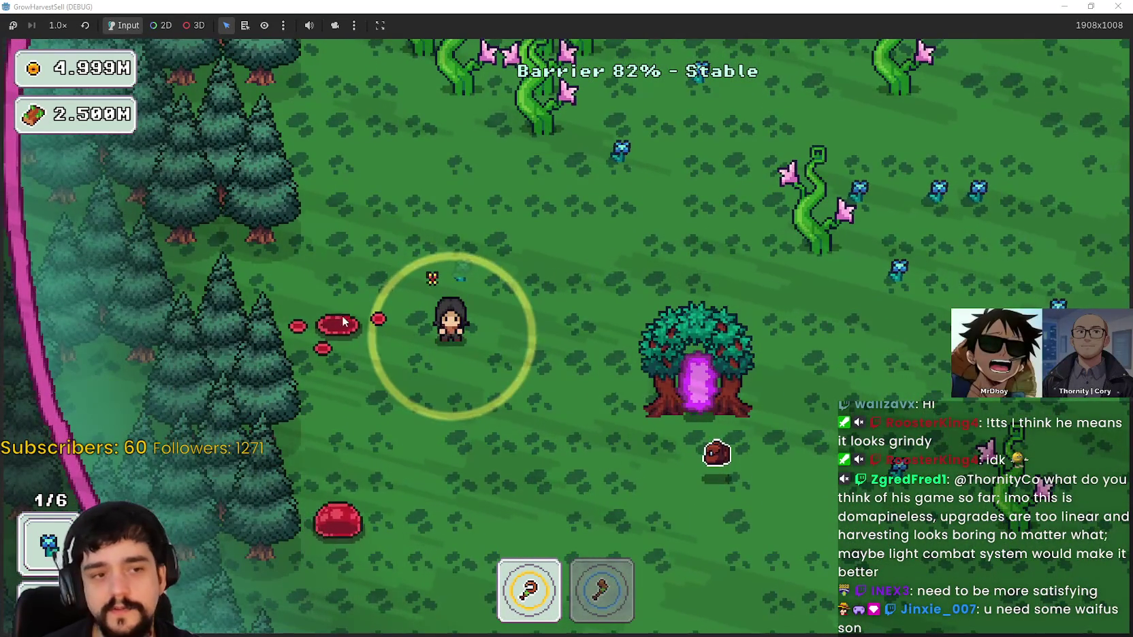
{"action": "key", "text": "s"}
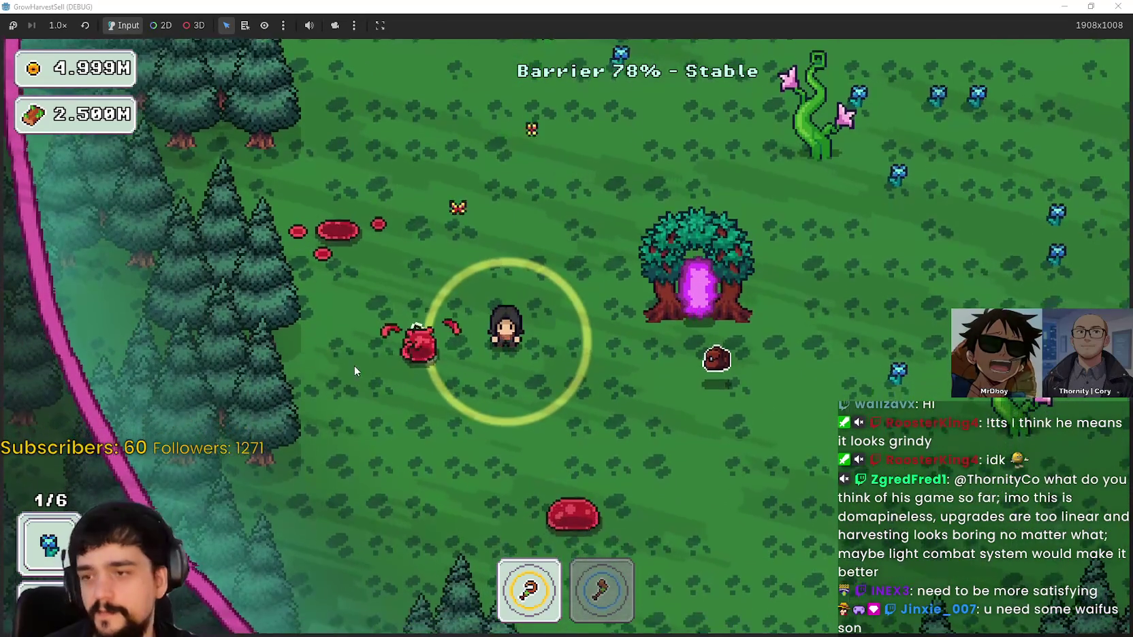
{"action": "key", "text": "s"}
{"action": "key", "text": "a"}
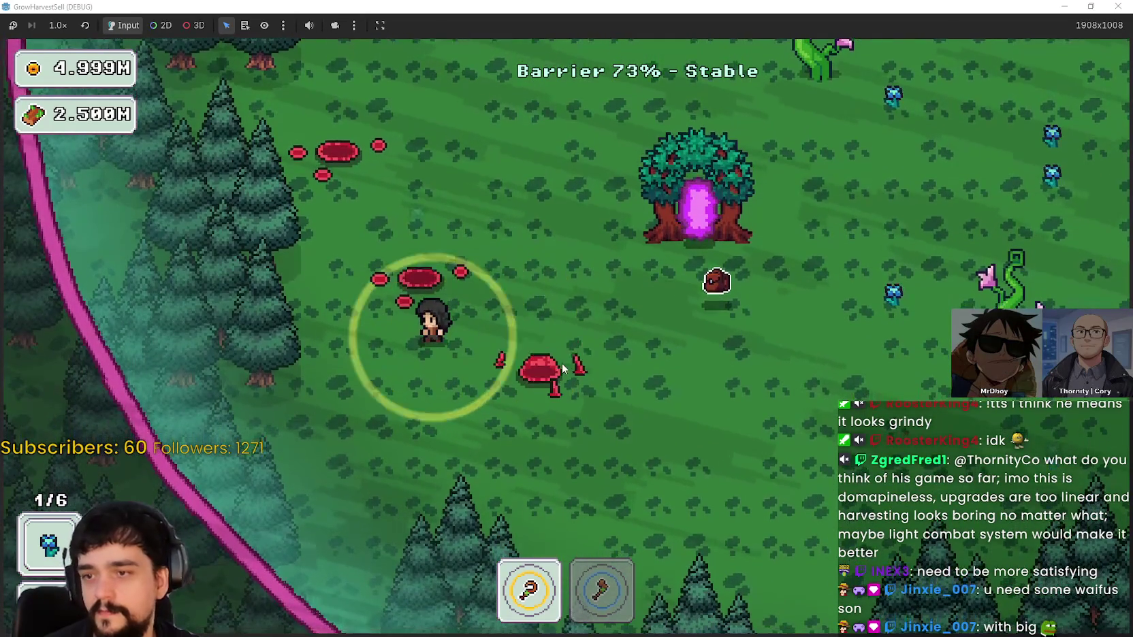
{"action": "key", "text": "d"}
{"action": "key", "text": "d"}
Harvest the blue flower and chop the pink-flowered vines before backing away from the barrier
{"action": "key", "text": "s"}
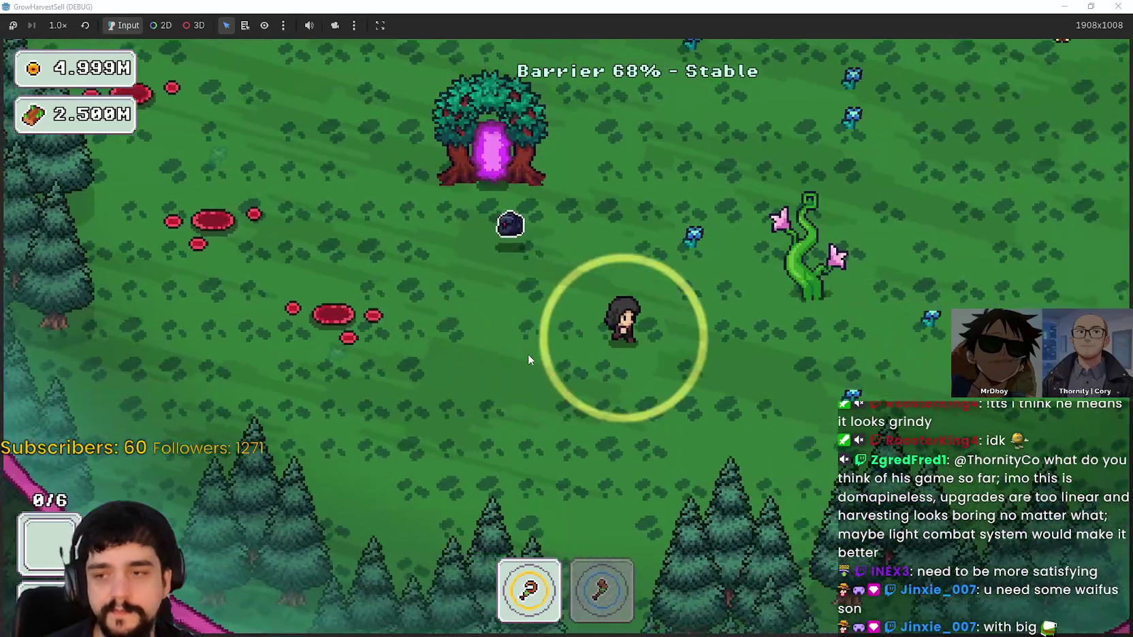
{"action": "key", "text": "w"}
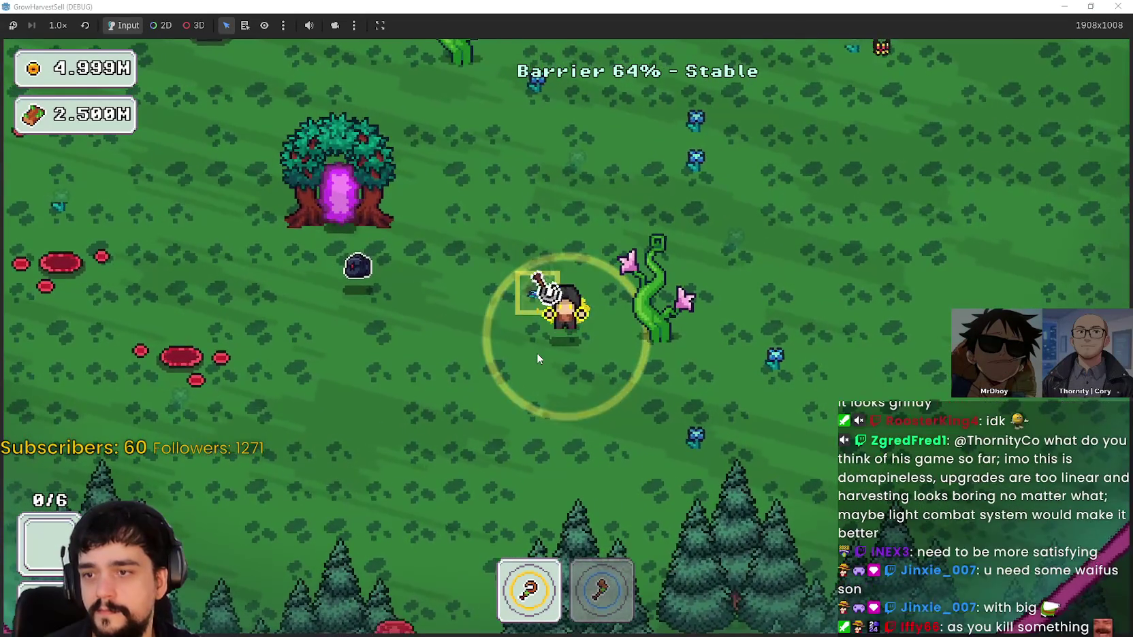
{"action": "key", "text": "w"}
{"action": "key", "text": "d"}
{"action": "key", "text": "w"}
{"action": "key", "text": "d"}
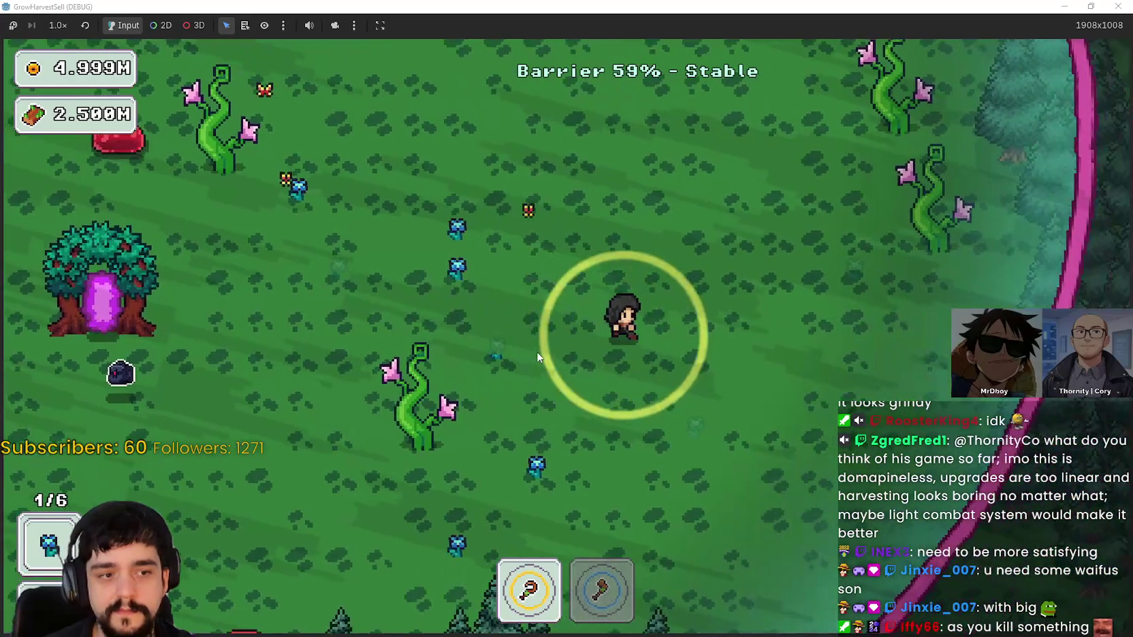
{"action": "key", "text": "w"}
{"action": "key", "text": "d"}
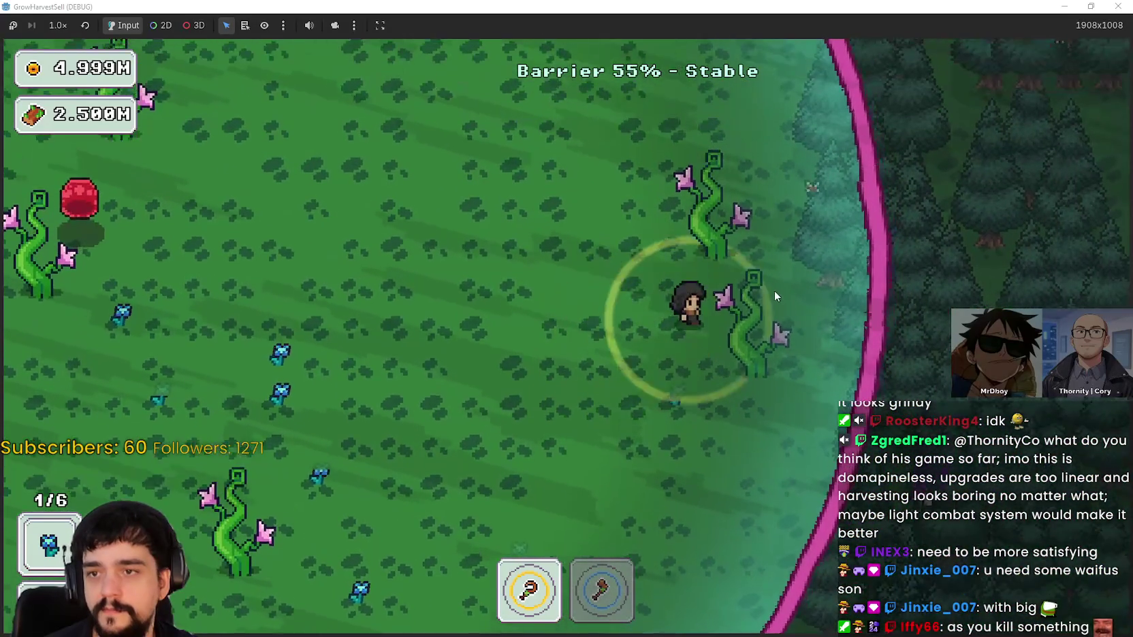
{"action": "key", "text": "s"}
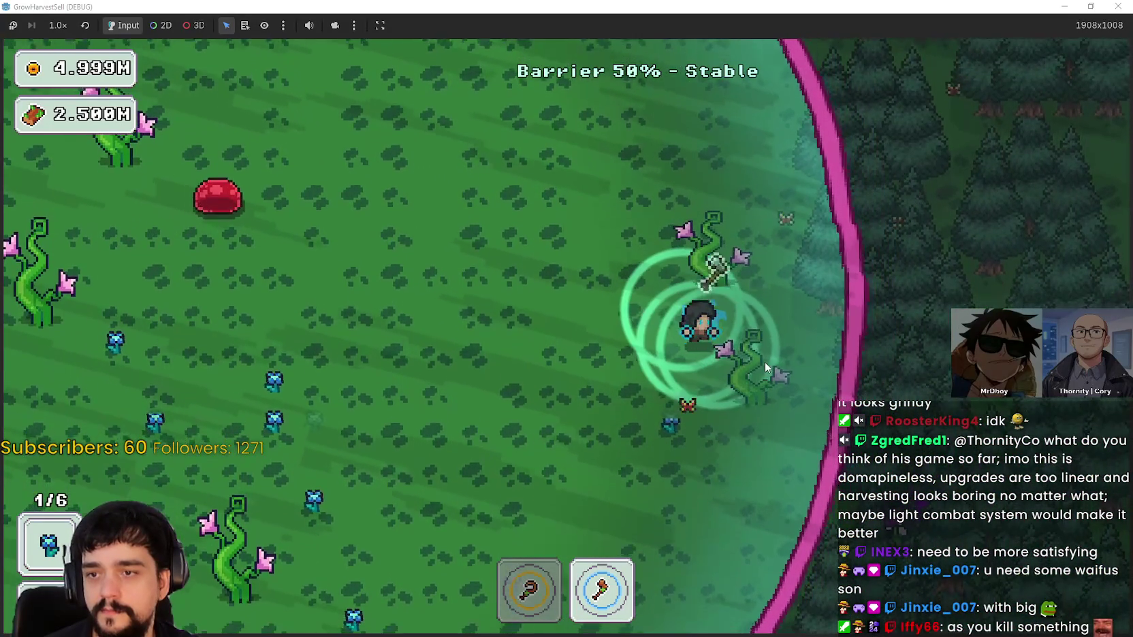
Switch back to the first harvesting tool and harvest the nearby blue flowers
{"action": "key", "text": "1"}
{"action": "key", "text": "a"}
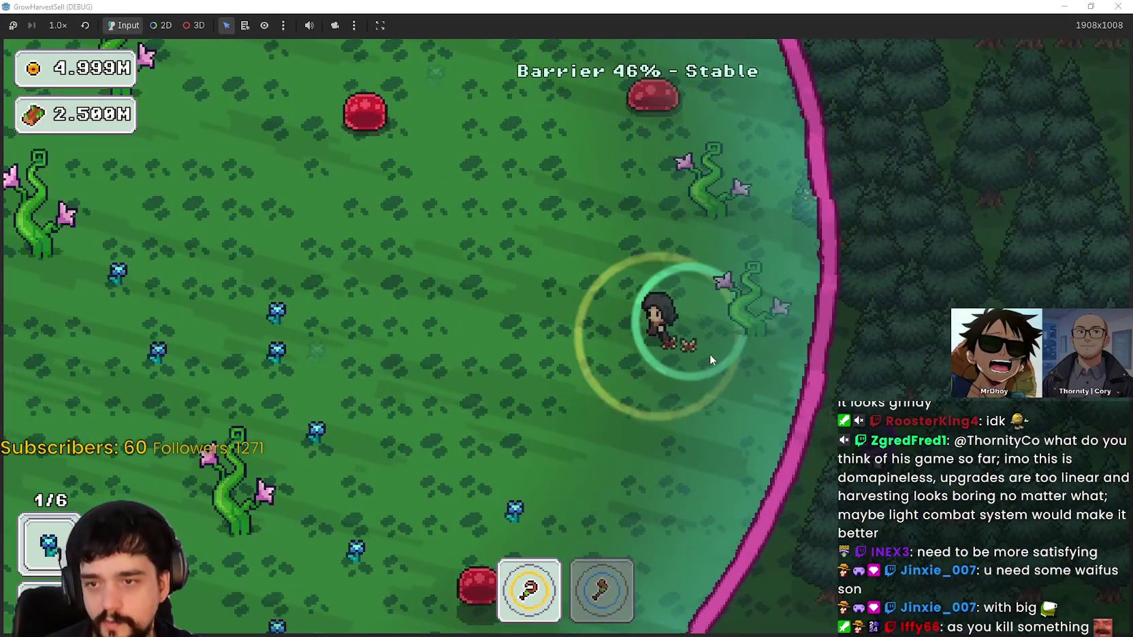
{"action": "key", "text": "s"}
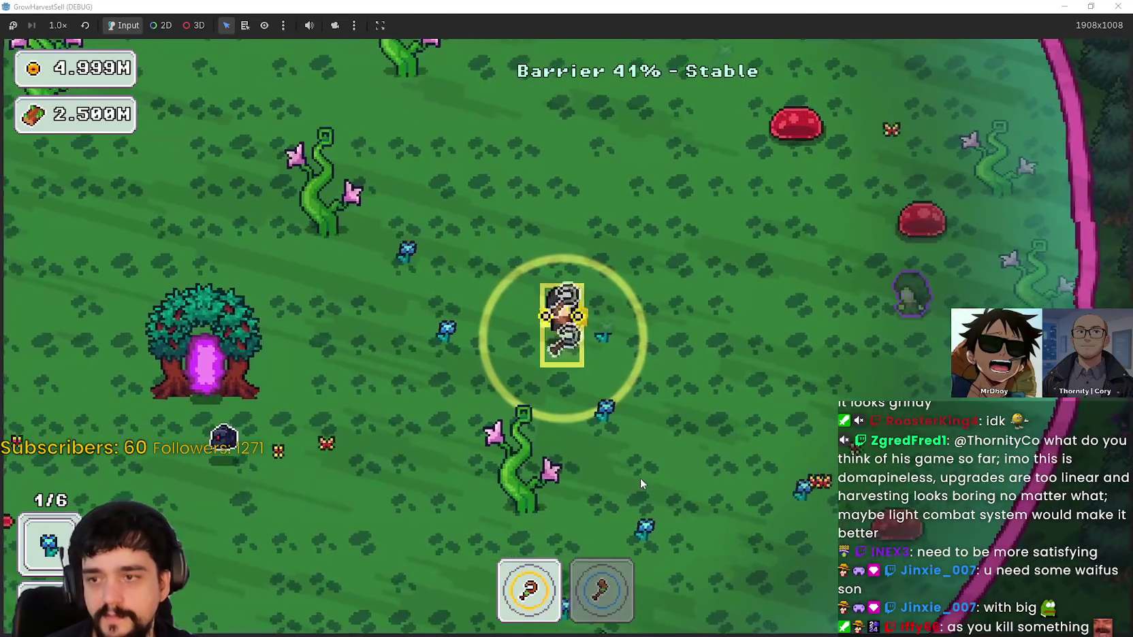
{"action": "key", "text": "d"}
{"action": "key", "text": "s"}
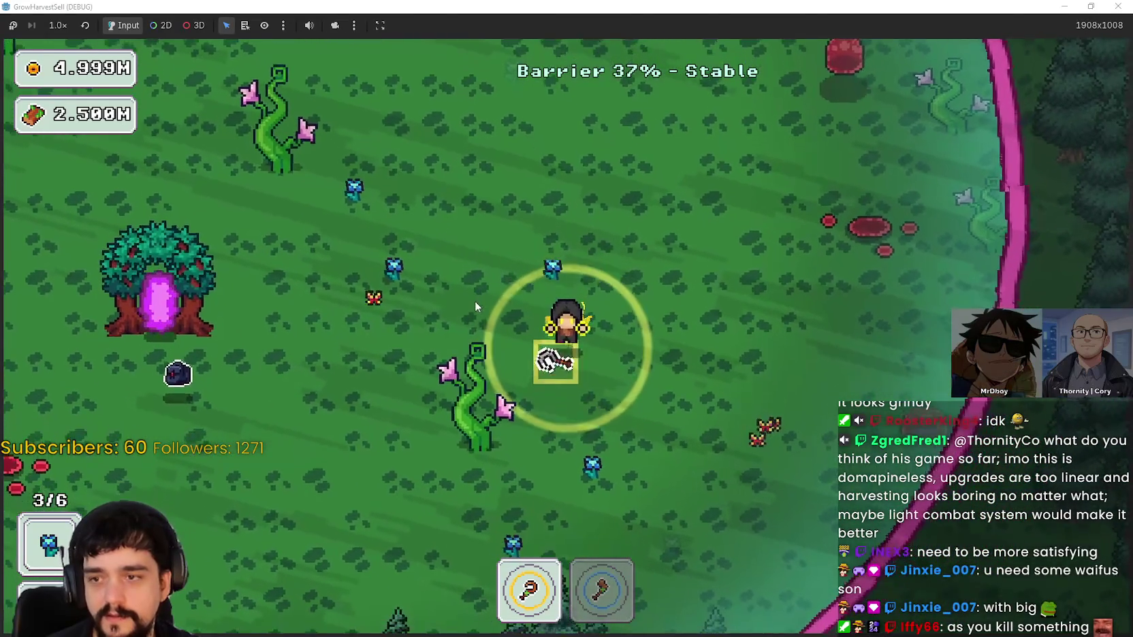
{"action": "key", "text": "d"}
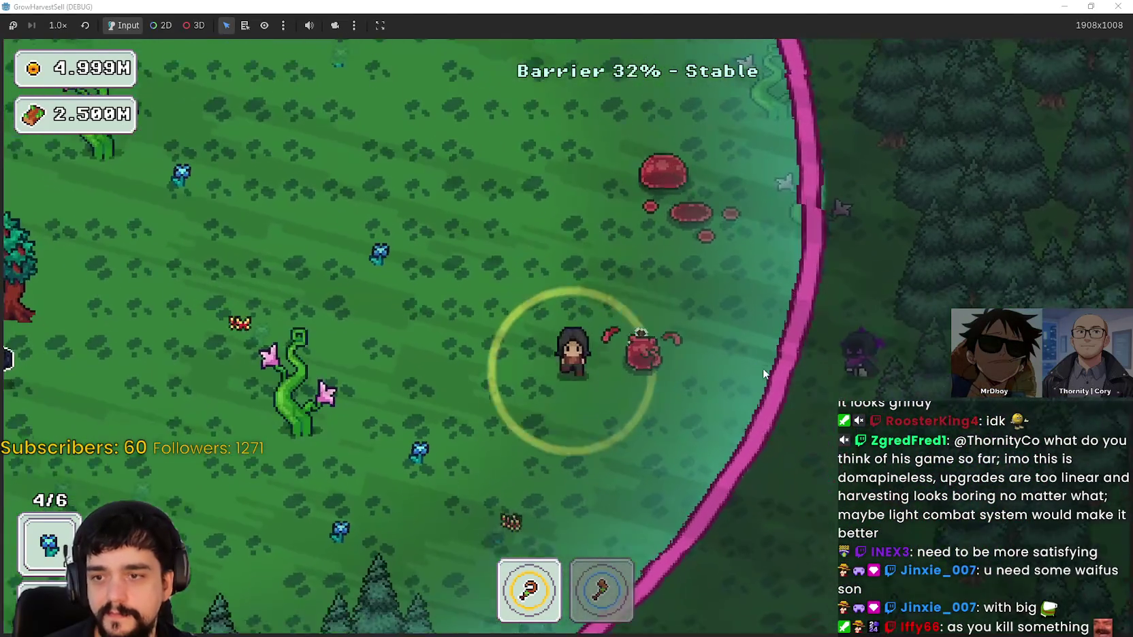
{"action": "key", "text": "w"}
Harvest one more plant down-left, reaching 5/6 items, then enter the portal tree
{"action": "key", "text": "s"}
{"action": "key", "text": "a"}
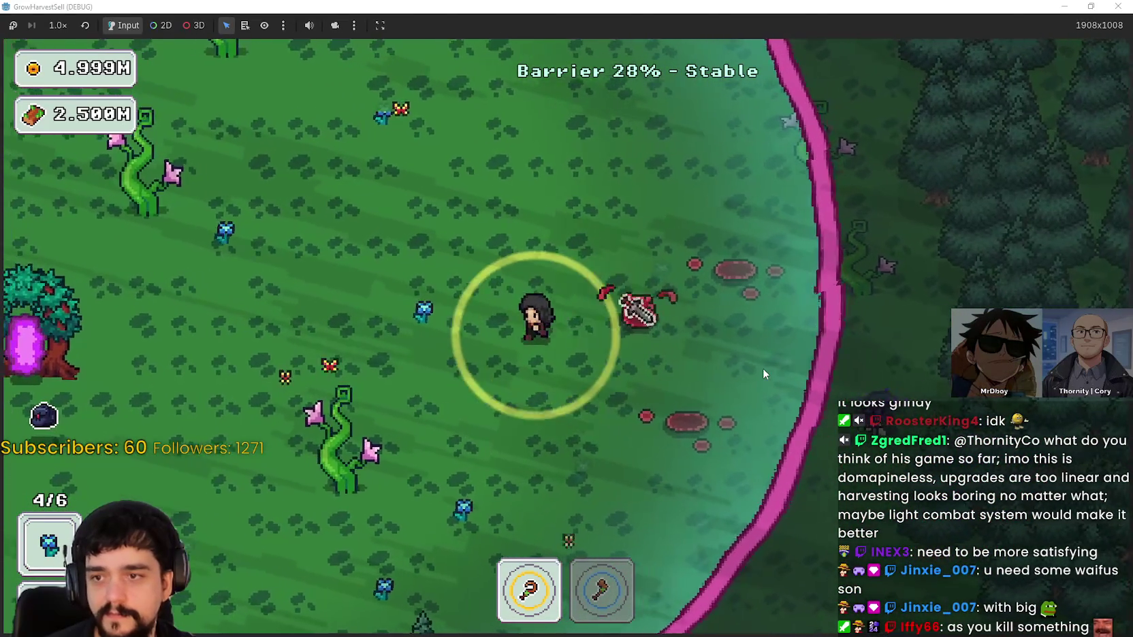
{"action": "key", "text": "s"}
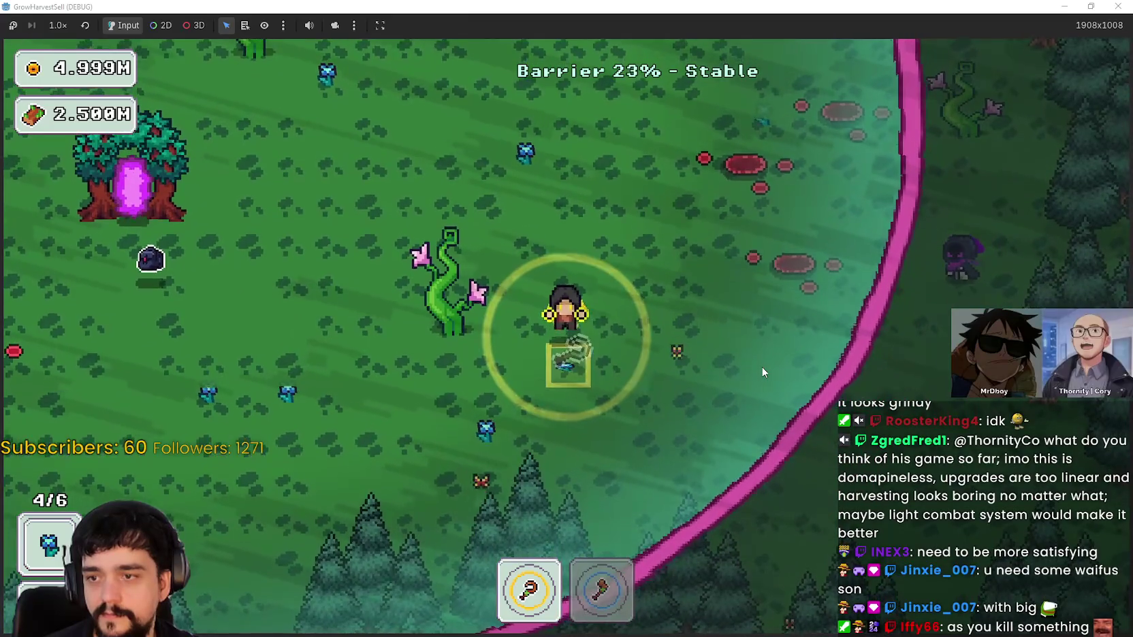
{"action": "key", "text": "a"}
{"action": "key", "text": "a"}
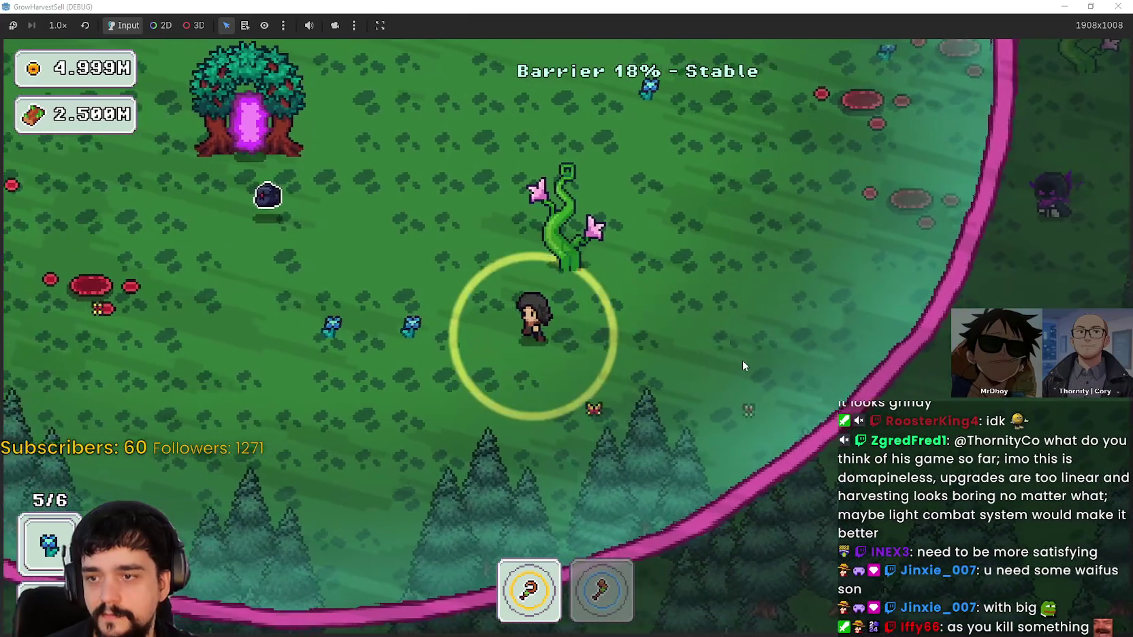
{"action": "key", "text": "w"}
{"action": "key", "text": "a"}
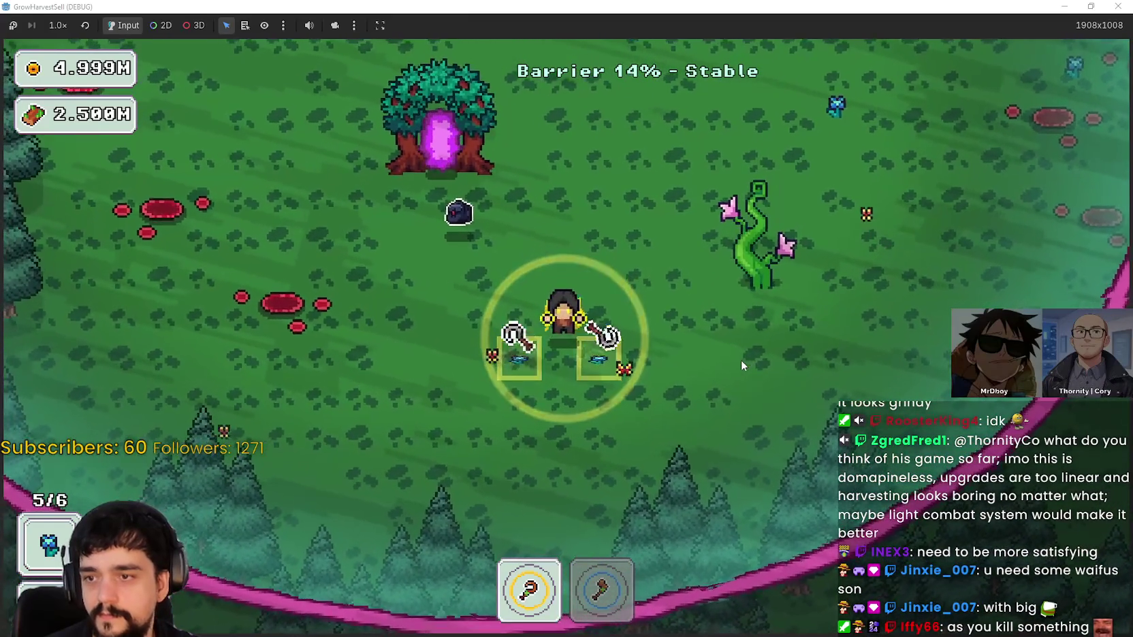
Return to the village and collect the harvest from the full bin
{"action": "key", "text": "w"}
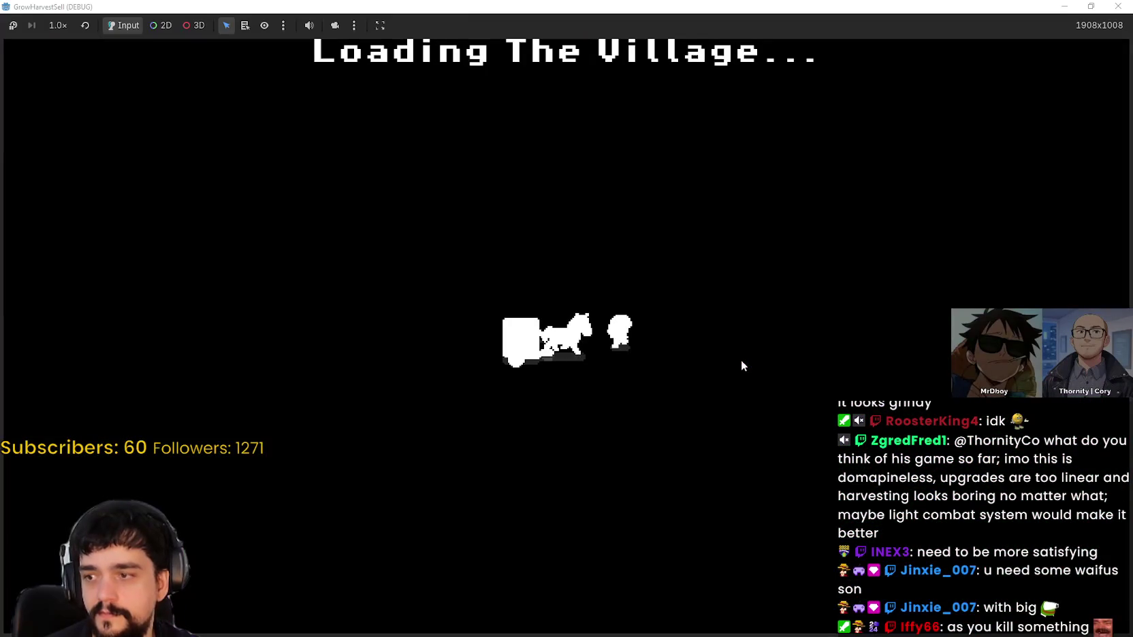
{"action": "key", "text": "d"}
{"action": "key", "text": "w"}
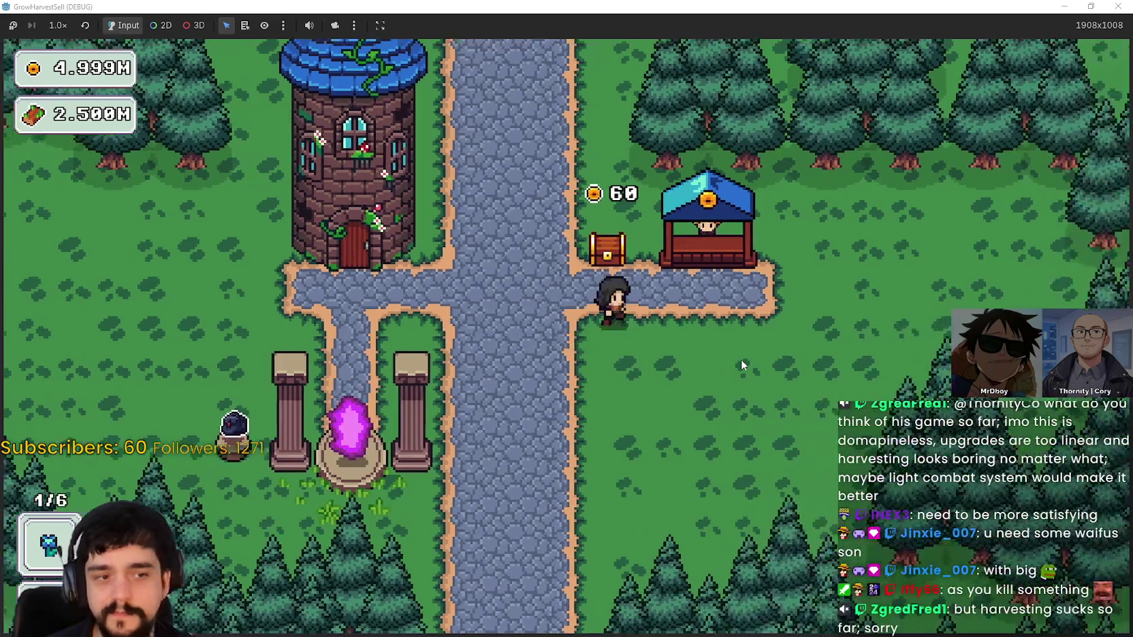
{"action": "key", "text": "a"}
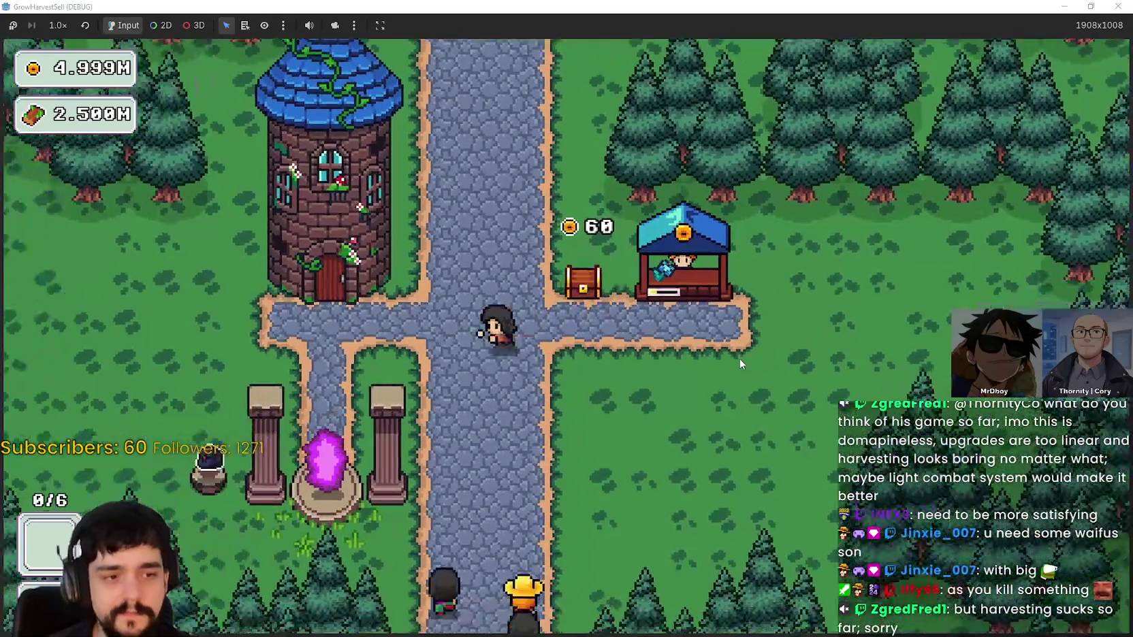
{"action": "key", "text": "s"}
{"action": "key", "text": "s"}
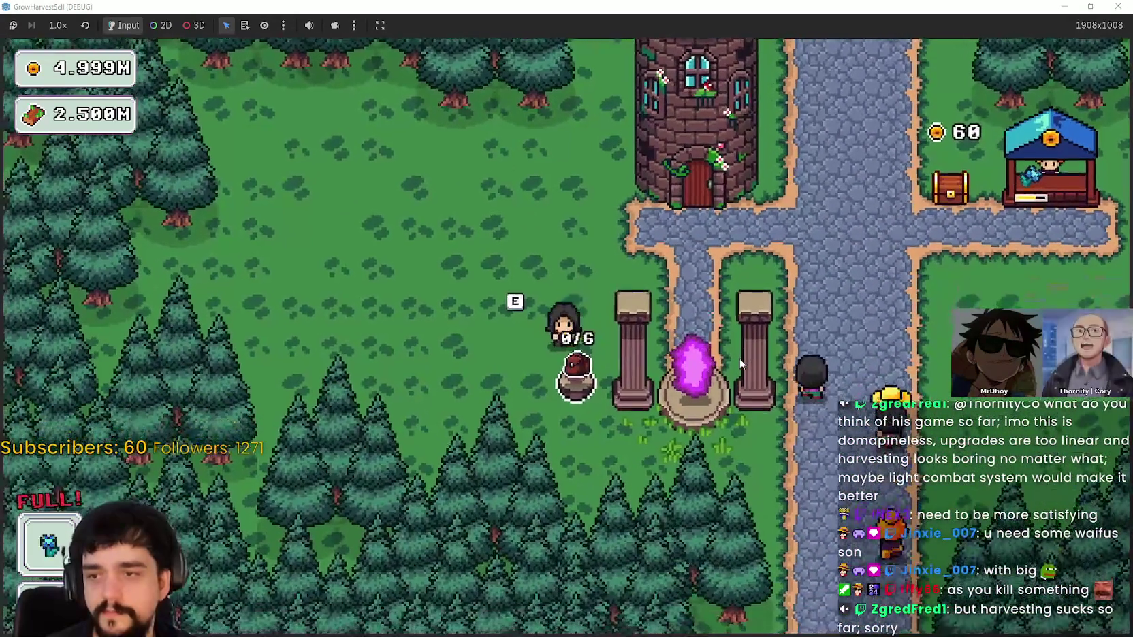
{"action": "key", "text": "e"}
{"action": "key", "text": "d"}
{"action": "key", "text": "d"}
Sell the carried harvest at the shop stall, raising coins to 130, and show the Prestige tree
{"action": "key", "text": "w"}
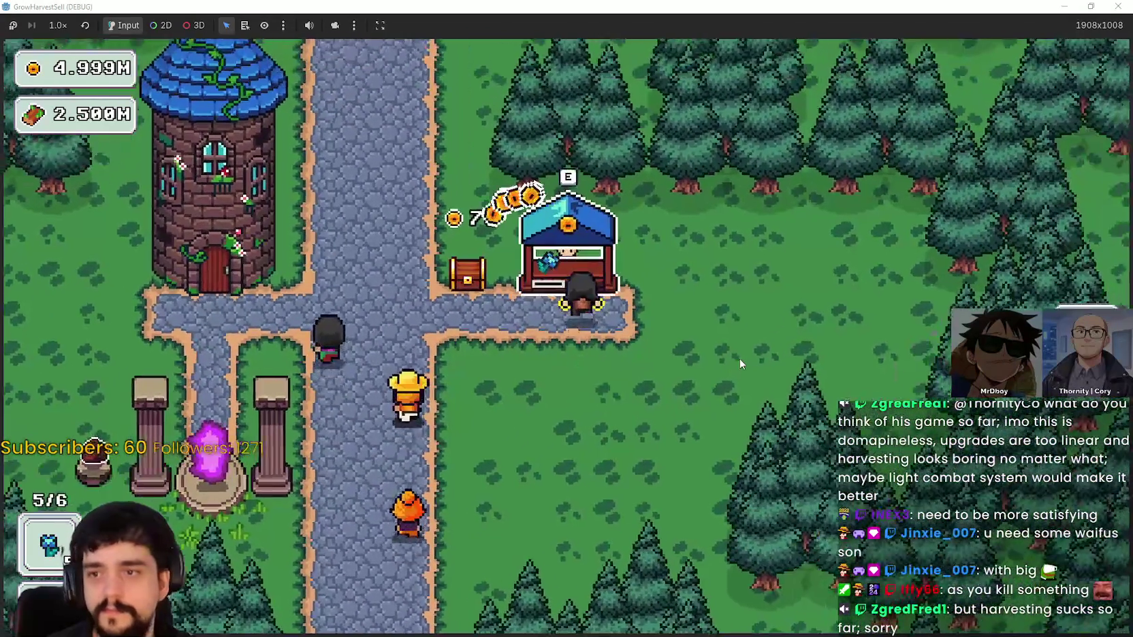
{"action": "key", "text": "e"}
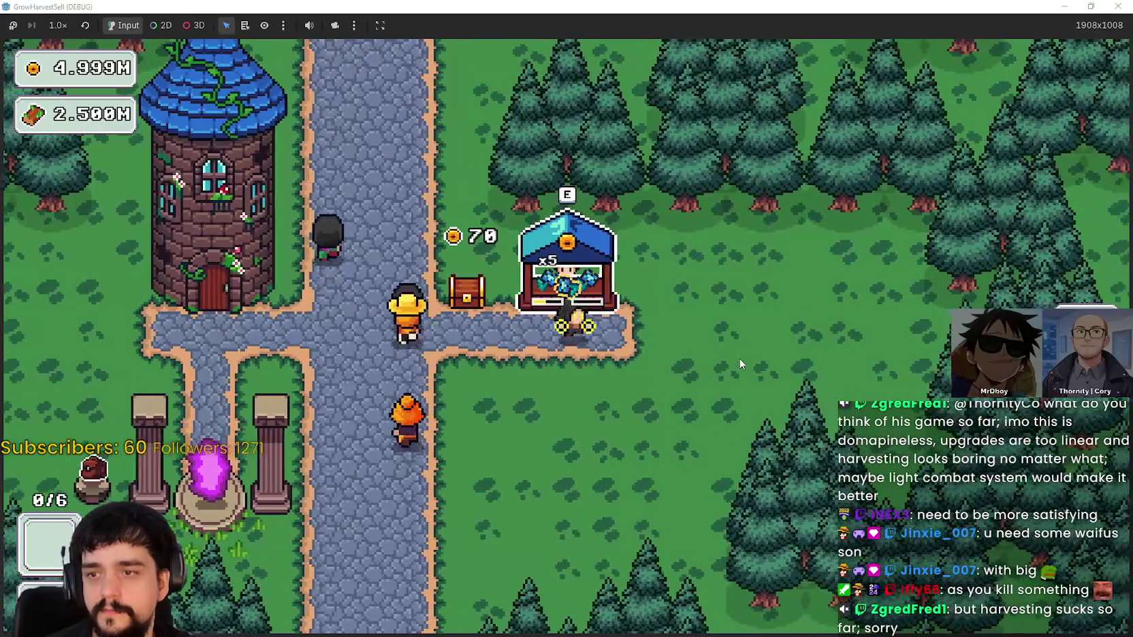
{"action": "key", "text": "a"}
{"action": "key", "text": "w"}
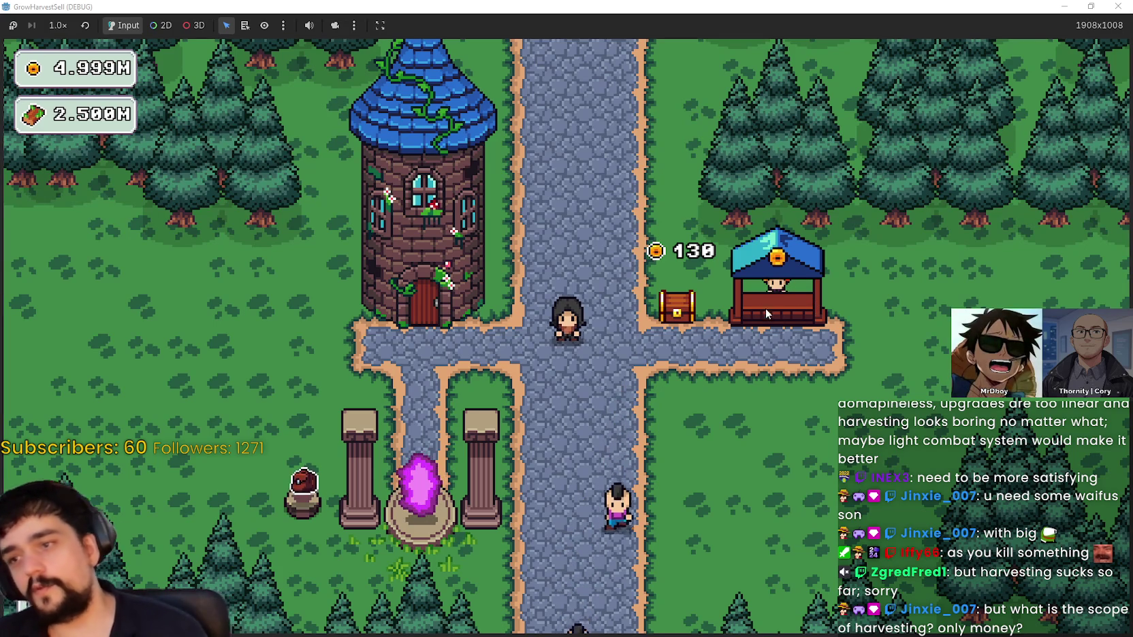
{"action": "key", "text": "p"}
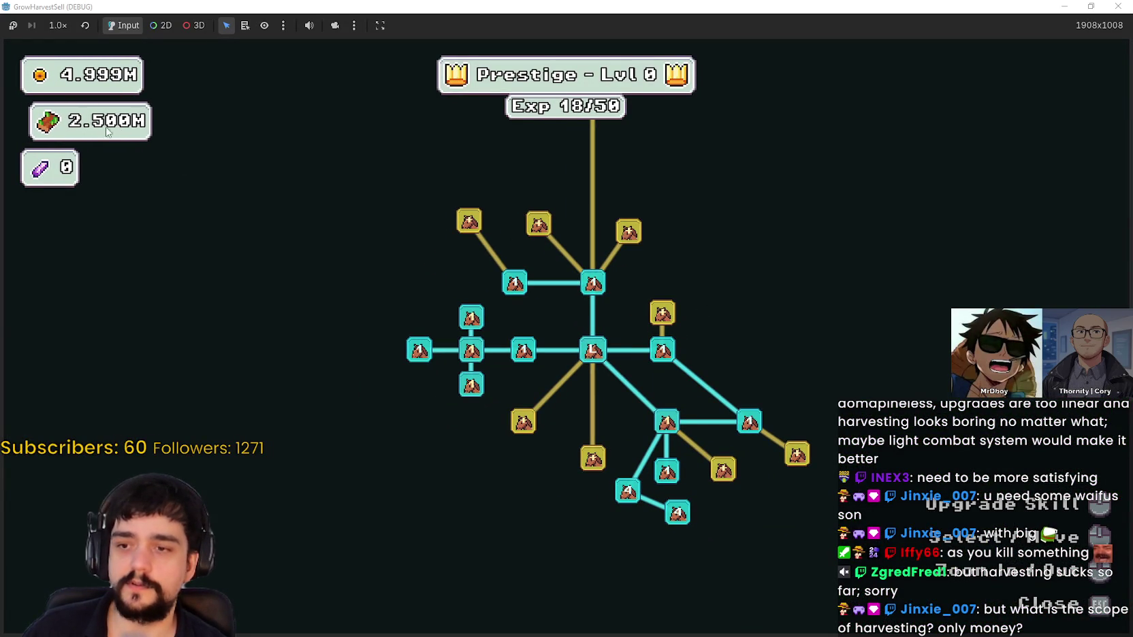
Zoom around the Prestige skill tree, then close it and cancel the stage selection
{"action": "scroll", "coordinate": [574, 511], "scroll_direction": "up", "scroll_amount": 2}
{"action": "scroll", "coordinate": [505, 462], "scroll_direction": "down", "scroll_amount": 3}
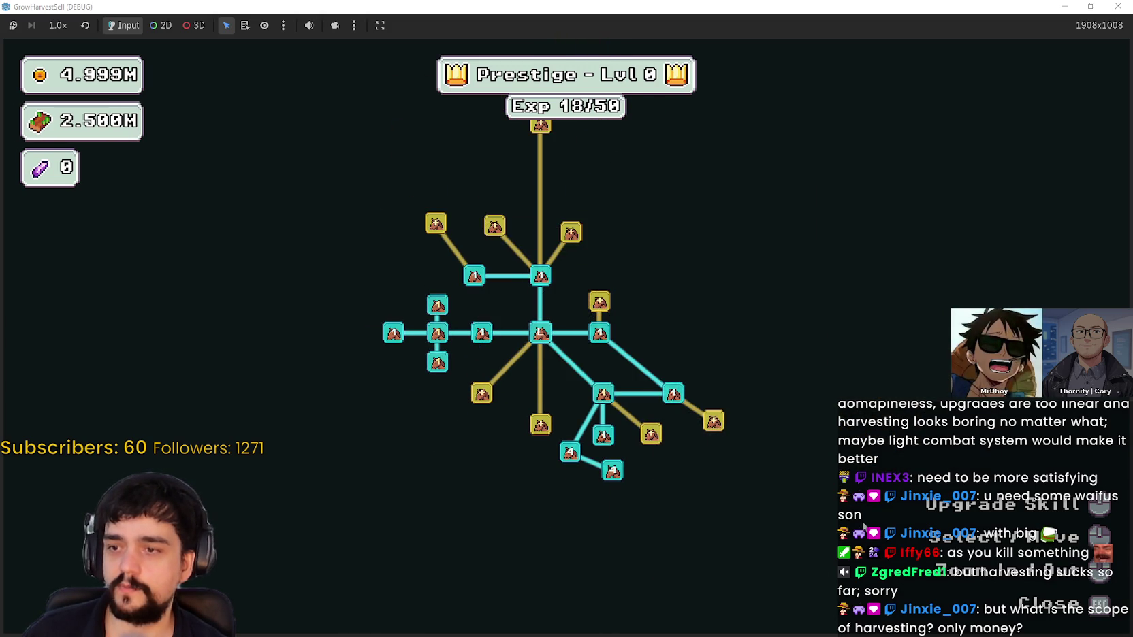
{"action": "scroll", "coordinate": [740, 427], "scroll_direction": "down", "scroll_amount": 2}
{"action": "scroll", "coordinate": [711, 349], "scroll_direction": "up", "scroll_amount": 3}
{"action": "scroll", "coordinate": [668, 410], "scroll_direction": "down", "scroll_amount": 2}
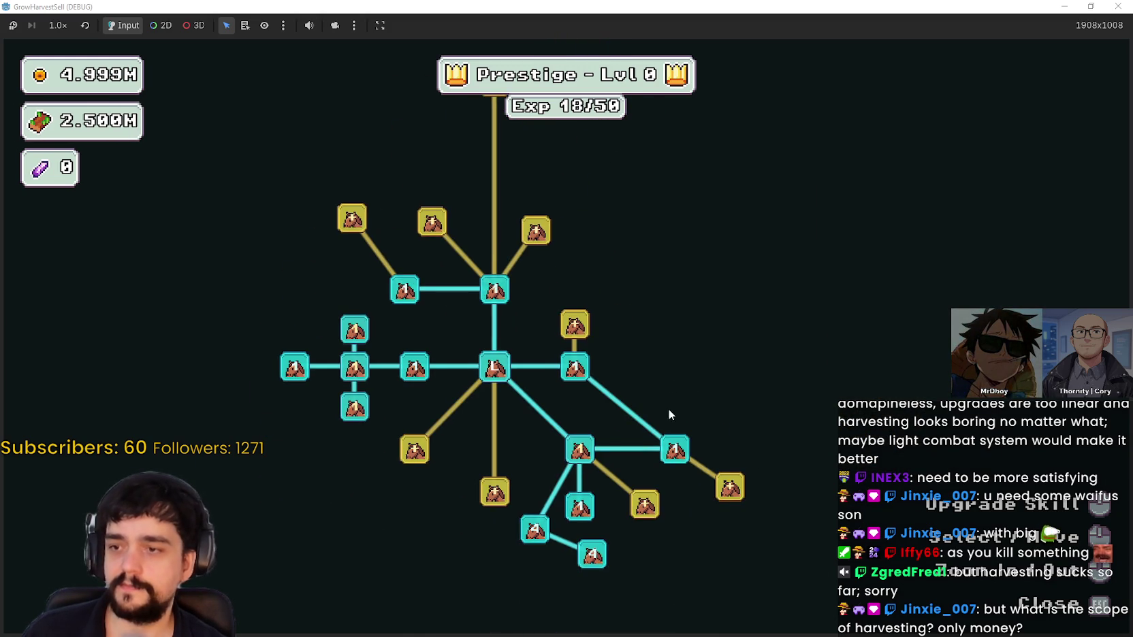
{"action": "key", "text": "Escape"}
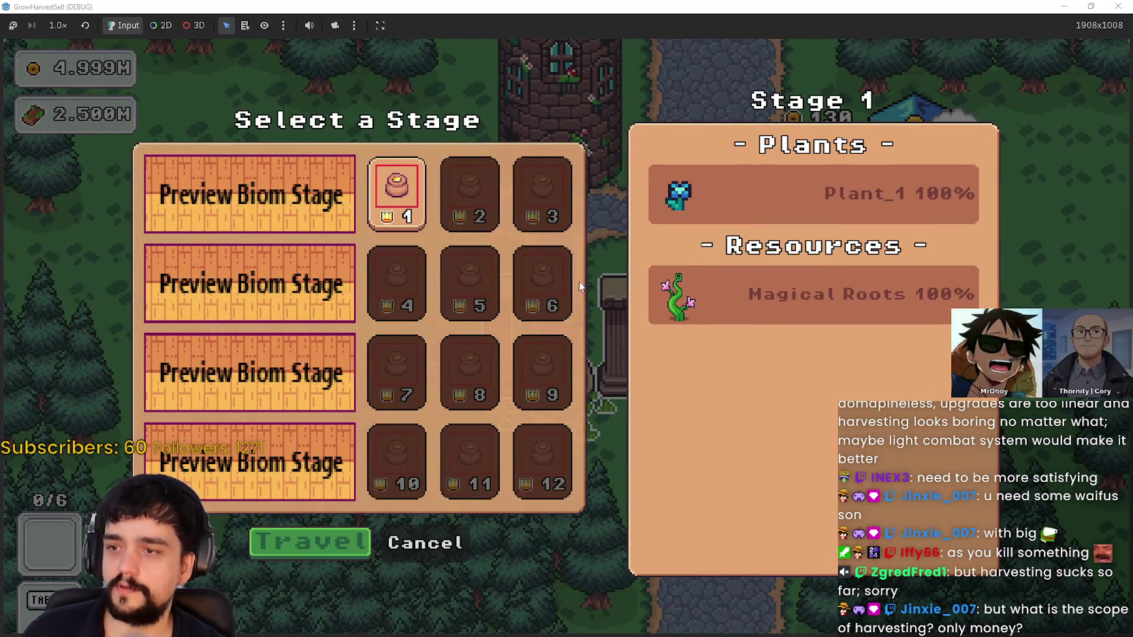
{"action": "left_click", "coordinate": [453, 542]}
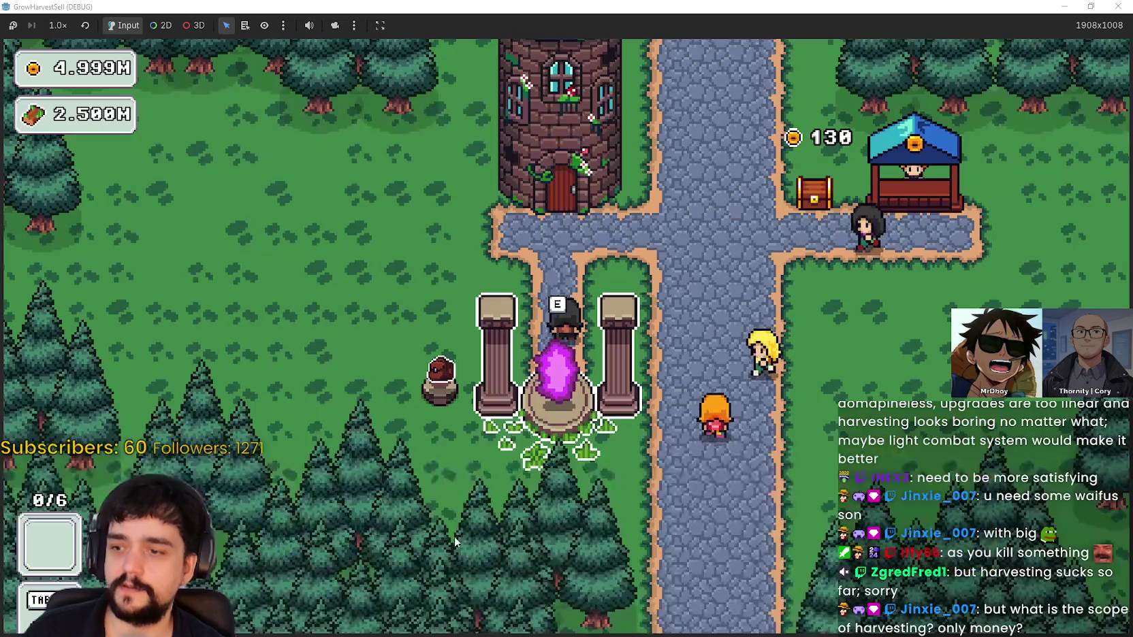
Reopen the Prestige tree briefly, then close it and the stage list to return to the village
{"action": "key", "text": "Tab"}
{"action": "scroll", "coordinate": [724, 275], "scroll_direction": "down", "scroll_amount": 5}
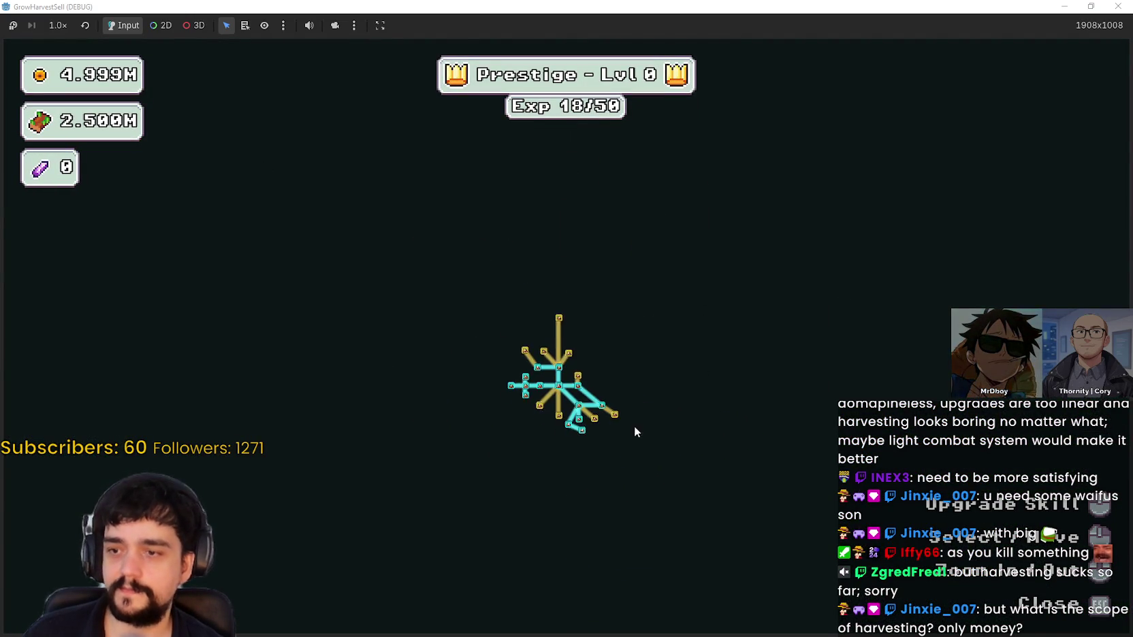
{"action": "key", "text": "Escape"}
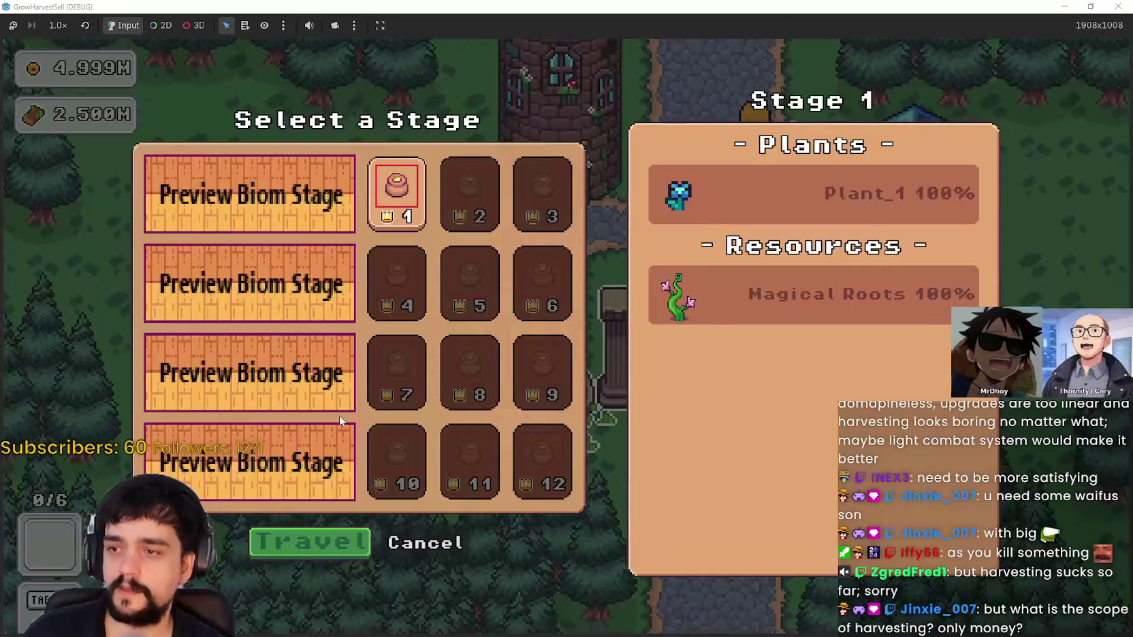
{"action": "key", "text": "Escape"}
{"action": "key", "text": "Tab"}
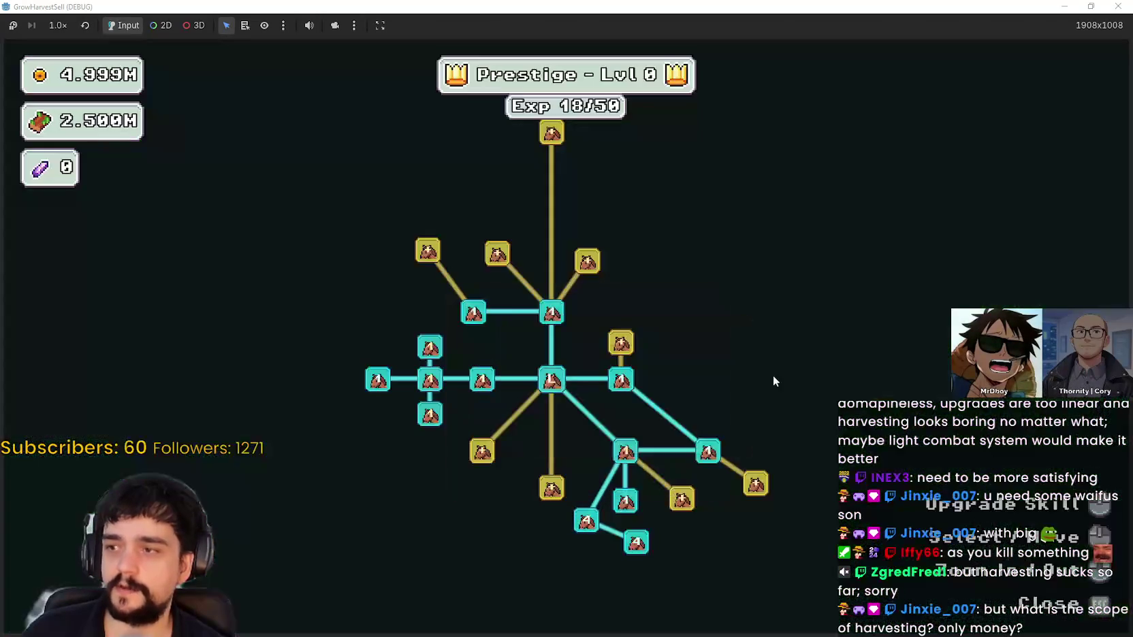
{"action": "key", "text": "Escape"}
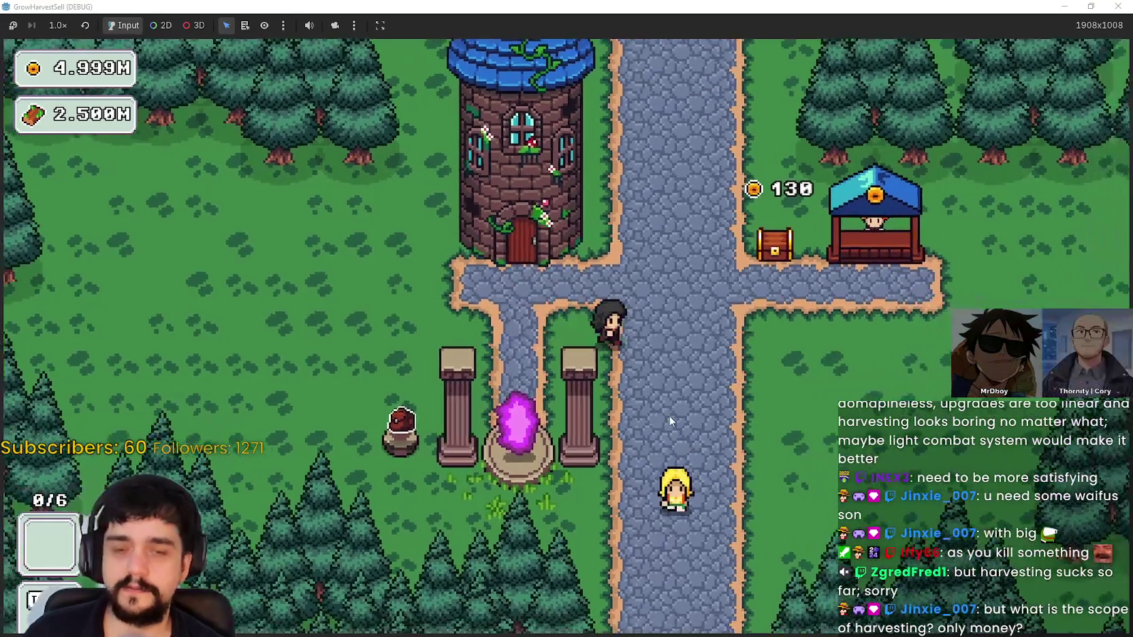
Walk the character down the road toward the pillars and back
{"action": "key", "text": "d"}
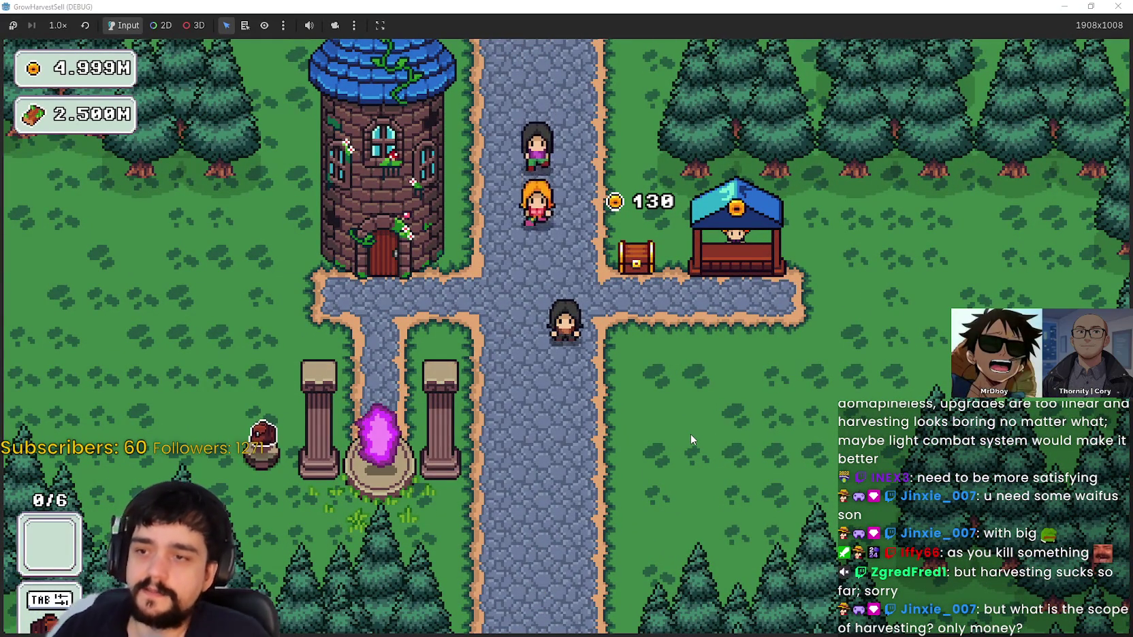
{"action": "key", "text": "s"}
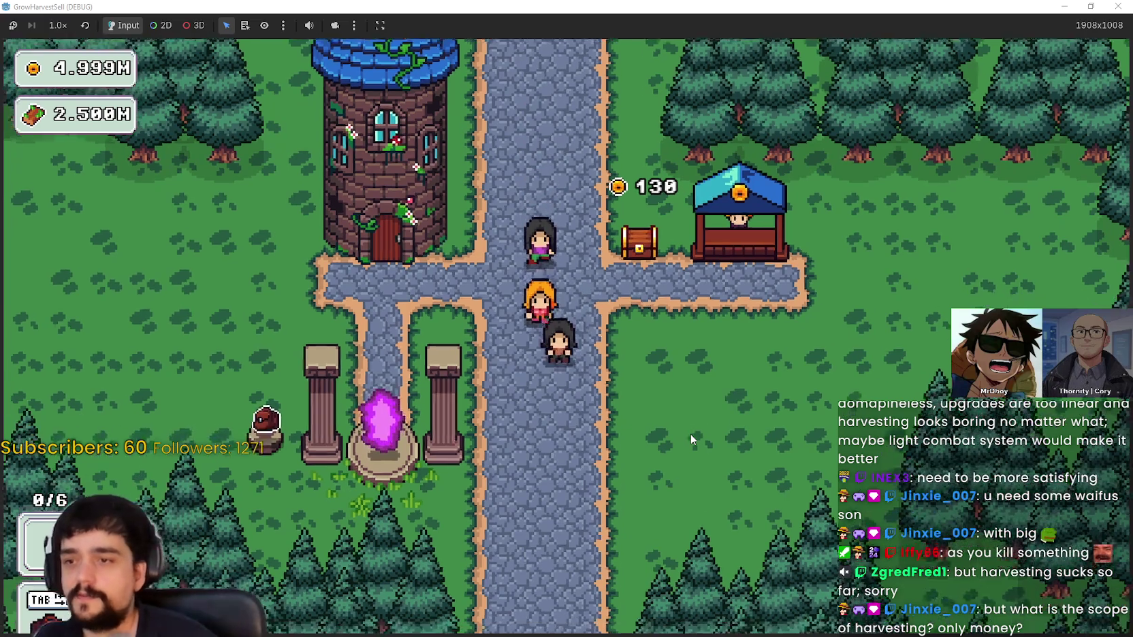
{"action": "key", "text": "a"}
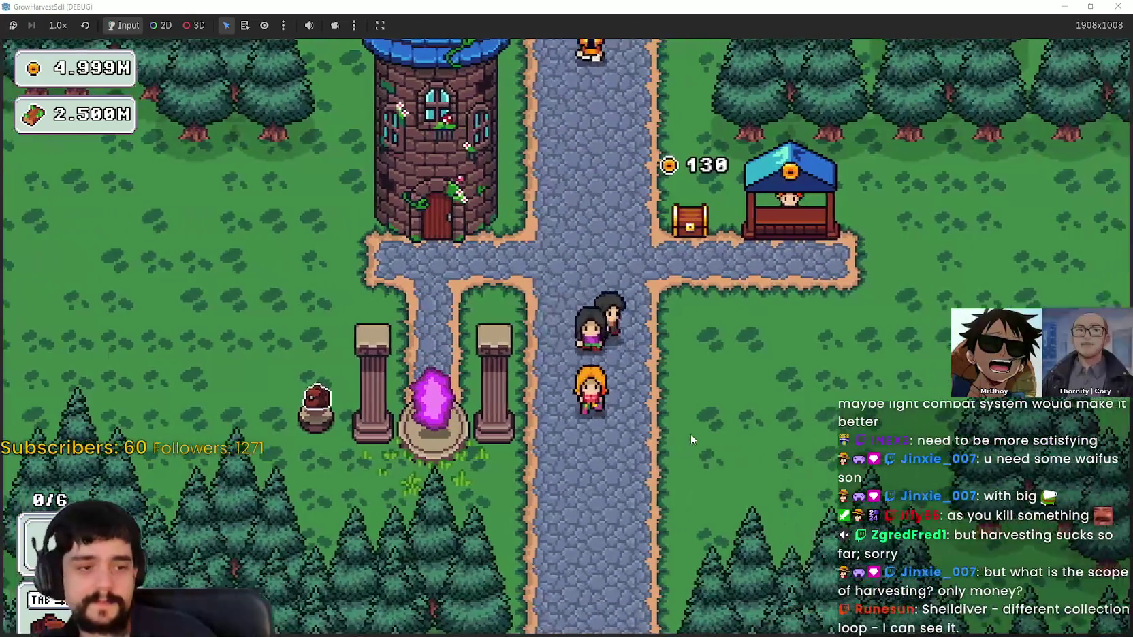
{"action": "key", "text": "d"}
{"action": "key", "text": "a"}
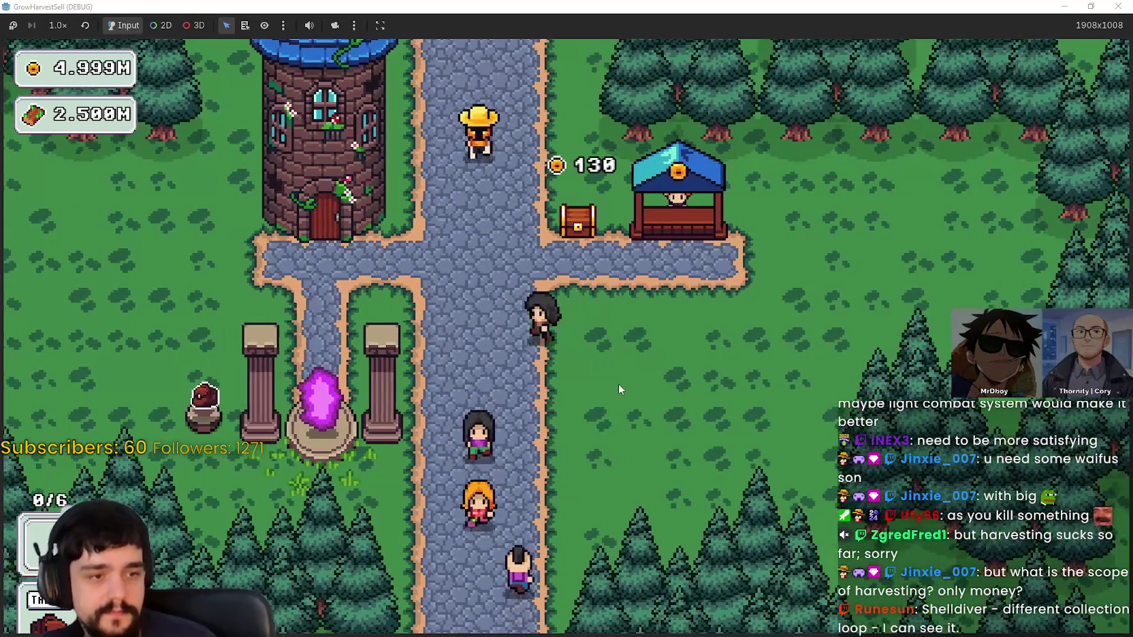
{"action": "key", "text": "a"}
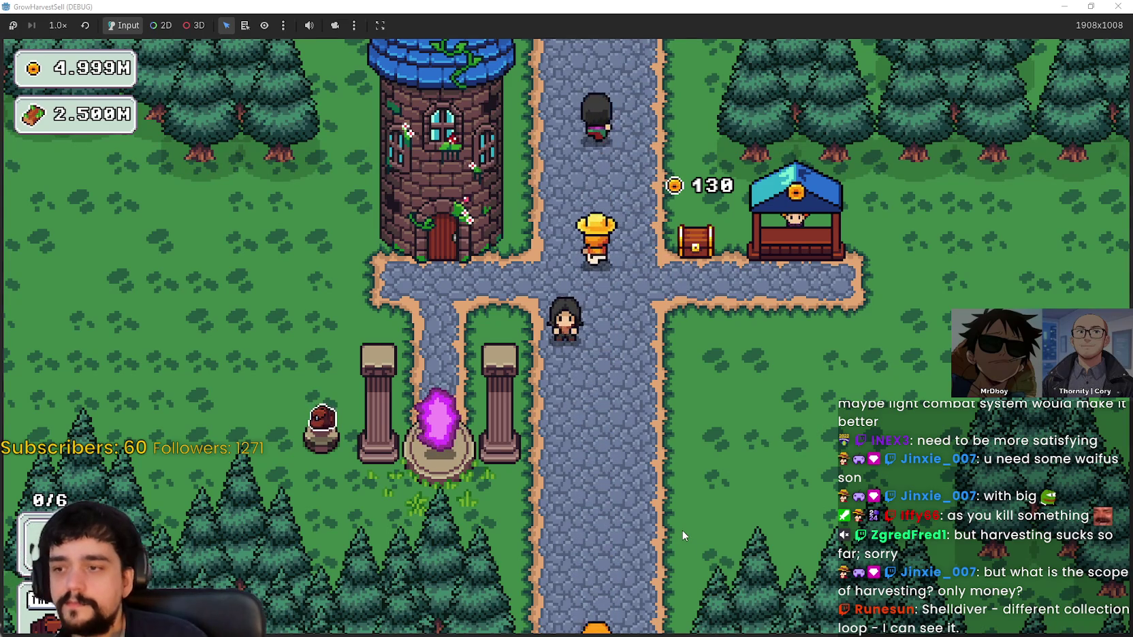
Collect the 130 coins from the chest, then enter the tower door for the Prestige tree
{"action": "key", "text": "d"}
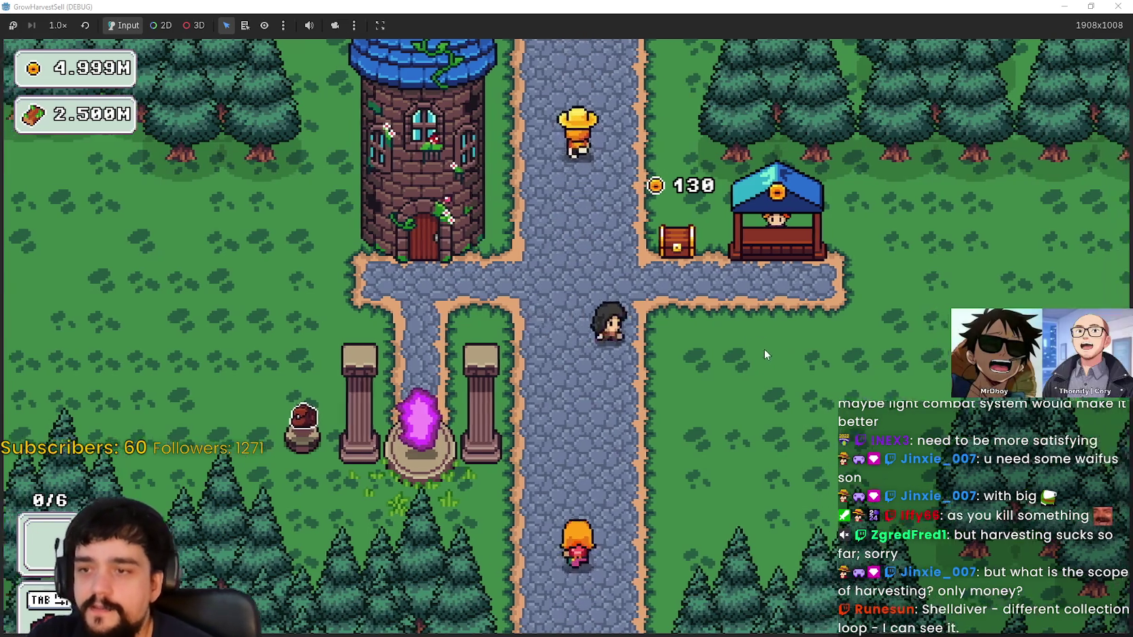
{"action": "key", "text": "w"}
{"action": "key", "text": "e"}
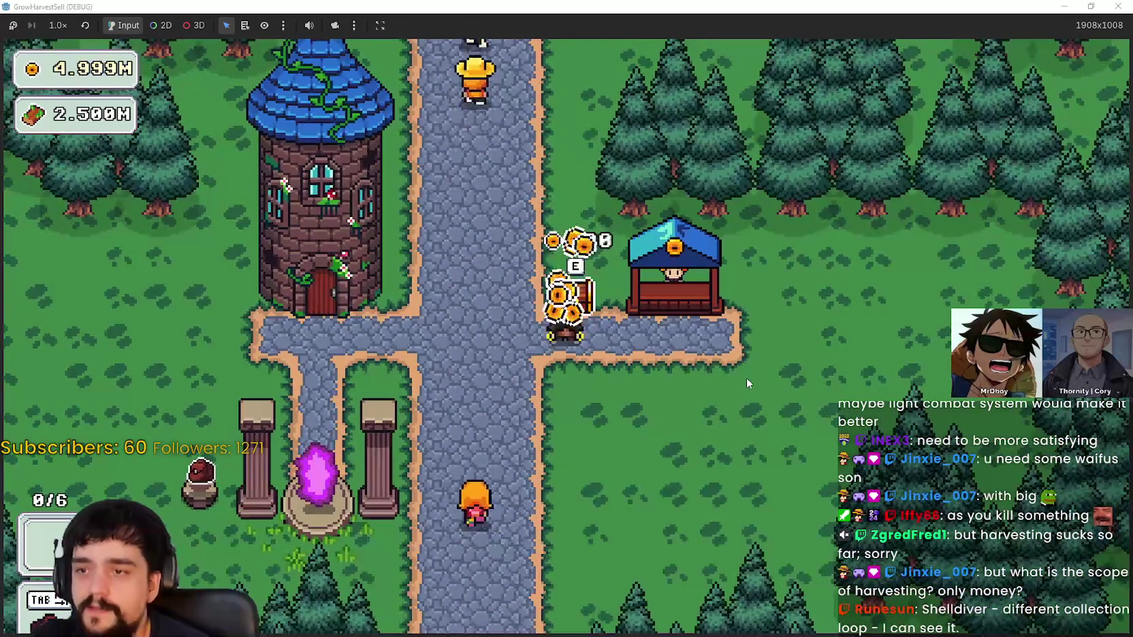
{"action": "key", "text": "s"}
{"action": "key", "text": "d"}
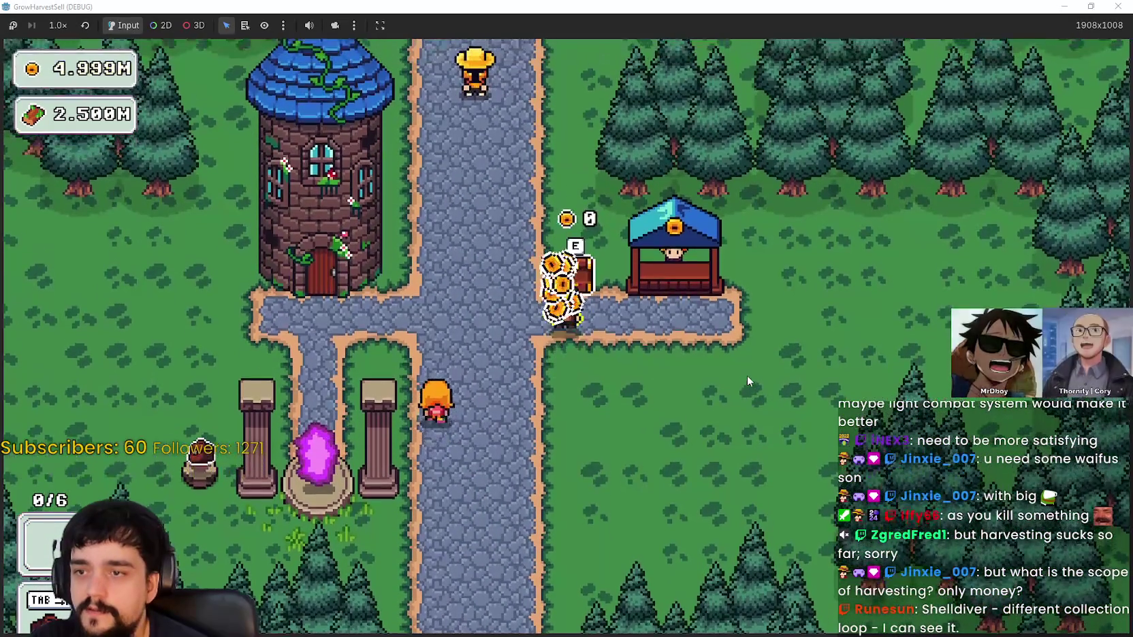
{"action": "key", "text": "a"}
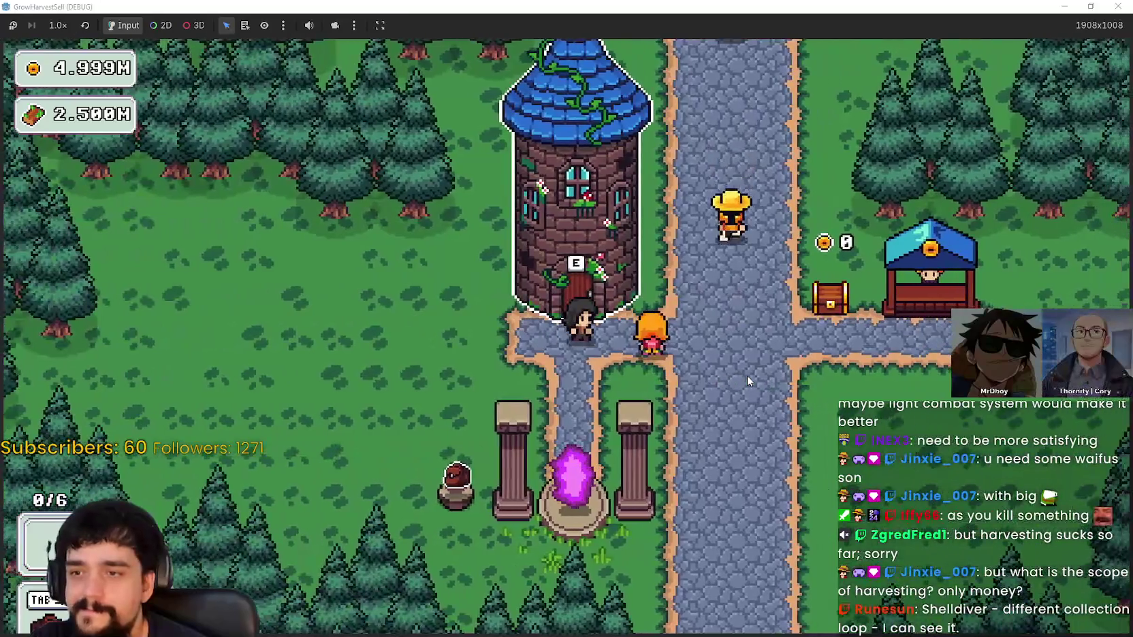
{"action": "key", "text": "e"}
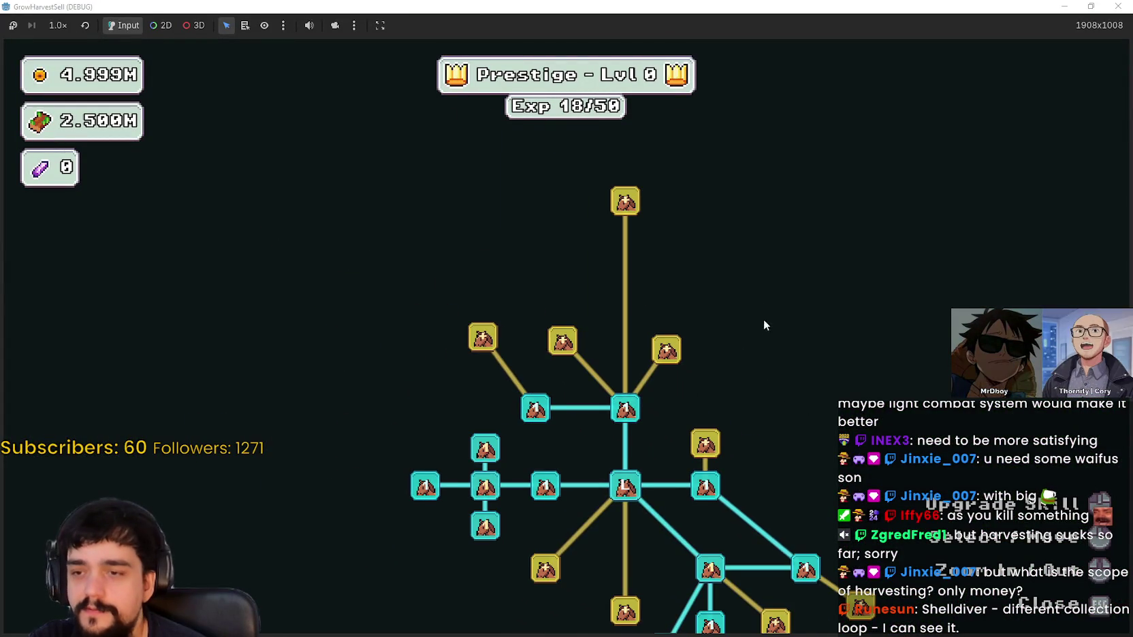
Max Item Capacity II, buy Market Stall I, the hub node and its four branch skills
{"action": "left_click", "coordinate": [681, 344]}
{"action": "left_click", "coordinate": [681, 341]}
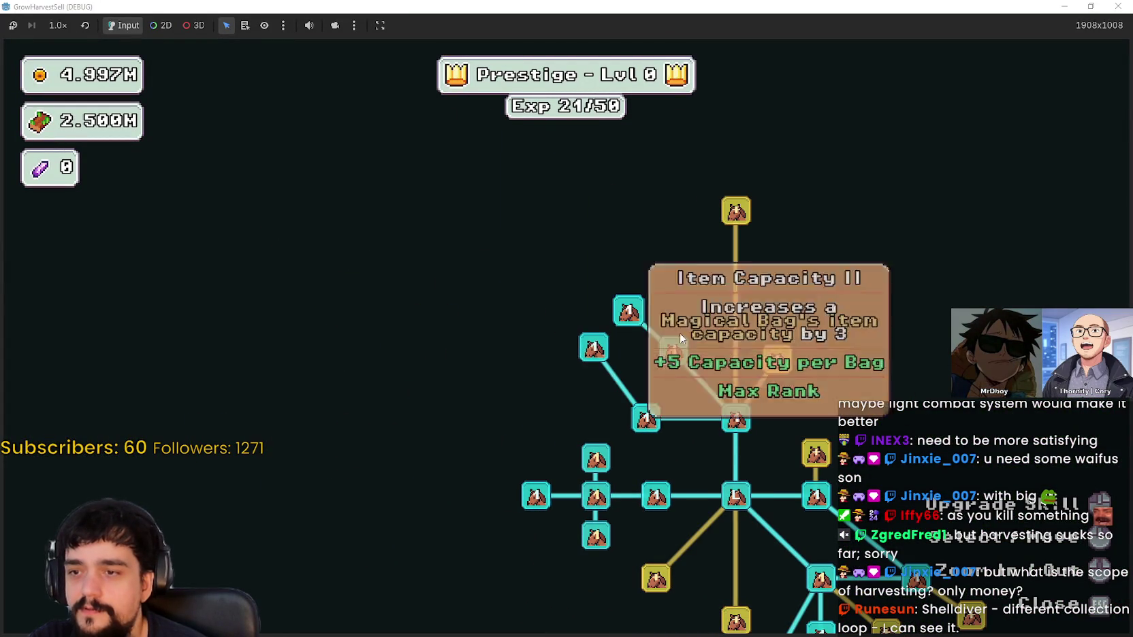
{"action": "left_click", "coordinate": [749, 323]}
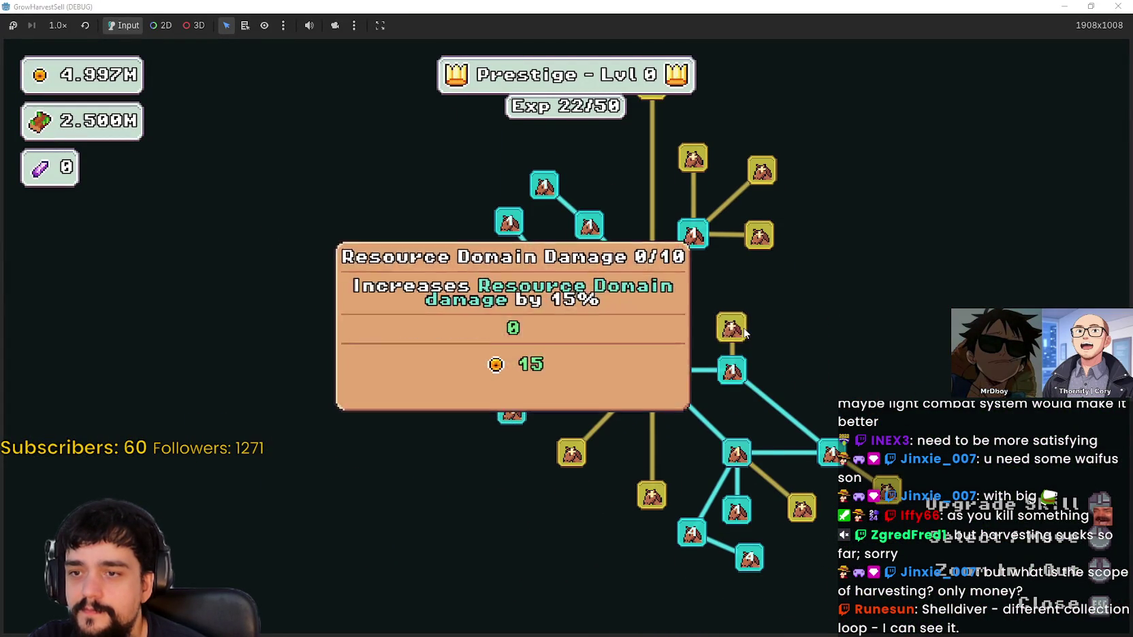
{"action": "left_click", "coordinate": [744, 332]}
{"action": "left_click", "coordinate": [806, 341]}
{"action": "left_click", "coordinate": [805, 304]}
{"action": "left_click", "coordinate": [806, 267]}
{"action": "left_click", "coordinate": [808, 227]}
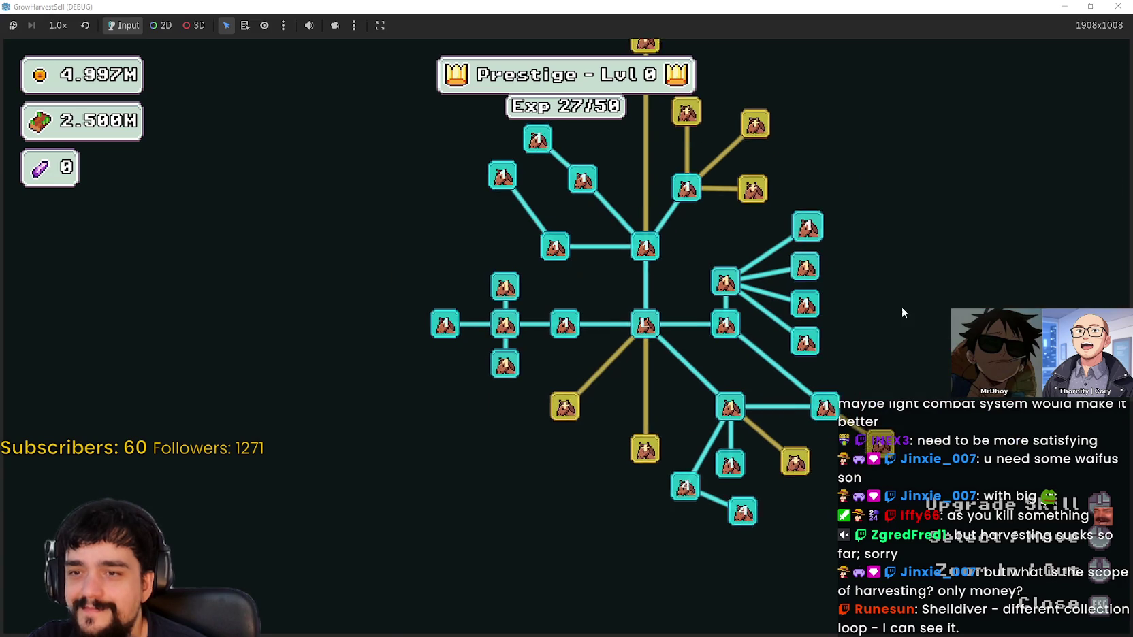
Unlock the gold skill below the hub, the lower-branch nodes and Resource Domain Capacity
{"action": "left_click", "coordinate": [651, 429]}
{"action": "left_click", "coordinate": [643, 508]}
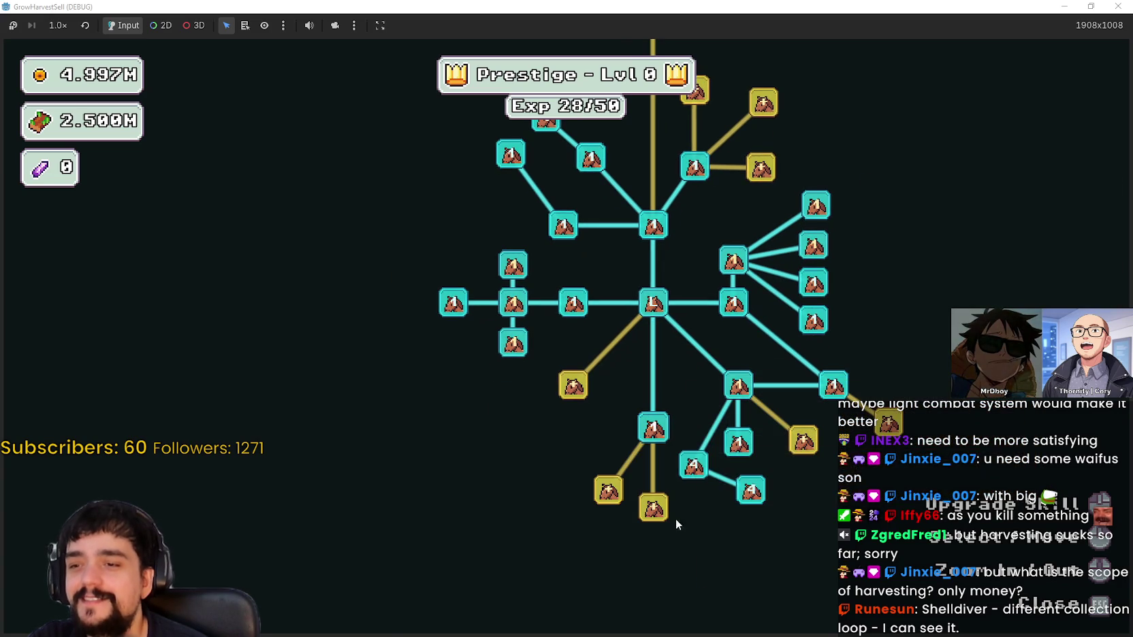
{"action": "left_click", "coordinate": [606, 492]}
{"action": "left_click", "coordinate": [573, 386]}
{"action": "left_click", "coordinate": [496, 385]}
{"action": "left_click", "coordinate": [501, 442]}
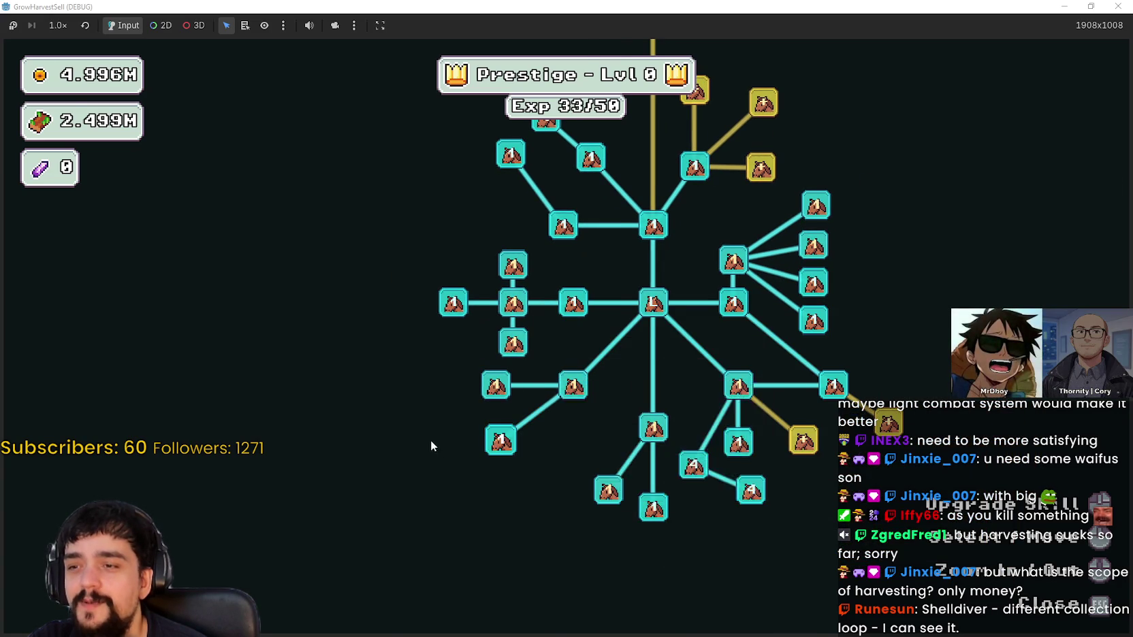
{"action": "left_click", "coordinate": [737, 419]}
{"action": "left_click", "coordinate": [821, 402]}
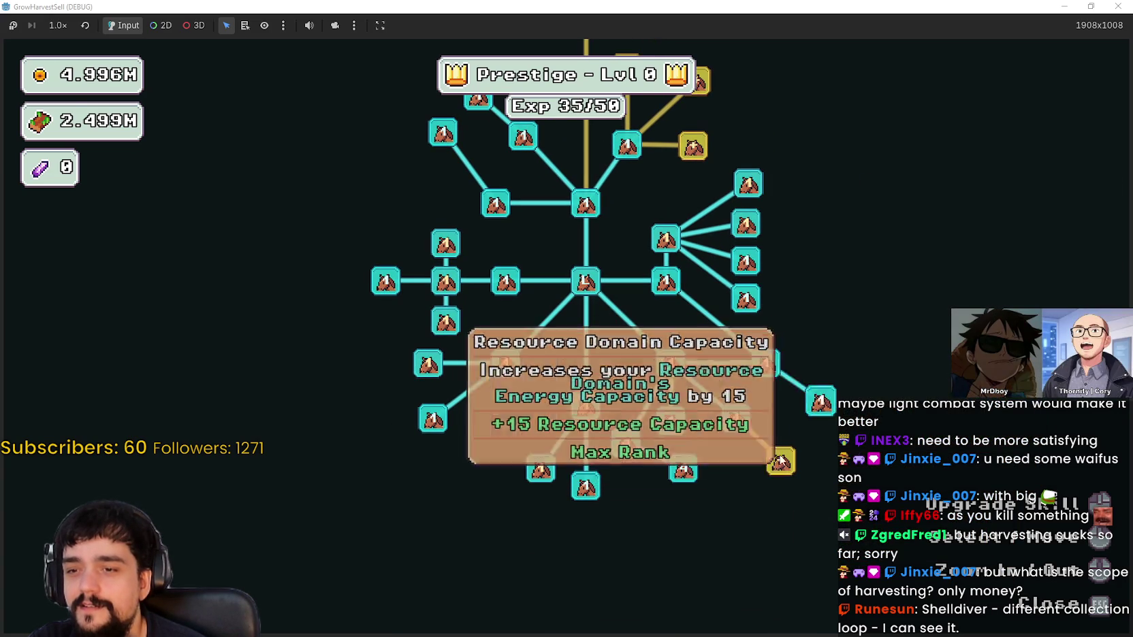
{"action": "left_click", "coordinate": [781, 461]}
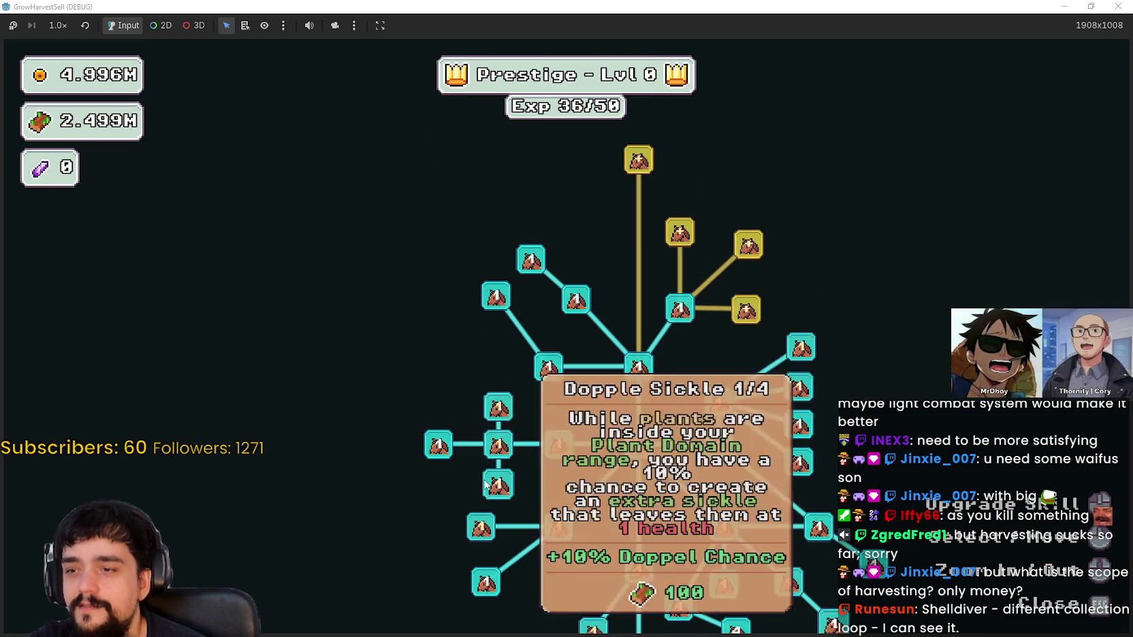
Max out Plant Domain Damage II, reaching Prestige Lvl 1, and exit the skill tree
{"action": "left_click", "coordinate": [496, 408]}
{"action": "left_click", "coordinate": [496, 408]}
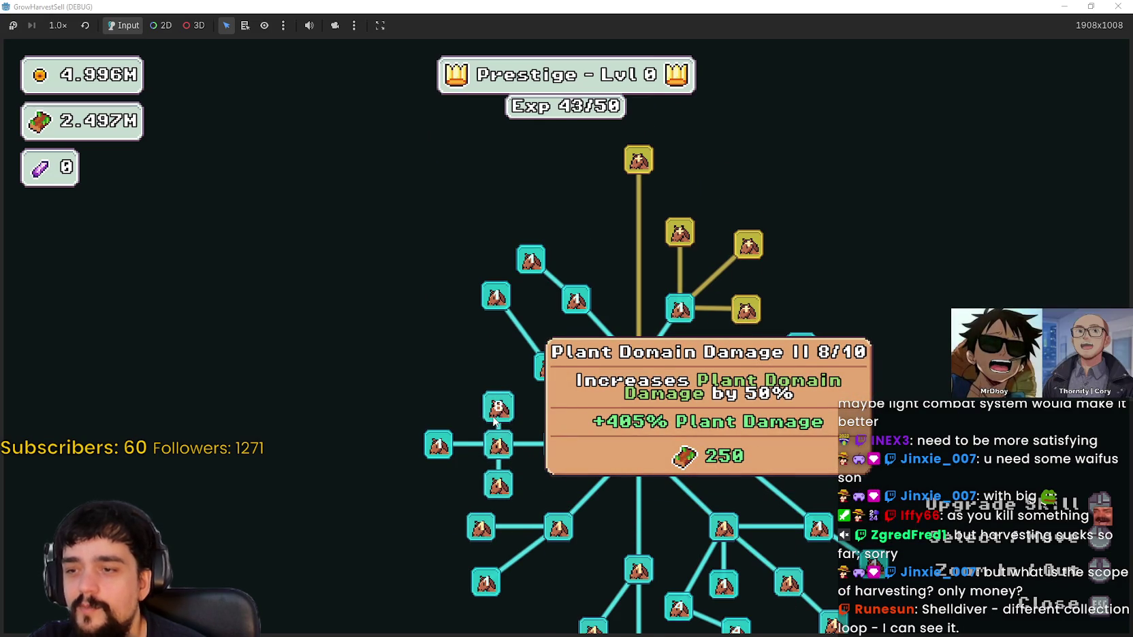
{"action": "left_click", "coordinate": [497, 409]}
{"action": "left_click", "coordinate": [497, 409]}
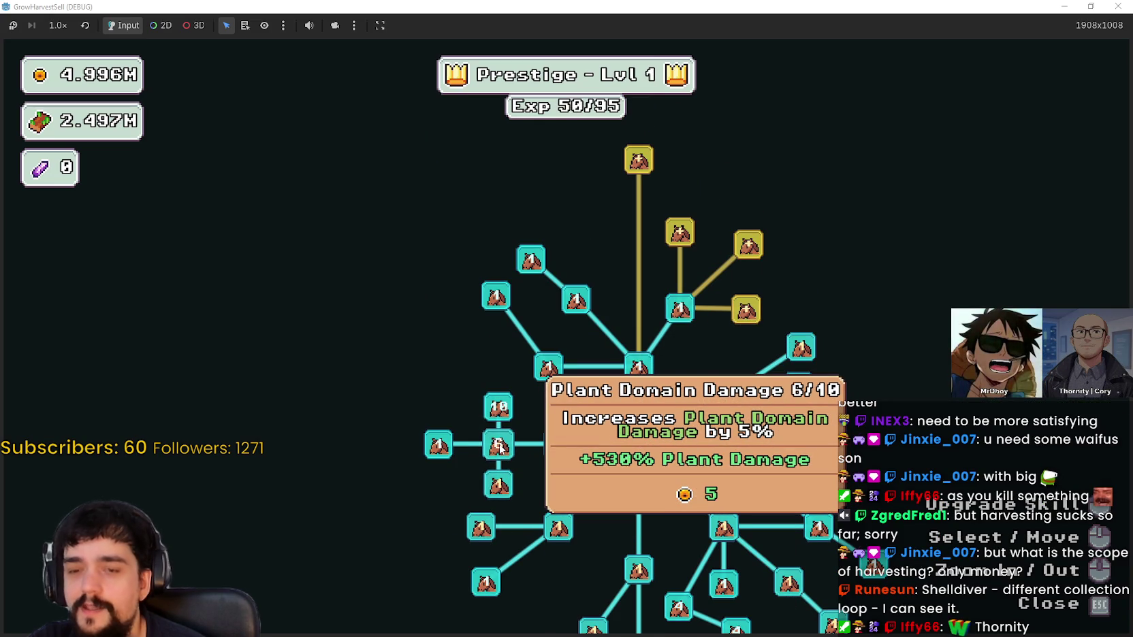
{"action": "left_click", "coordinate": [498, 446]}
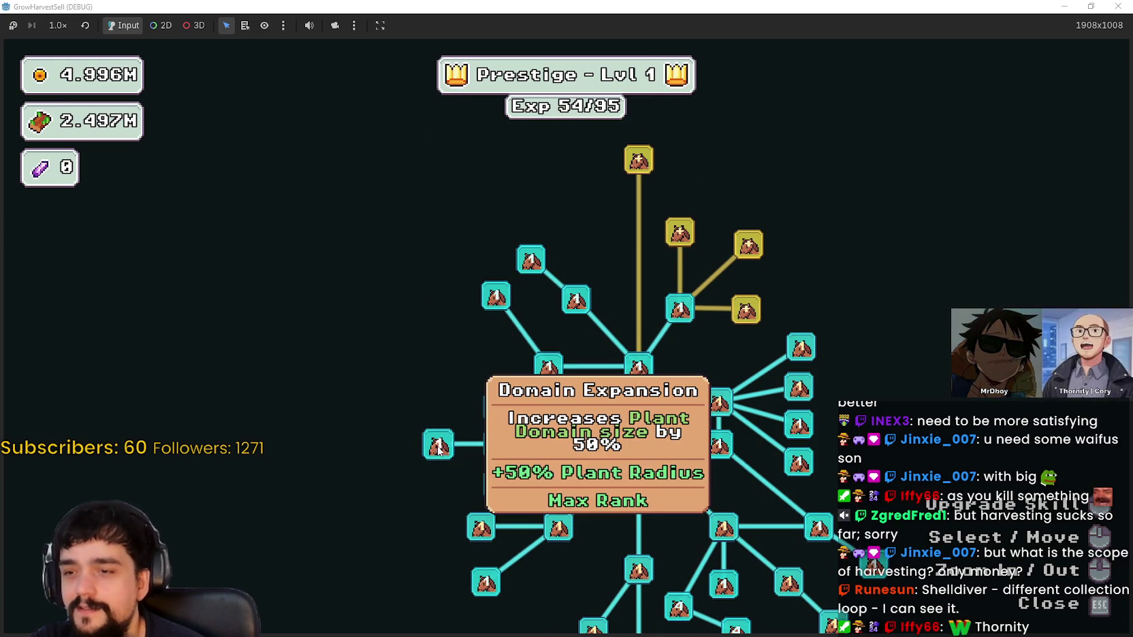
{"action": "key", "text": "Escape"}
Travel through the portal to forest Stage 1 and harvest the first flower
{"action": "key", "text": "s"}
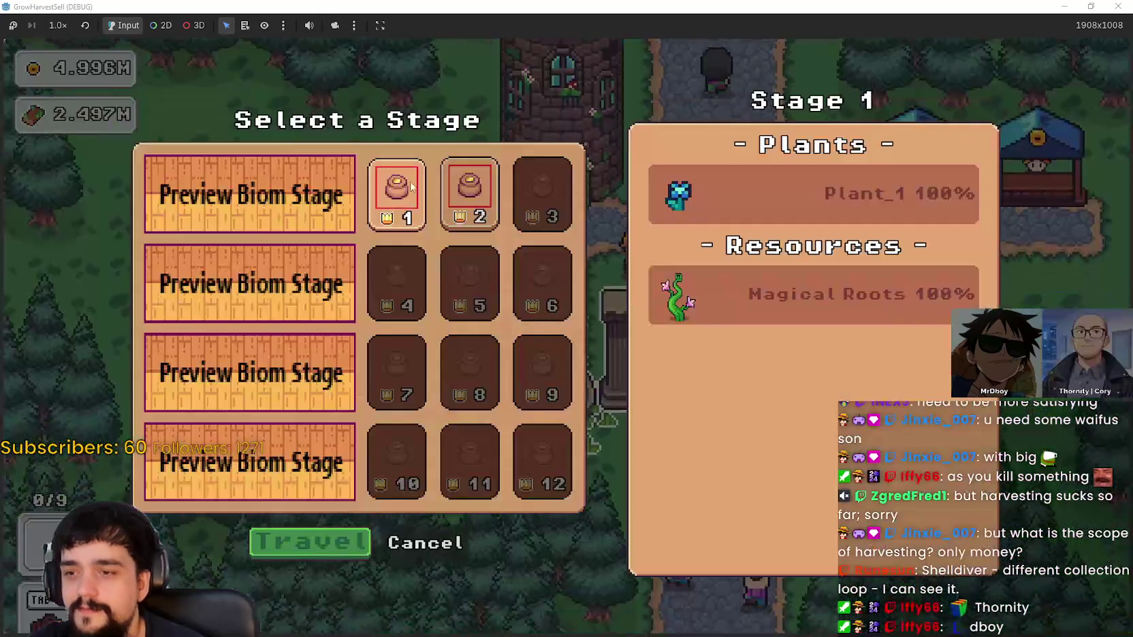
{"action": "left_click", "coordinate": [315, 538]}
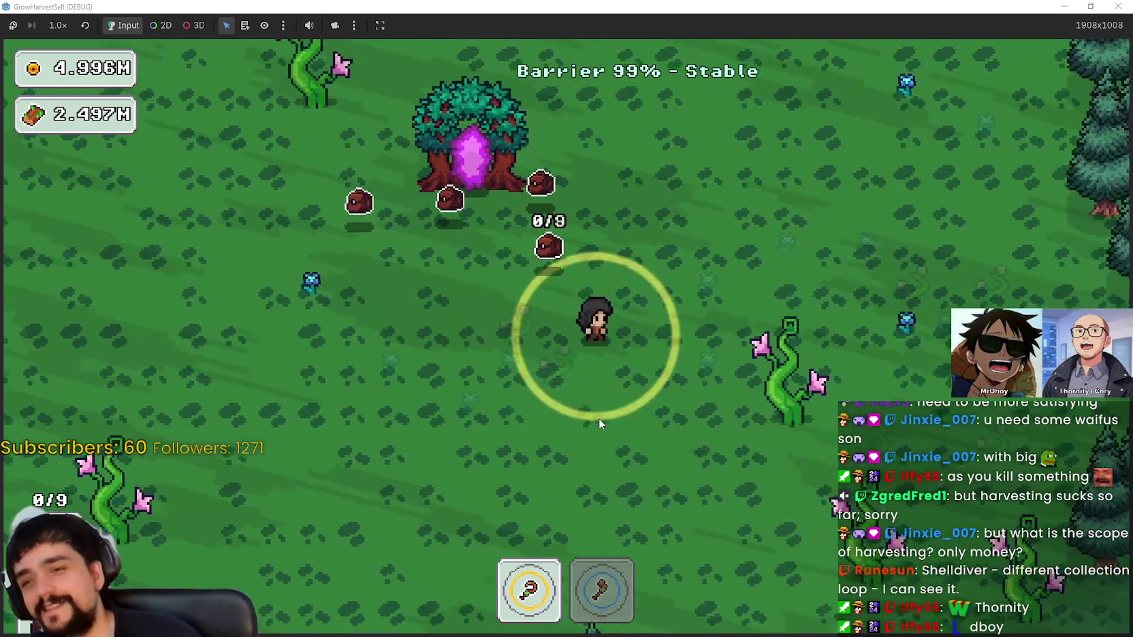
{"action": "key", "text": "a"}
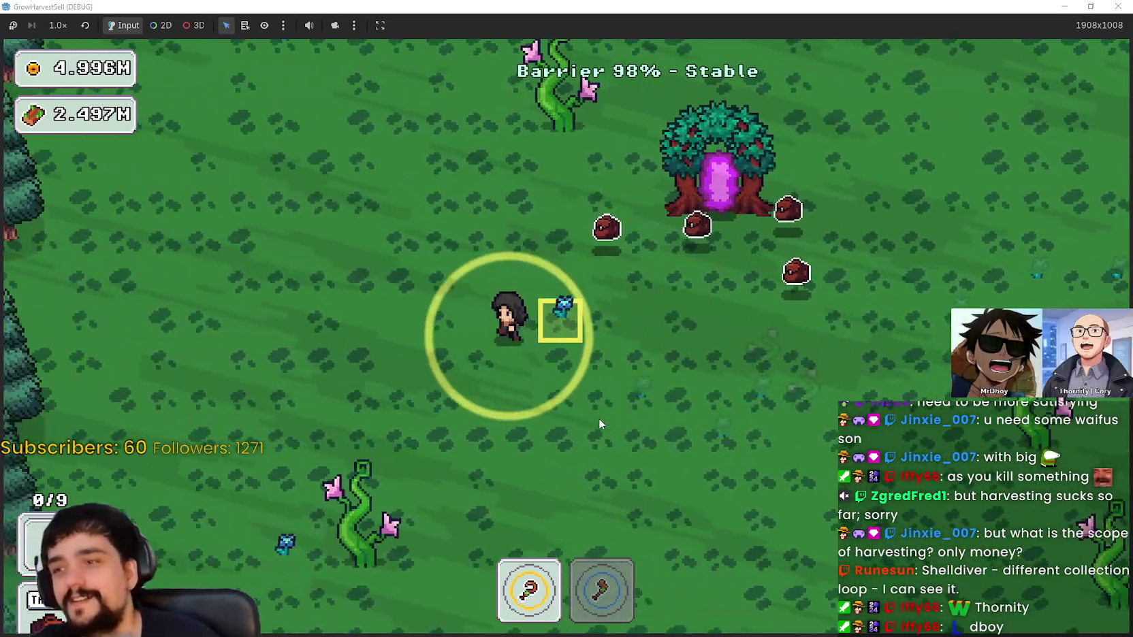
{"action": "left_click", "coordinate": [574, 413]}
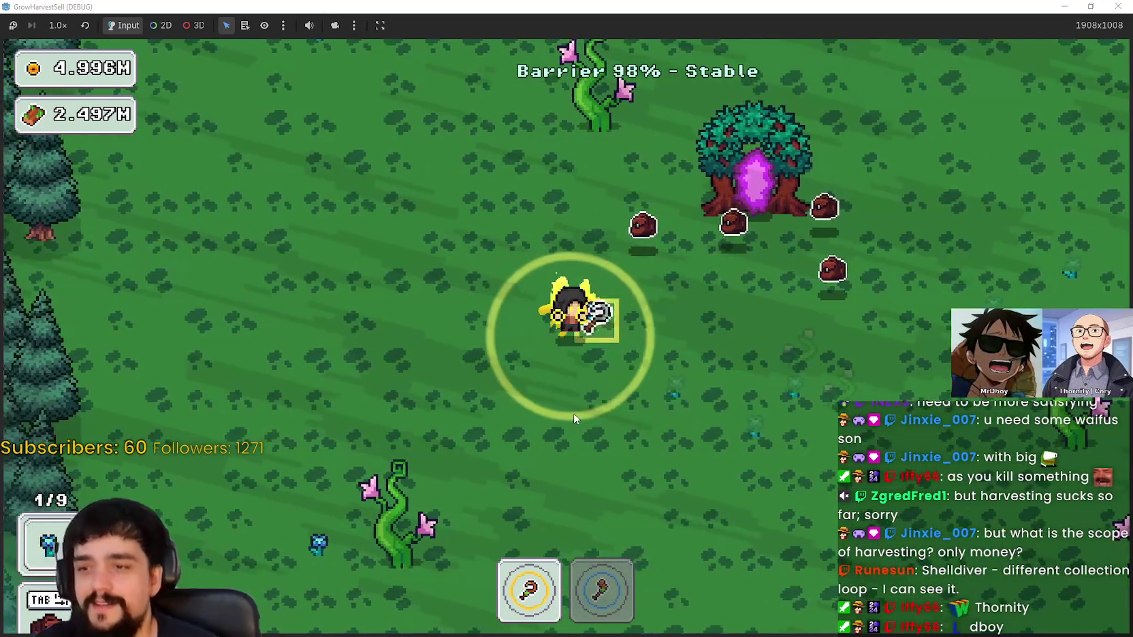
{"action": "key", "text": "s"}
{"action": "key", "text": "a"}
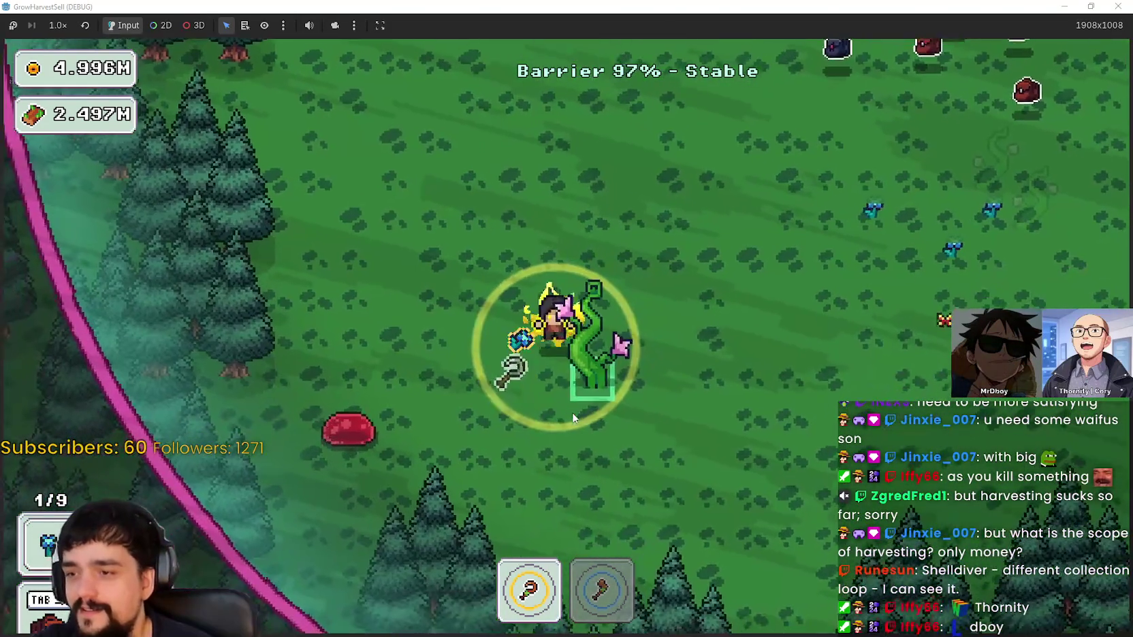
Swap between axe and sickle and harvest a second flower up-right of the clearing
{"action": "key", "text": "2"}
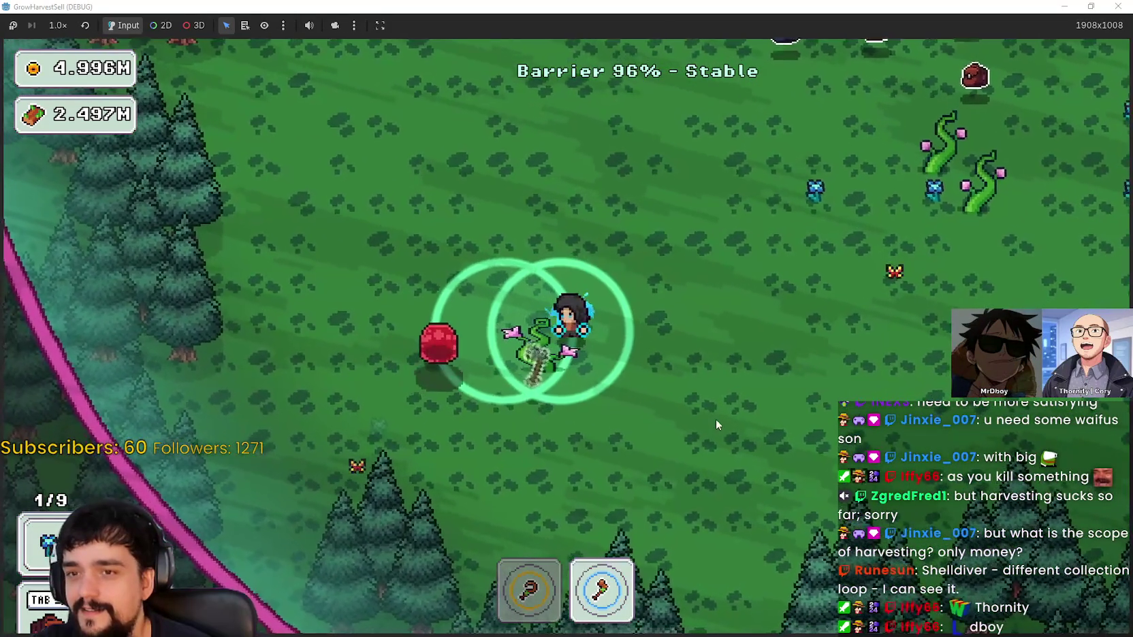
{"action": "key", "text": "d"}
{"action": "key", "text": "w"}
{"action": "key", "text": "1"}
{"action": "left_click", "coordinate": [708, 377]}
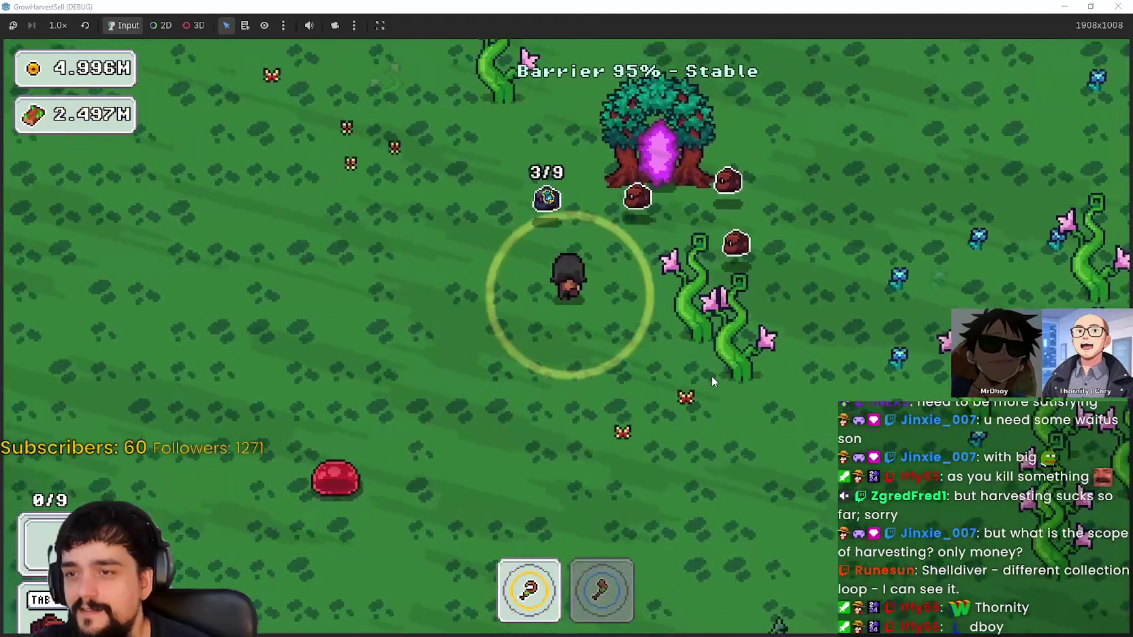
{"action": "key", "text": "a"}
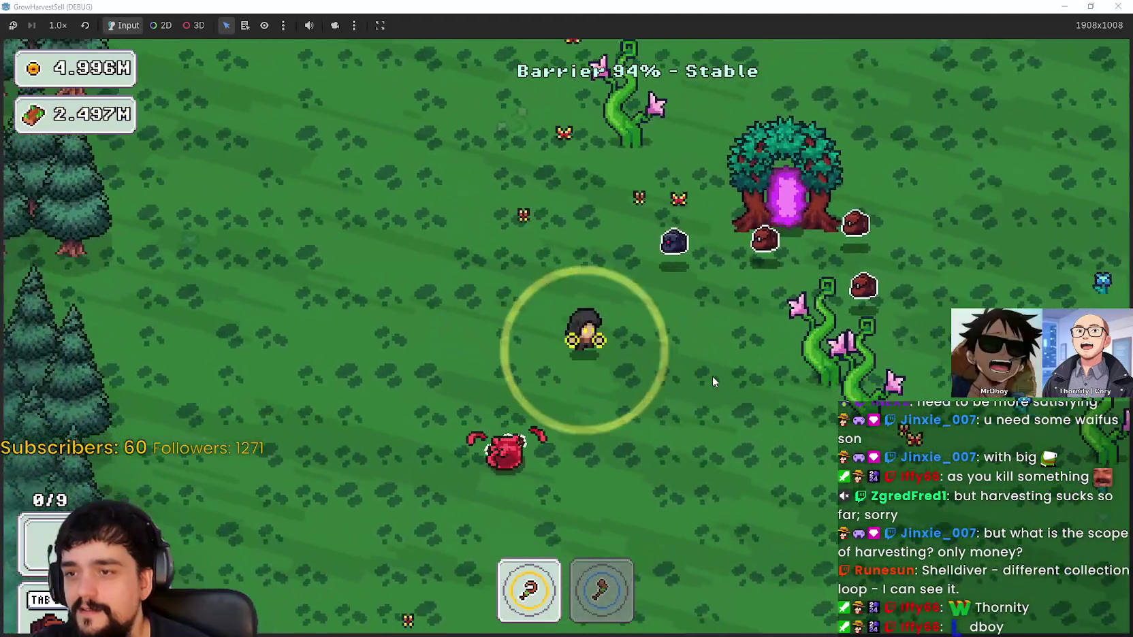
Walk down-right past the red slime across the forest to the vine patch
{"action": "key", "text": "s"}
{"action": "key", "text": "d"}
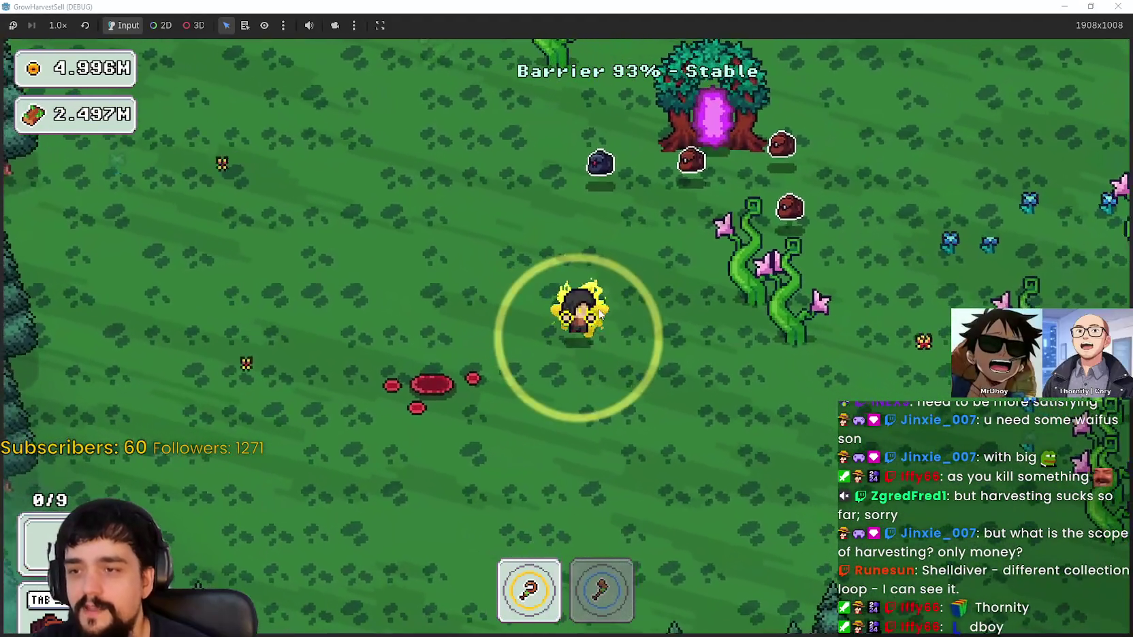
{"action": "key", "text": "s"}
{"action": "key", "text": "d"}
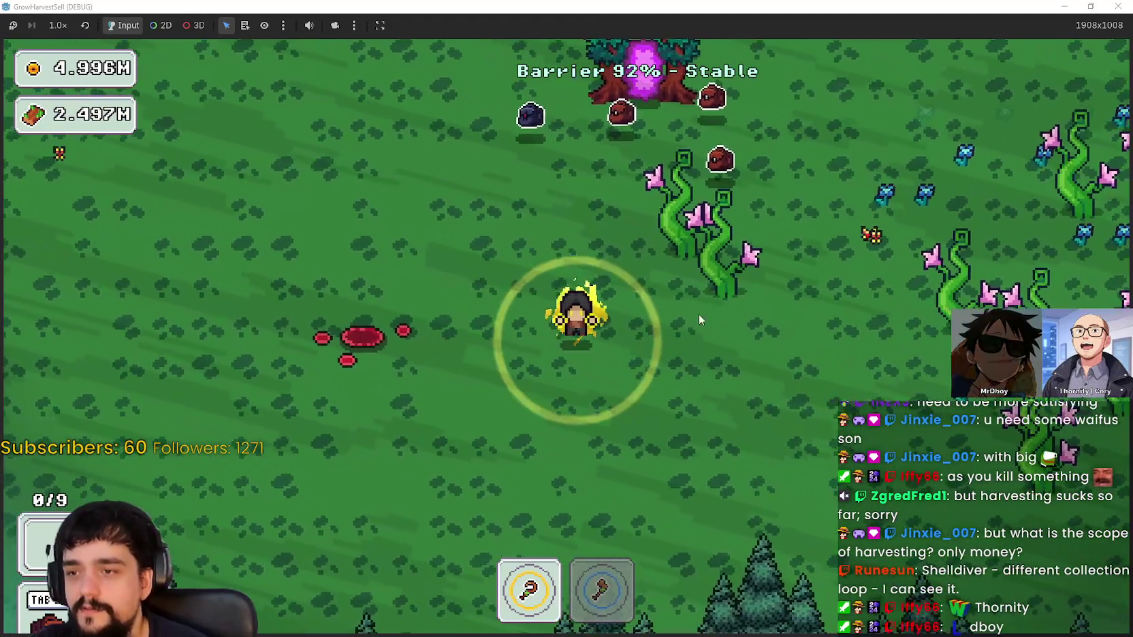
{"action": "key", "text": "s"}
{"action": "key", "text": "d"}
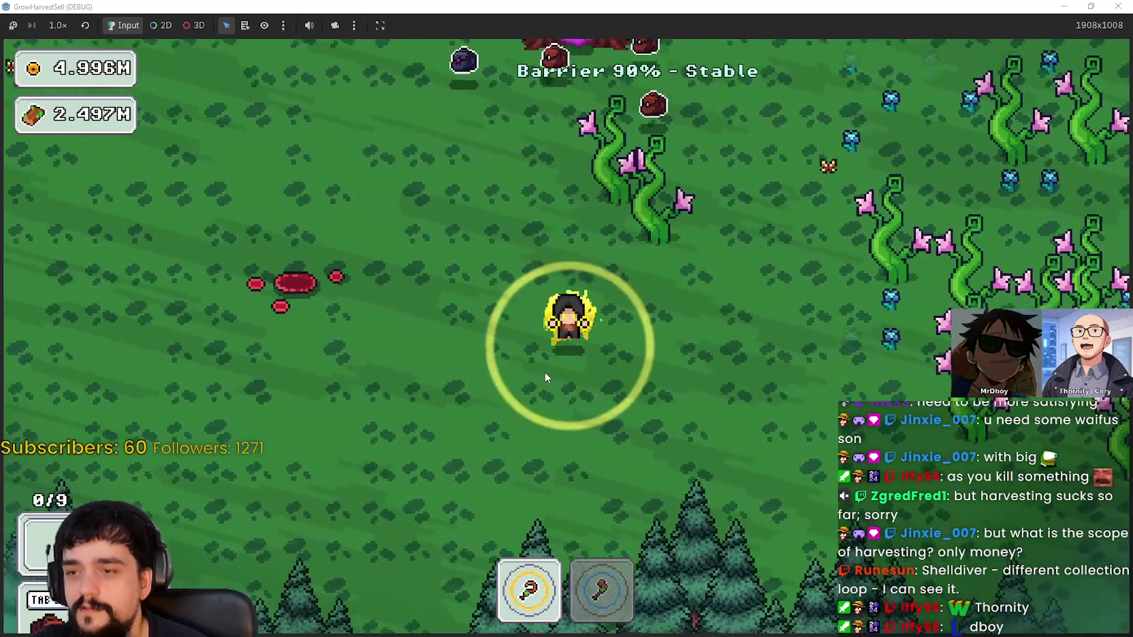
{"action": "key", "text": "d"}
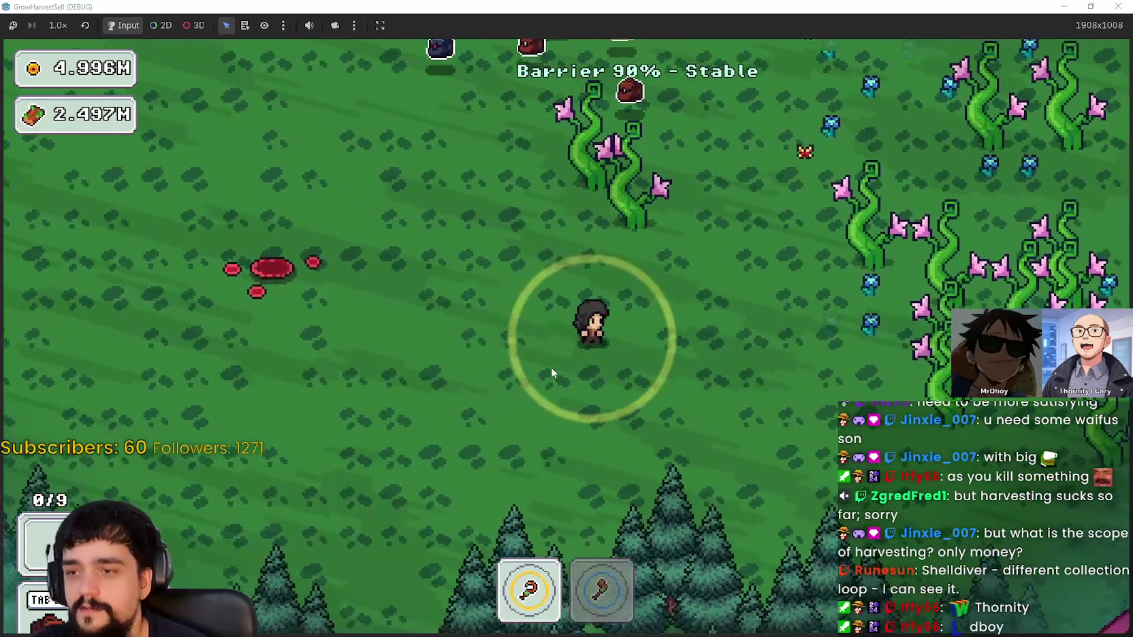
{"action": "key", "text": "d"}
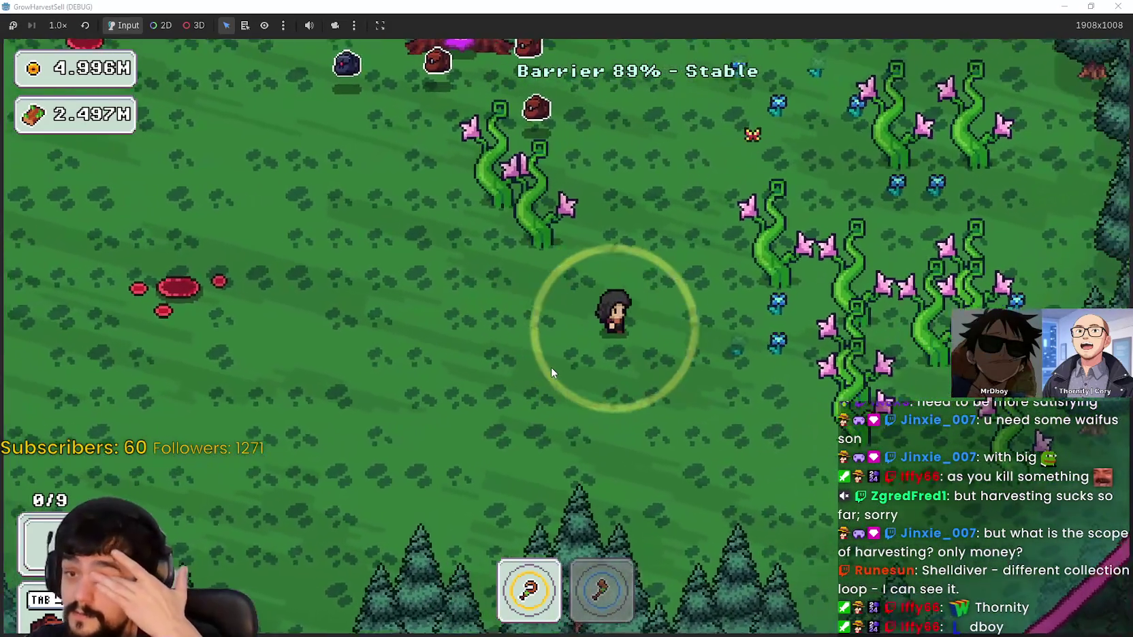
Chop through the vine cluster with the axe near the forest edge
{"action": "key", "text": "d"}
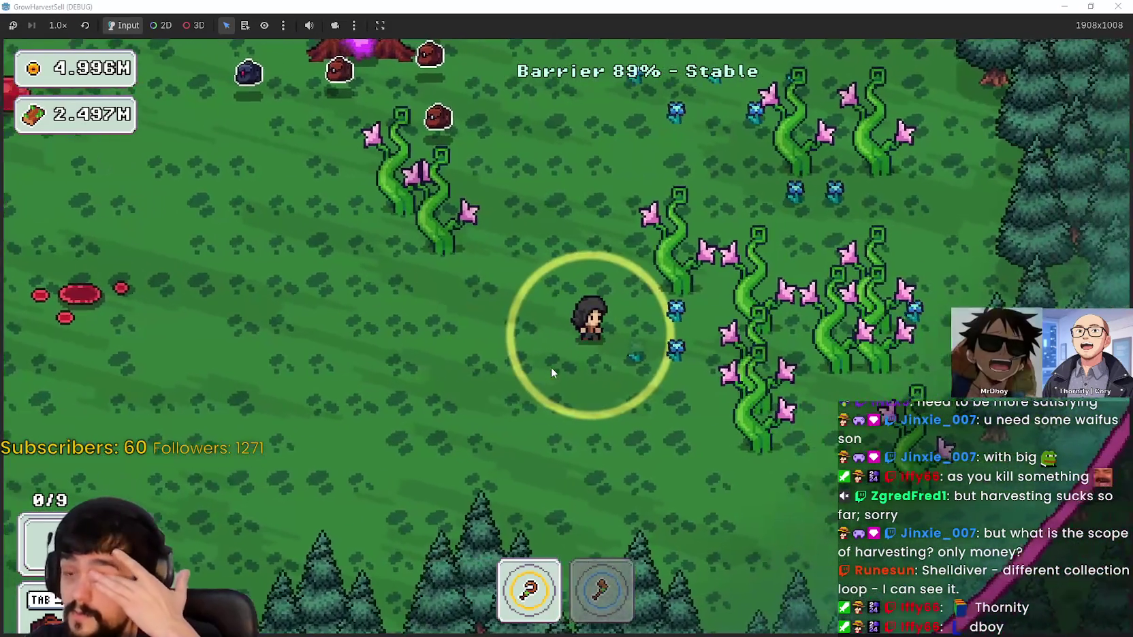
{"action": "key", "text": "a"}
{"action": "key", "text": "w"}
{"action": "key", "text": "2"}
{"action": "key", "text": "d"}
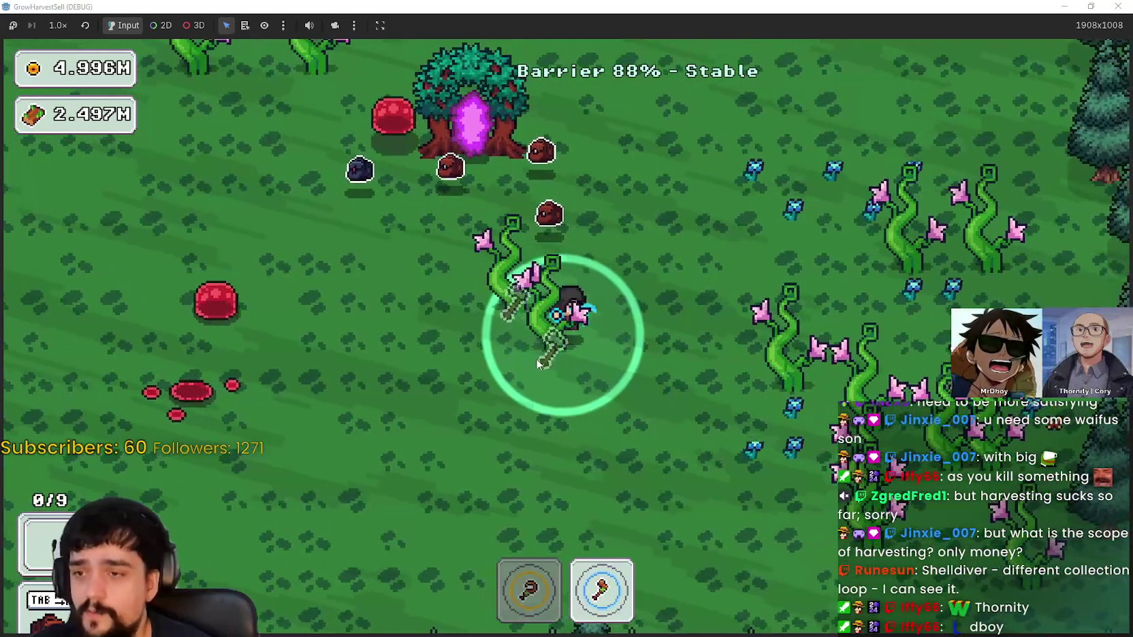
{"action": "key", "text": "d"}
{"action": "key", "text": "s"}
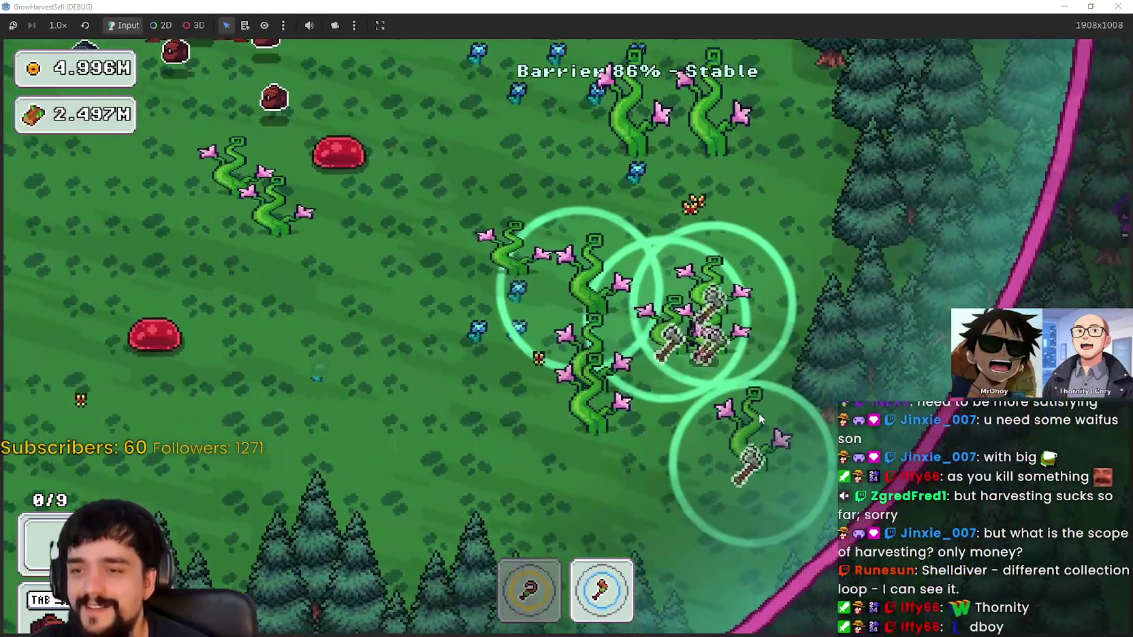
{"action": "key", "text": "s"}
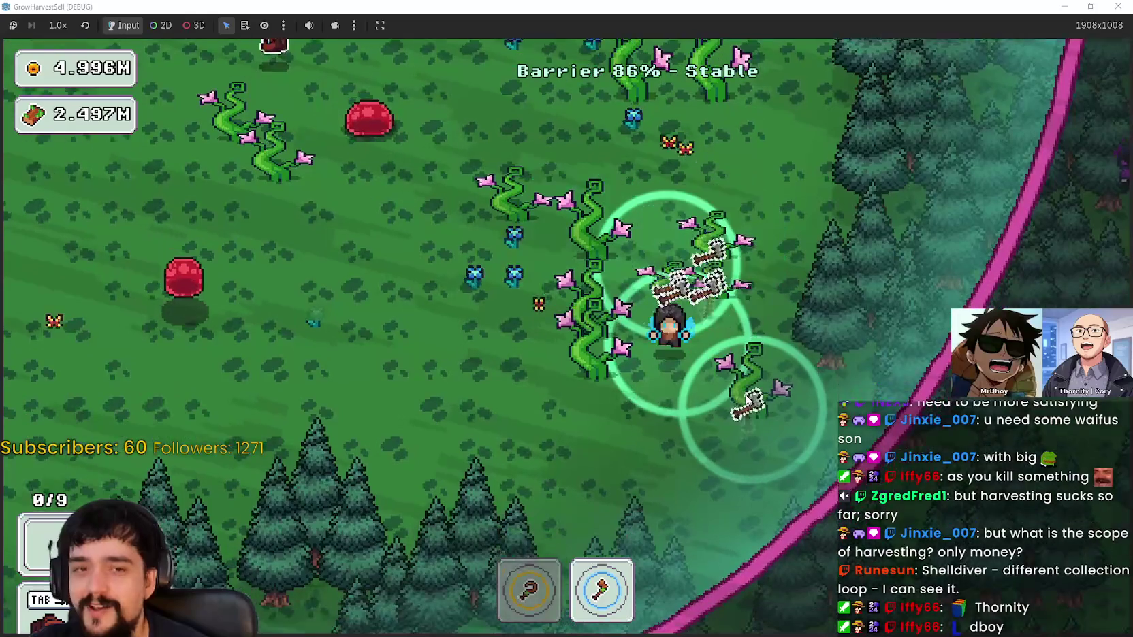
{"action": "key", "text": "w"}
{"action": "key", "text": "w"}
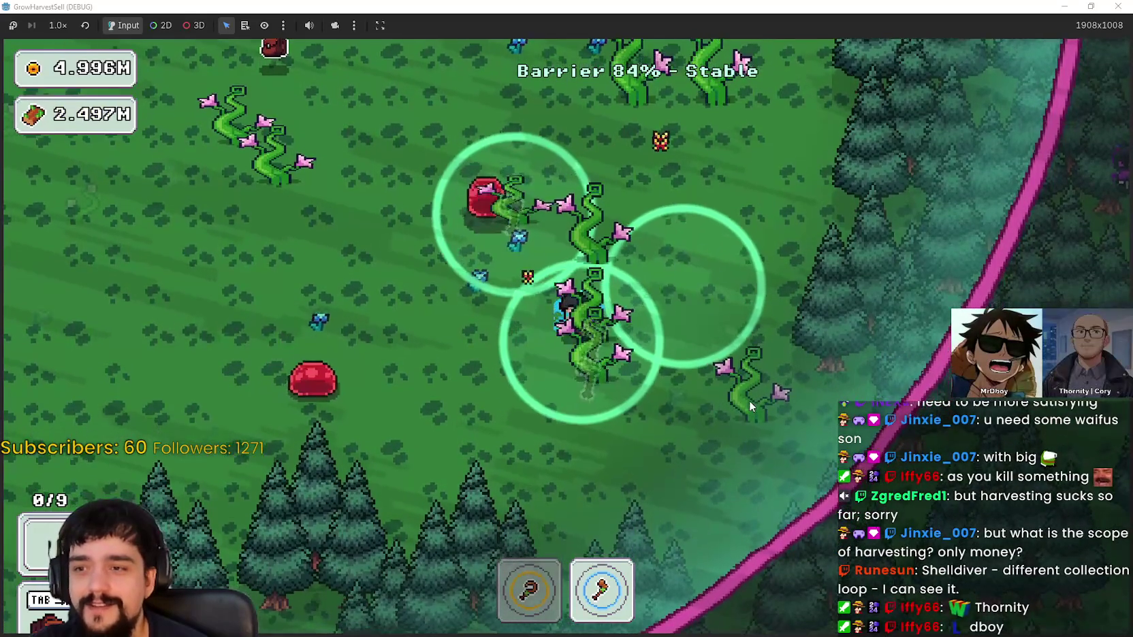
{"action": "key", "text": "w"}
{"action": "key", "text": "d"}
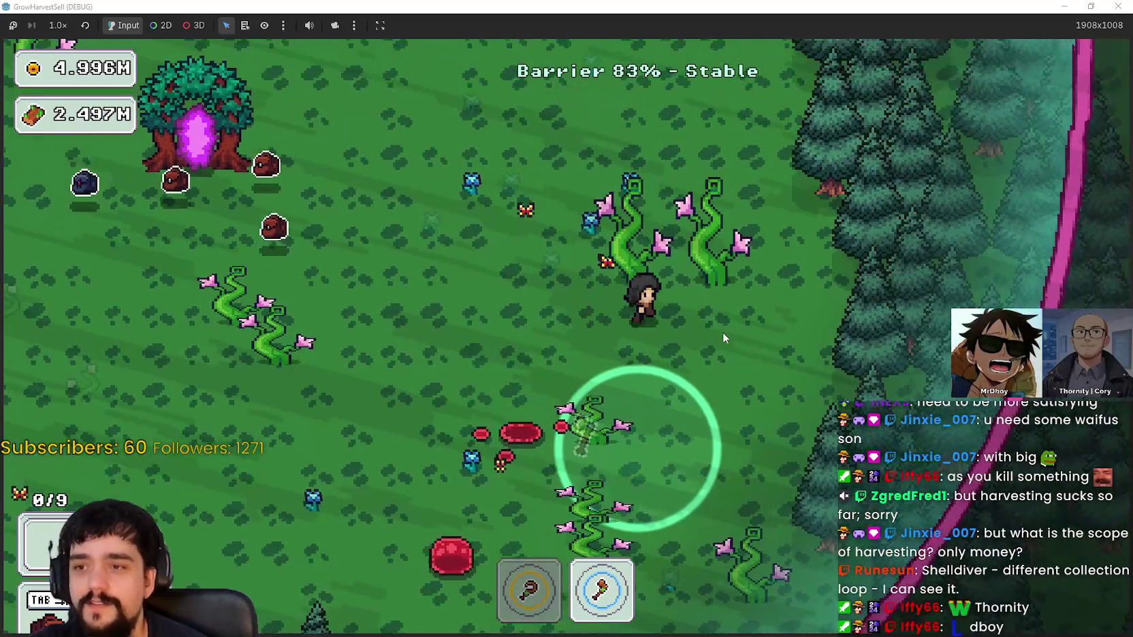
Walk back left and down toward the portal tree, then up through the clearing
{"action": "key", "text": "a"}
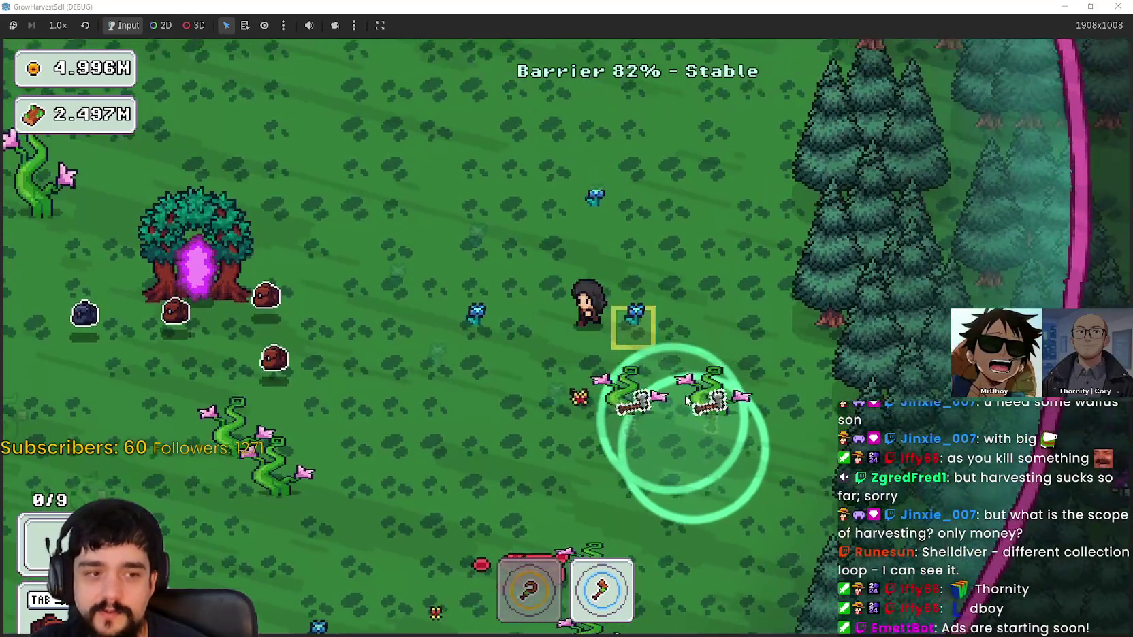
{"action": "key", "text": "s"}
{"action": "key", "text": "a"}
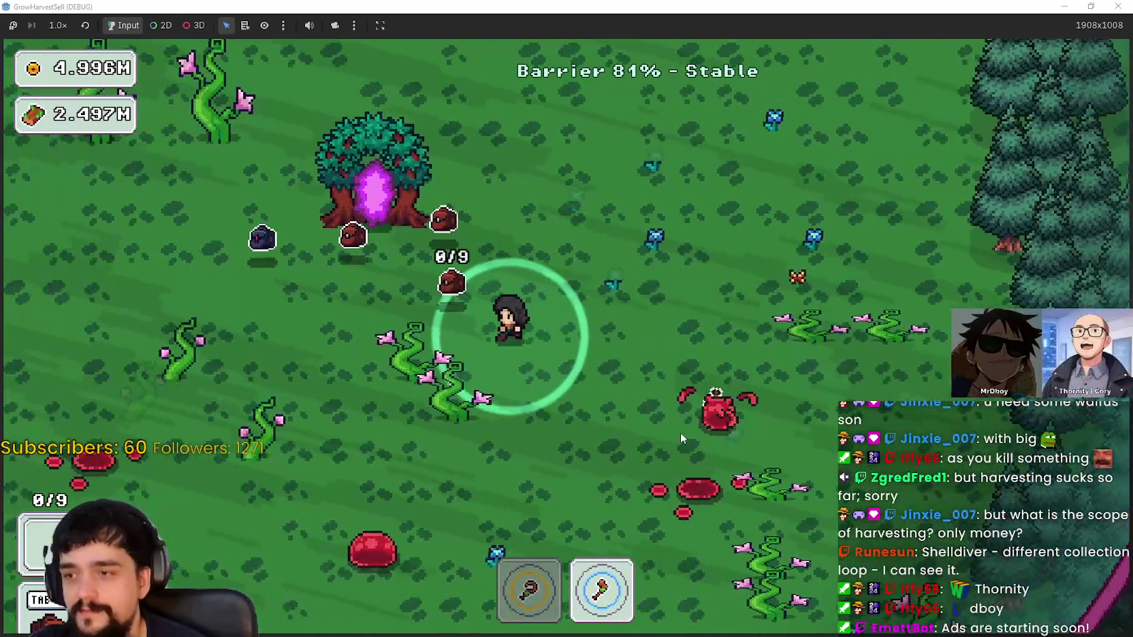
{"action": "key", "text": "s"}
{"action": "key", "text": "a"}
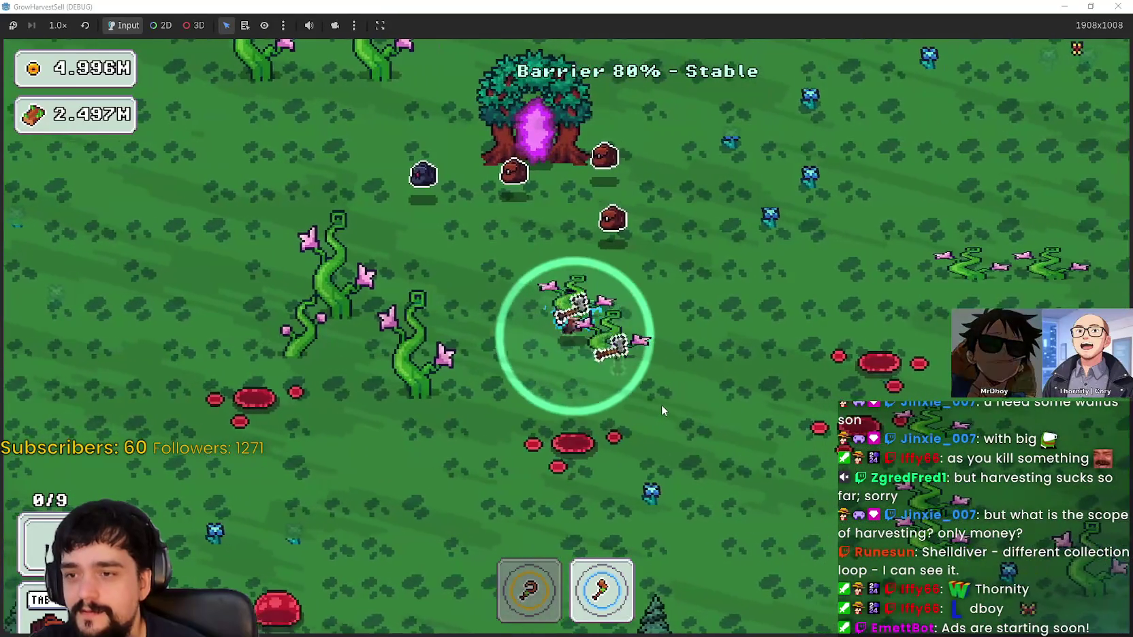
{"action": "key", "text": "a"}
{"action": "key", "text": "s"}
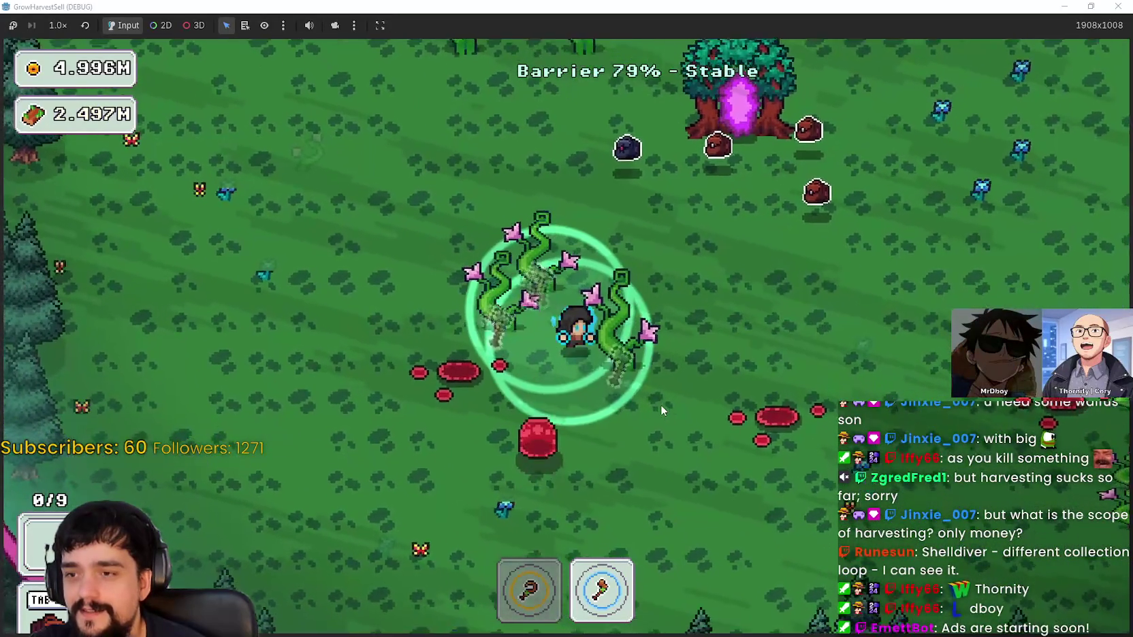
{"action": "key", "text": "w"}
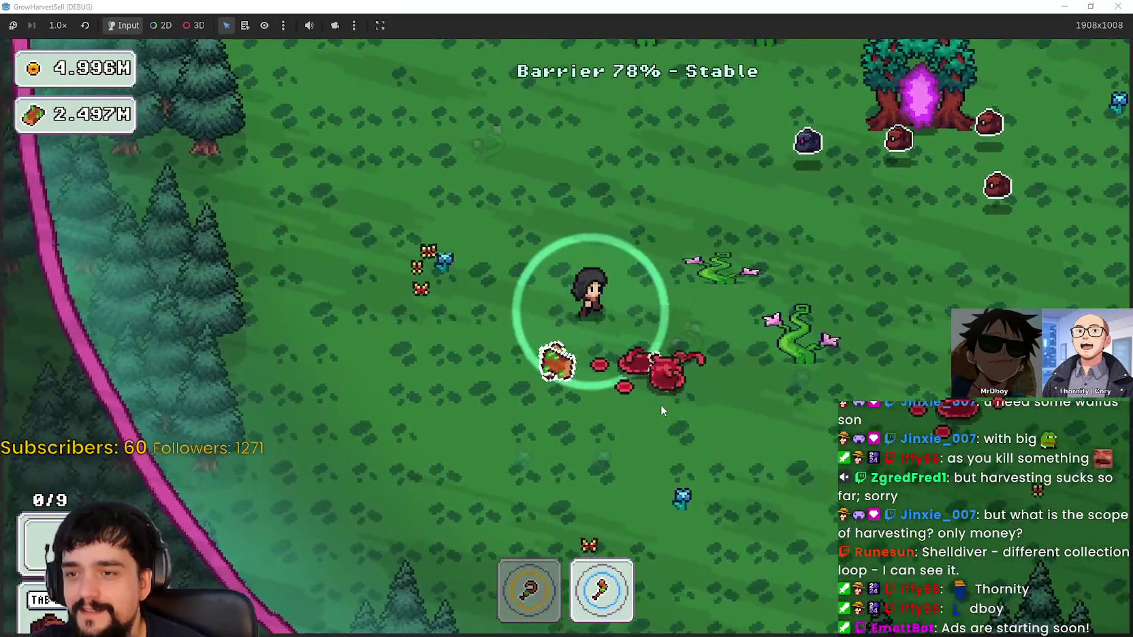
{"action": "key", "text": "d"}
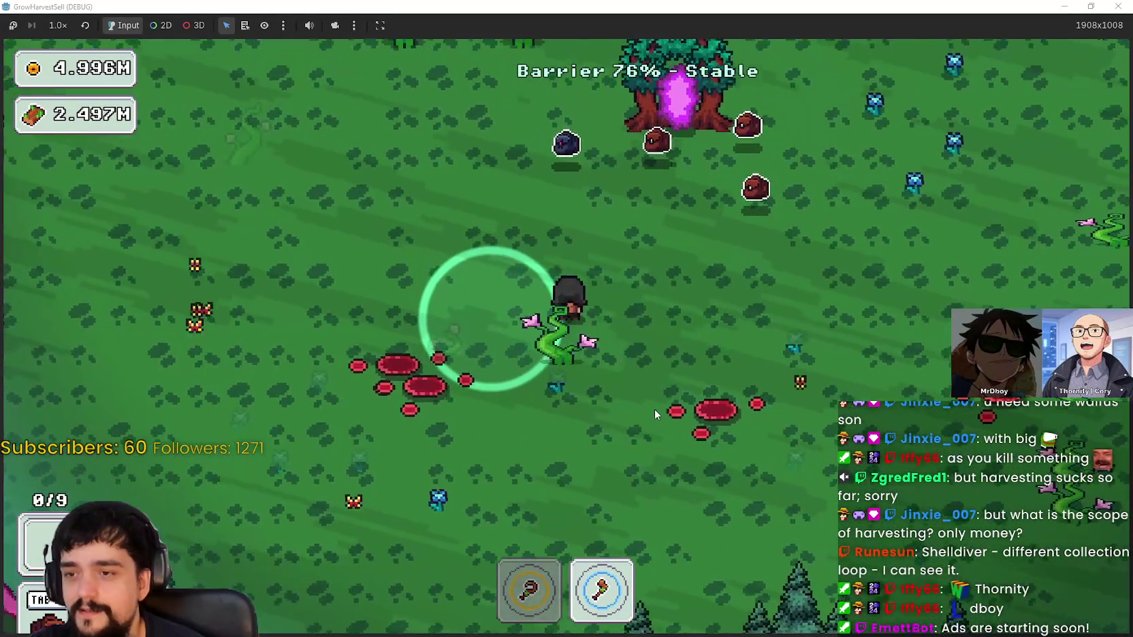
{"action": "key", "text": "w"}
{"action": "key", "text": "a"}
Harvest the flowering vines beside the pine tree line
{"action": "key", "text": "w"}
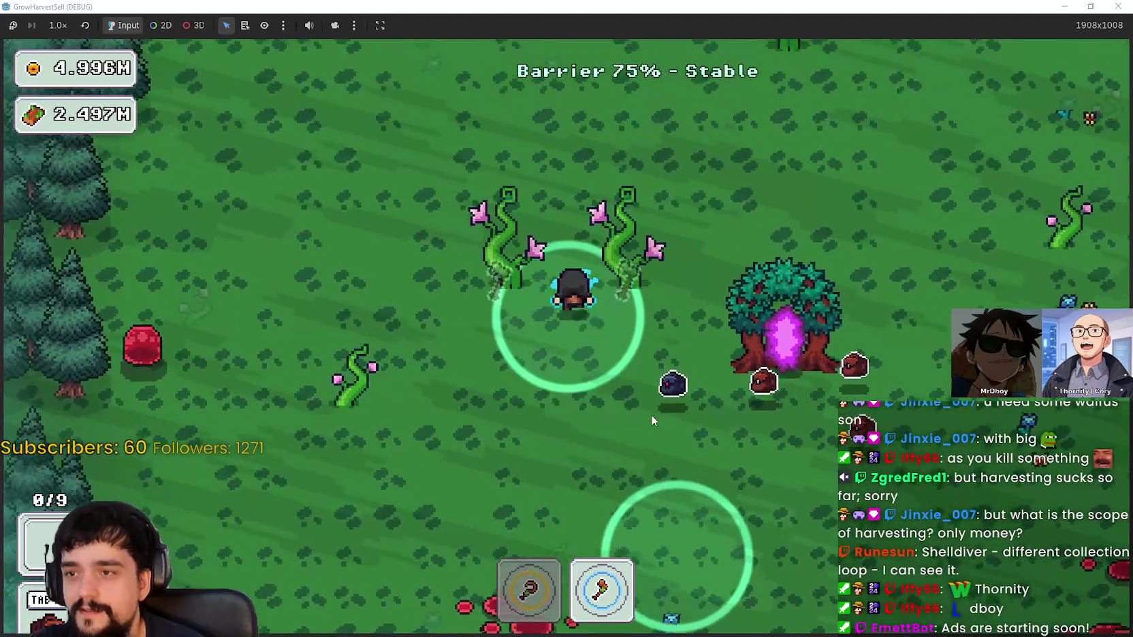
{"action": "key", "text": "w"}
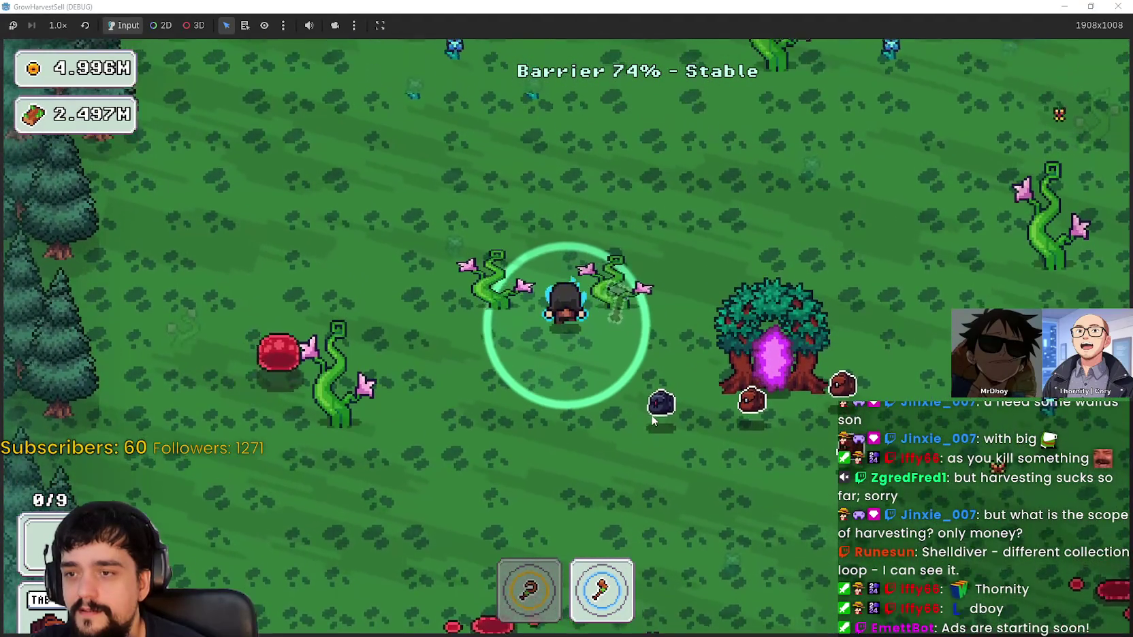
{"action": "key", "text": "d"}
{"action": "key", "text": "d"}
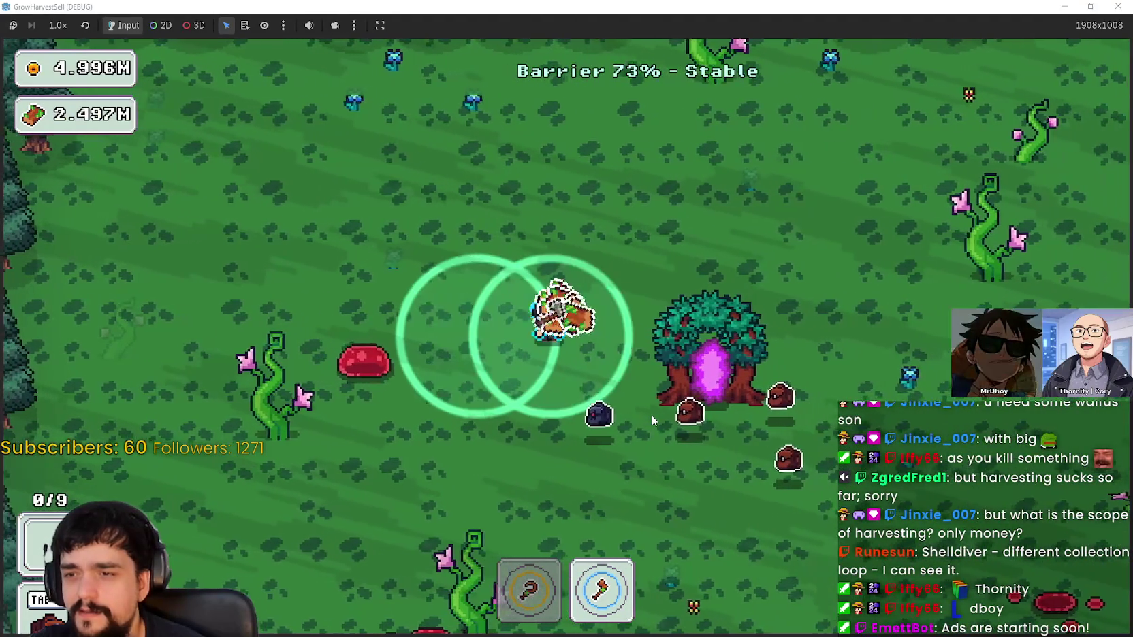
{"action": "key", "text": "w"}
{"action": "key", "text": "w"}
{"action": "key", "text": "d"}
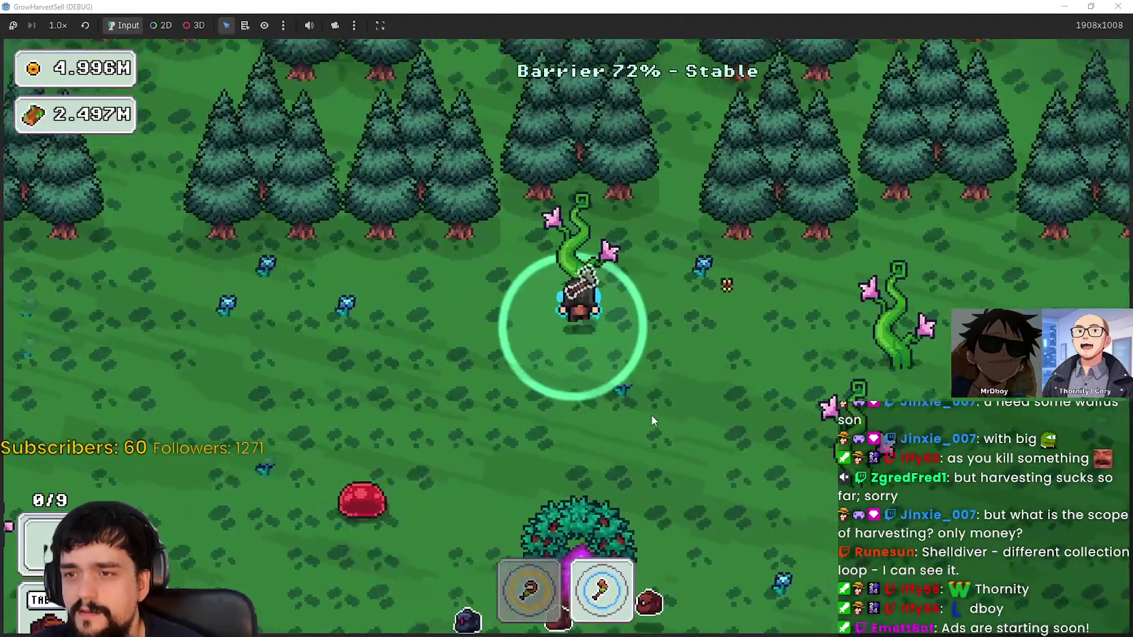
{"action": "key", "text": "s"}
{"action": "key", "text": "d"}
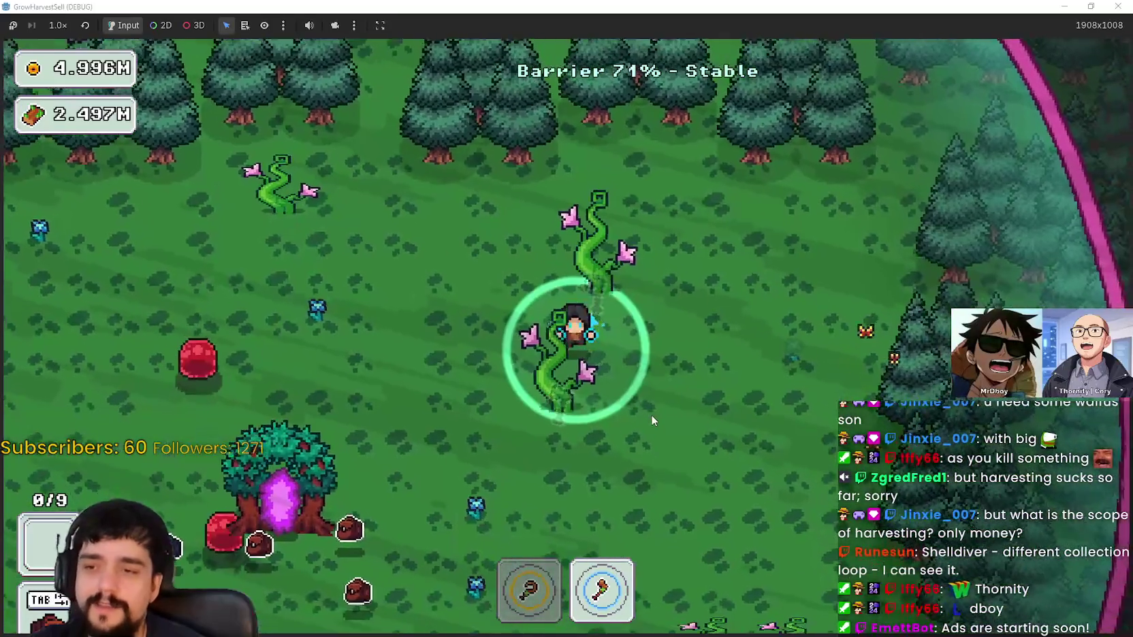
{"action": "key", "text": "w"}
{"action": "key", "text": "a"}
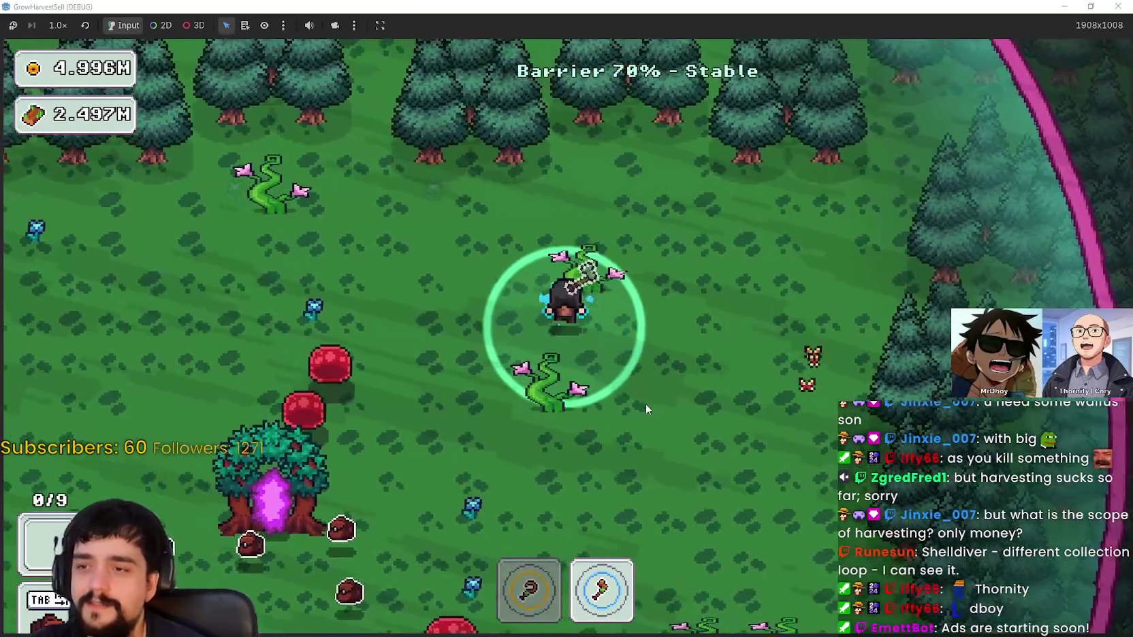
{"action": "key", "text": "d"}
{"action": "key", "text": "s"}
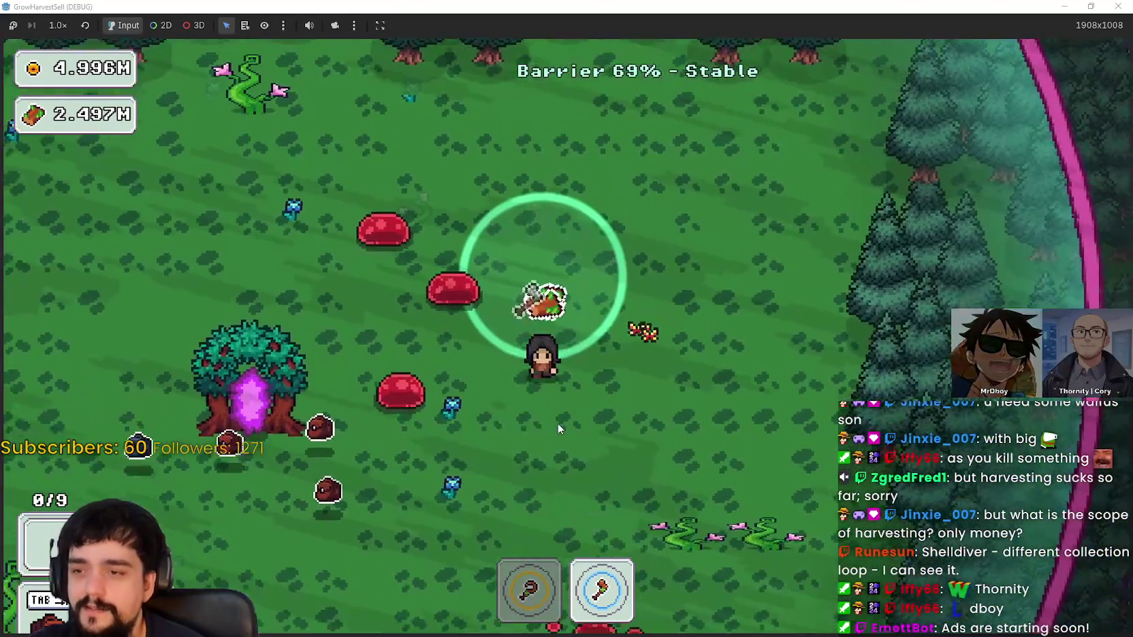
Head down-left past the slimes into the flowering vines with the axe
{"action": "key", "text": "a"}
{"action": "key", "text": "1"}
{"action": "key", "text": "s"}
{"action": "key", "text": "a"}
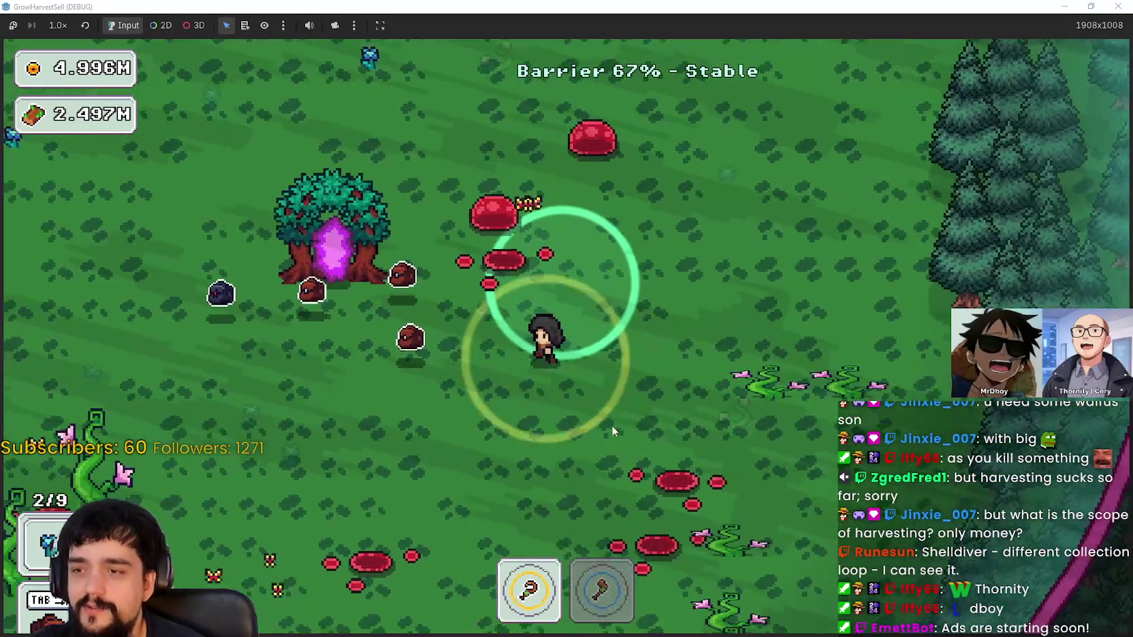
{"action": "key", "text": "a"}
{"action": "key", "text": "s"}
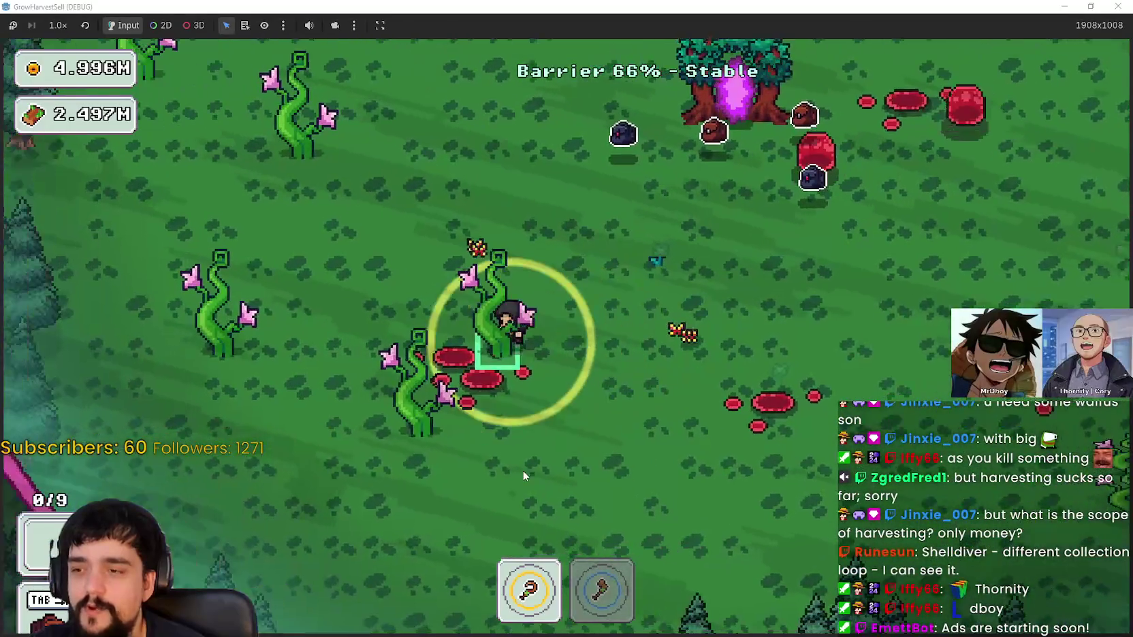
{"action": "key", "text": "2"}
Chop the vines up-left along the barrier, leaving a carried item behind
{"action": "key", "text": "w"}
{"action": "key", "text": "a"}
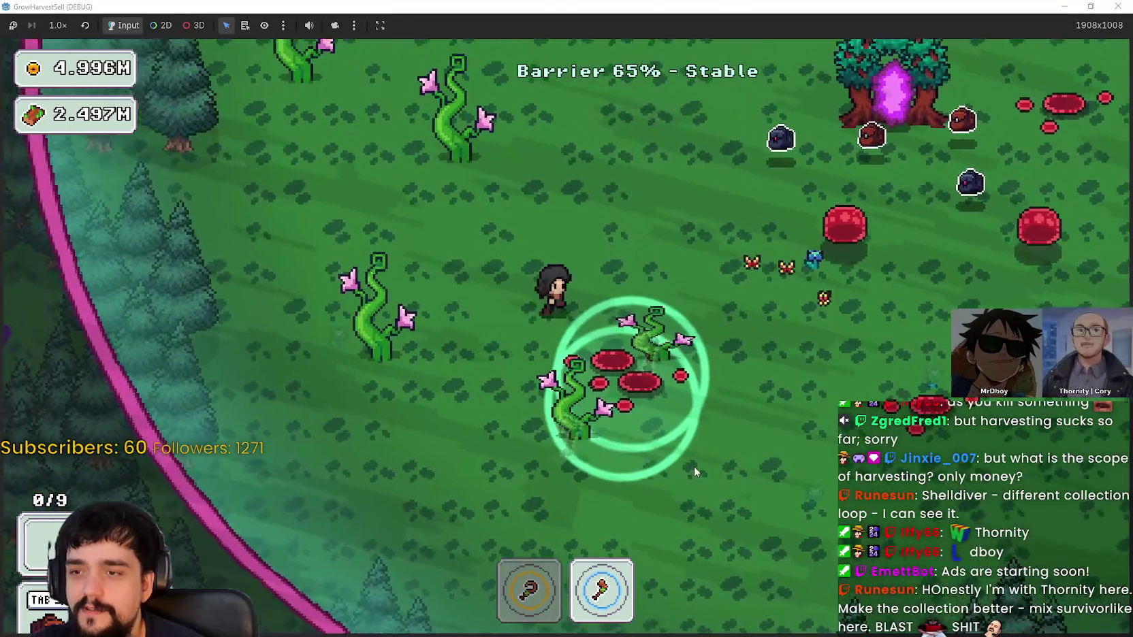
{"action": "key", "text": "w"}
{"action": "key", "text": "a"}
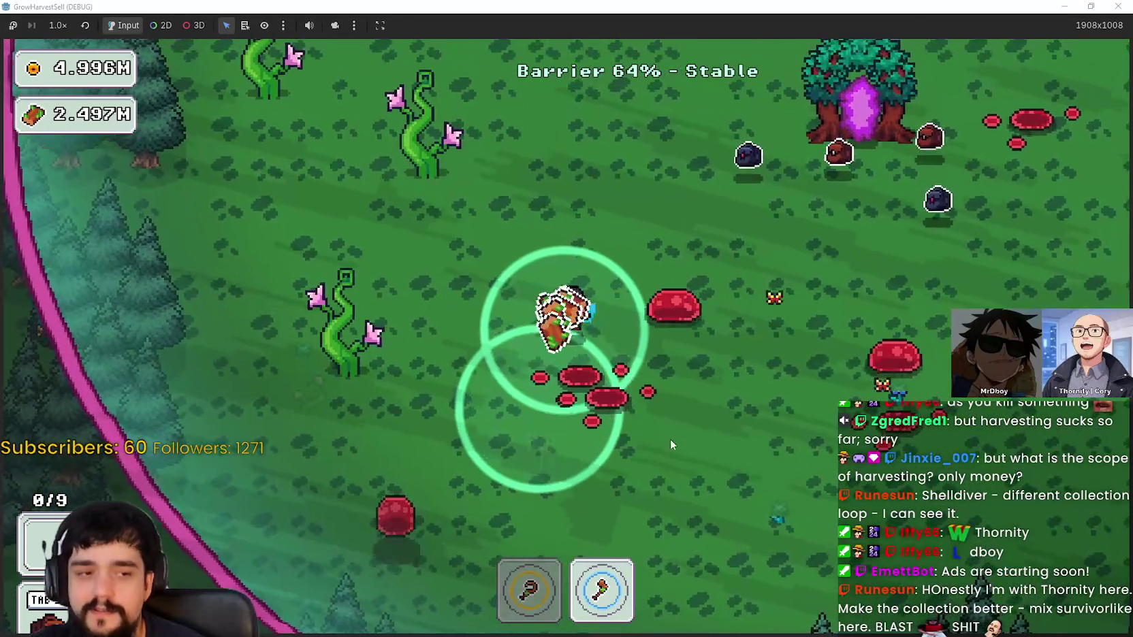
{"action": "key", "text": "w"}
{"action": "key", "text": "a"}
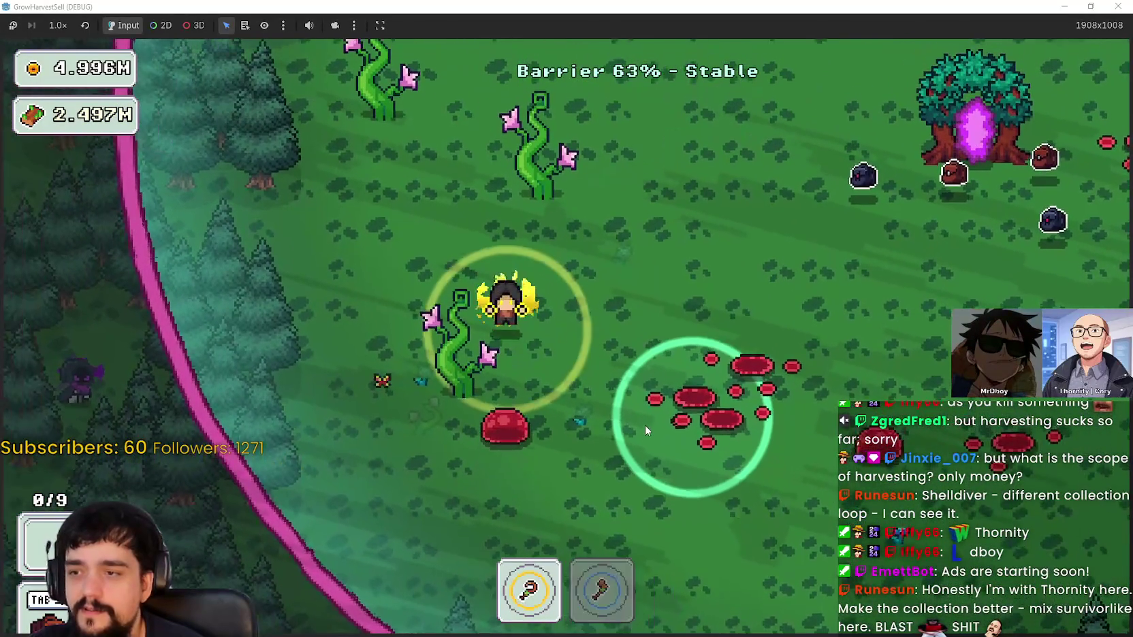
{"action": "key", "text": "w"}
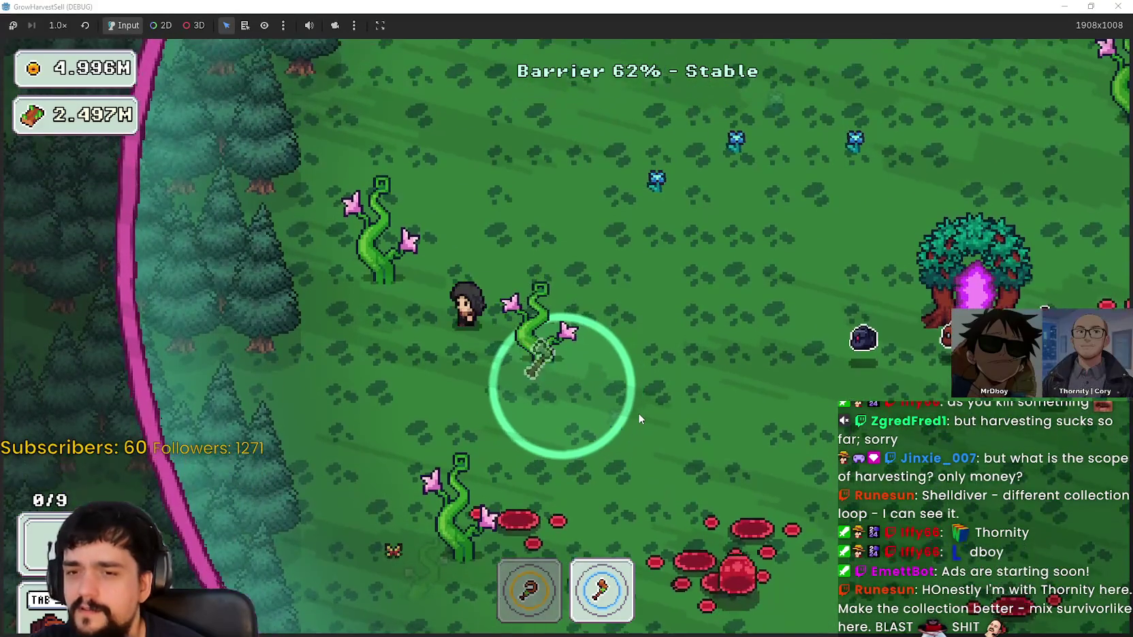
{"action": "key", "text": "w"}
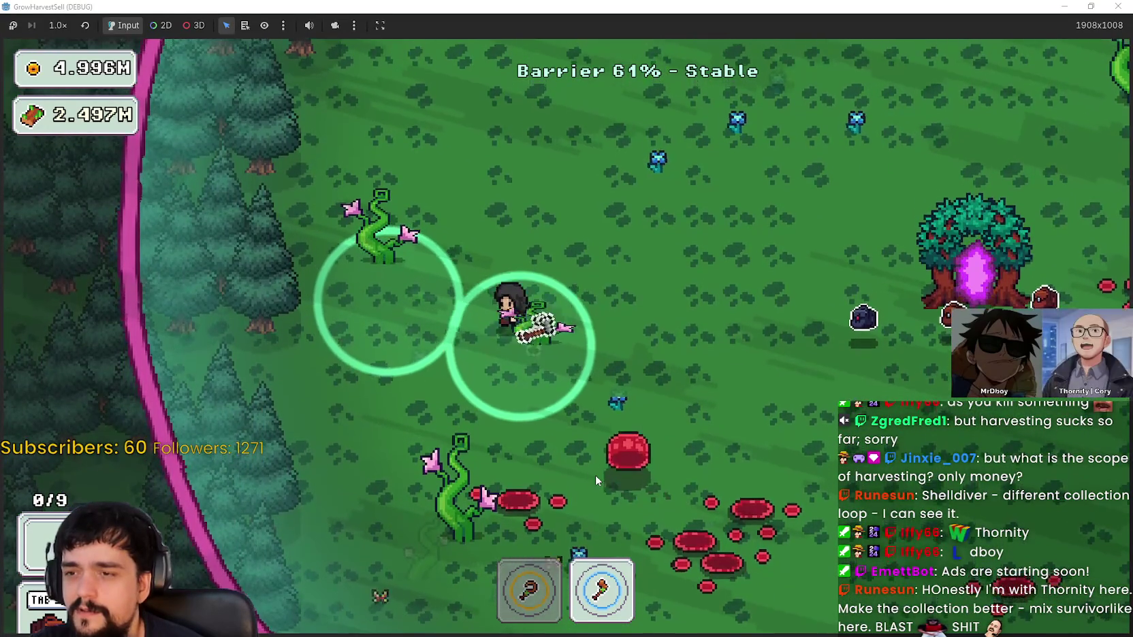
{"action": "key", "text": "w"}
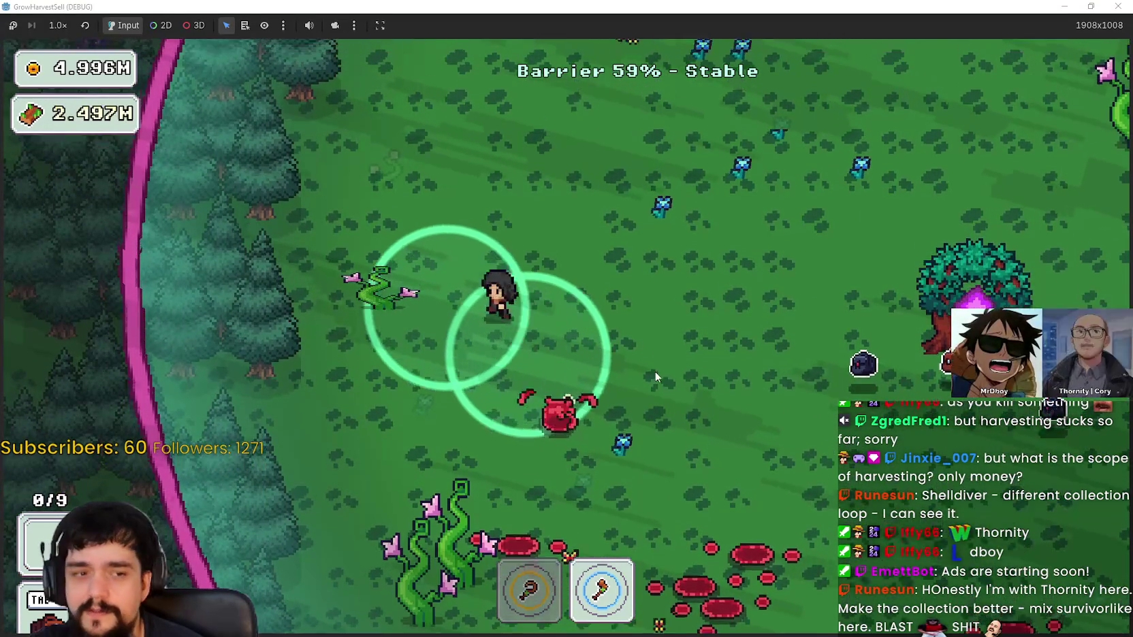
Approach the portal tree and its enemies, then retreat down-left away from them
{"action": "key", "text": "d"}
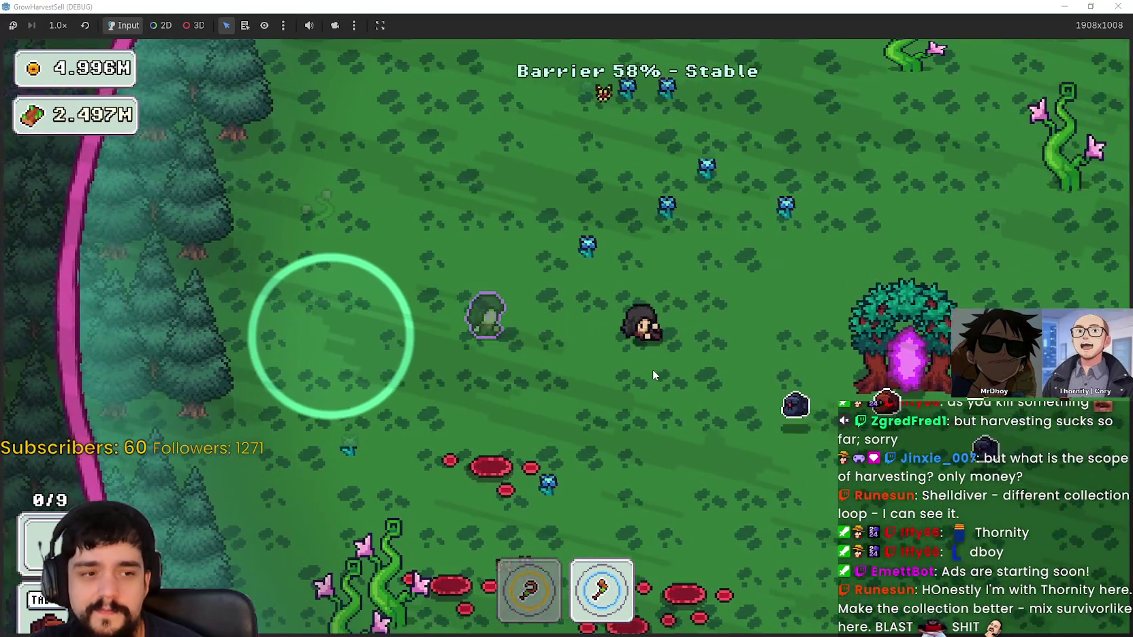
{"action": "key", "text": "s"}
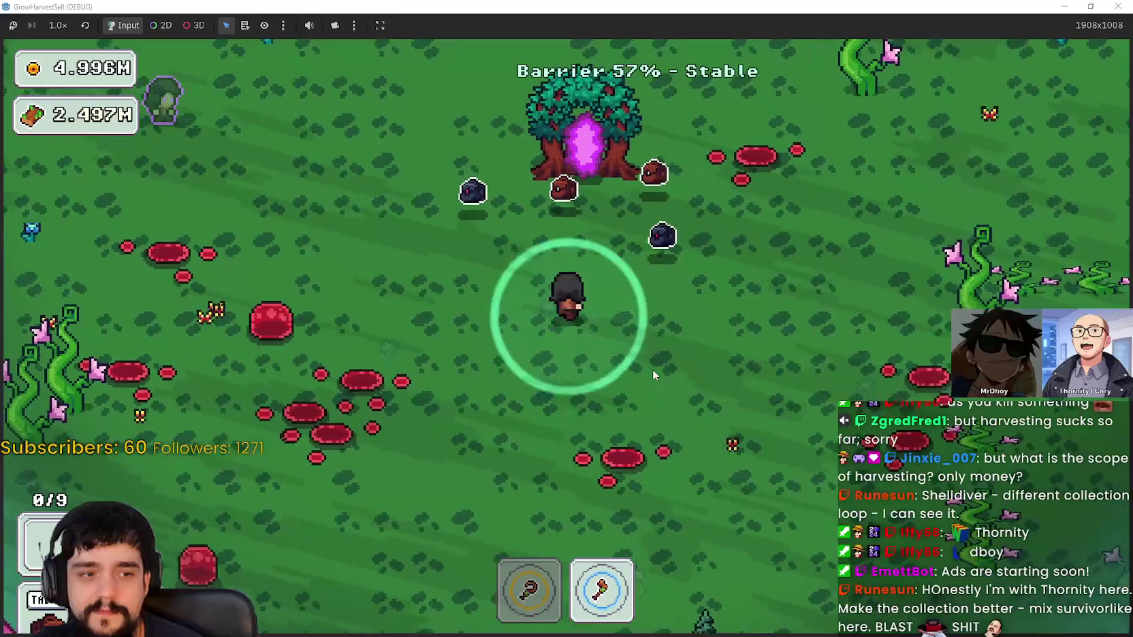
{"action": "key", "text": "w"}
{"action": "key", "text": "d"}
{"action": "key", "text": "d"}
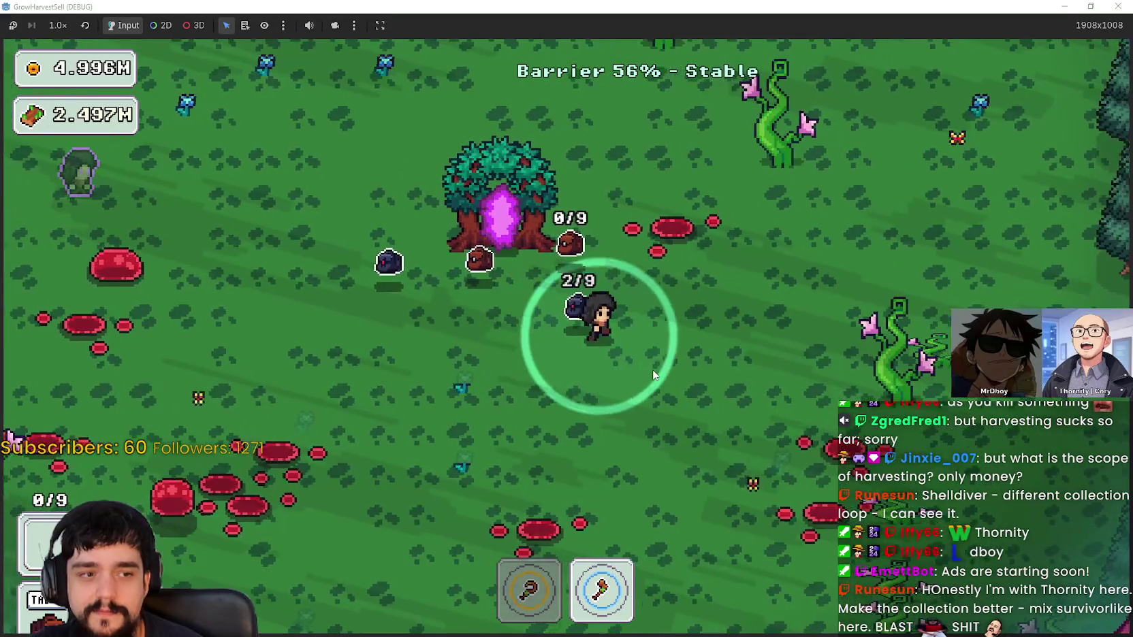
{"action": "key", "text": "a"}
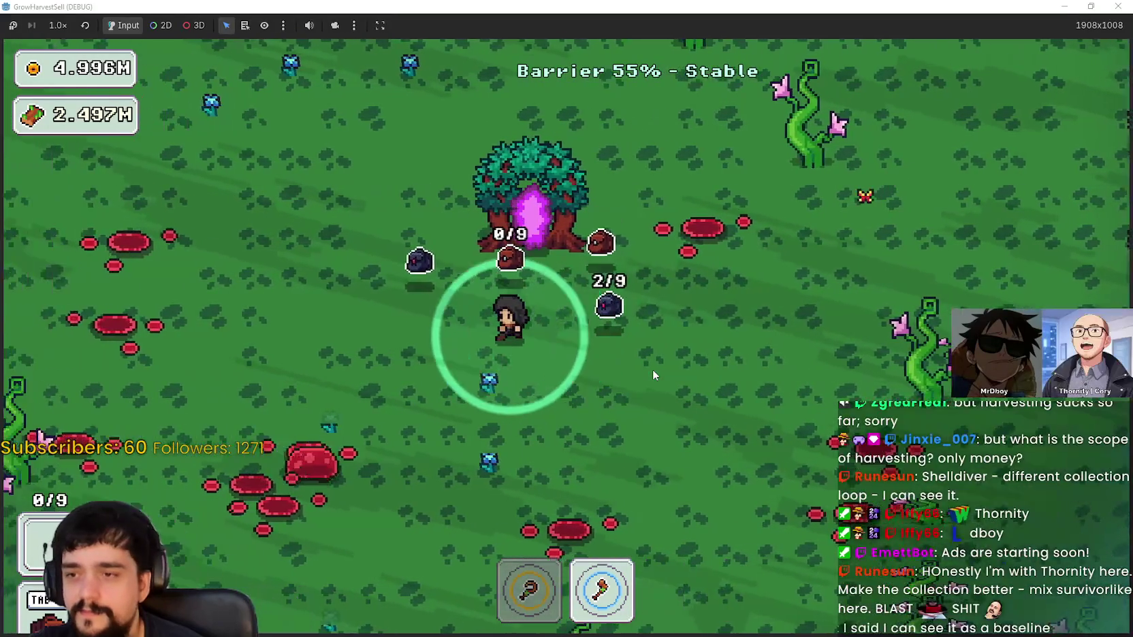
{"action": "key", "text": "s"}
Throw the axe at the plant by the barrier and harvest the vines along its edge
{"action": "key", "text": "1"}
{"action": "key", "text": "d"}
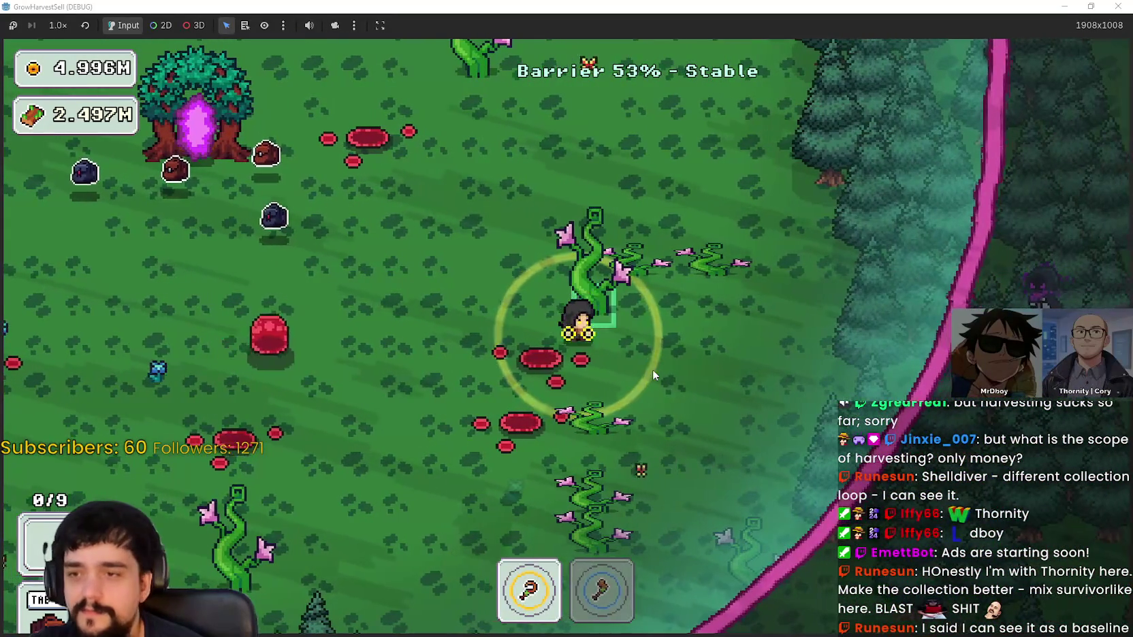
{"action": "key", "text": "2"}
{"action": "key", "text": "s"}
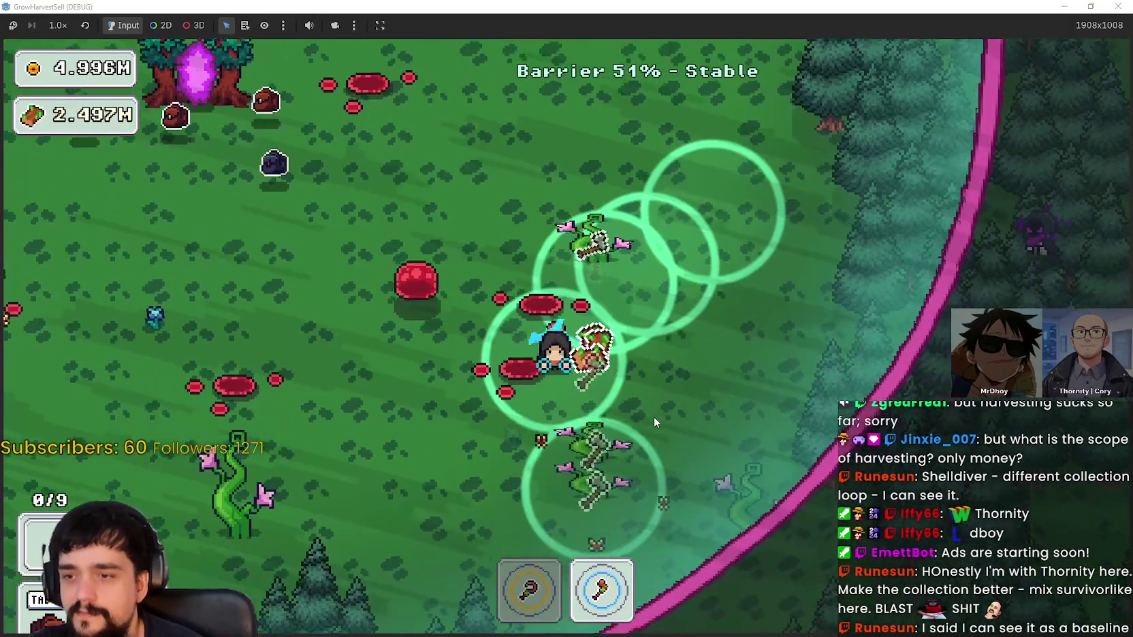
{"action": "left_click", "coordinate": [722, 393]}
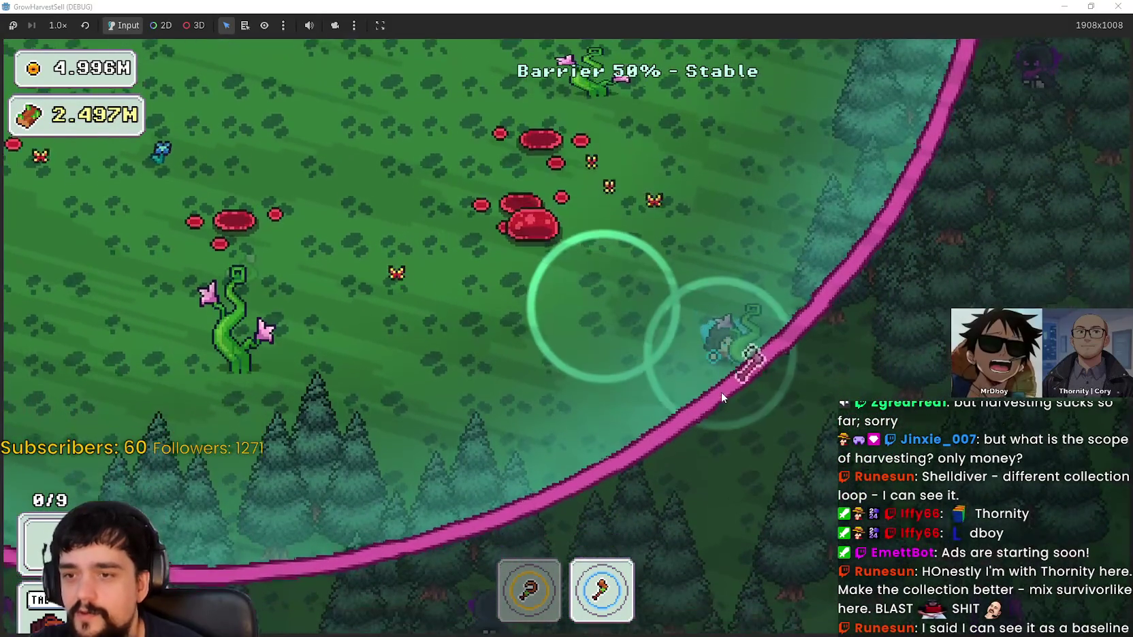
{"action": "key", "text": "a"}
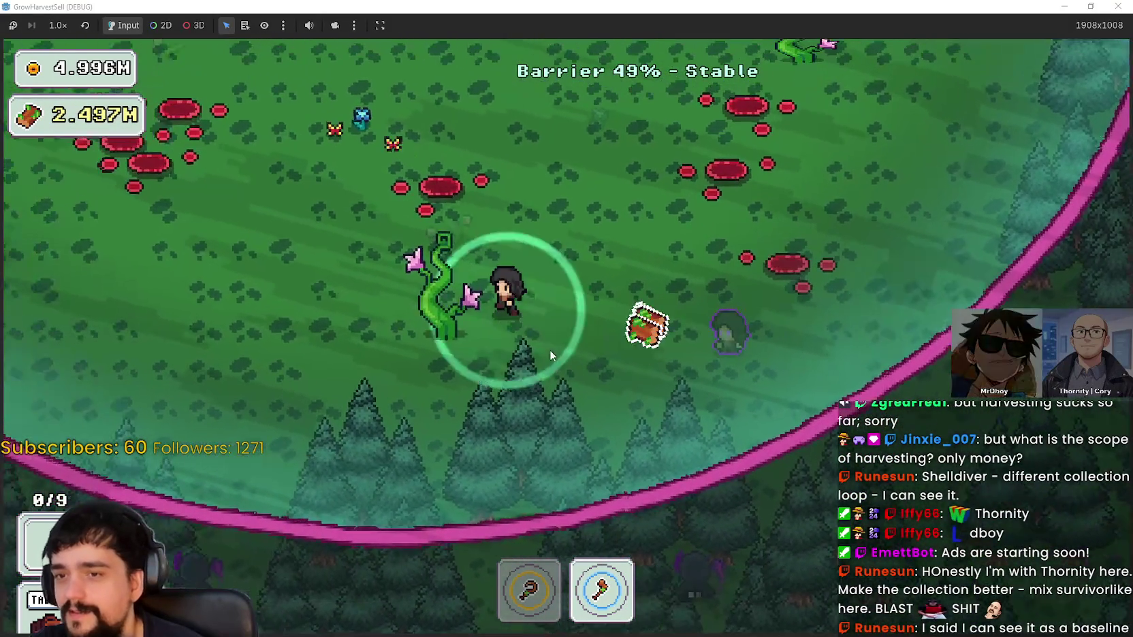
{"action": "key", "text": "w"}
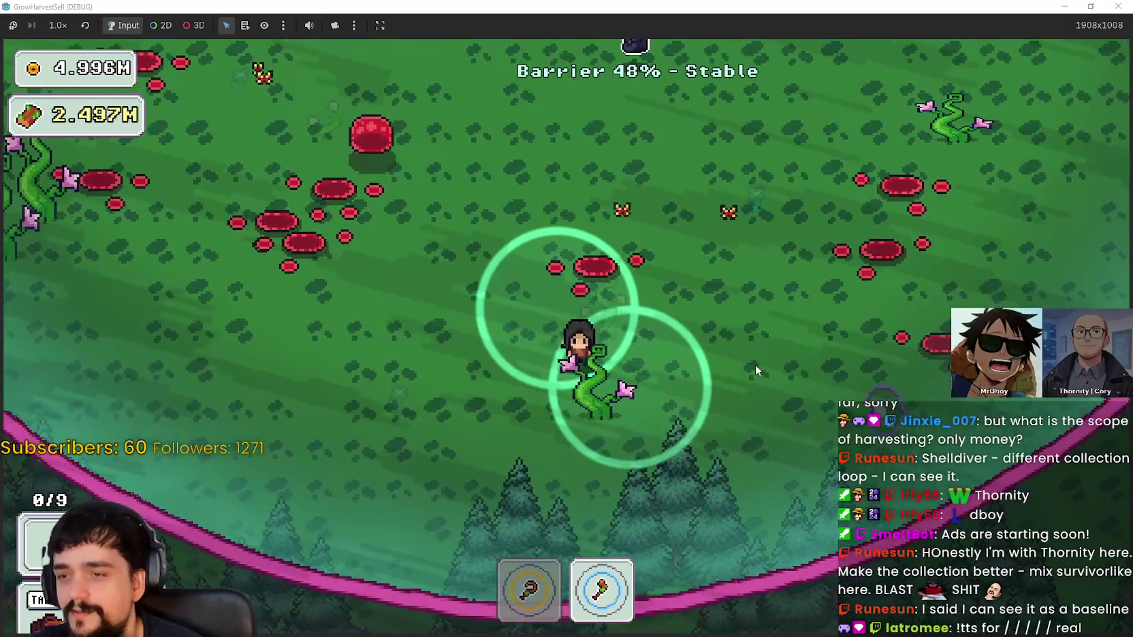
{"action": "key", "text": "s"}
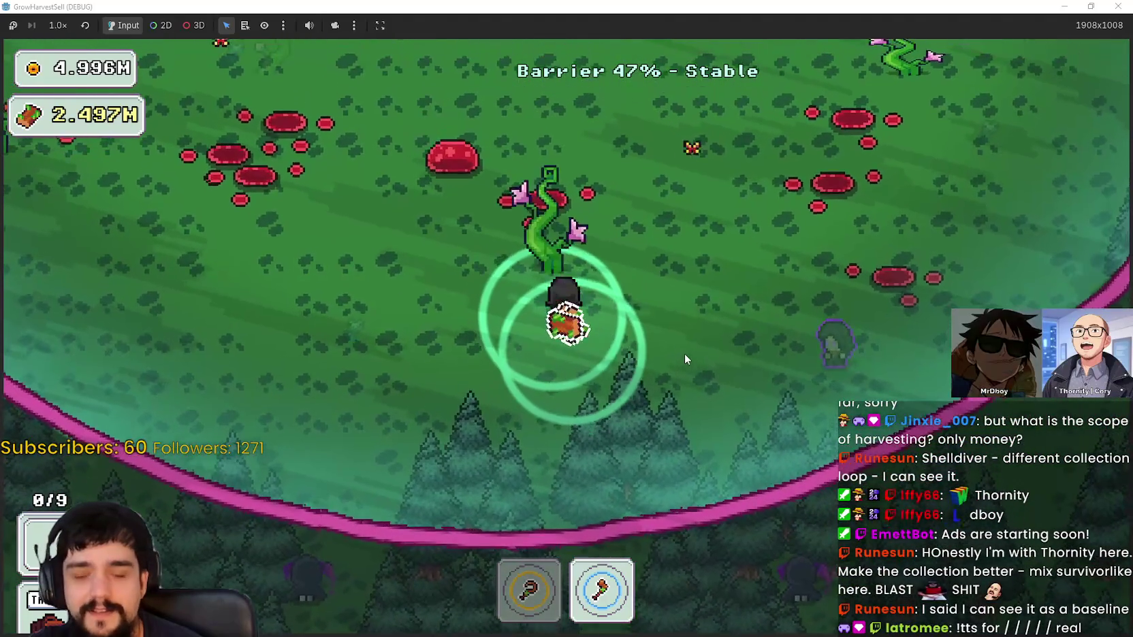
{"action": "key", "text": "w"}
{"action": "key", "text": "d"}
{"action": "key", "text": "a"}
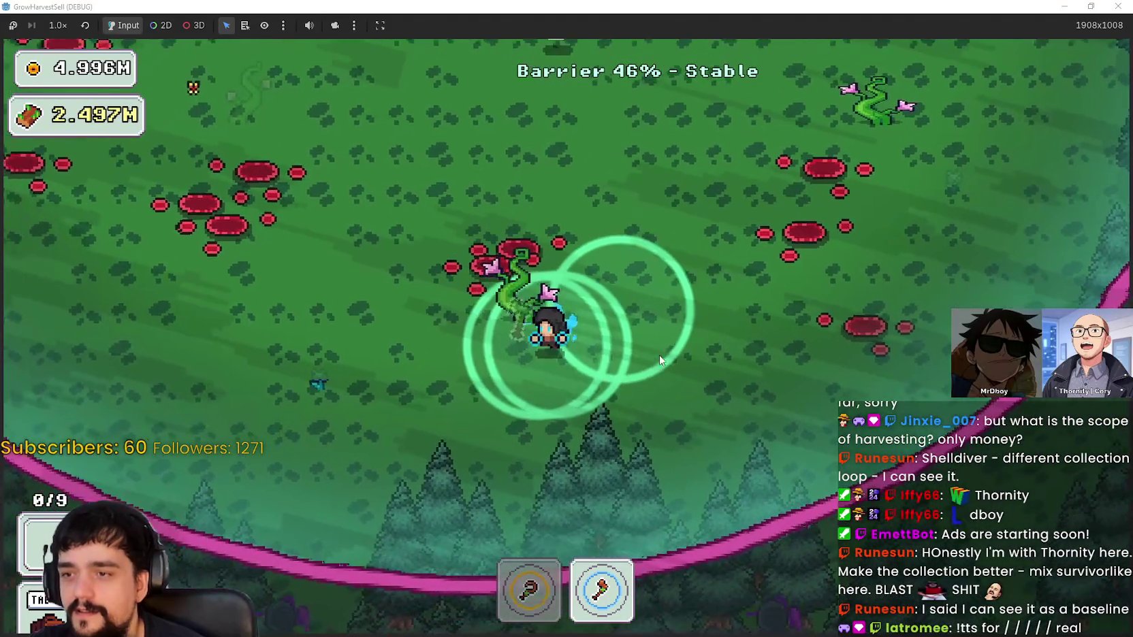
Gather plants with the sickle down-left, then cross the clearing up-left with the axe
{"action": "key", "text": "s"}
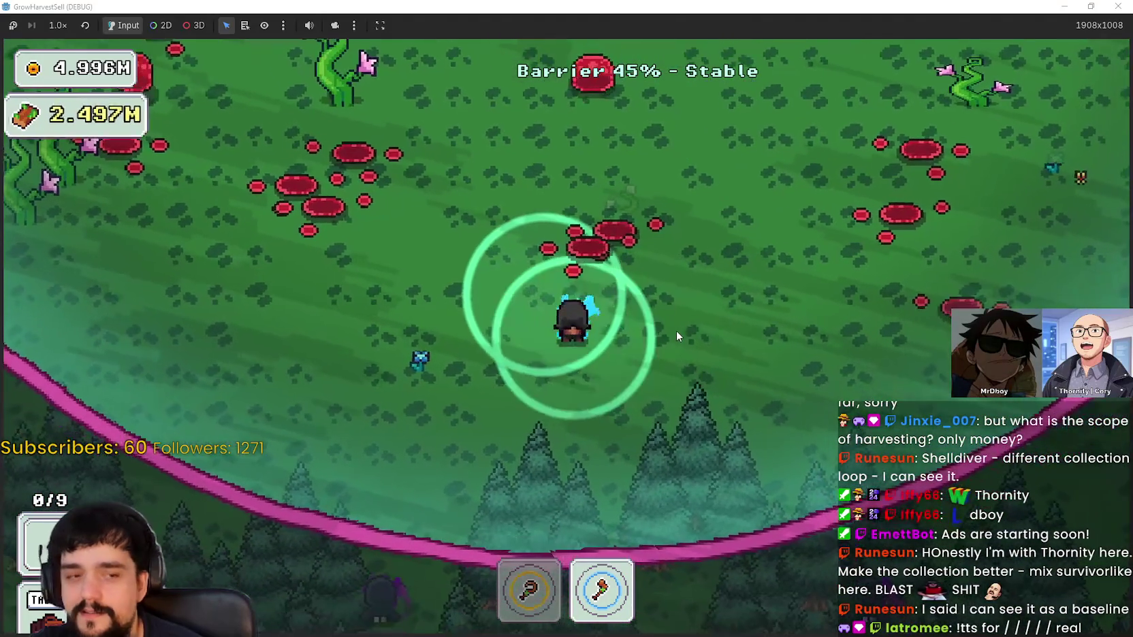
{"action": "key", "text": "a"}
{"action": "key", "text": "1"}
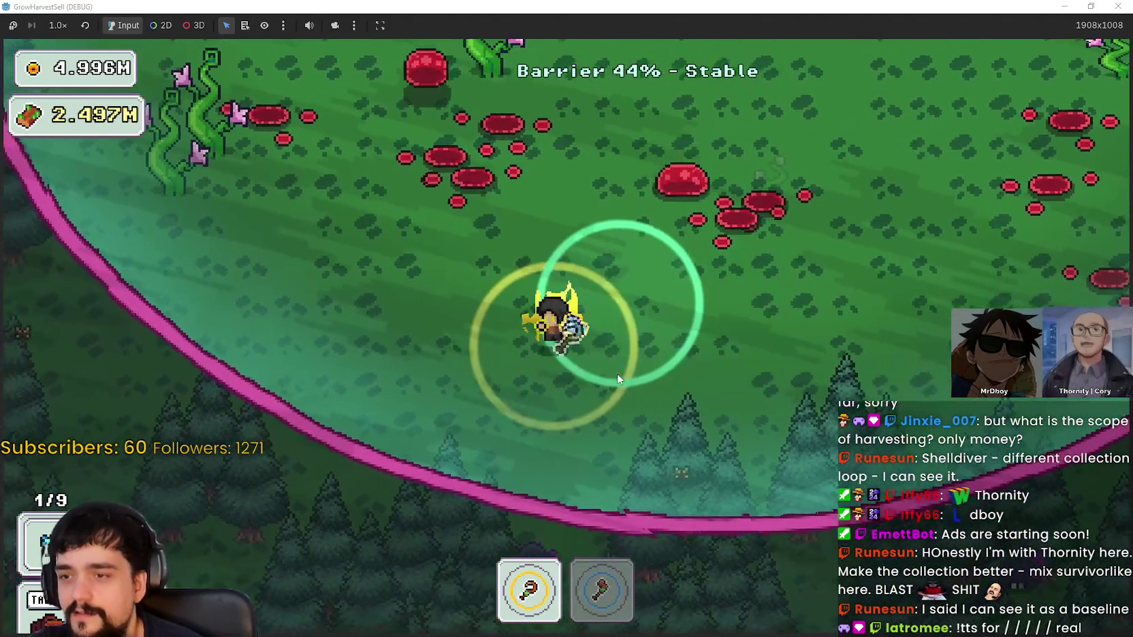
{"action": "key", "text": "w"}
{"action": "key", "text": "a"}
{"action": "key", "text": "2"}
{"action": "key", "text": "w"}
{"action": "key", "text": "a"}
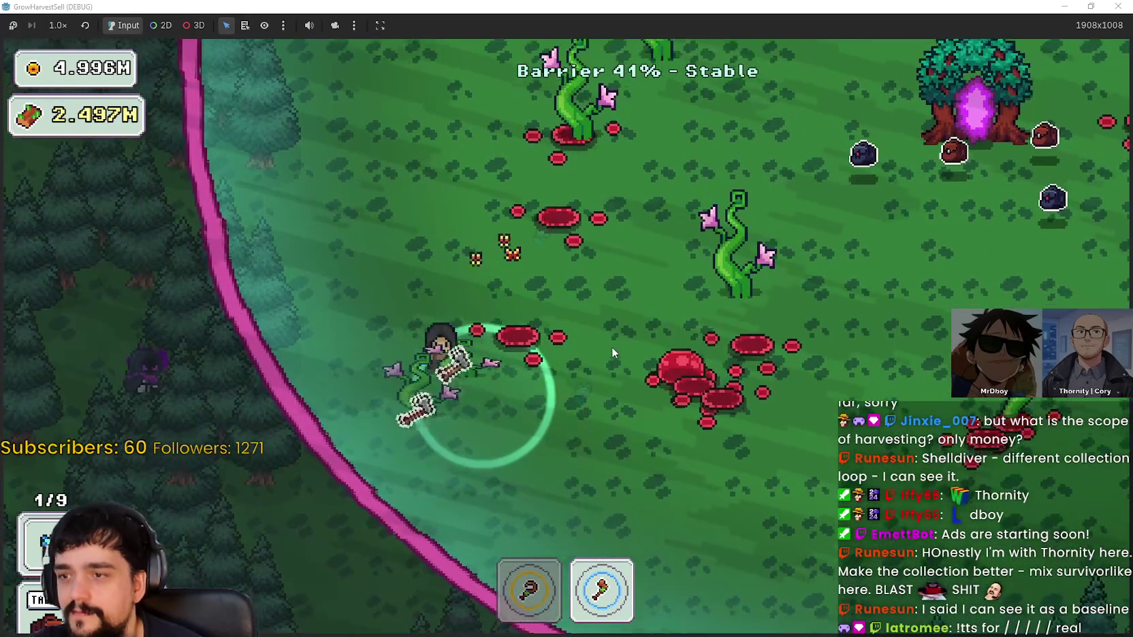
Chop vines and gather flowers up-right toward the tree line, alternating sickle and axe
{"action": "key", "text": "d"}
{"action": "key", "text": "w"}
{"action": "key", "text": "w"}
{"action": "key", "text": "d"}
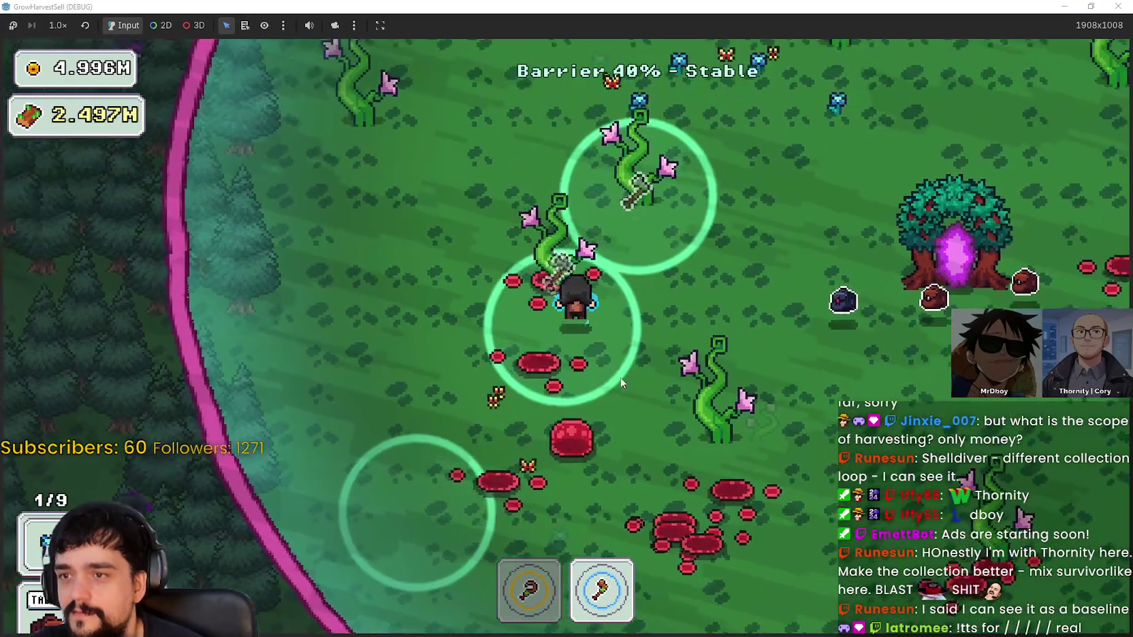
{"action": "key", "text": "w"}
{"action": "key", "text": "d"}
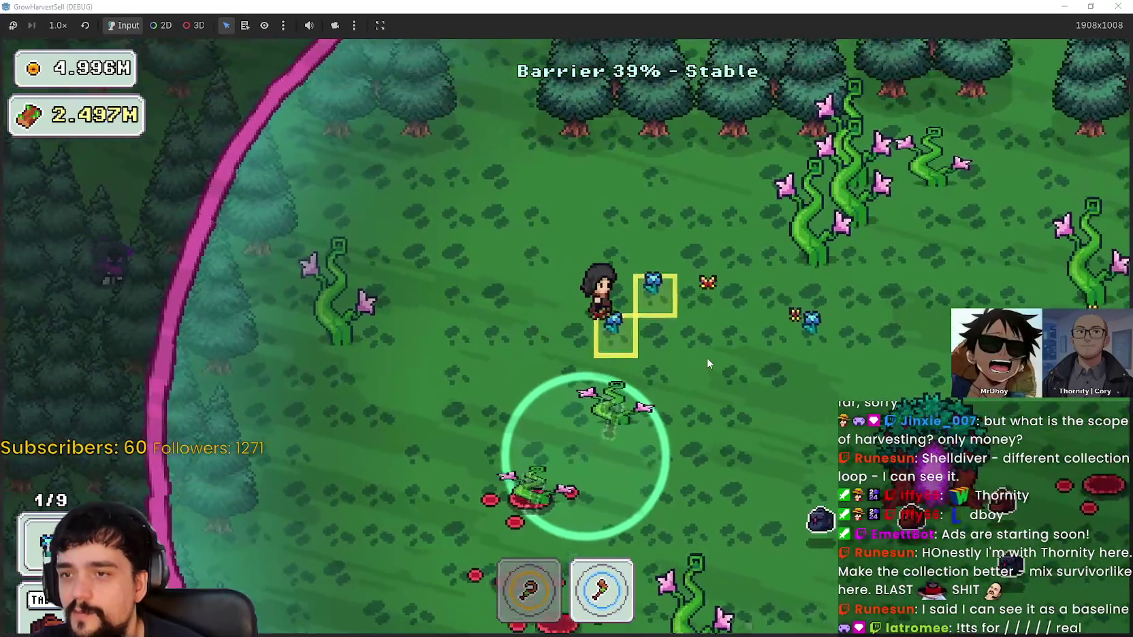
{"action": "key", "text": "1"}
{"action": "key", "text": "w"}
{"action": "key", "text": "d"}
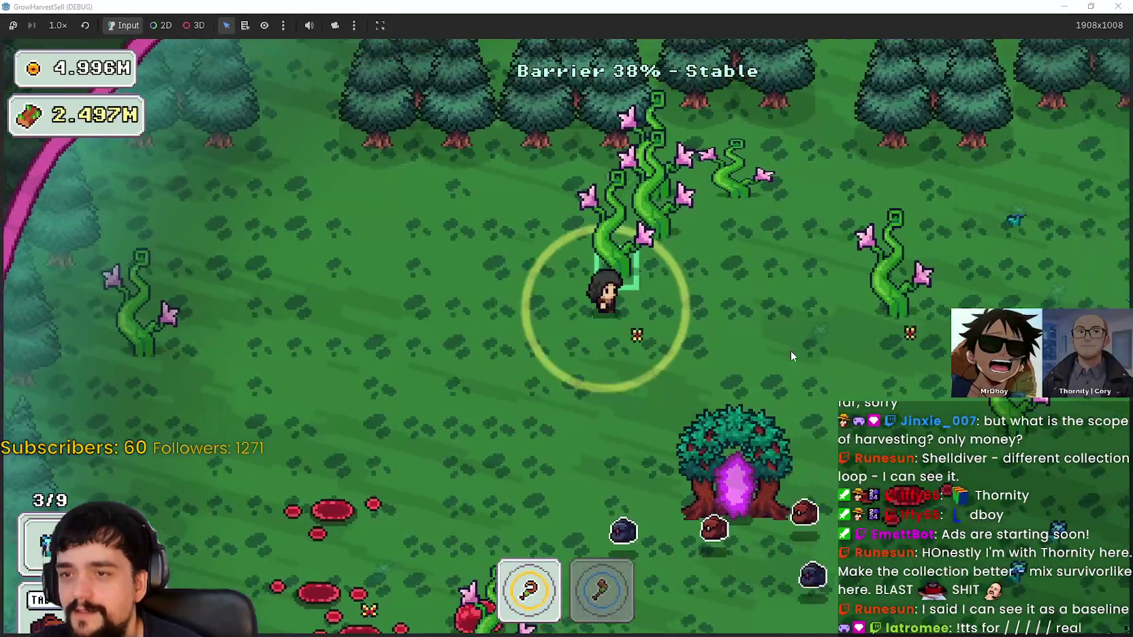
{"action": "key", "text": "2"}
Walk down past the chopped vines collecting dropped items and sickling flowers
{"action": "key", "text": "a"}
{"action": "key", "text": "s"}
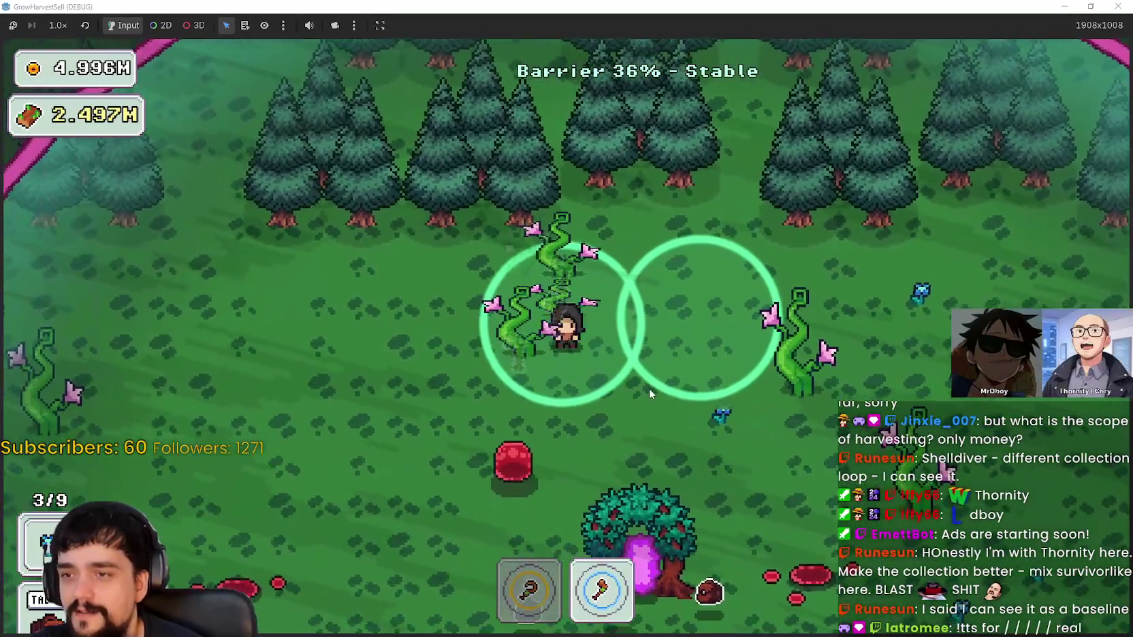
{"action": "key", "text": "s"}
{"action": "key", "text": "d"}
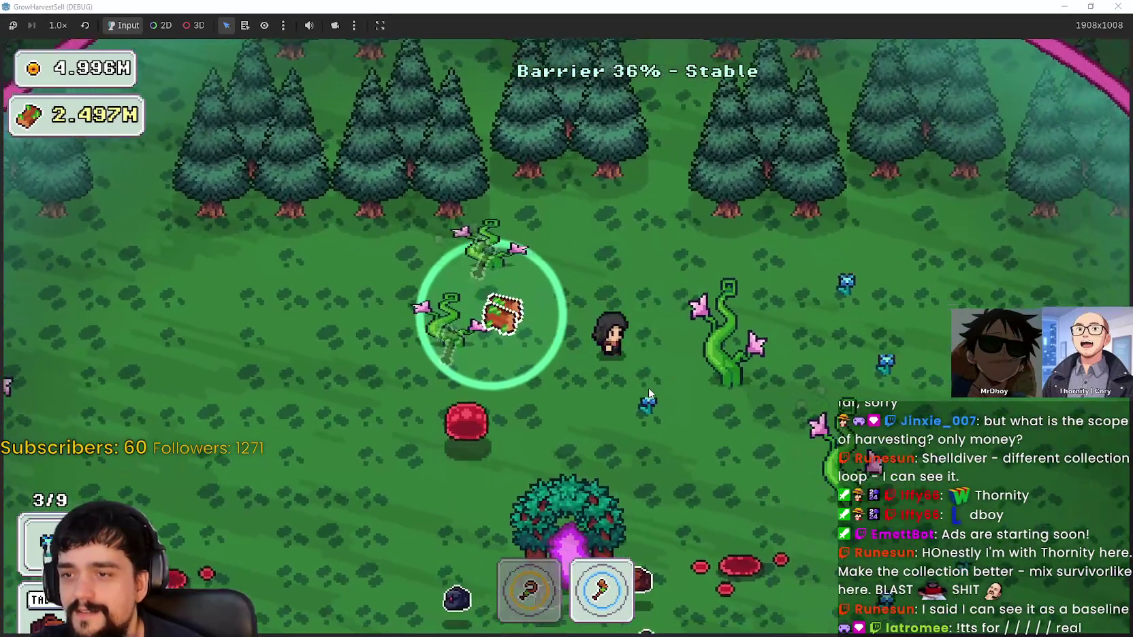
{"action": "key", "text": "s"}
{"action": "key", "text": "d"}
{"action": "key", "text": "1"}
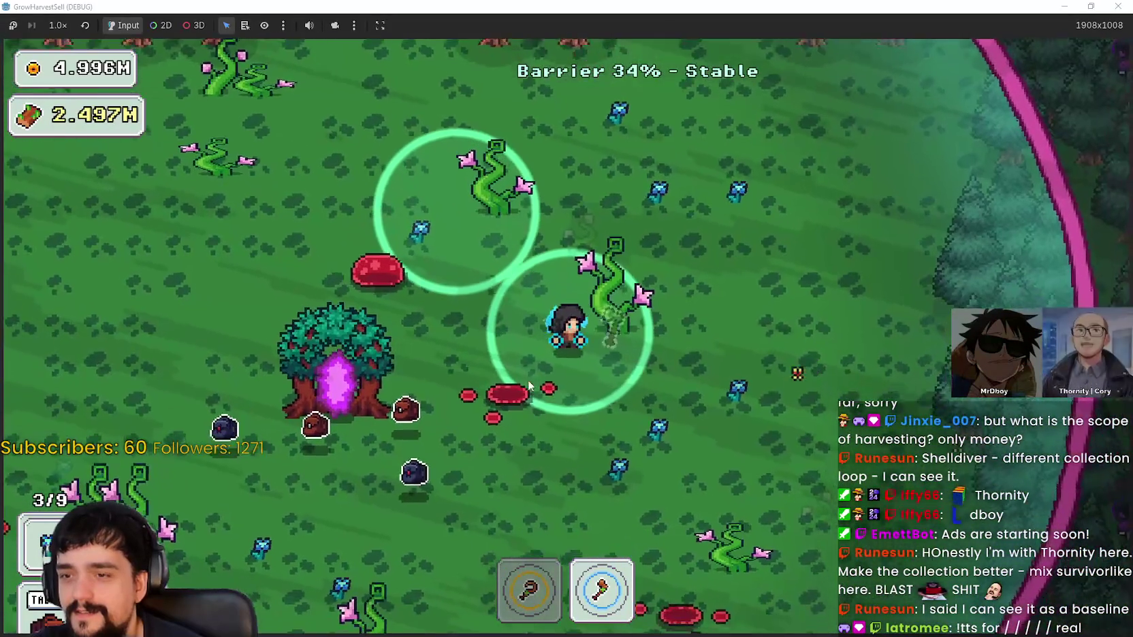
{"action": "key", "text": "2"}
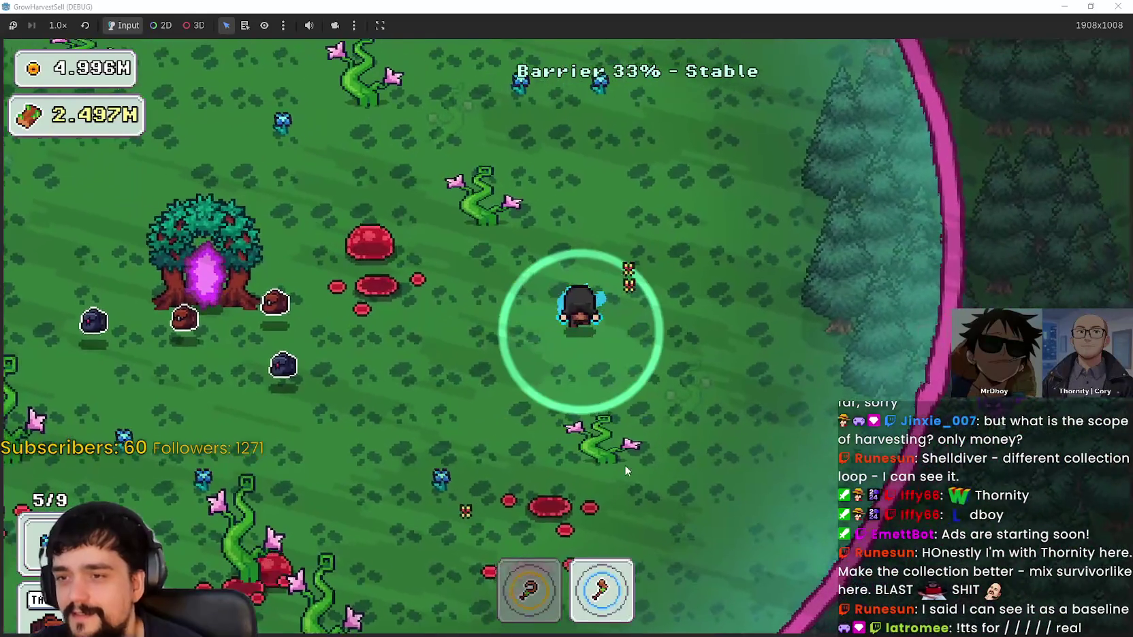
{"action": "key", "text": "s"}
{"action": "key", "text": "a"}
Chop the next vine plants up-right, weaving around the red plants toward the vine cluster
{"action": "key", "text": "d"}
{"action": "key", "text": "w"}
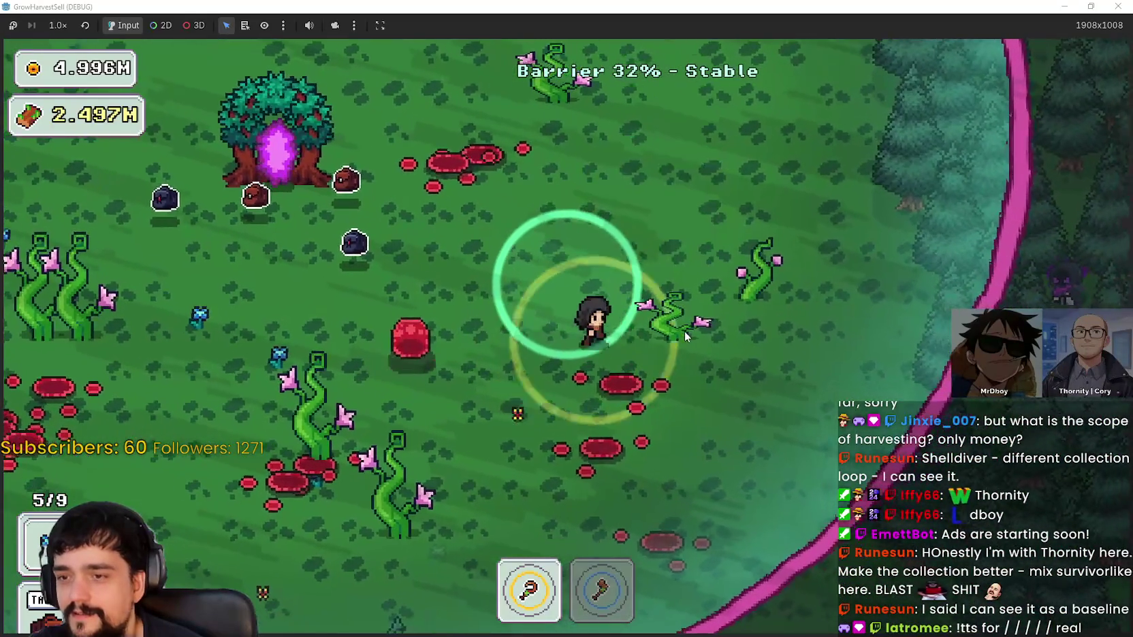
{"action": "key", "text": "w"}
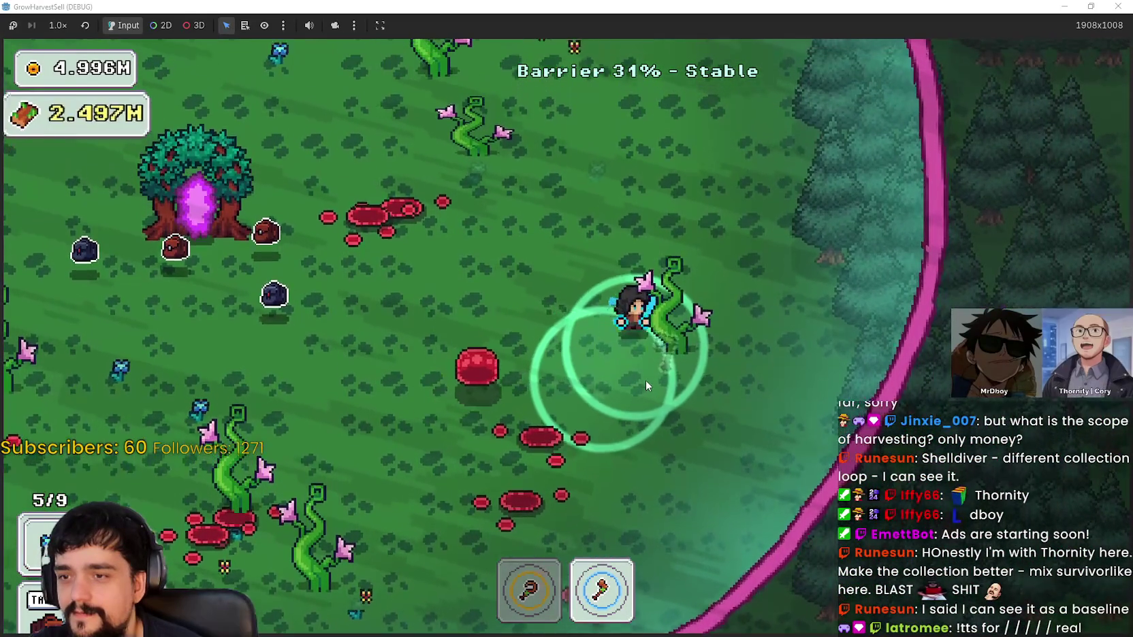
{"action": "key", "text": "a"}
{"action": "key", "text": "d"}
{"action": "key", "text": "w"}
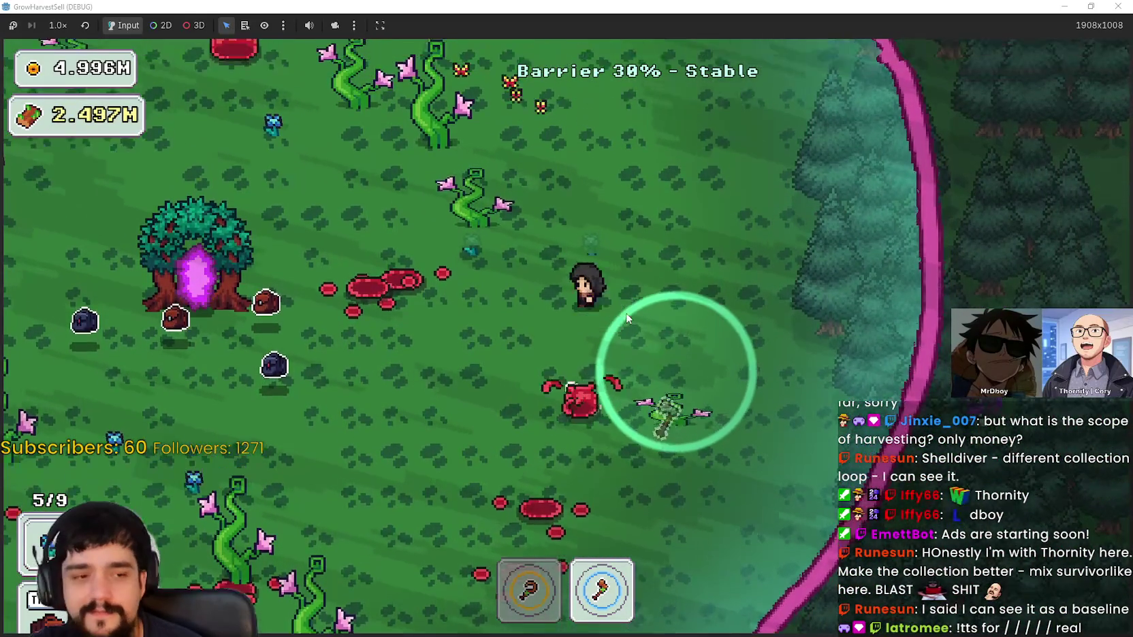
{"action": "key", "text": "a"}
Roam the forest clearing with sickle and axe, chopping vines and collecting dropped items
{"action": "key", "text": "a"}
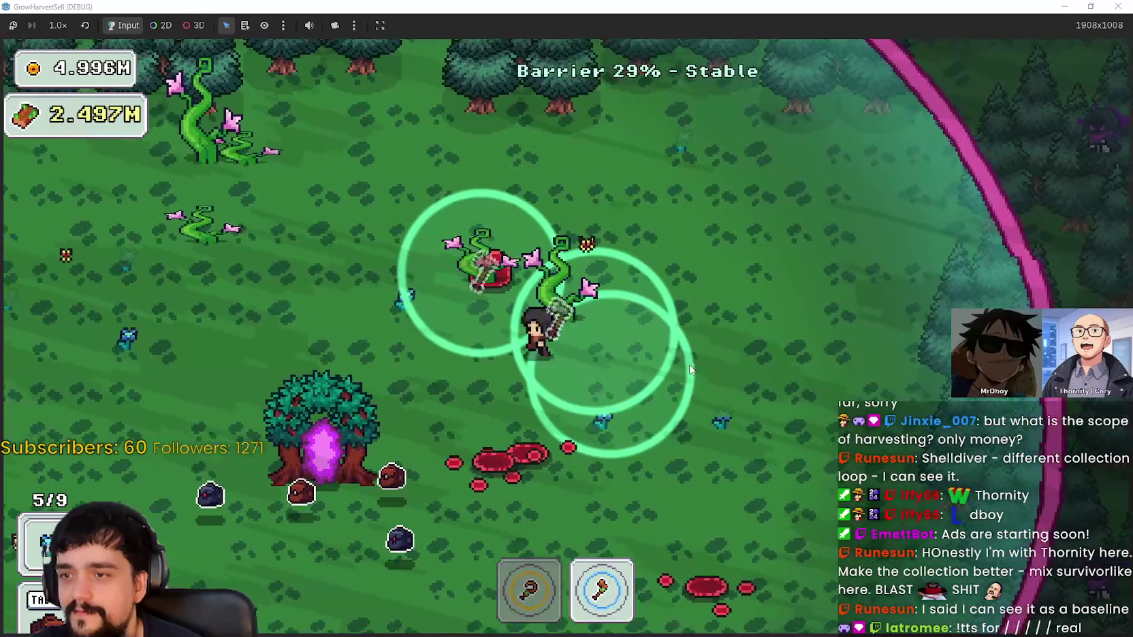
{"action": "key", "text": "s"}
{"action": "key", "text": "w"}
{"action": "key", "text": "a"}
{"action": "key", "text": "1"}
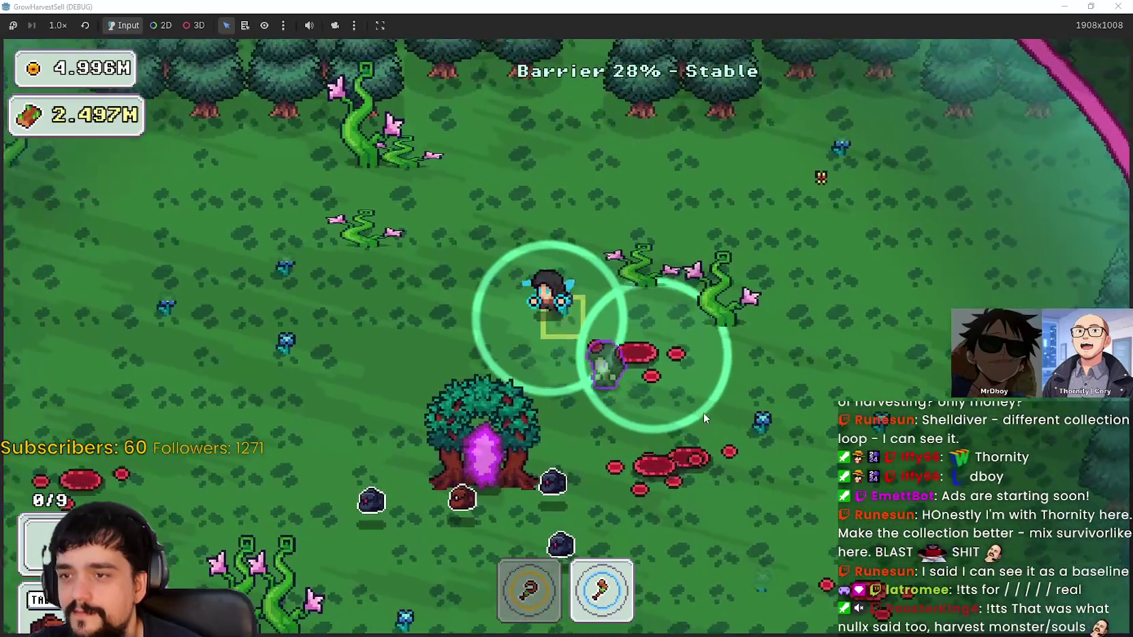
{"action": "key", "text": "a"}
{"action": "key", "text": "2"}
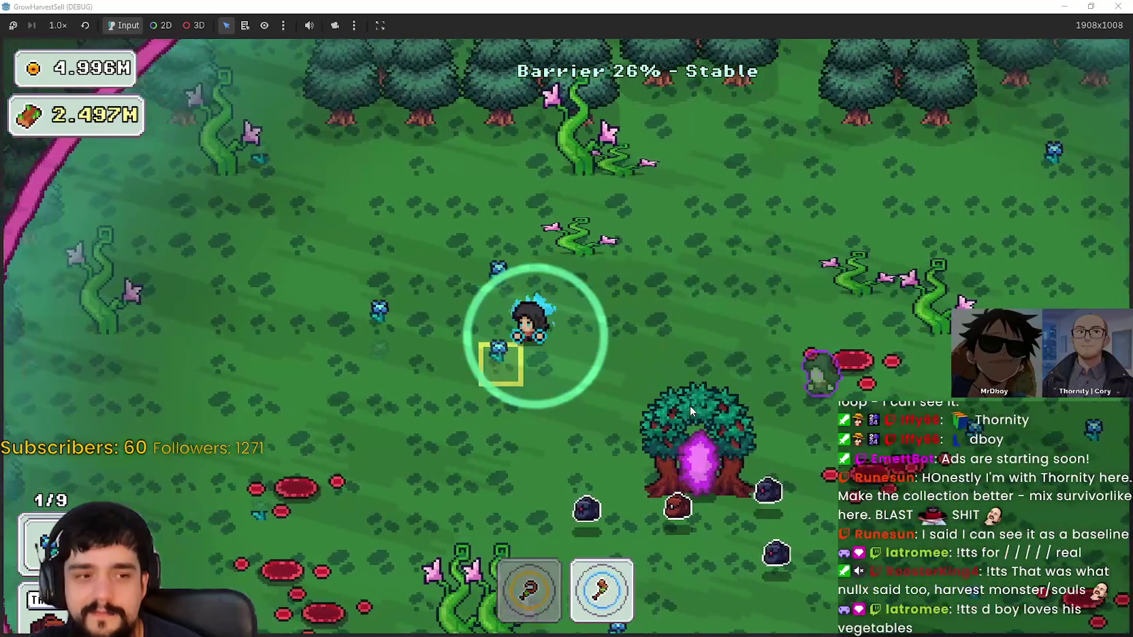
{"action": "key", "text": "w"}
{"action": "key", "text": "s"}
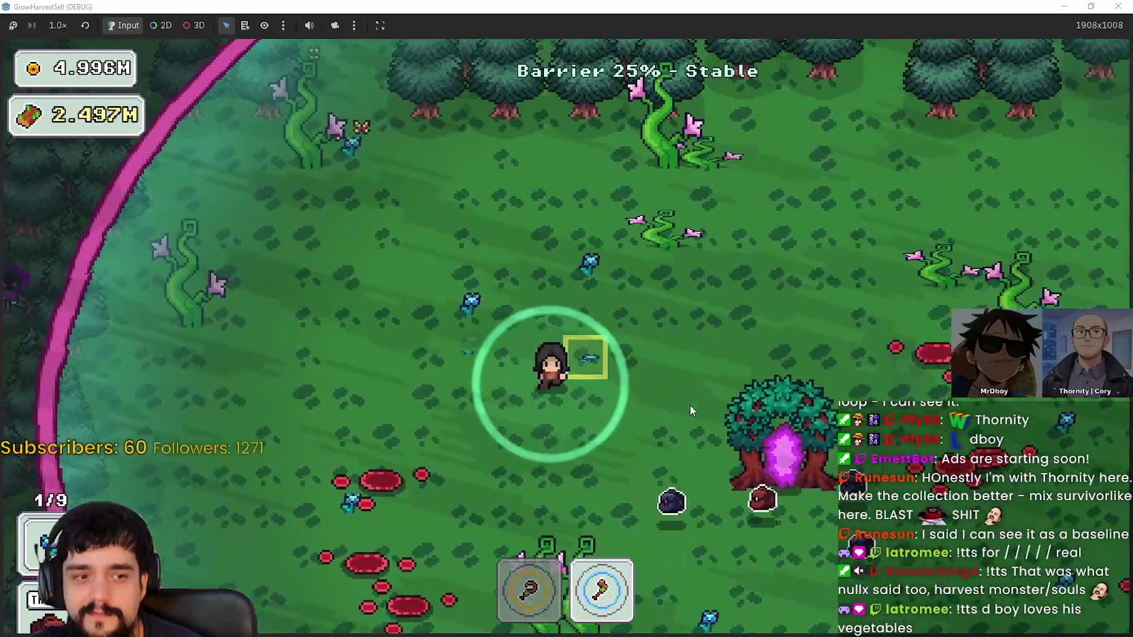
{"action": "key", "text": "d"}
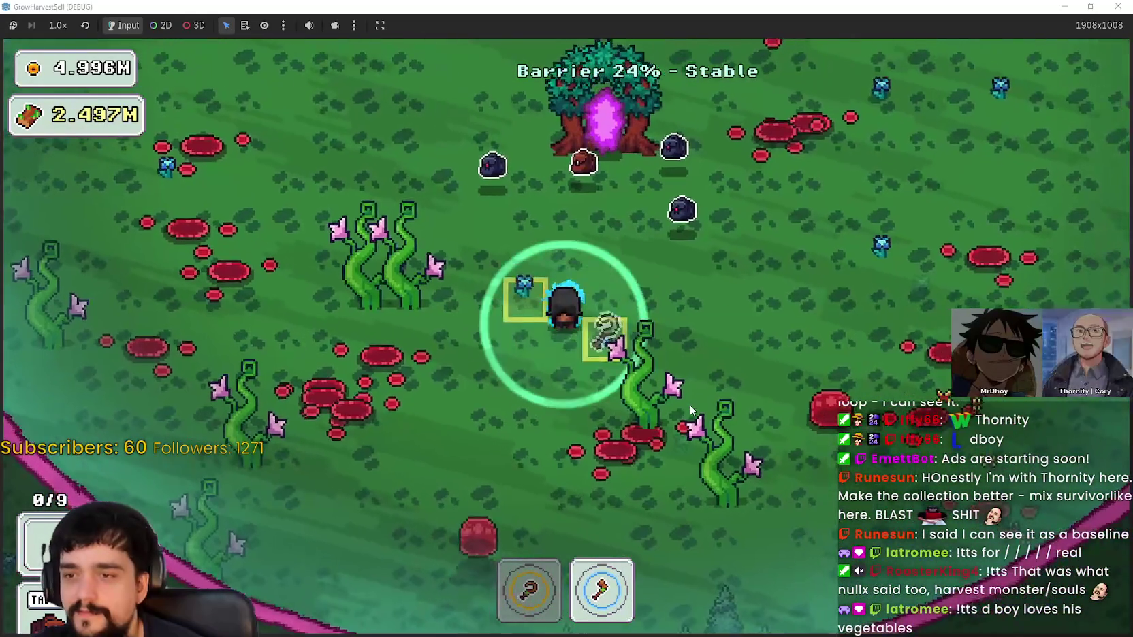
Chop the vine cluster and gather flowers along the pink barrier edge
{"action": "key", "text": "1"}
{"action": "key", "text": "s"}
{"action": "key", "text": "d"}
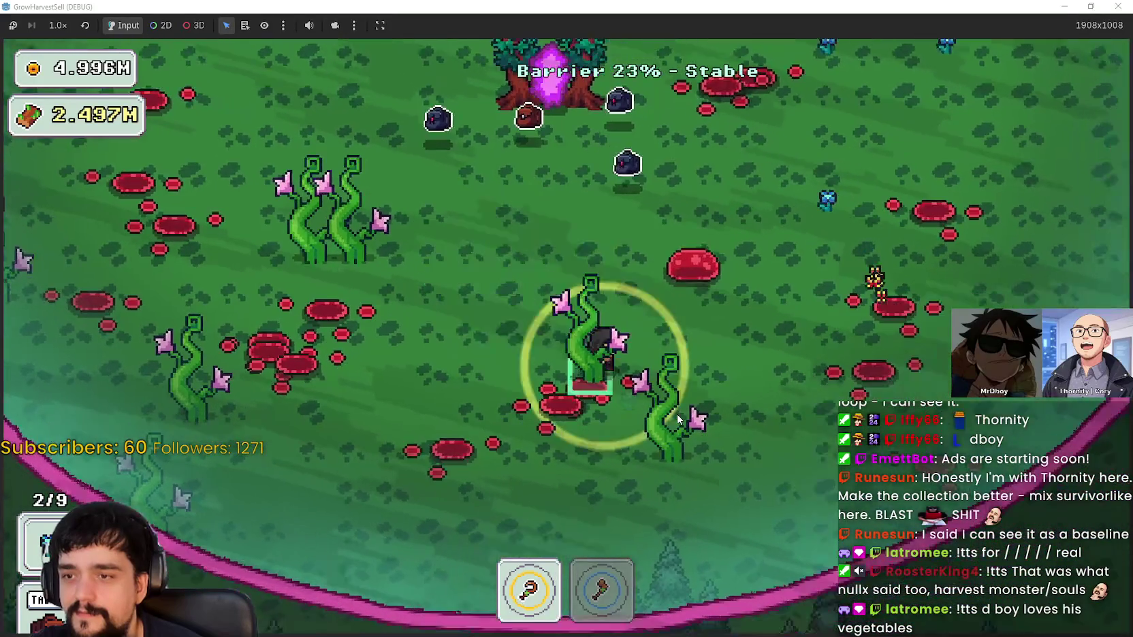
{"action": "key", "text": "2"}
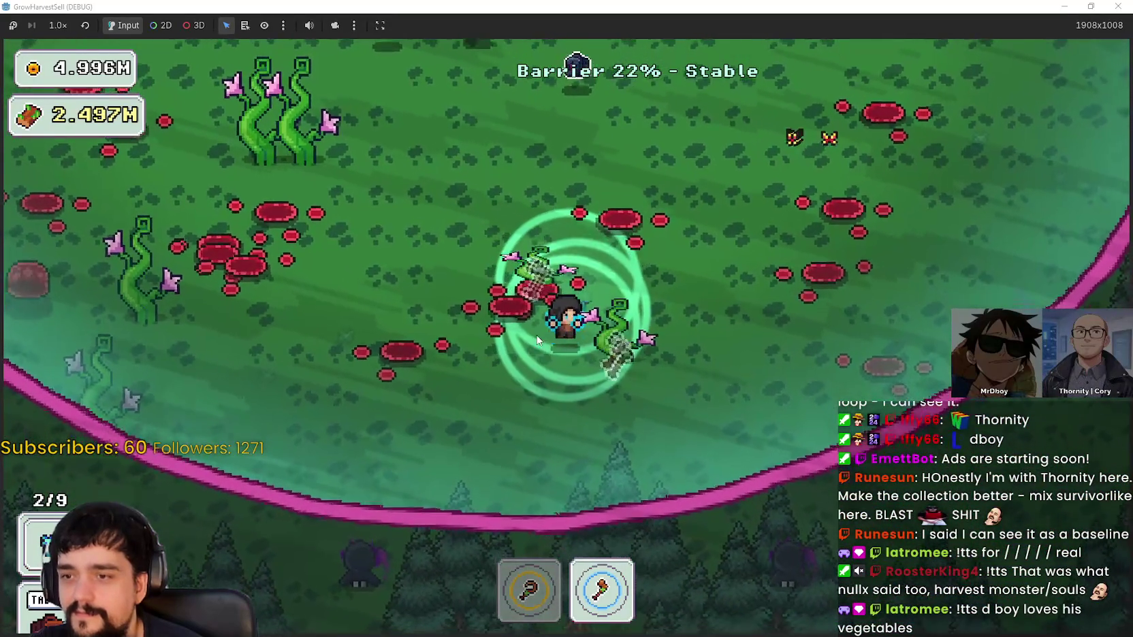
{"action": "key", "text": "w"}
{"action": "key", "text": "d"}
{"action": "key", "text": "a"}
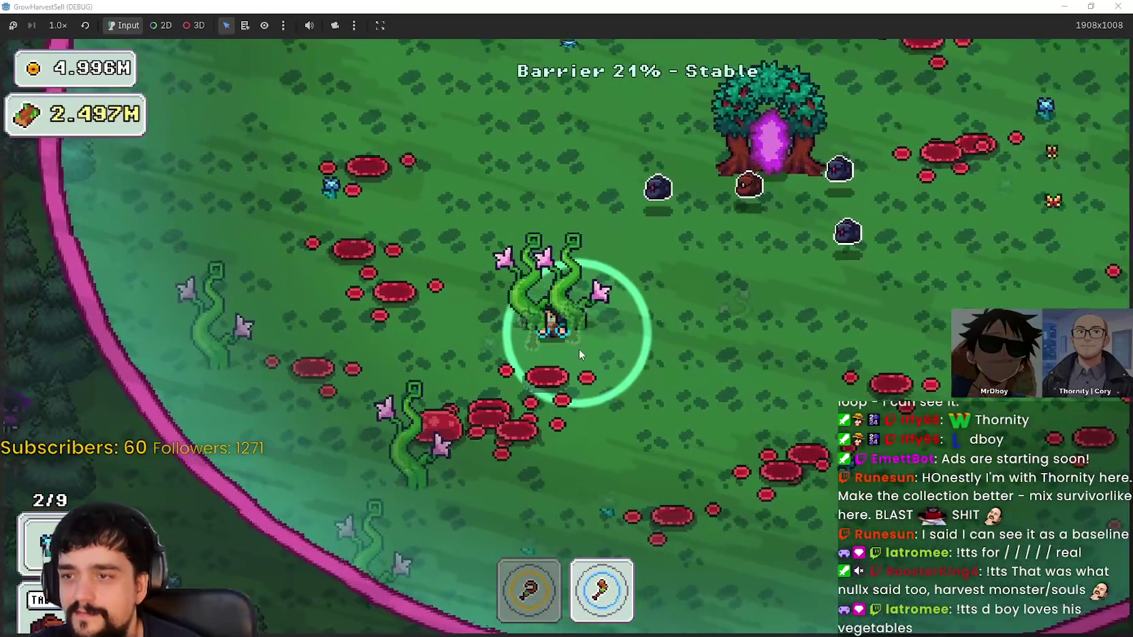
{"action": "key", "text": "w"}
{"action": "key", "text": "d"}
{"action": "key", "text": "s"}
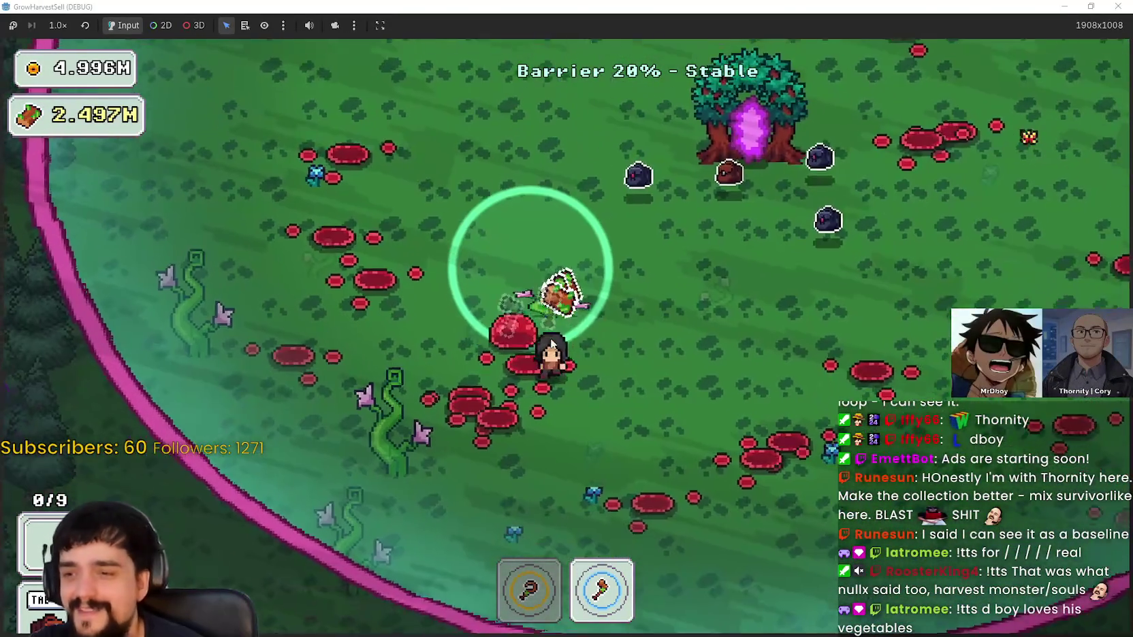
{"action": "key", "text": "d"}
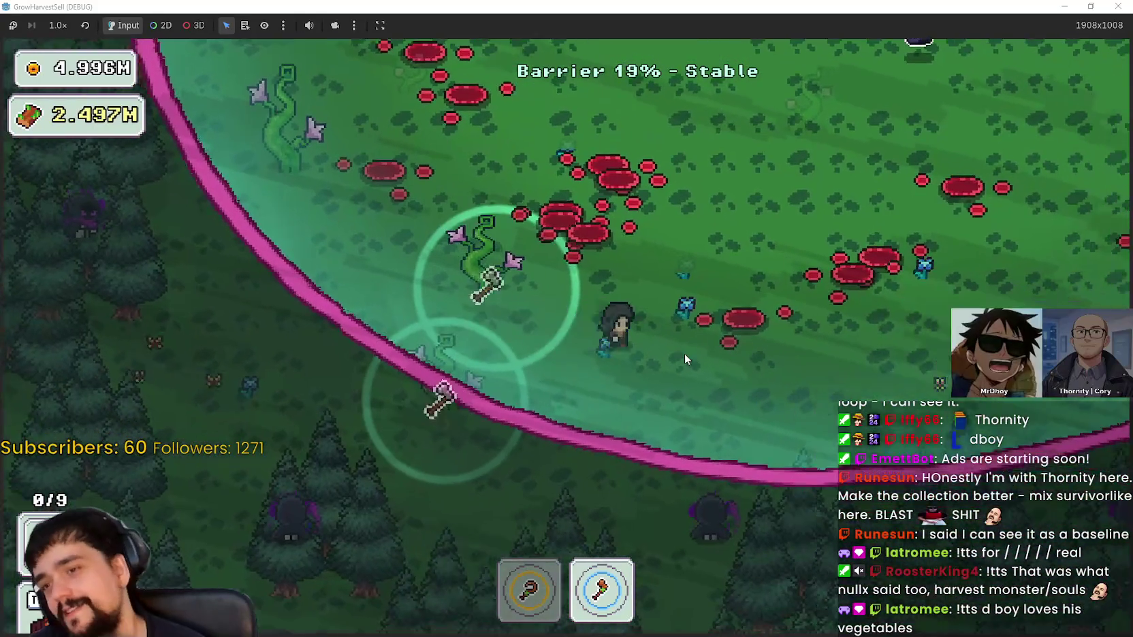
{"action": "key", "text": "1"}
Return through the portal to the village and deposit harvested items at the first stall
{"action": "key", "text": "w"}
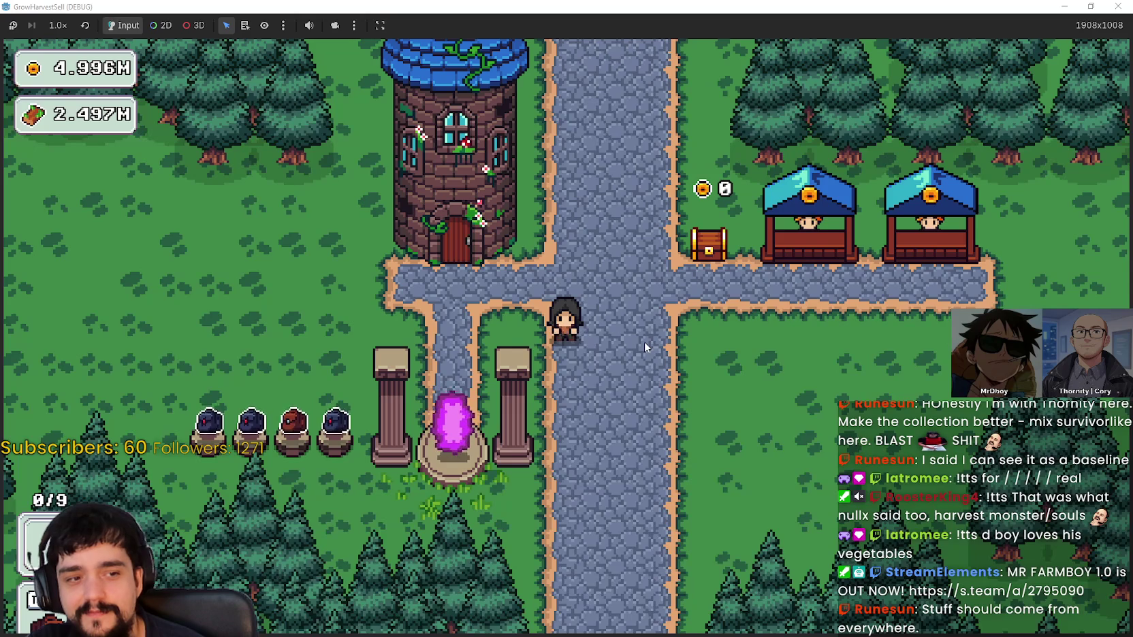
{"action": "key", "text": "d"}
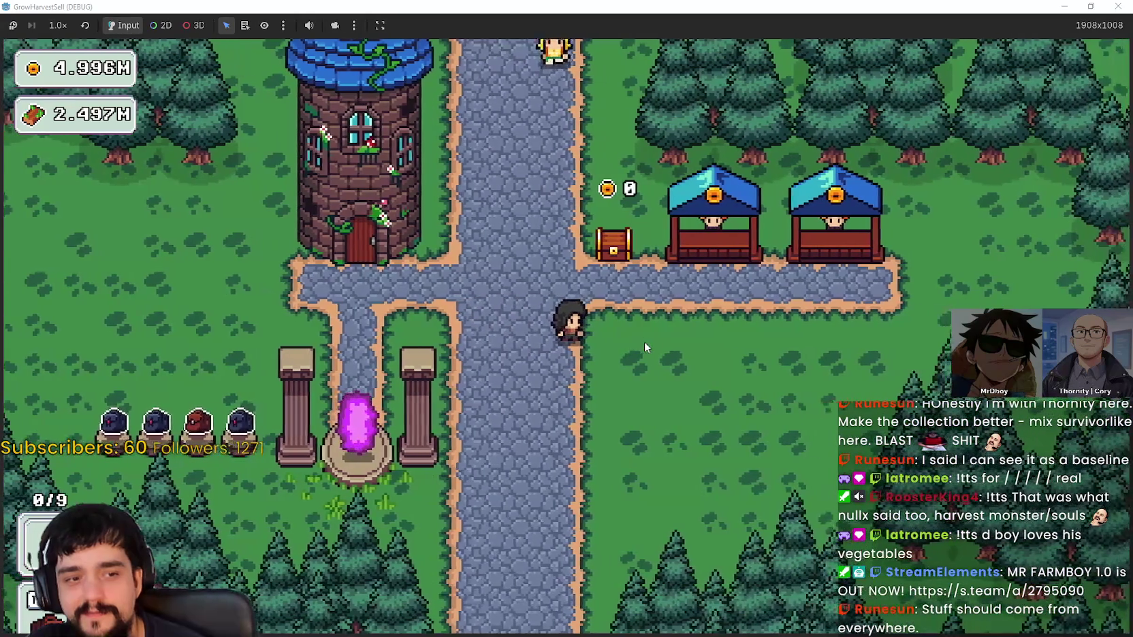
{"action": "key", "text": "w"}
{"action": "key", "text": "d"}
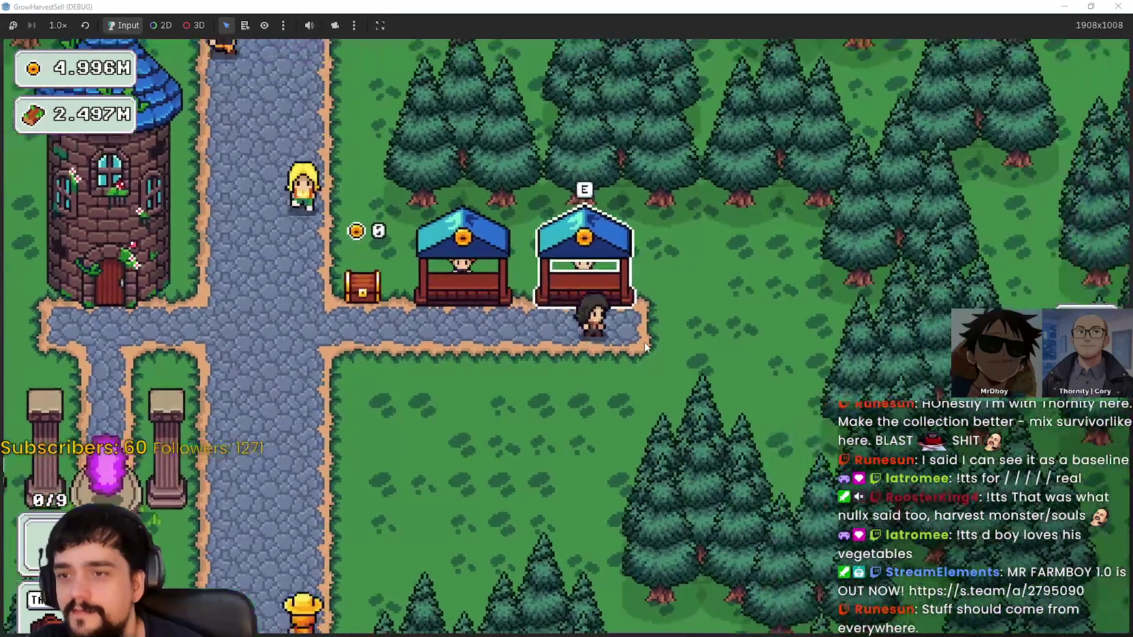
{"action": "key", "text": "a"}
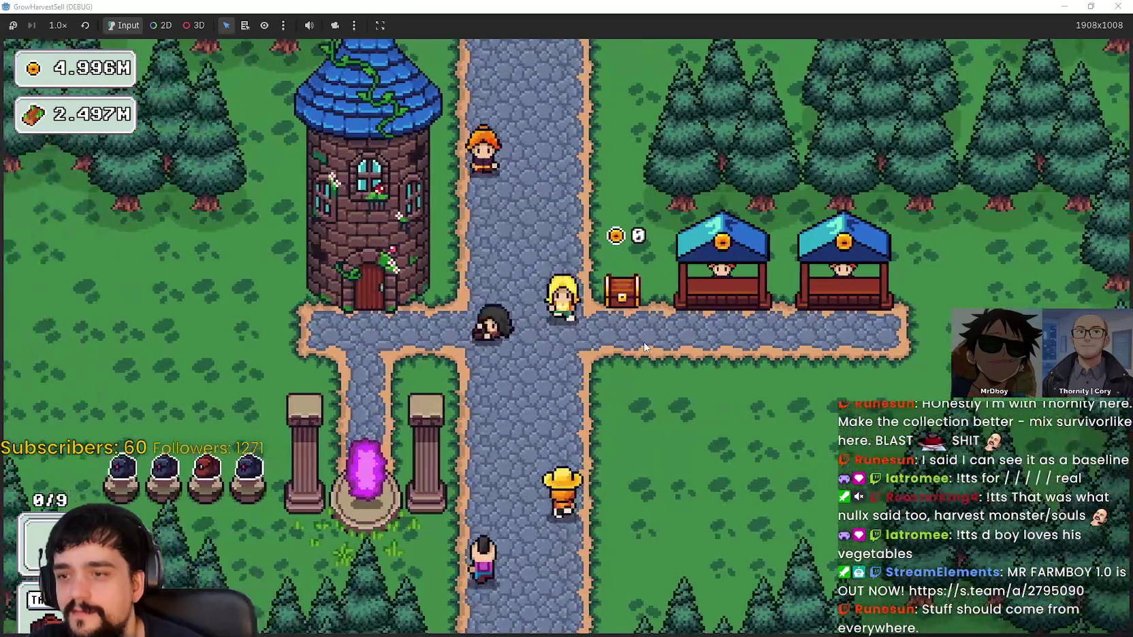
{"action": "key", "text": "a"}
{"action": "key", "text": "s"}
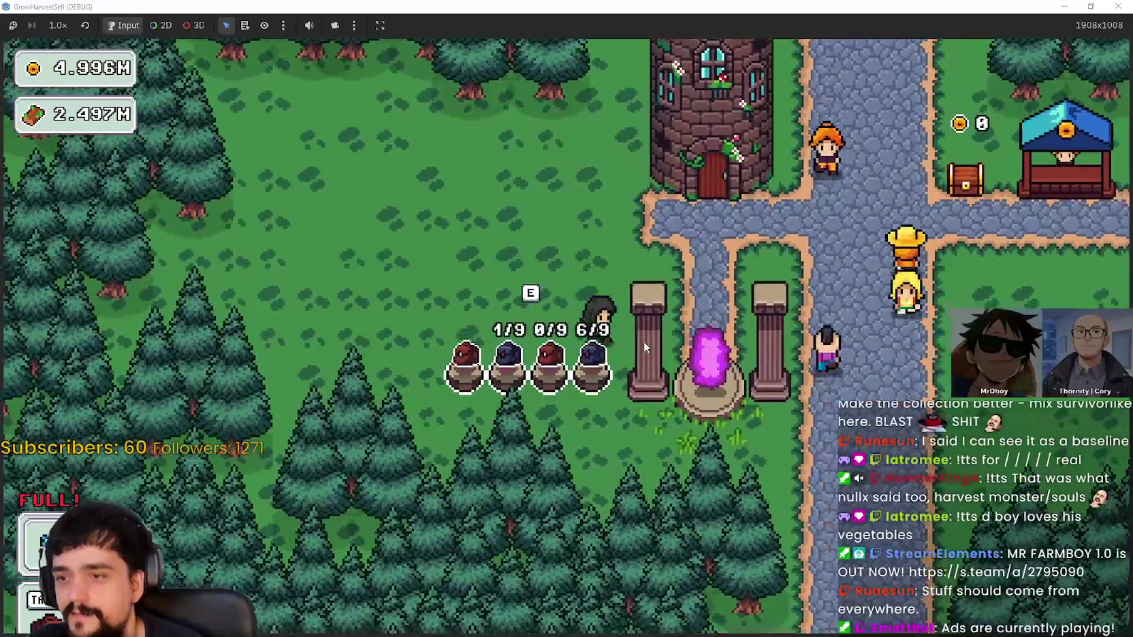
{"action": "key", "text": "w"}
{"action": "key", "text": "d"}
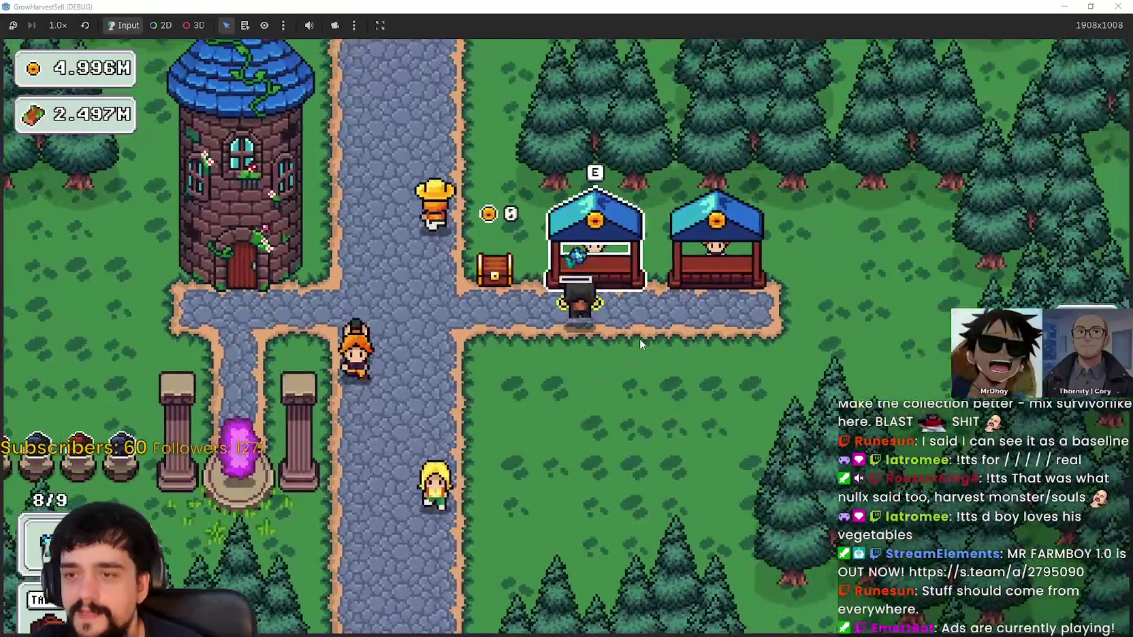
{"action": "key", "text": "e"}
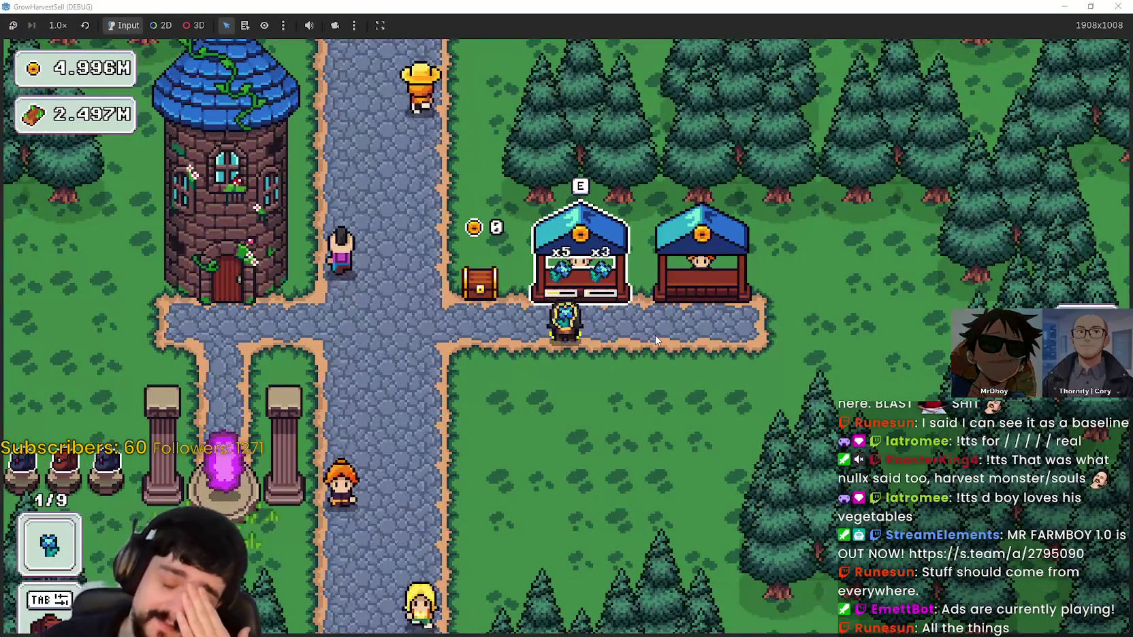
Sell goods at the next stall, then walk around the crossroads toward the grass
{"action": "key", "text": "d"}
{"action": "key", "text": "e"}
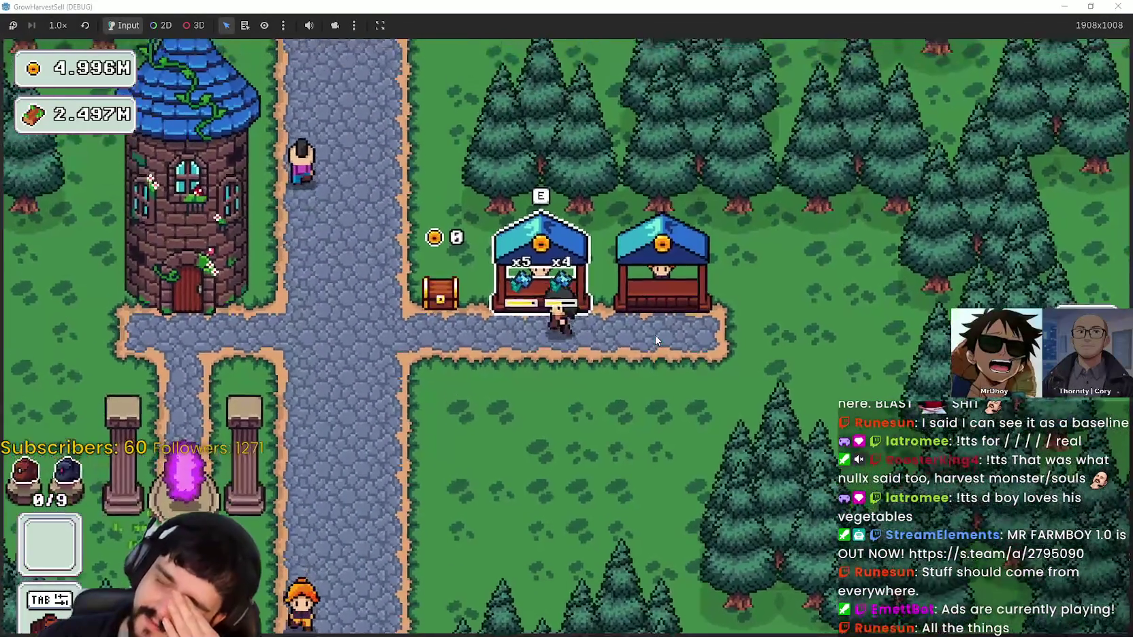
{"action": "key", "text": "a"}
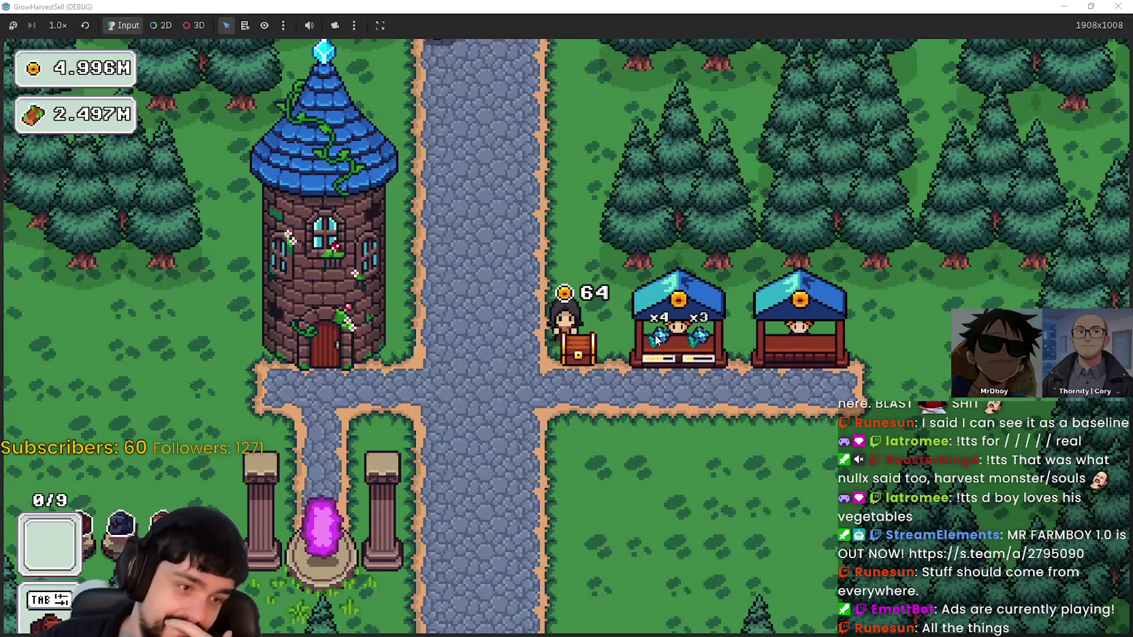
{"action": "key", "text": "a"}
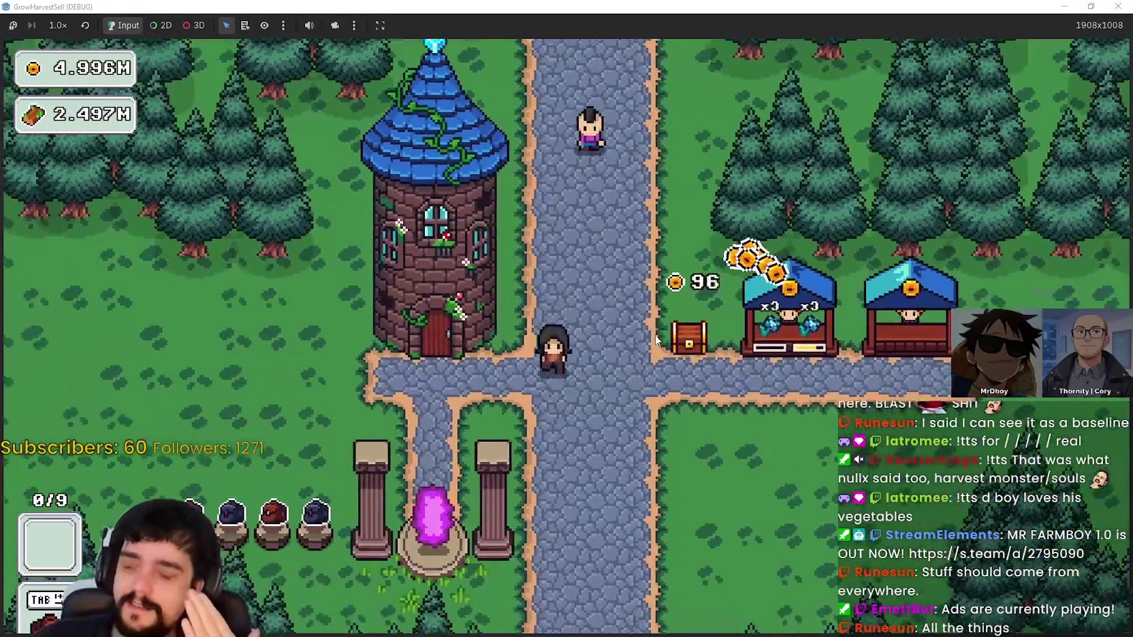
{"action": "key", "text": "w"}
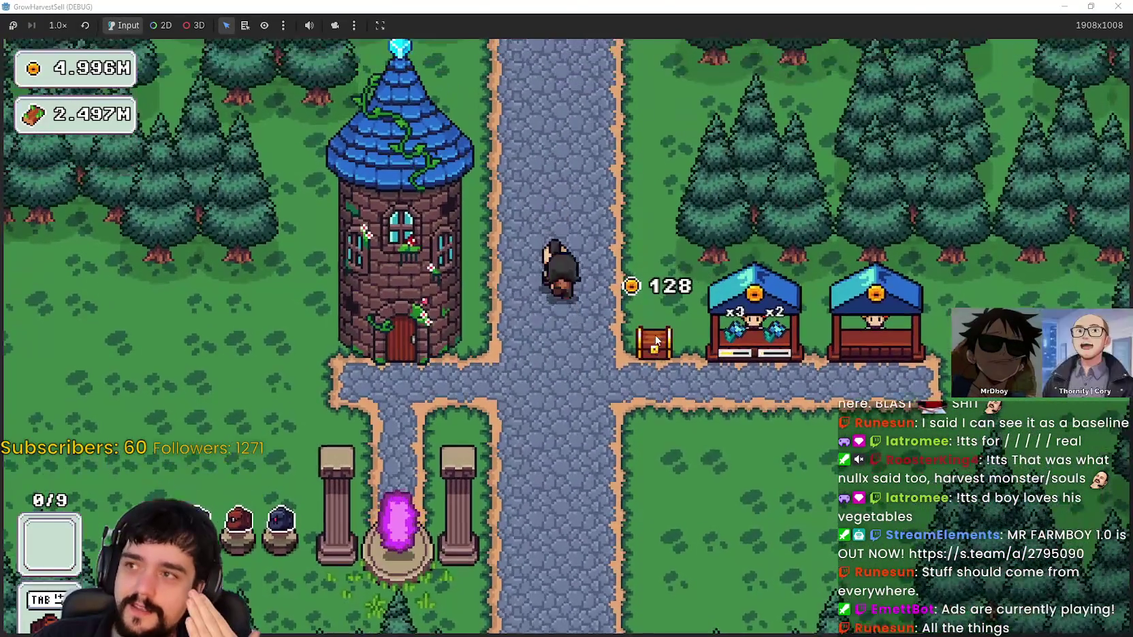
{"action": "key", "text": "s"}
{"action": "key", "text": "w"}
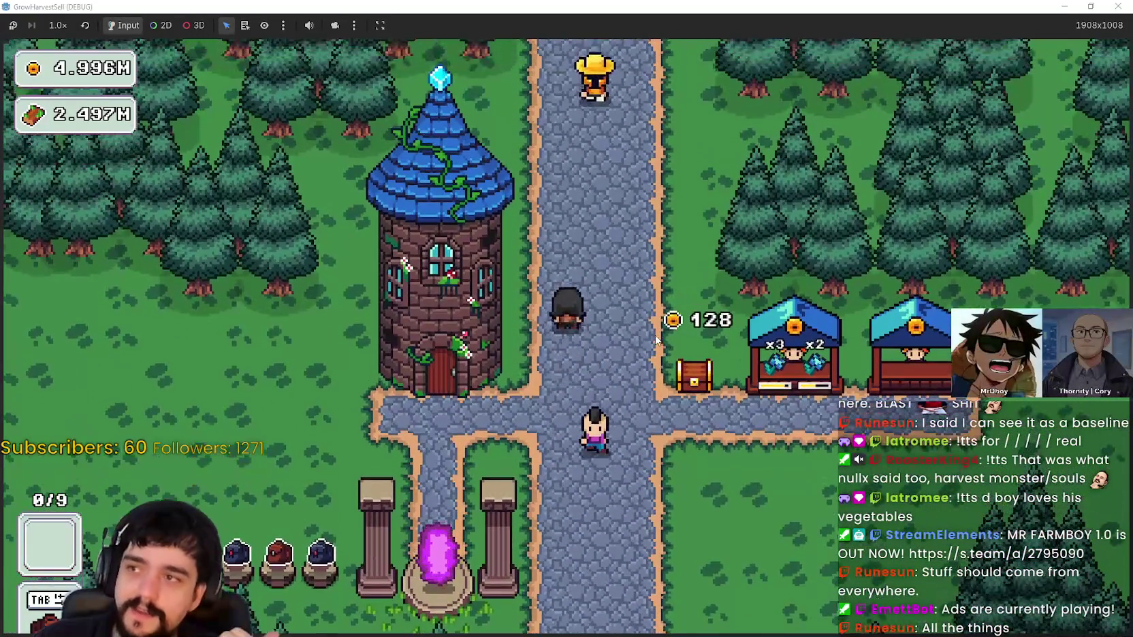
{"action": "key", "text": "s"}
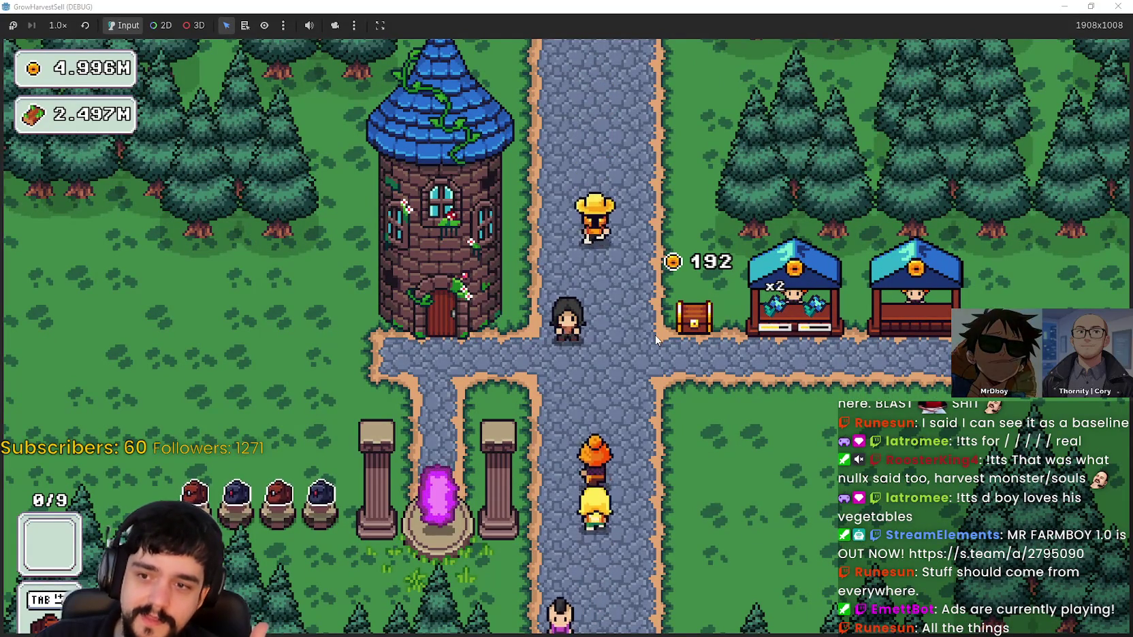
{"action": "key", "text": "d"}
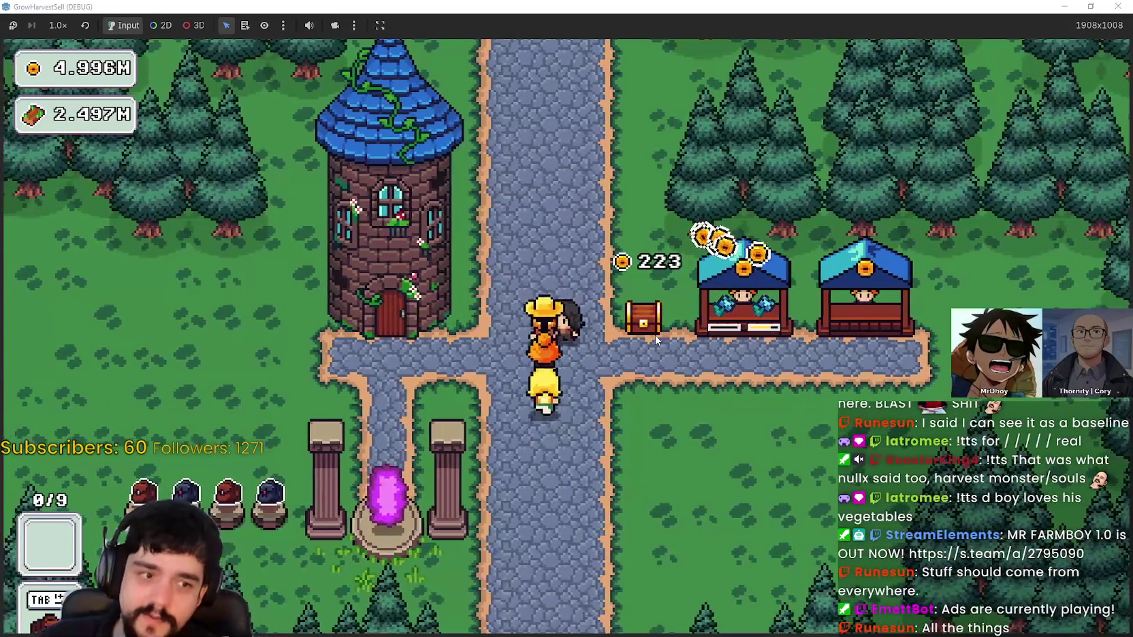
{"action": "key", "text": "s"}
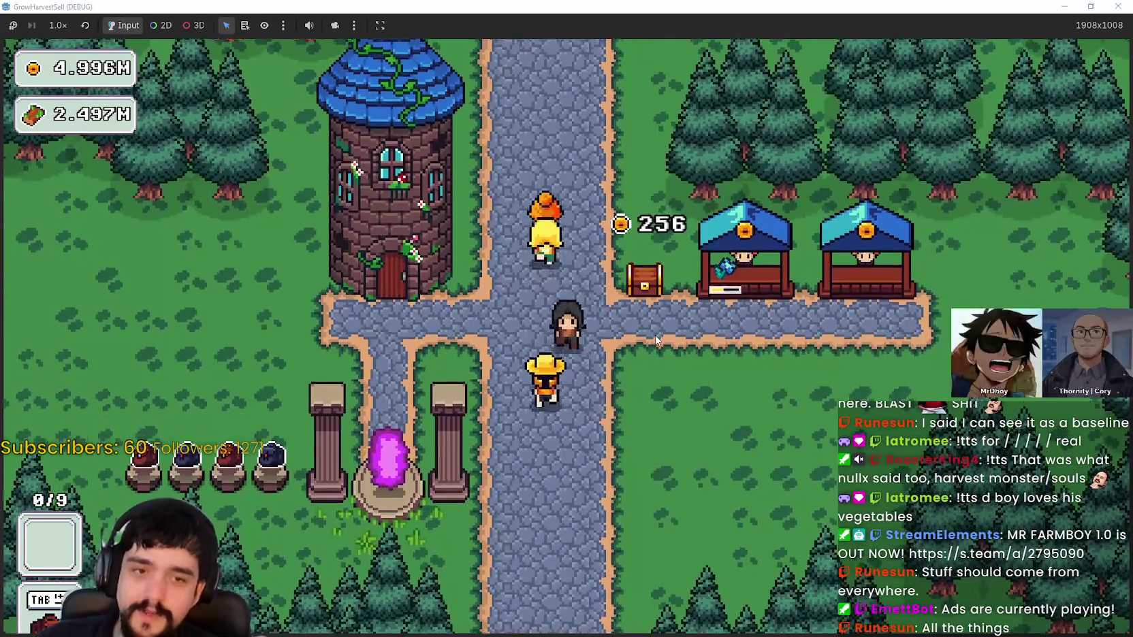
{"action": "key", "text": "d"}
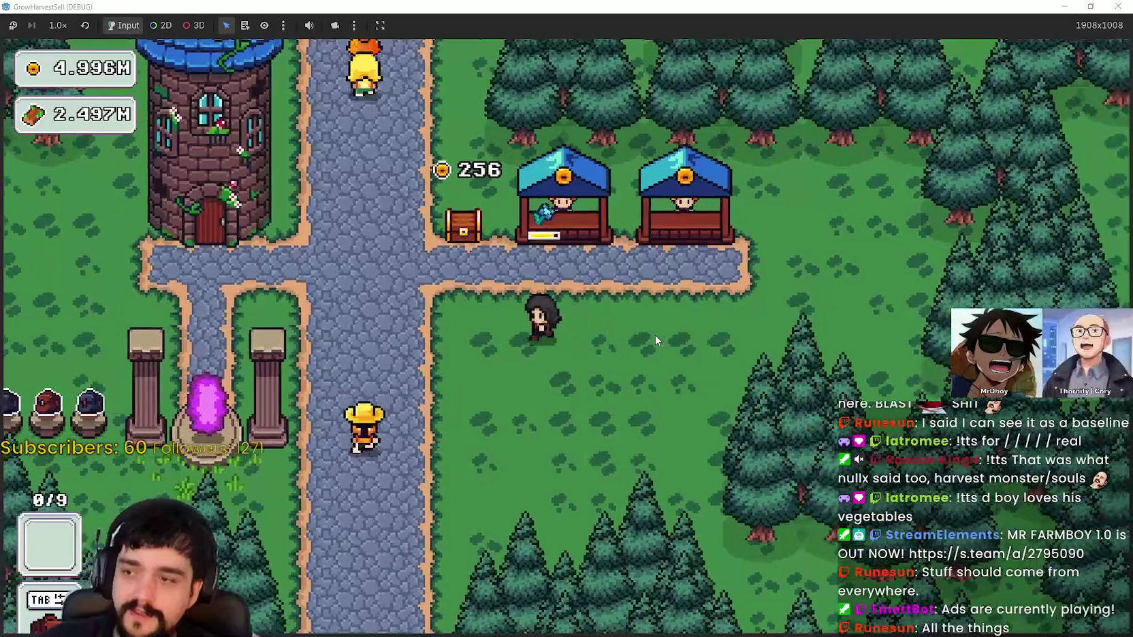
Harvest all the pots beside the portal into the inventory
{"action": "key", "text": "w"}
{"action": "key", "text": "a"}
{"action": "key", "text": "s"}
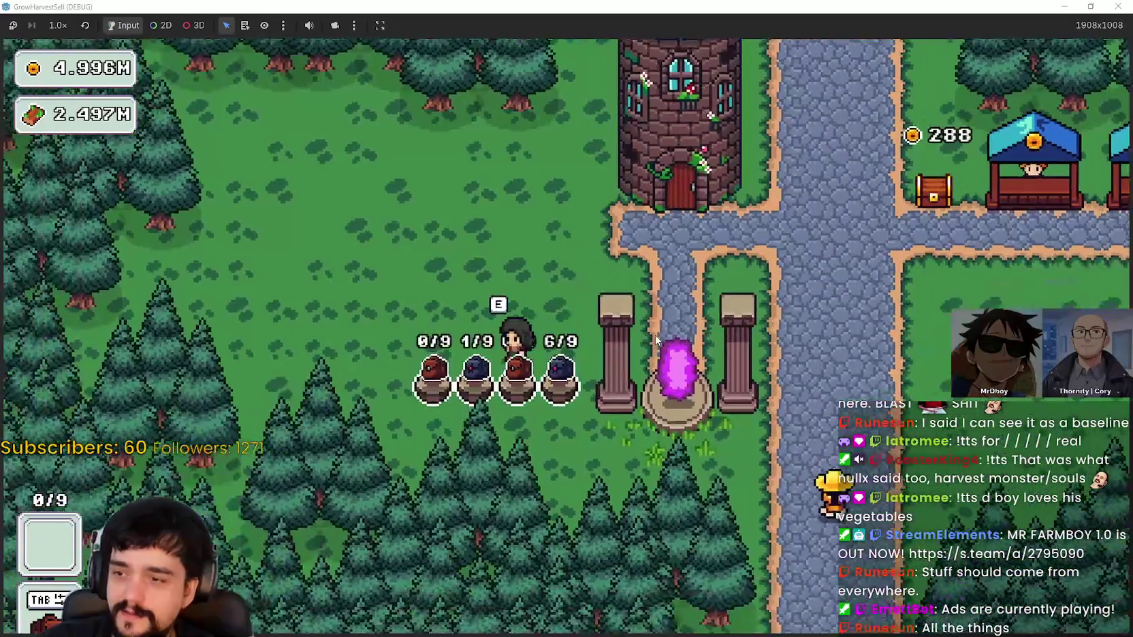
{"action": "key", "text": "w"}
{"action": "key", "text": "e"}
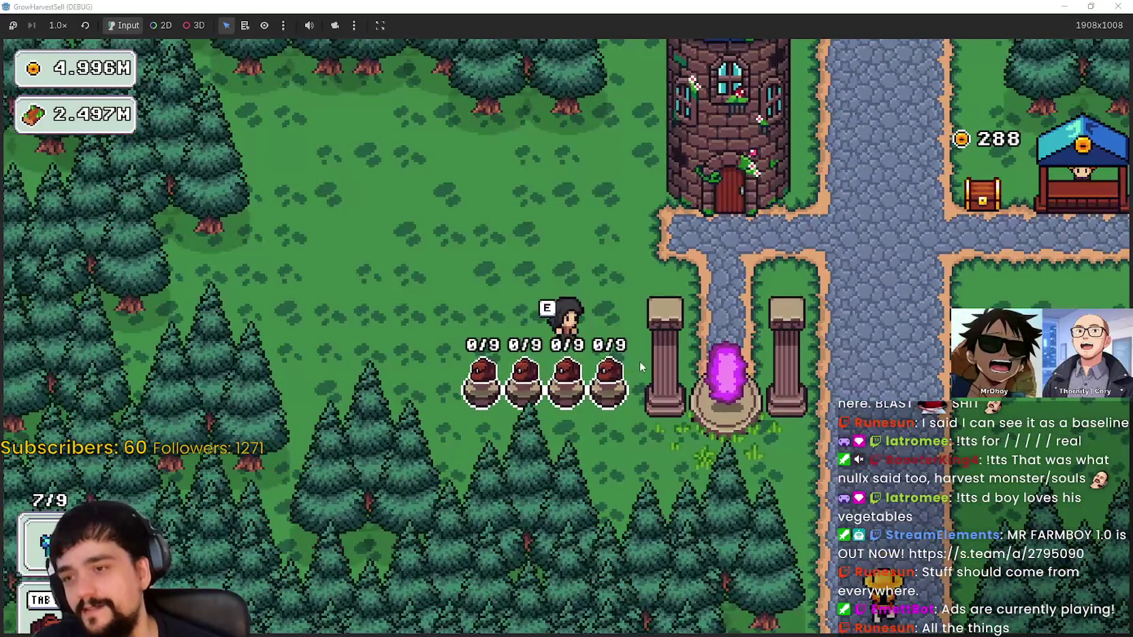
Walk up to the tower and briefly view the Prestige skill tree before closing it
{"action": "key", "text": "d"}
{"action": "key", "text": "w"}
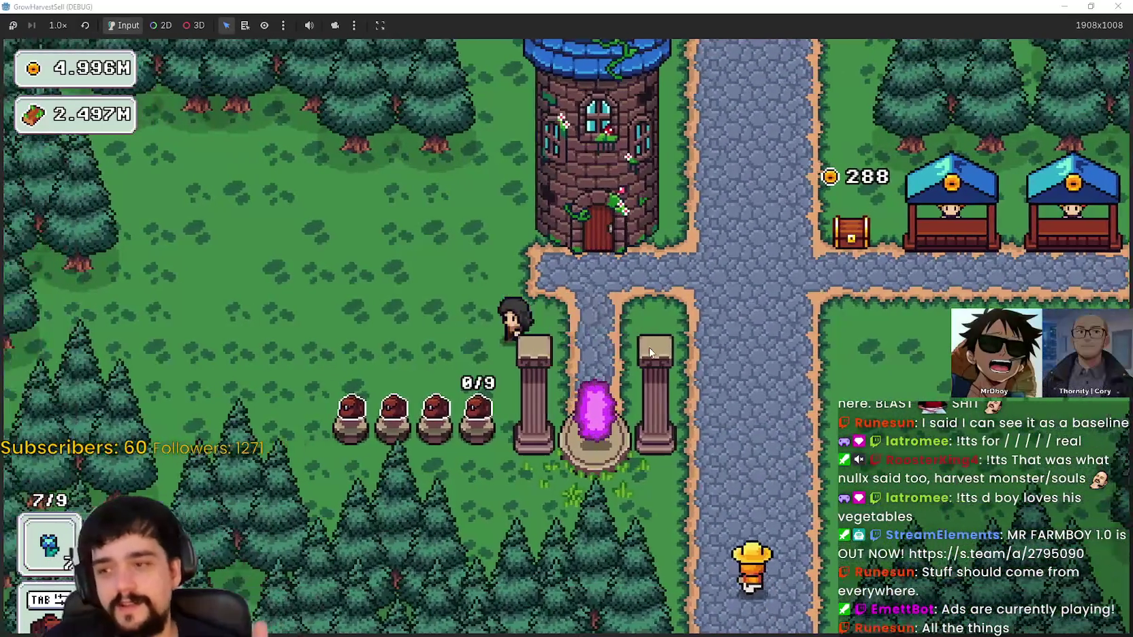
{"action": "key", "text": "w"}
{"action": "key", "text": "a"}
{"action": "key", "text": "d"}
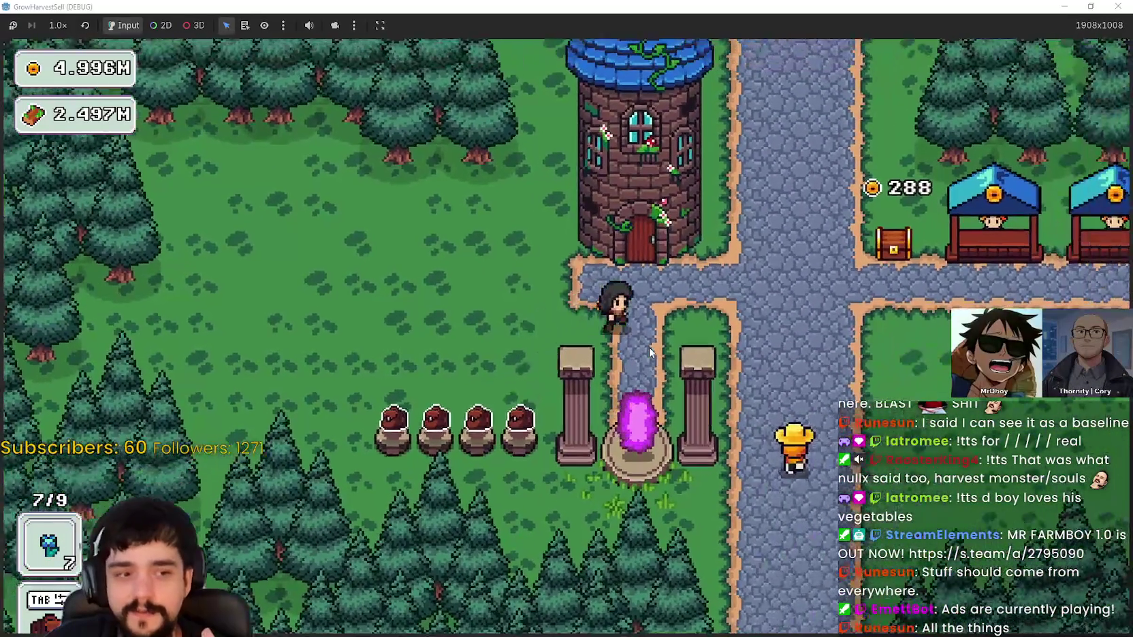
{"action": "key", "text": "w"}
{"action": "key", "text": "d"}
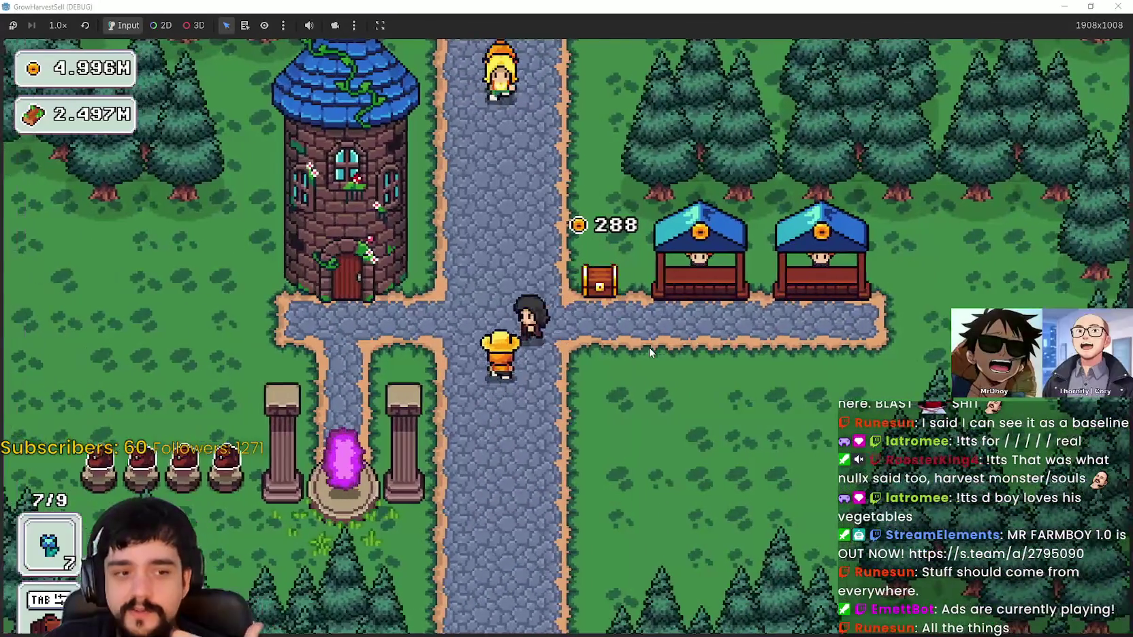
{"action": "key", "text": "a"}
{"action": "key", "text": "w"}
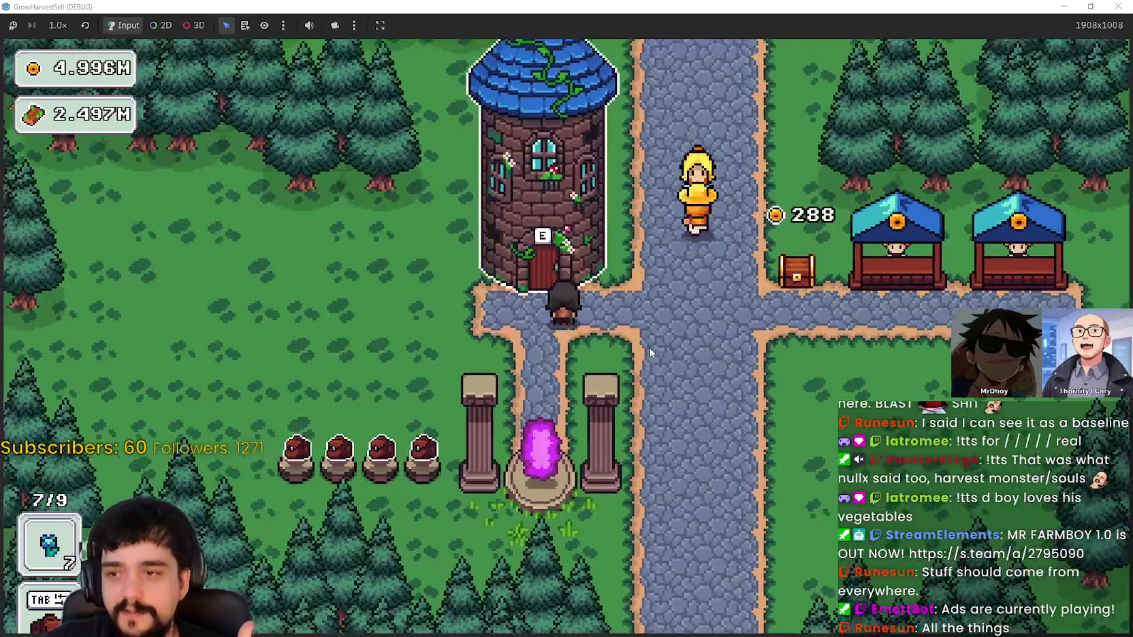
{"action": "key", "text": "e"}
{"action": "key", "text": "Escape"}
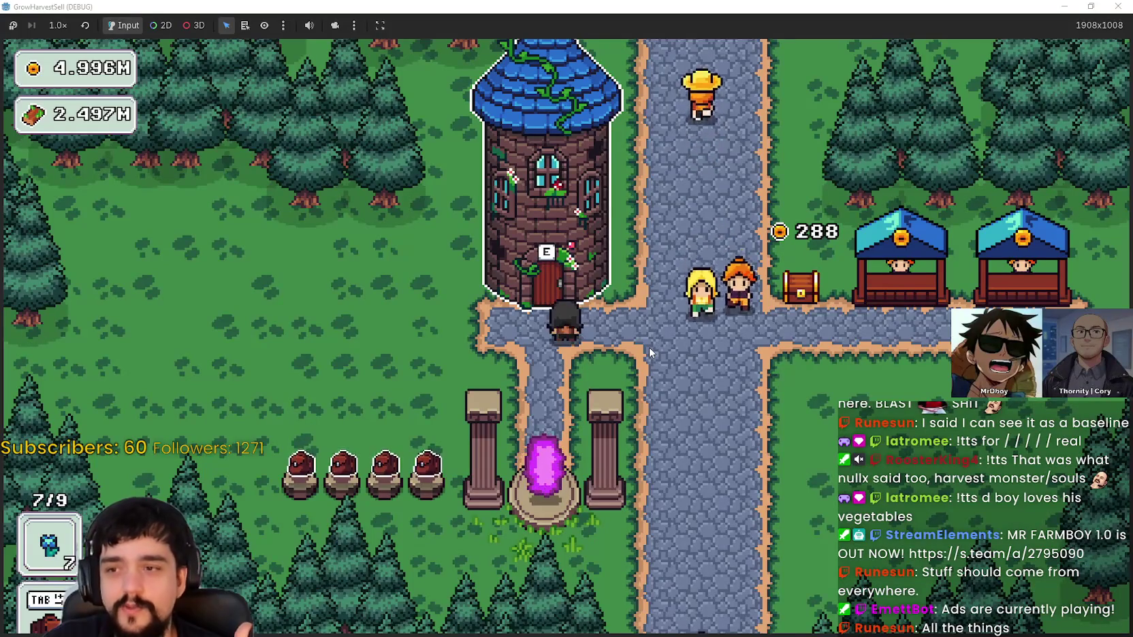
Stock the harvested pot items into the first stall beside the chest
{"action": "key", "text": "d"}
{"action": "key", "text": "w"}
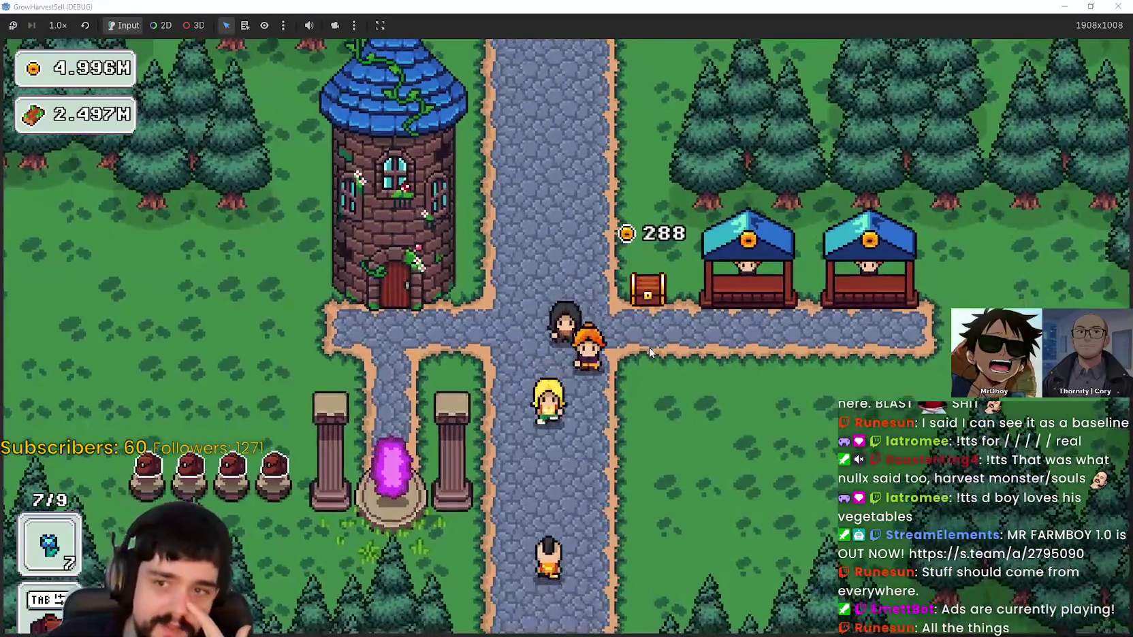
{"action": "key", "text": "d"}
{"action": "key", "text": "d"}
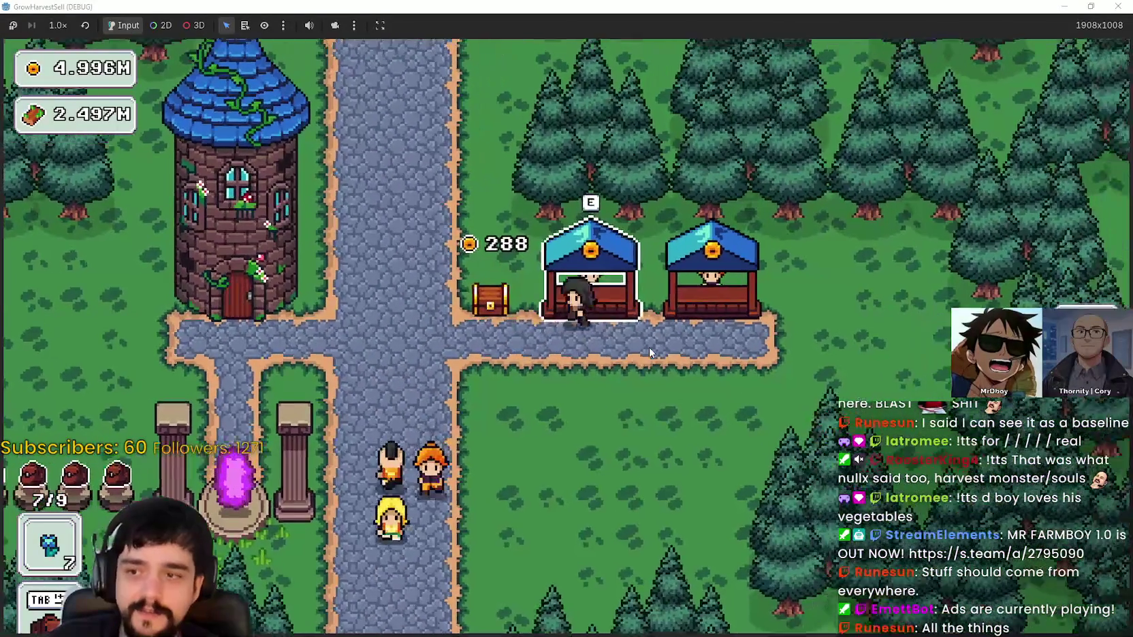
{"action": "key", "text": "e"}
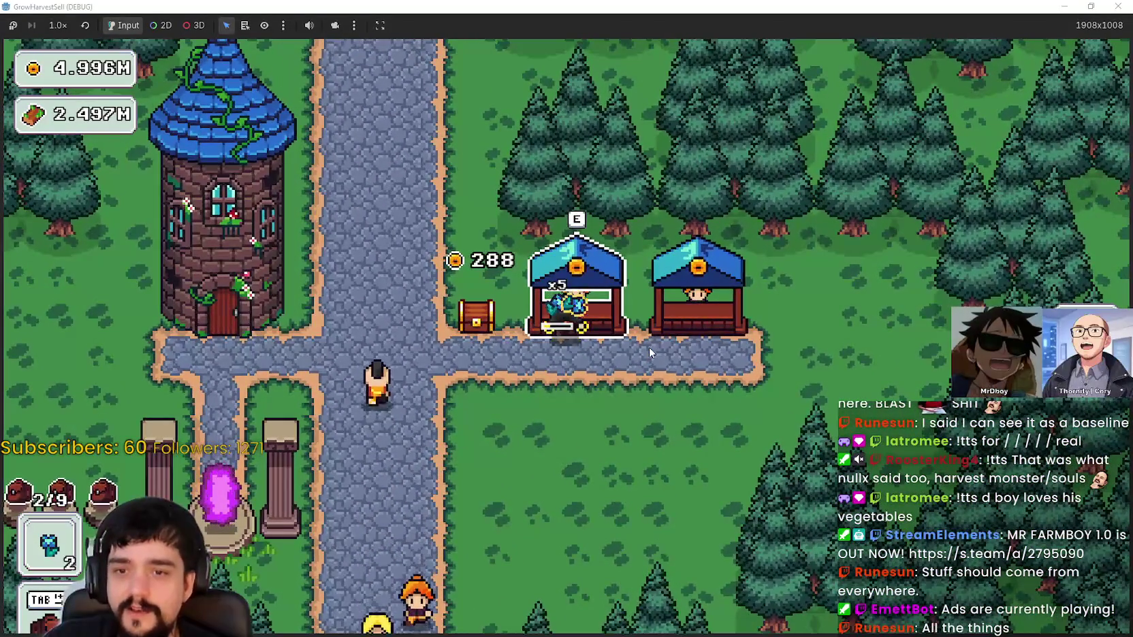
{"action": "key", "text": "s"}
{"action": "key", "text": "d"}
{"action": "key", "text": "a"}
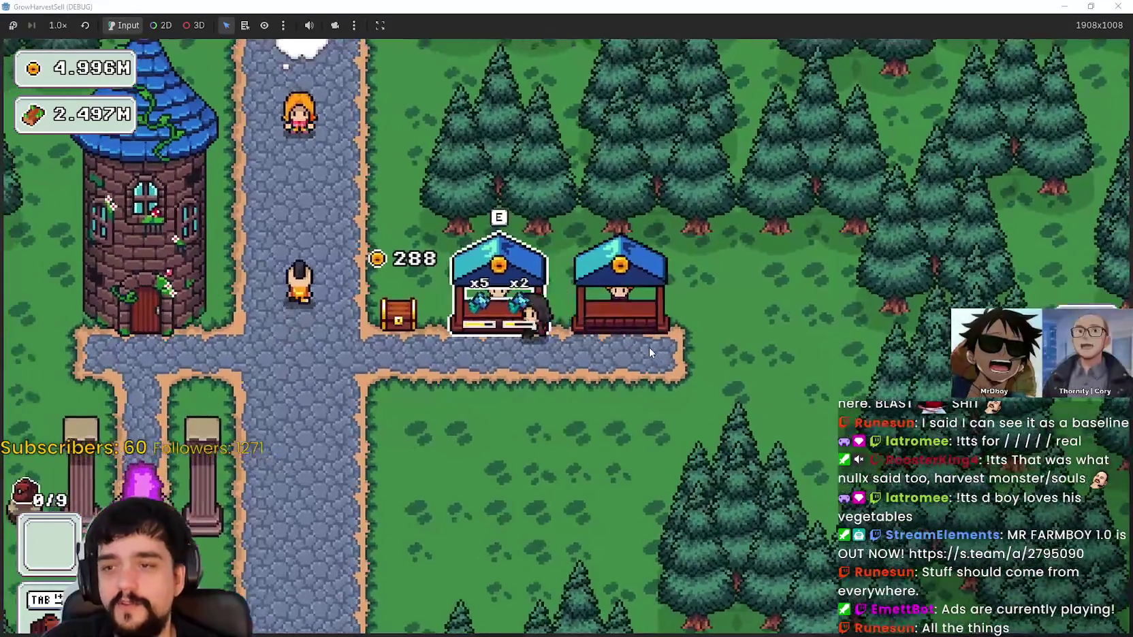
{"action": "key", "text": "s"}
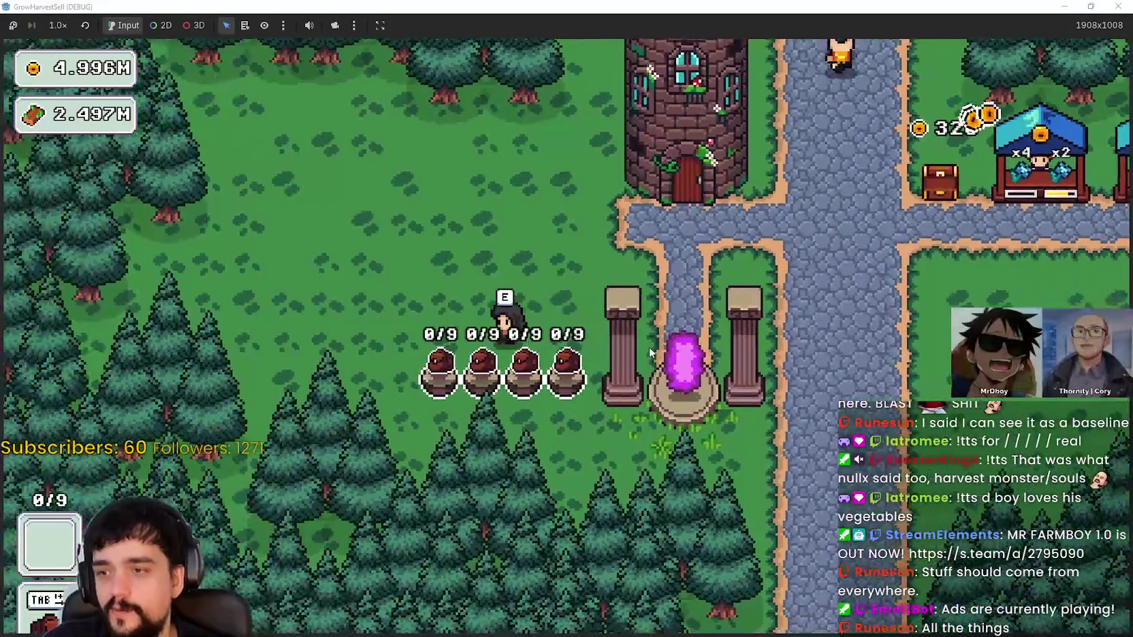
{"action": "key", "text": "d"}
{"action": "key", "text": "w"}
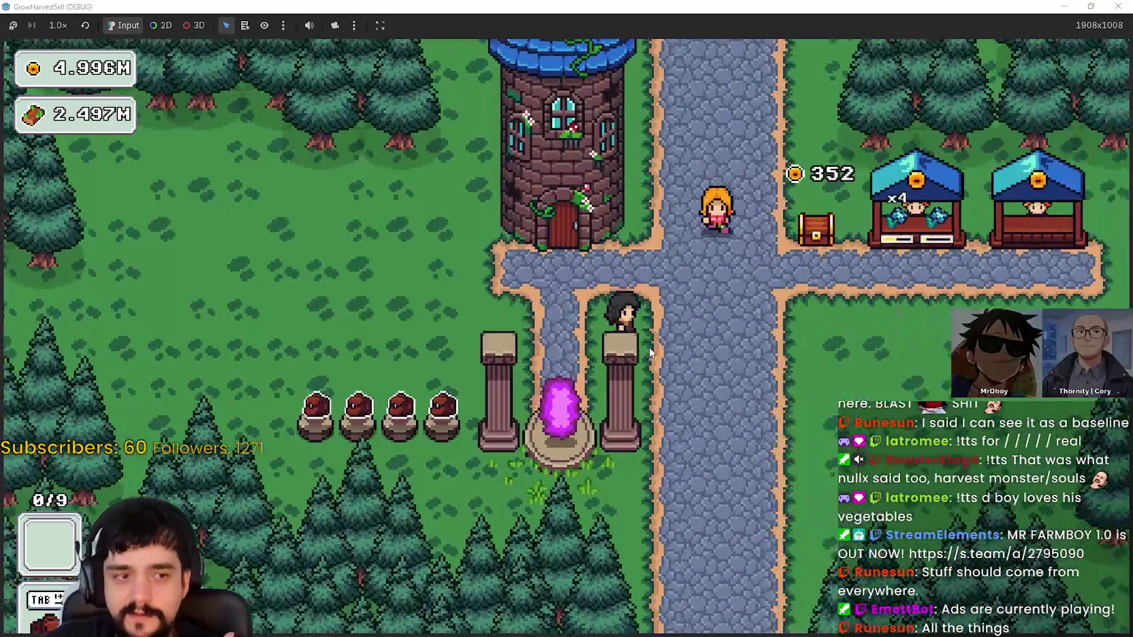
Walk toward the tower door and settle at the centre of the crossroads
{"action": "key", "text": "a"}
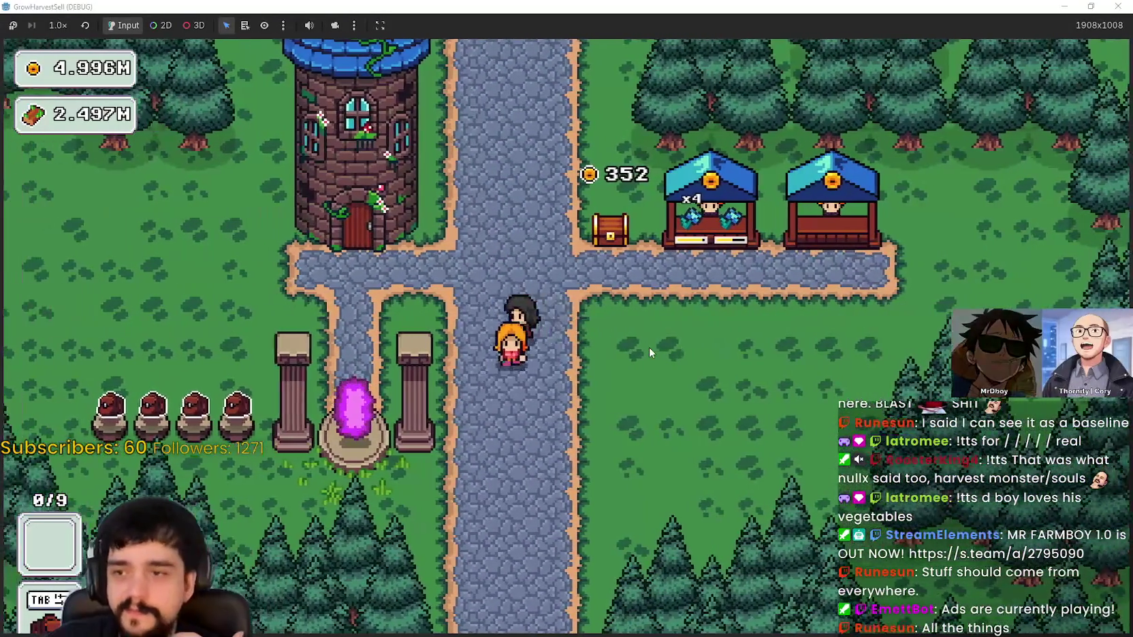
{"action": "key", "text": "w"}
{"action": "key", "text": "d"}
{"action": "key", "text": "s"}
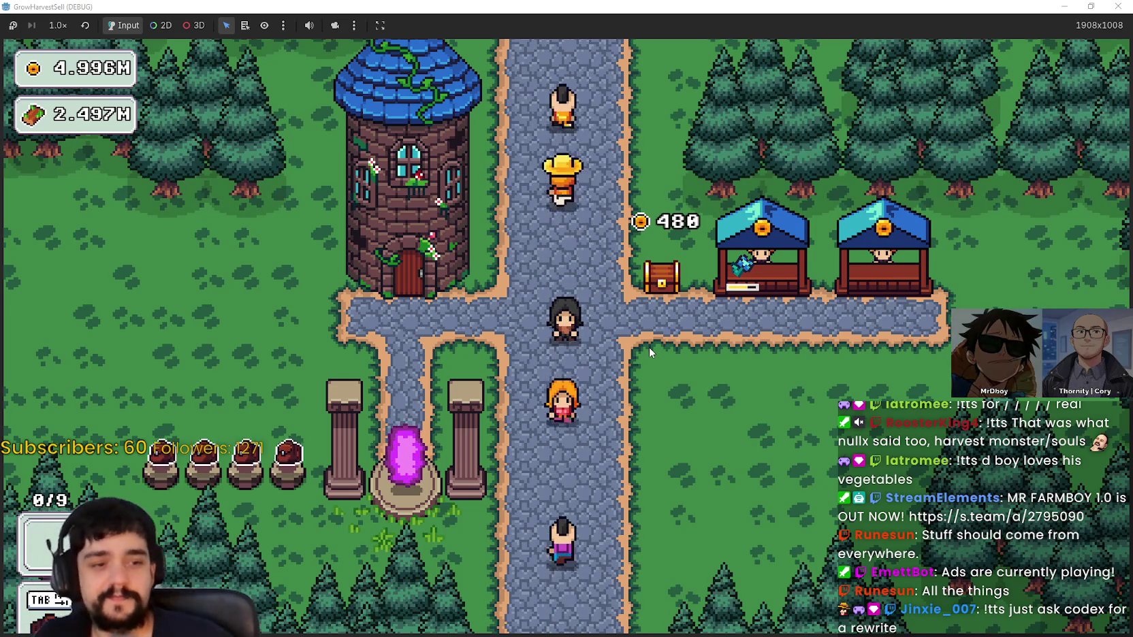
Collect the 480-coin pile at the bank chest
{"action": "left_click", "coordinate": [677, 252]}
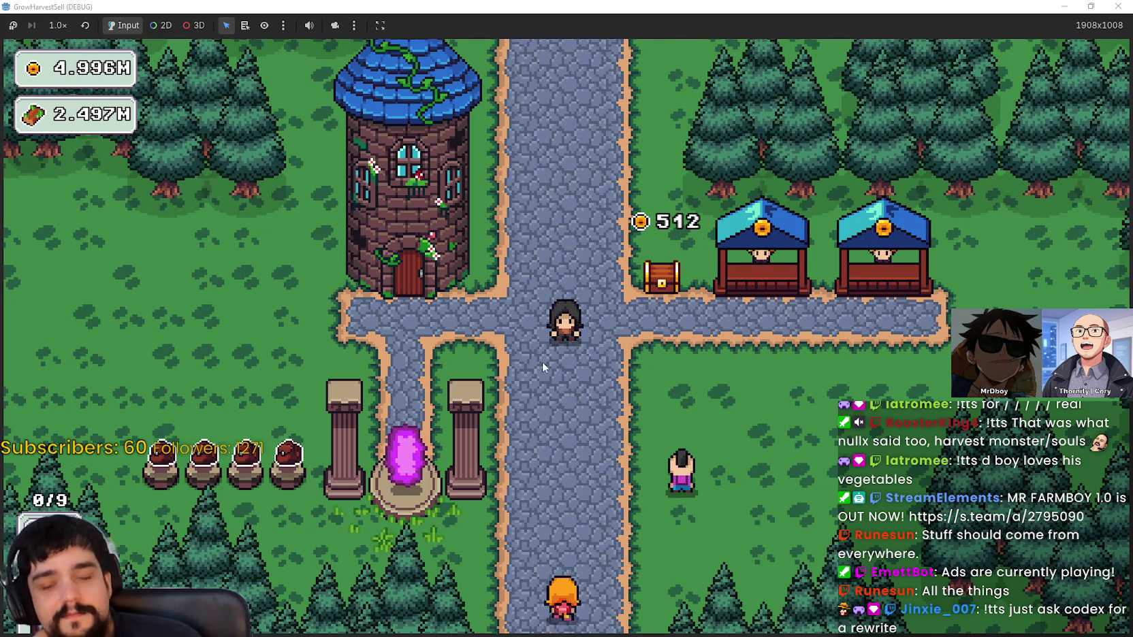
{"action": "key", "text": "s"}
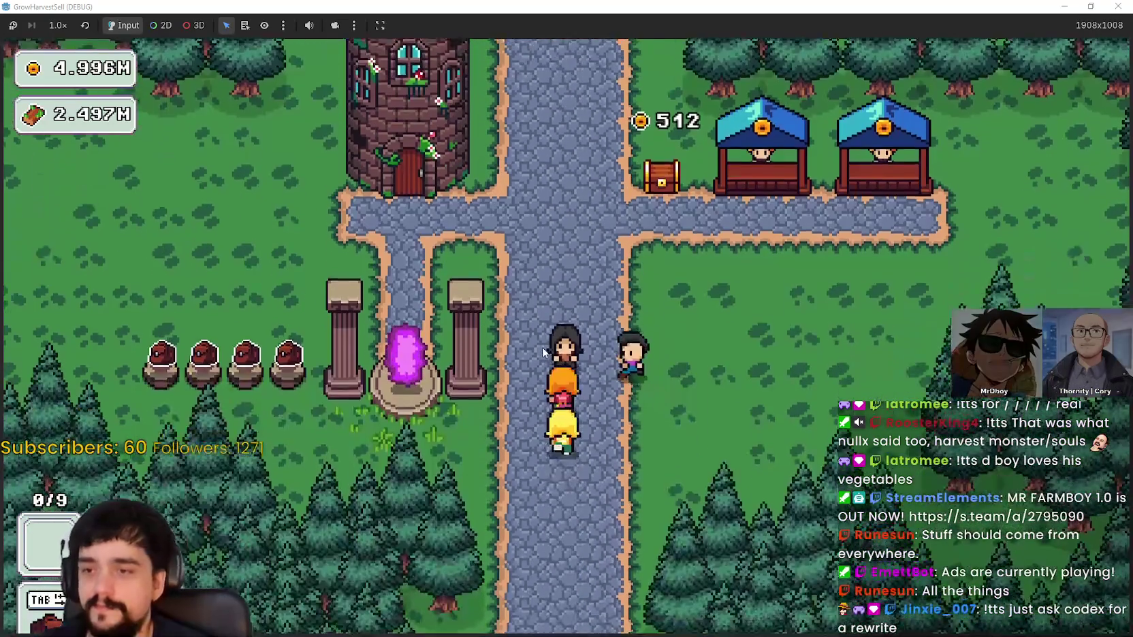
{"action": "key", "text": "w"}
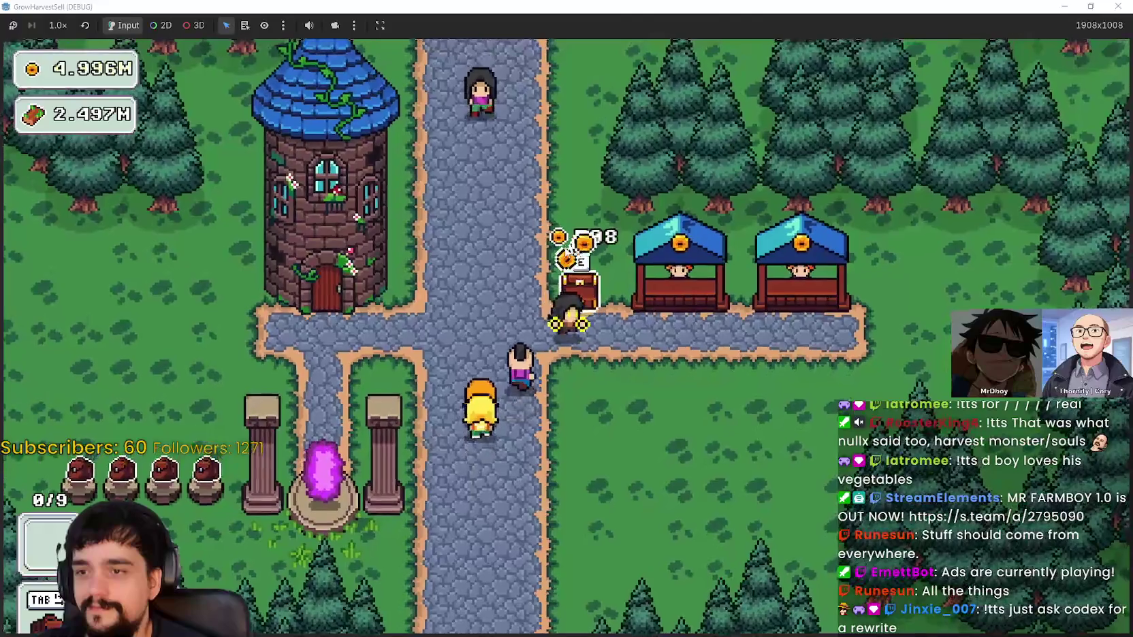
{"action": "key", "text": "e"}
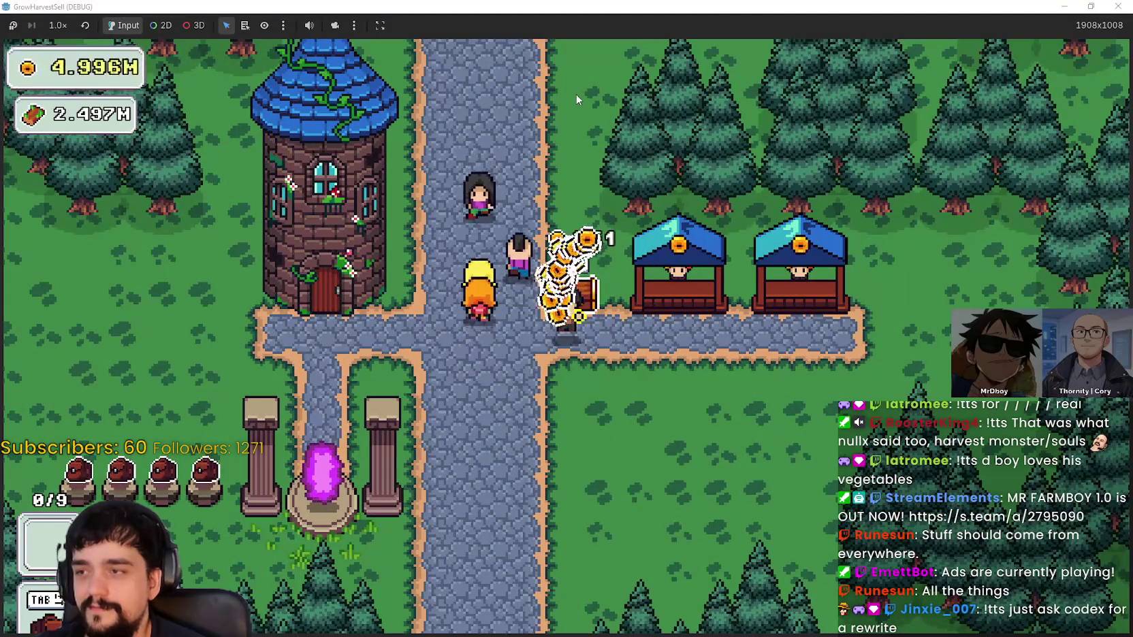
Open the Prestige skill tree and buy the branch nodes and the Magical Book upgrade
{"action": "key", "text": "e"}
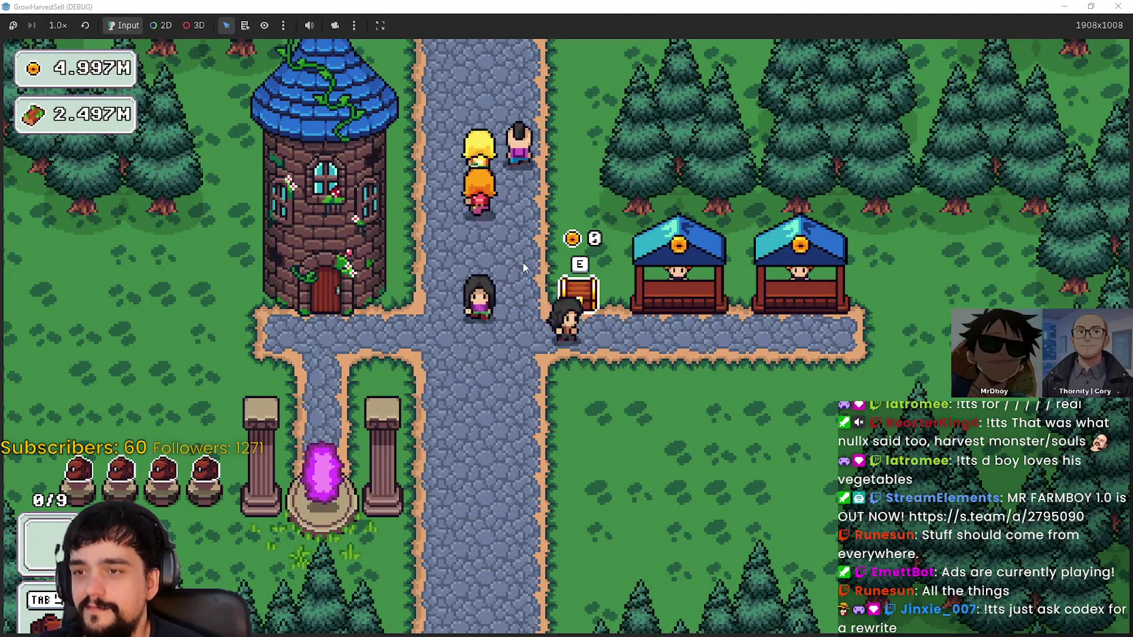
{"action": "key", "text": "a"}
{"action": "key", "text": "e"}
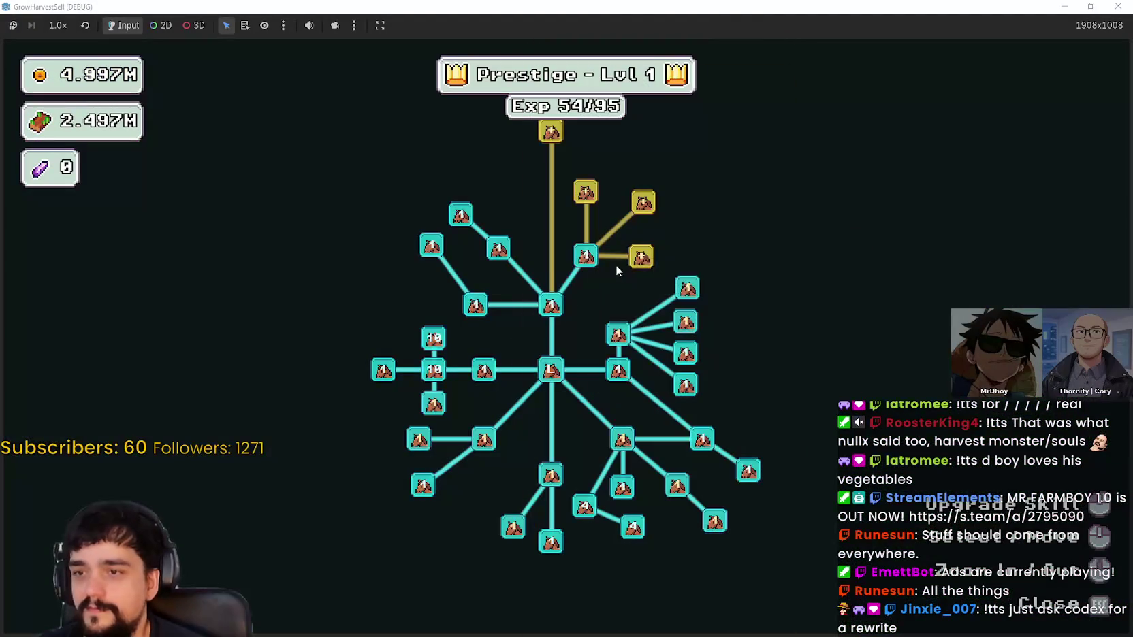
{"action": "left_click", "coordinate": [642, 256]}
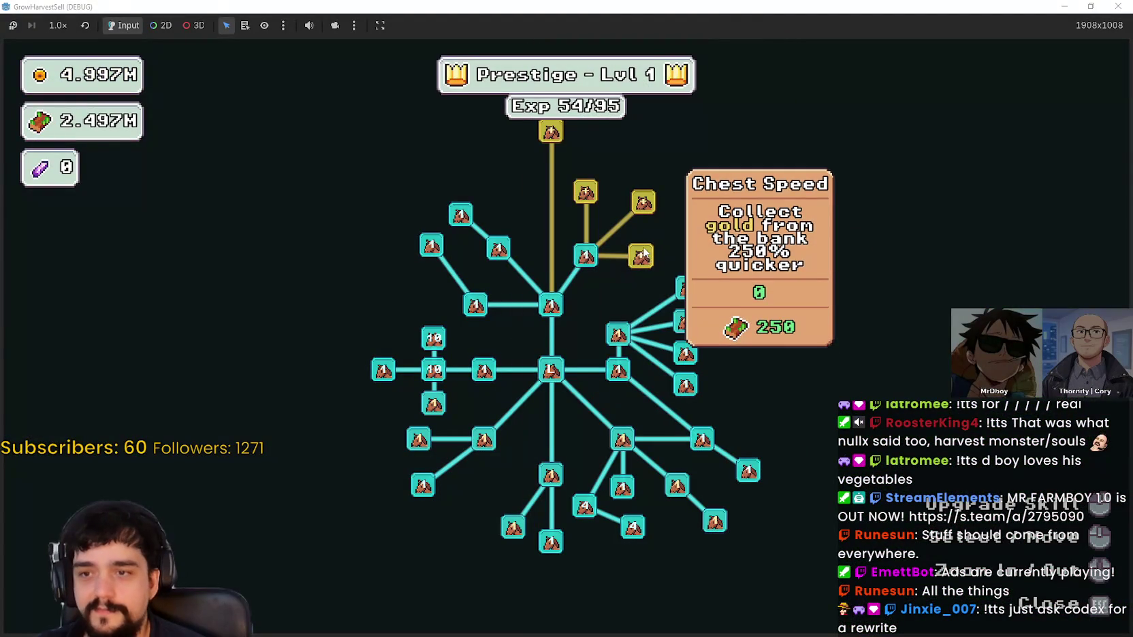
{"action": "left_click", "coordinate": [594, 198]}
{"action": "left_click", "coordinate": [551, 131]}
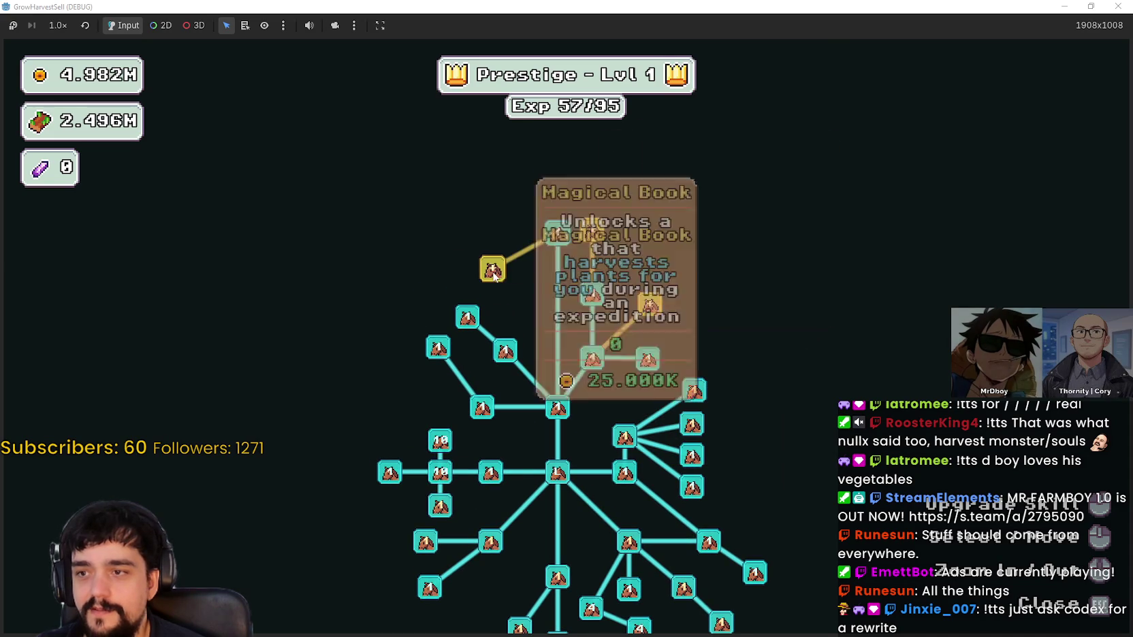
{"action": "left_click", "coordinate": [493, 270]}
{"action": "left_click", "coordinate": [592, 229]}
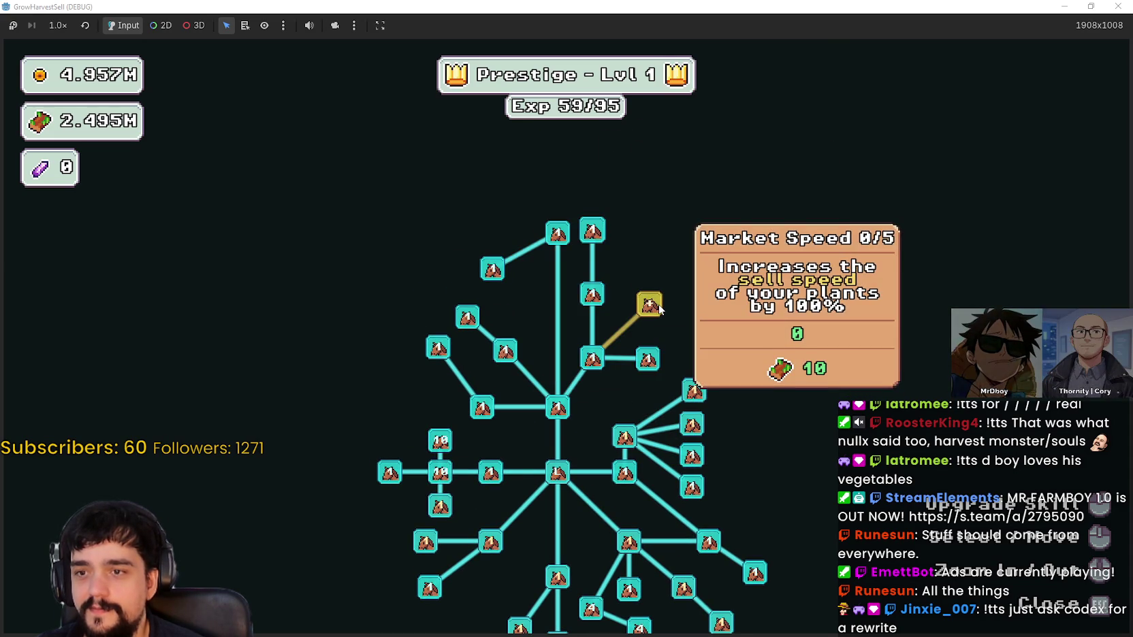
Max out Dopple Sickle, Forest 1-3 Spawn Rate and Plants Value; raise Light Feet to 3
{"action": "scroll", "coordinate": [712, 349], "scroll_direction": "up", "scroll_amount": 2}
{"action": "left_click", "coordinate": [473, 317]}
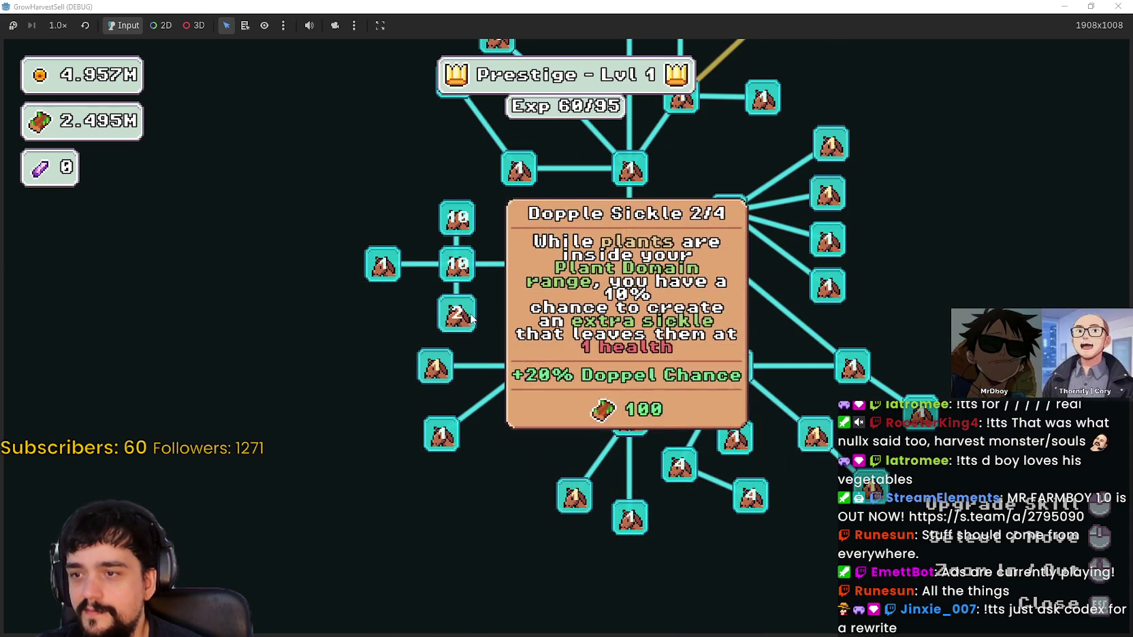
{"action": "left_click", "coordinate": [473, 317]}
{"action": "left_click", "coordinate": [474, 316]}
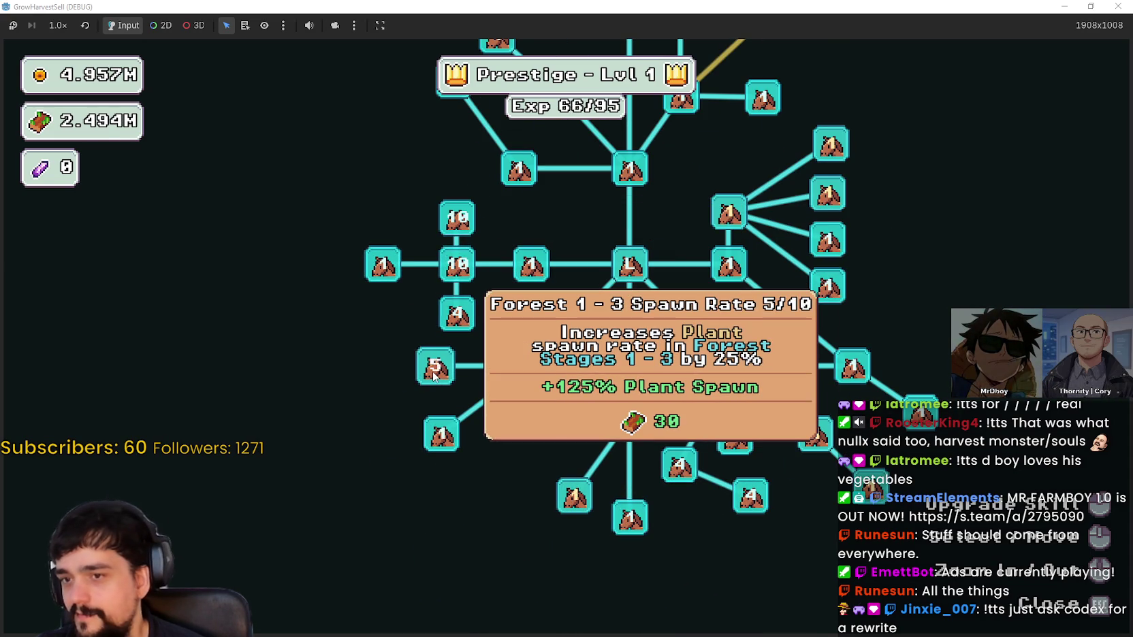
{"action": "double_click", "coordinate": [433, 371]}
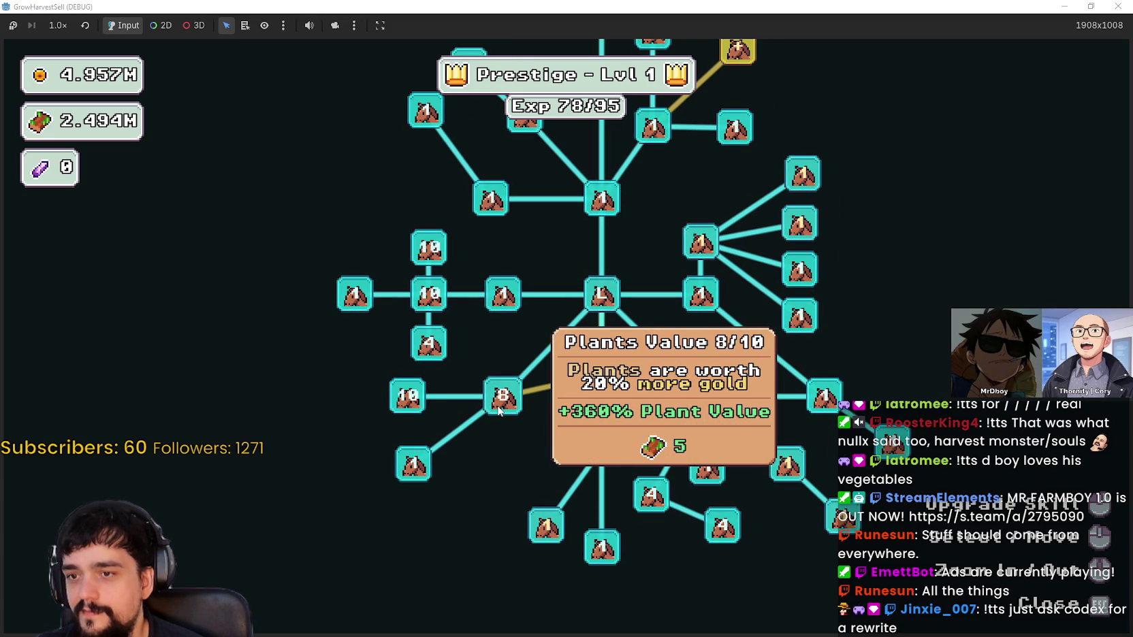
{"action": "double_click", "coordinate": [501, 408]}
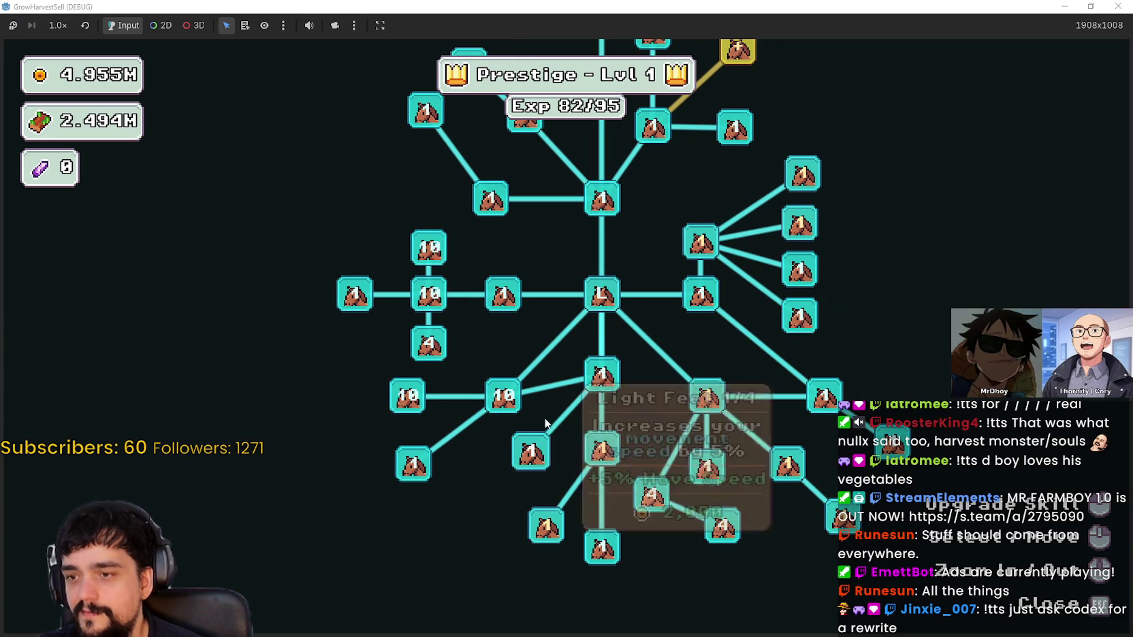
{"action": "double_click", "coordinate": [523, 455]}
Leave the skill tree and travel through the portal to Forest Stage 2
{"action": "left_click_drag", "start_coordinate": [708, 389], "coordinate": [503, 357]}
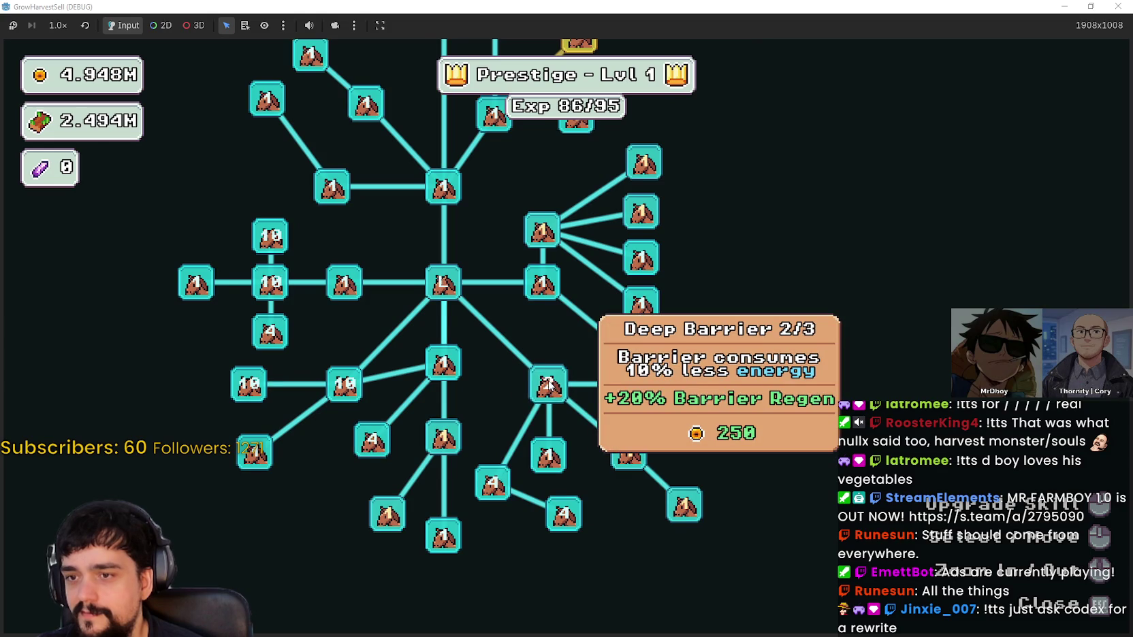
{"action": "left_click_drag", "start_coordinate": [549, 385], "coordinate": [623, 583]}
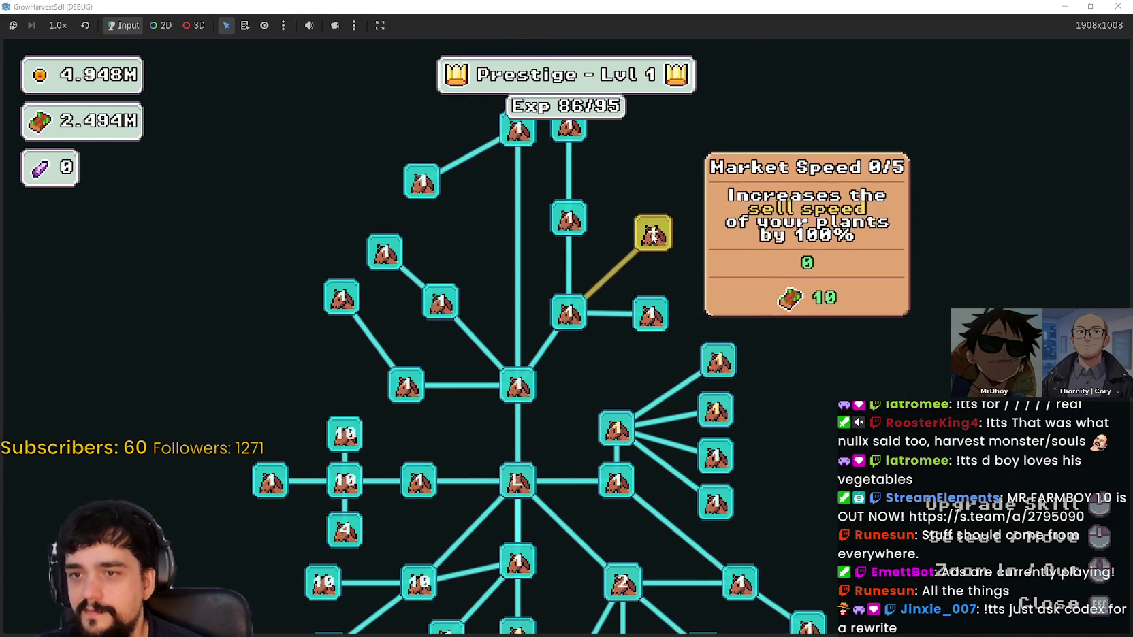
{"action": "key", "text": "Escape"}
{"action": "key", "text": "e"}
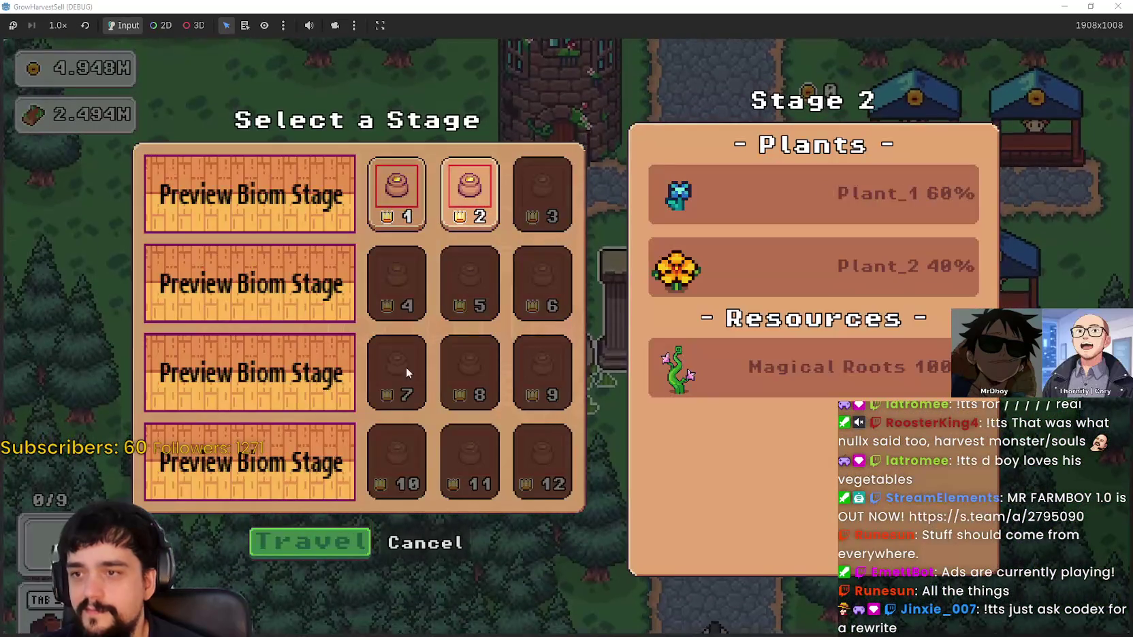
{"action": "left_click", "coordinate": [322, 555]}
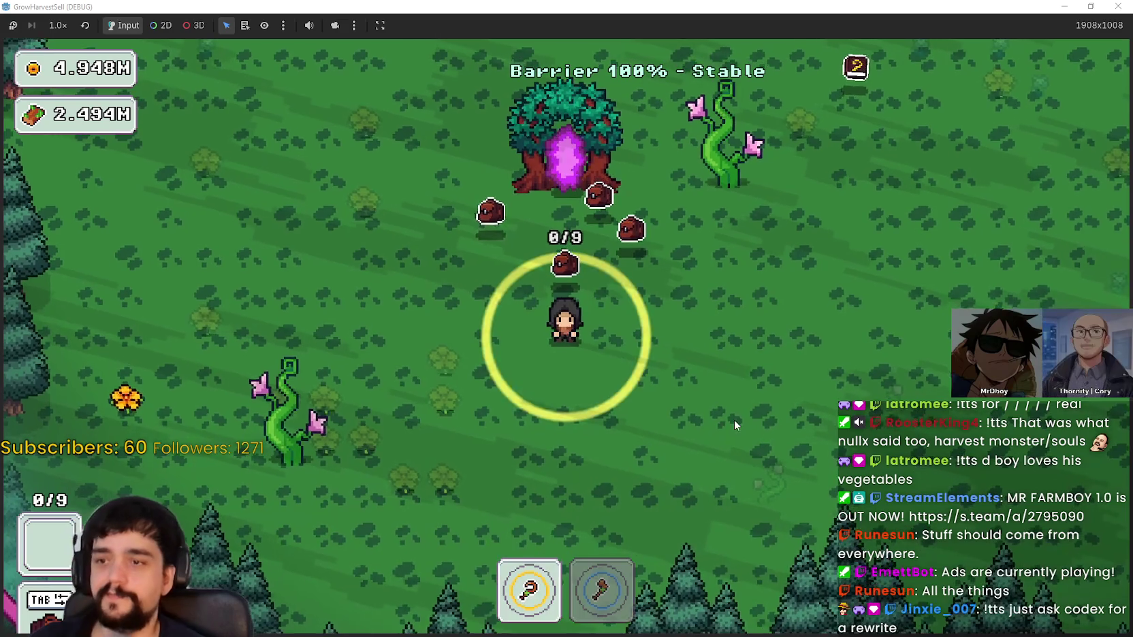
Walk into the forest, swapping between tools 1 and 2 while harvesting the first flowers
{"action": "key", "text": "a"}
{"action": "key", "text": "s"}
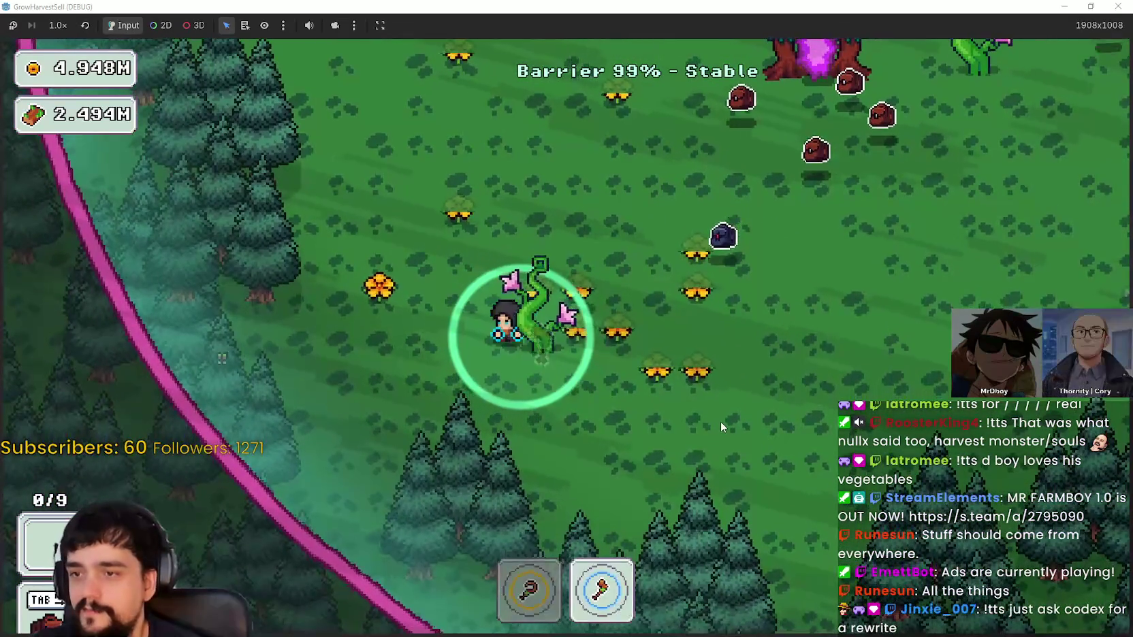
{"action": "key", "text": "1"}
{"action": "key", "text": "a"}
{"action": "key", "text": "w"}
{"action": "key", "text": "2"}
{"action": "key", "text": "d"}
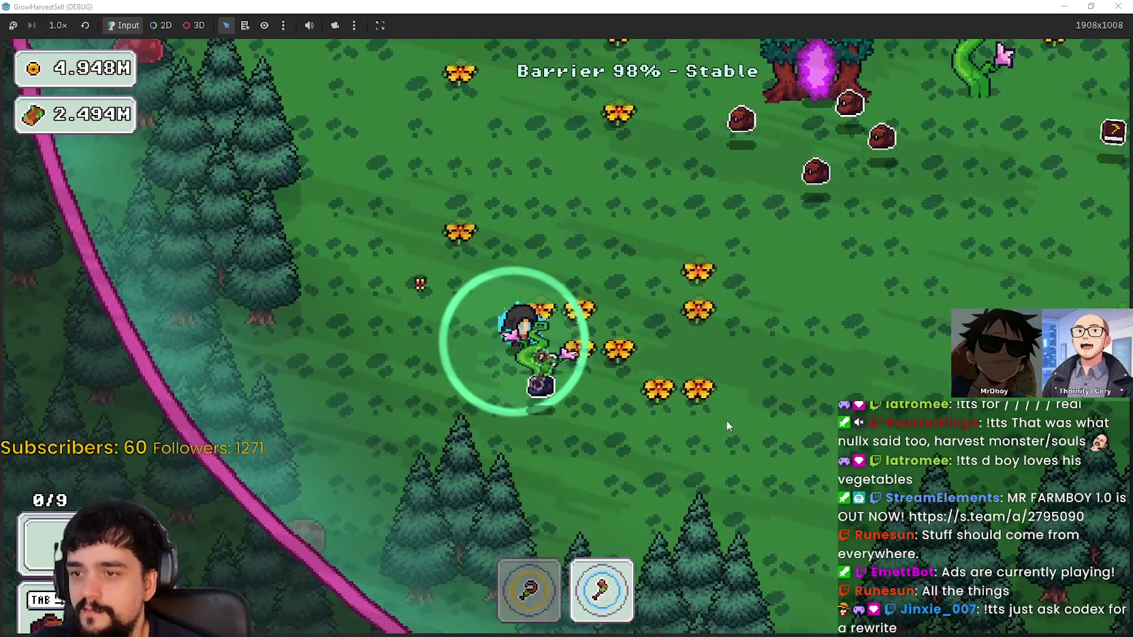
{"action": "key", "text": "s"}
{"action": "key", "text": "1"}
{"action": "key", "text": "d"}
{"action": "key", "text": "w"}
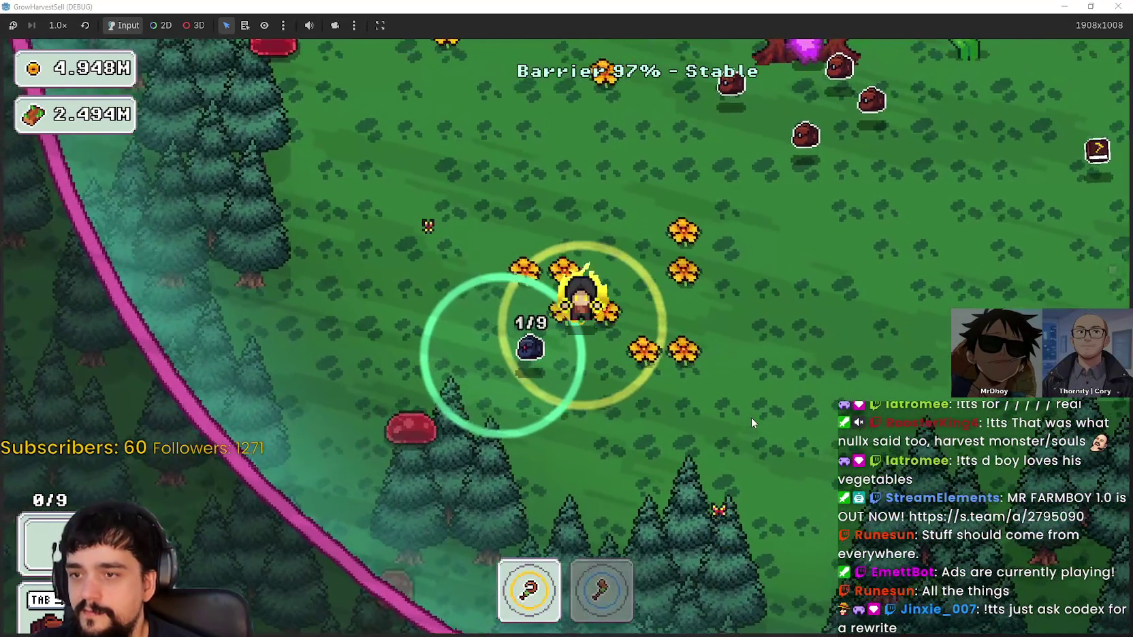
{"action": "key", "text": "a"}
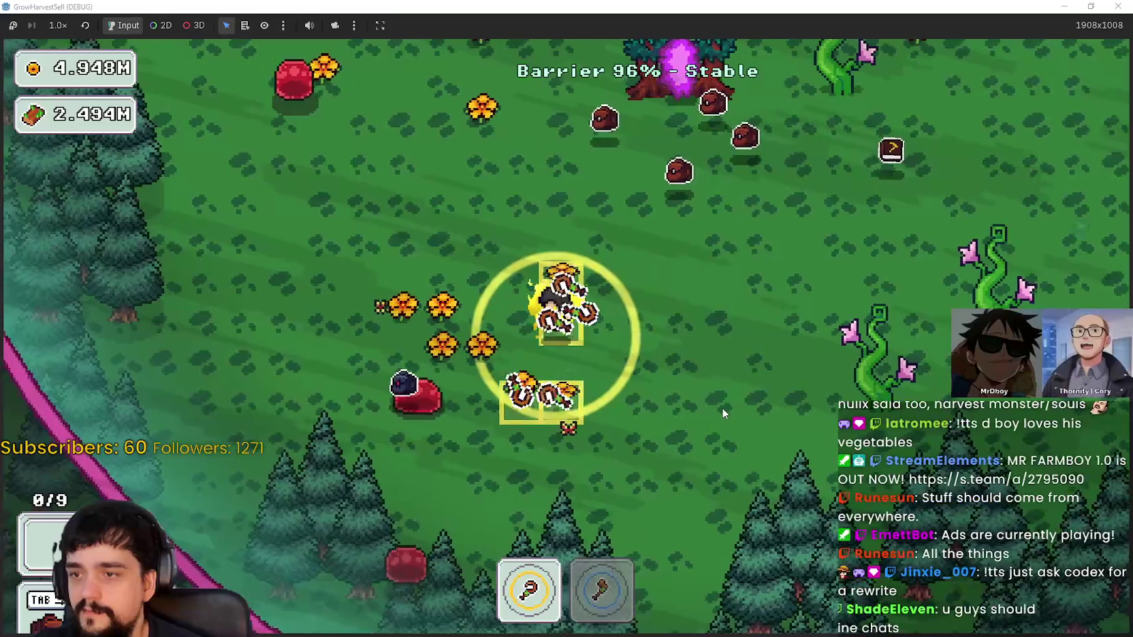
{"action": "key", "text": "w"}
{"action": "key", "text": "a"}
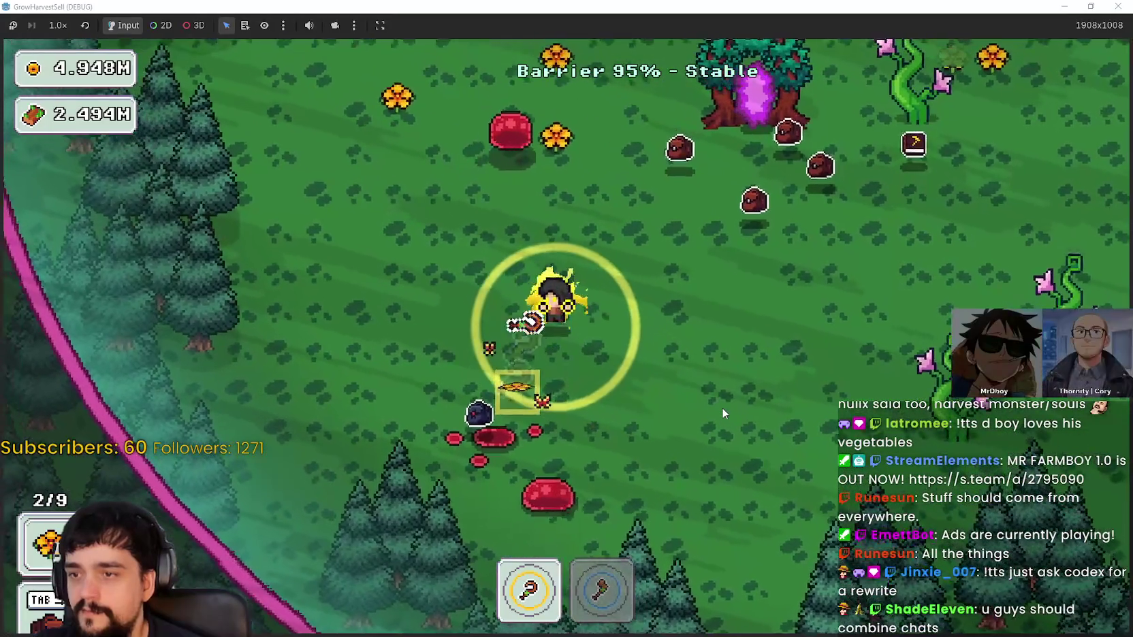
{"action": "key", "text": "w"}
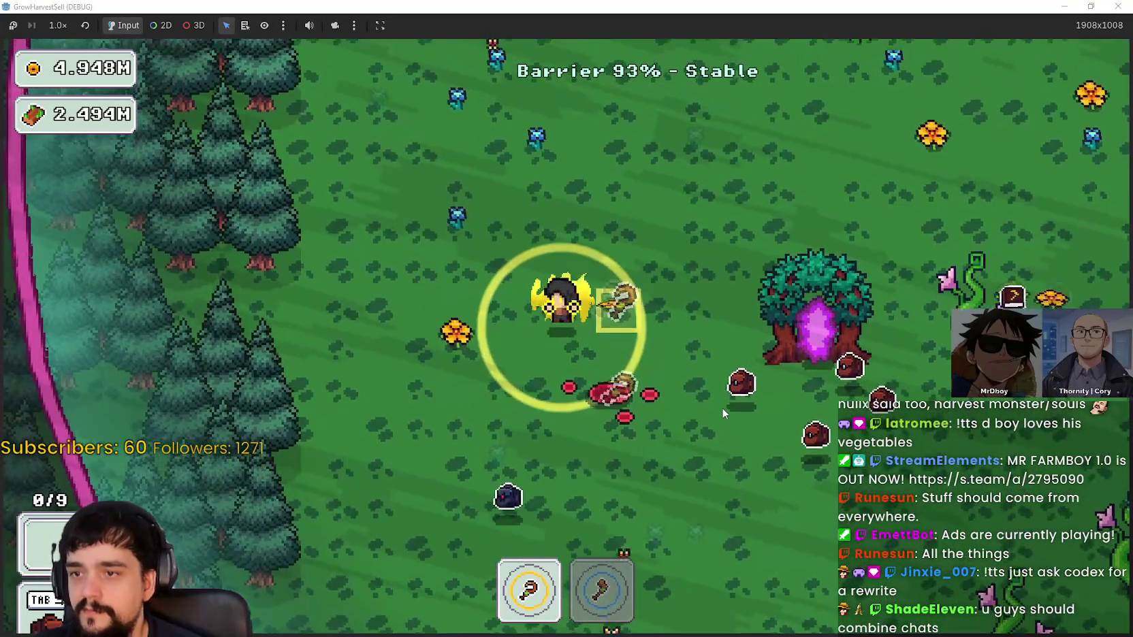
{"action": "key", "text": "a"}
{"action": "key", "text": "s"}
{"action": "key", "text": "d"}
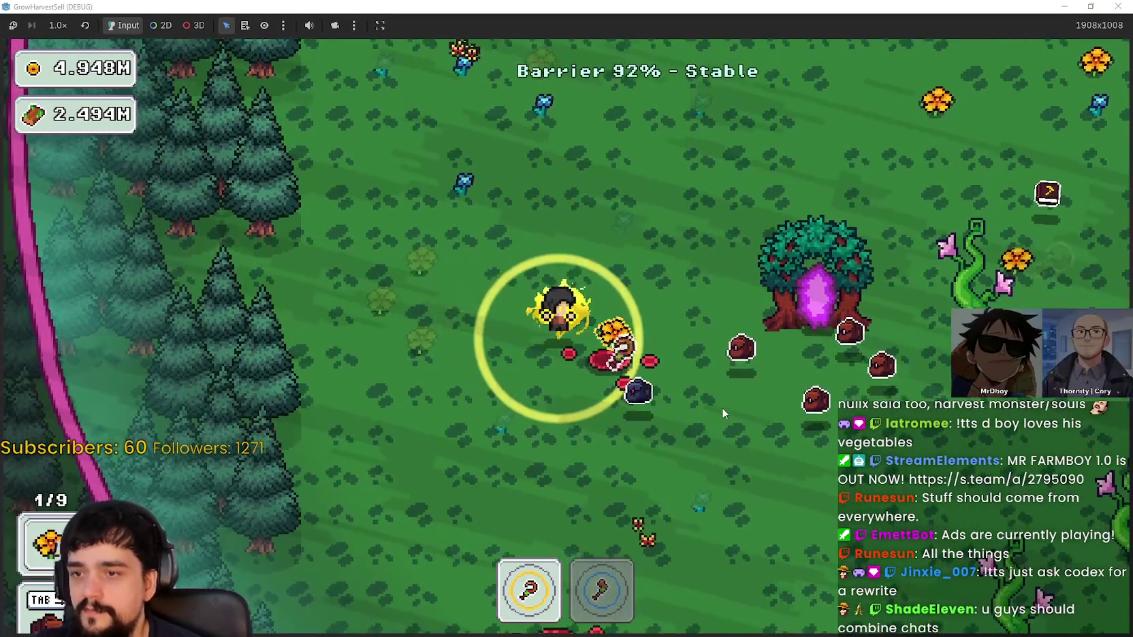
{"action": "key", "text": "s"}
Alternate between the axe and tool 1 while roaming the field harvesting nearby crops
{"action": "key", "text": "d"}
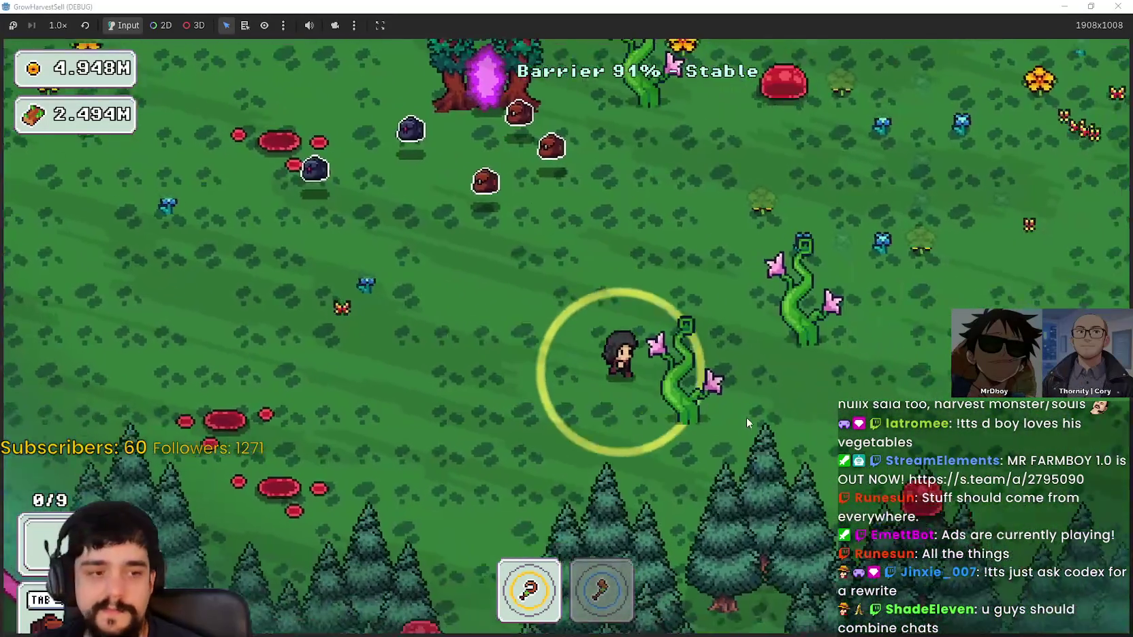
{"action": "key", "text": "2"}
{"action": "key", "text": "a"}
{"action": "key", "text": "s"}
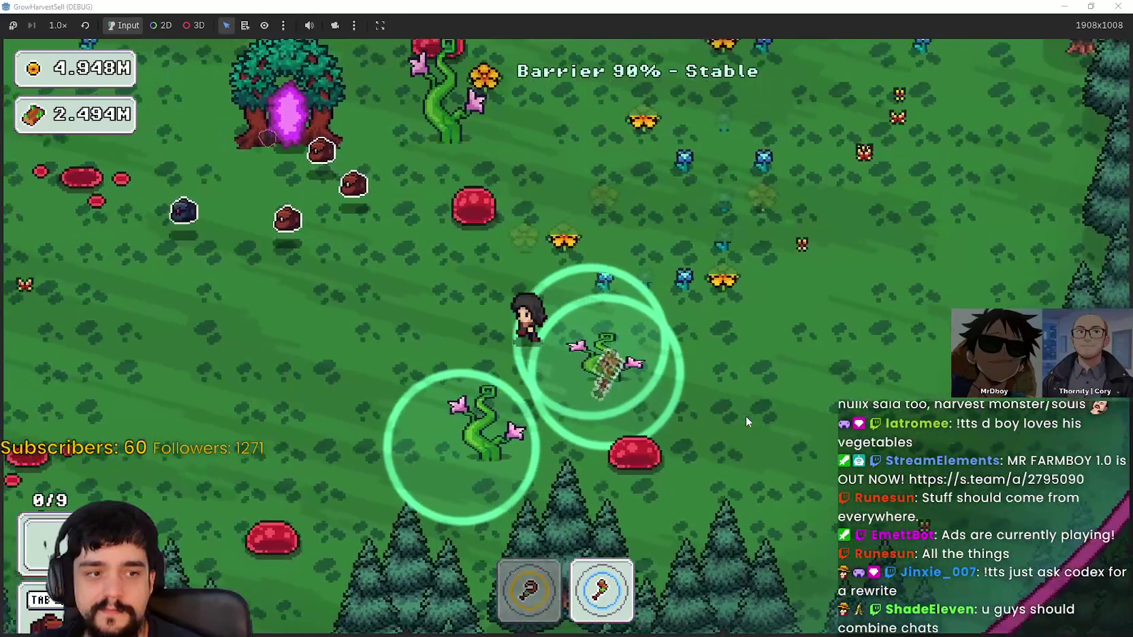
{"action": "key", "text": "w"}
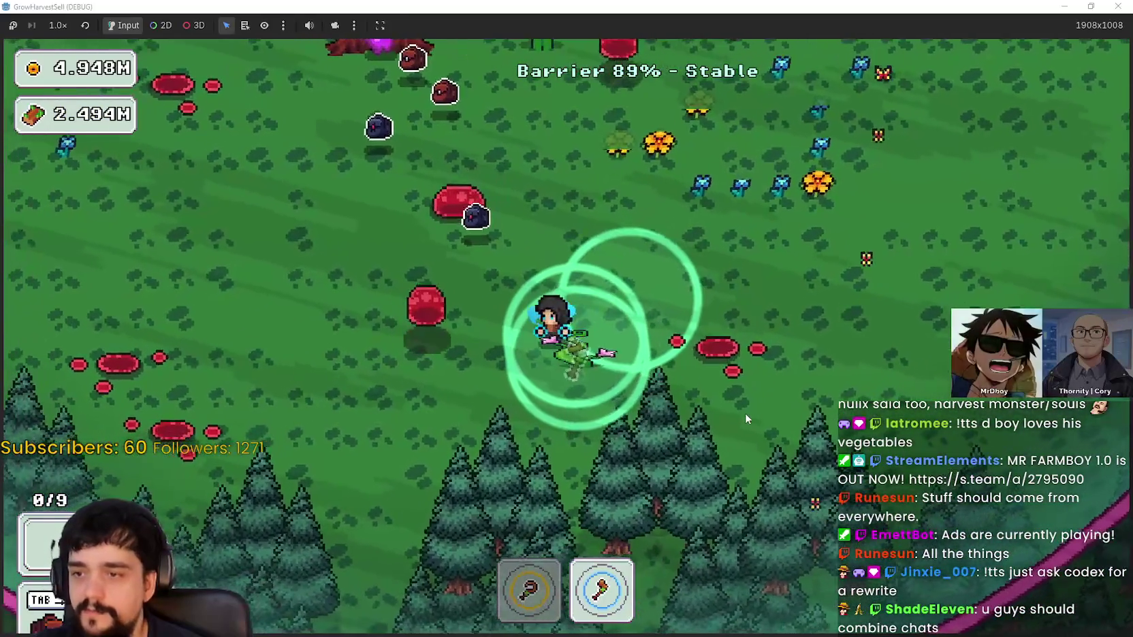
{"action": "key", "text": "1"}
{"action": "key", "text": "d"}
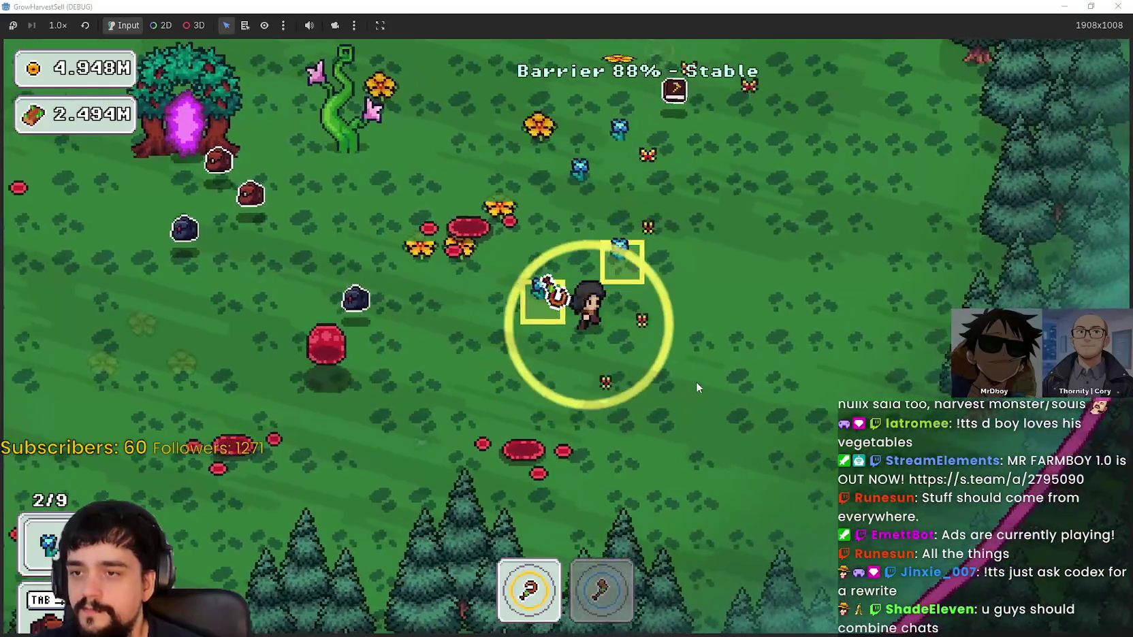
{"action": "key", "text": "w"}
{"action": "key", "text": "a"}
{"action": "key", "text": "s"}
{"action": "key", "text": "w"}
{"action": "key", "text": "a"}
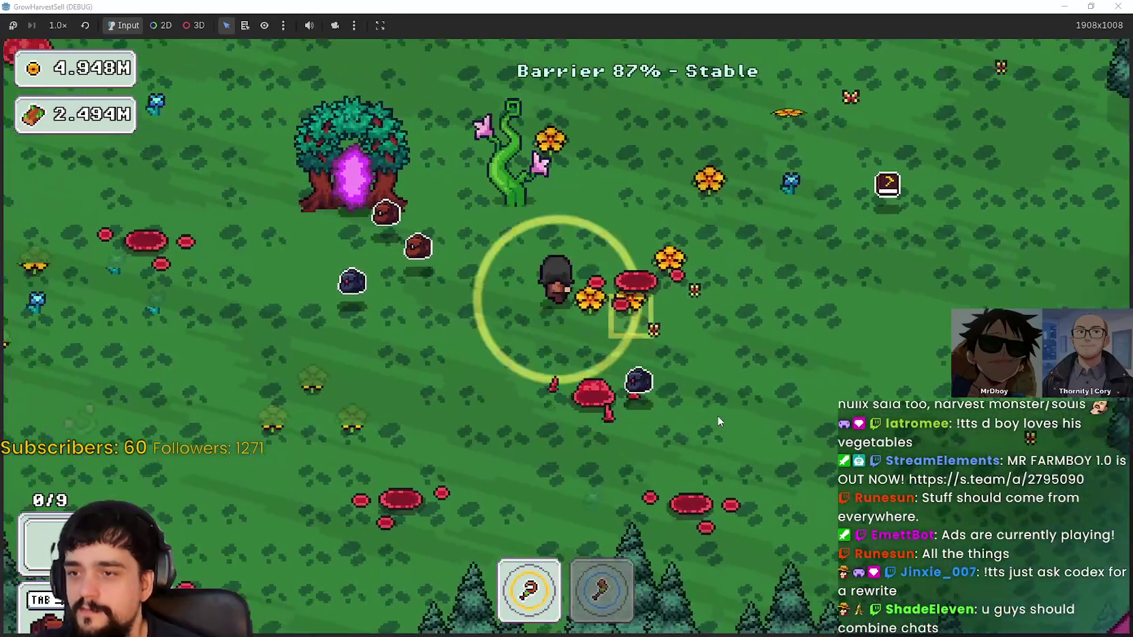
{"action": "key", "text": "s"}
{"action": "key", "text": "a"}
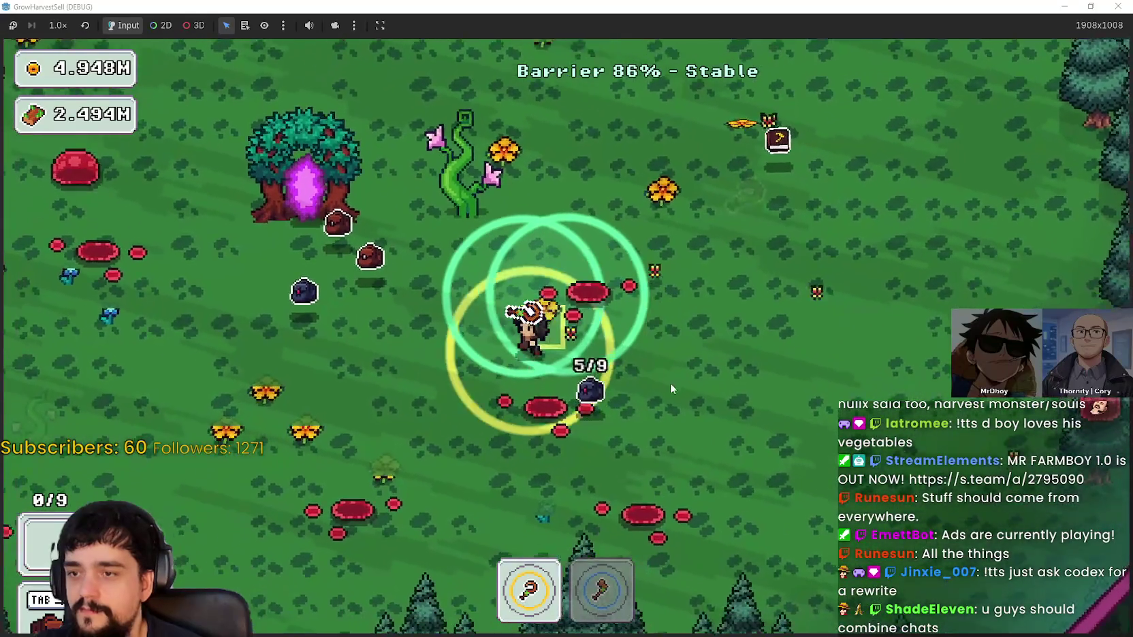
{"action": "key", "text": "2"}
{"action": "key", "text": "w"}
{"action": "key", "text": "d"}
{"action": "key", "text": "s"}
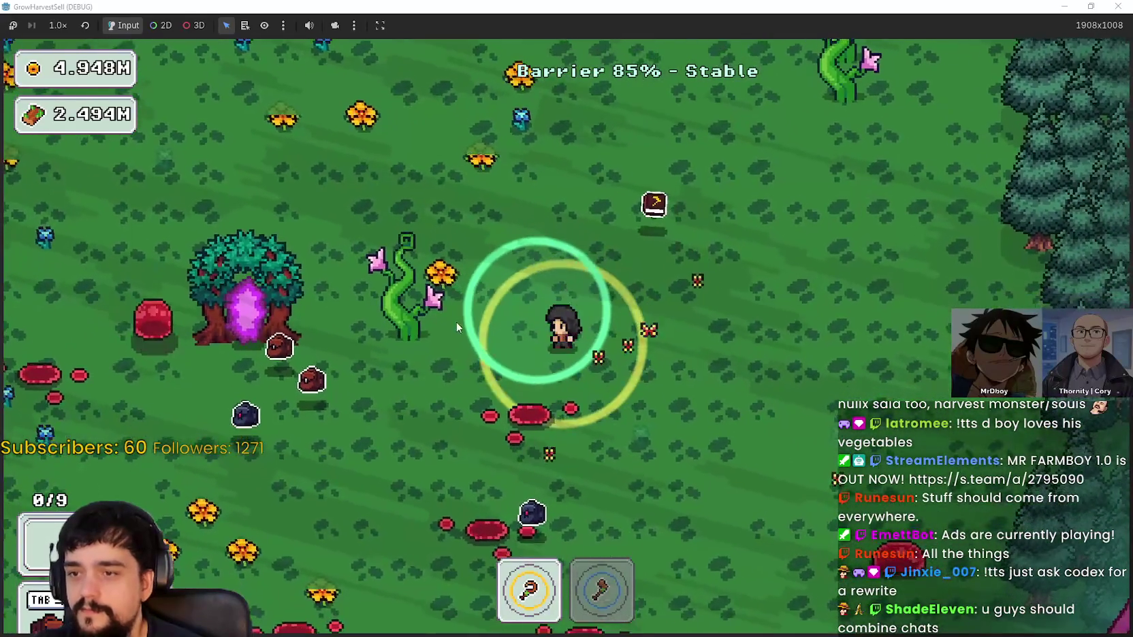
{"action": "key", "text": "a"}
{"action": "key", "text": "s"}
With tool 1 equipped, sweep up-left through the plants collecting the dropped harvest items
{"action": "key", "text": "w"}
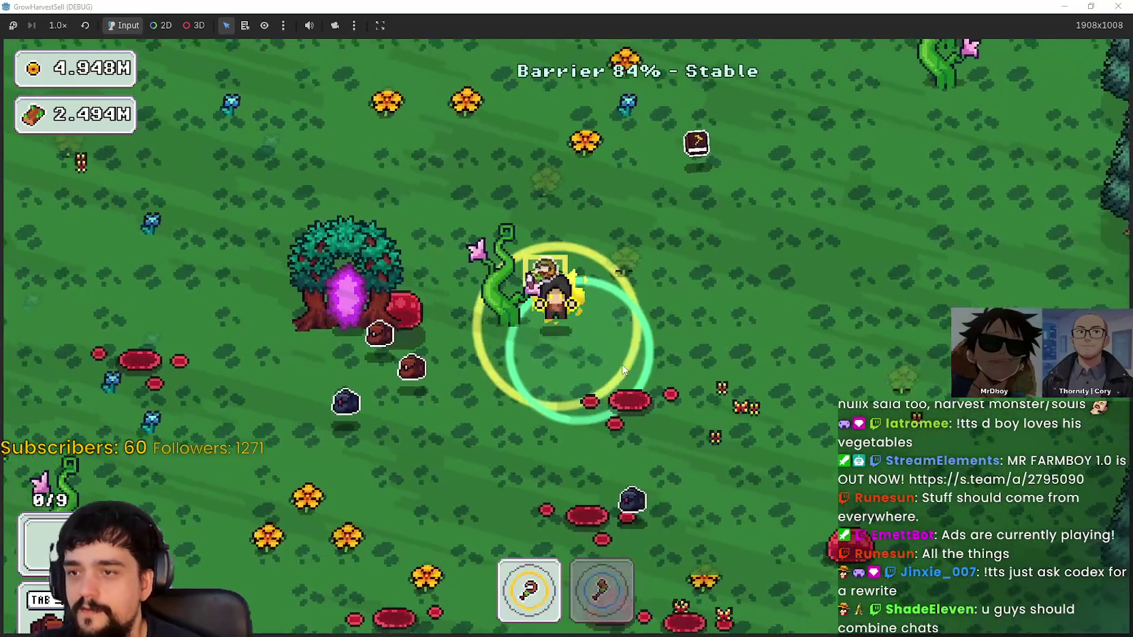
{"action": "key", "text": "1"}
{"action": "key", "text": "d"}
{"action": "key", "text": "s"}
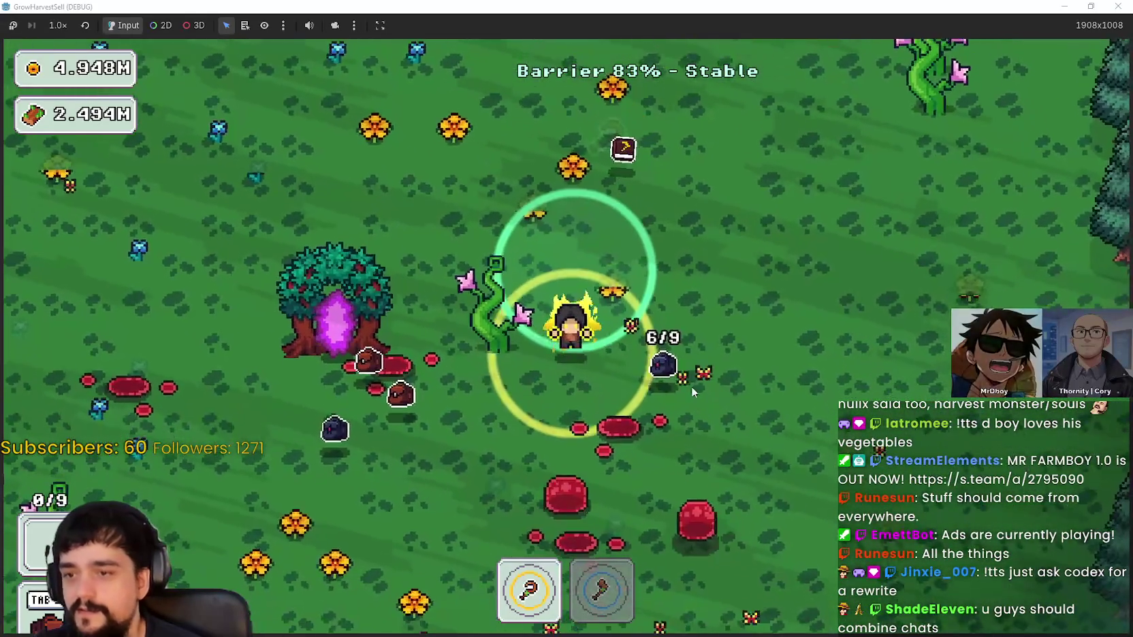
{"action": "key", "text": "w"}
{"action": "key", "text": "a"}
{"action": "key", "text": "w"}
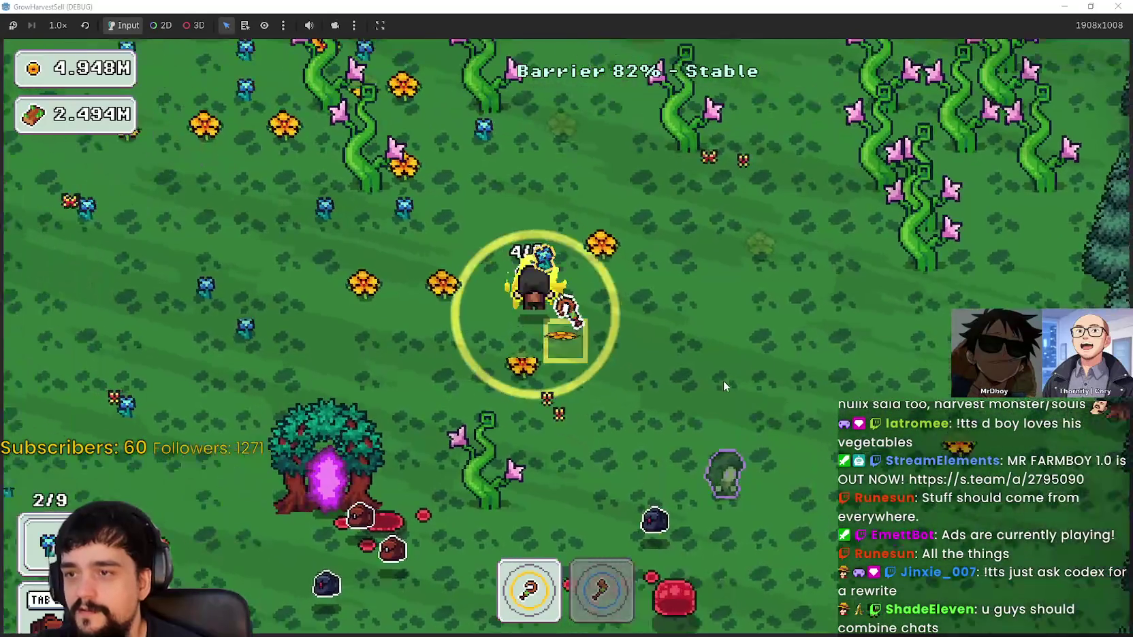
{"action": "key", "text": "s"}
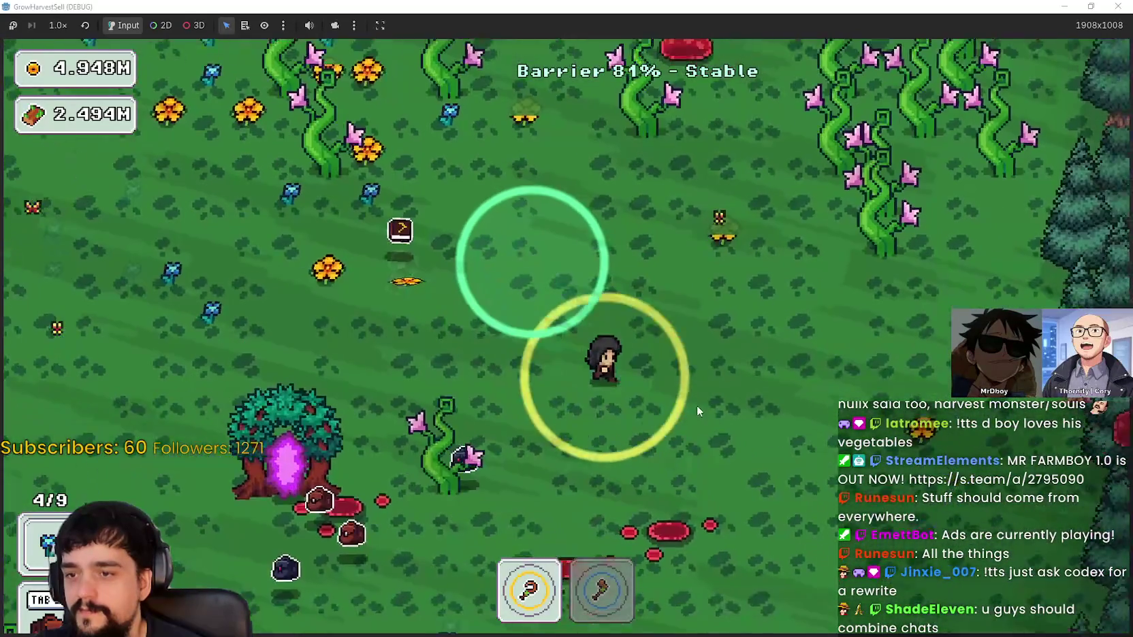
{"action": "key", "text": "a"}
{"action": "key", "text": "s"}
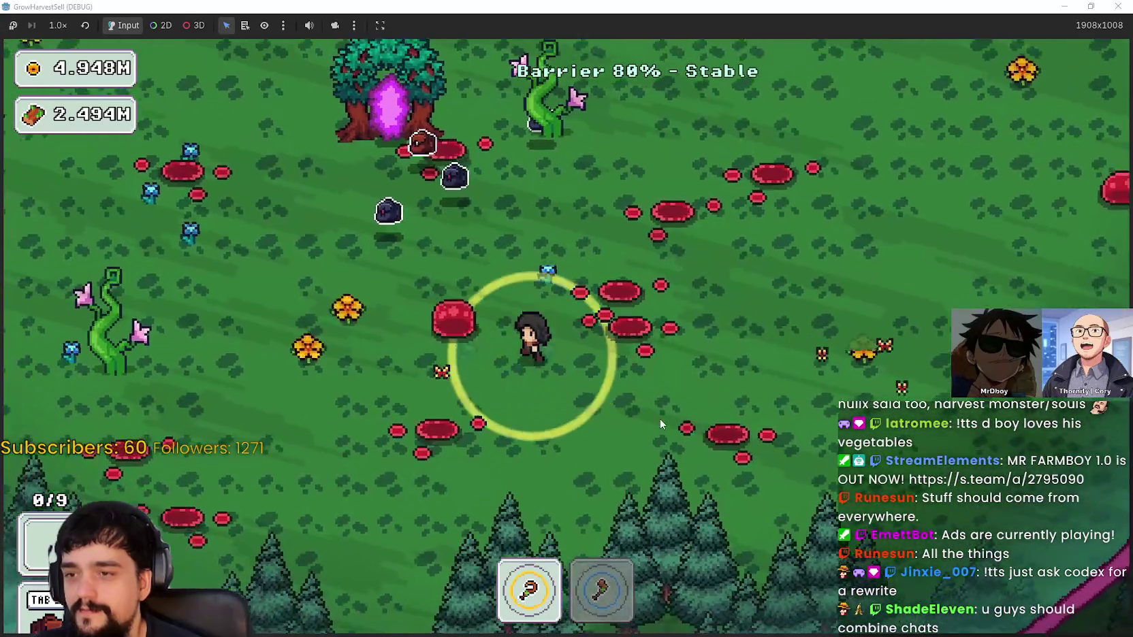
{"action": "key", "text": "w"}
{"action": "key", "text": "a"}
{"action": "key", "text": "w"}
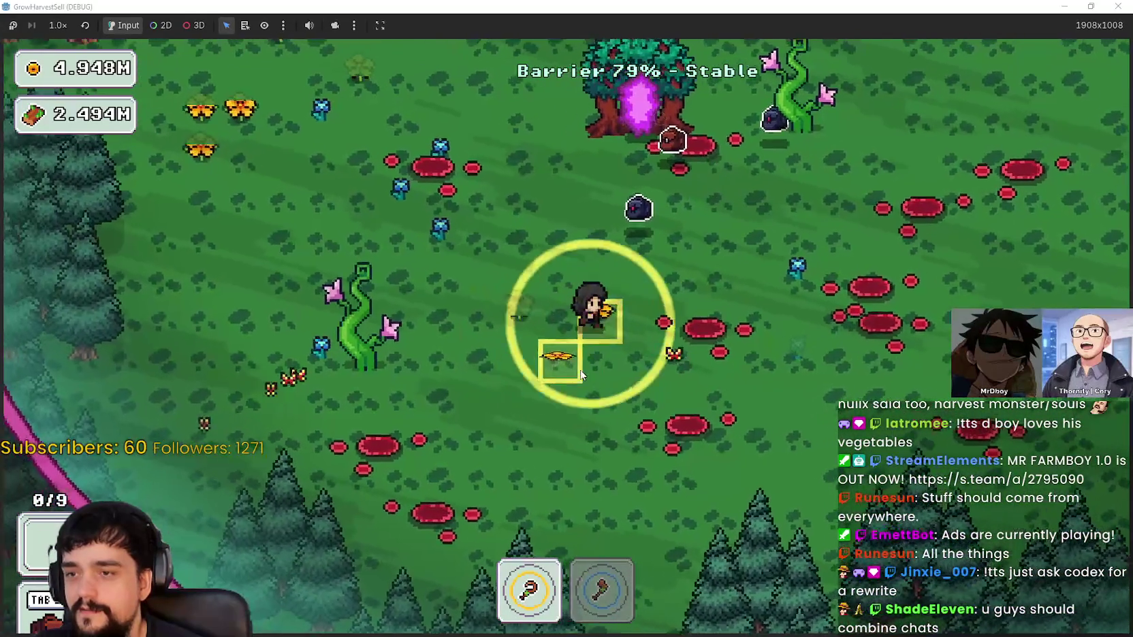
{"action": "key", "text": "w"}
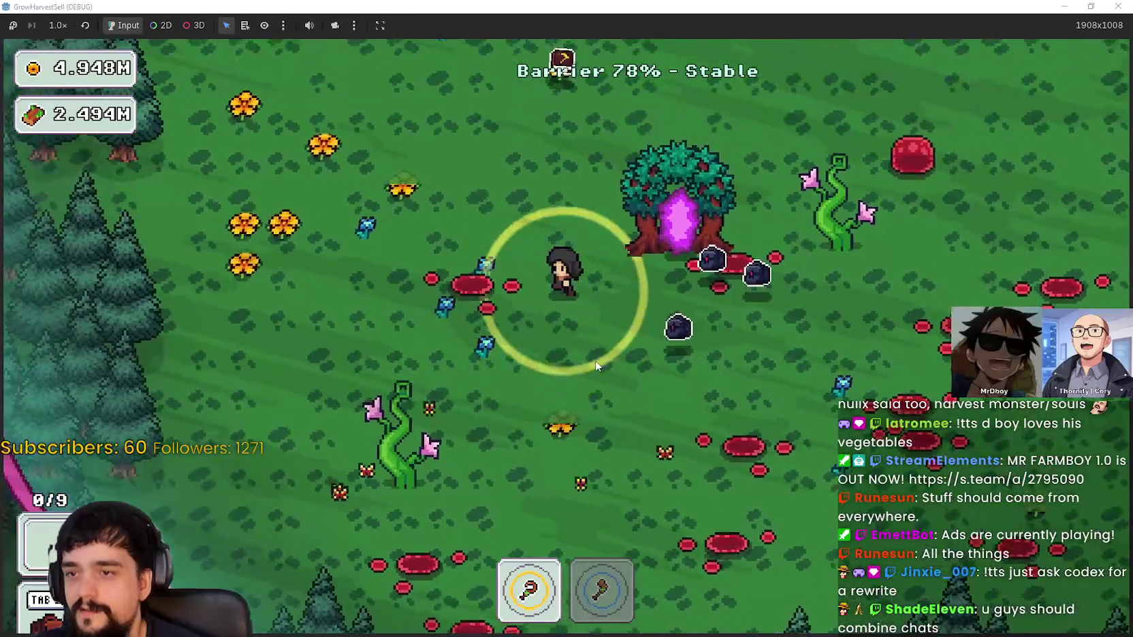
{"action": "key", "text": "a"}
{"action": "key", "text": "a"}
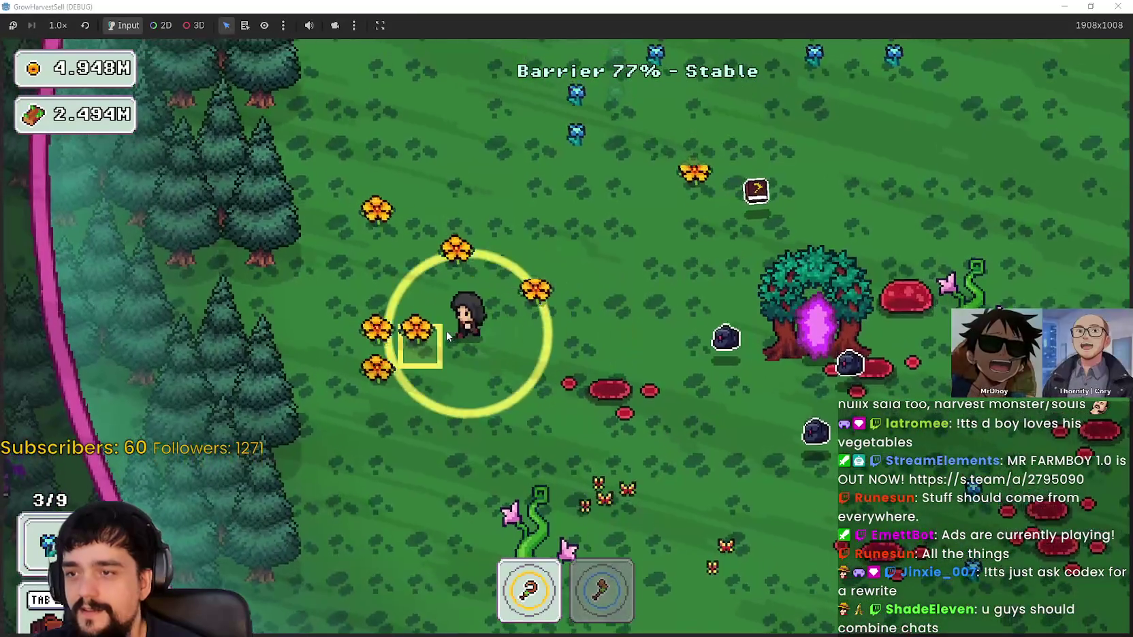
{"action": "key", "text": "w"}
{"action": "key", "text": "w"}
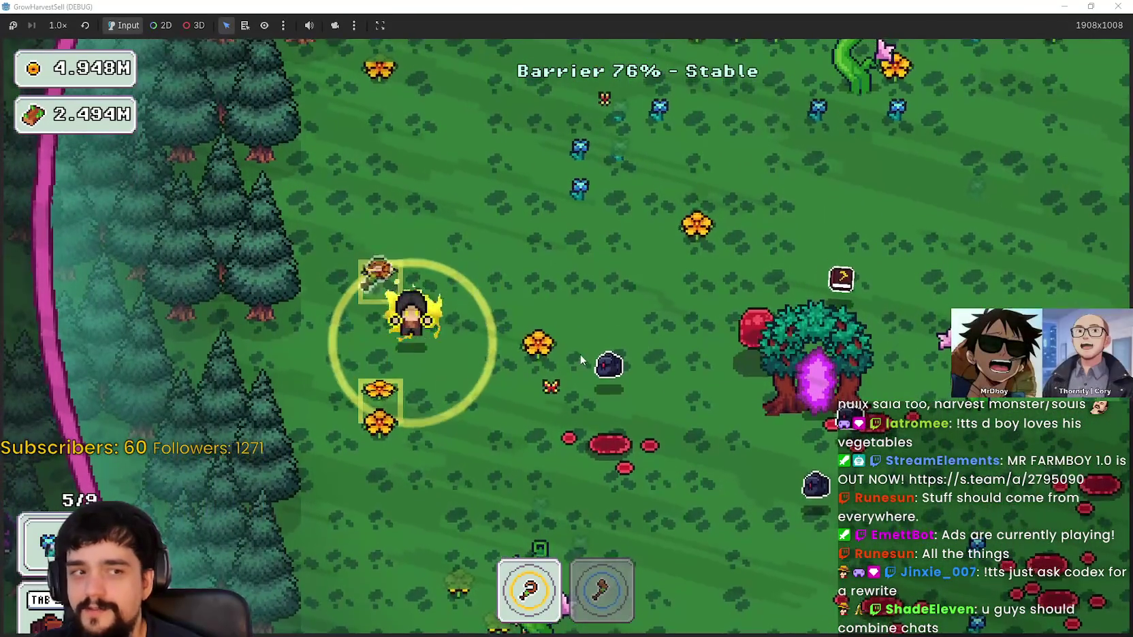
{"action": "key", "text": "w"}
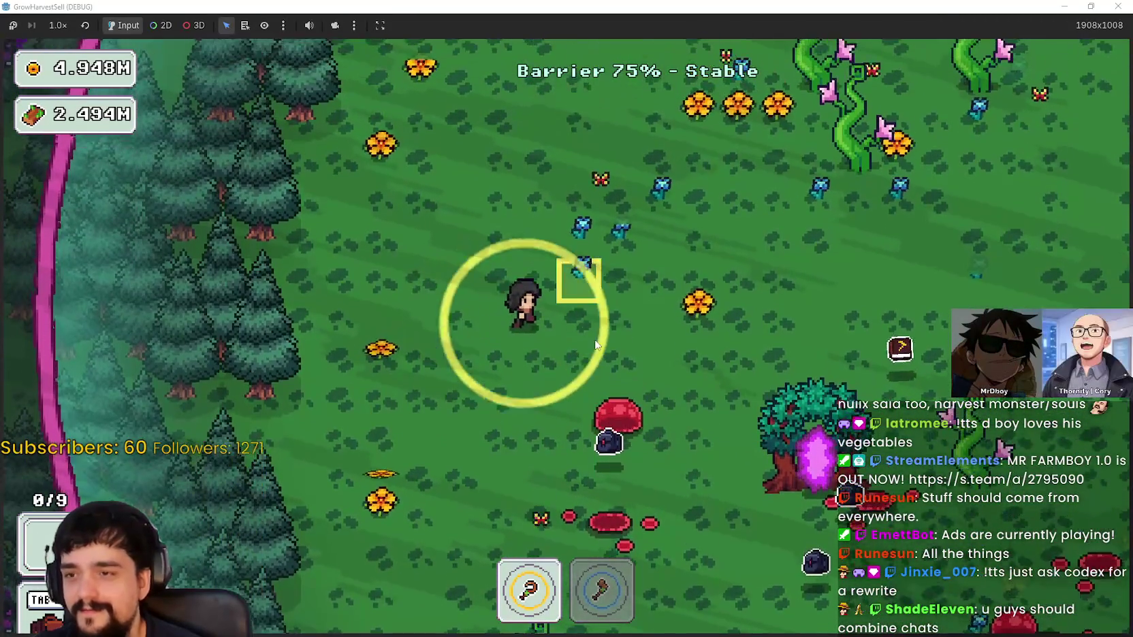
Harvest the blue flowers, red plants and orange flowers around the portal tree
{"action": "key", "text": "d"}
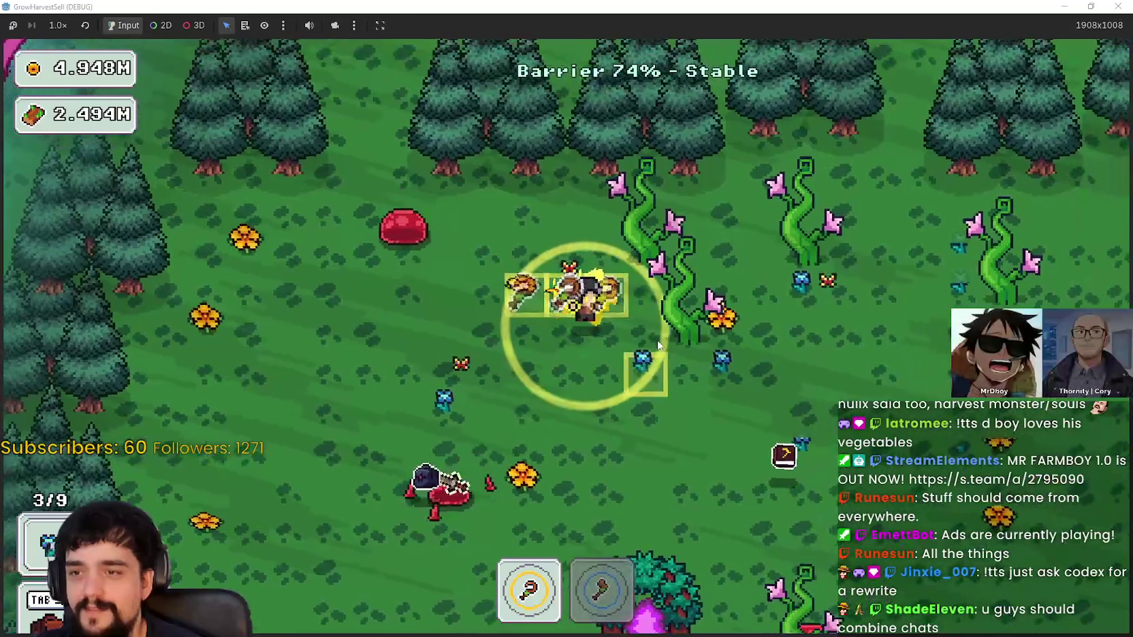
{"action": "key", "text": "s"}
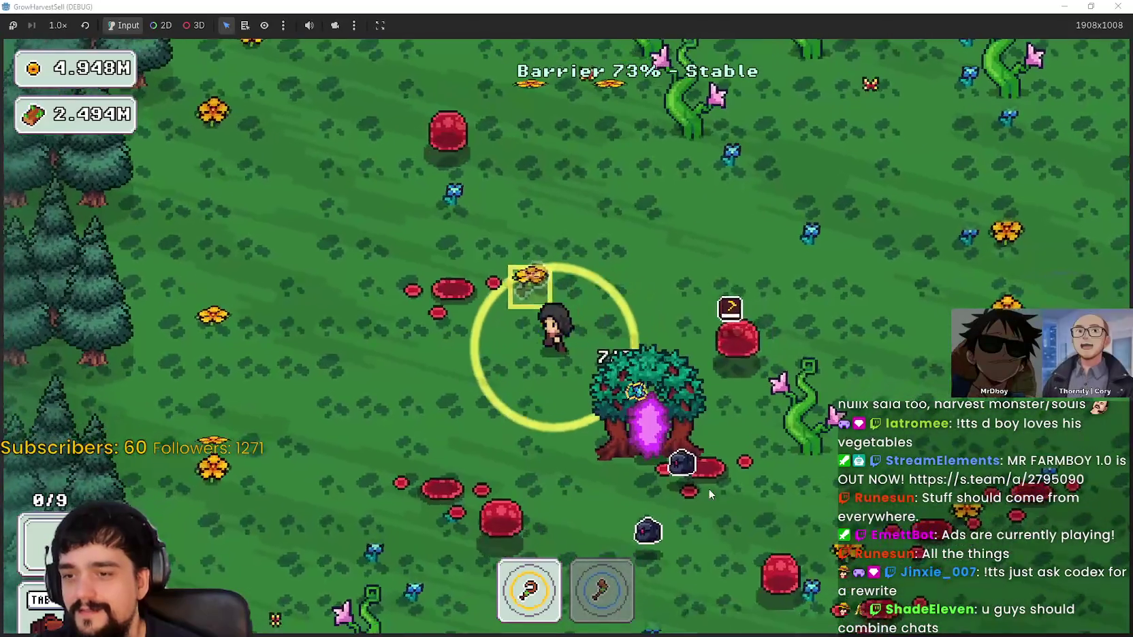
{"action": "key", "text": "s"}
{"action": "key", "text": "d"}
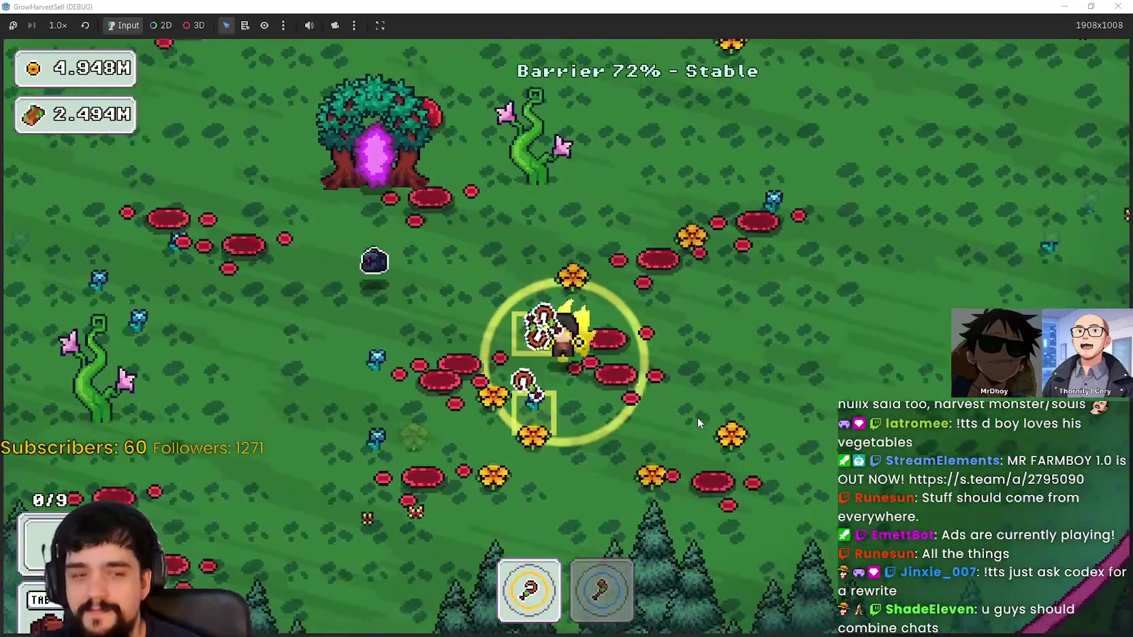
{"action": "key", "text": "a"}
{"action": "key", "text": "a"}
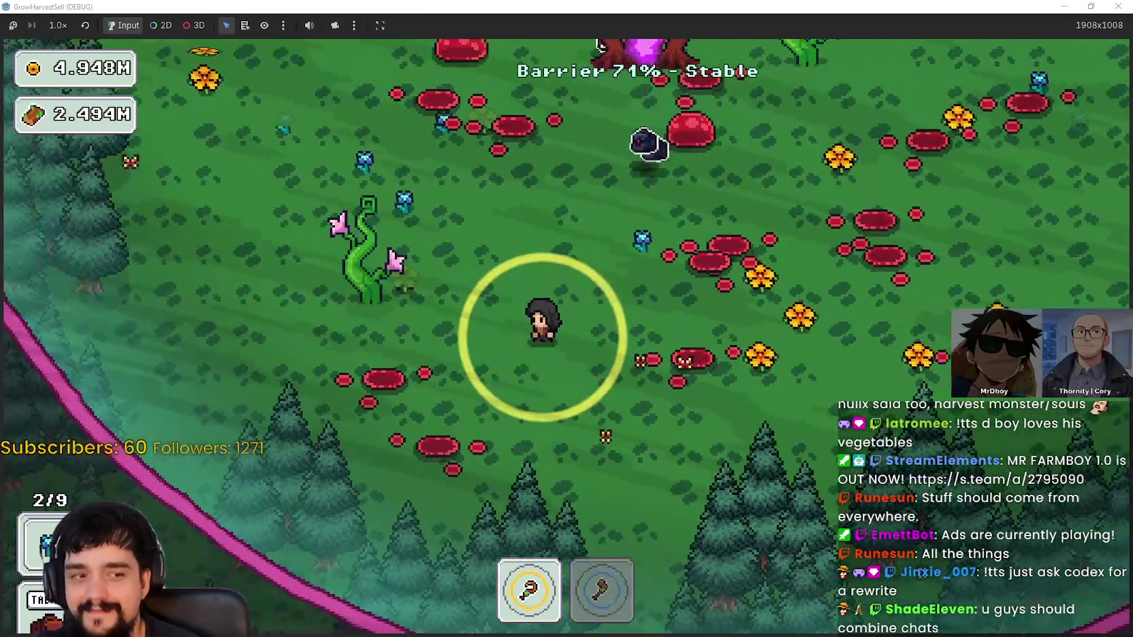
{"action": "key", "text": "w"}
{"action": "key", "text": "d"}
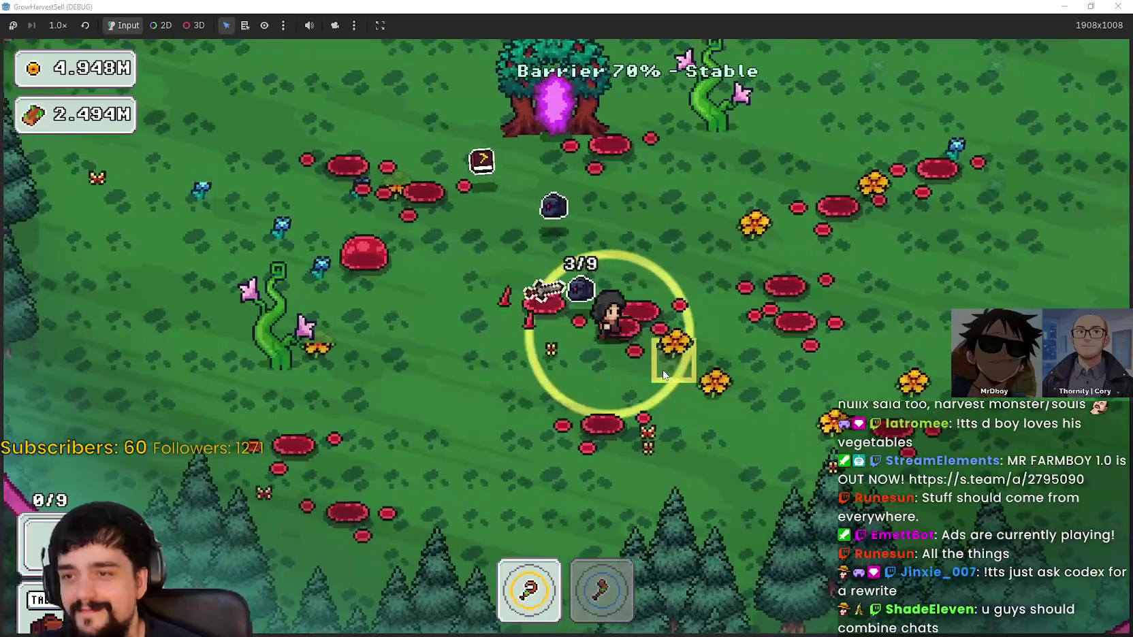
{"action": "key", "text": "a"}
{"action": "key", "text": "a"}
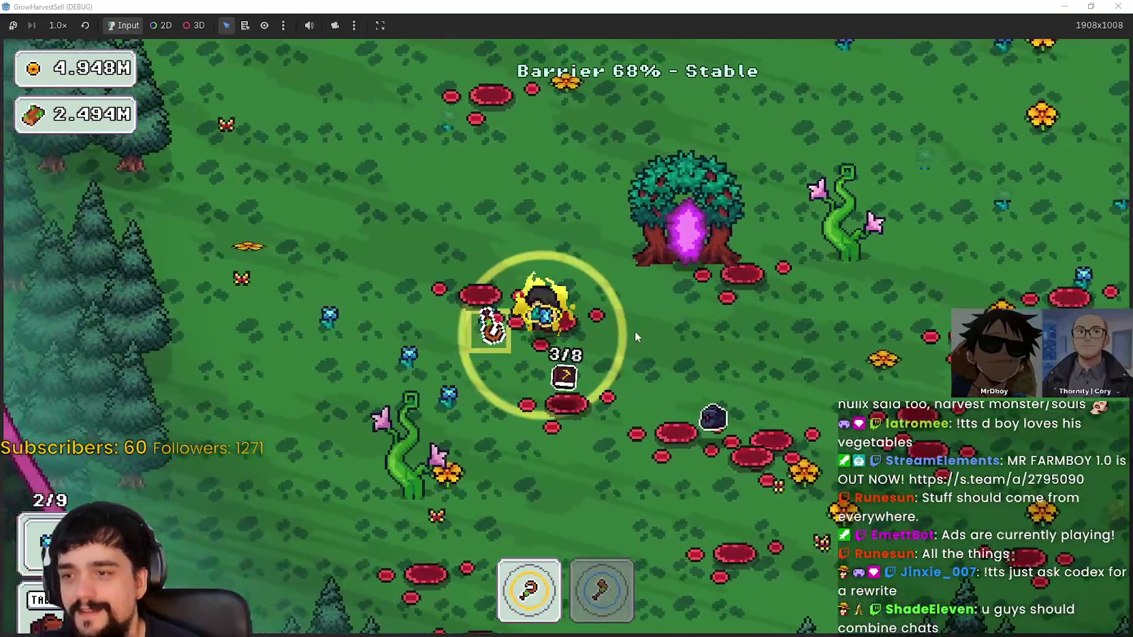
{"action": "key", "text": "s"}
{"action": "key", "text": "w"}
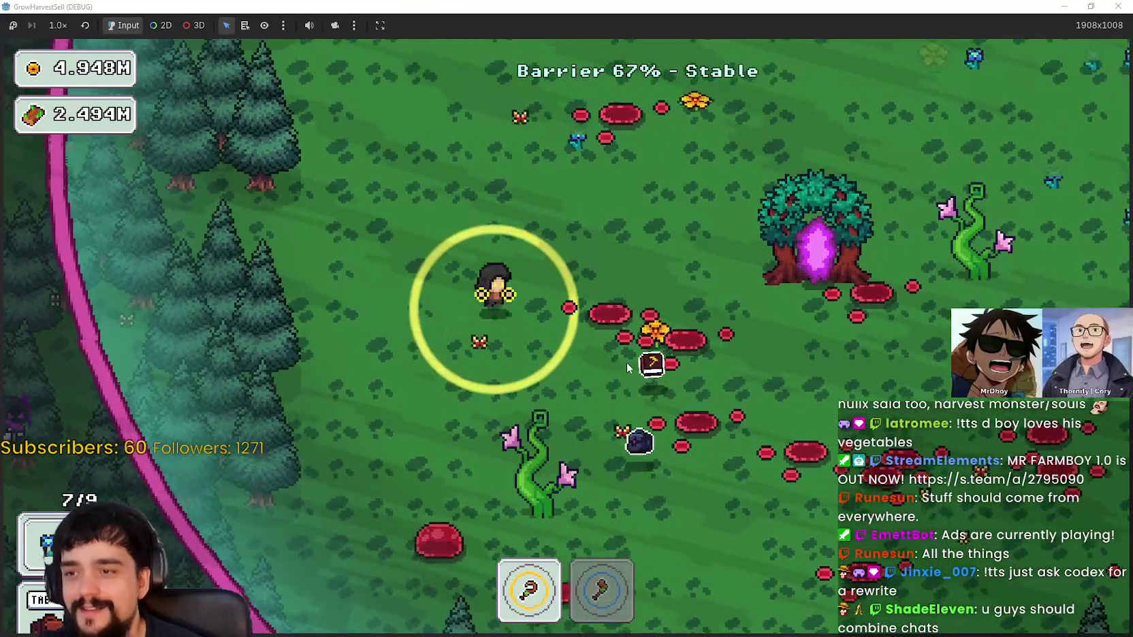
{"action": "key", "text": "d"}
{"action": "key", "text": "w"}
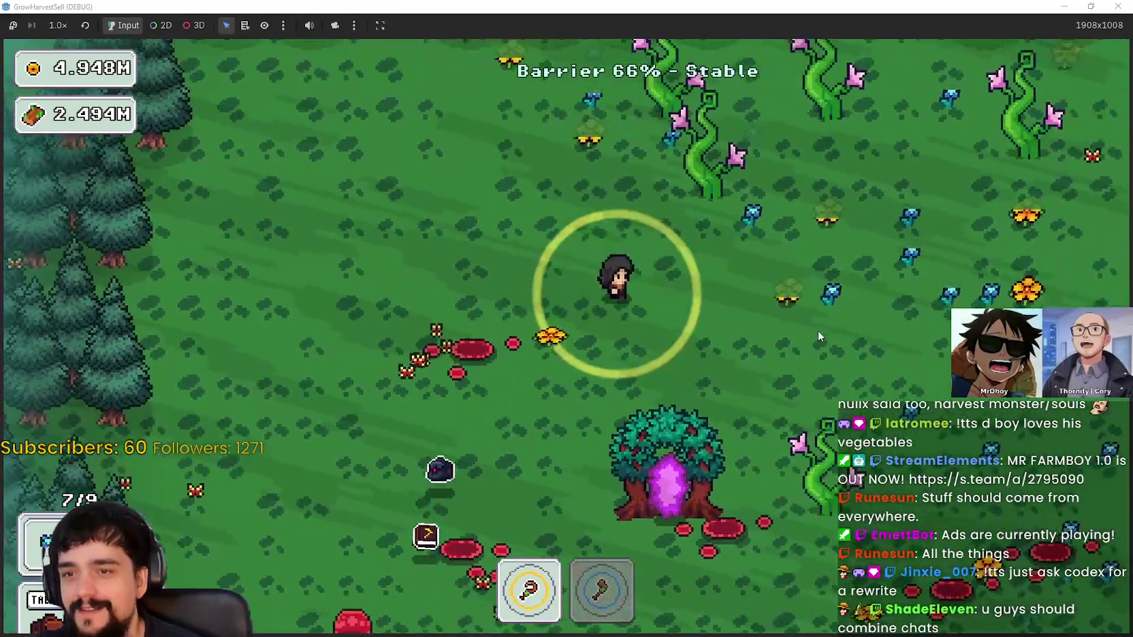
{"action": "key", "text": "d"}
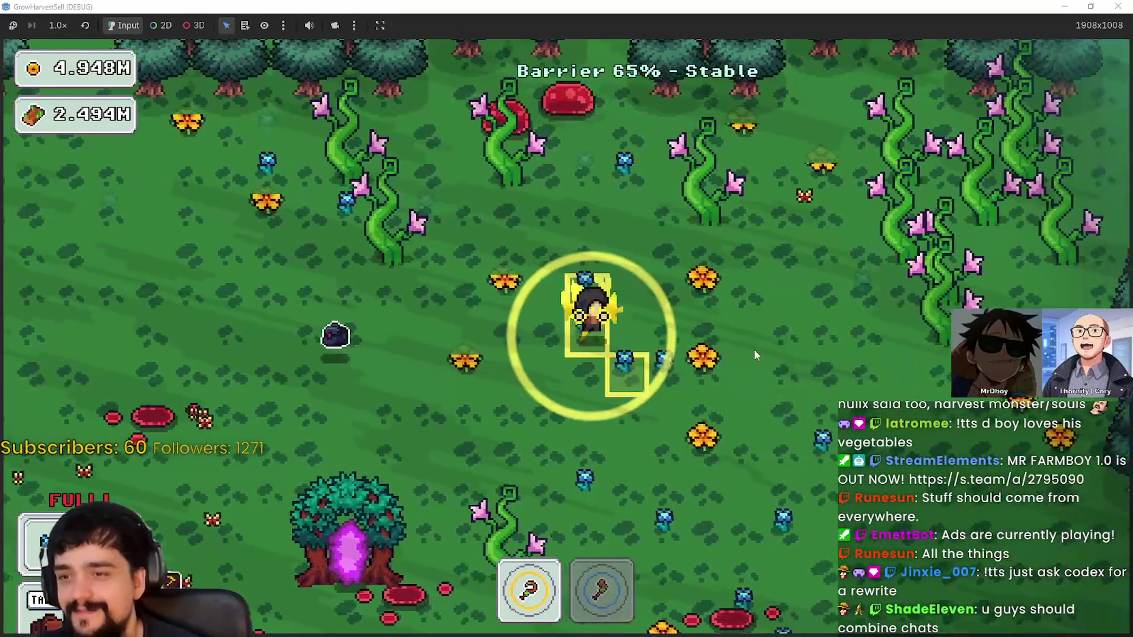
{"action": "key", "text": "s"}
{"action": "key", "text": "s"}
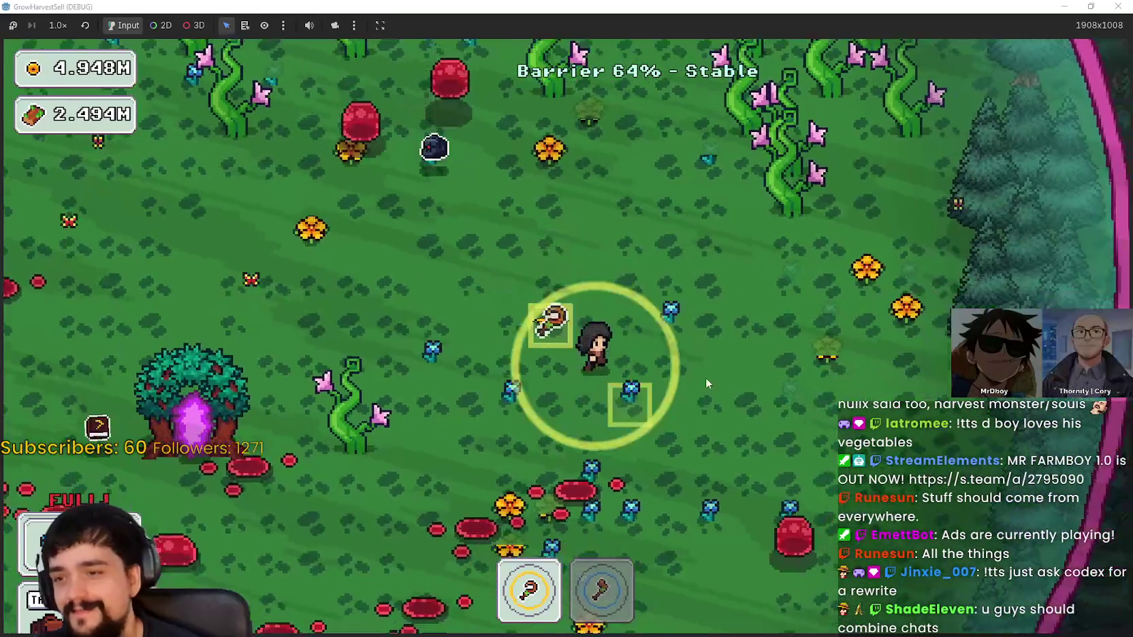
{"action": "key", "text": "a"}
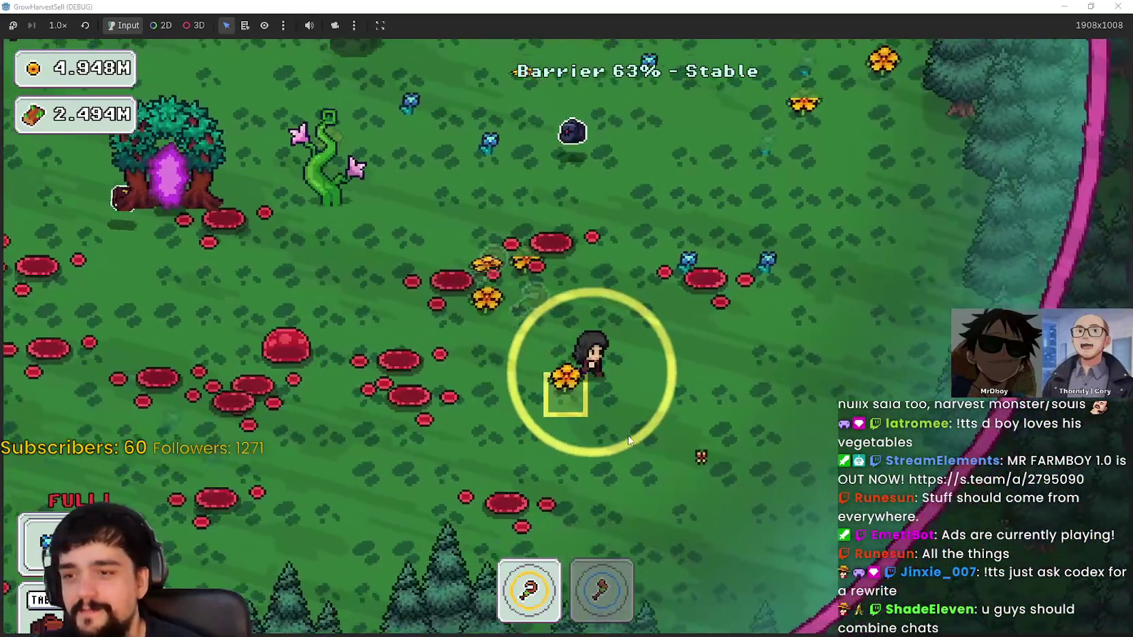
{"action": "key", "text": "w"}
{"action": "key", "text": "w"}
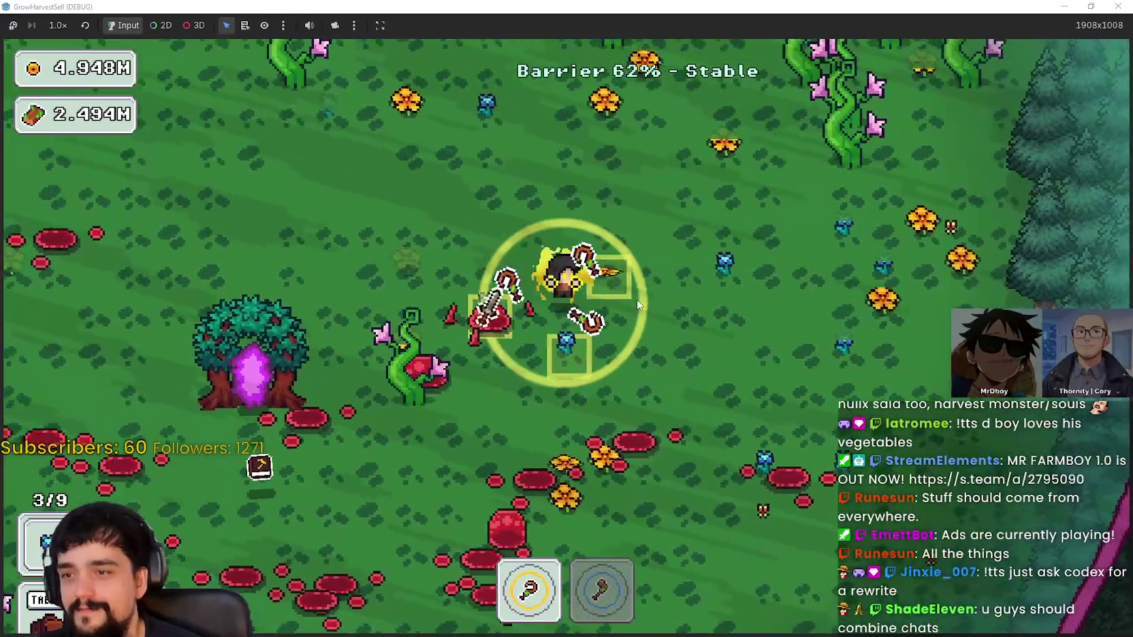
Harvest through the vines and the red plant patch until the bag holds 8/9
{"action": "key", "text": "d"}
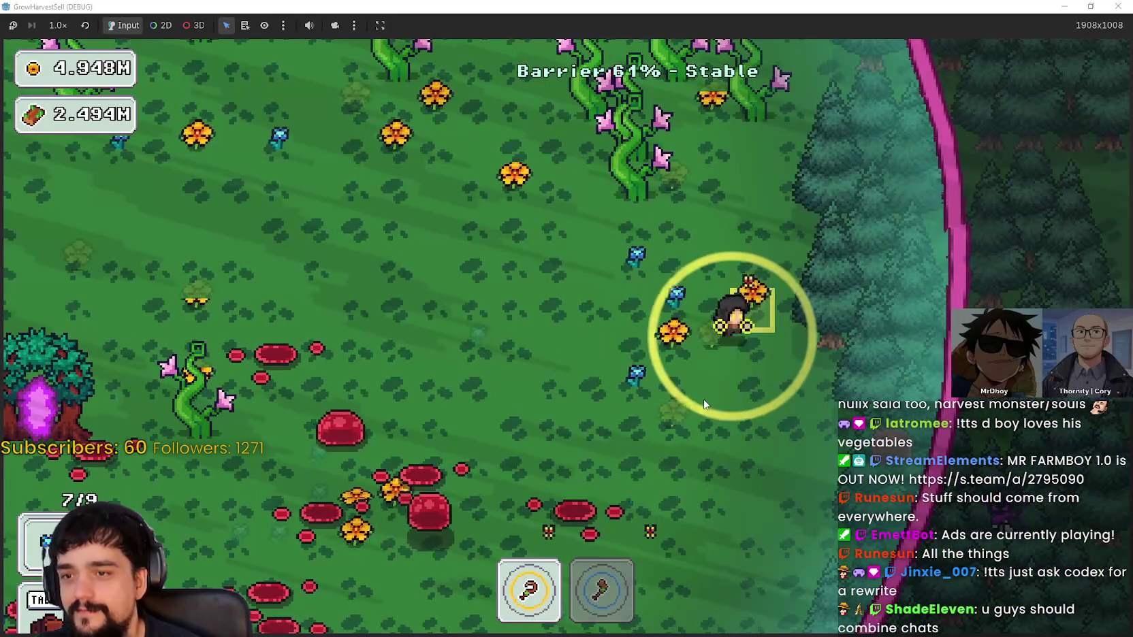
{"action": "key", "text": "a"}
{"action": "key", "text": "w"}
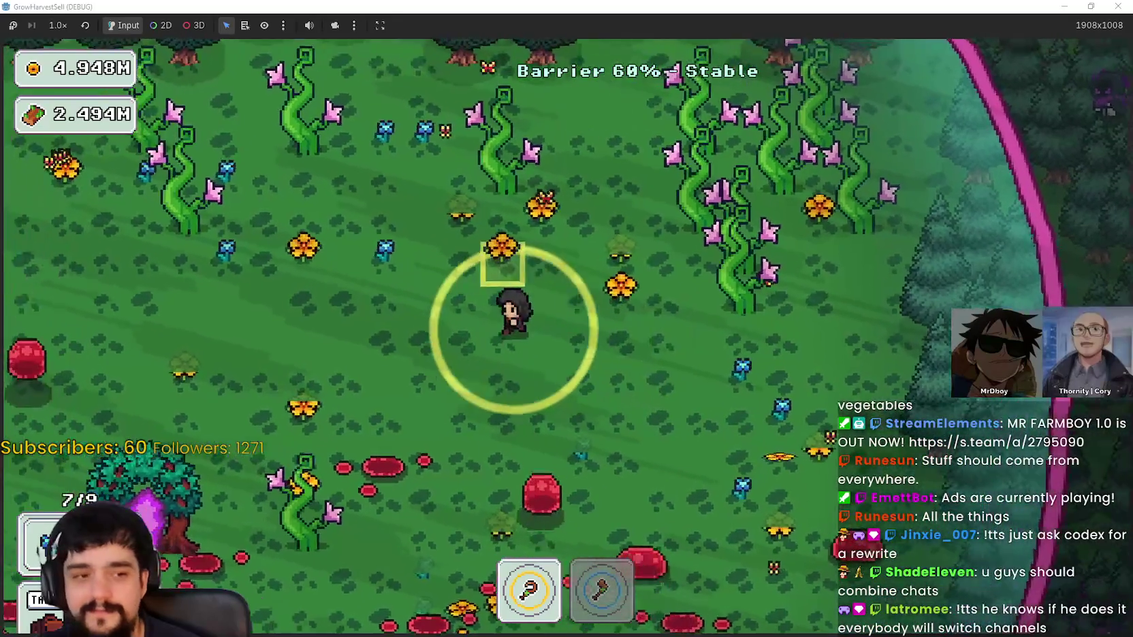
{"action": "key", "text": "s"}
{"action": "key", "text": "a"}
{"action": "key", "text": "d"}
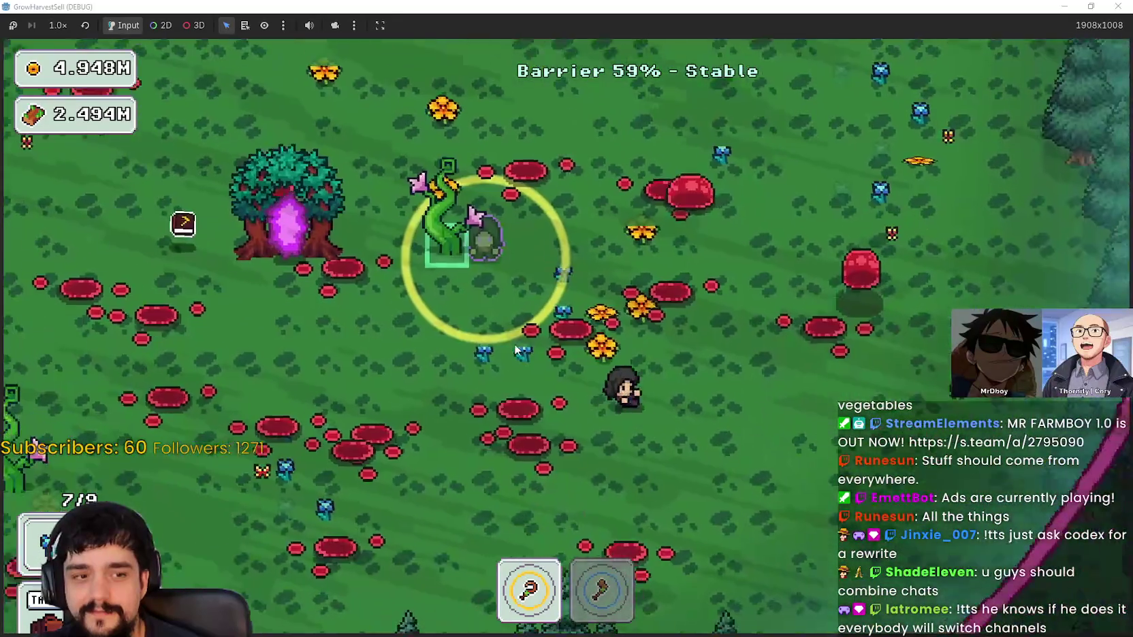
{"action": "key", "text": "a"}
{"action": "key", "text": "w"}
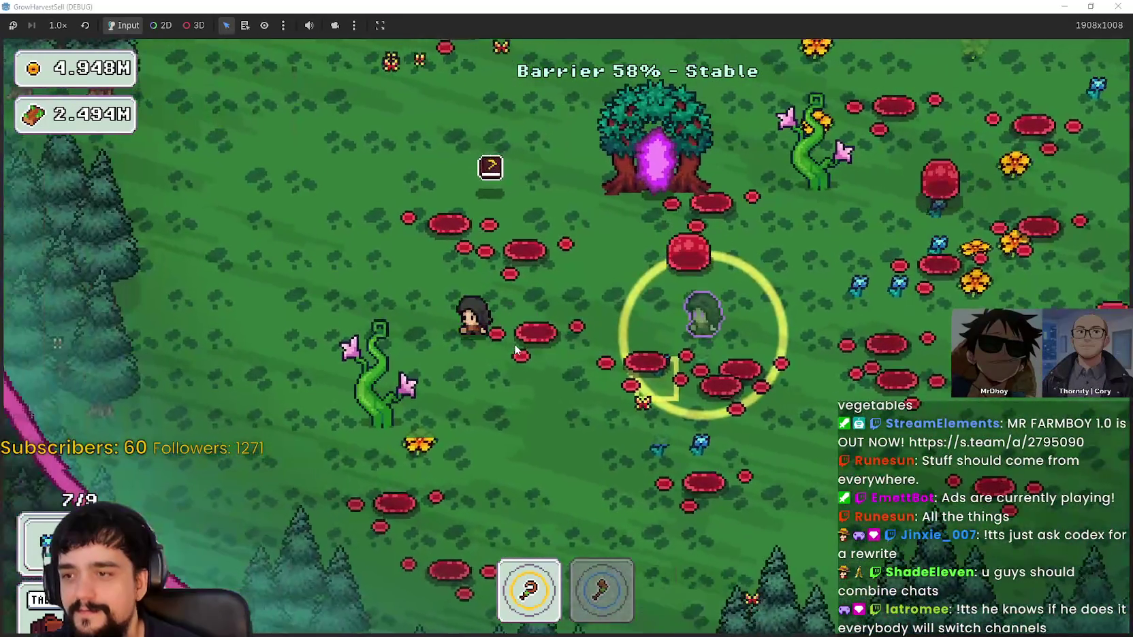
{"action": "key", "text": "d"}
{"action": "key", "text": "s"}
{"action": "key", "text": "w"}
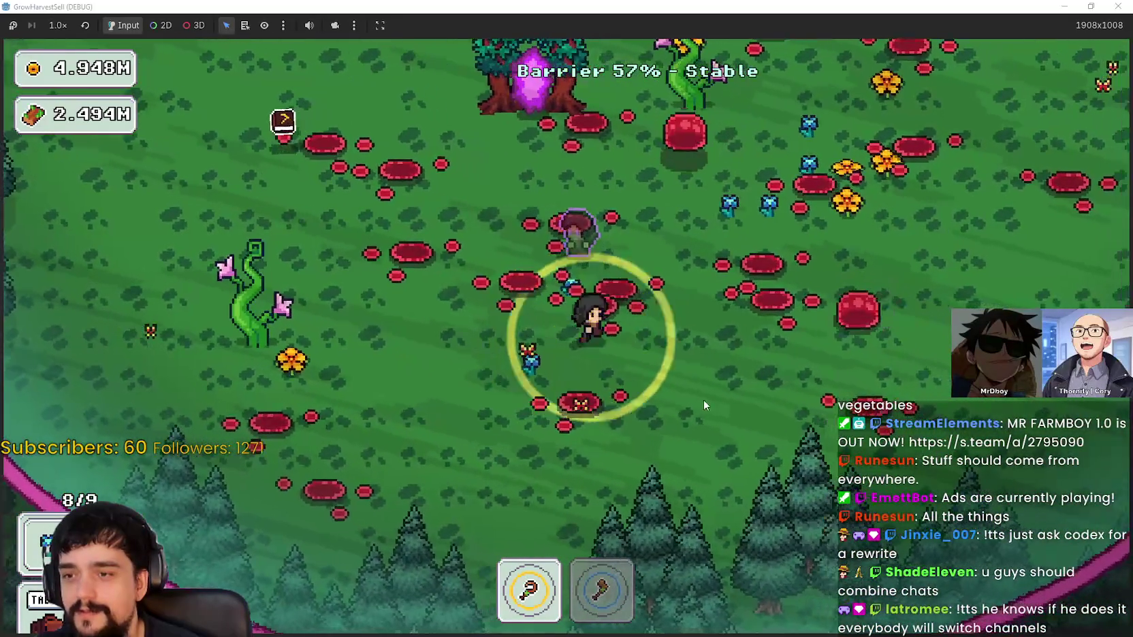
Gather the last flowers along the treeline and pink barrier until the bag reads FULL
{"action": "key", "text": "w"}
{"action": "key", "text": "d"}
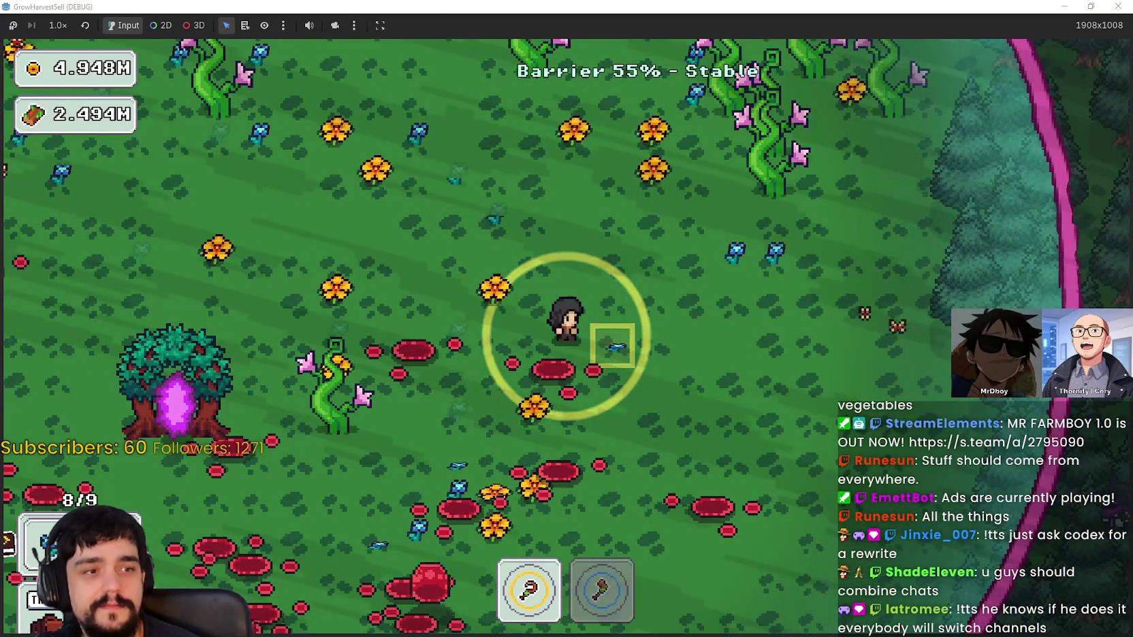
{"action": "key", "text": "w"}
{"action": "key", "text": "a"}
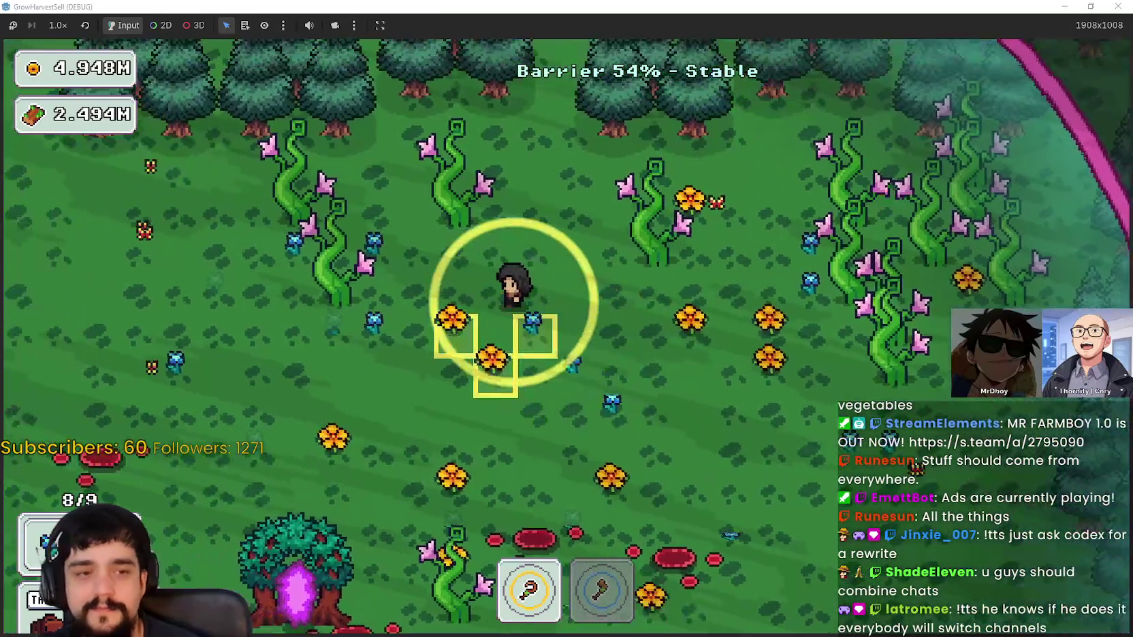
{"action": "key", "text": "s"}
{"action": "key", "text": "d"}
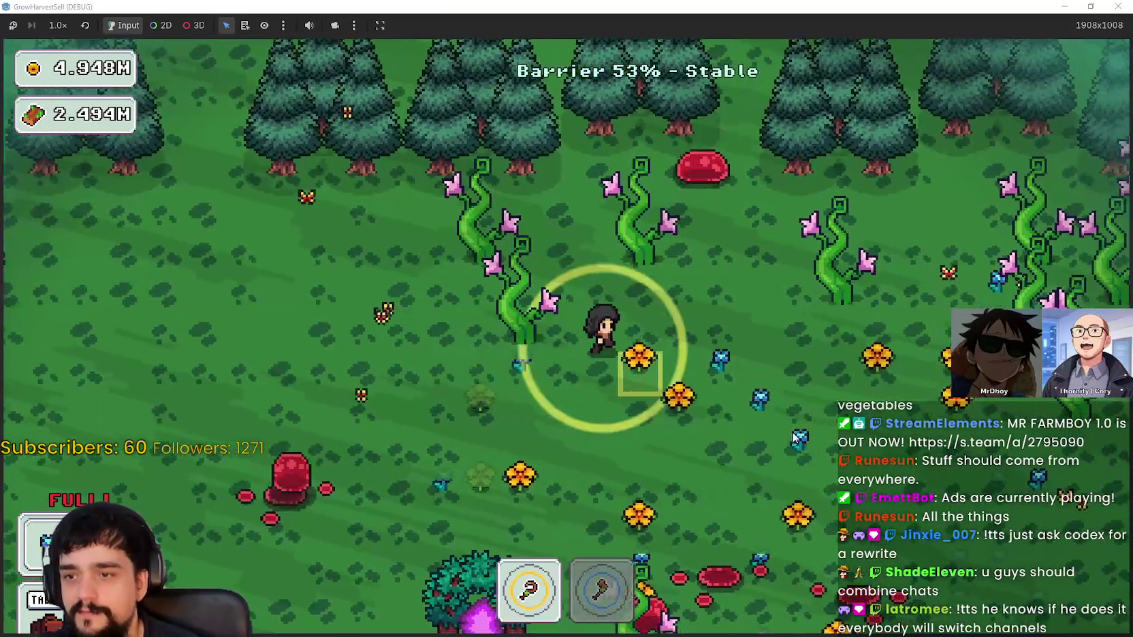
{"action": "key", "text": "d"}
{"action": "key", "text": "s"}
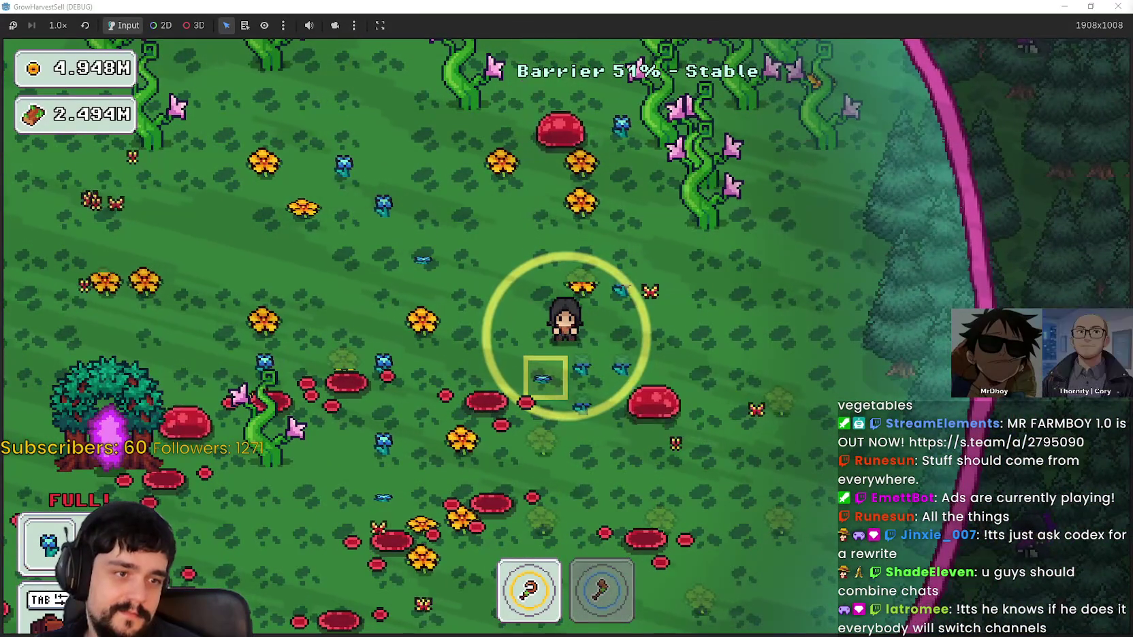
{"action": "key", "text": "w"}
{"action": "key", "text": "a"}
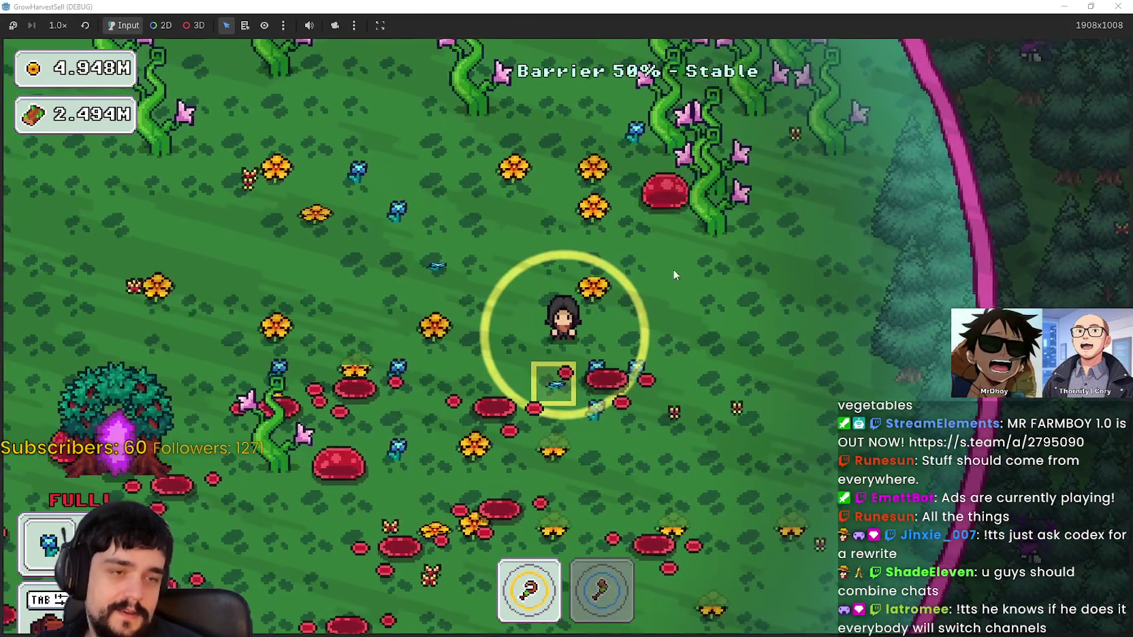
{"action": "key", "text": "a"}
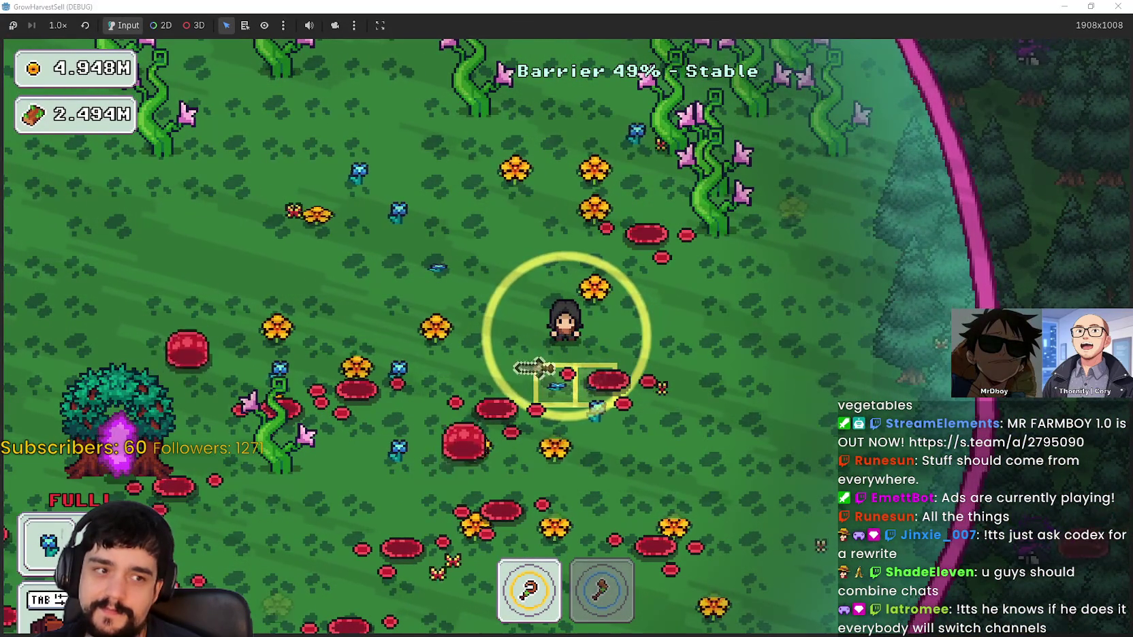
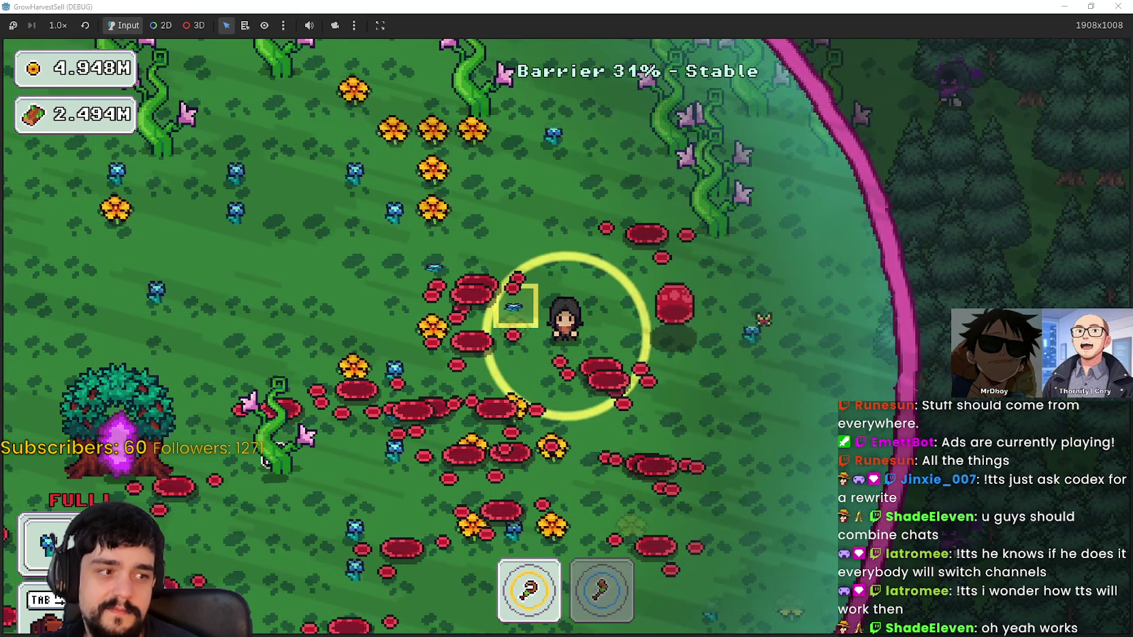
Walk left and down through the red flowers harvesting them, then head up toward the northern vines
{"action": "key", "text": "a"}
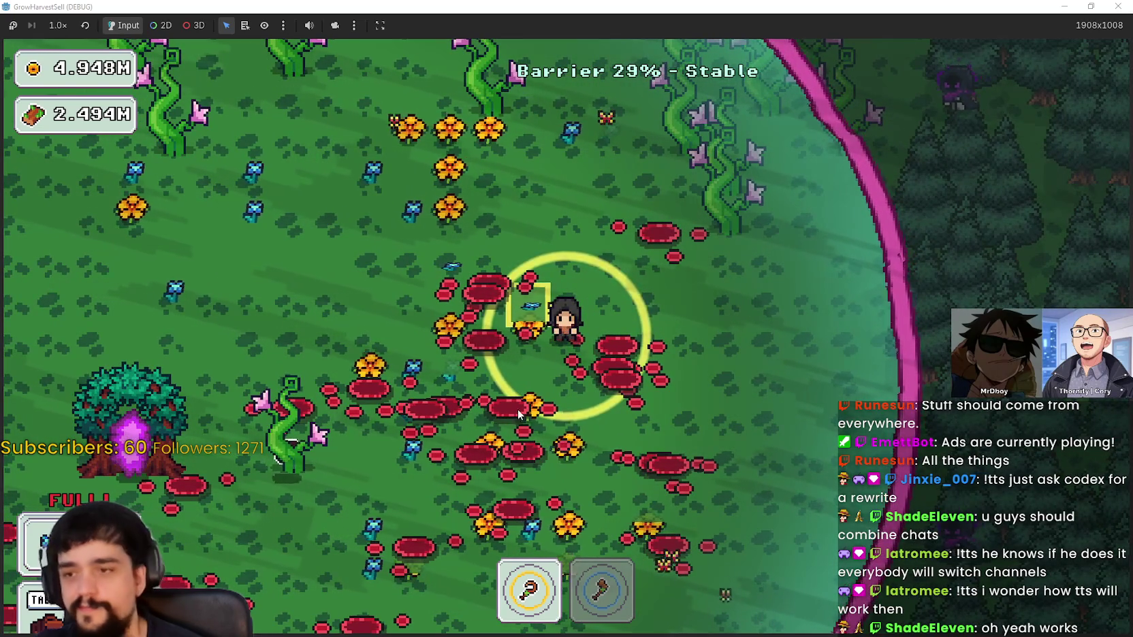
{"action": "key", "text": "a"}
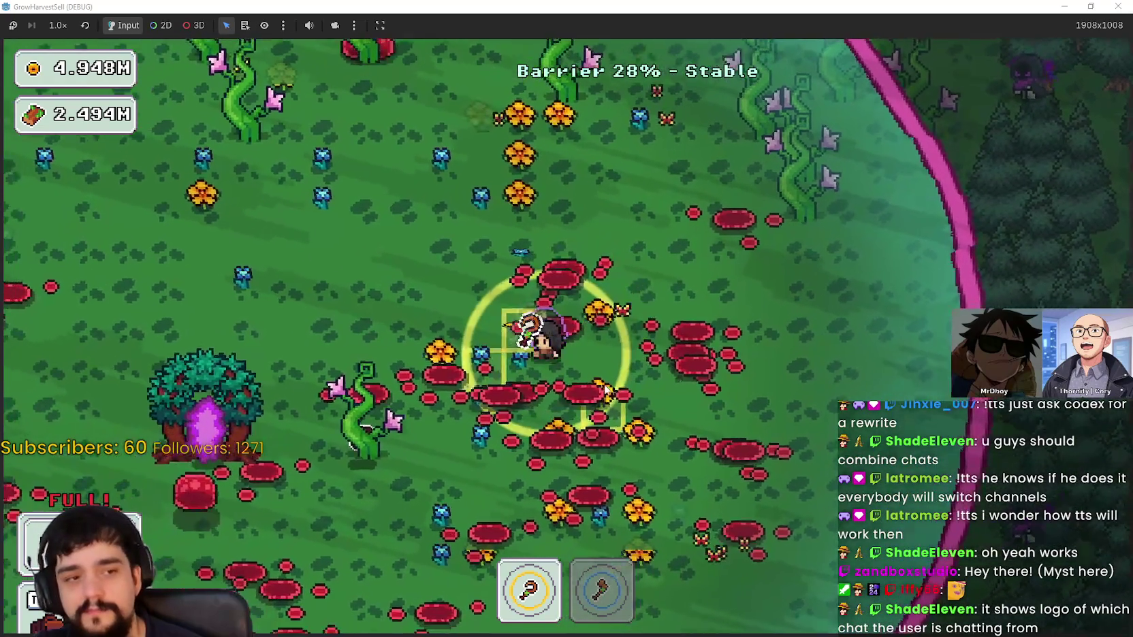
{"action": "key", "text": "a"}
{"action": "key", "text": "s"}
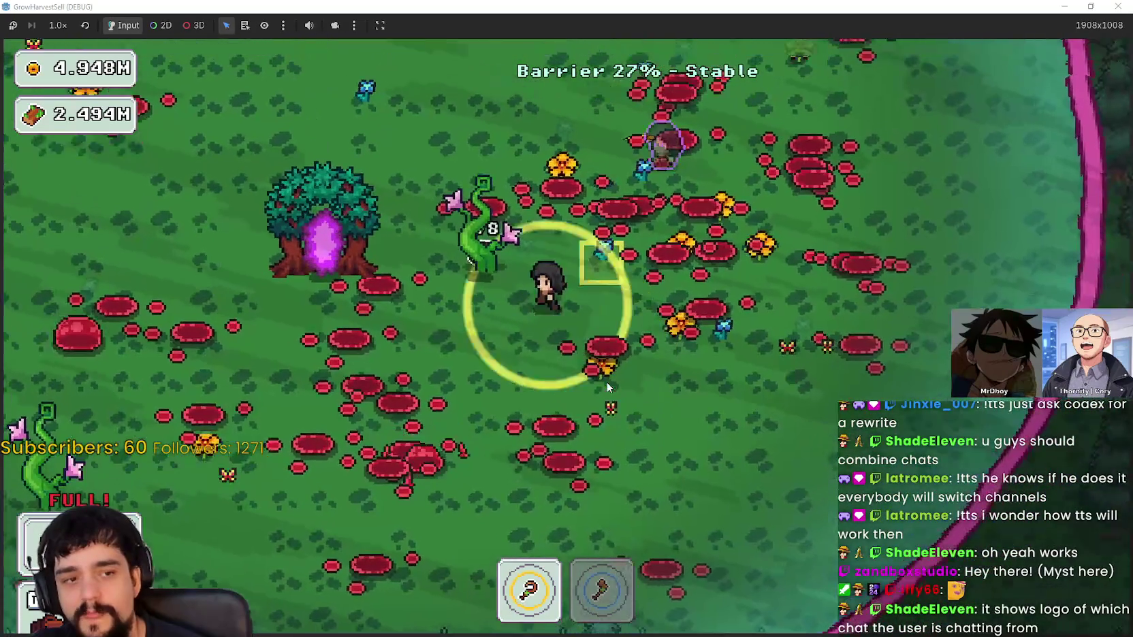
{"action": "key", "text": "a"}
{"action": "key", "text": "w"}
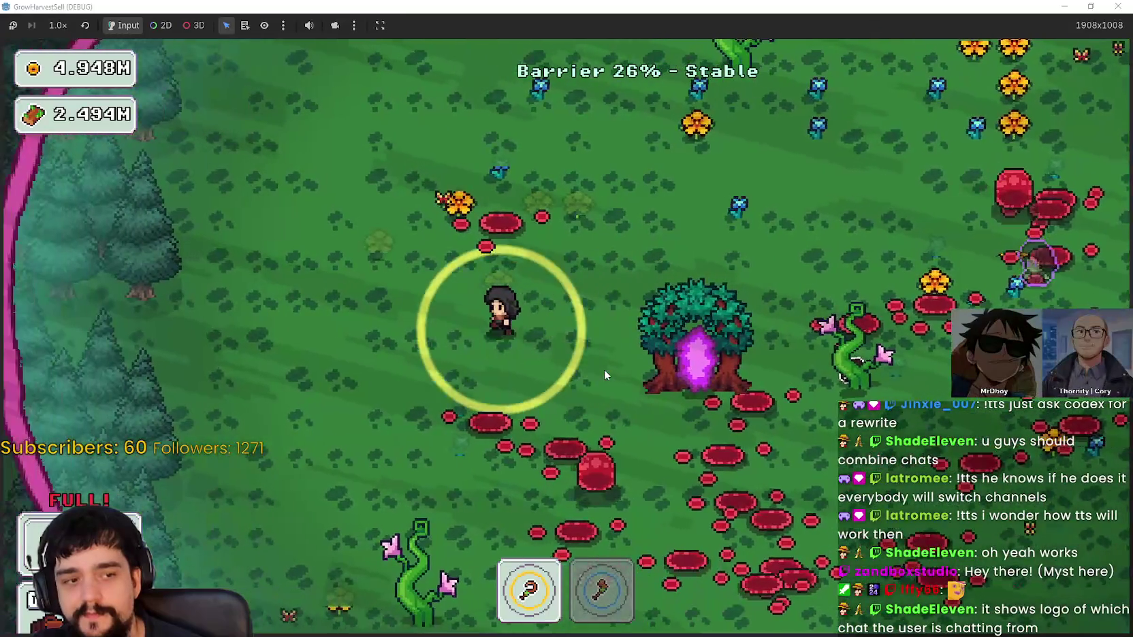
{"action": "key", "text": "w"}
Cross right to the barrier edge and back down toward the tree portal, gathering plants
{"action": "key", "text": "d"}
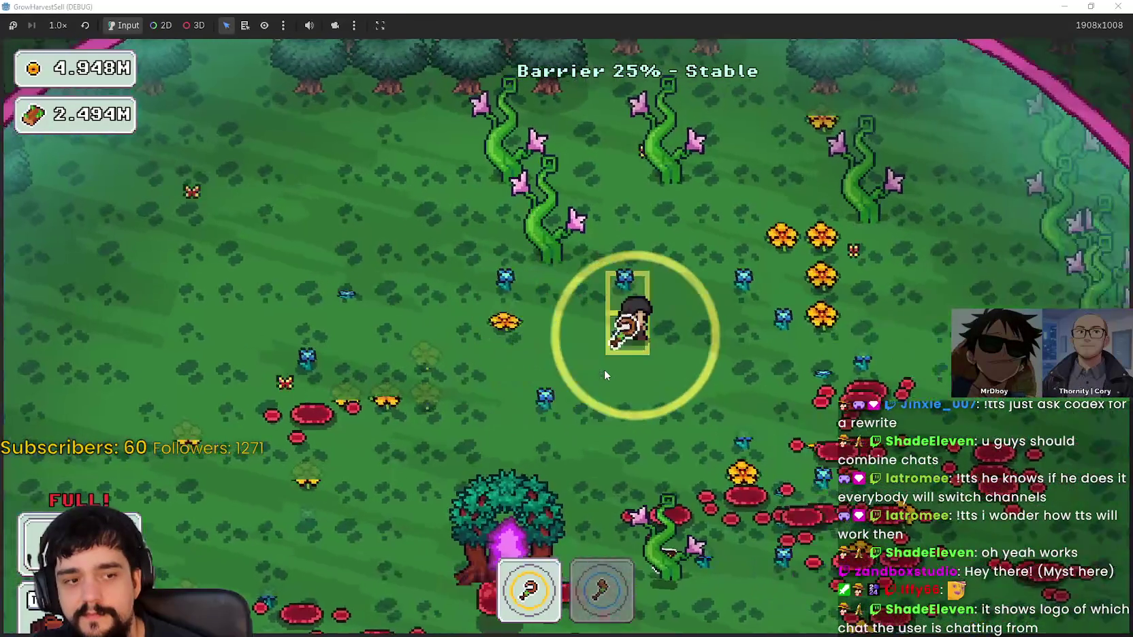
{"action": "key", "text": "d"}
{"action": "key", "text": "w"}
{"action": "key", "text": "a"}
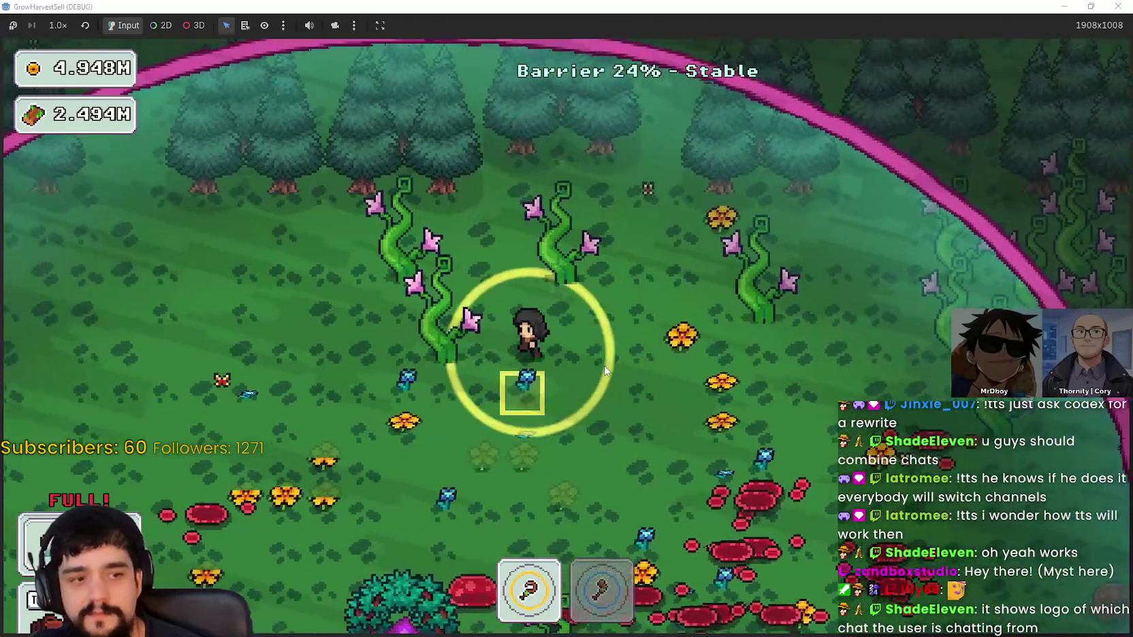
{"action": "key", "text": "s"}
{"action": "key", "text": "d"}
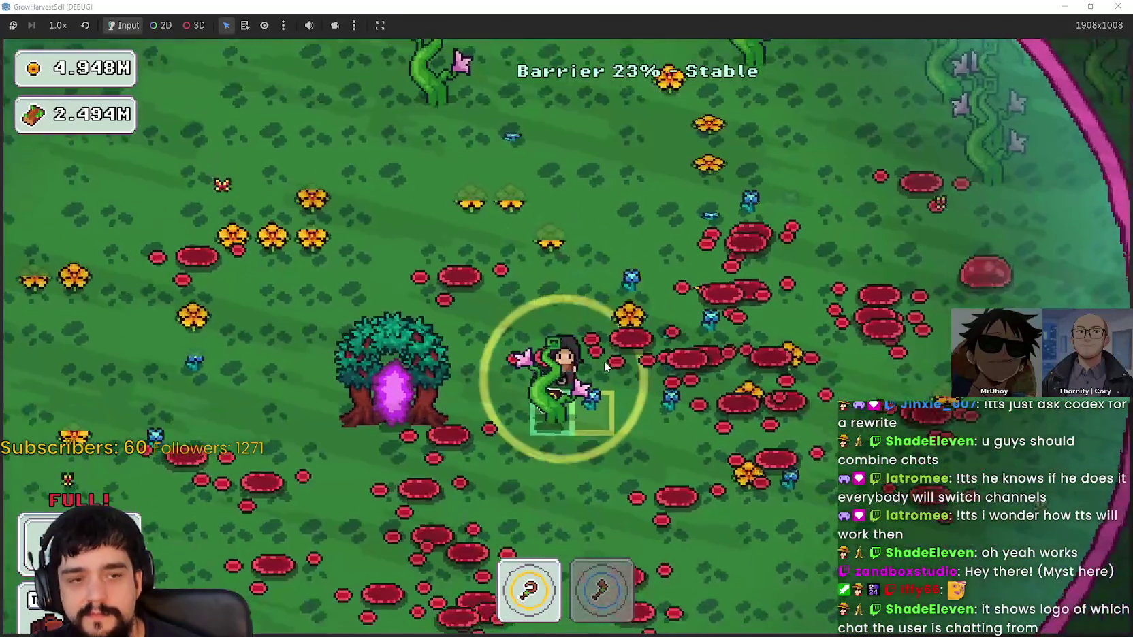
Chop the adjacent vine with the axe in slot 2, then return to tool slot 1
{"action": "key", "text": "s"}
{"action": "key", "text": "2"}
{"action": "key", "text": "d"}
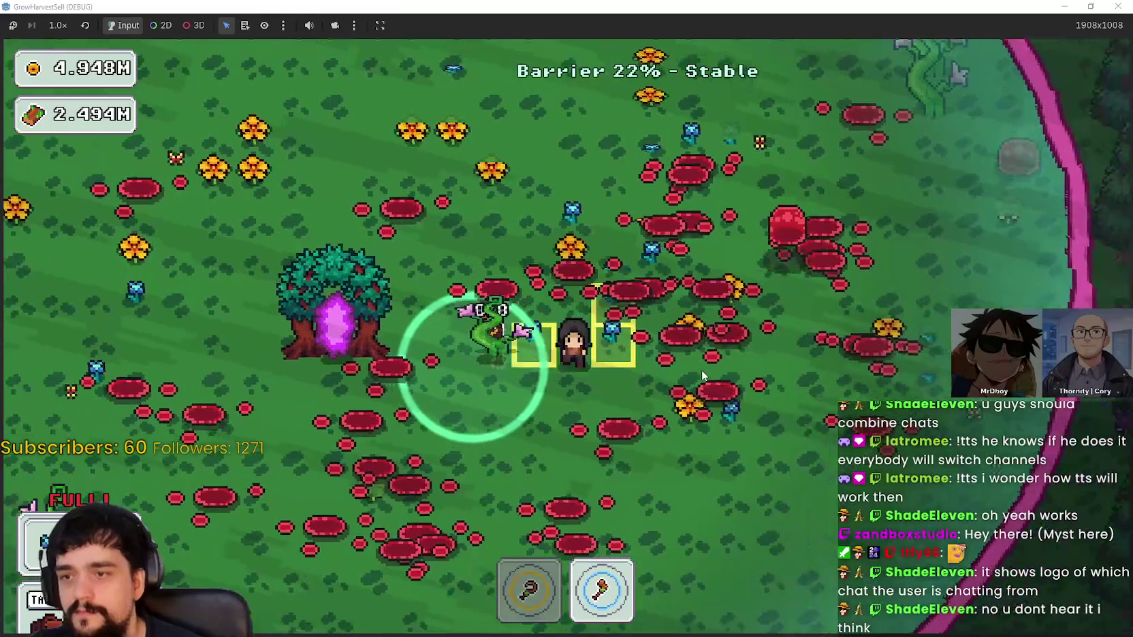
{"action": "key", "text": "w"}
{"action": "key", "text": "1"}
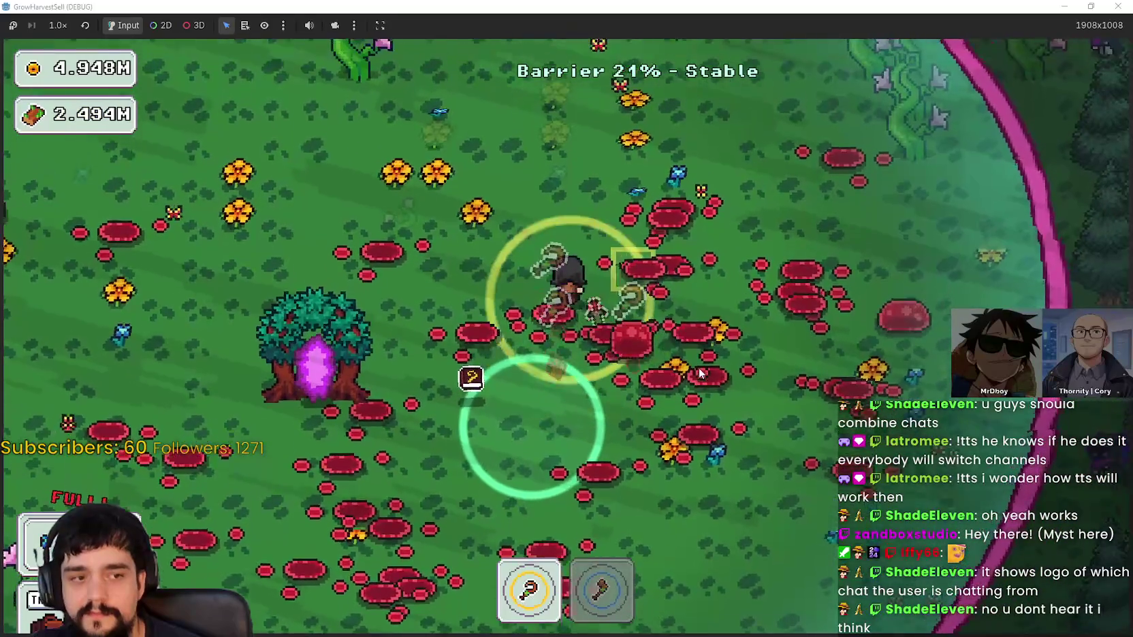
Harvest more plants while looping down-left and back up toward the barrier
{"action": "key", "text": "s"}
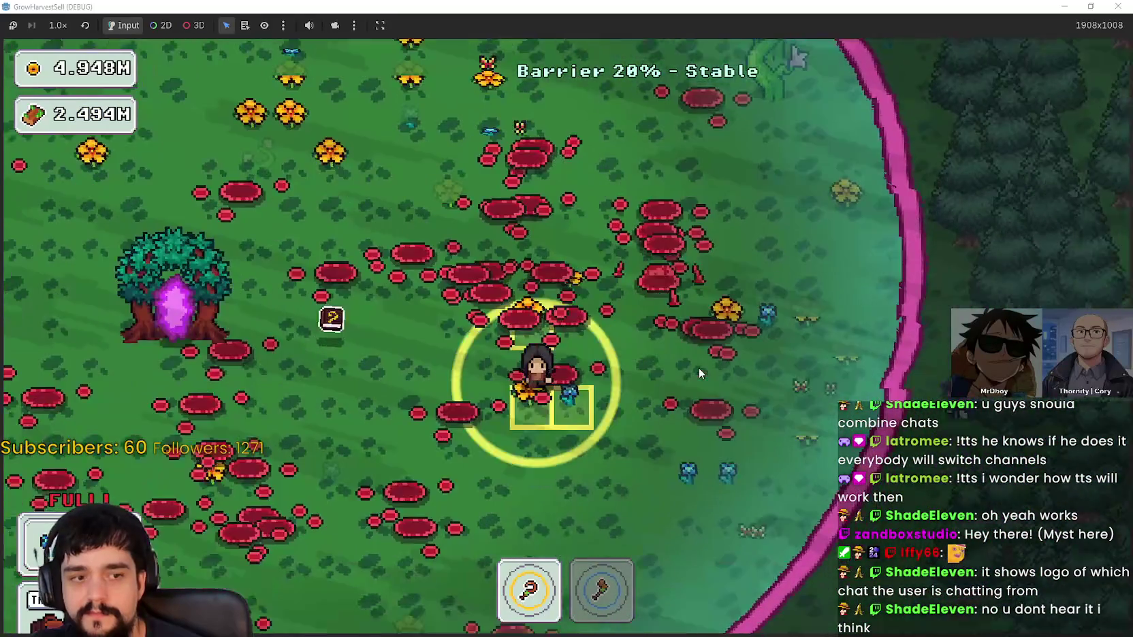
{"action": "key", "text": "a"}
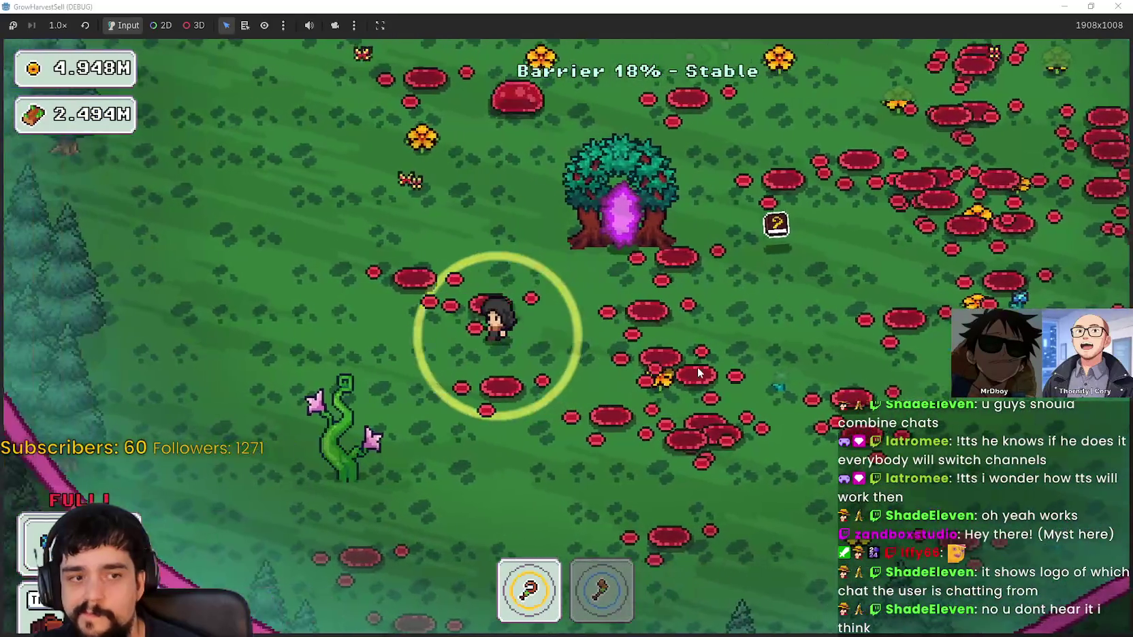
{"action": "key", "text": "w"}
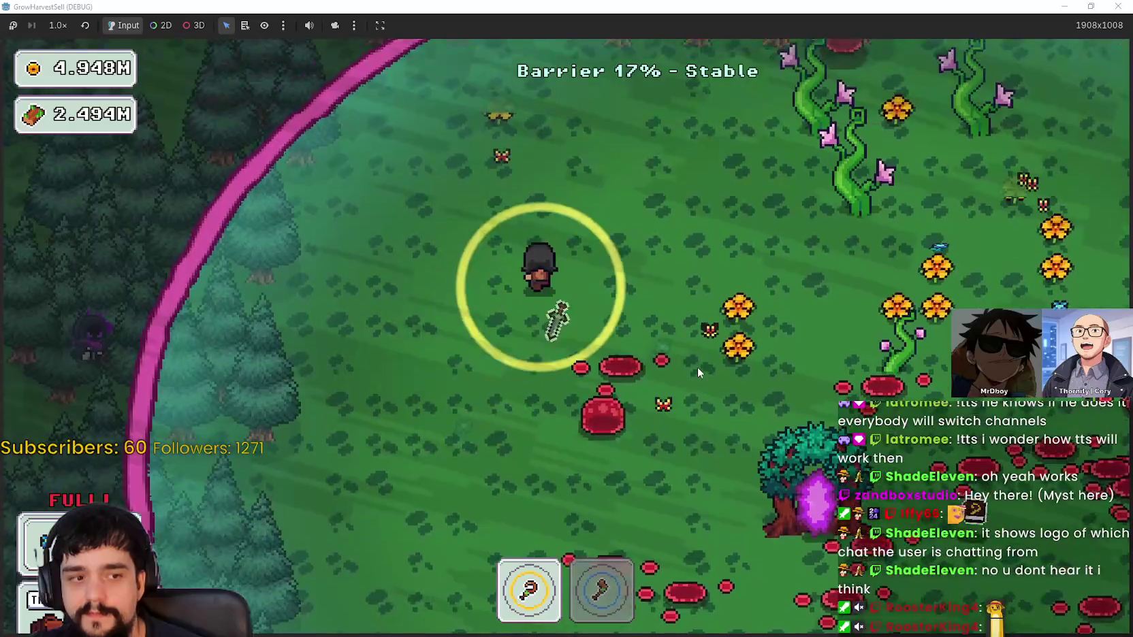
{"action": "key", "text": "d"}
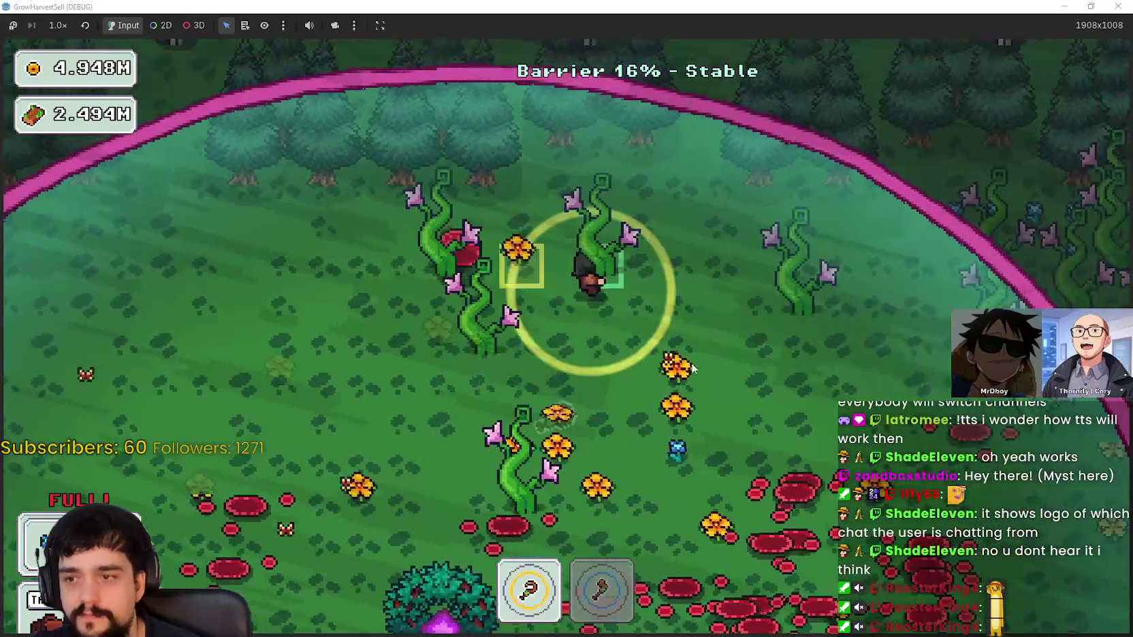
Chop the nearby vines with the slot 2 axe, then switch back to slot 1
{"action": "key", "text": "2"}
{"action": "key", "text": "s"}
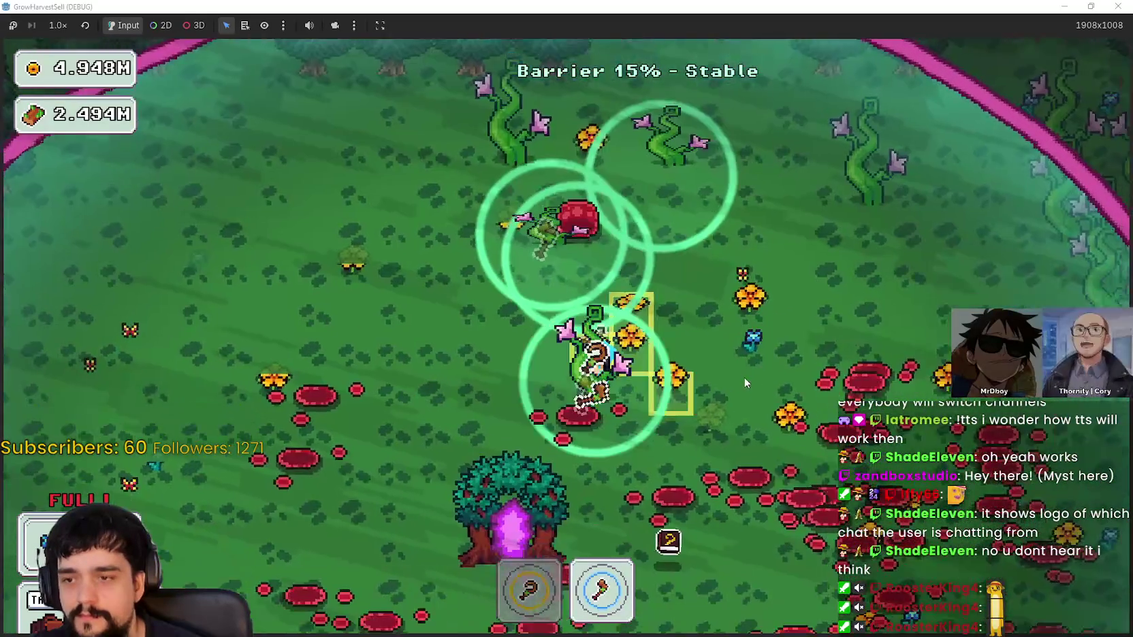
{"action": "key", "text": "d"}
{"action": "key", "text": "1"}
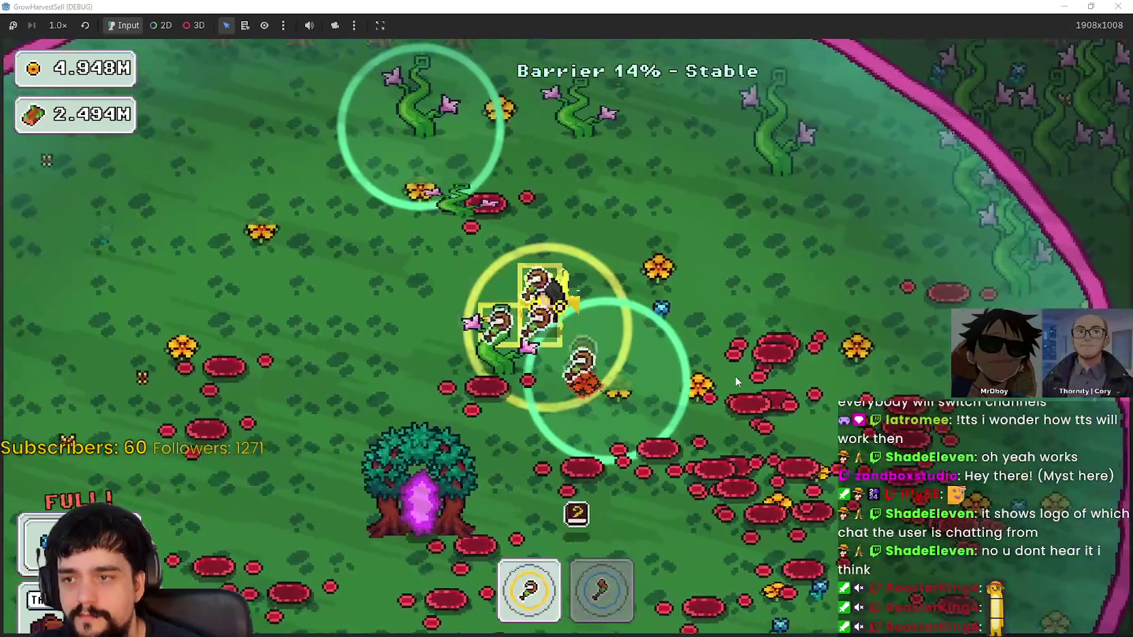
Chop the last vine with the axe, then walk into the purple tree portal
{"action": "key", "text": "s"}
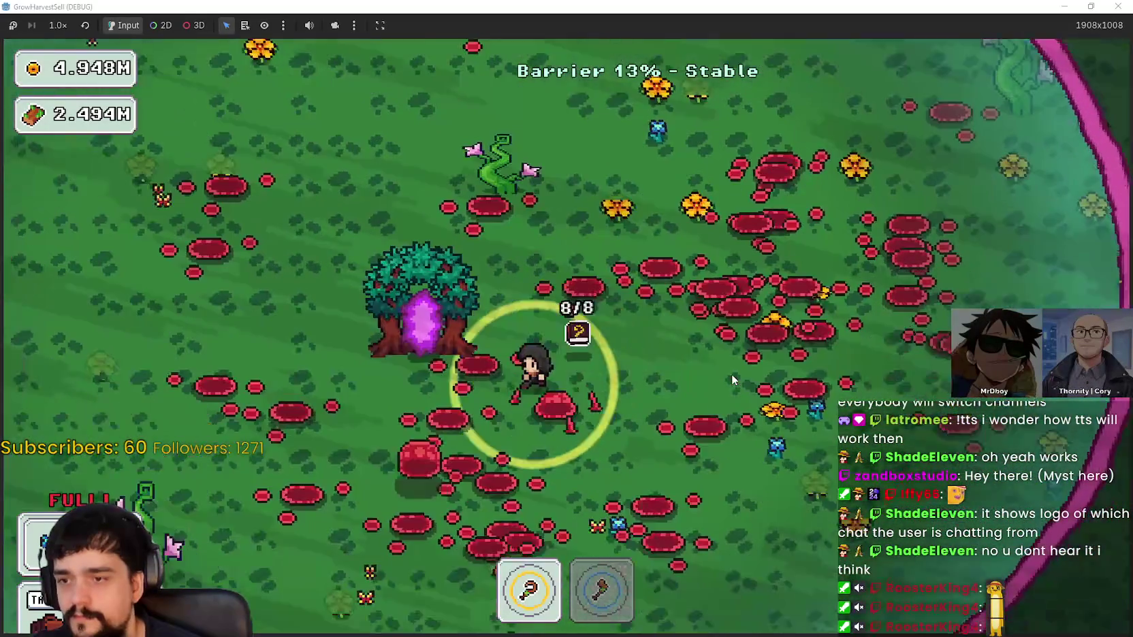
{"action": "key", "text": "a"}
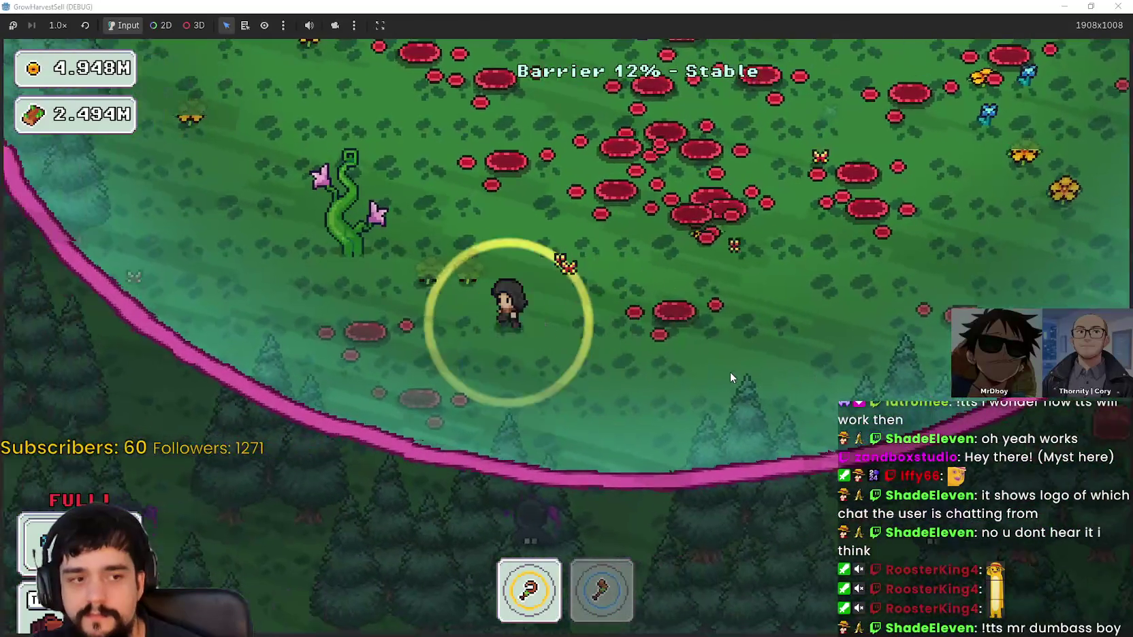
{"action": "key", "text": "w"}
{"action": "key", "text": "2"}
{"action": "key", "text": "d"}
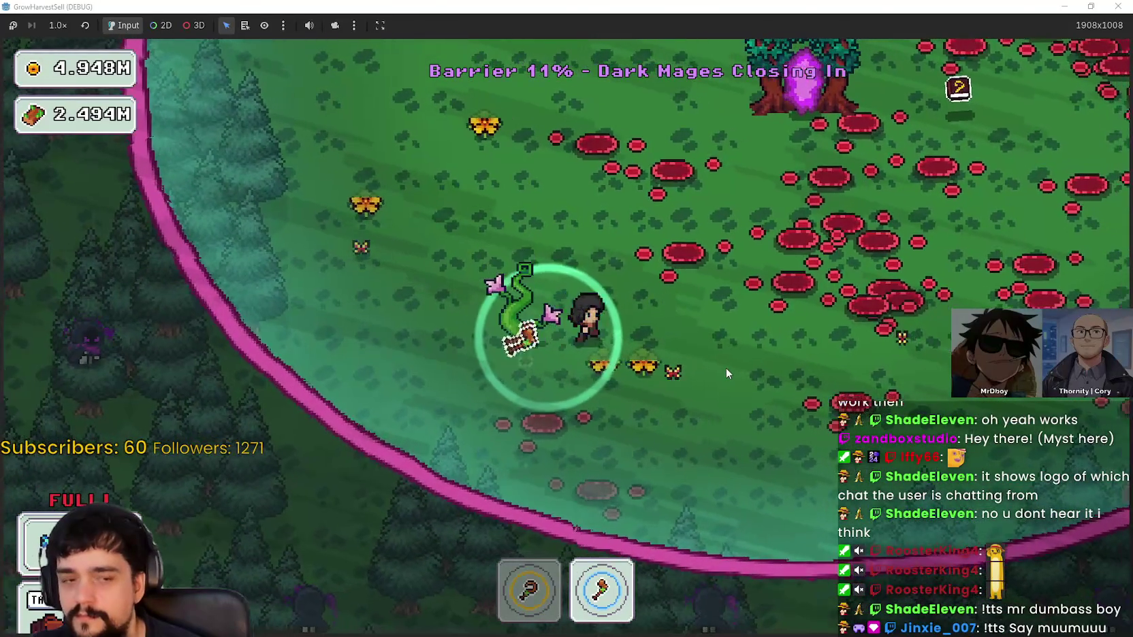
{"action": "key", "text": "w"}
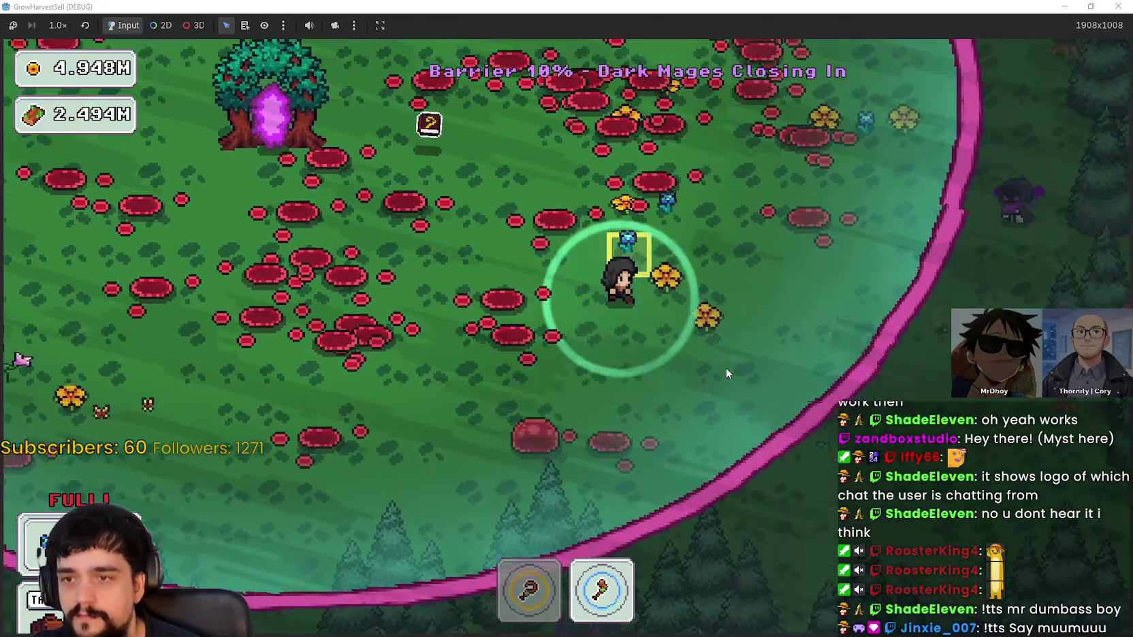
{"action": "key", "text": "1"}
{"action": "key", "text": "a"}
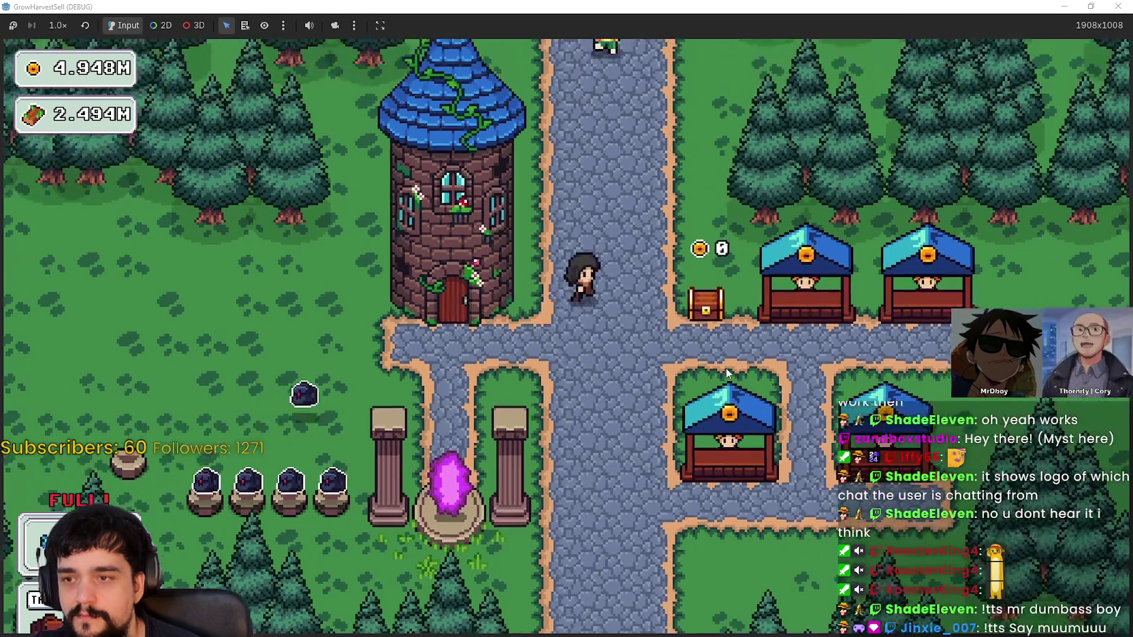
Once the village loads, walk the character to the market stalls beside the tower and portal
{"action": "left_click", "coordinate": [727, 367]}
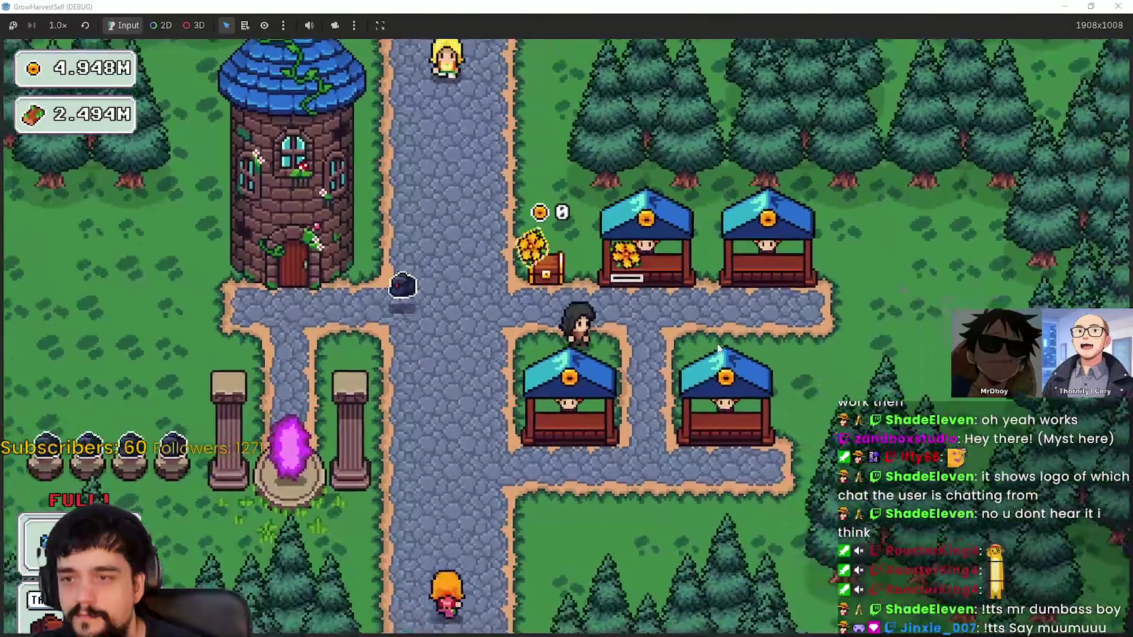